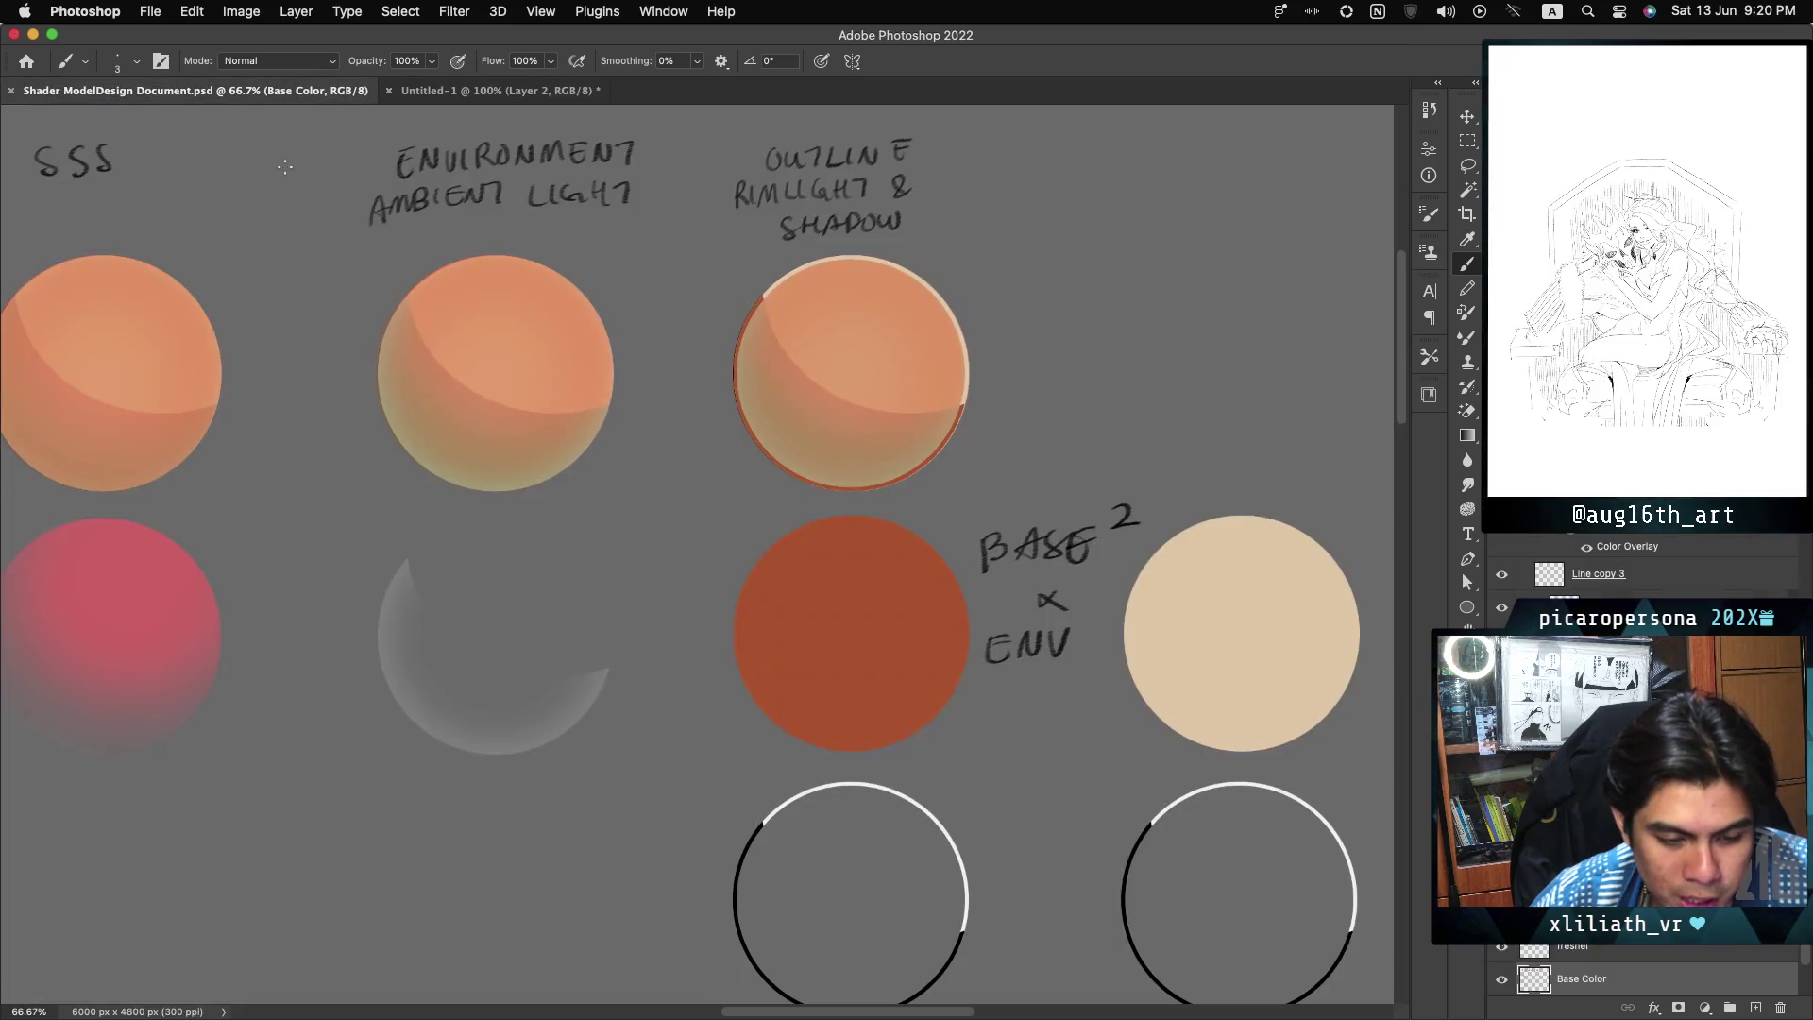
# Step: Switch between the open documents and bring up the shader spheres document
pyautogui.click(350, 91)
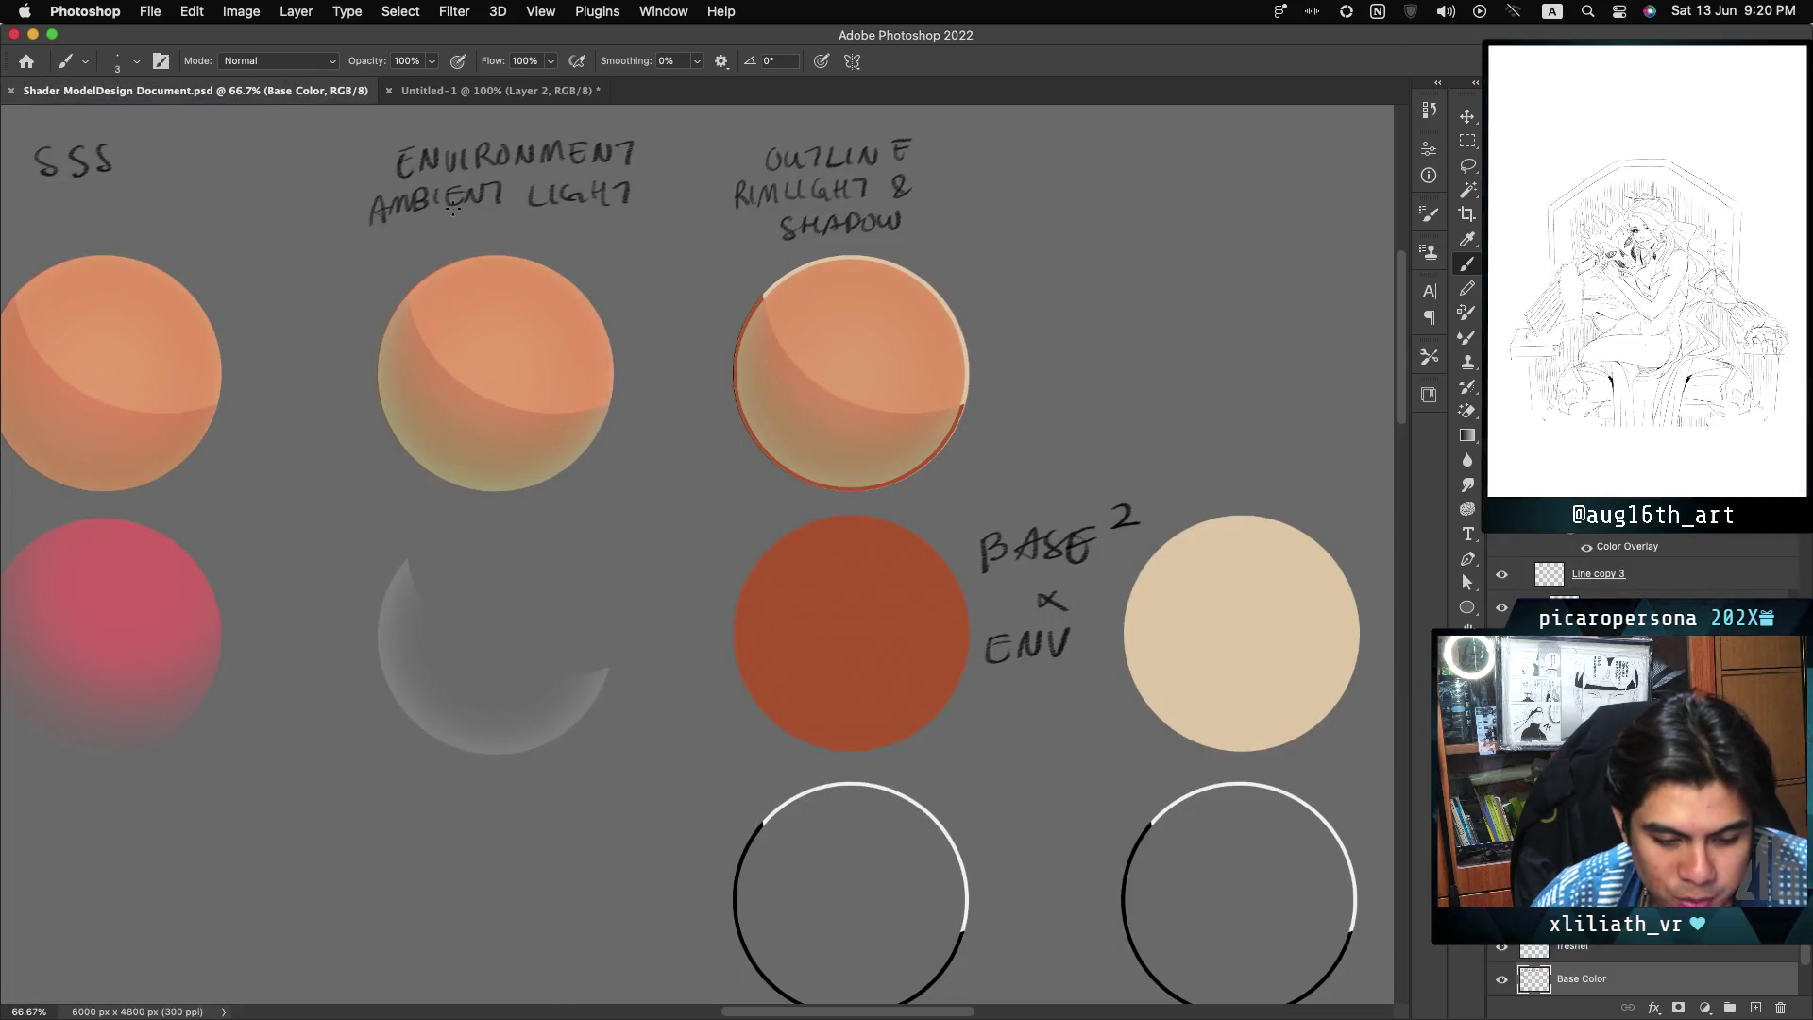
pyautogui.click(425, 92)
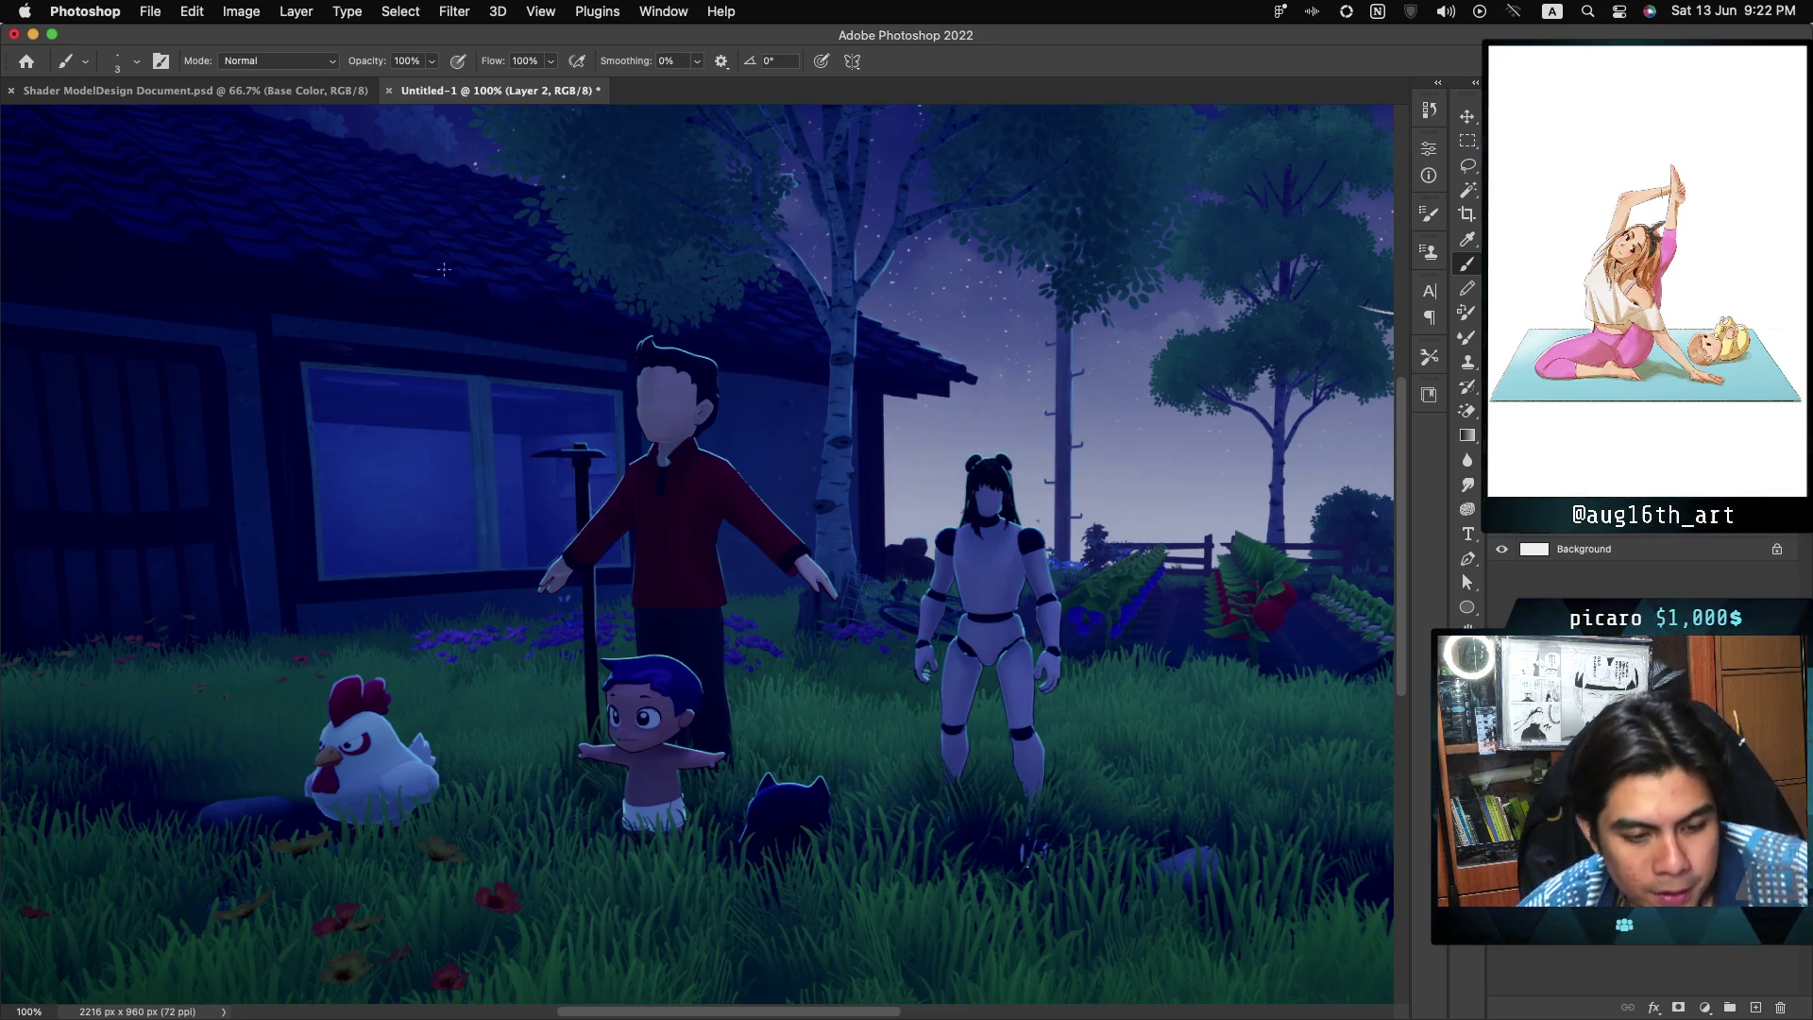
pyautogui.click(340, 95)
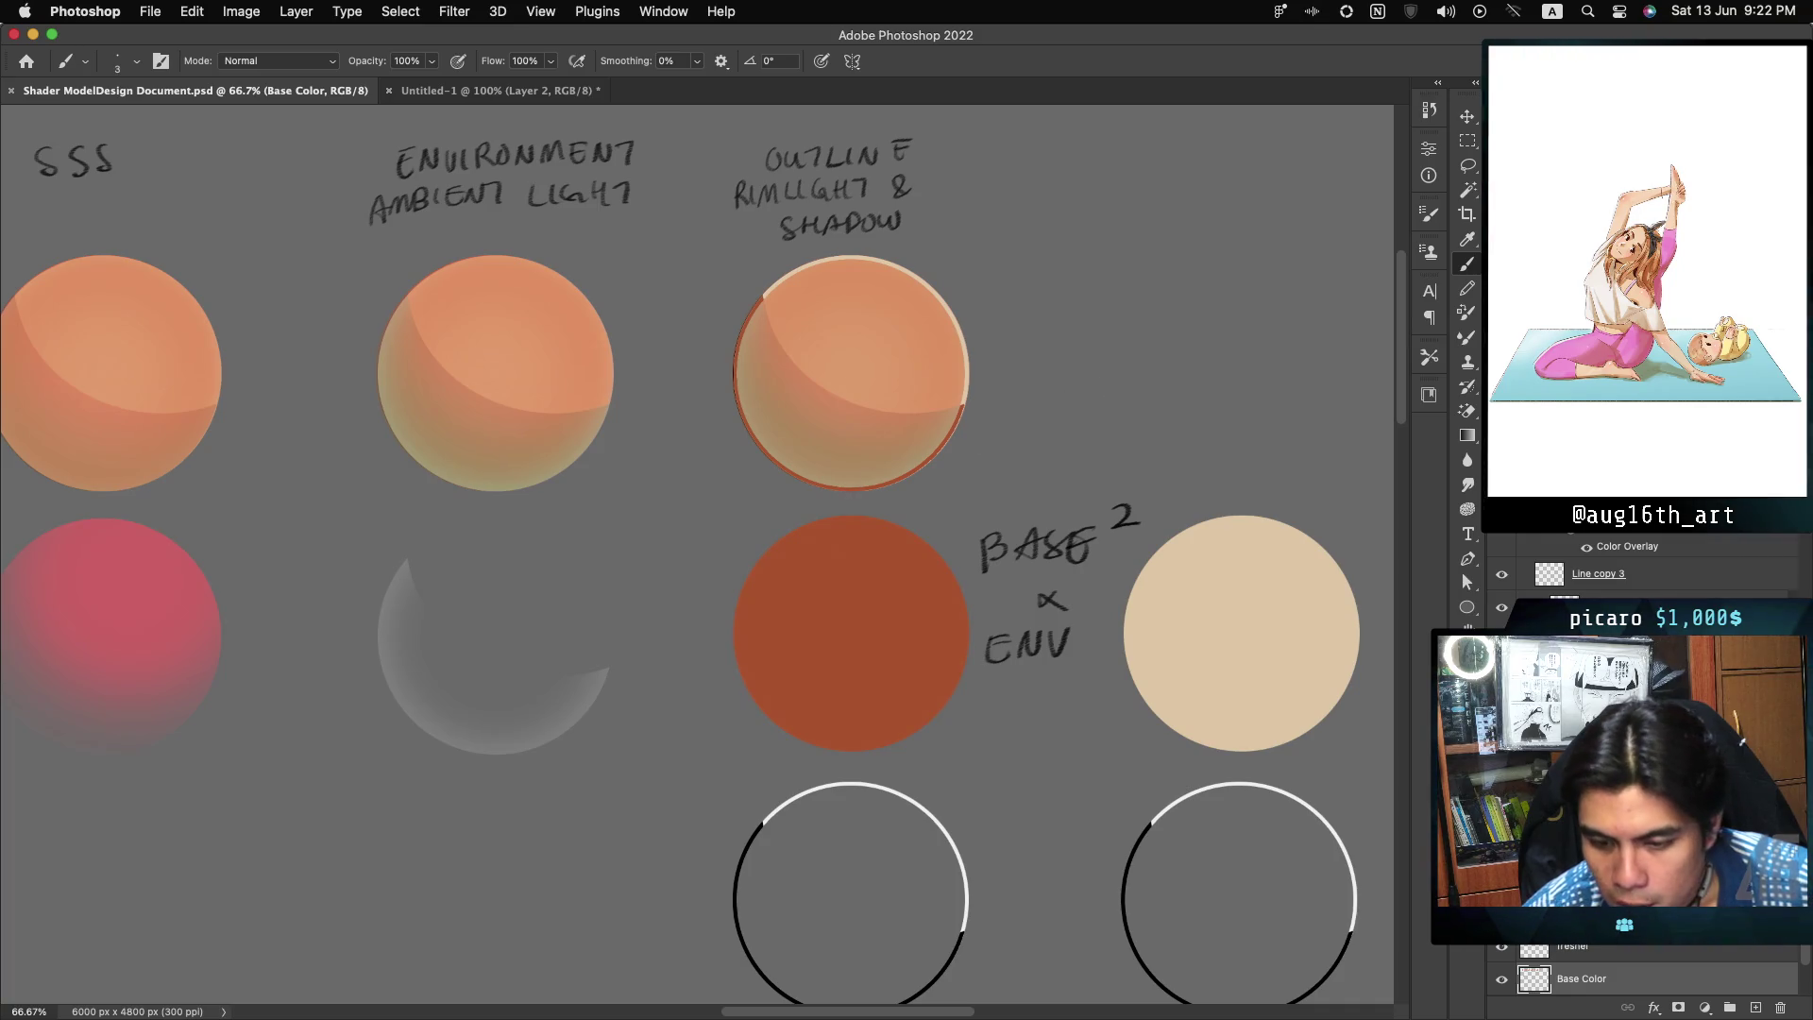
pyautogui.hscroll(10, 1079, 402)
pyautogui.hscroll(2, 697, 553)
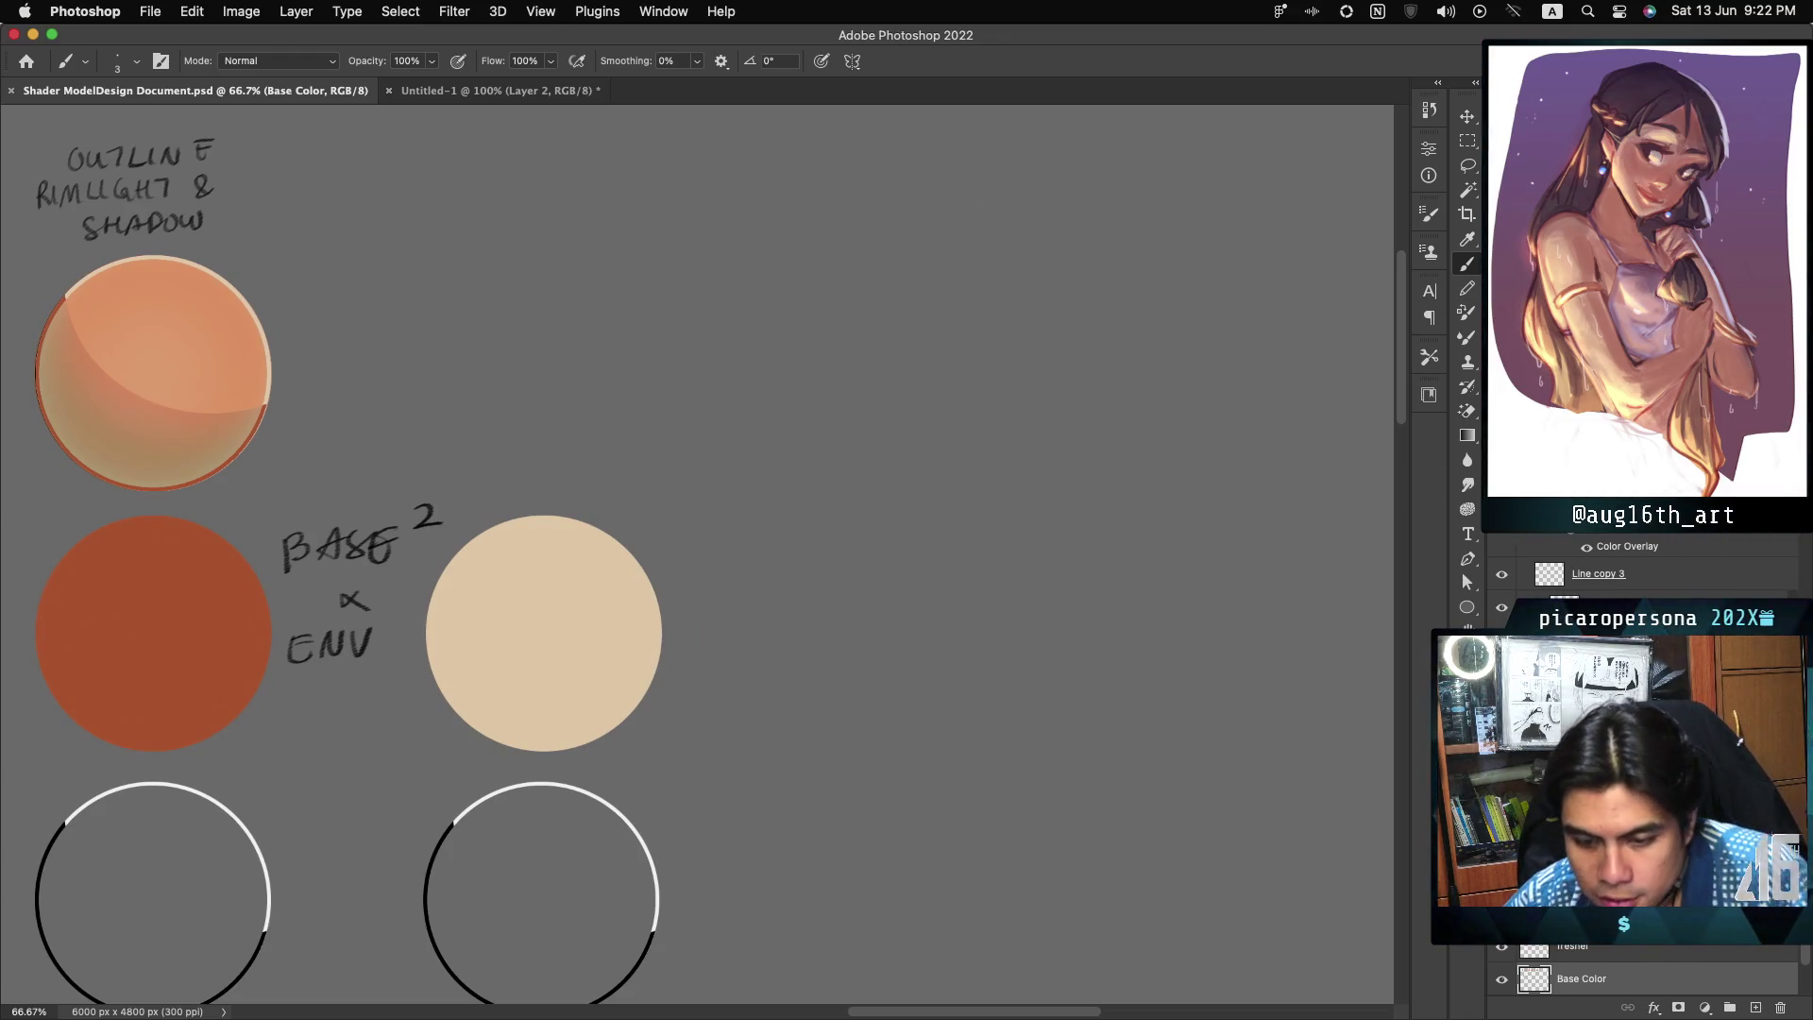
# Step: Draw a black paragraph text box right of the spheres with a 12 pt font size
pyautogui.click(1468, 540)
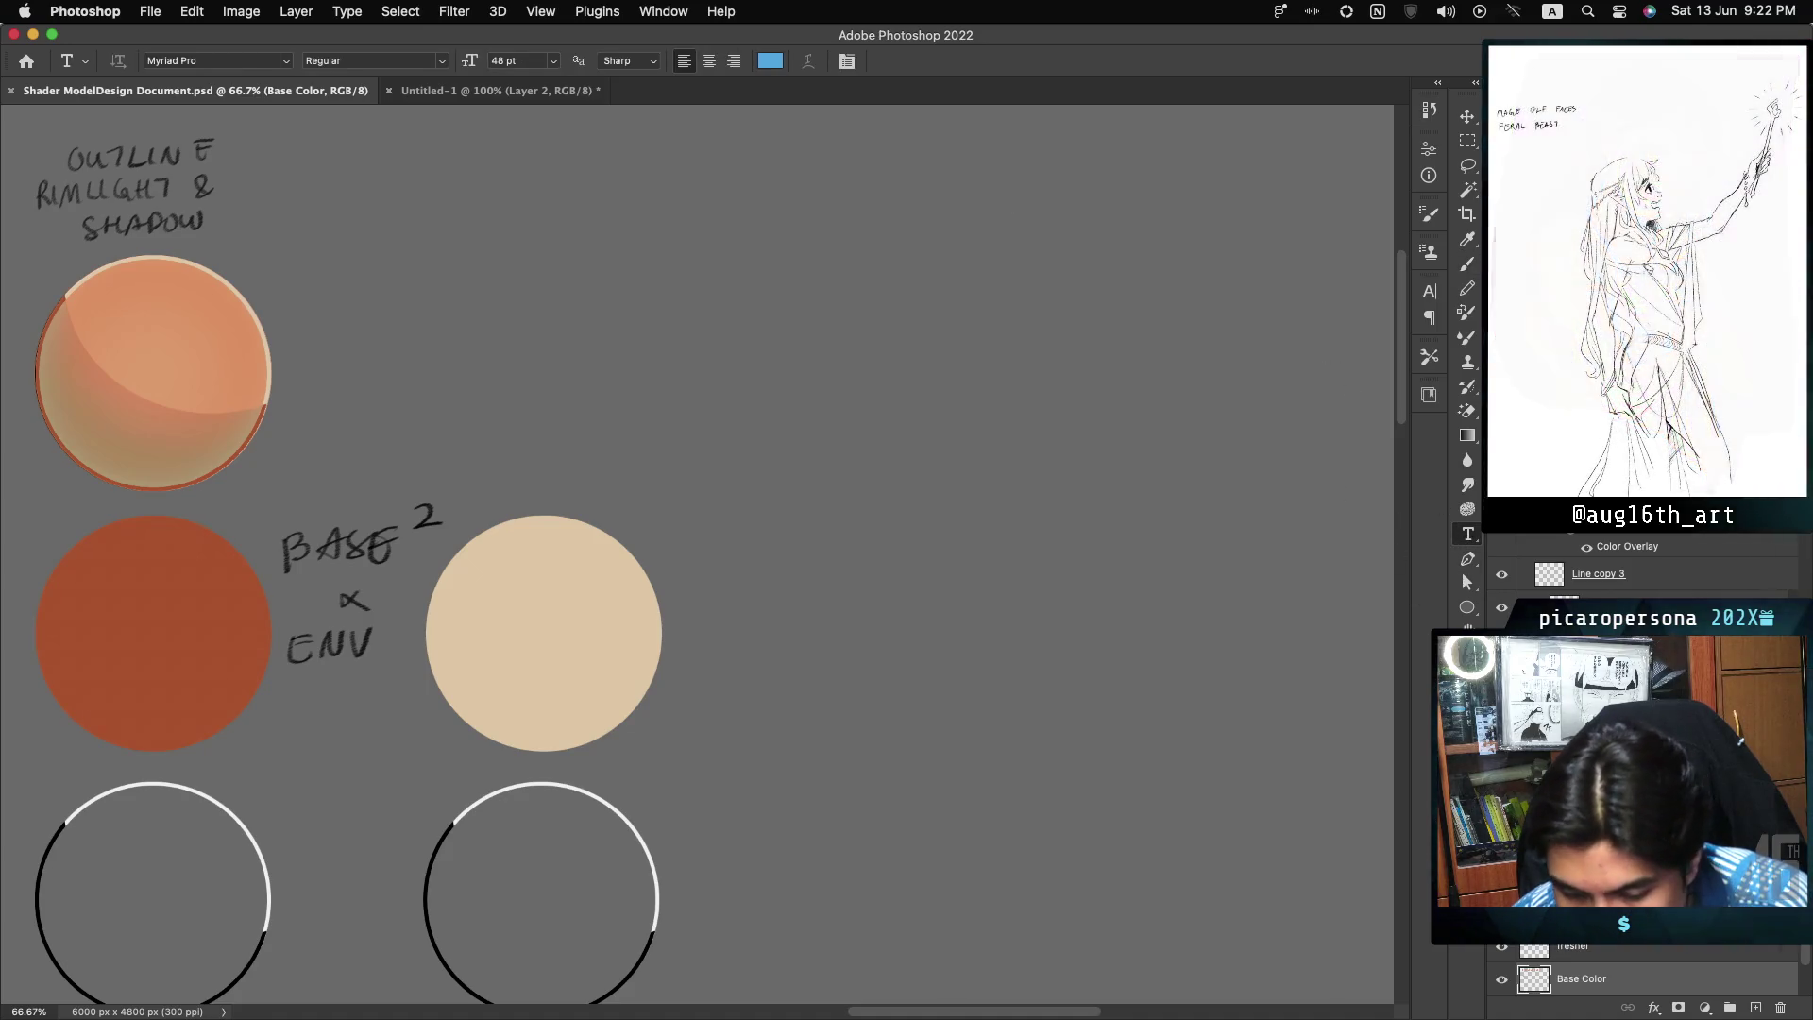
pyautogui.press('d')
pyautogui.moveTo(736, 171)
pyautogui.mouseDown()
pyautogui.moveTo(835, 458)
pyautogui.moveTo(1127, 589)
pyautogui.moveTo(1215, 582)
pyautogui.mouseUp()
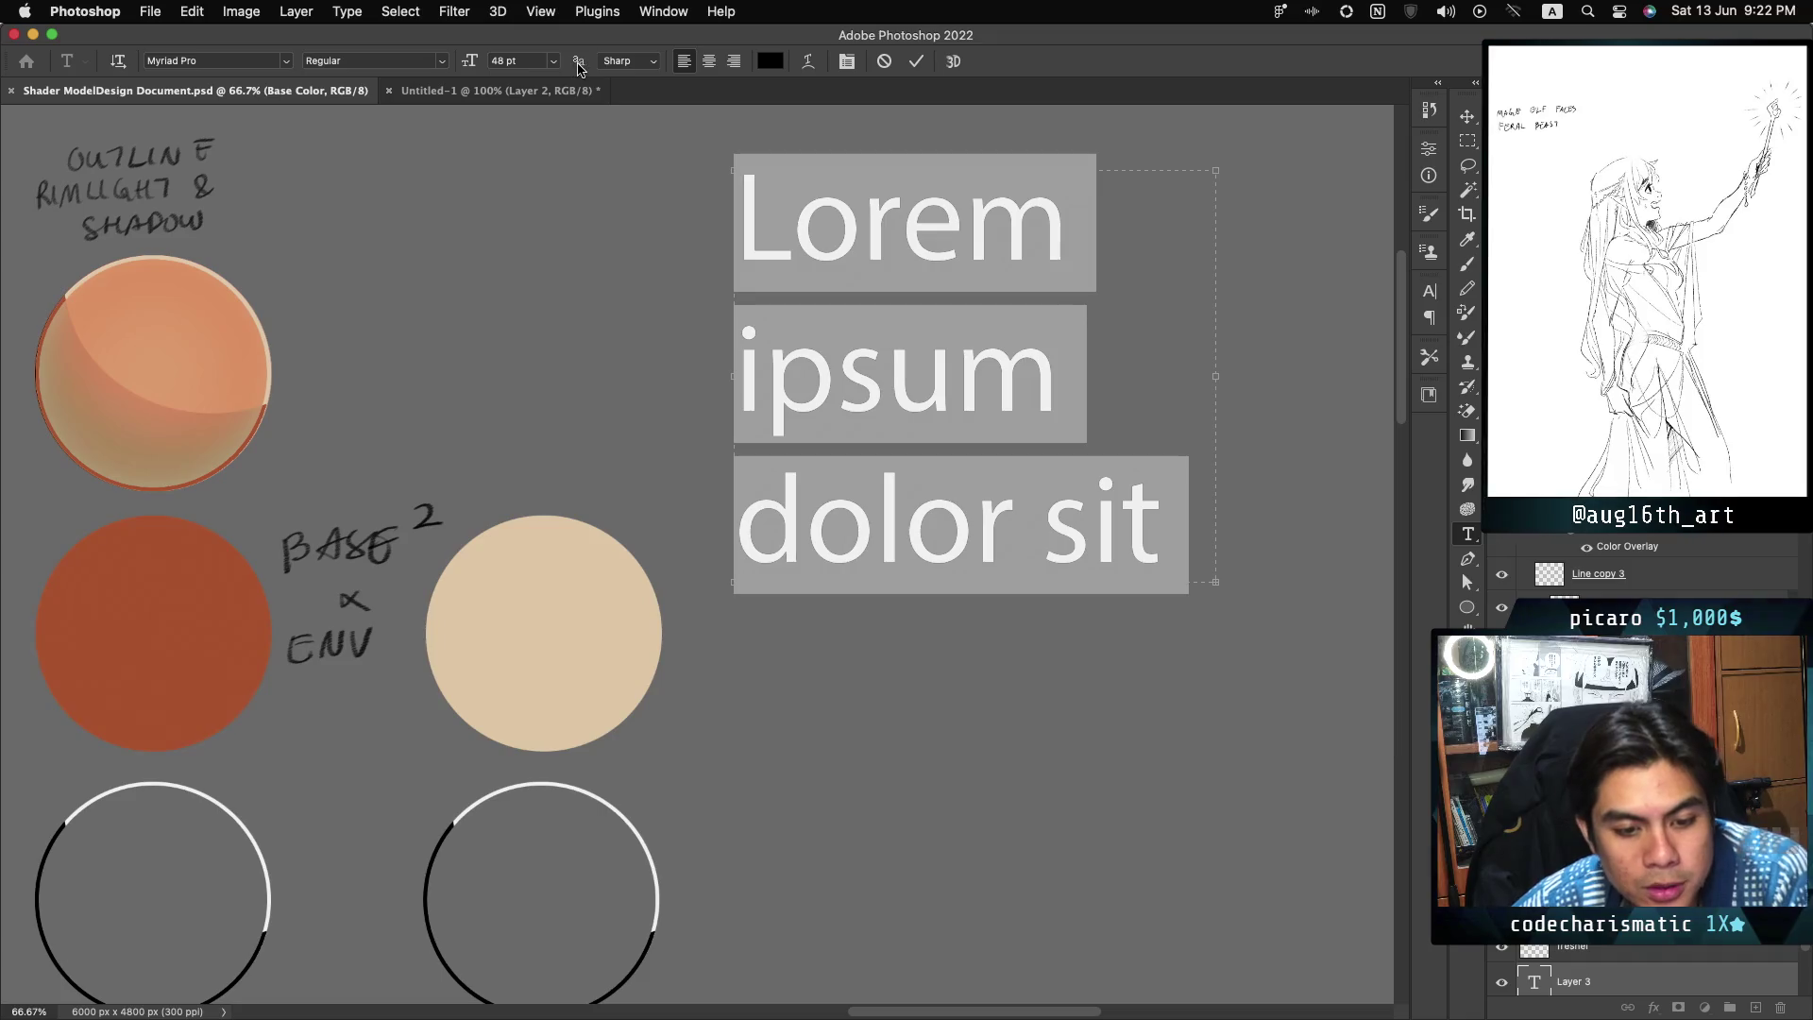
pyautogui.click(552, 61)
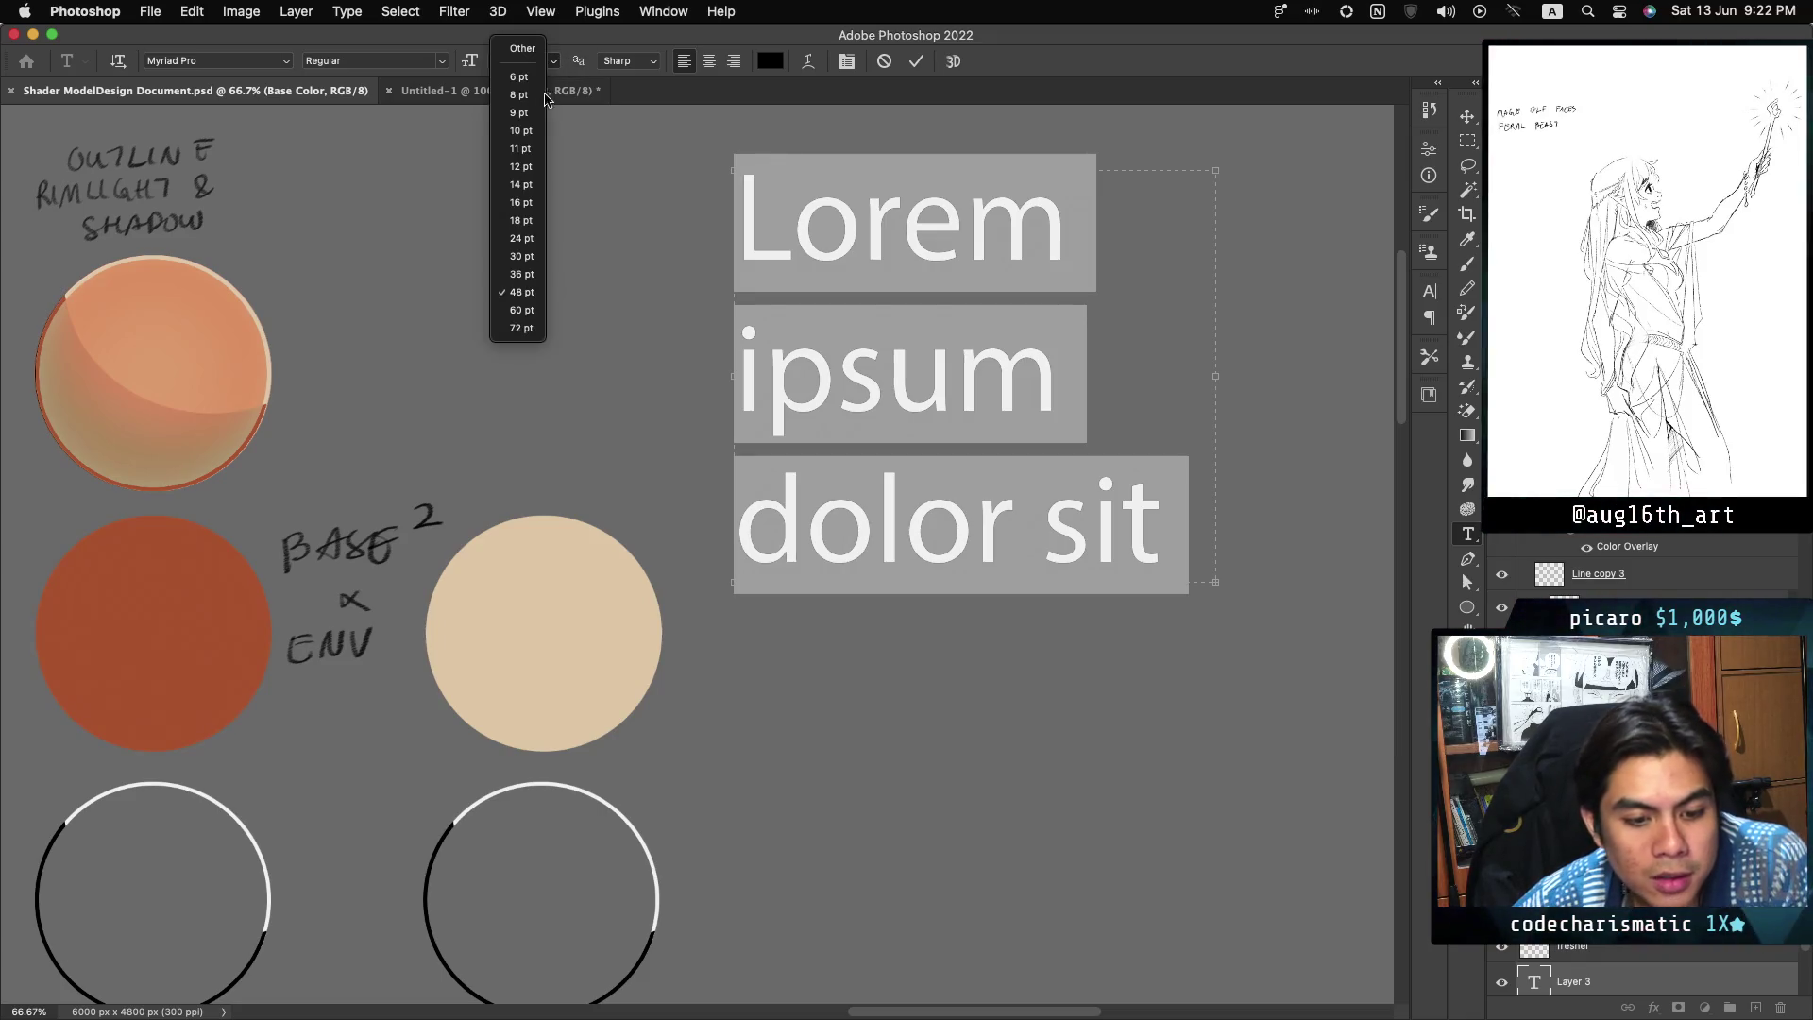
pyautogui.click(520, 167)
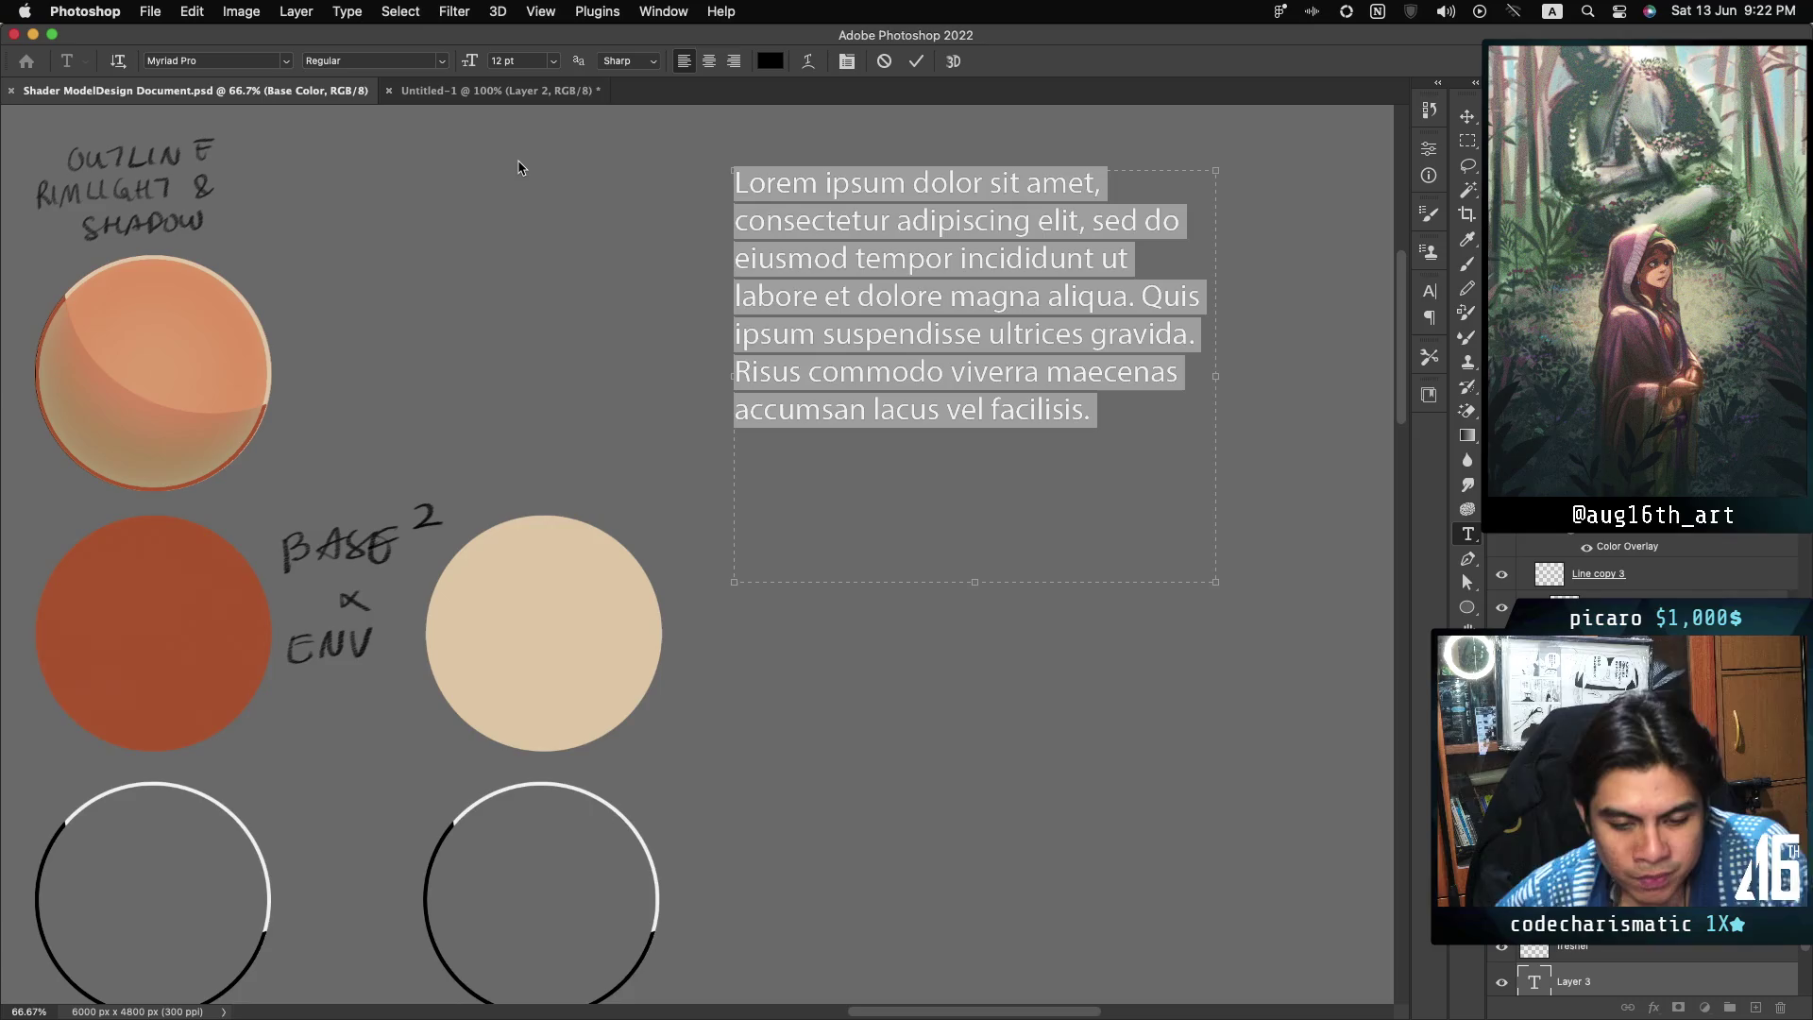
# Step: Replace the placeholder with 'Custom buffer that is pure chroma of light colors accumulated'
pyautogui.write('Xustom')
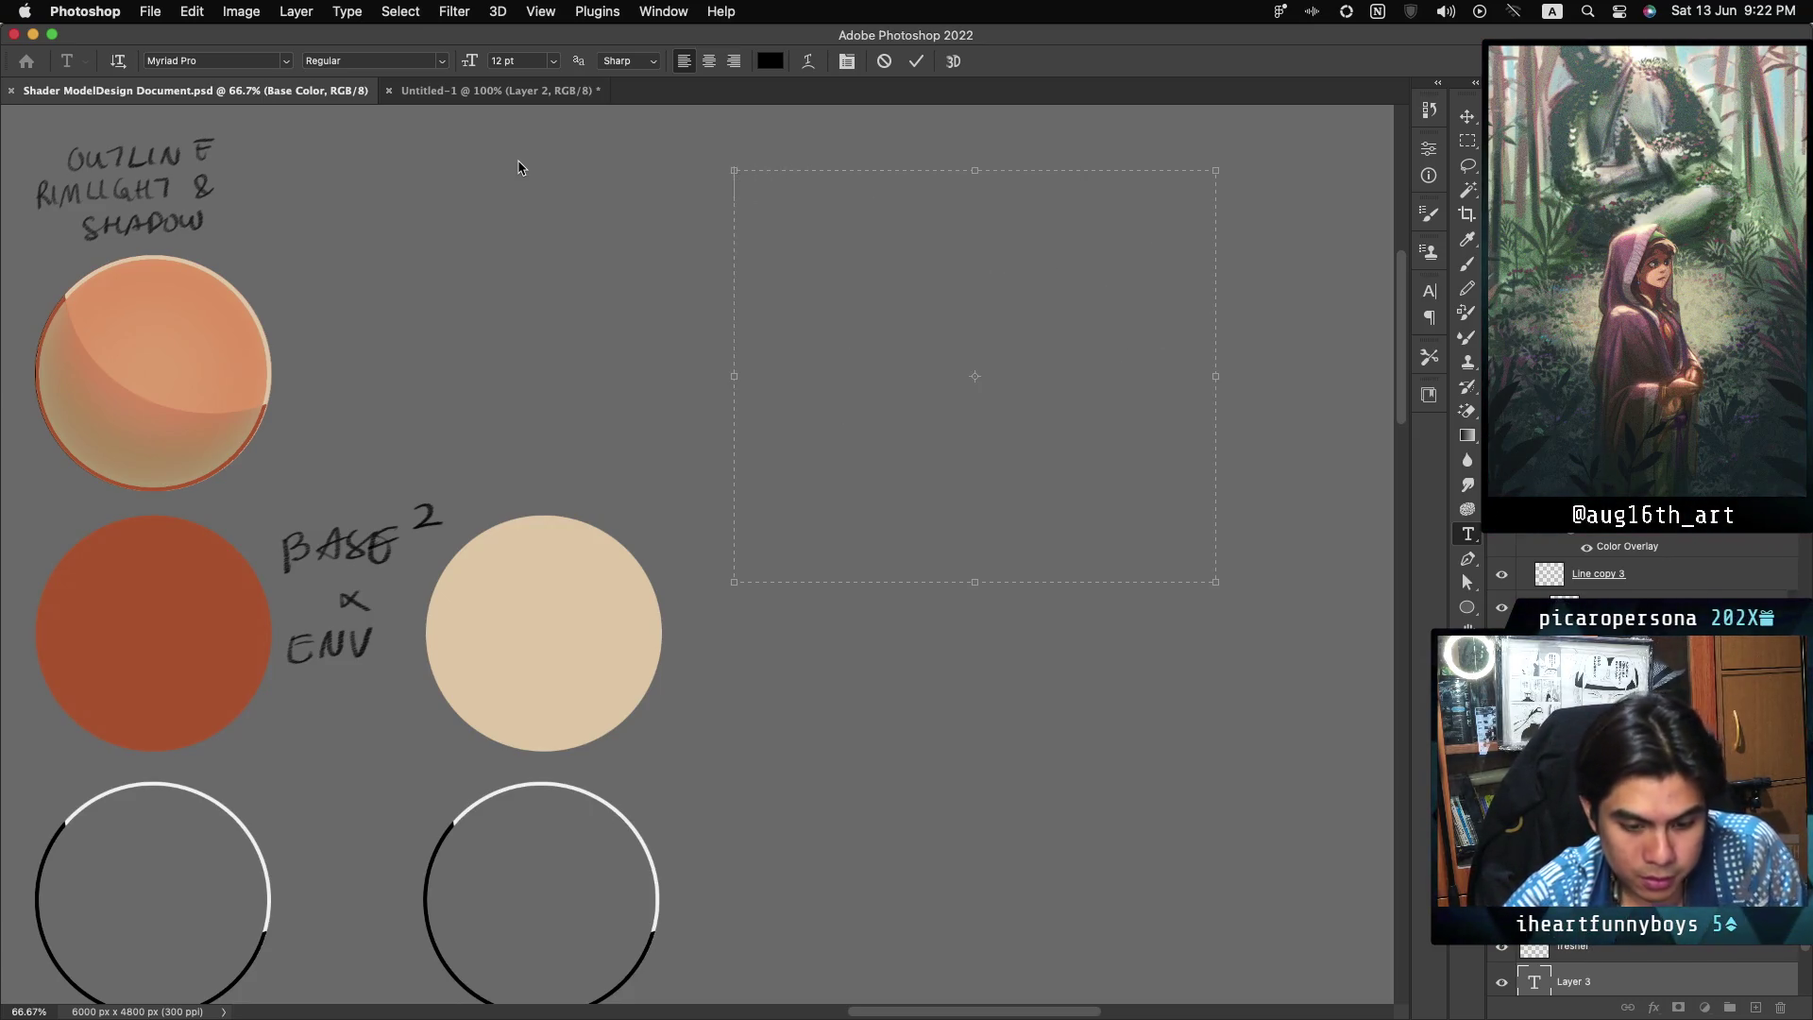
pyautogui.write('Custom')
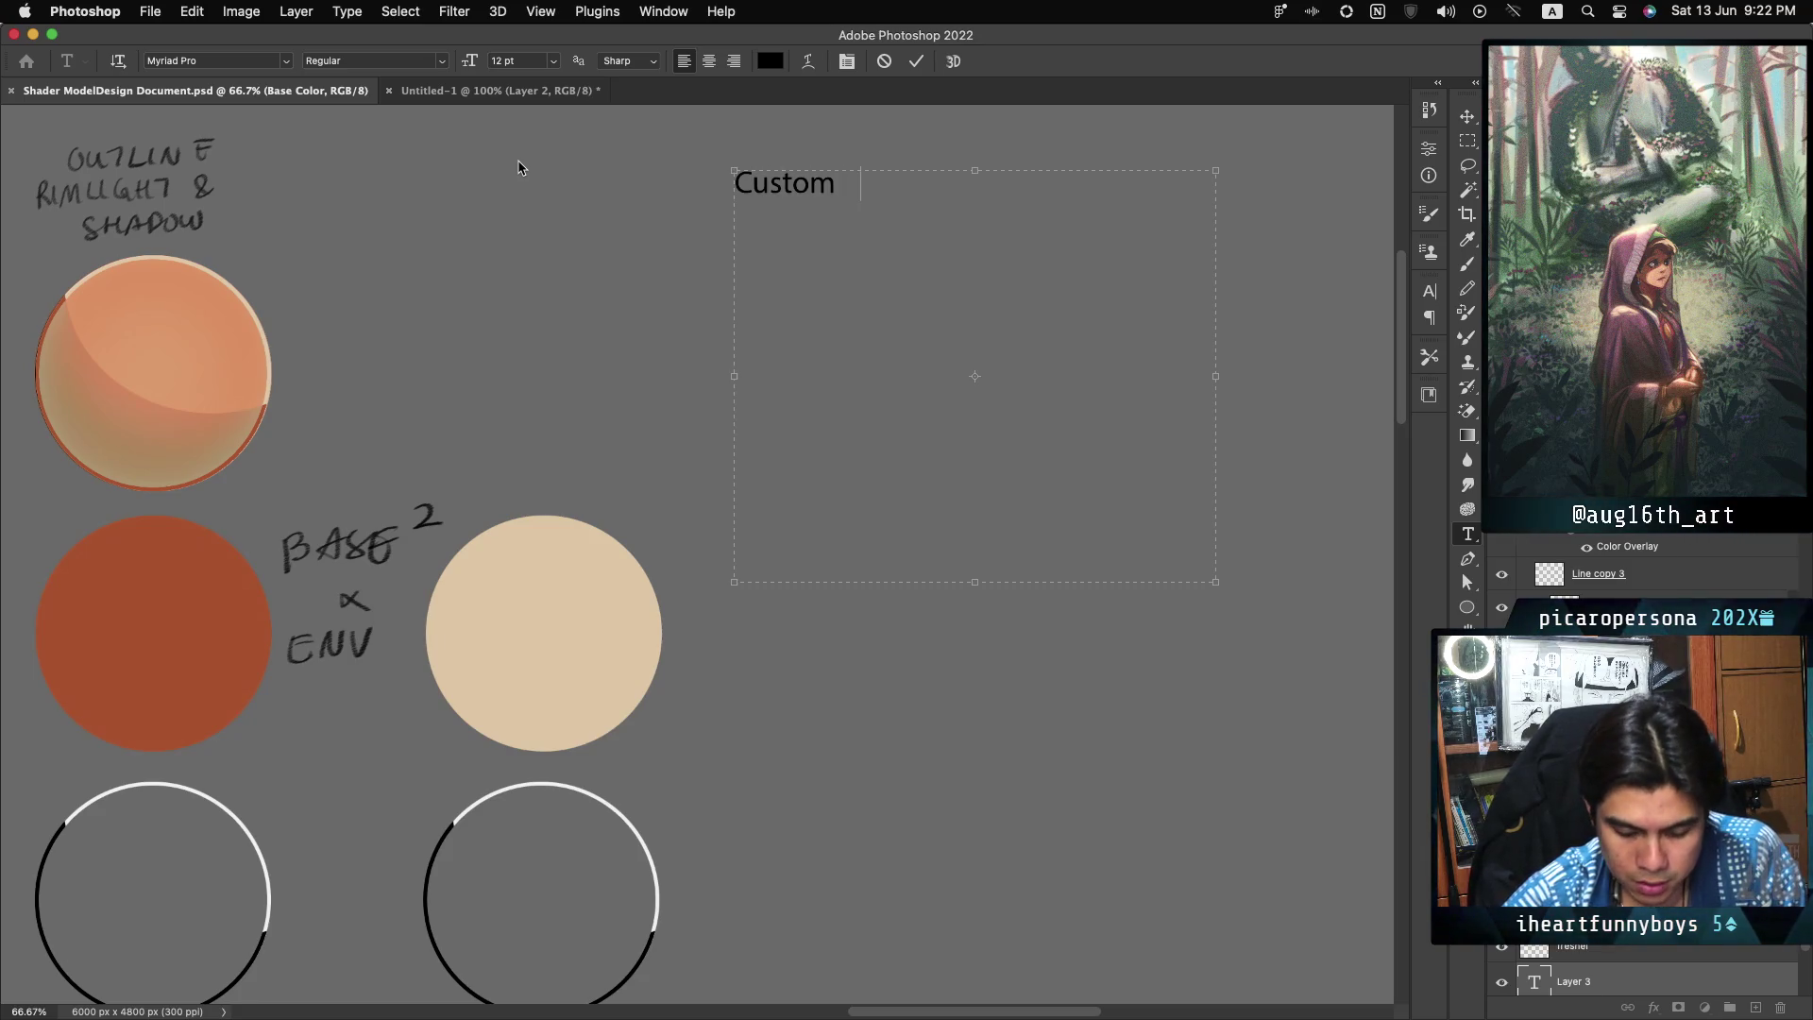
pyautogui.write(' buffer that is')
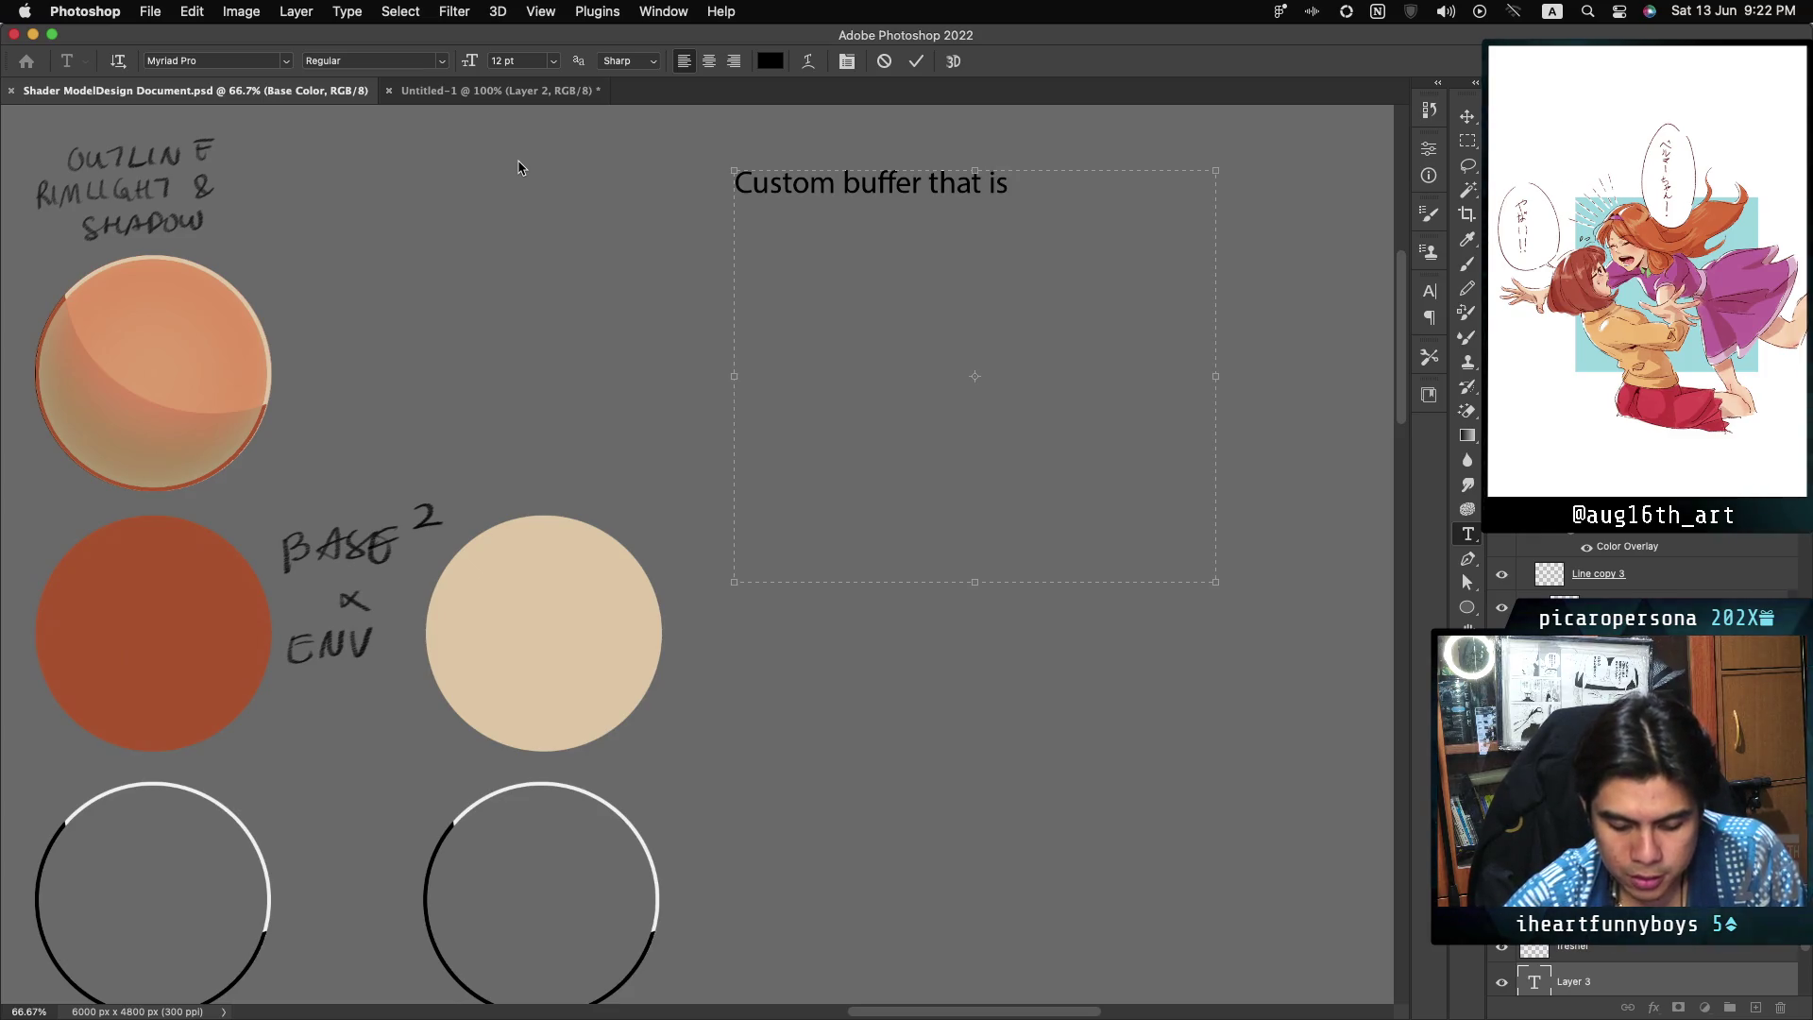
pyautogui.write(' pure c')
pyautogui.write('hron ')
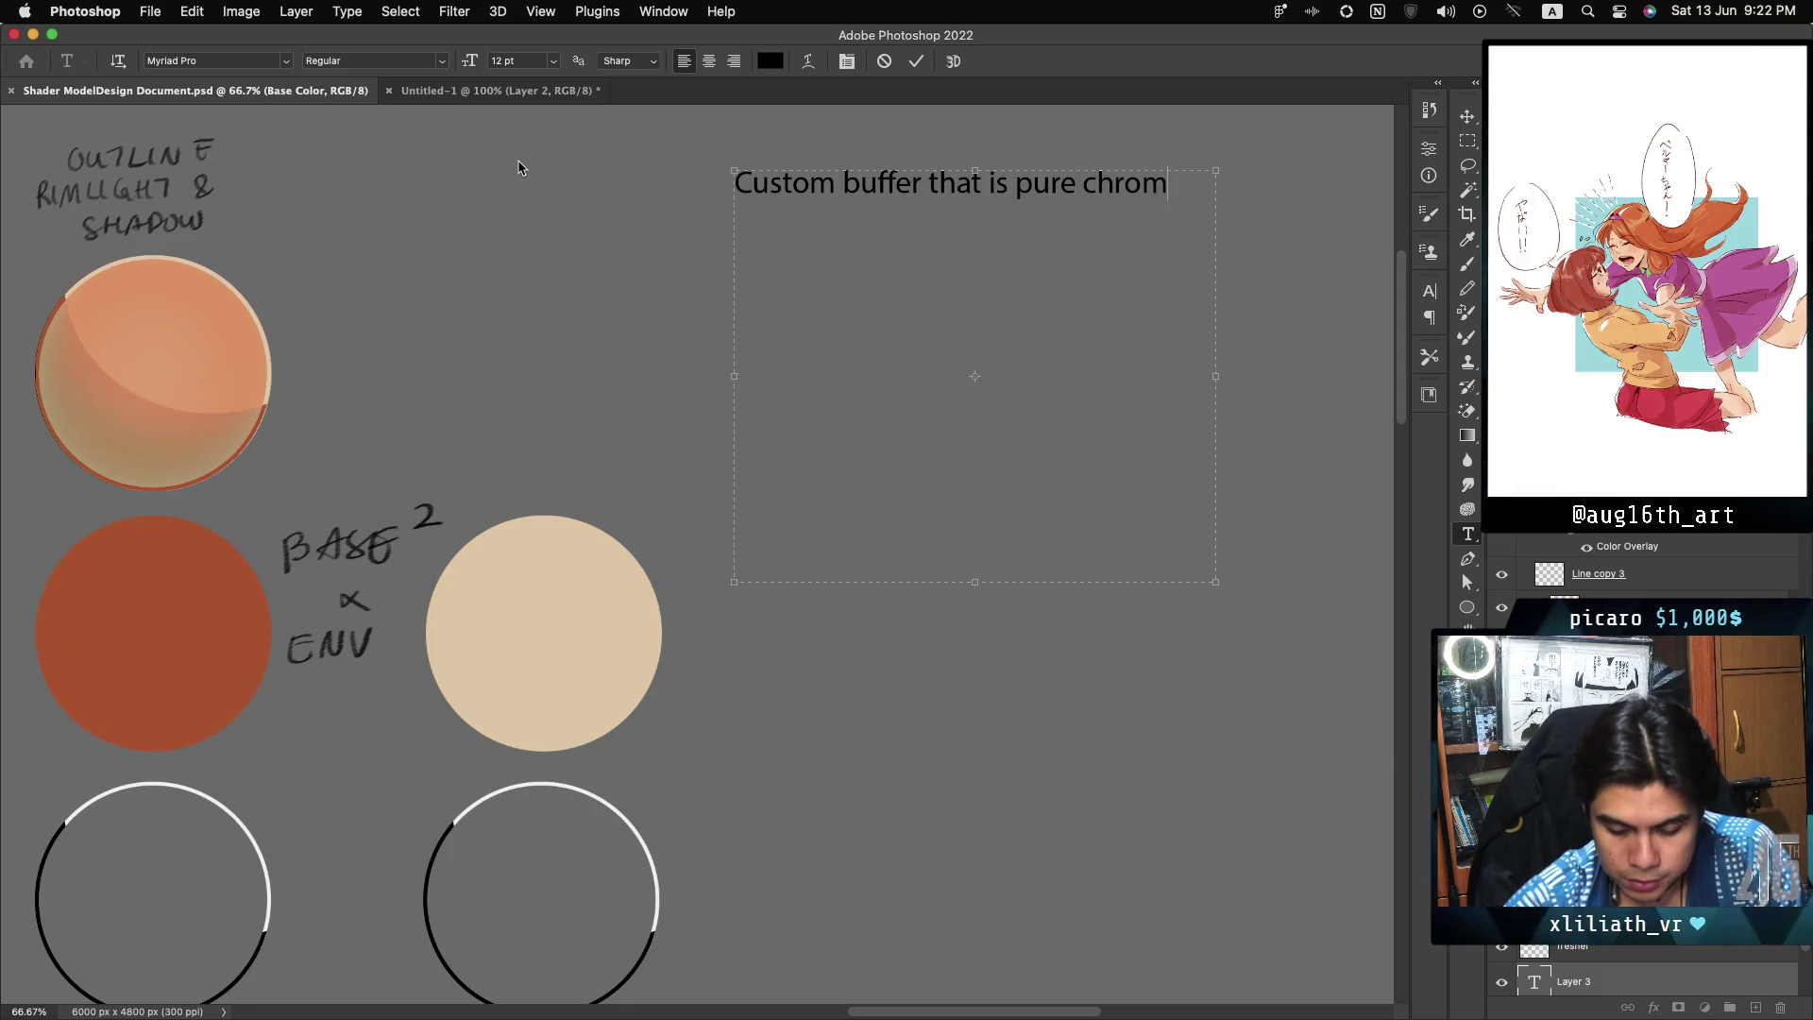
pyautogui.write('o')
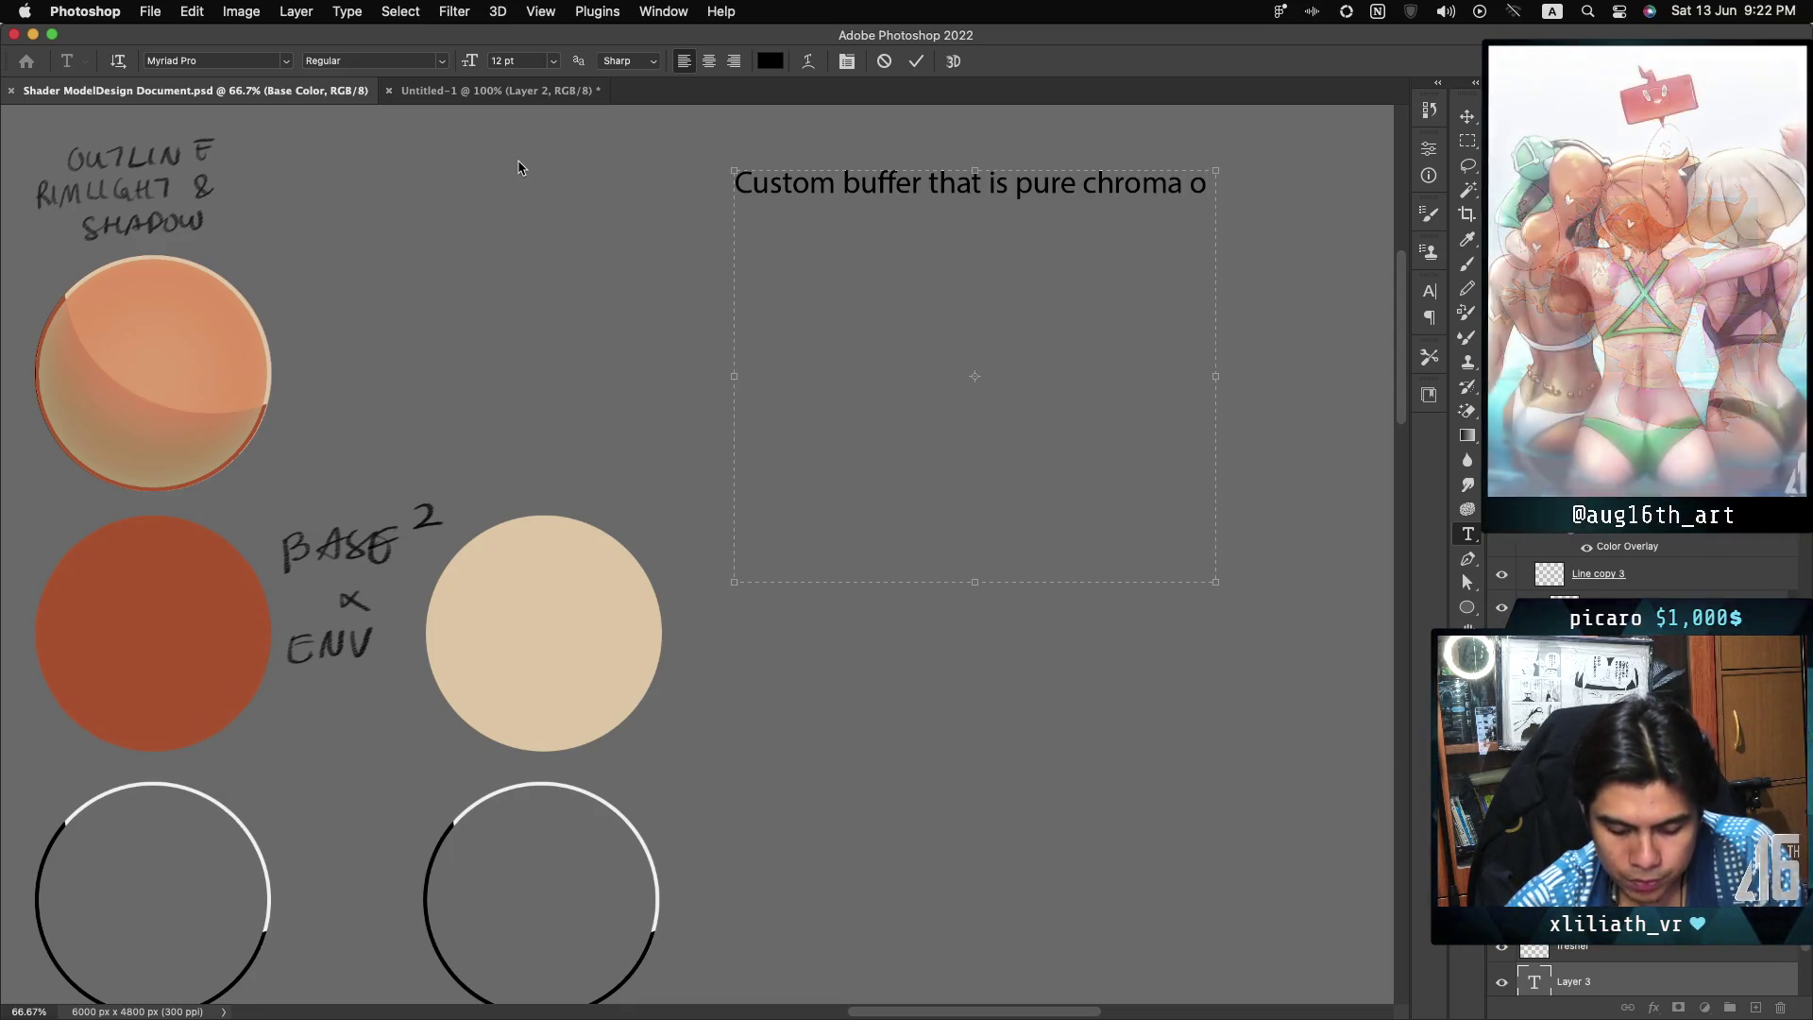
pyautogui.write('f light colors accum')
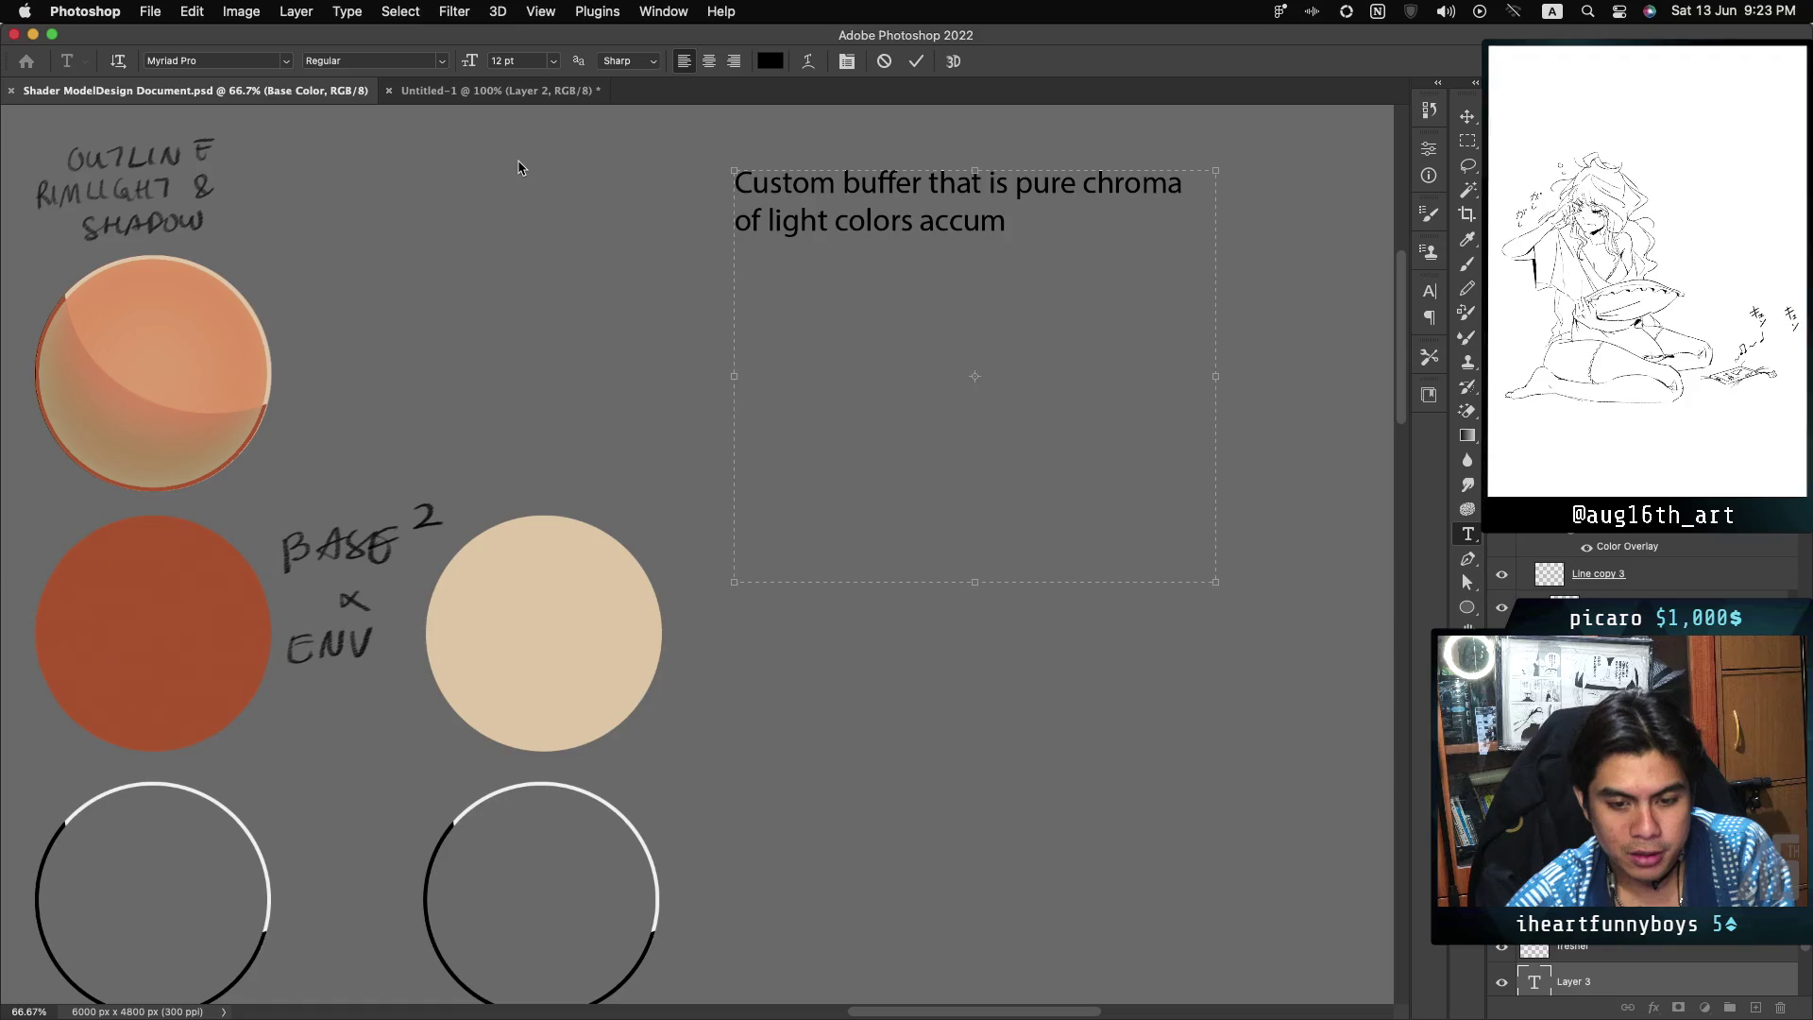
pyautogui.write('ulated')
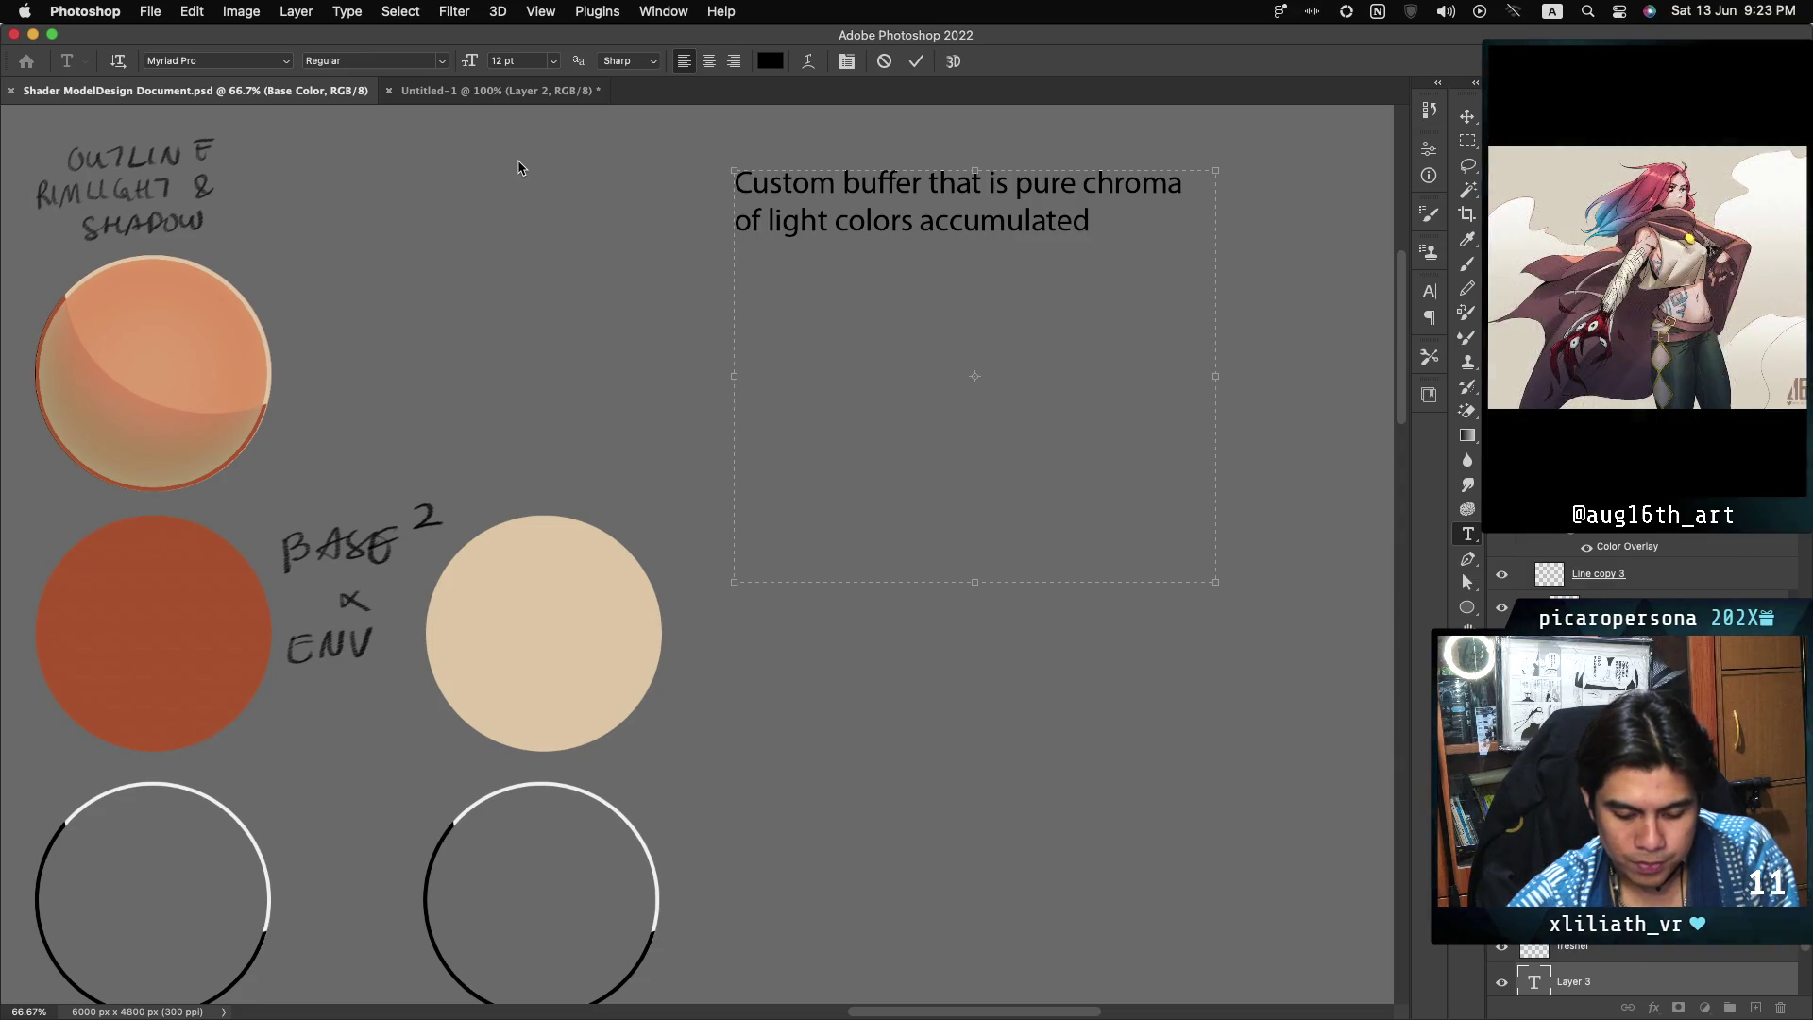
# Step: Finish the sentence with 'minus directional light and sky light'
pyautogui.write(' minus directiona')
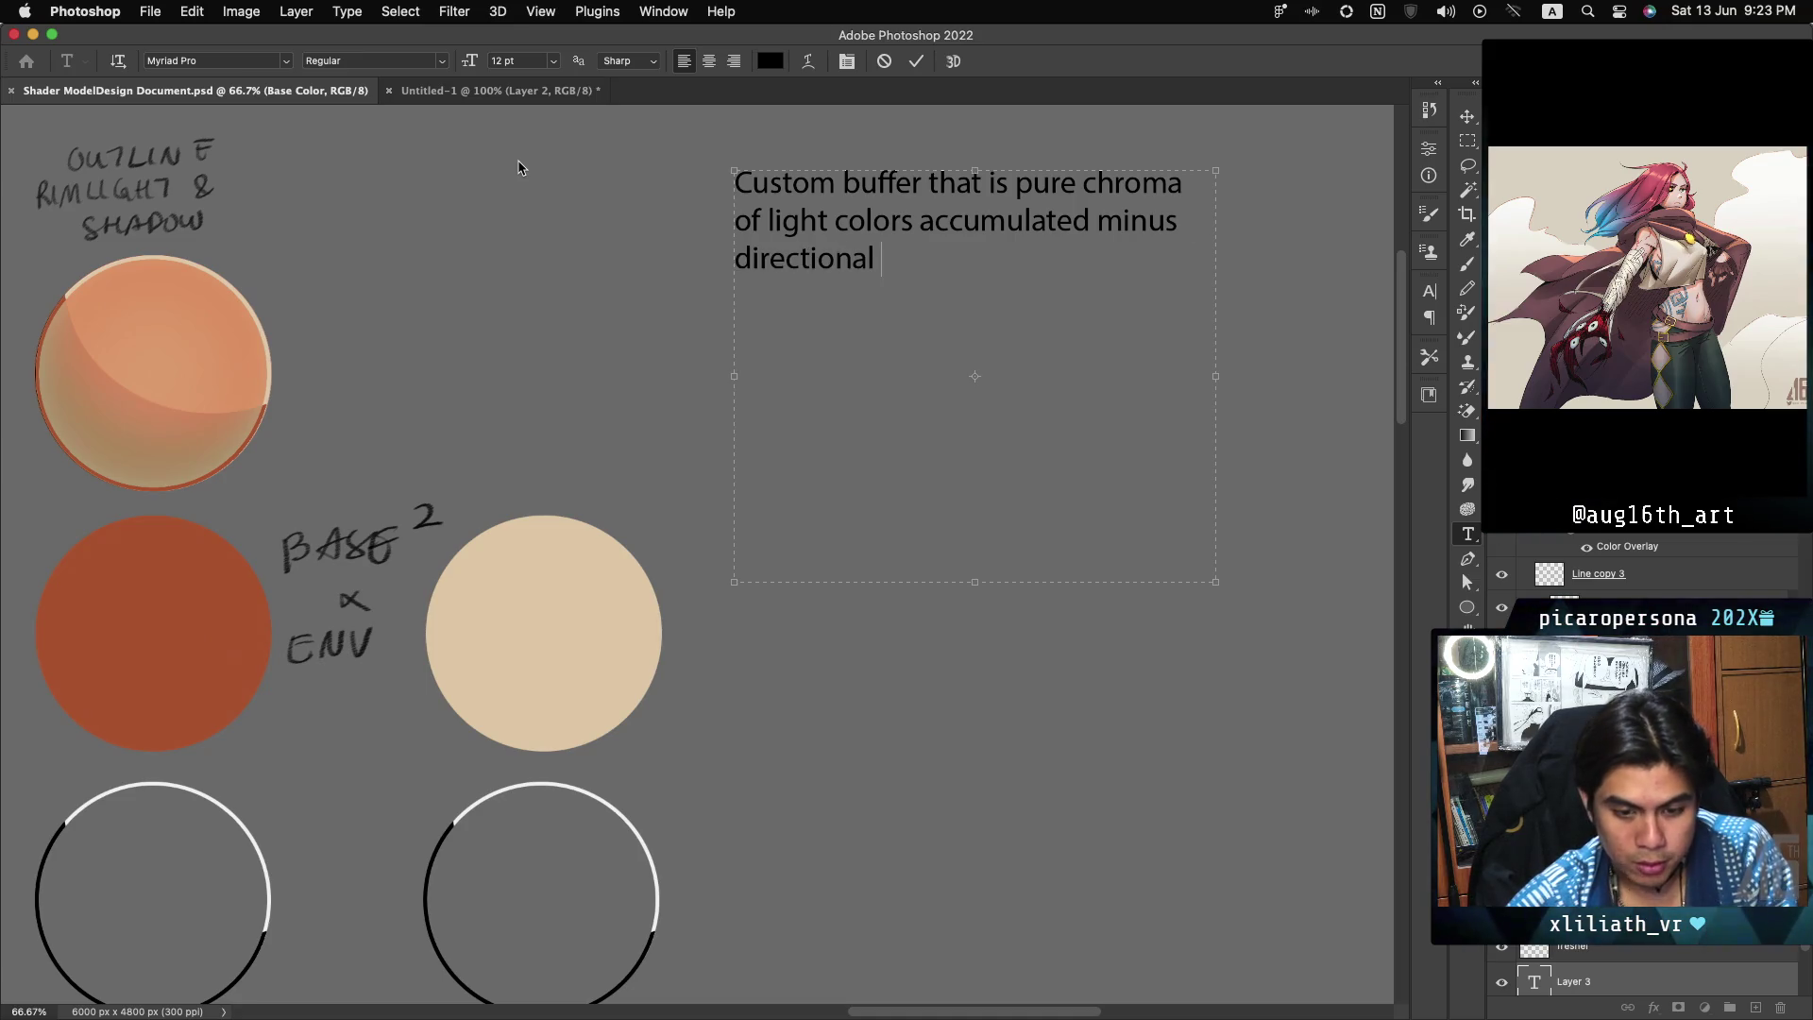
pyautogui.write('l lig')
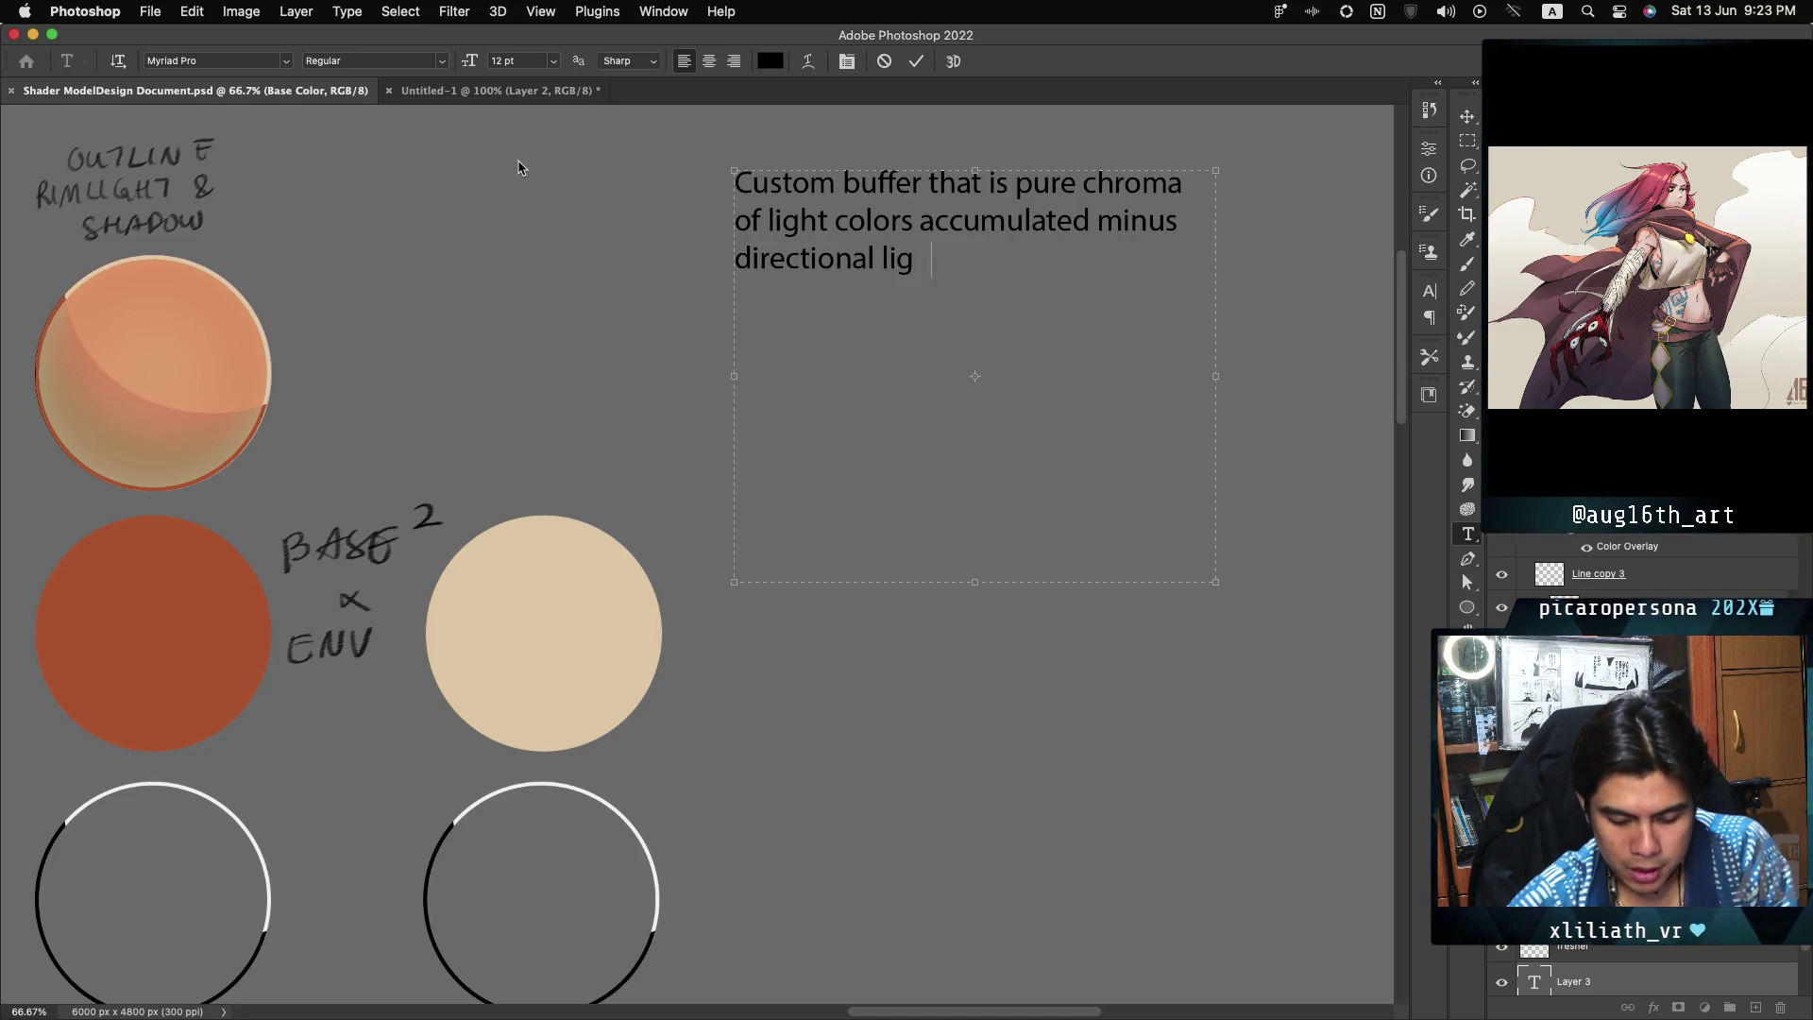
pyautogui.write('ht and ')
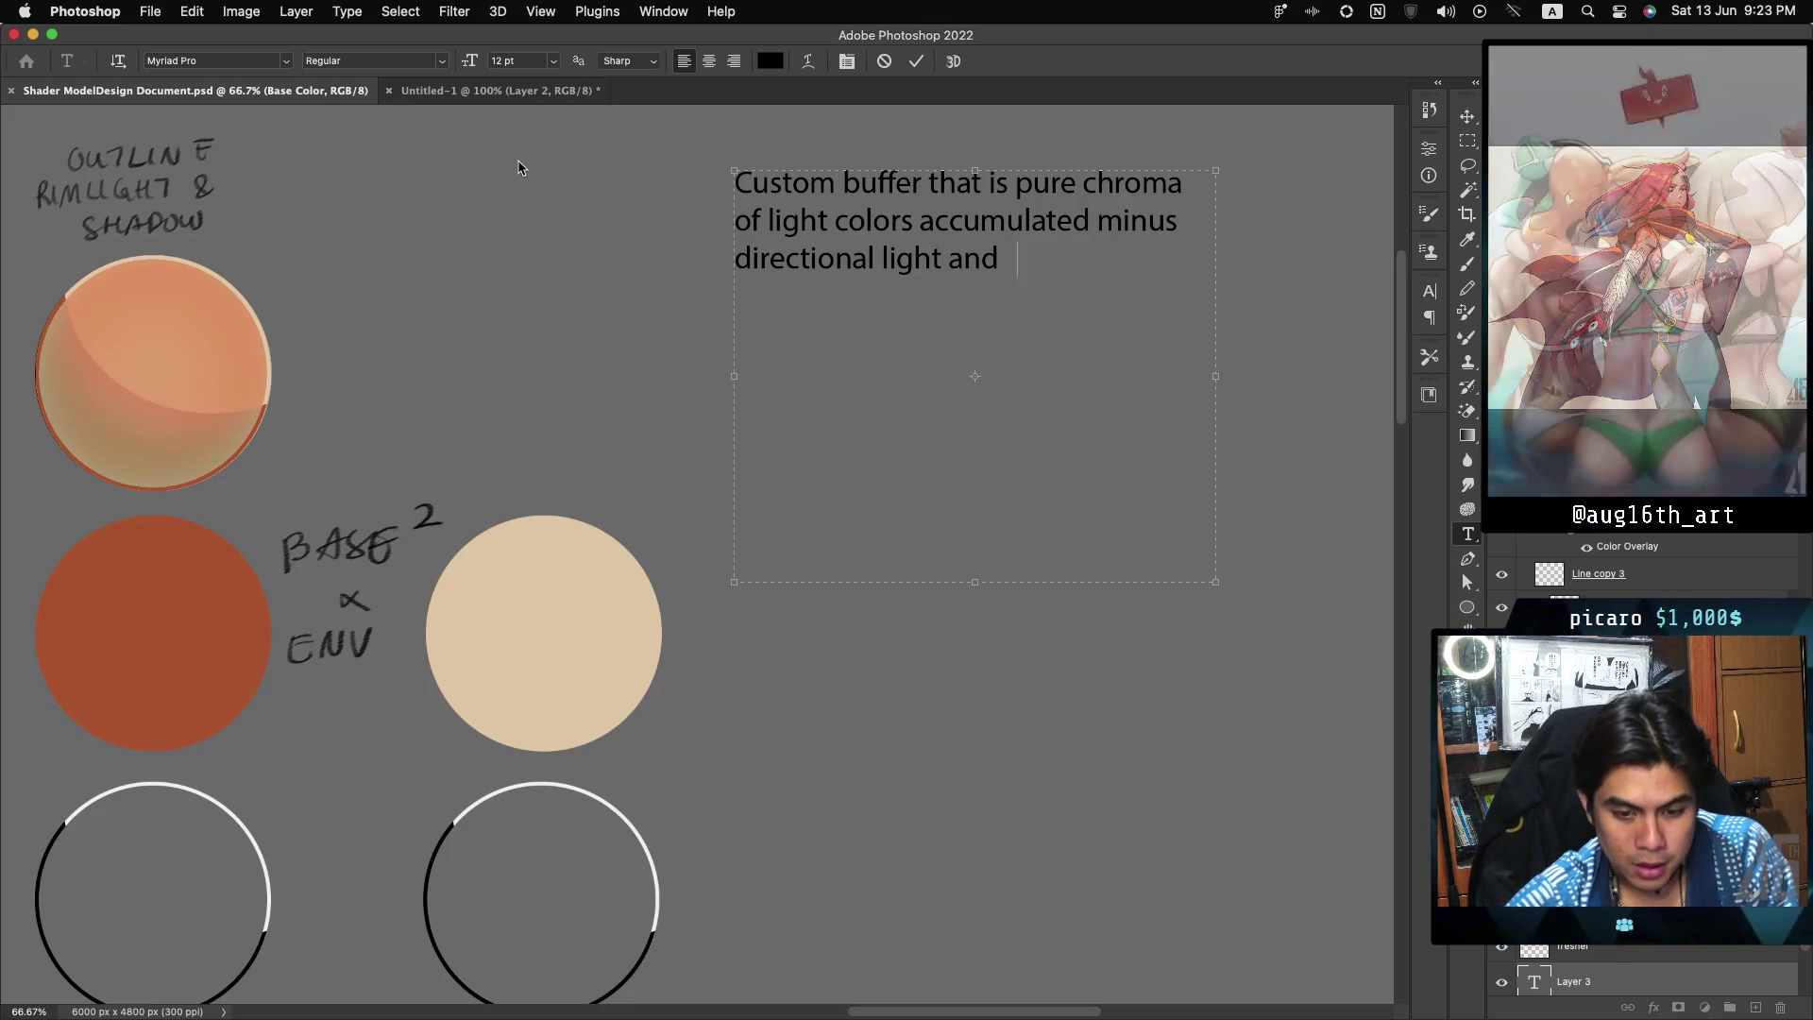
pyautogui.write('sky light.')
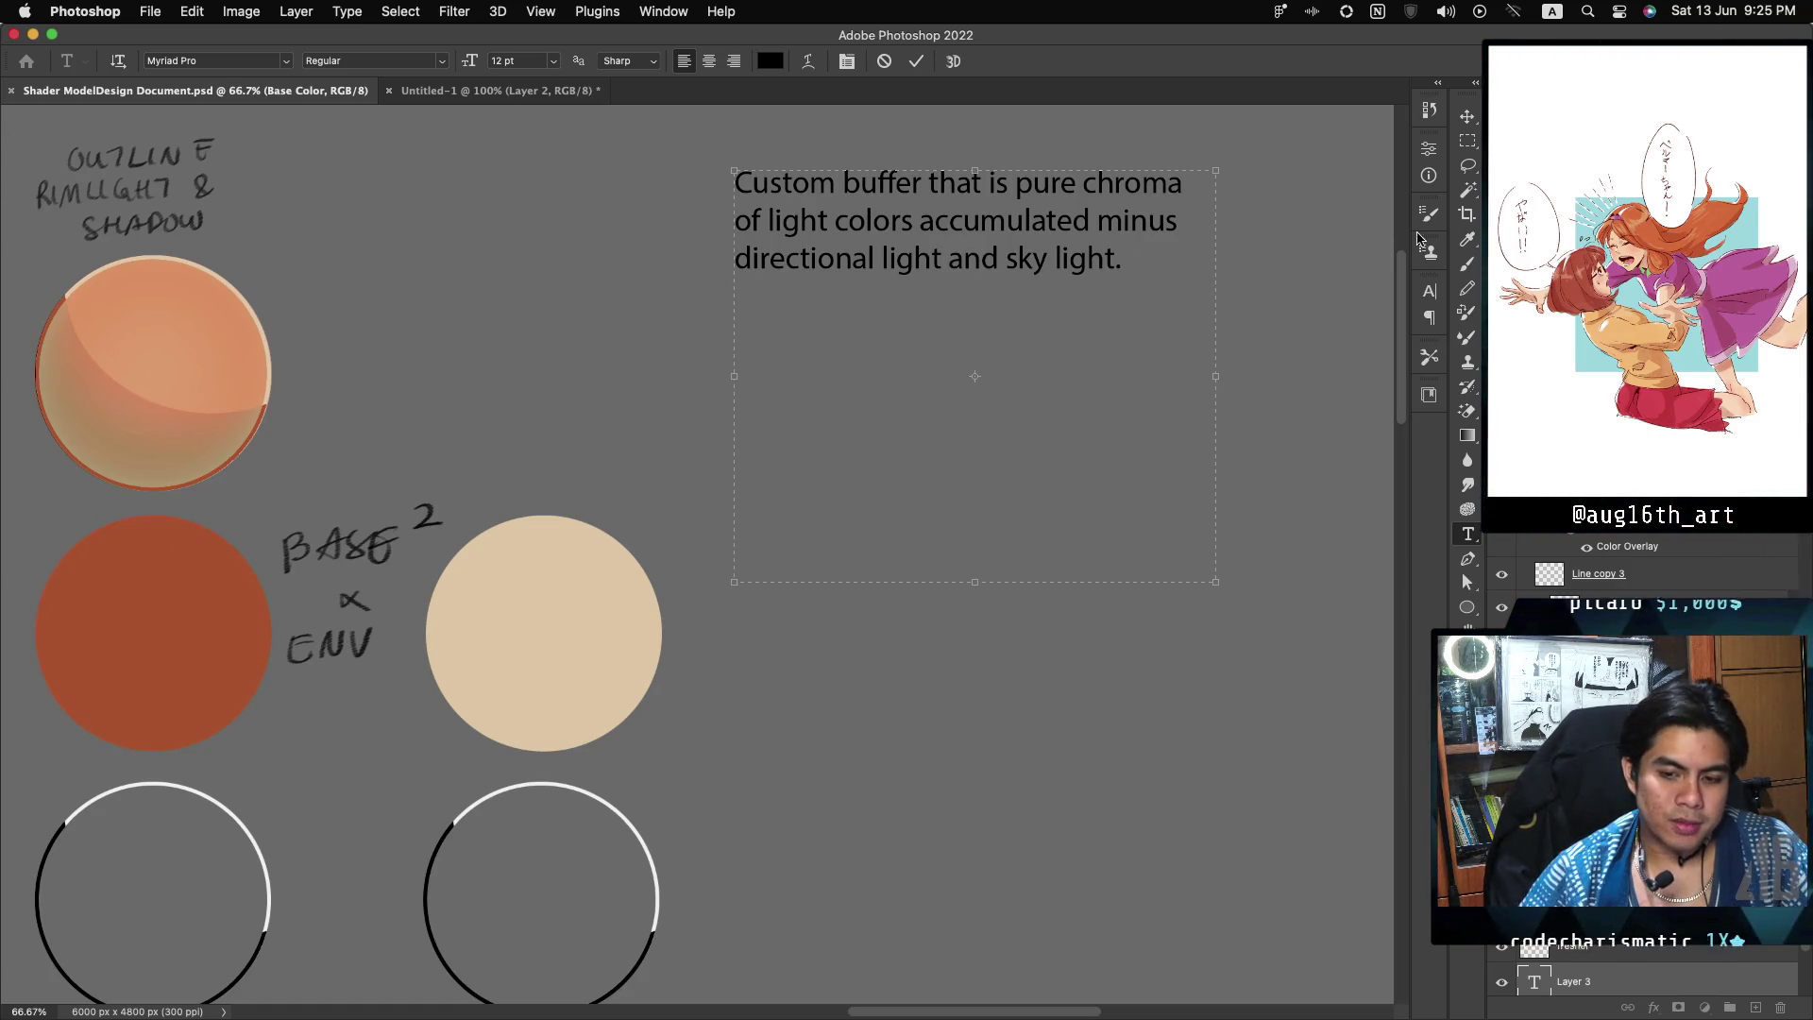
# Step: Commit the custom buffer note as its own text layer
pyautogui.scroll(-3, 699, 557)
pyautogui.hscroll(-5, 699, 557)
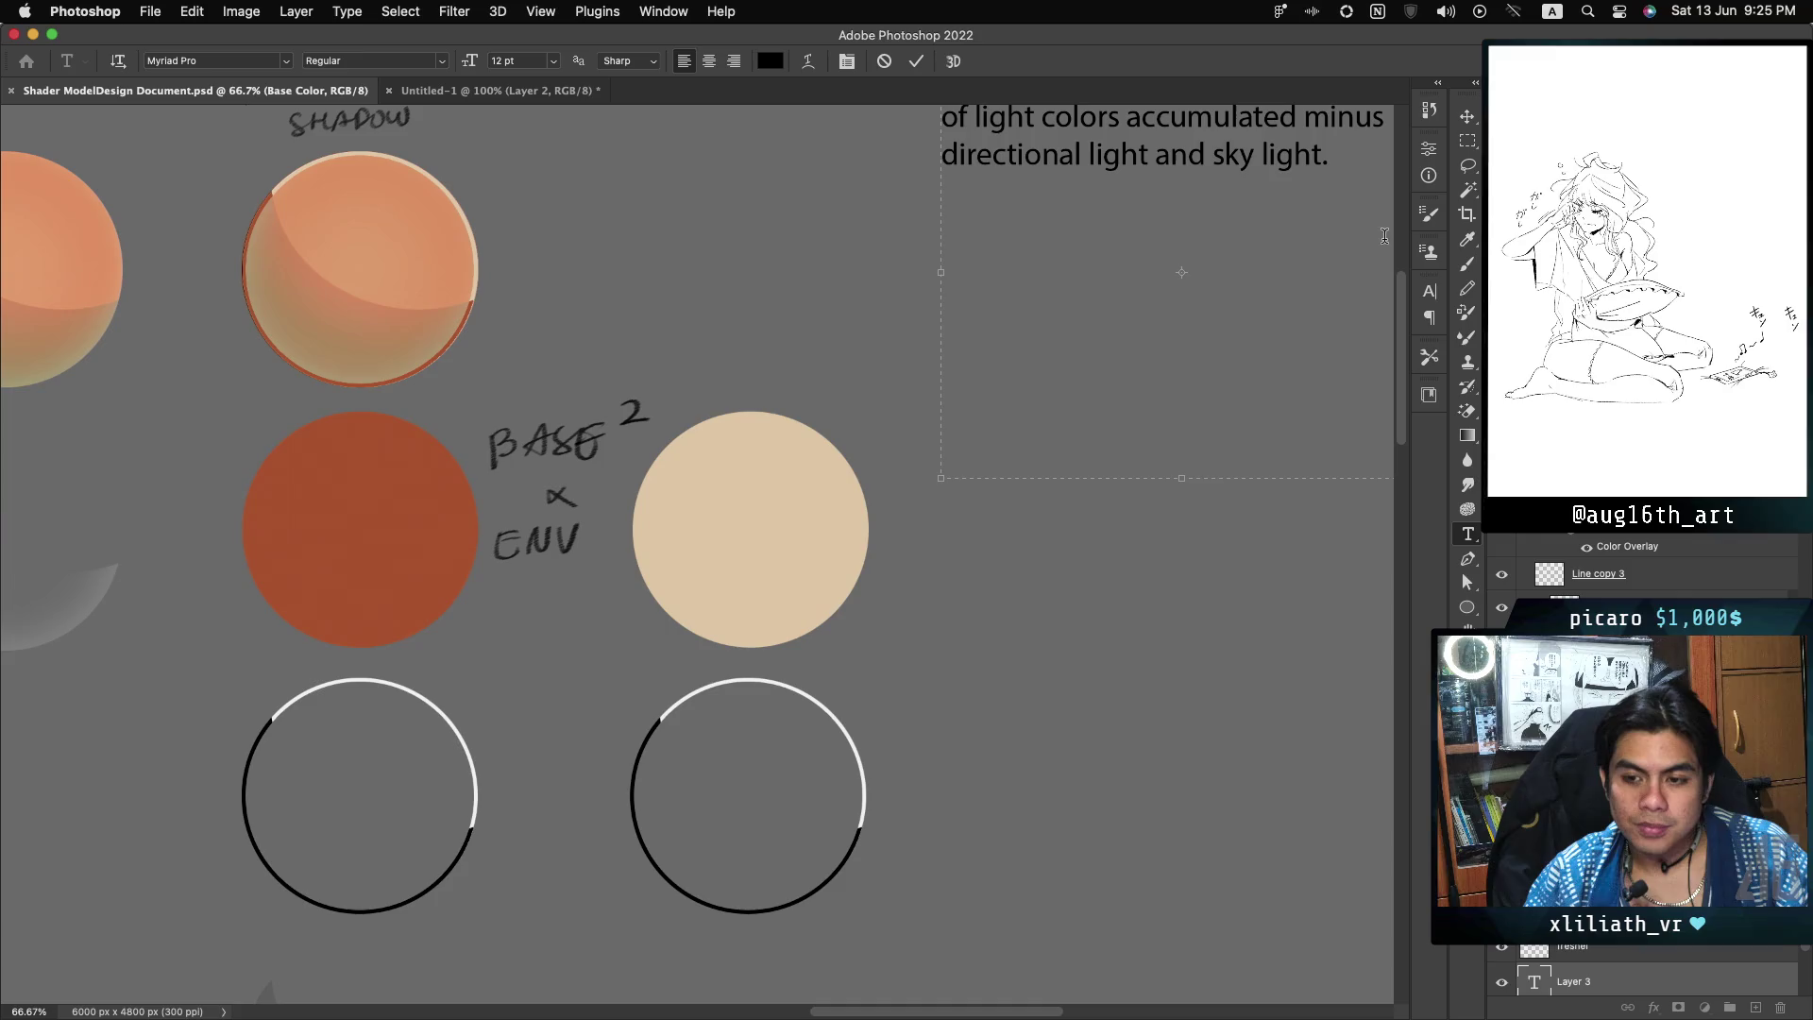
pyautogui.scroll(3, 697, 554)
pyautogui.hscroll(2, 697, 554)
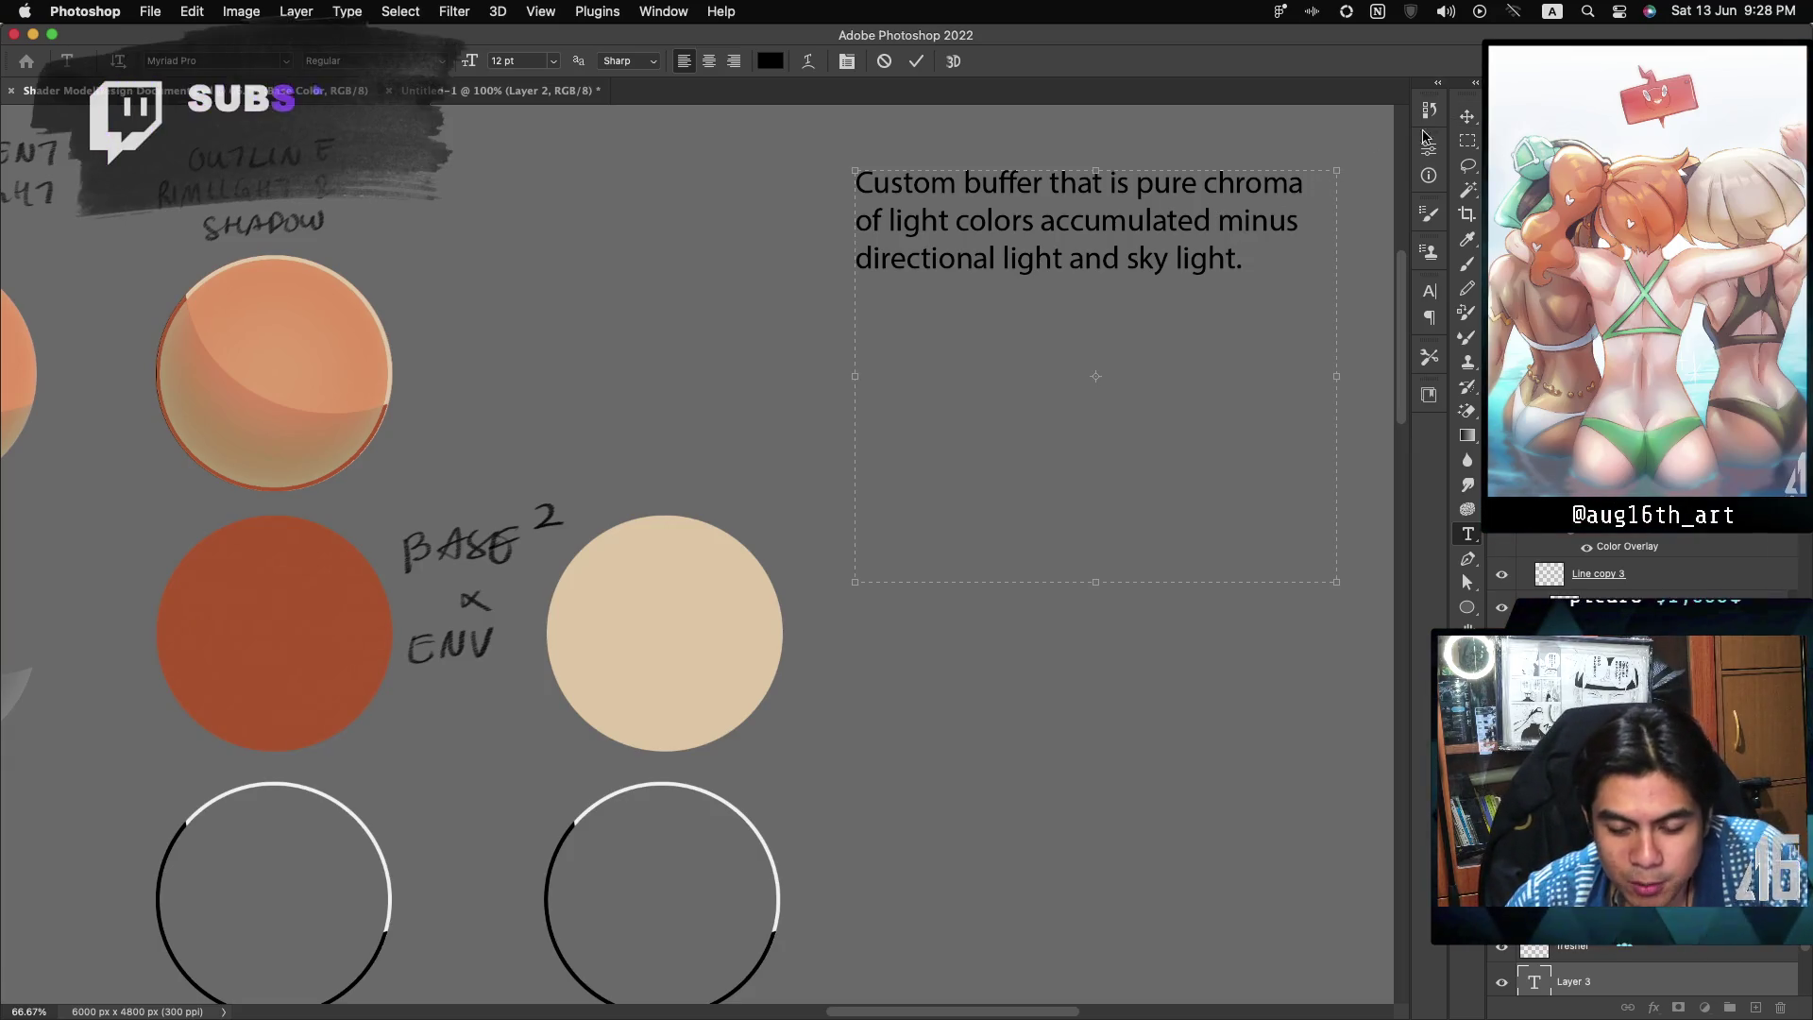
pyautogui.click(1467, 115)
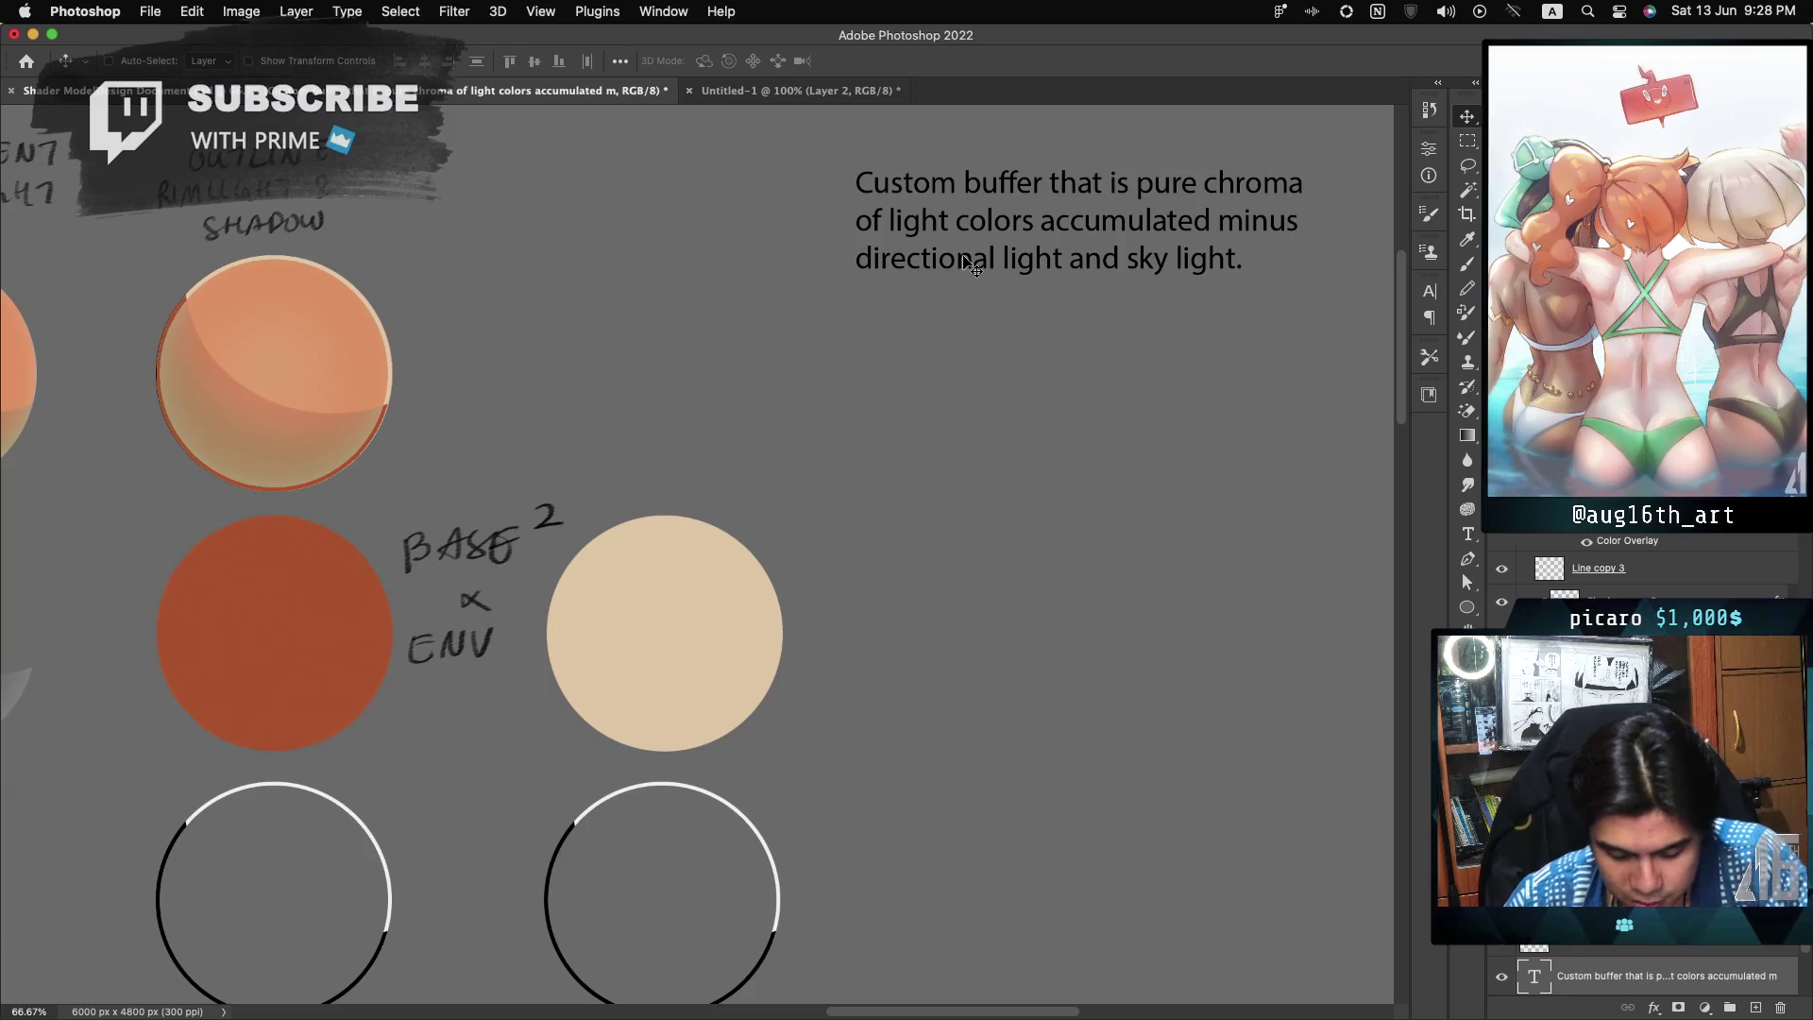
# Step: Duplicate the note lower down the canvas and start editing its text
pyautogui.keyDown('alt'); pyautogui.moveTo(973, 268); pyautogui.dragTo(977, 892); pyautogui.keyUp('alt')
pyautogui.scroll(-5, 1265, 395)
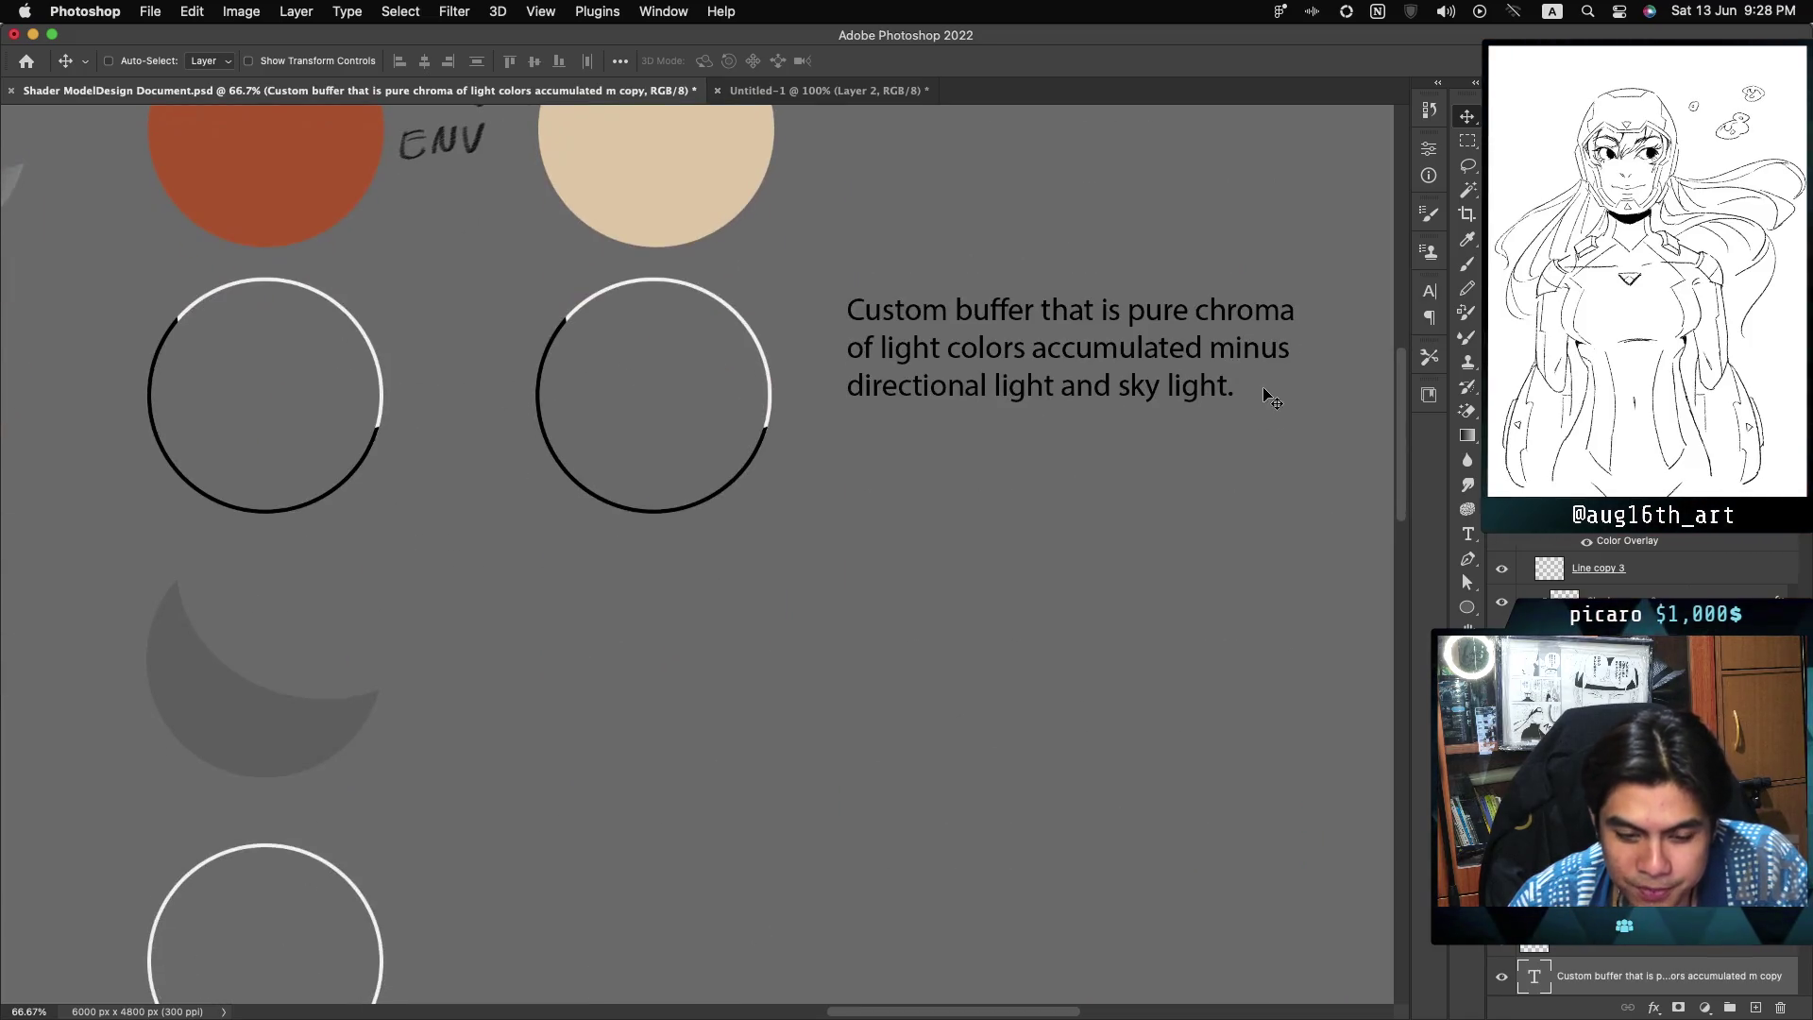
pyautogui.doubleClick(1537, 975)
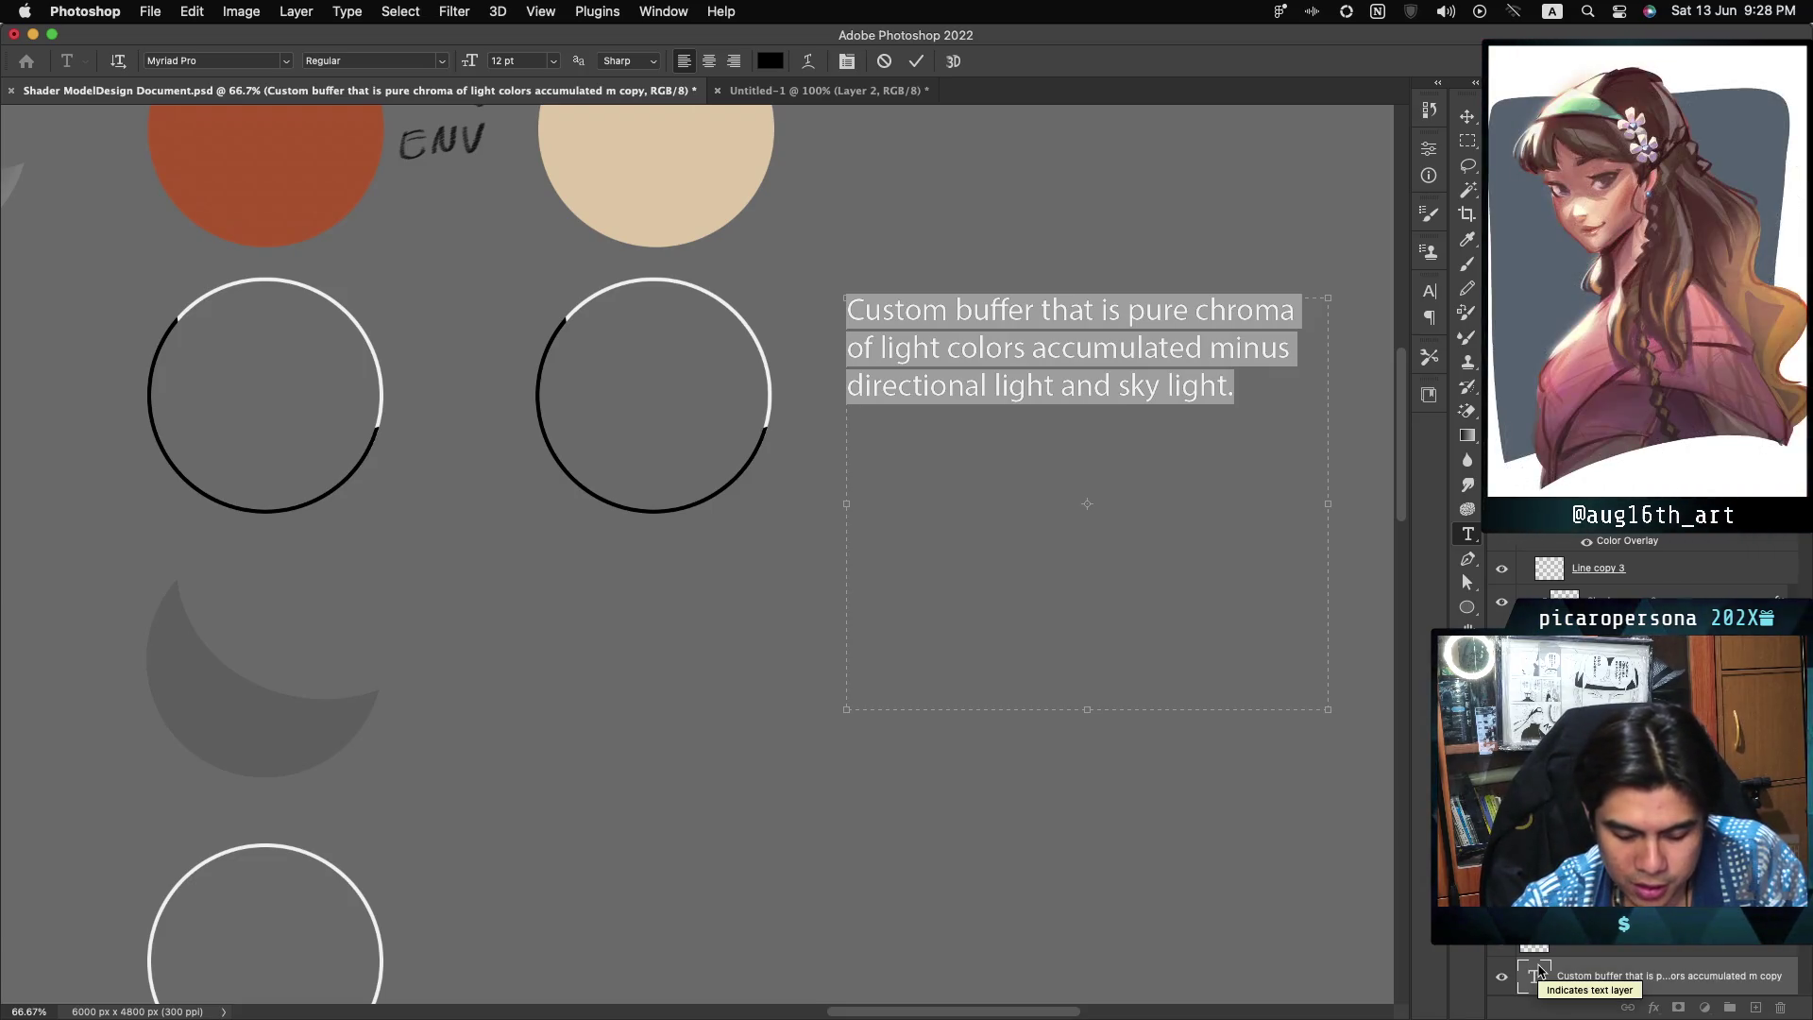
# Step: Rewrite it as 'Use overlay Material OR double the base mesh for inverted hull lines' and begin a new paragraph
pyautogui.write('Use ocerlay')
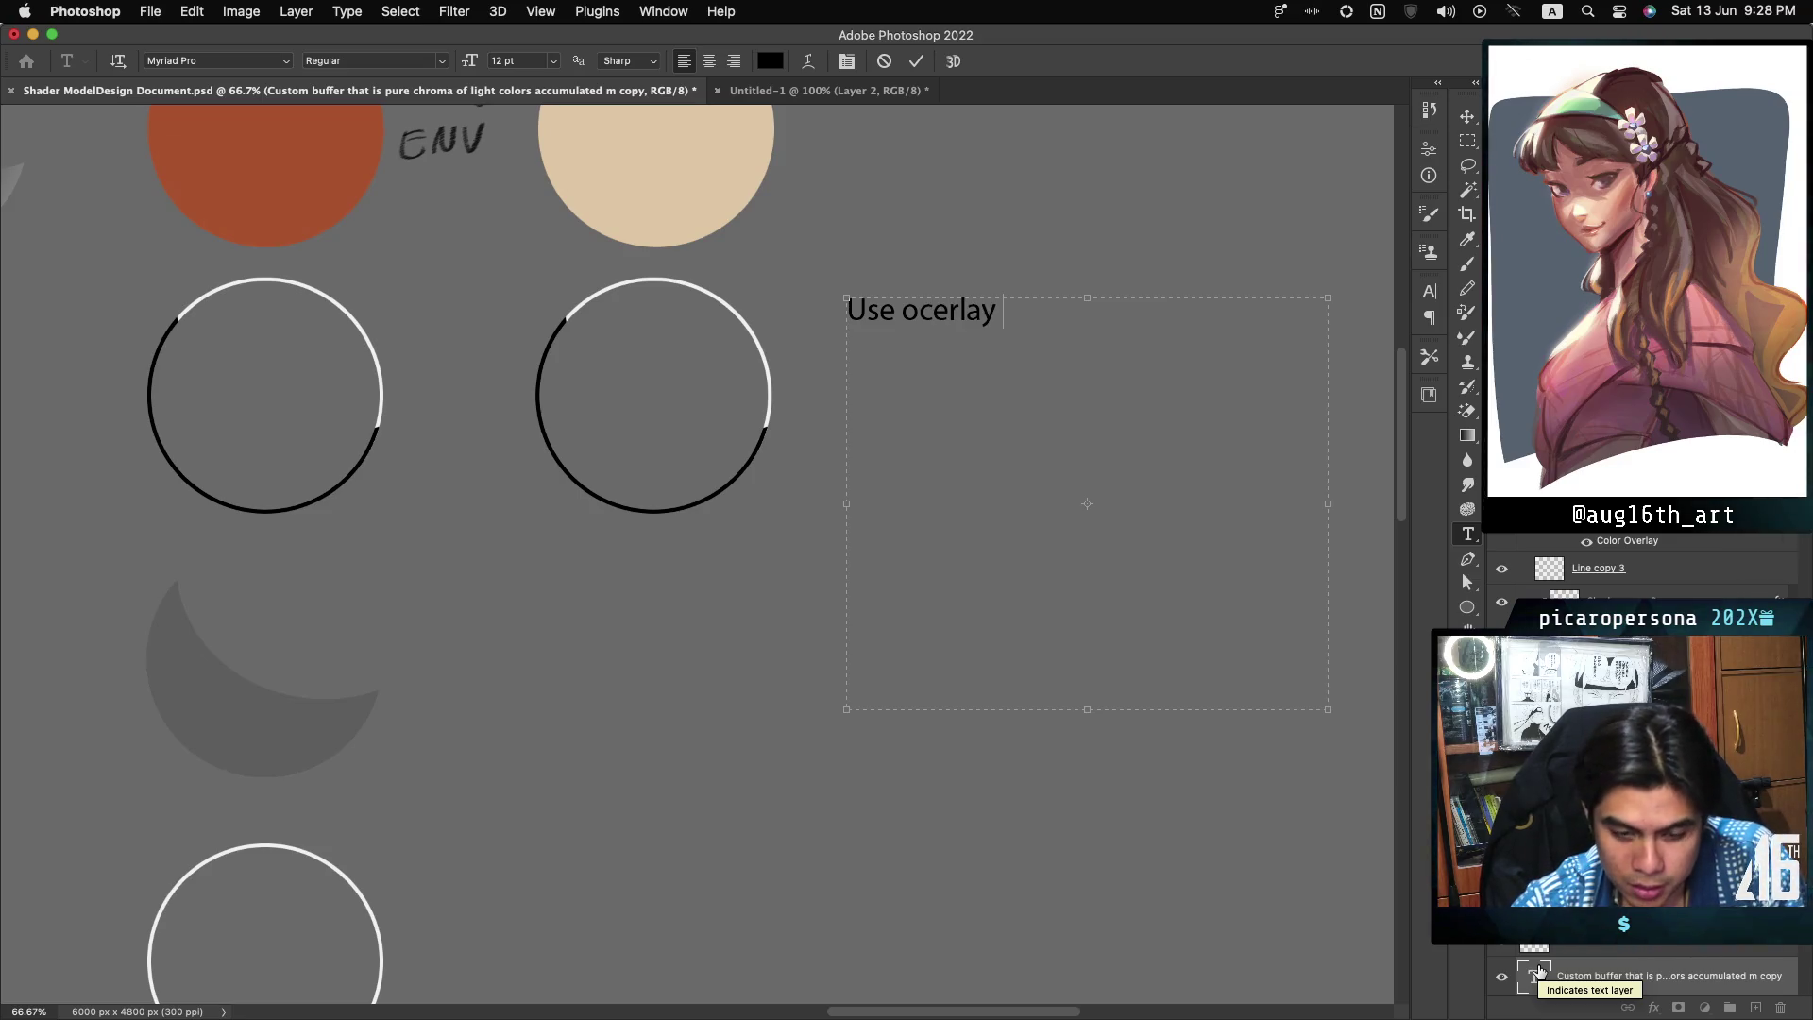
pyautogui.press('BackSpace')
pyautogui.press('BackSpace')
pyautogui.press('BackSpace')
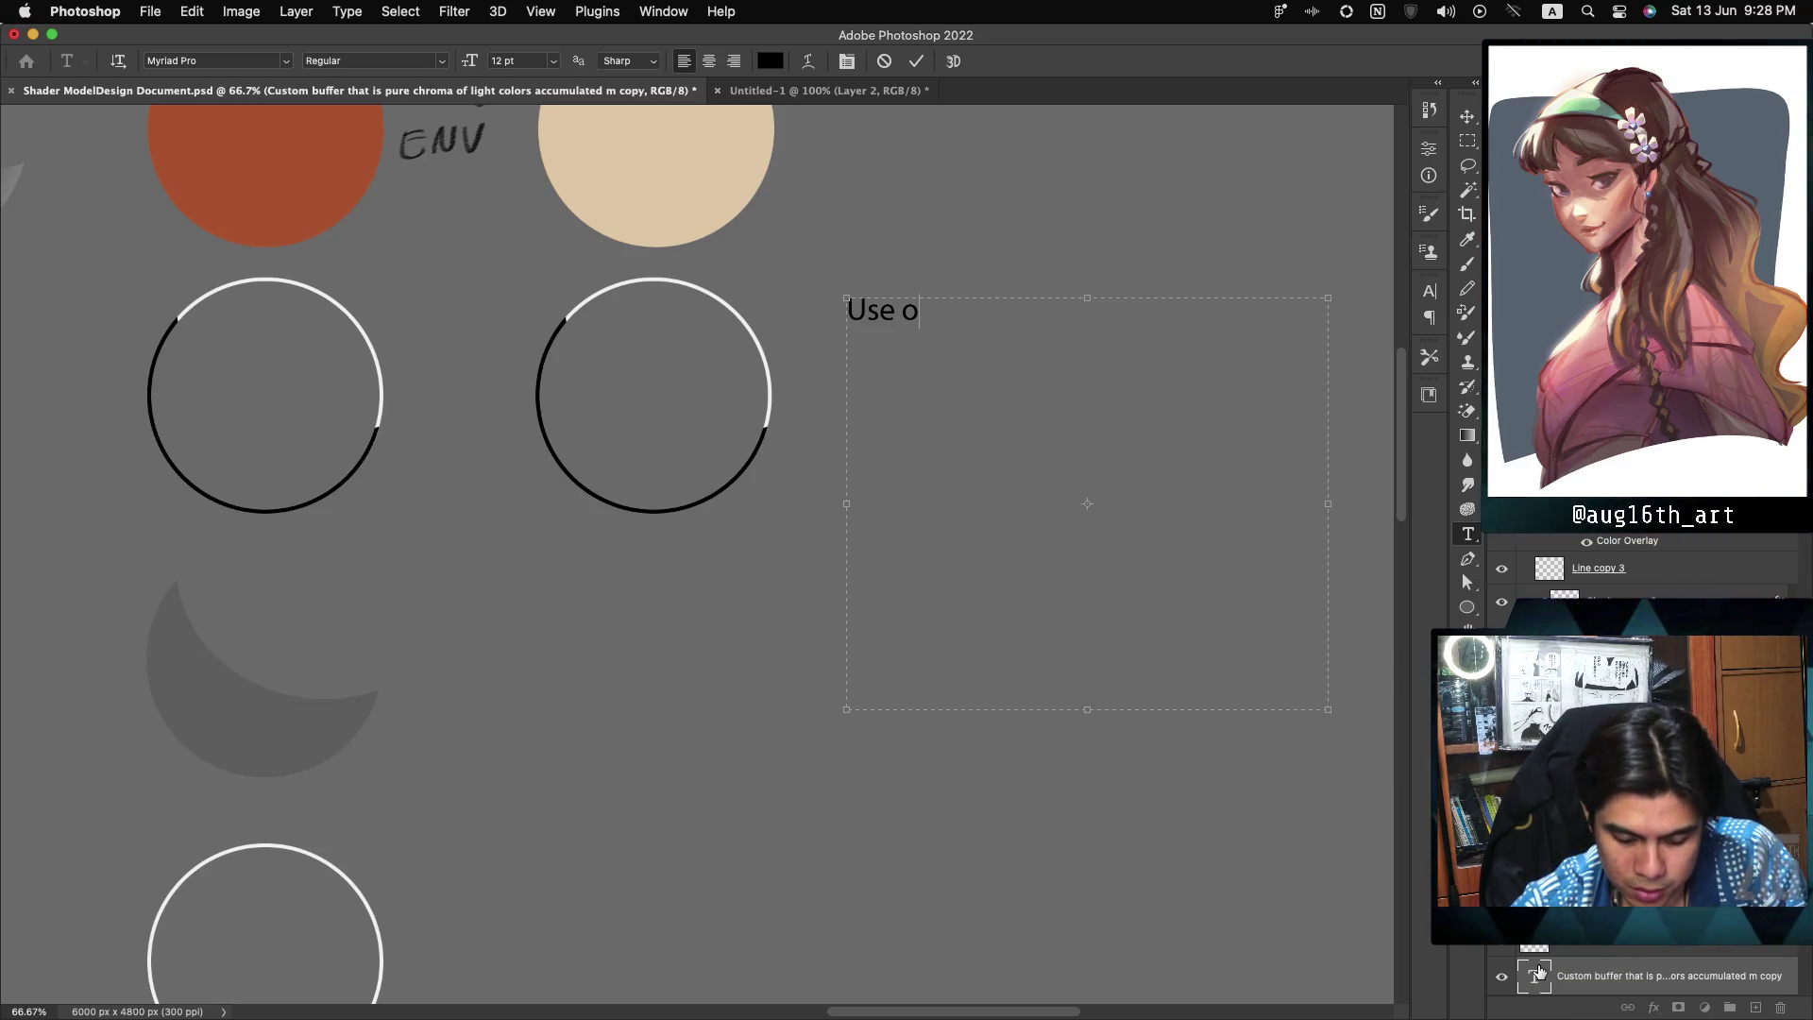
pyautogui.write('verlay Mate')
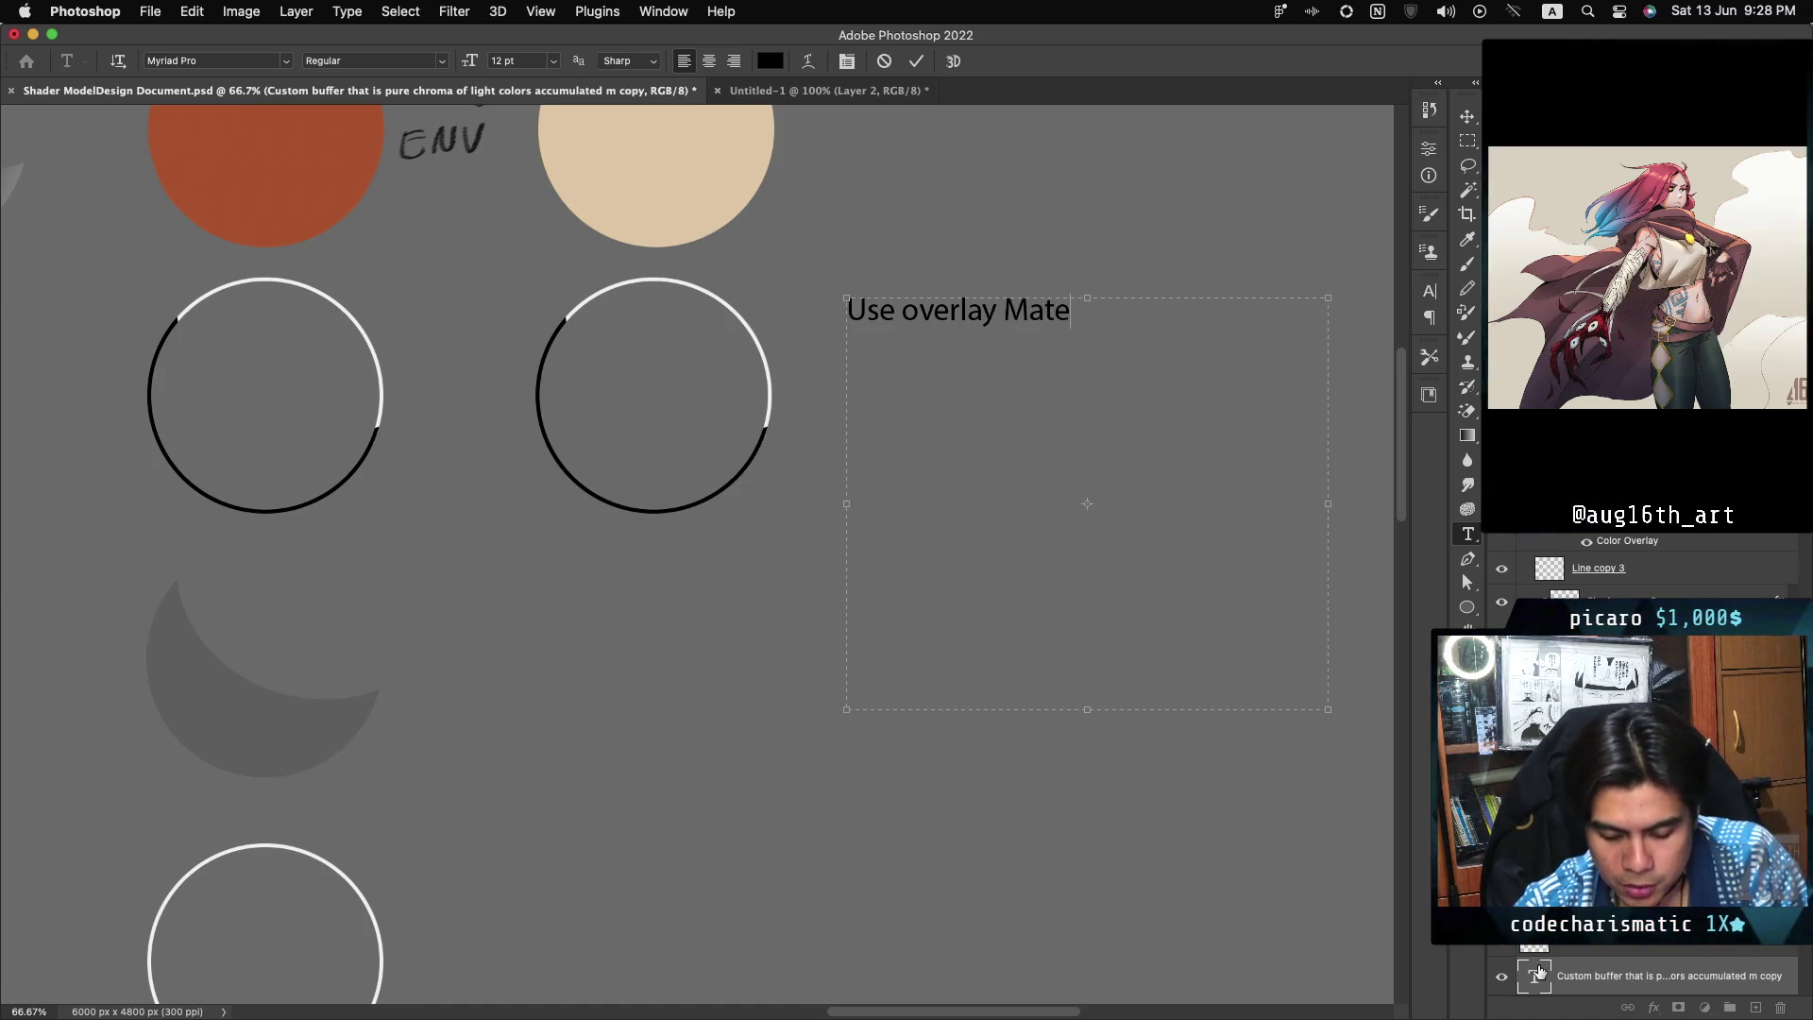
pyautogui.write('RS')
pyautogui.press('BackSpace')
pyautogui.write('double the base')
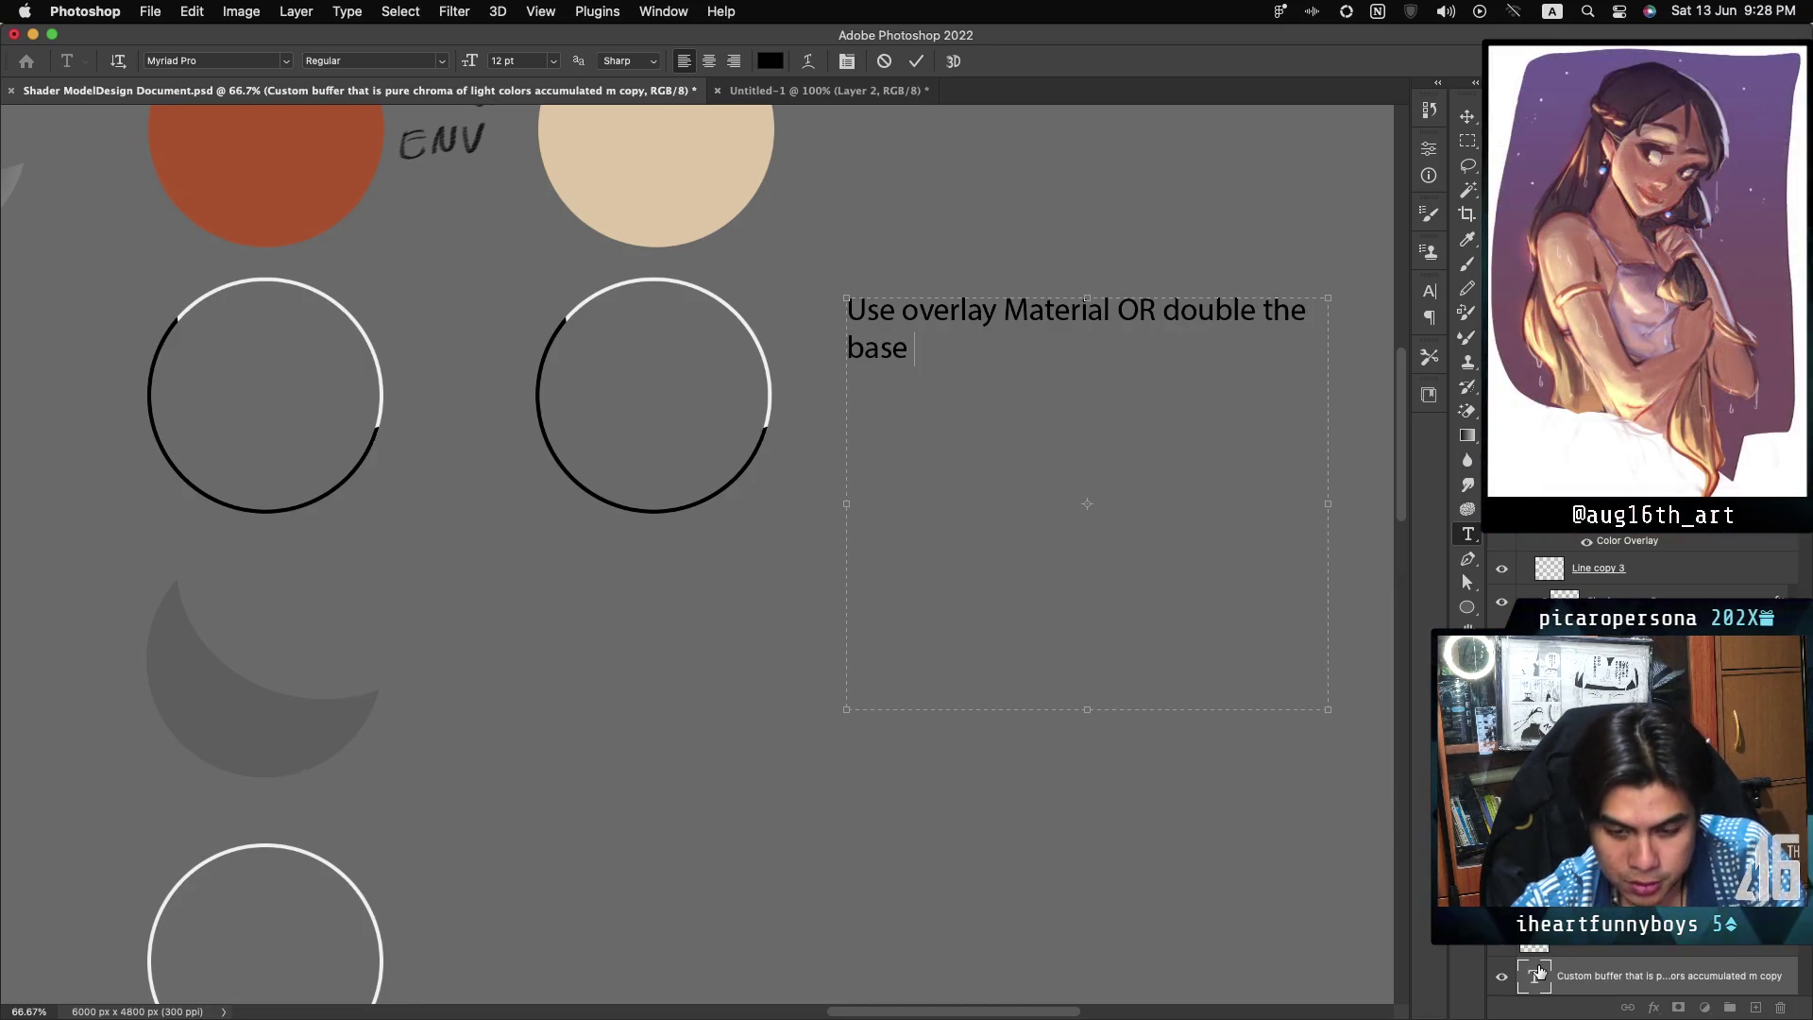
pyautogui.write(' mesh')
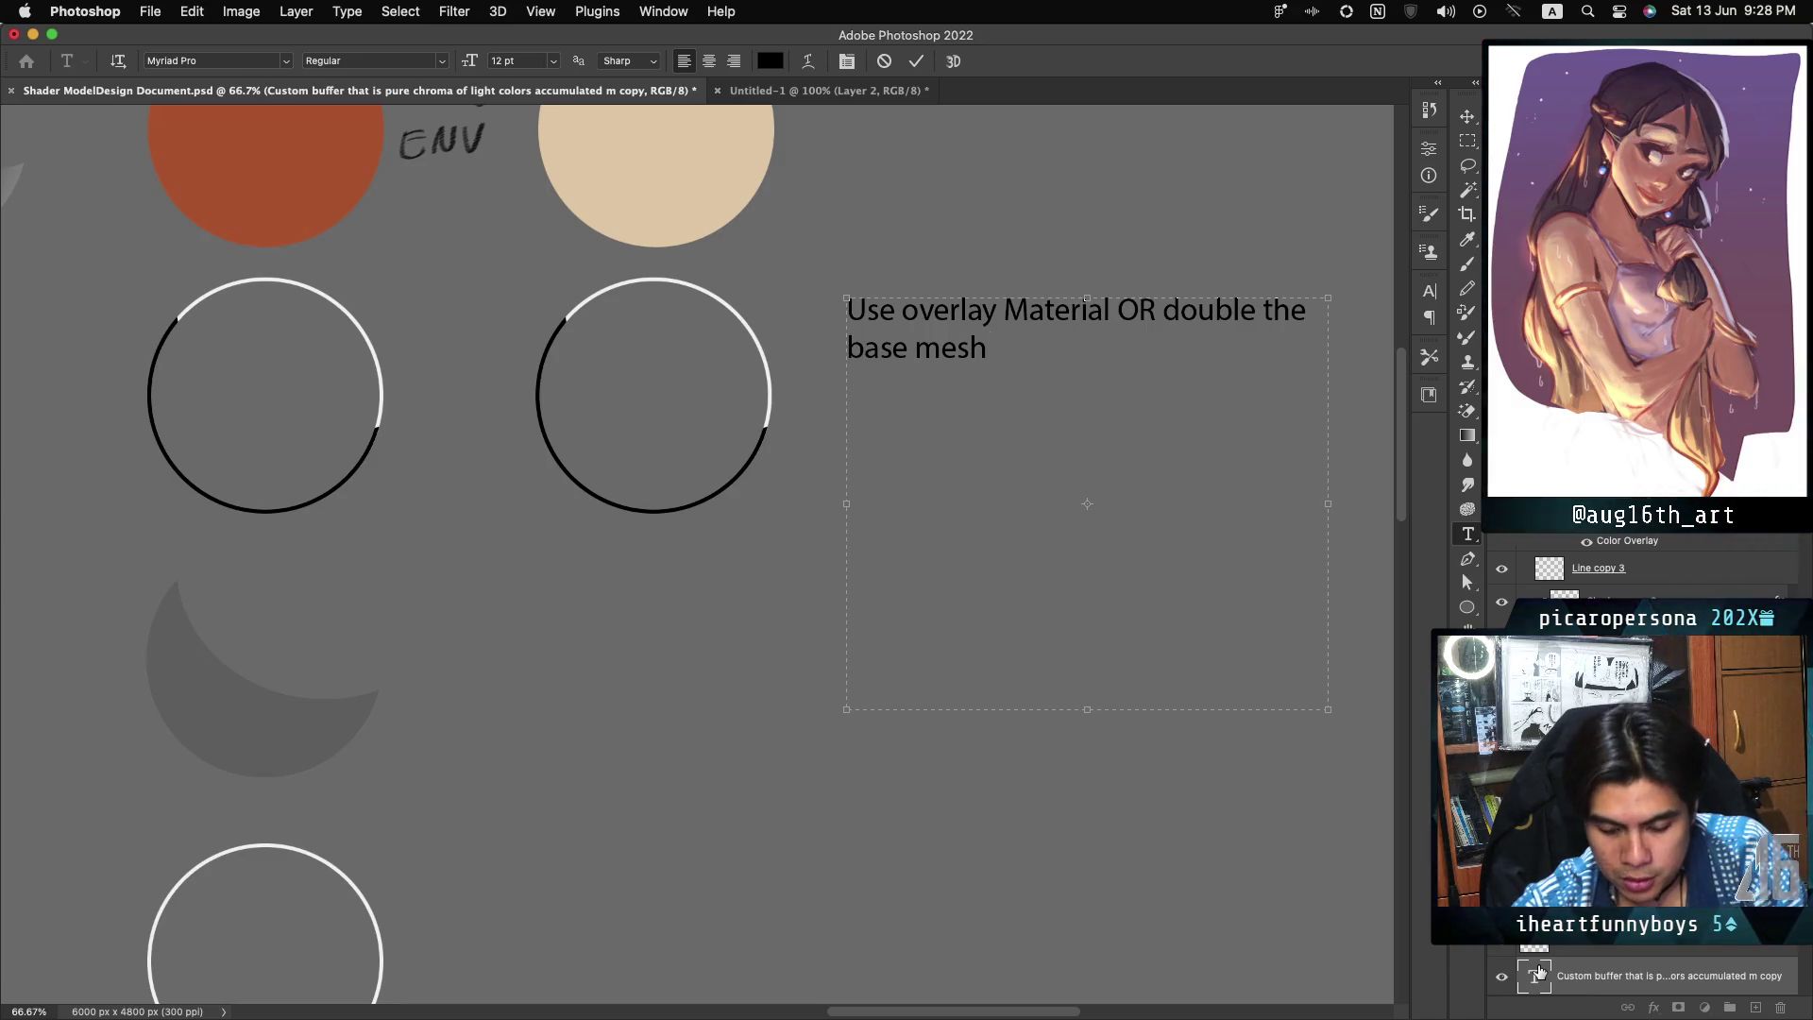
pyautogui.write(' for')
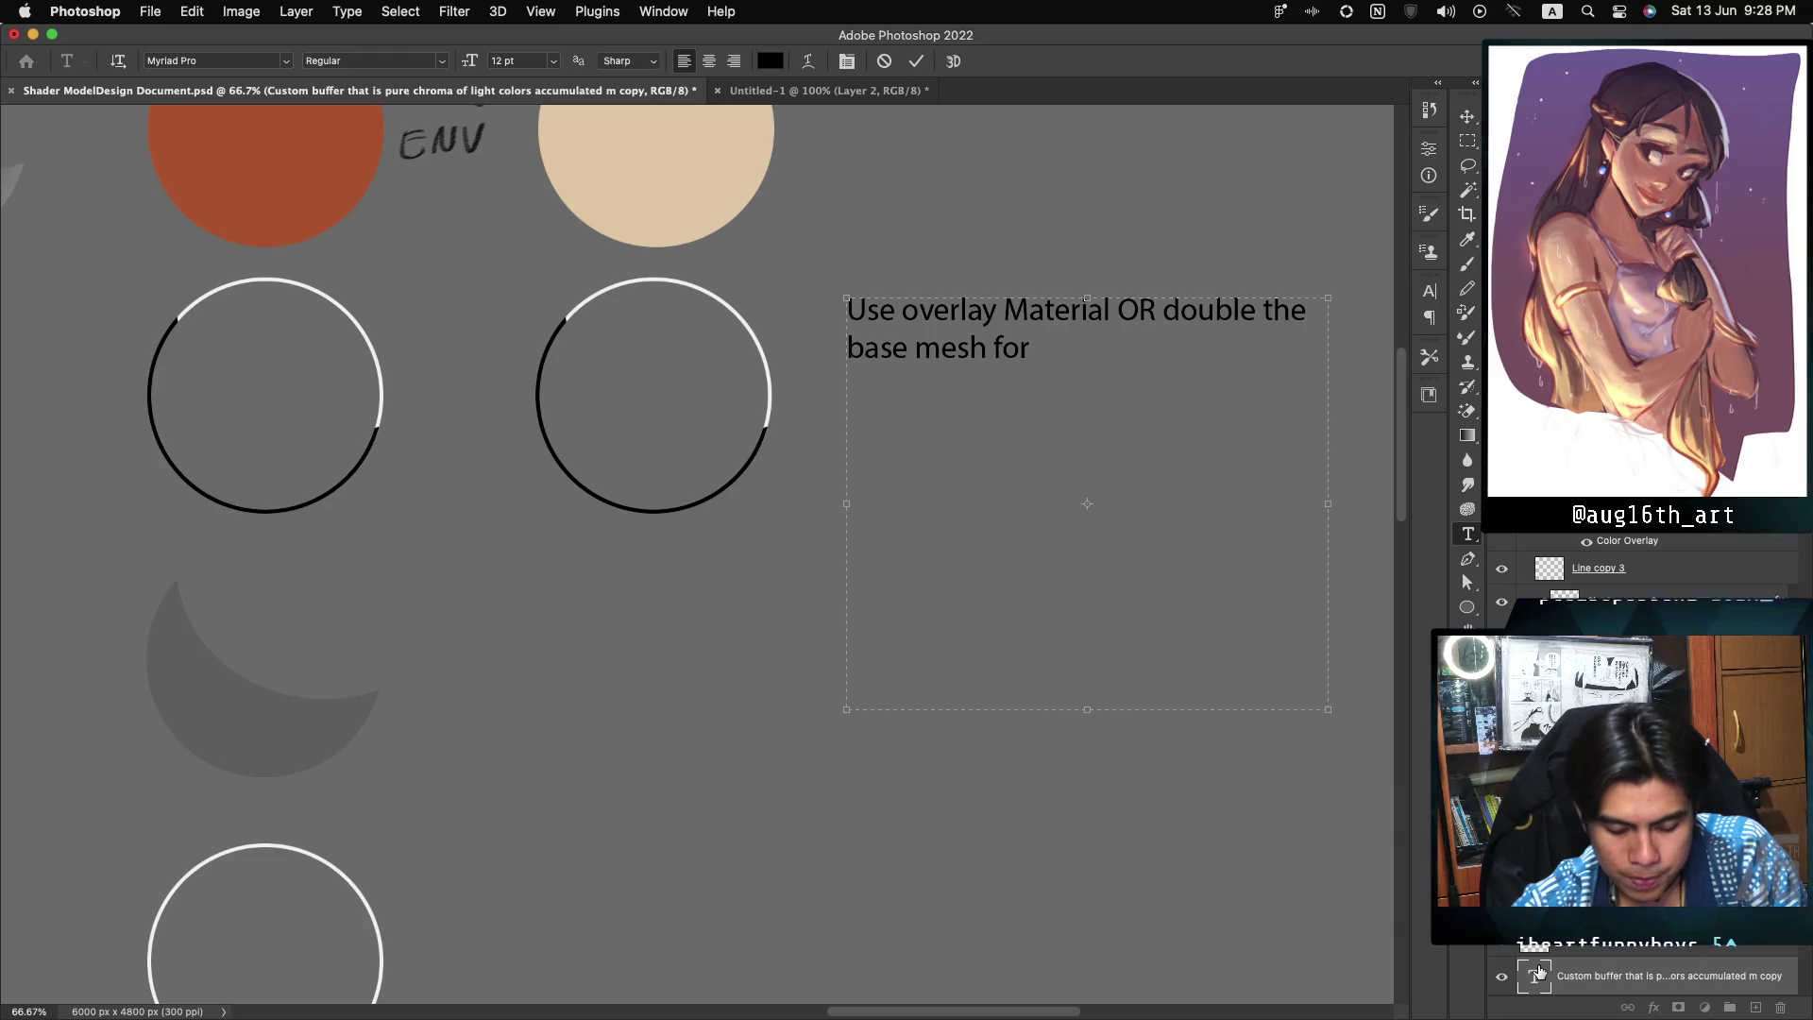
pyautogui.write(' inverted hul')
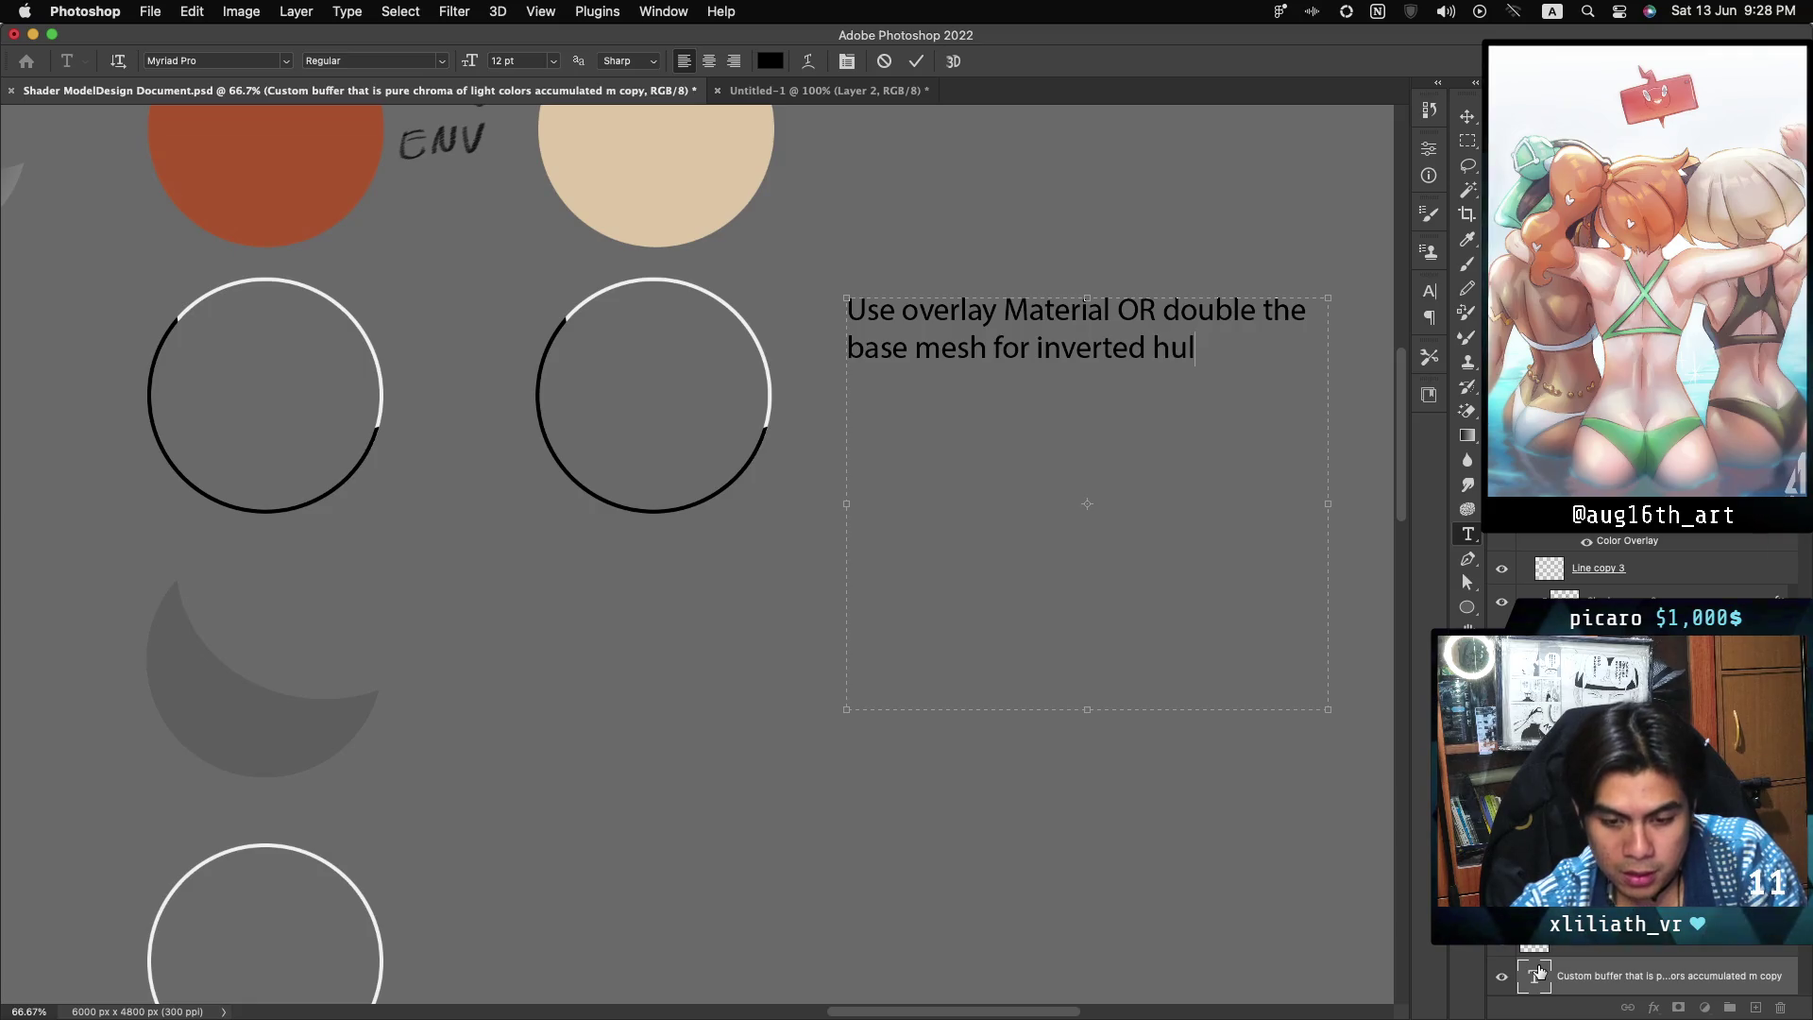
pyautogui.write('l lines')
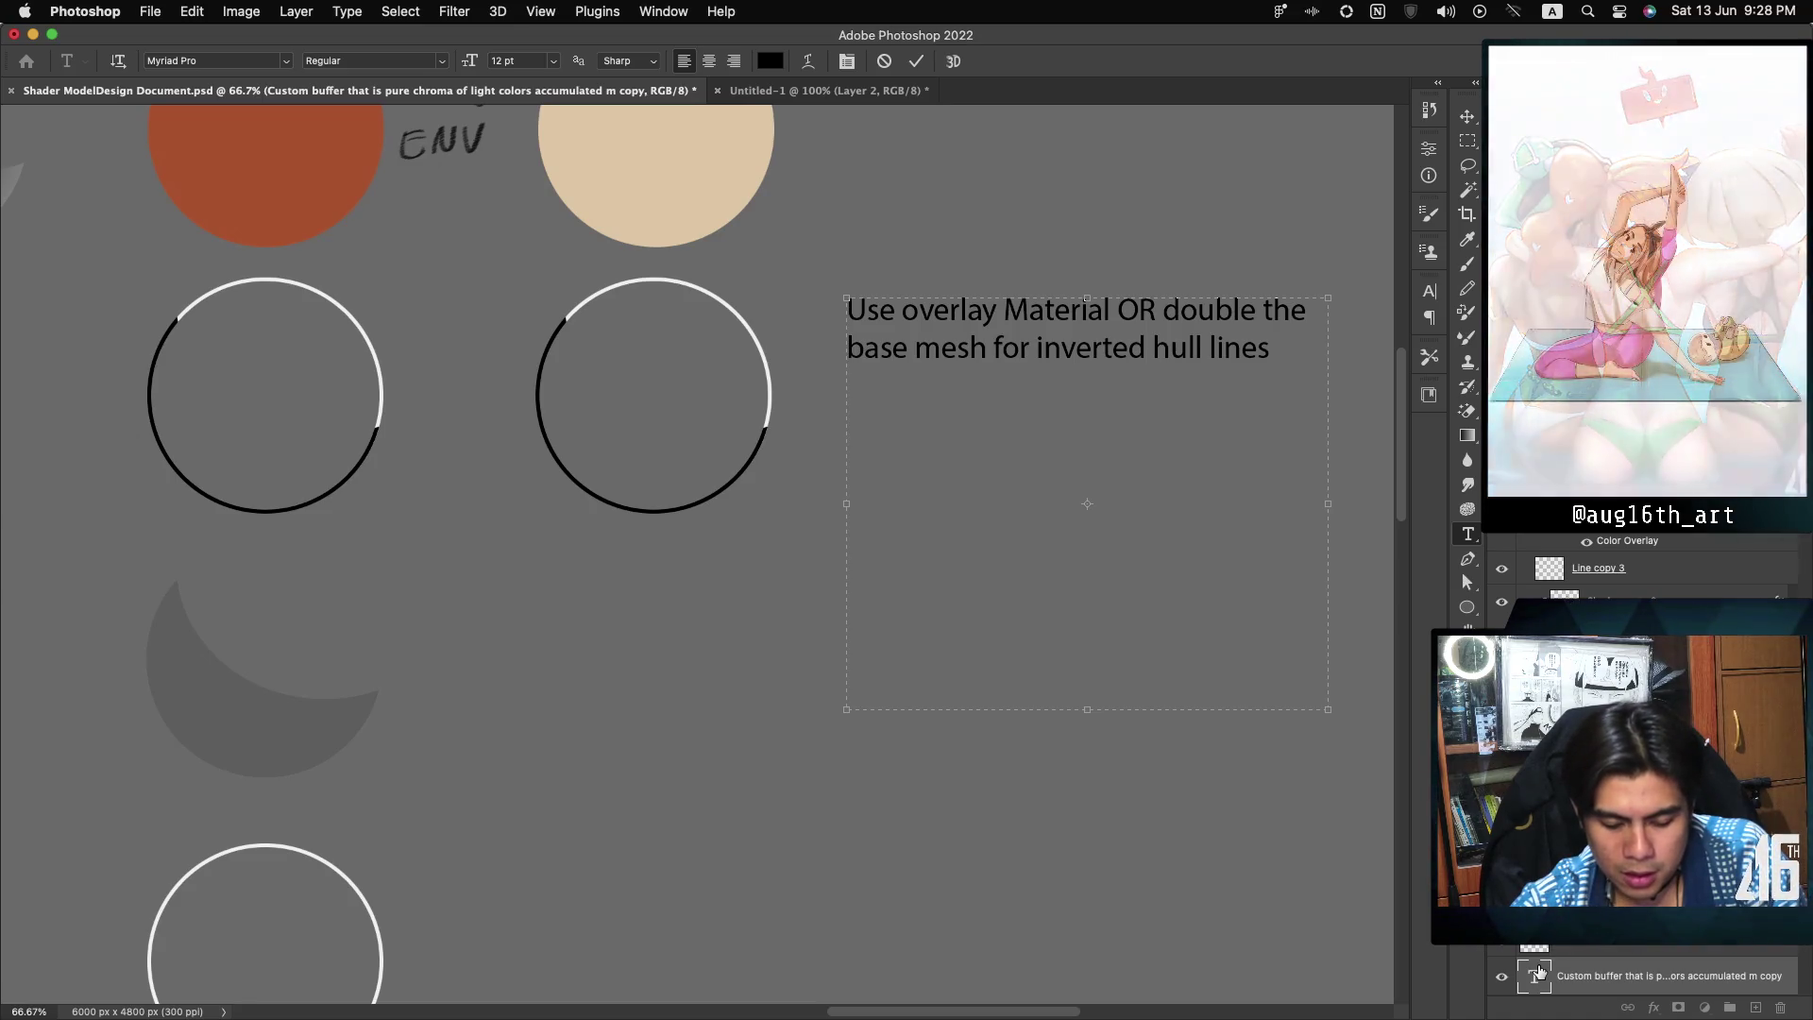
pyautogui.press('Return')
pyautogui.press('Return')
pyautogui.write('Use PP')
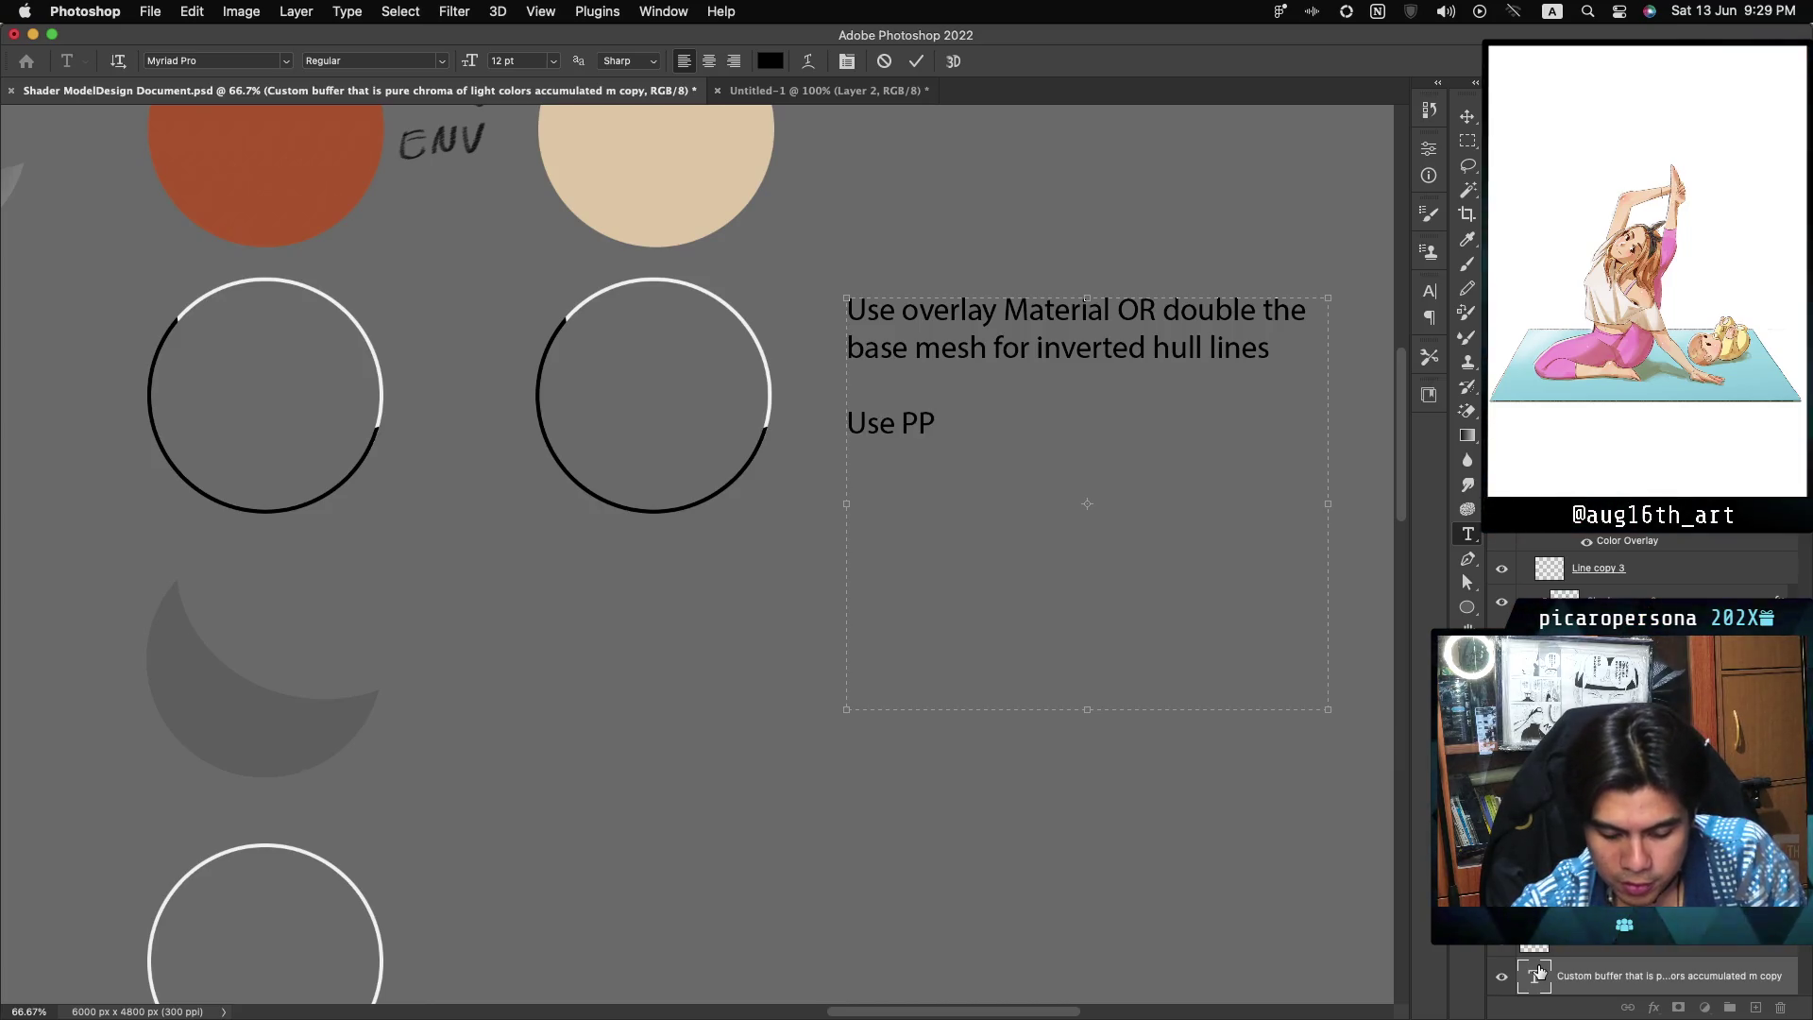
pyautogui.write(' for back ')
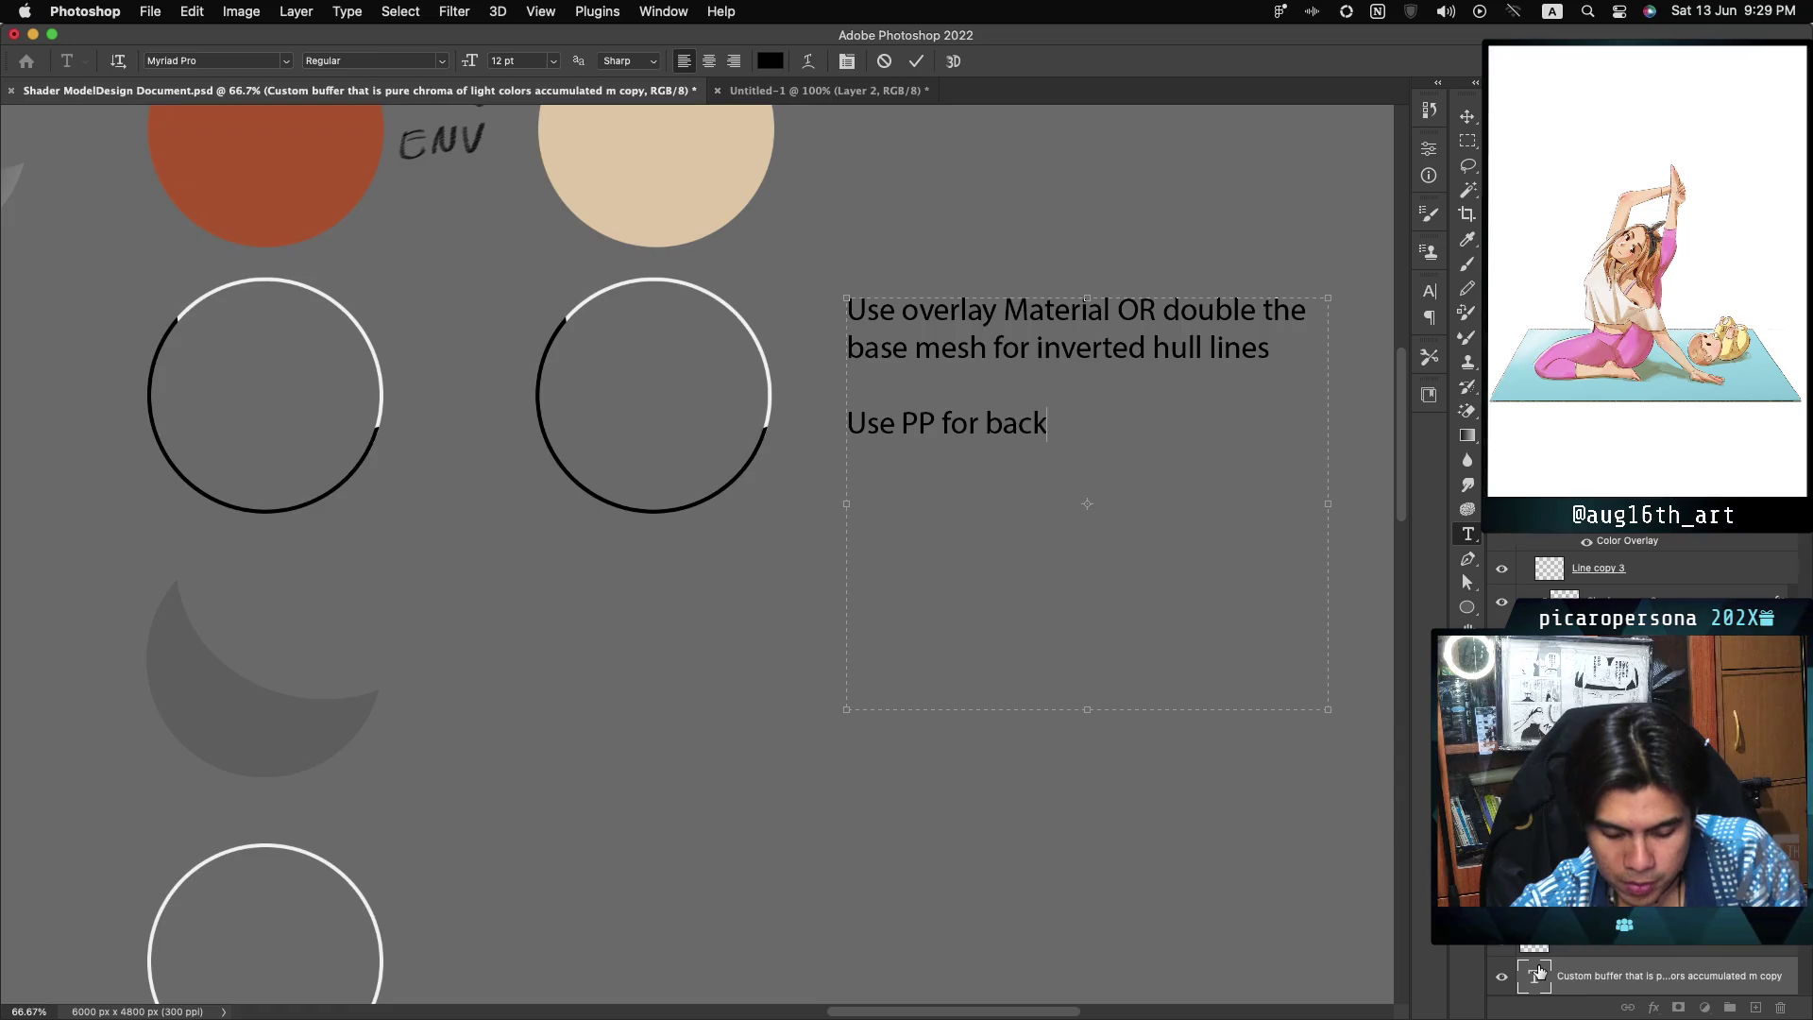
pyautogui.write('grou')
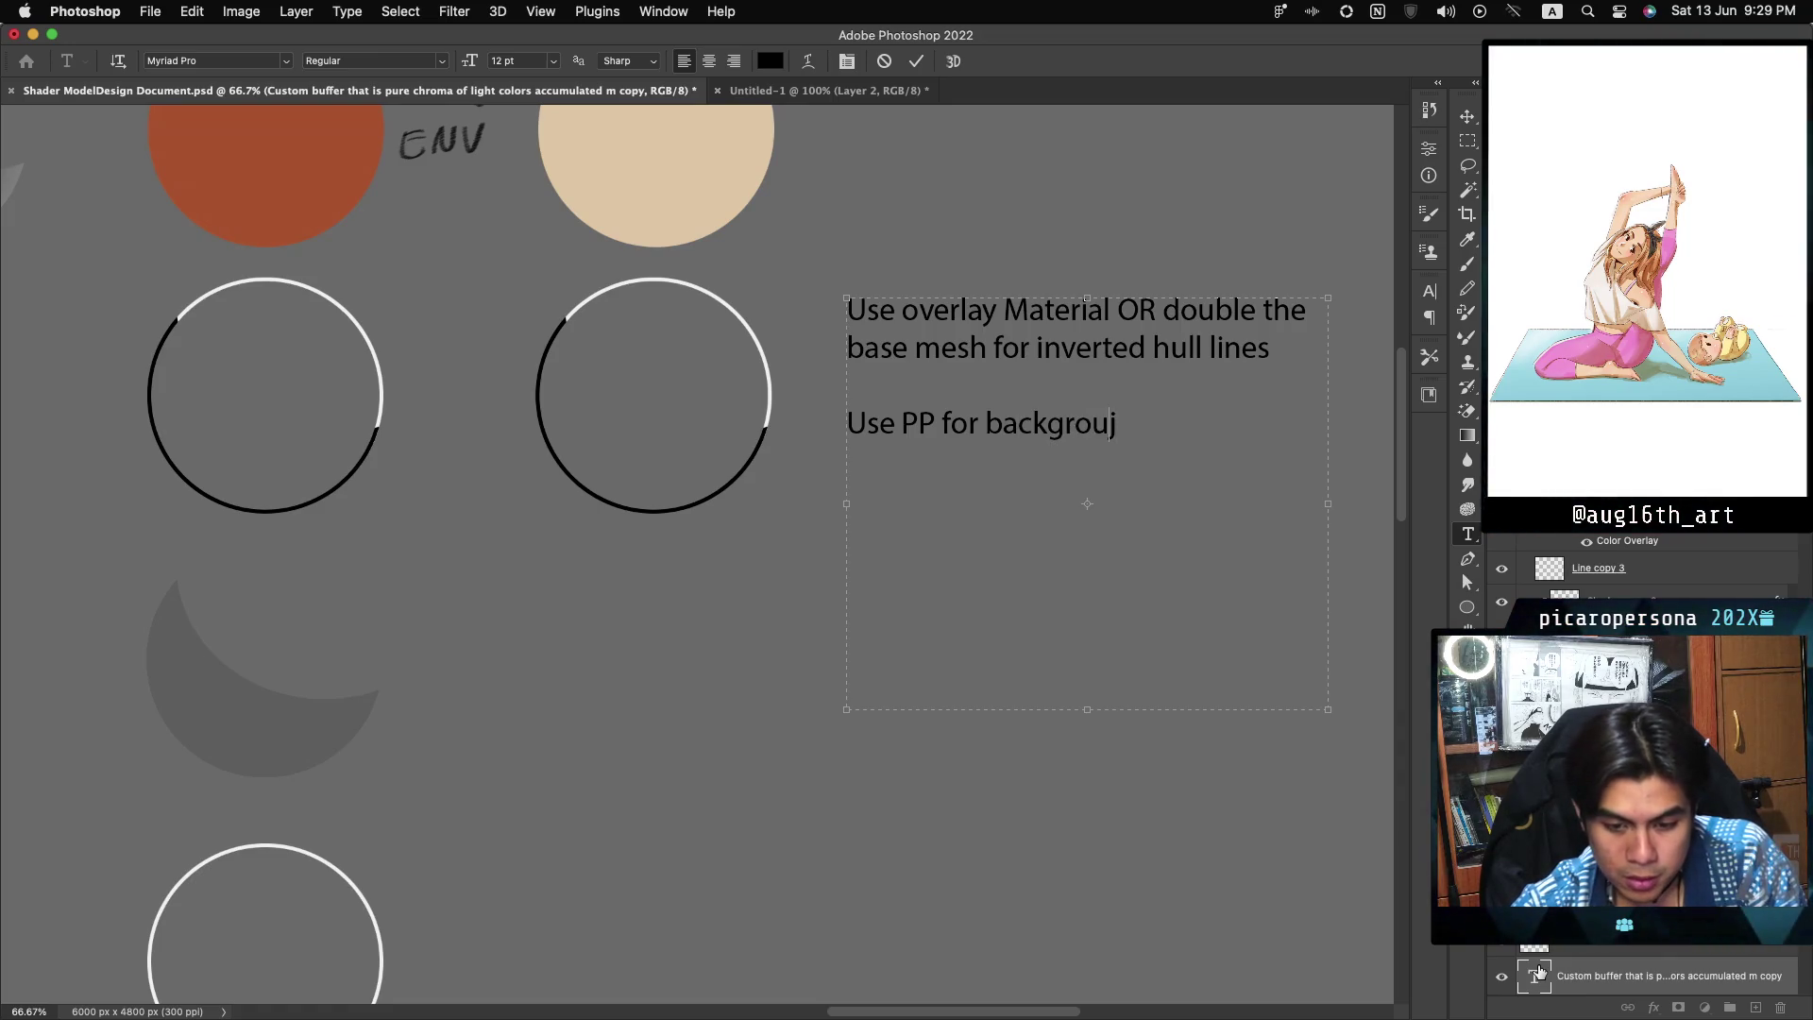
pyautogui.write('nd objects a')
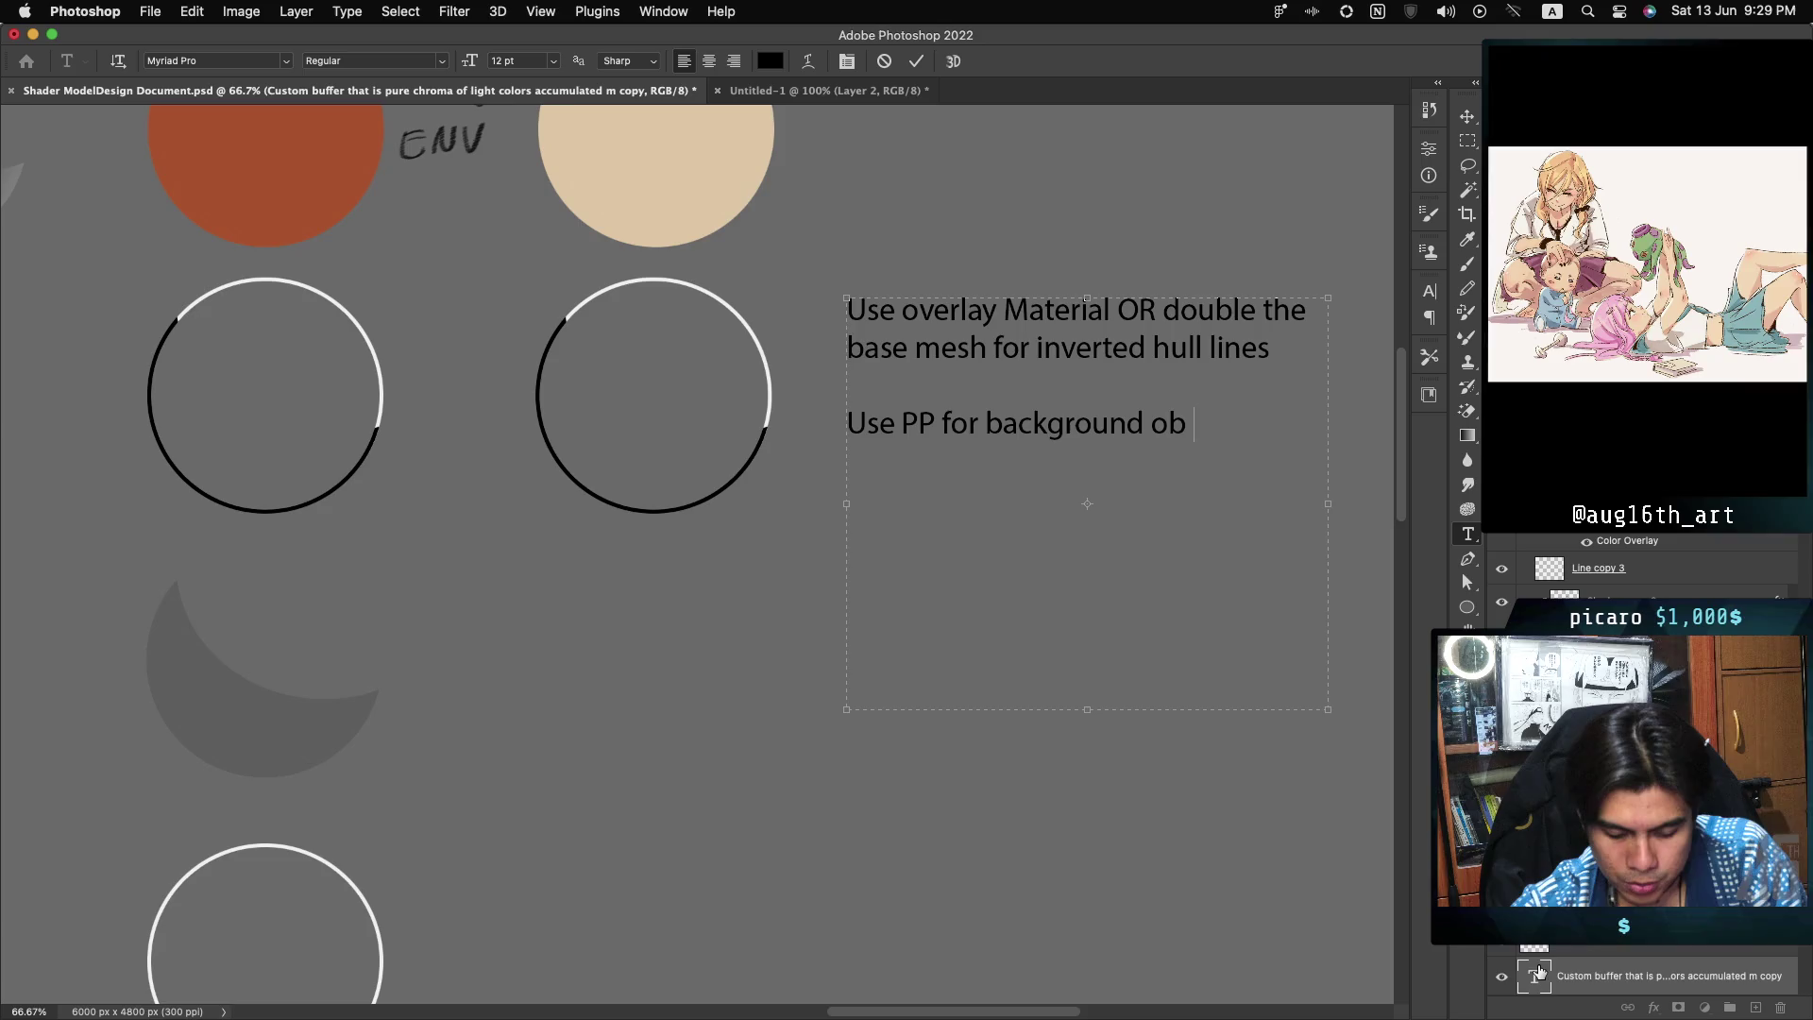
# Step: Finish the paragraph on PP for background objects and subsurface masking of leaves and grass, then commit
pyautogui.press('BackSpace')
pyautogui.write('nd')
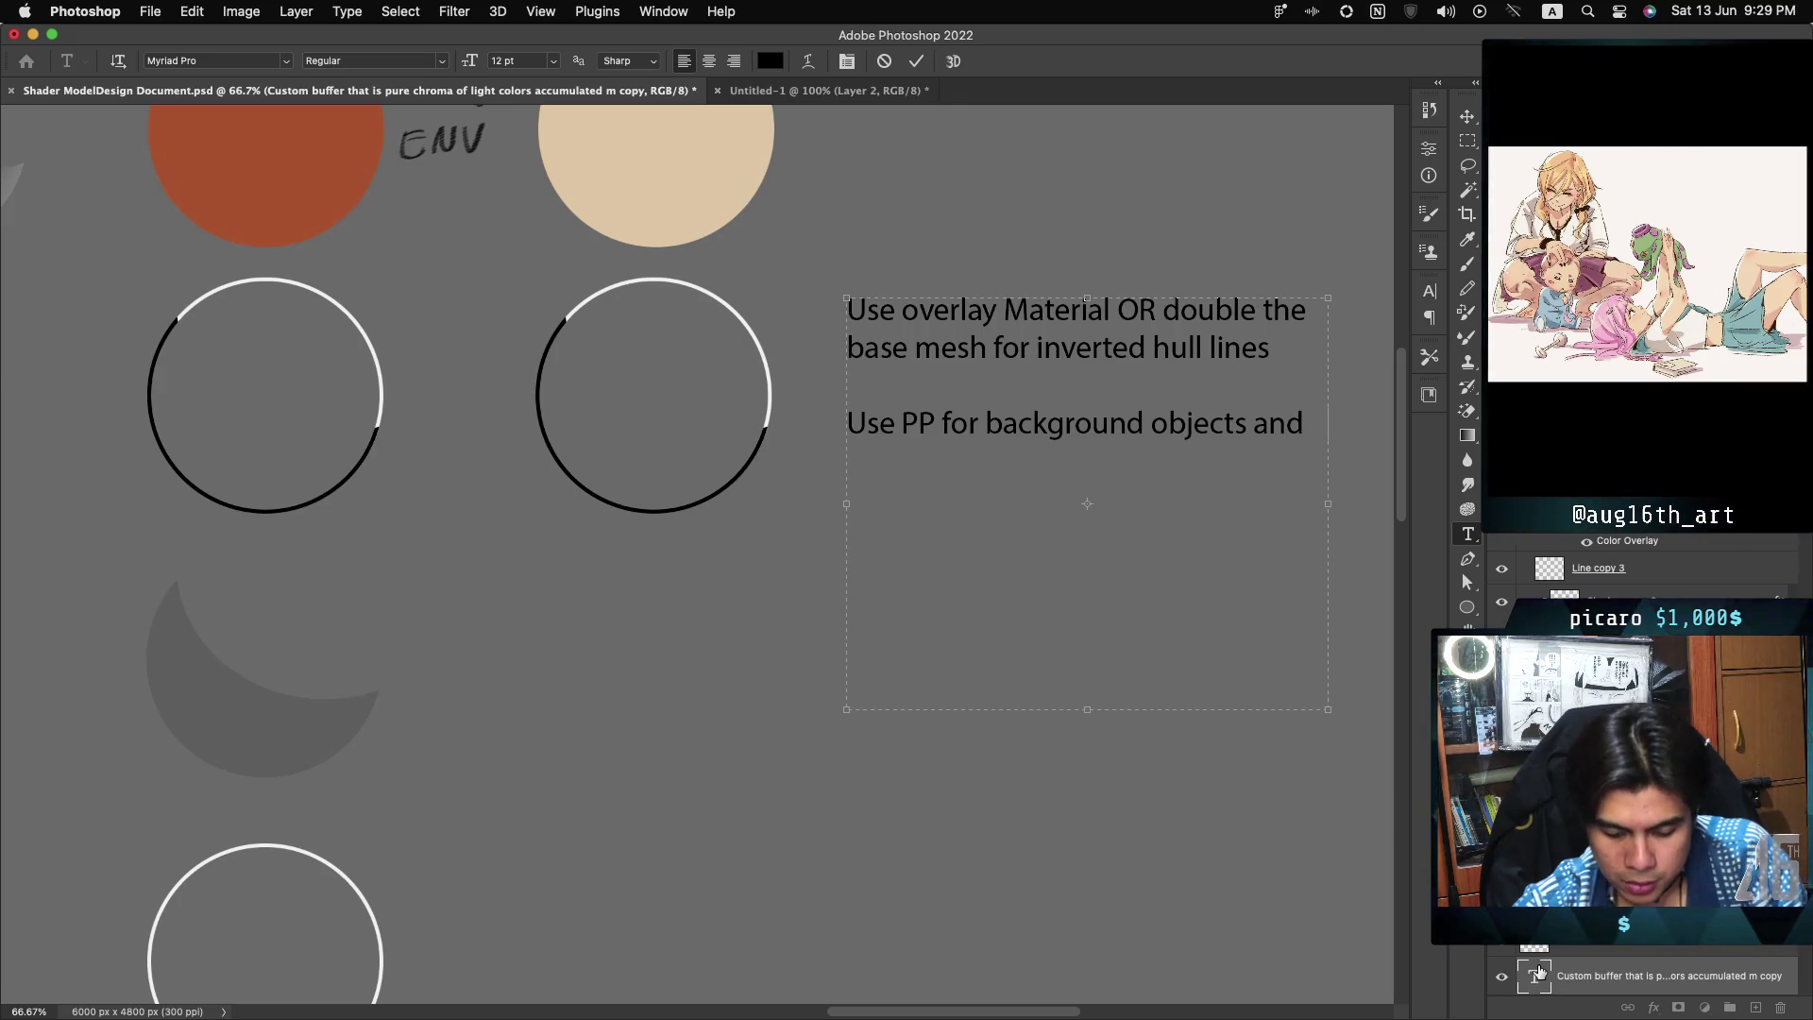
pyautogui.write(' use subs ')
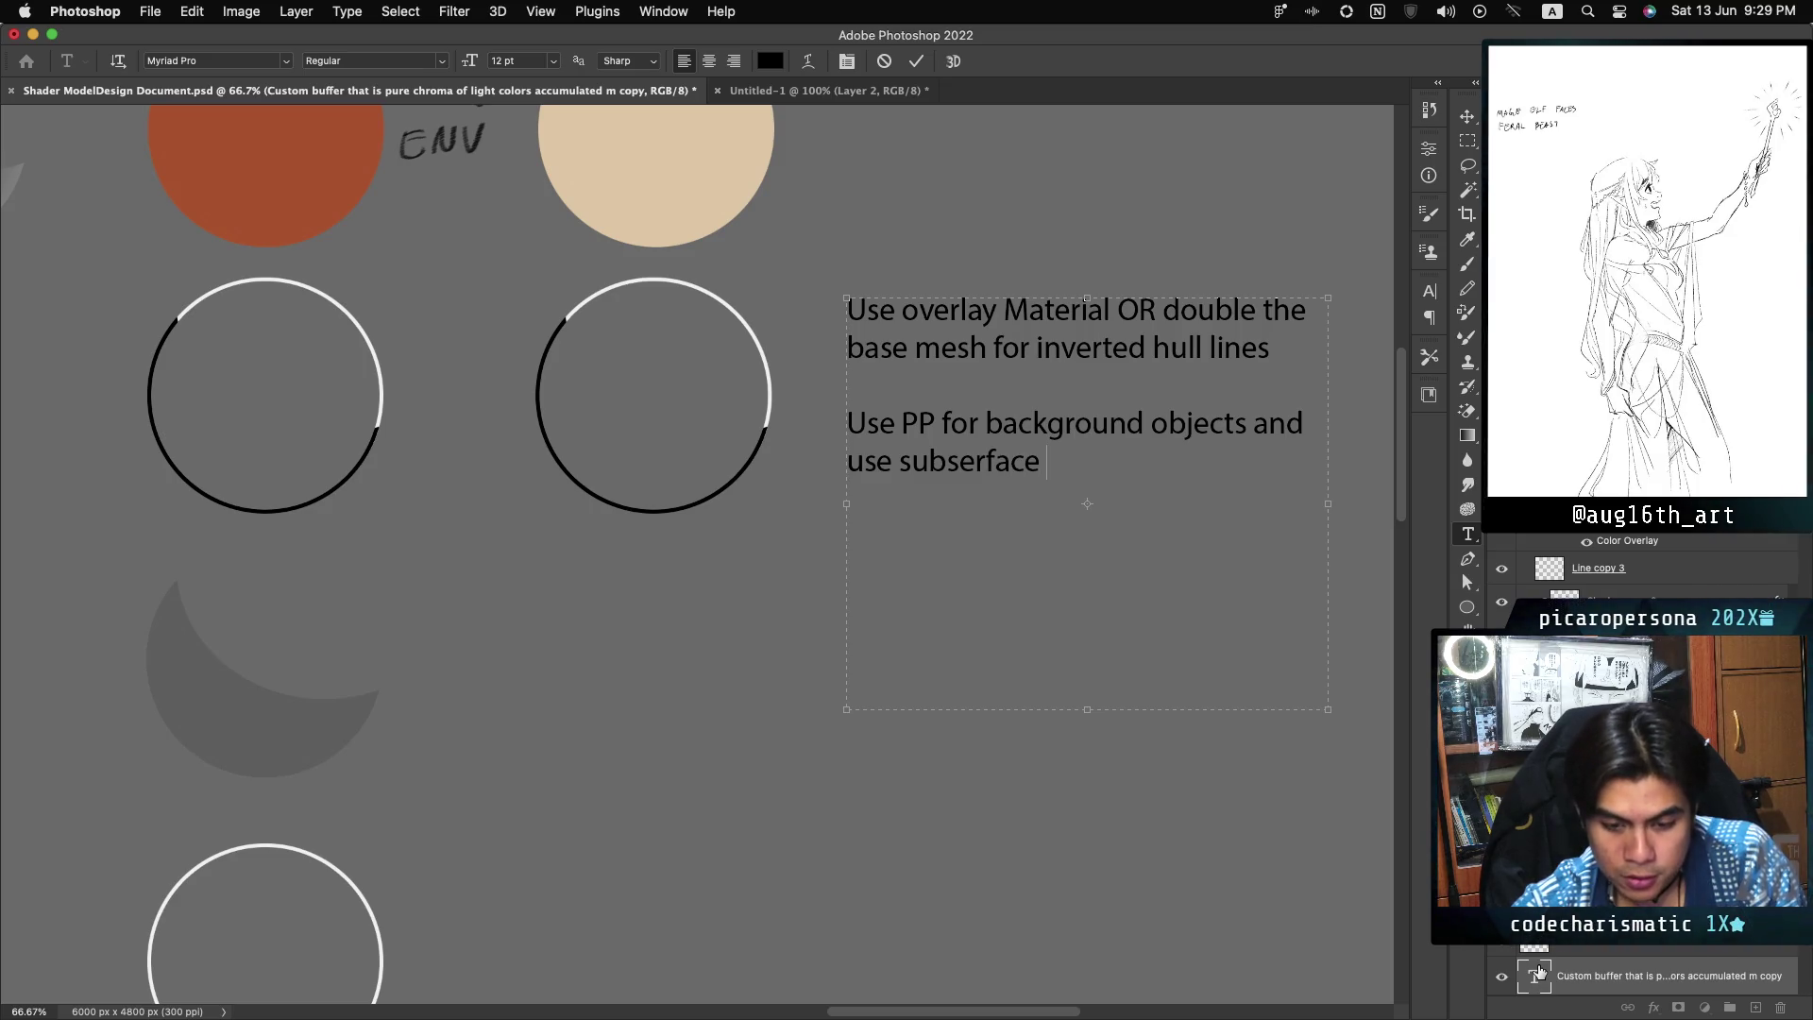
pyautogui.write('to mask o')
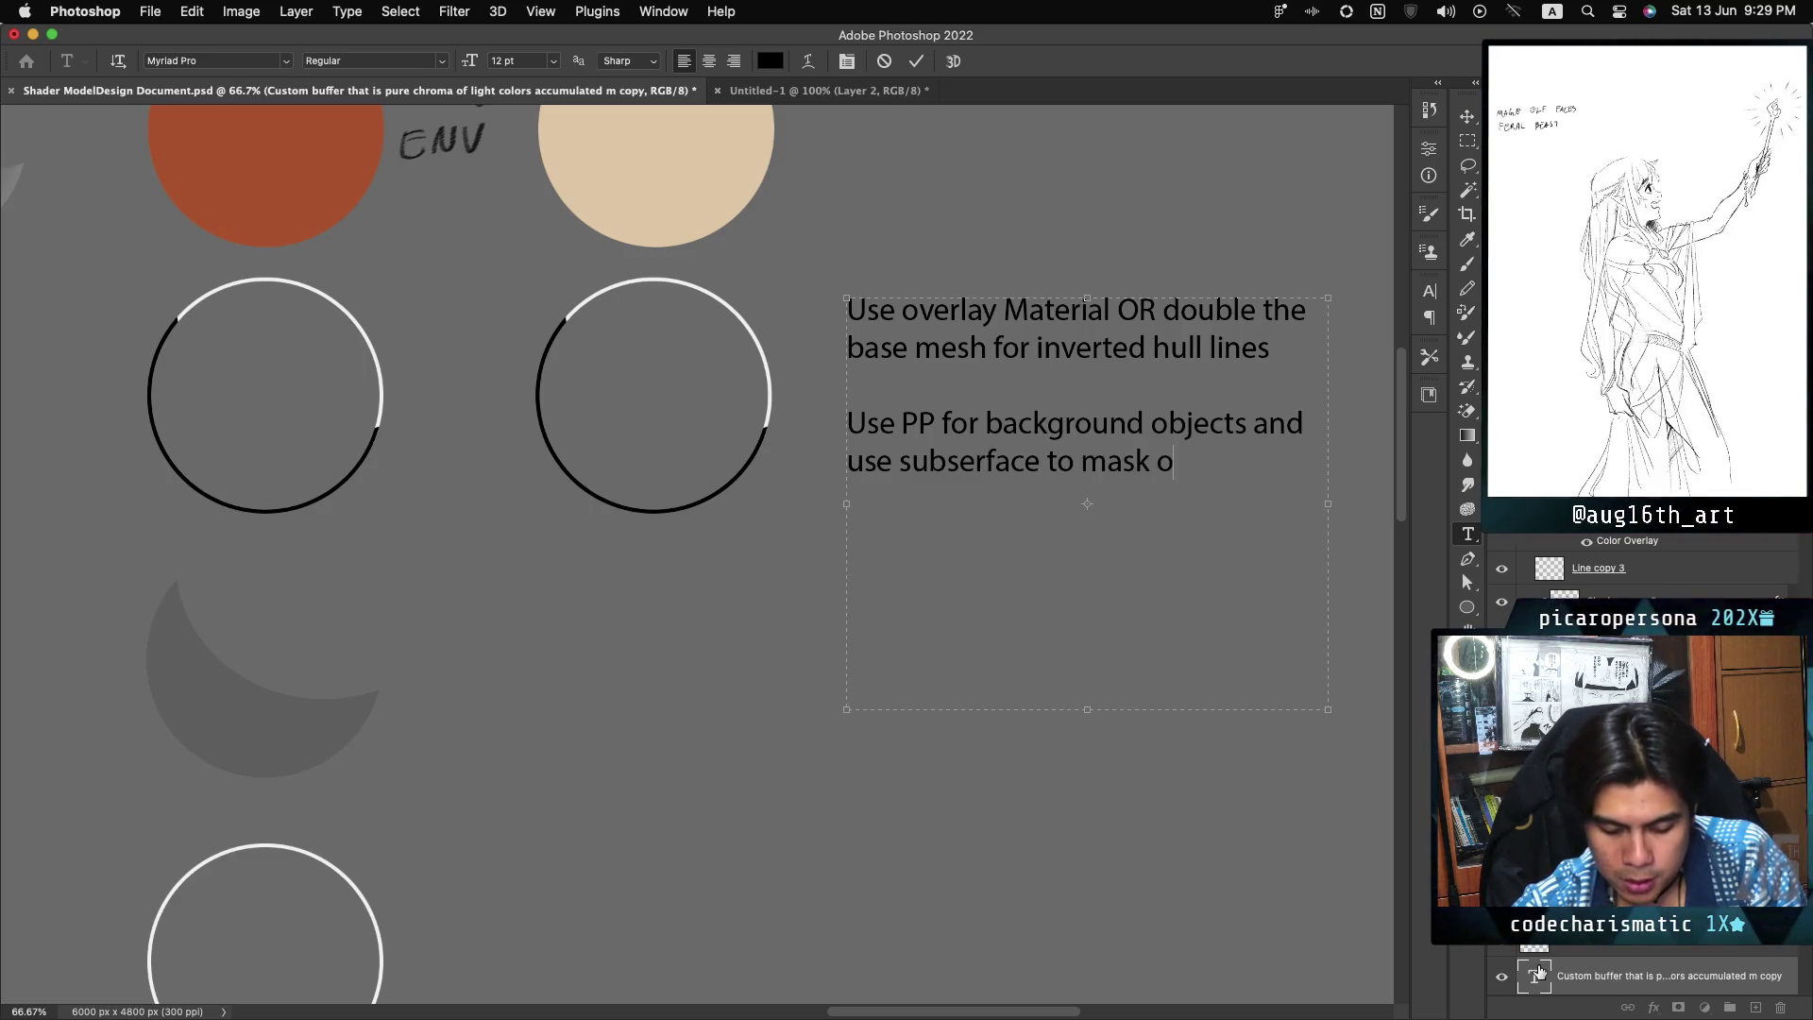
pyautogui.write('utr ')
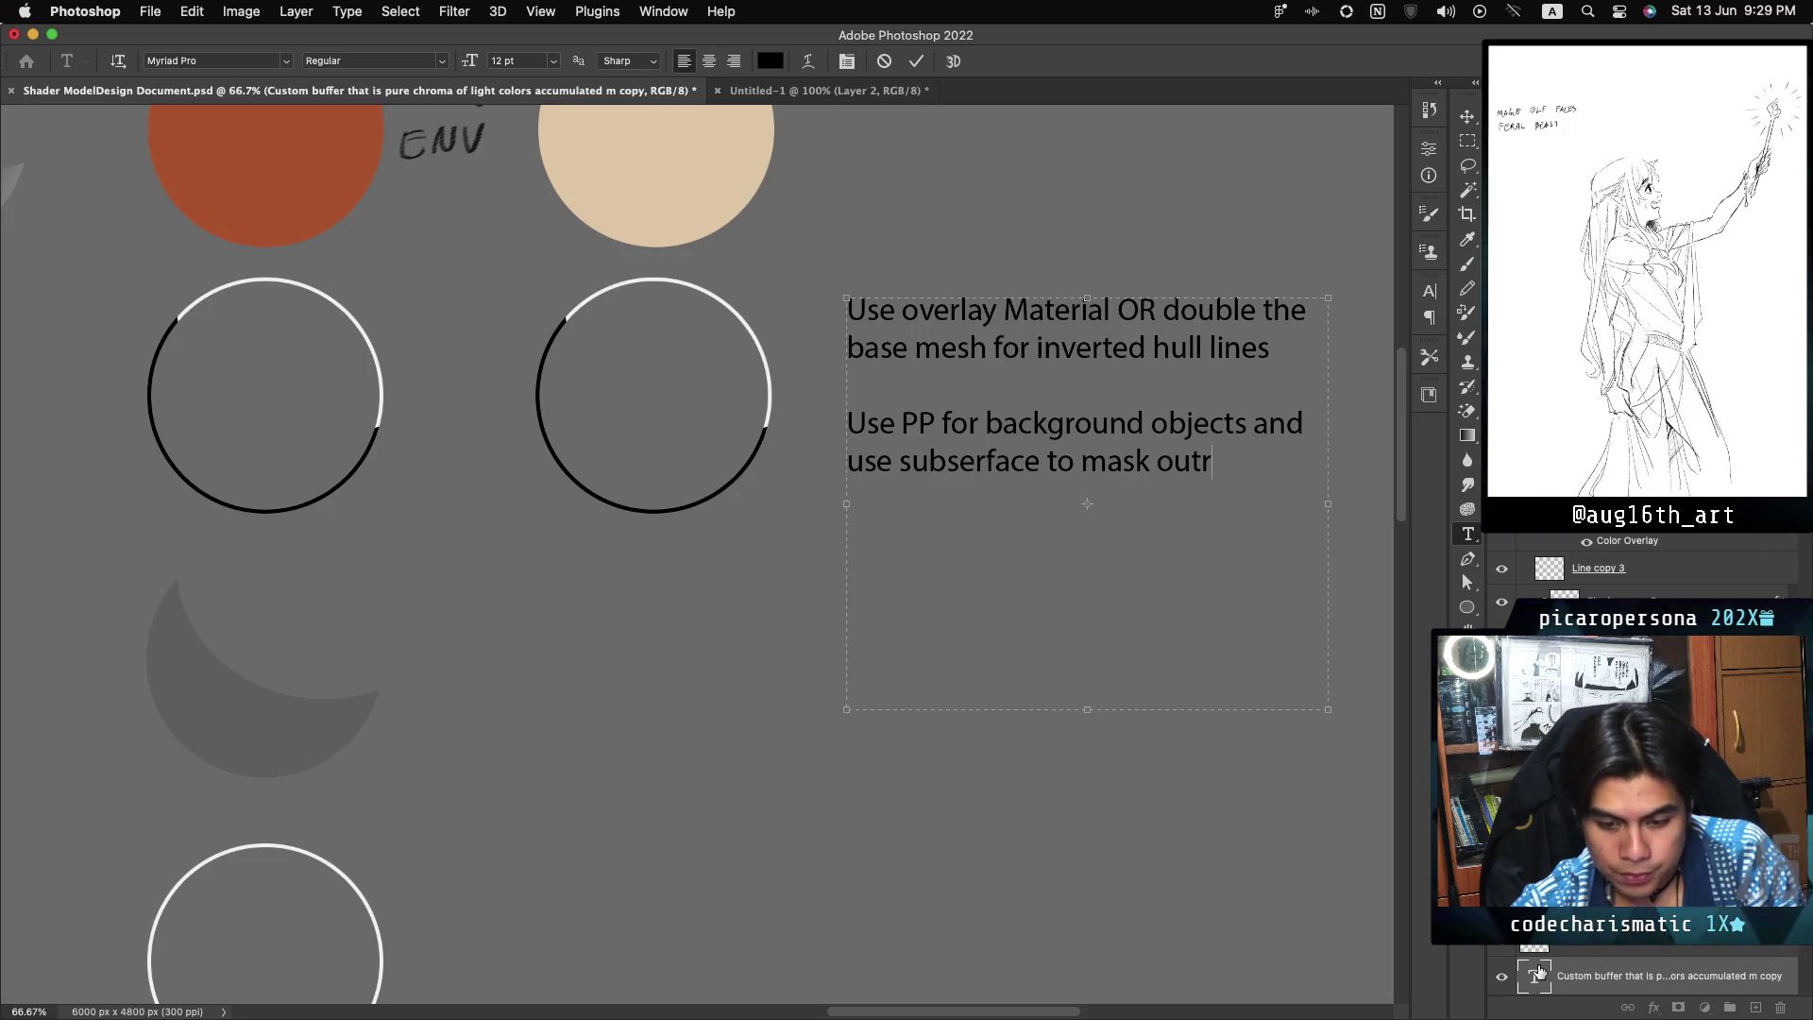
pyautogui.press('BackSpace')
pyautogui.press('BackSpace')
pyautogui.write(' leave')
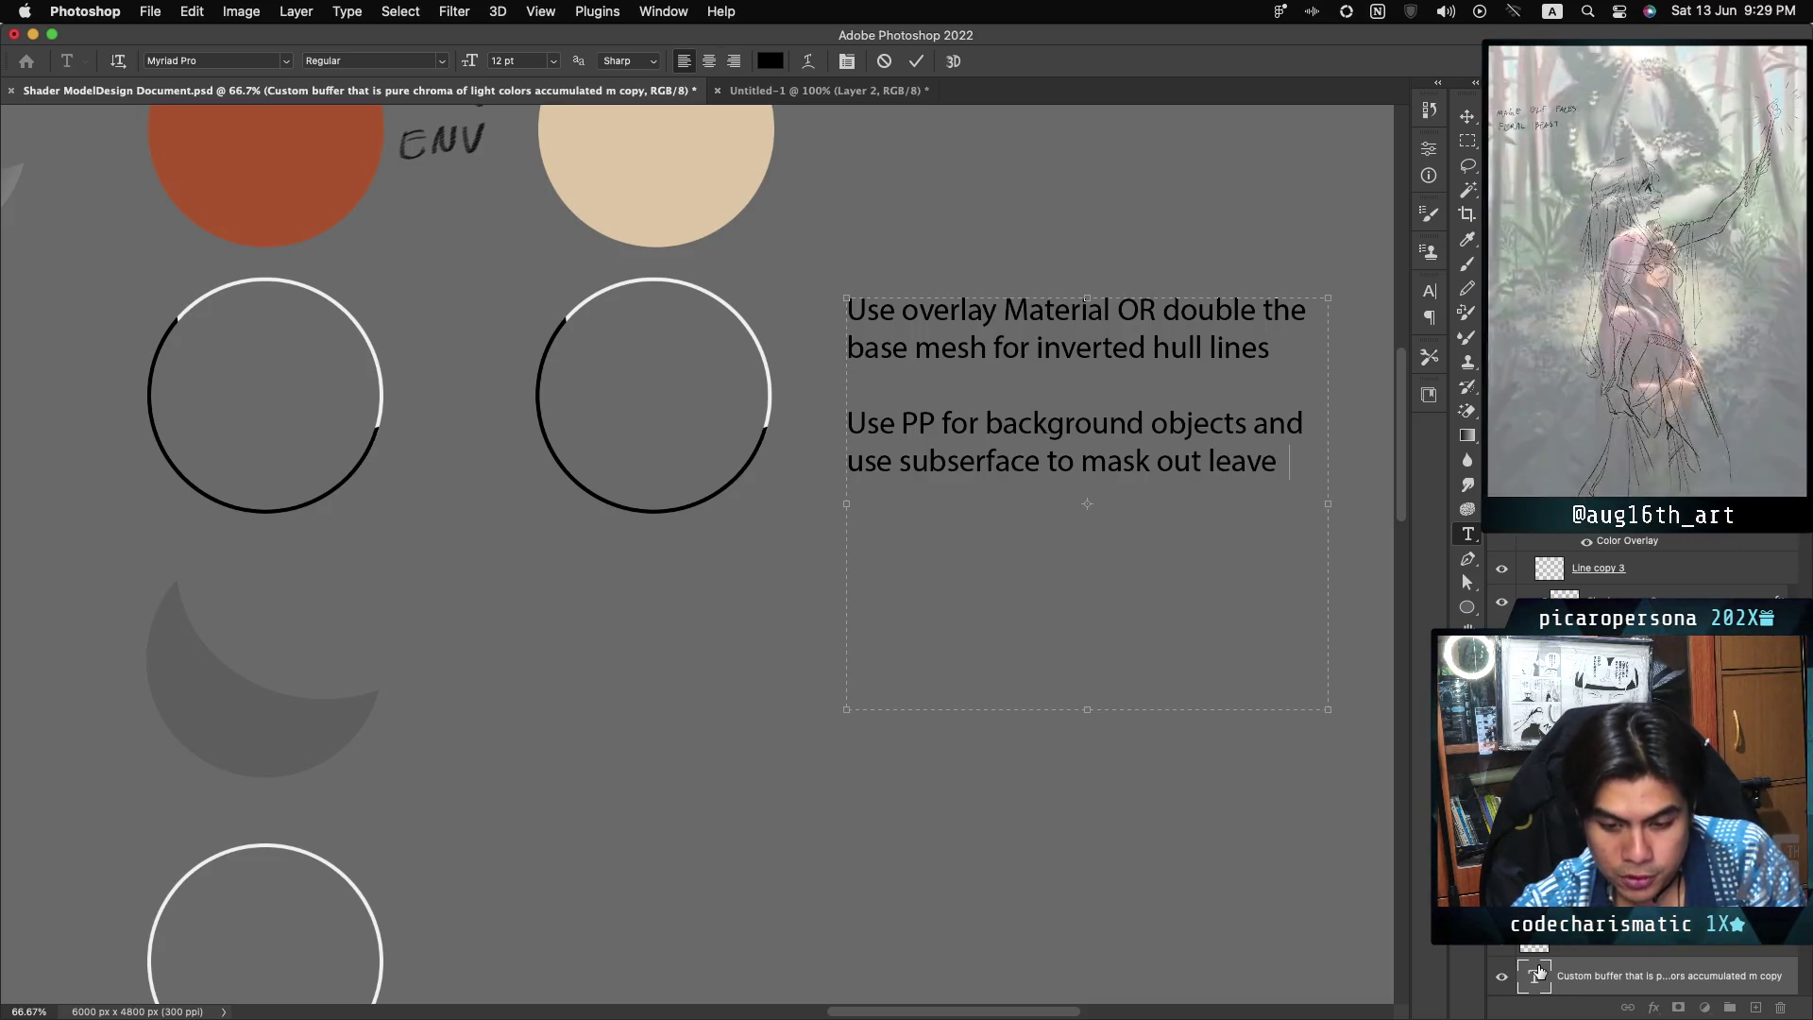
pyautogui.write('s and grass')
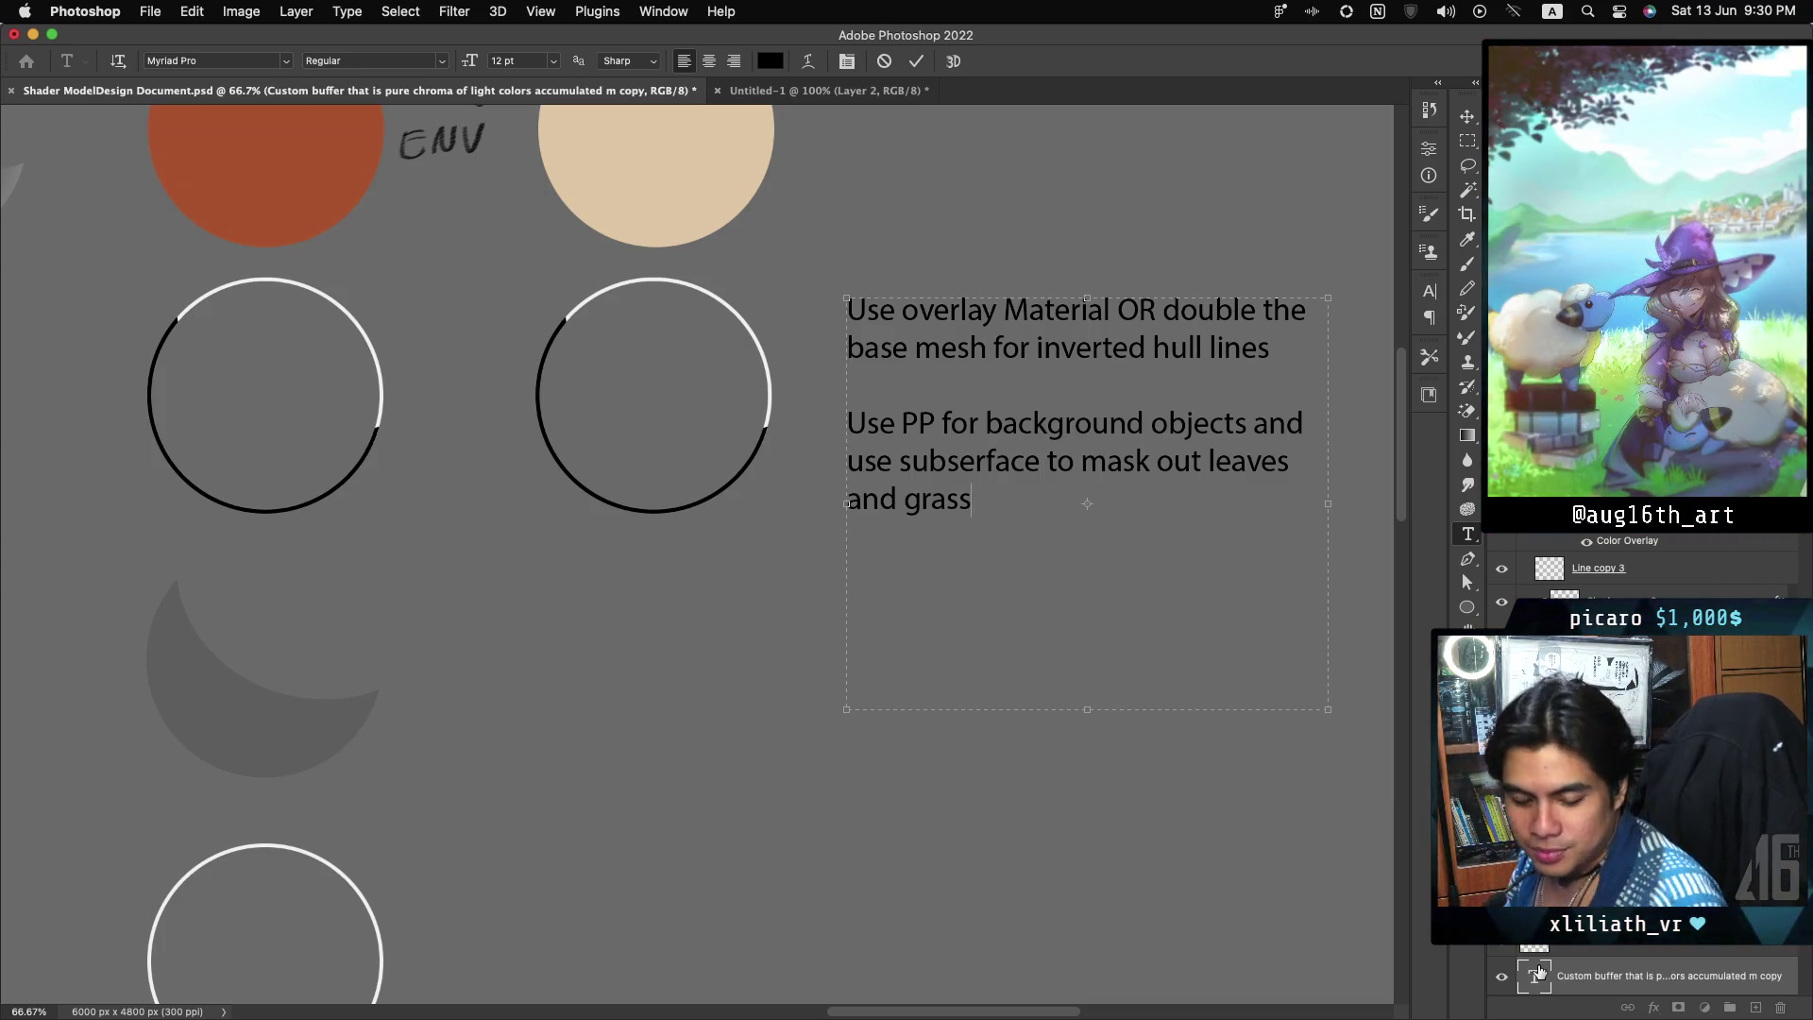
pyautogui.press('Escape')
pyautogui.press('v')
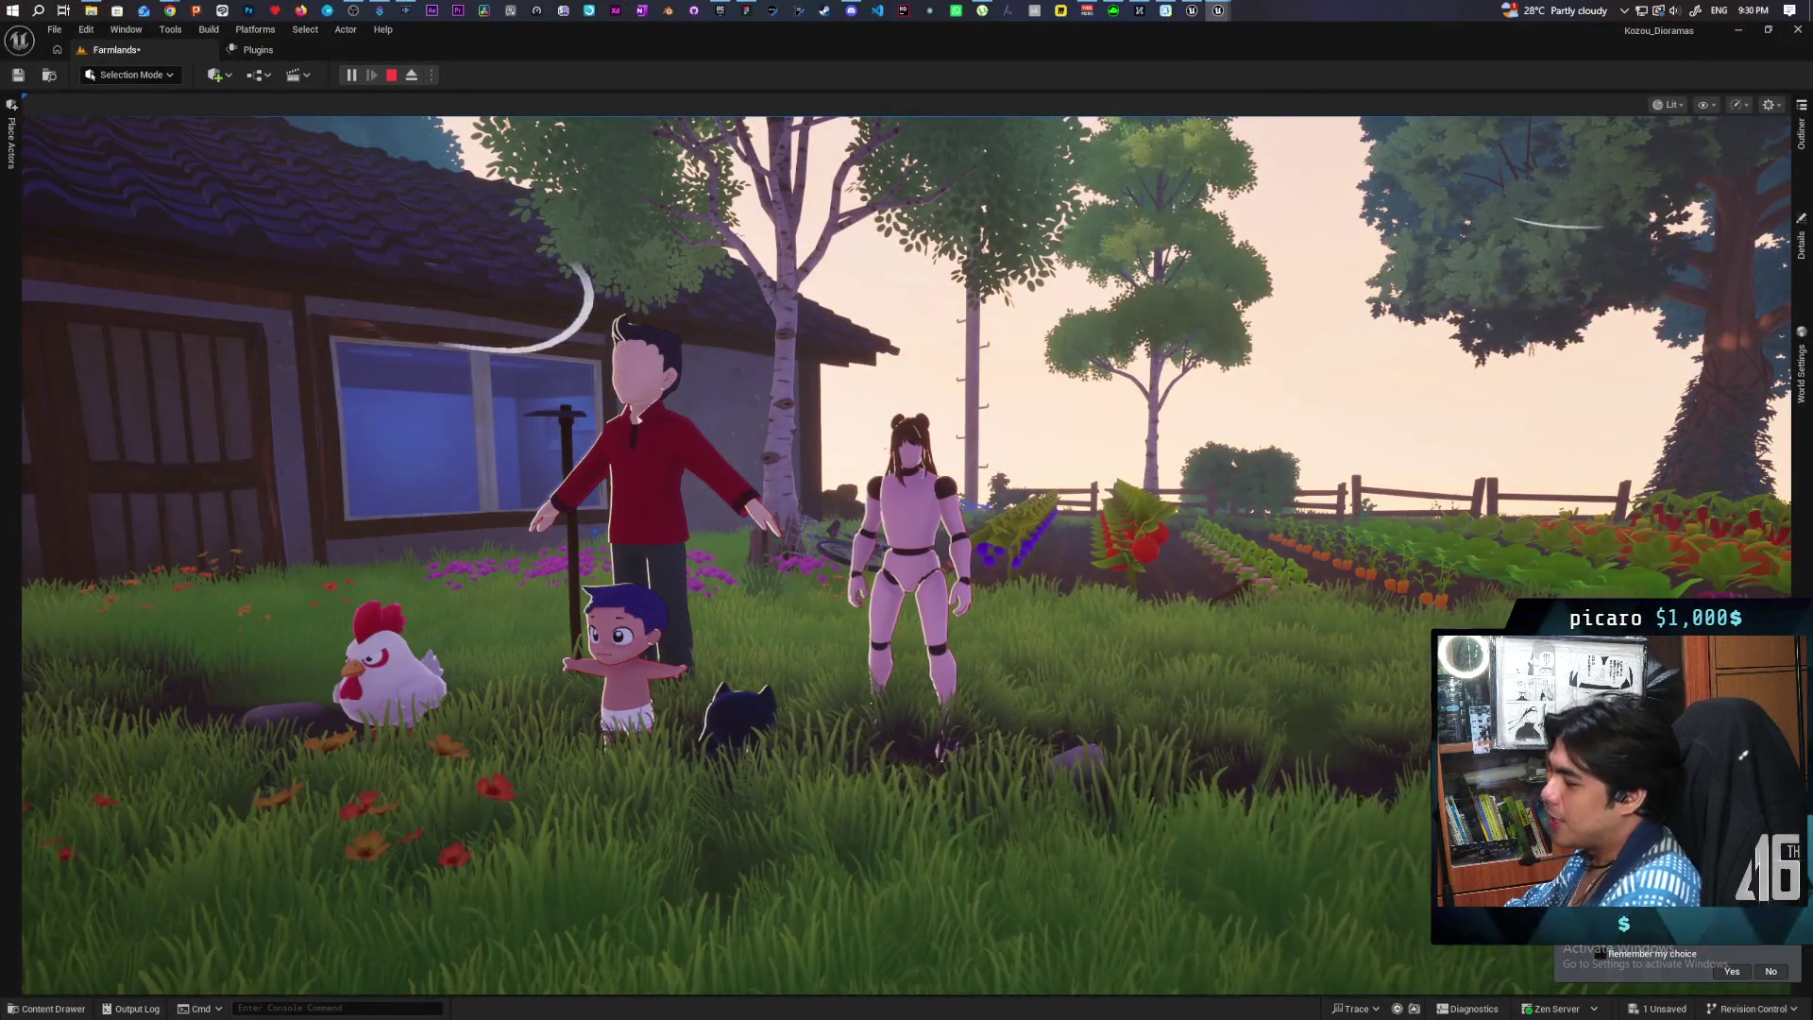
# Step: Take control of the Farmlands play session, run the character across the field, then stop
pyautogui.click(906, 510)
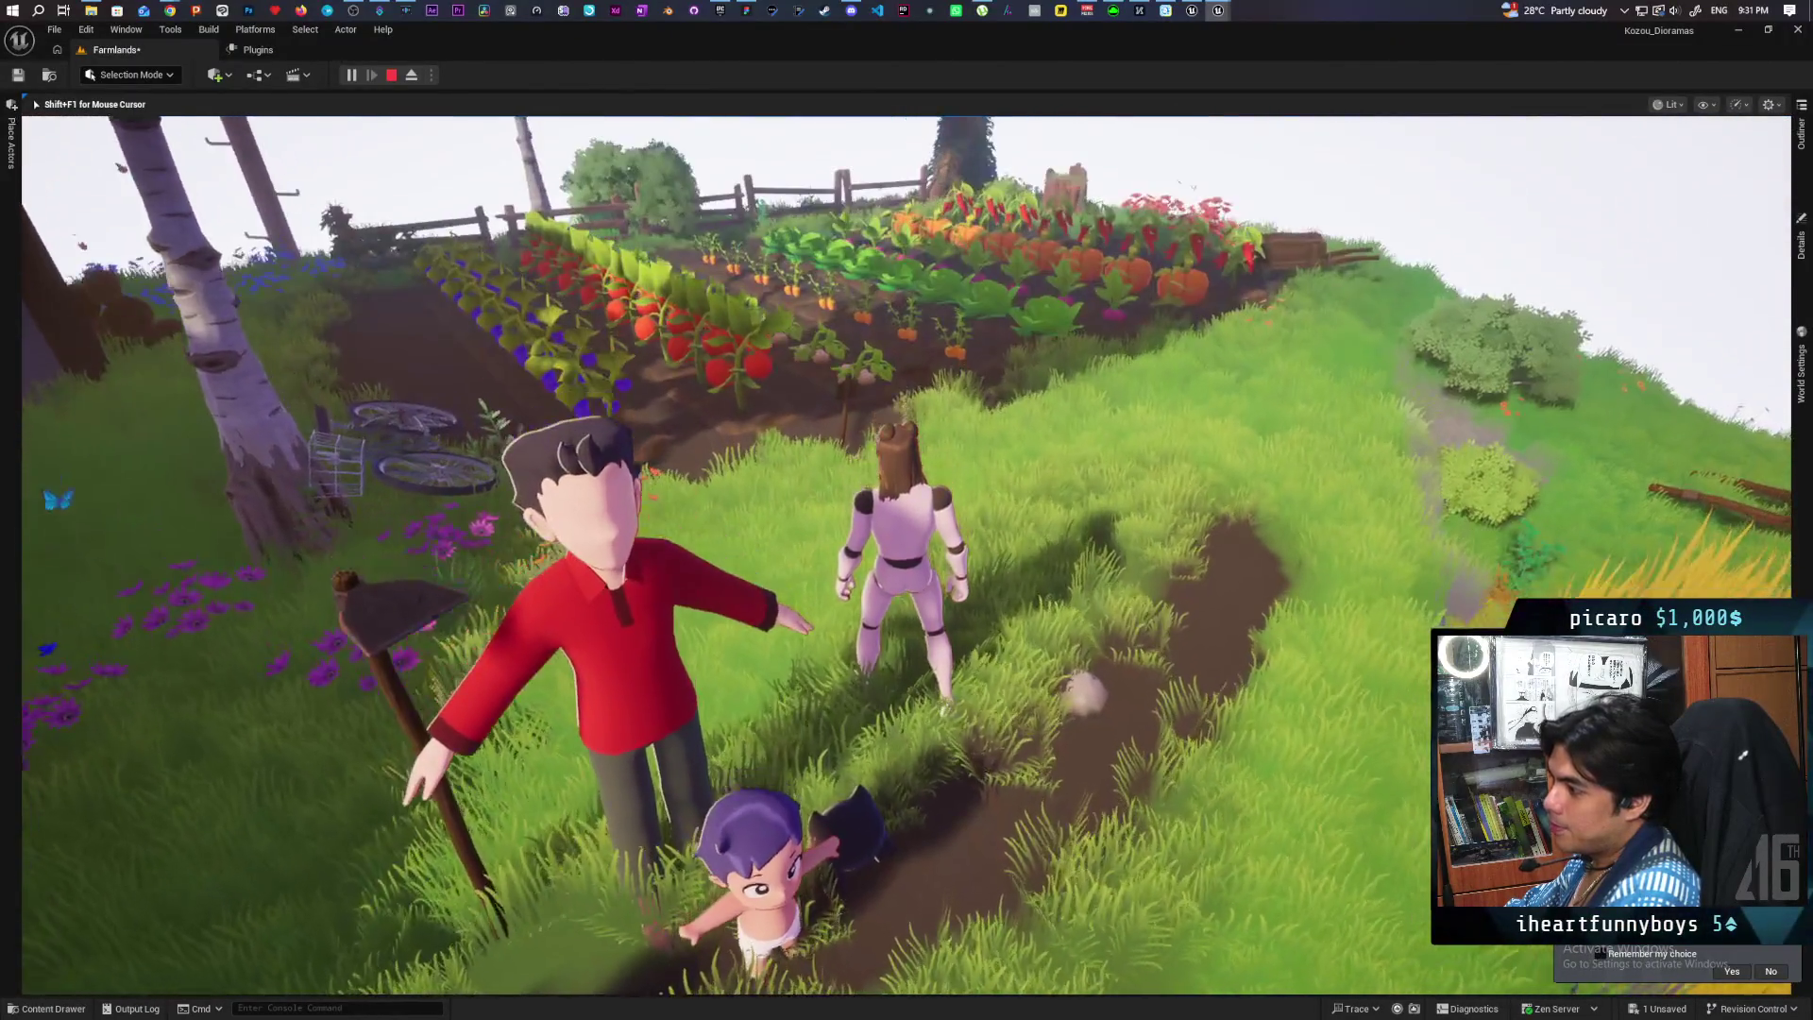
pyautogui.press('a')
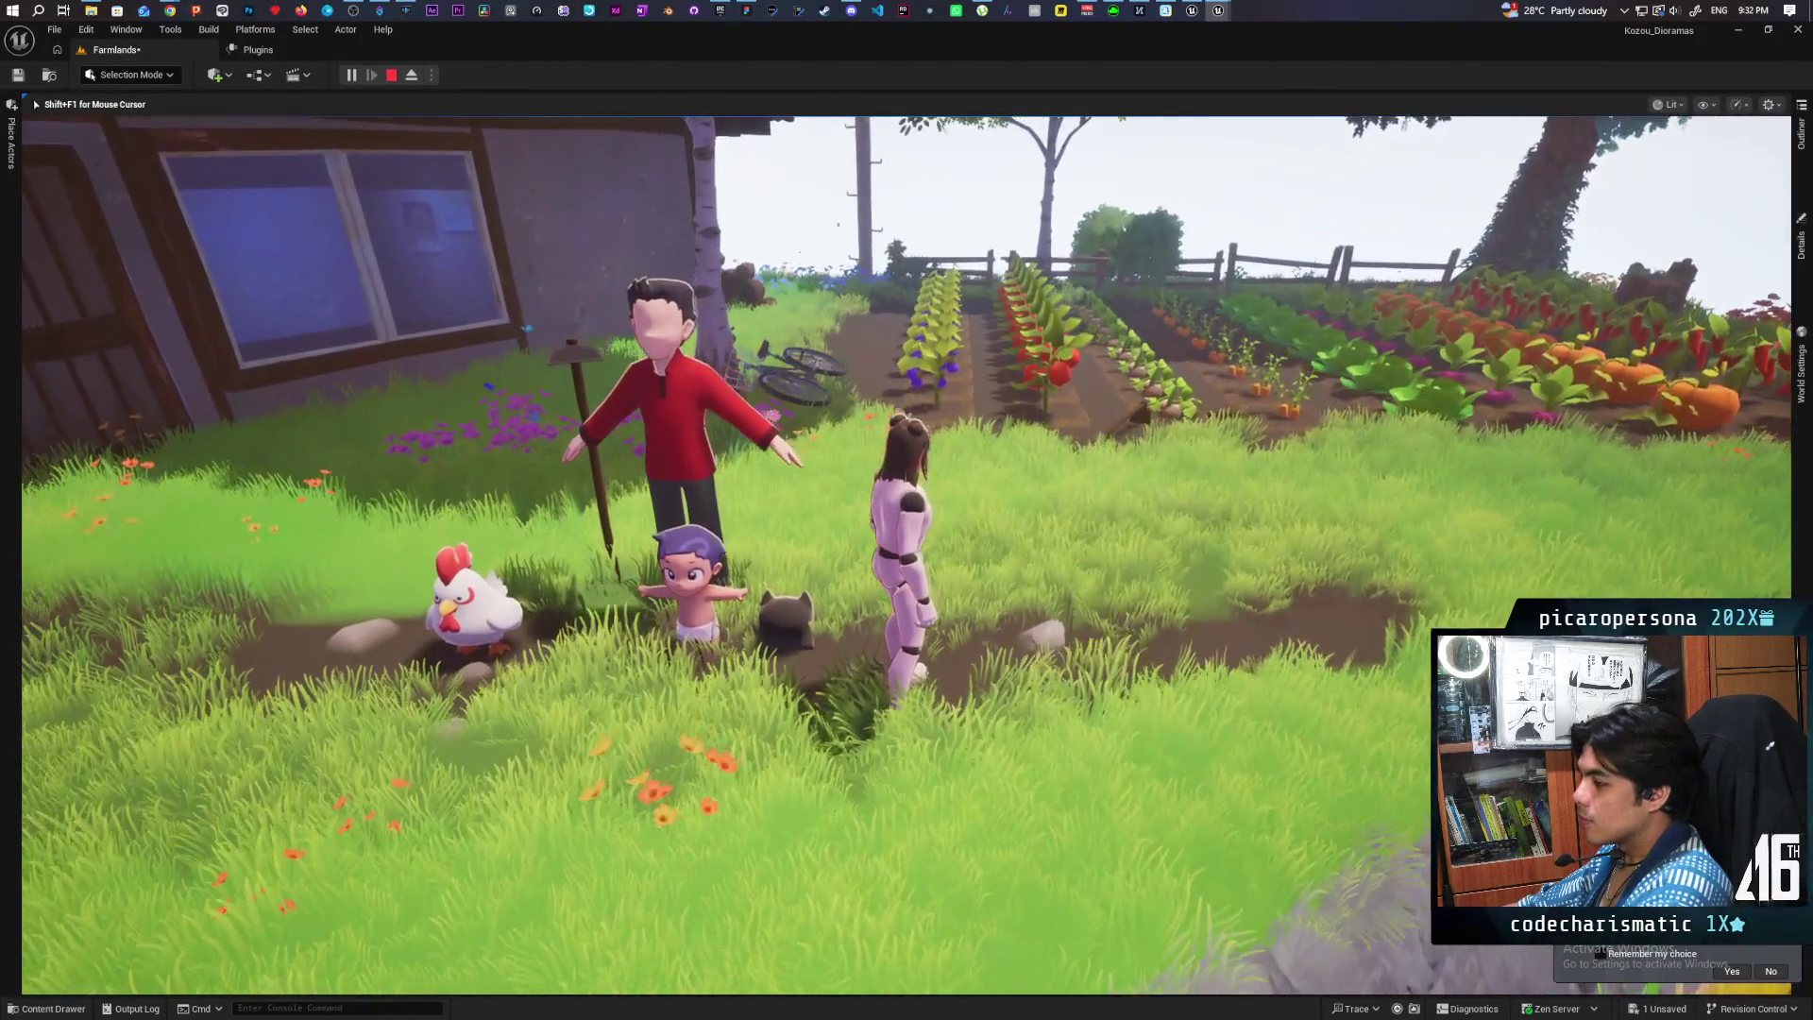
pyautogui.press('Escape')
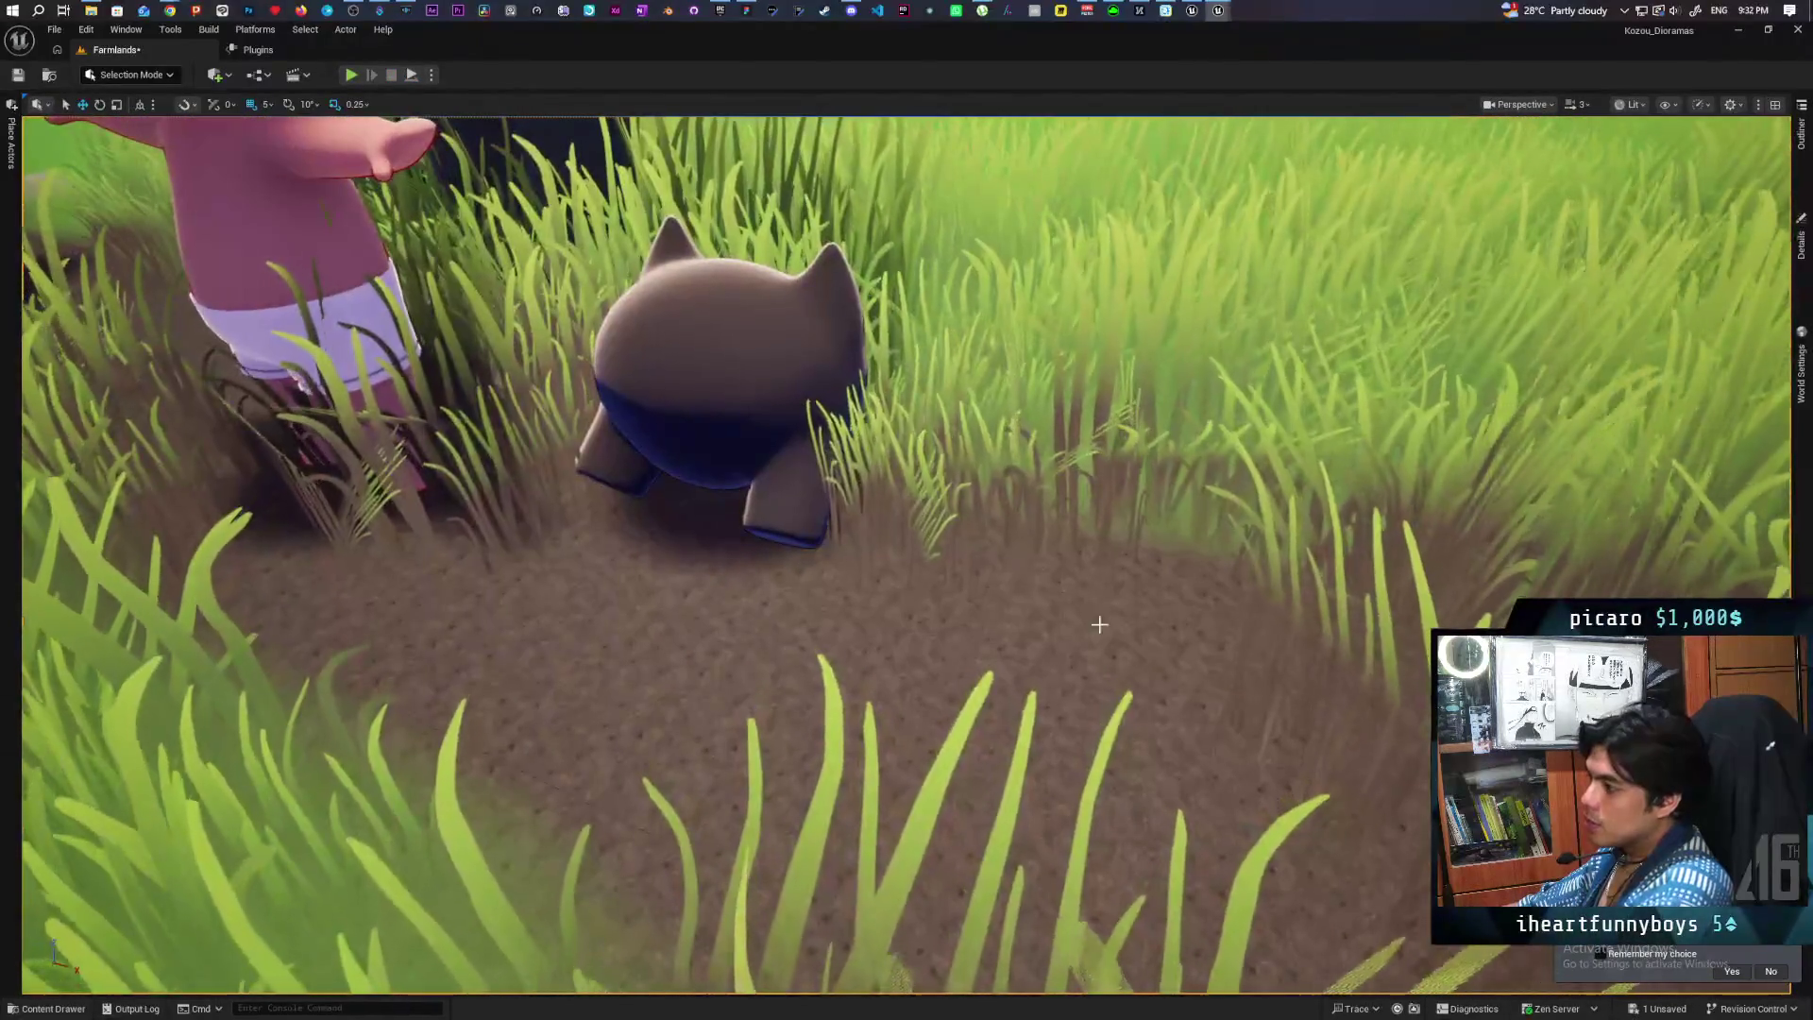
# Step: Select the gremlin, confirm its overlay material is M_StylizedOverlay, and push it lower into the ground
pyautogui.click(854, 406)
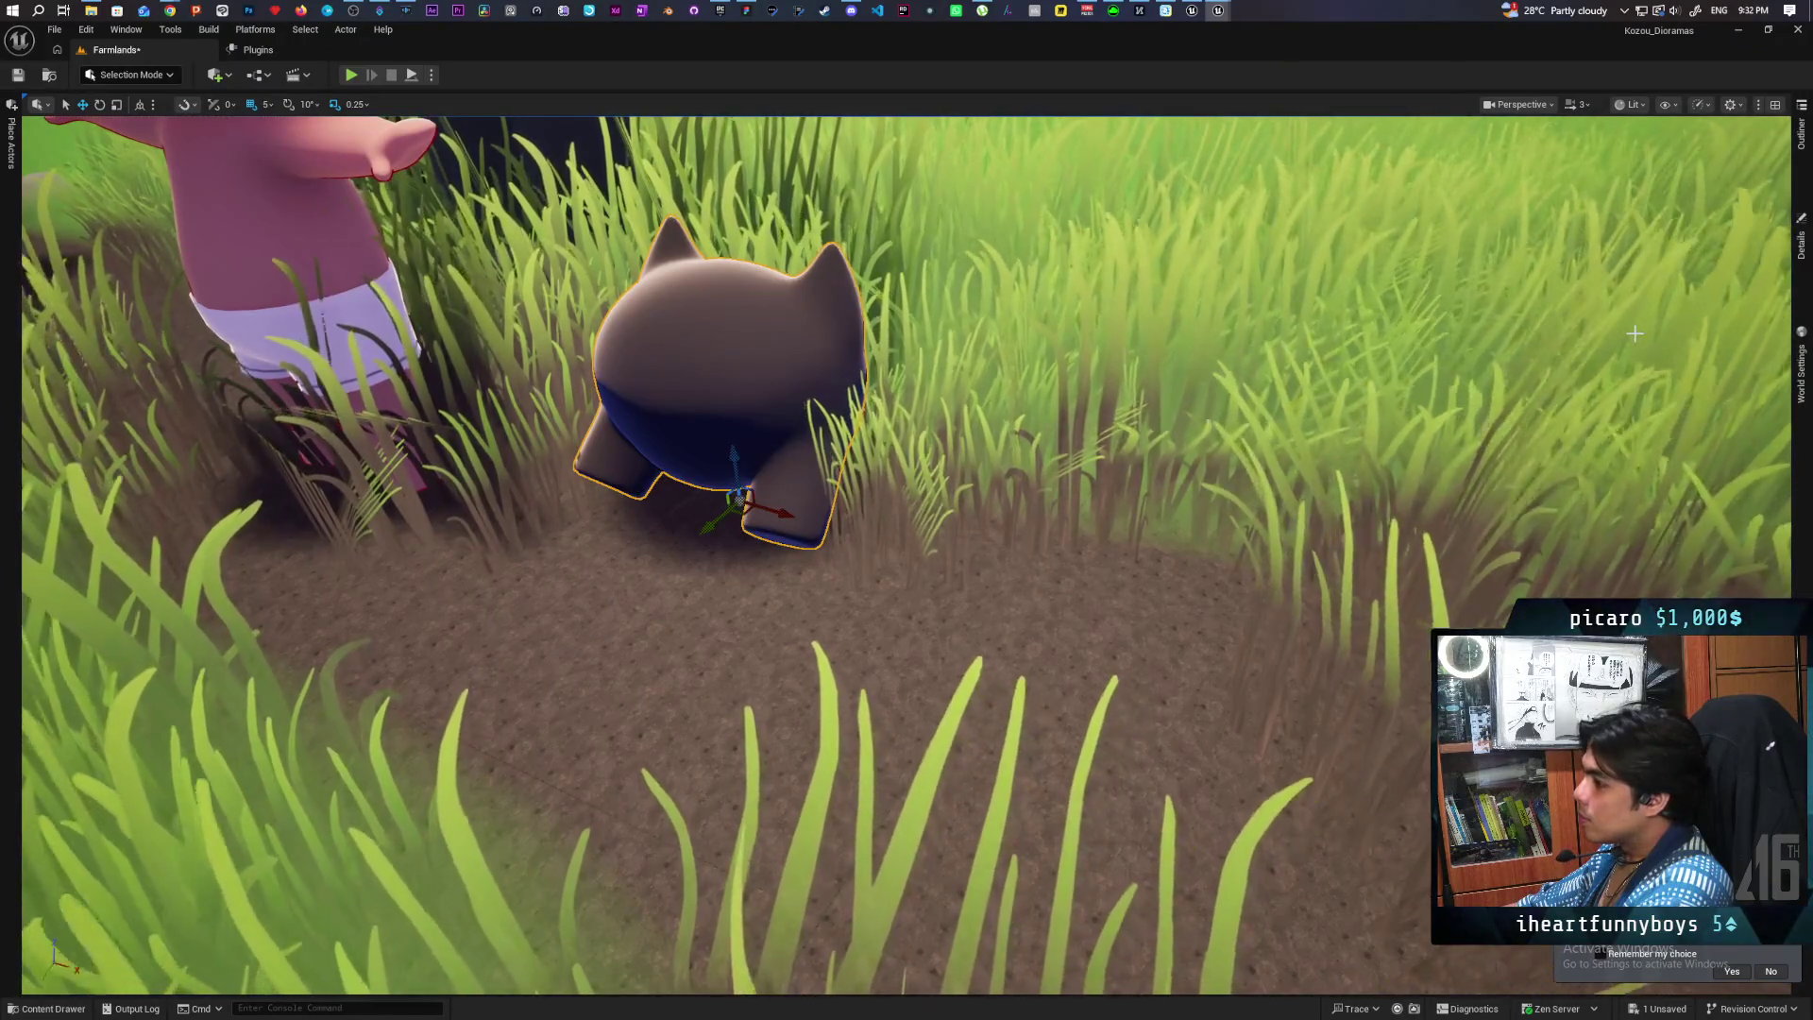
pyautogui.click(1805, 175)
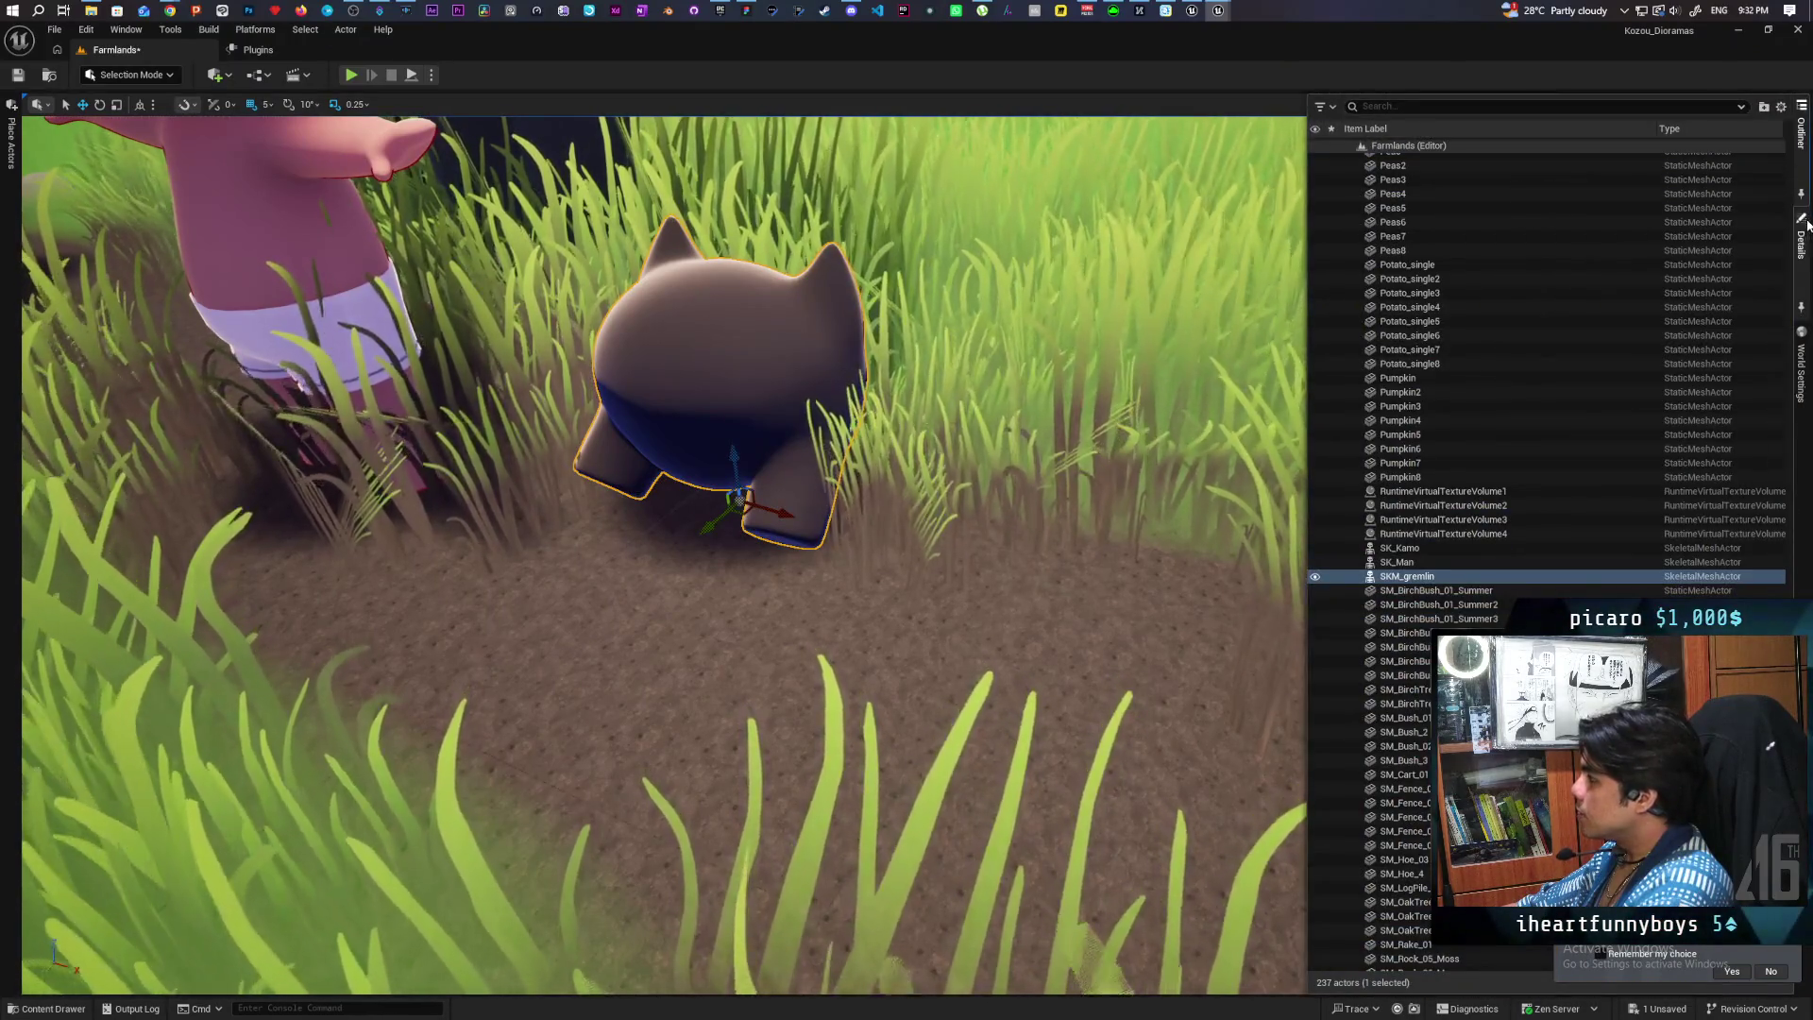
pyautogui.click(1806, 226)
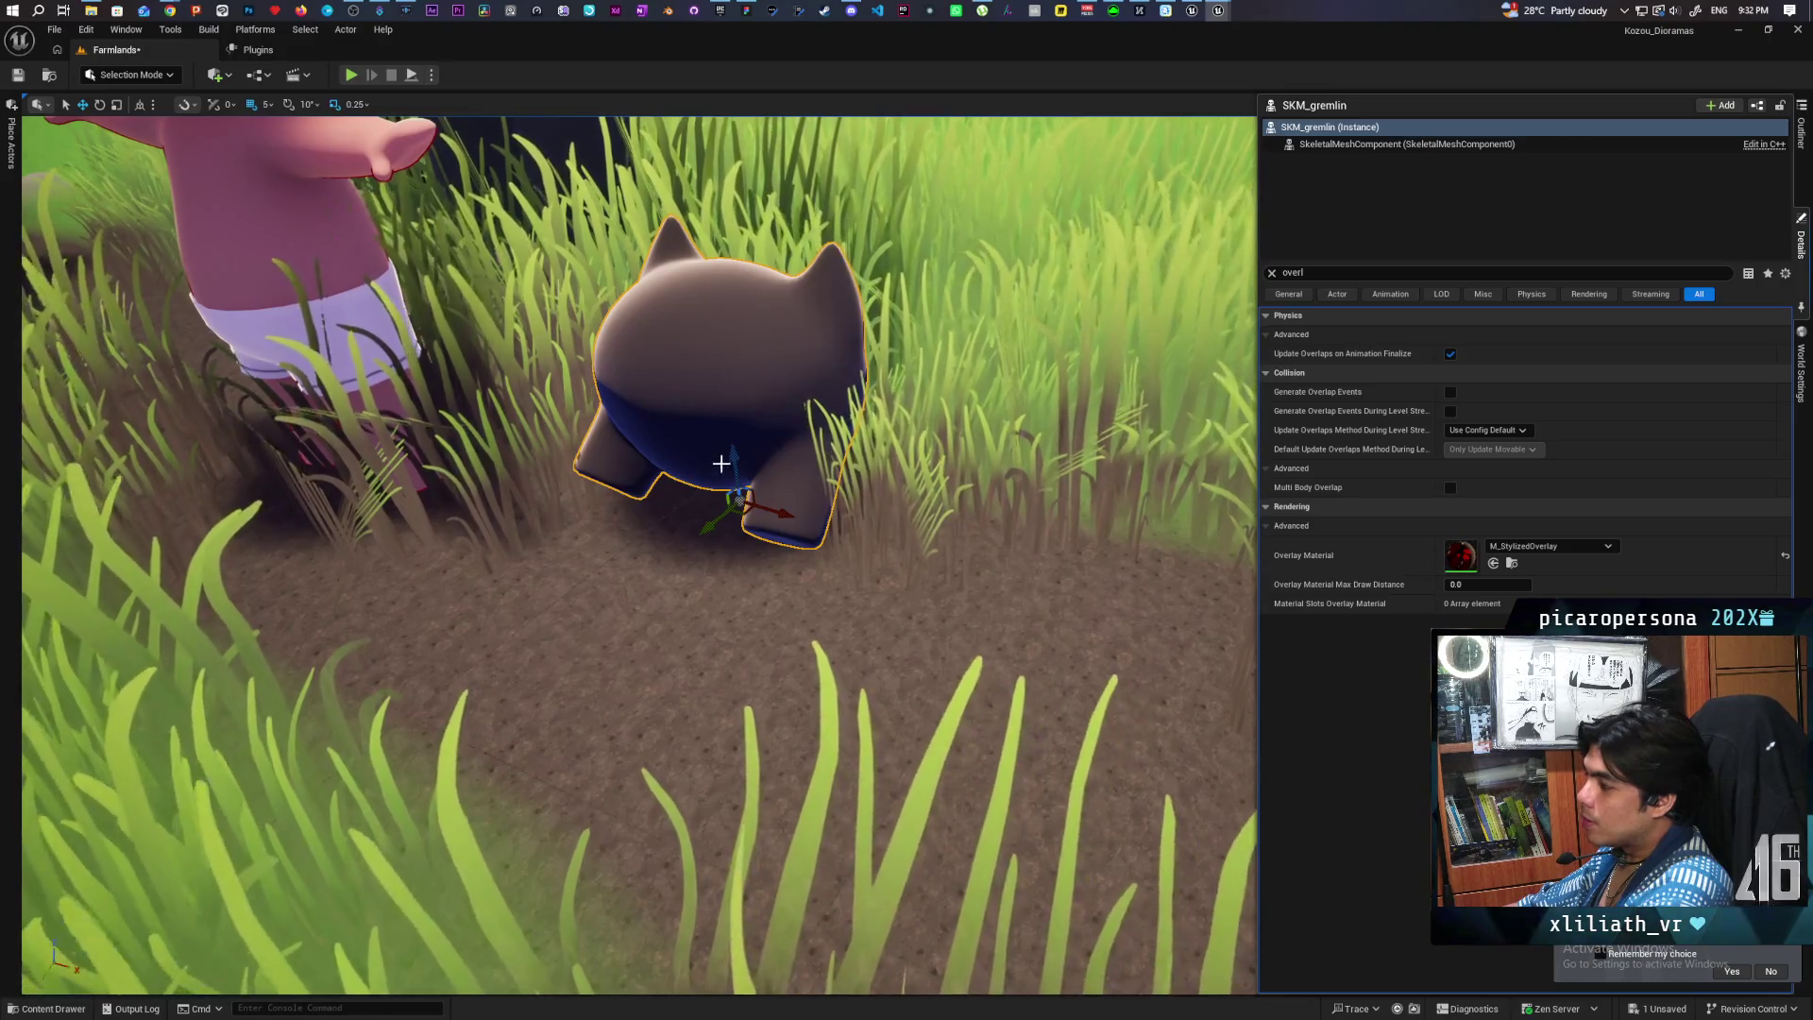
pyautogui.click(776, 511)
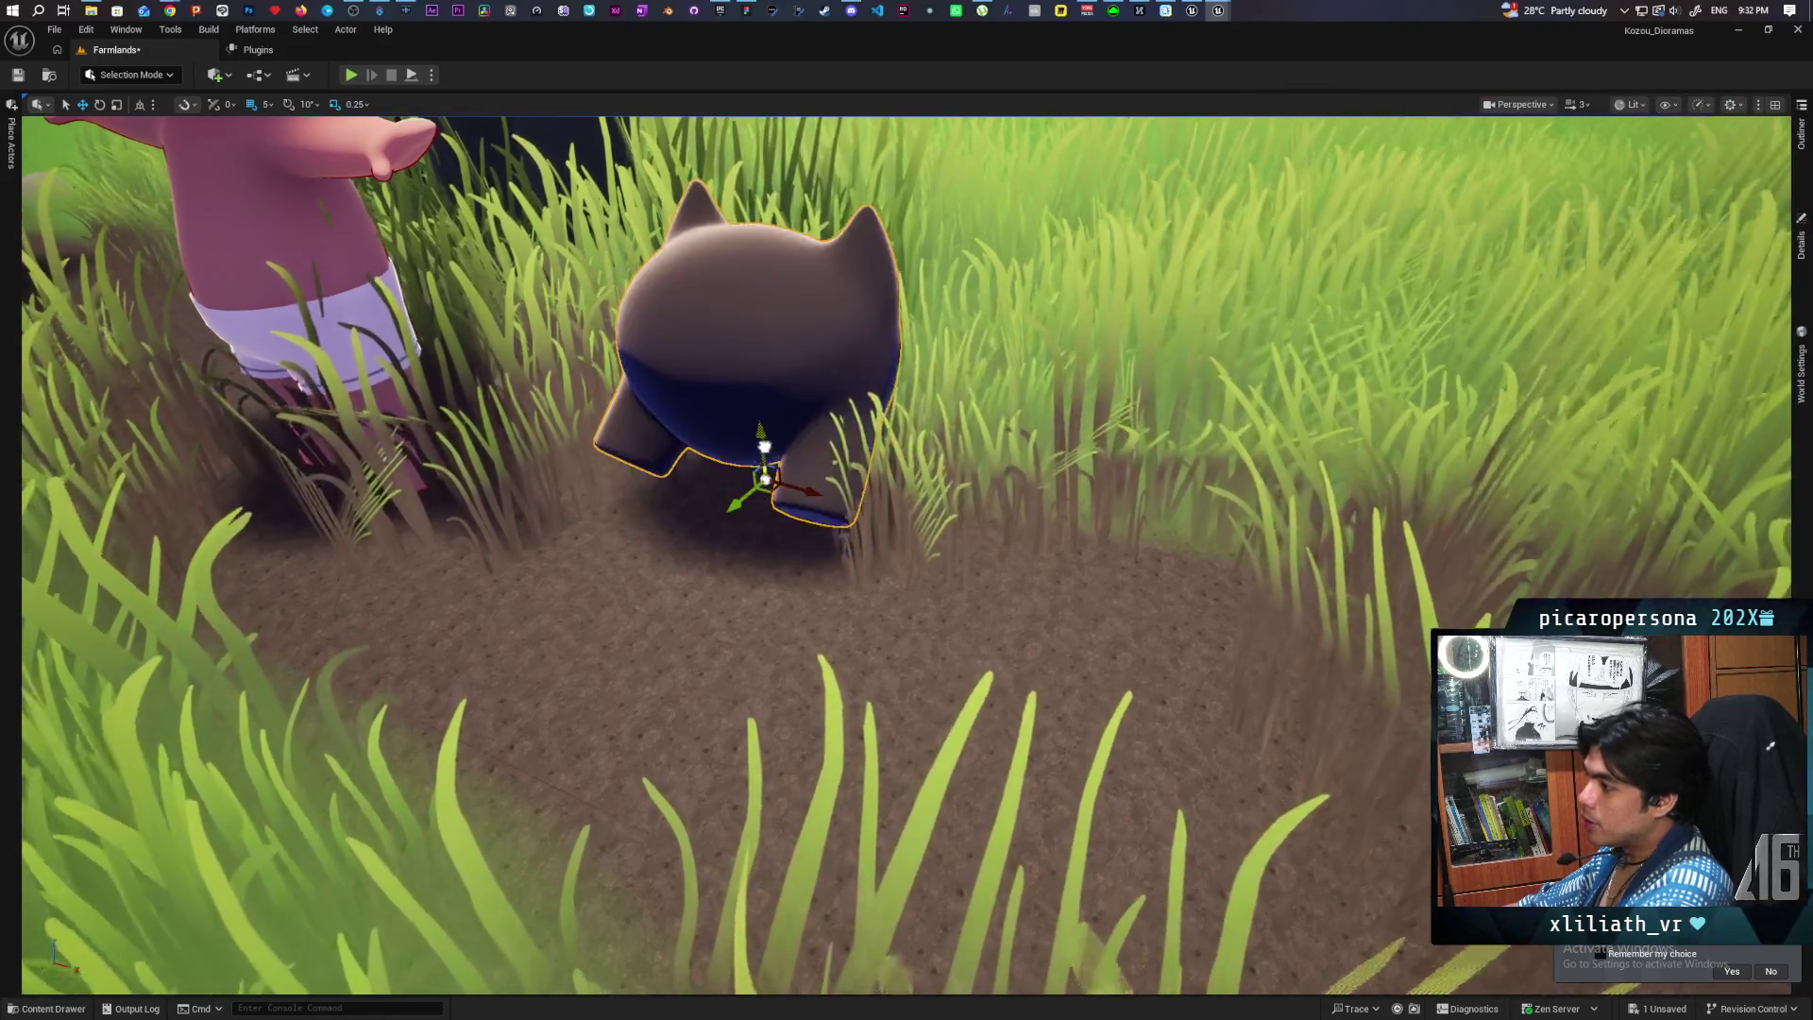
pyautogui.scroll(3, 749, 498)
pyautogui.moveTo(752, 370)
pyautogui.mouseDown()
pyautogui.moveTo(761, 440)
pyautogui.moveTo(821, 415)
pyautogui.moveTo(1020, 244)
pyautogui.mouseUp()
# Step: Zoom the view in and out around the characters in the grass
pyautogui.scroll(-5, 1020, 245)
pyautogui.scroll(8, 1021, 245)
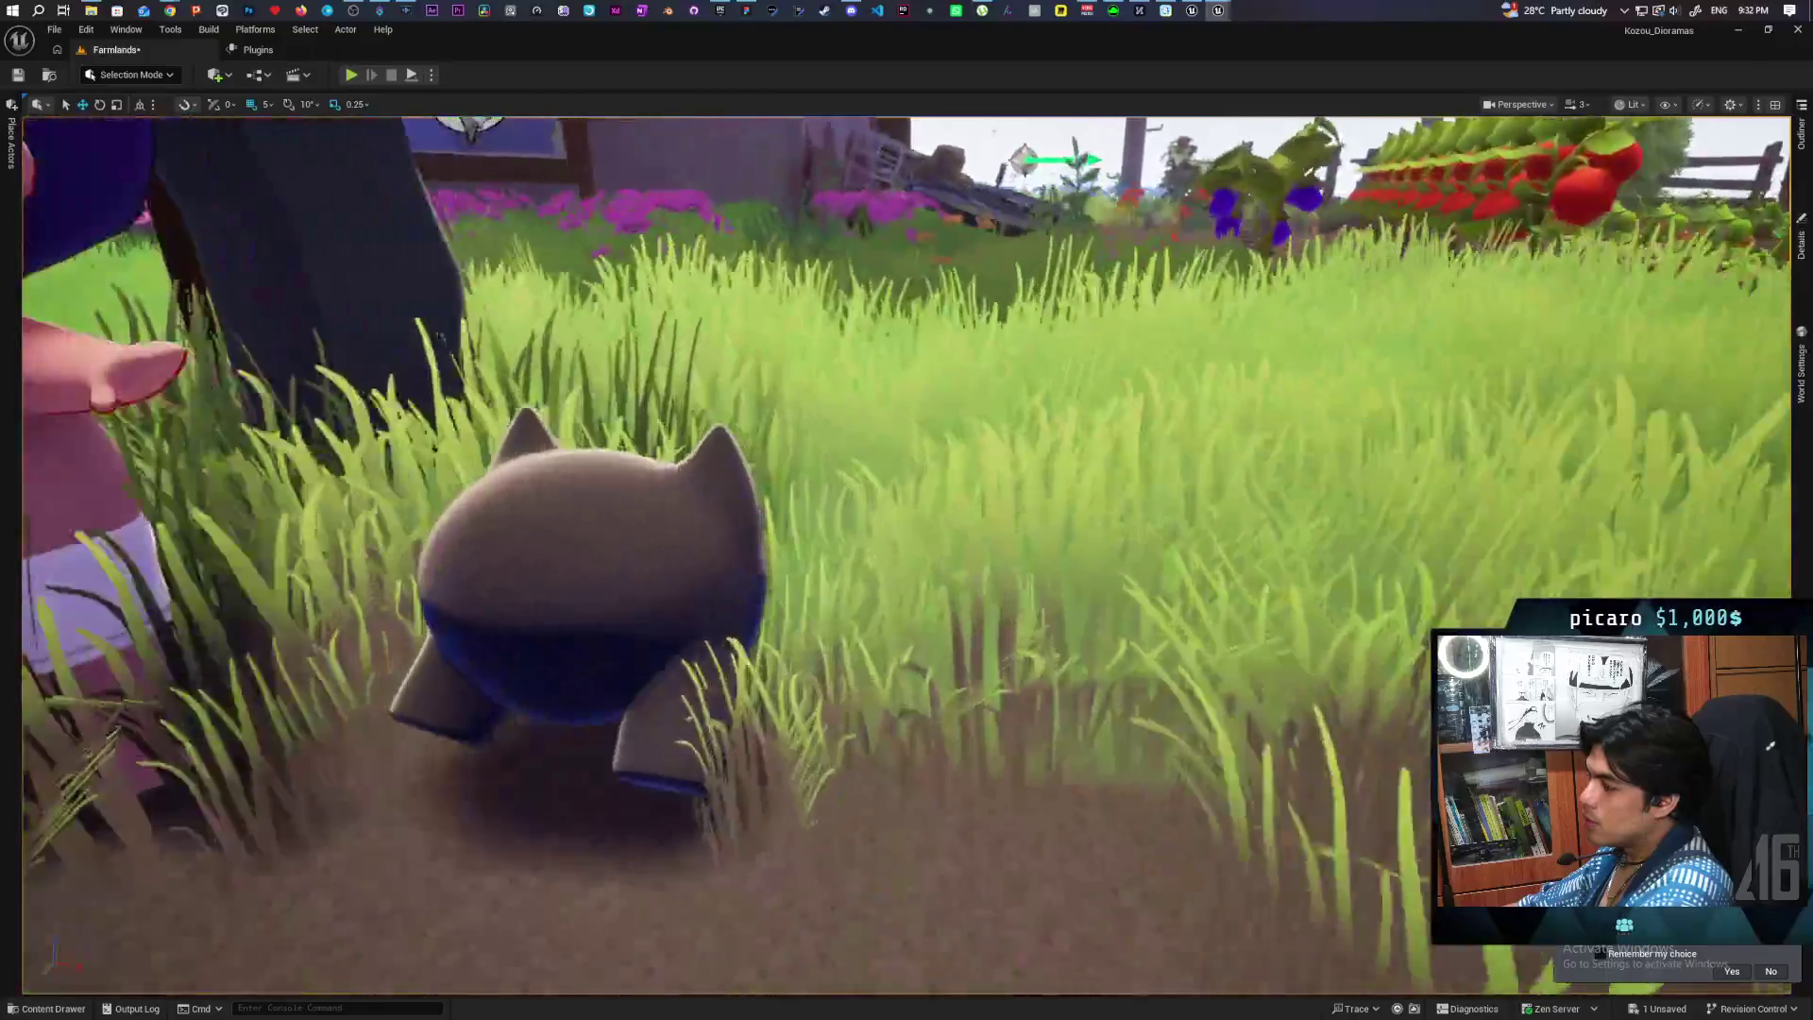
pyautogui.scroll(-5, 1020, 244)
pyautogui.scroll(6, 1020, 245)
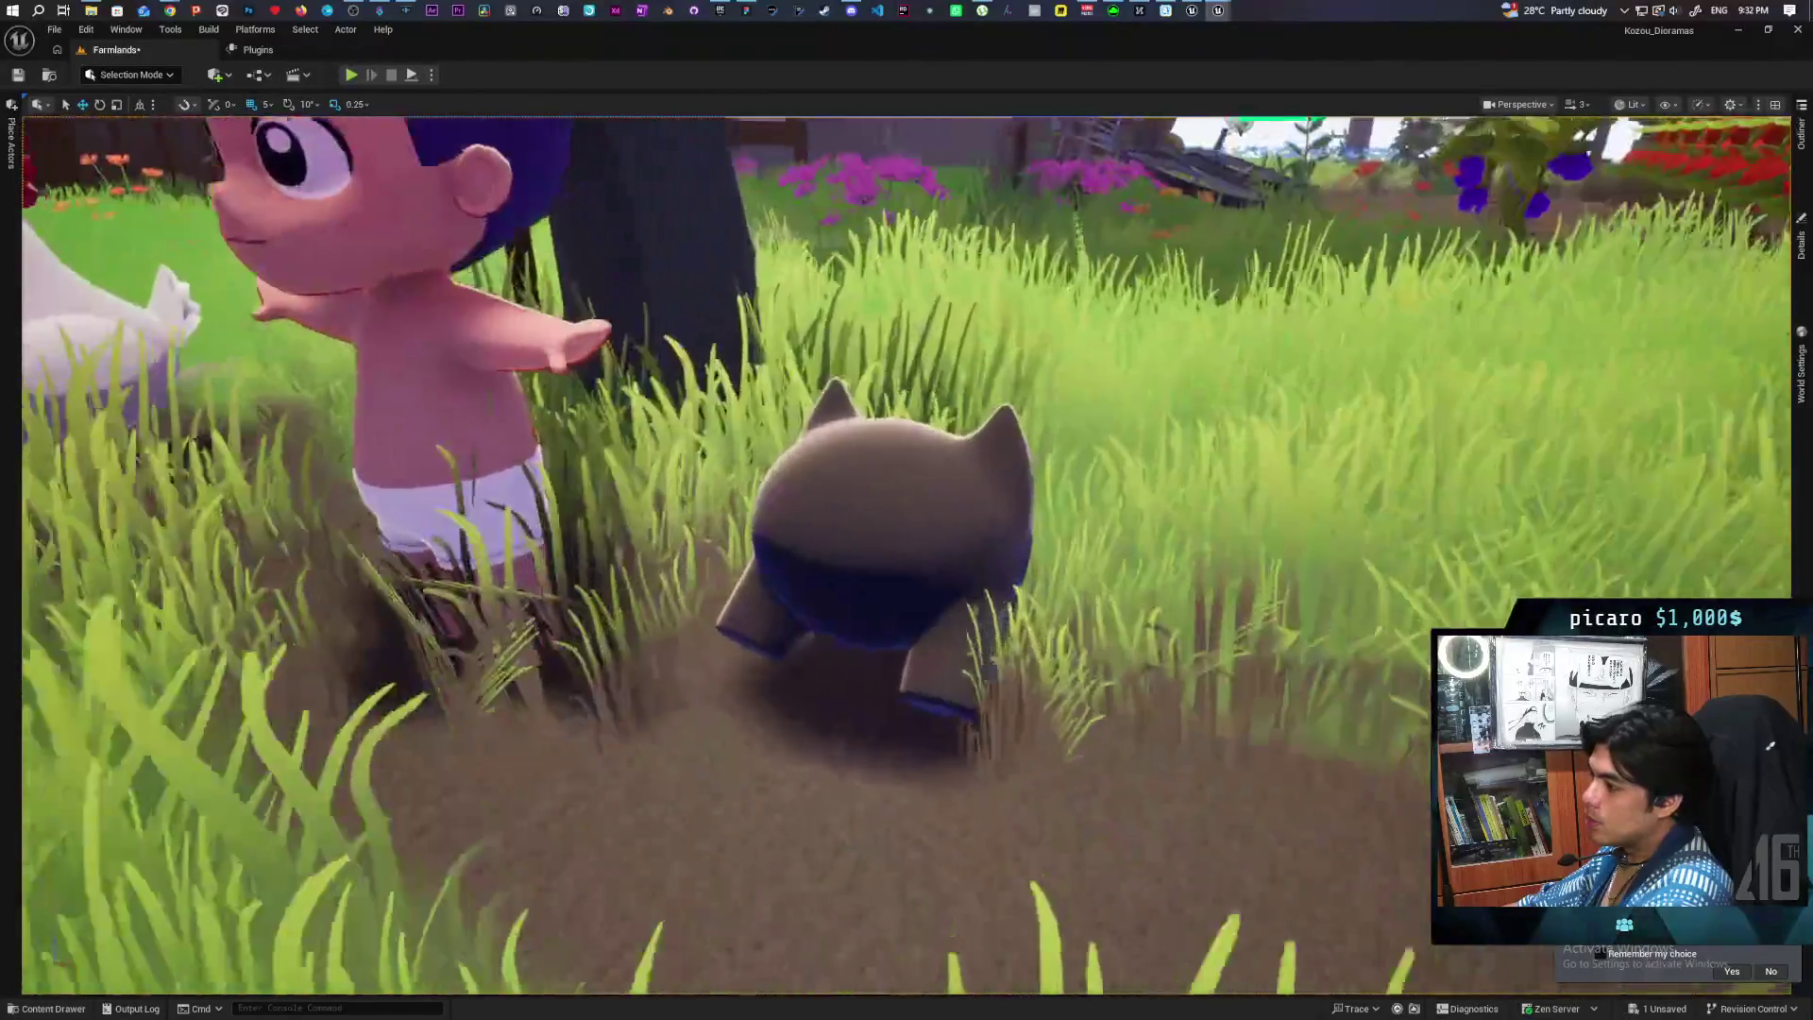
pyautogui.scroll(-3, 906, 555)
pyautogui.scroll(3, 906, 555)
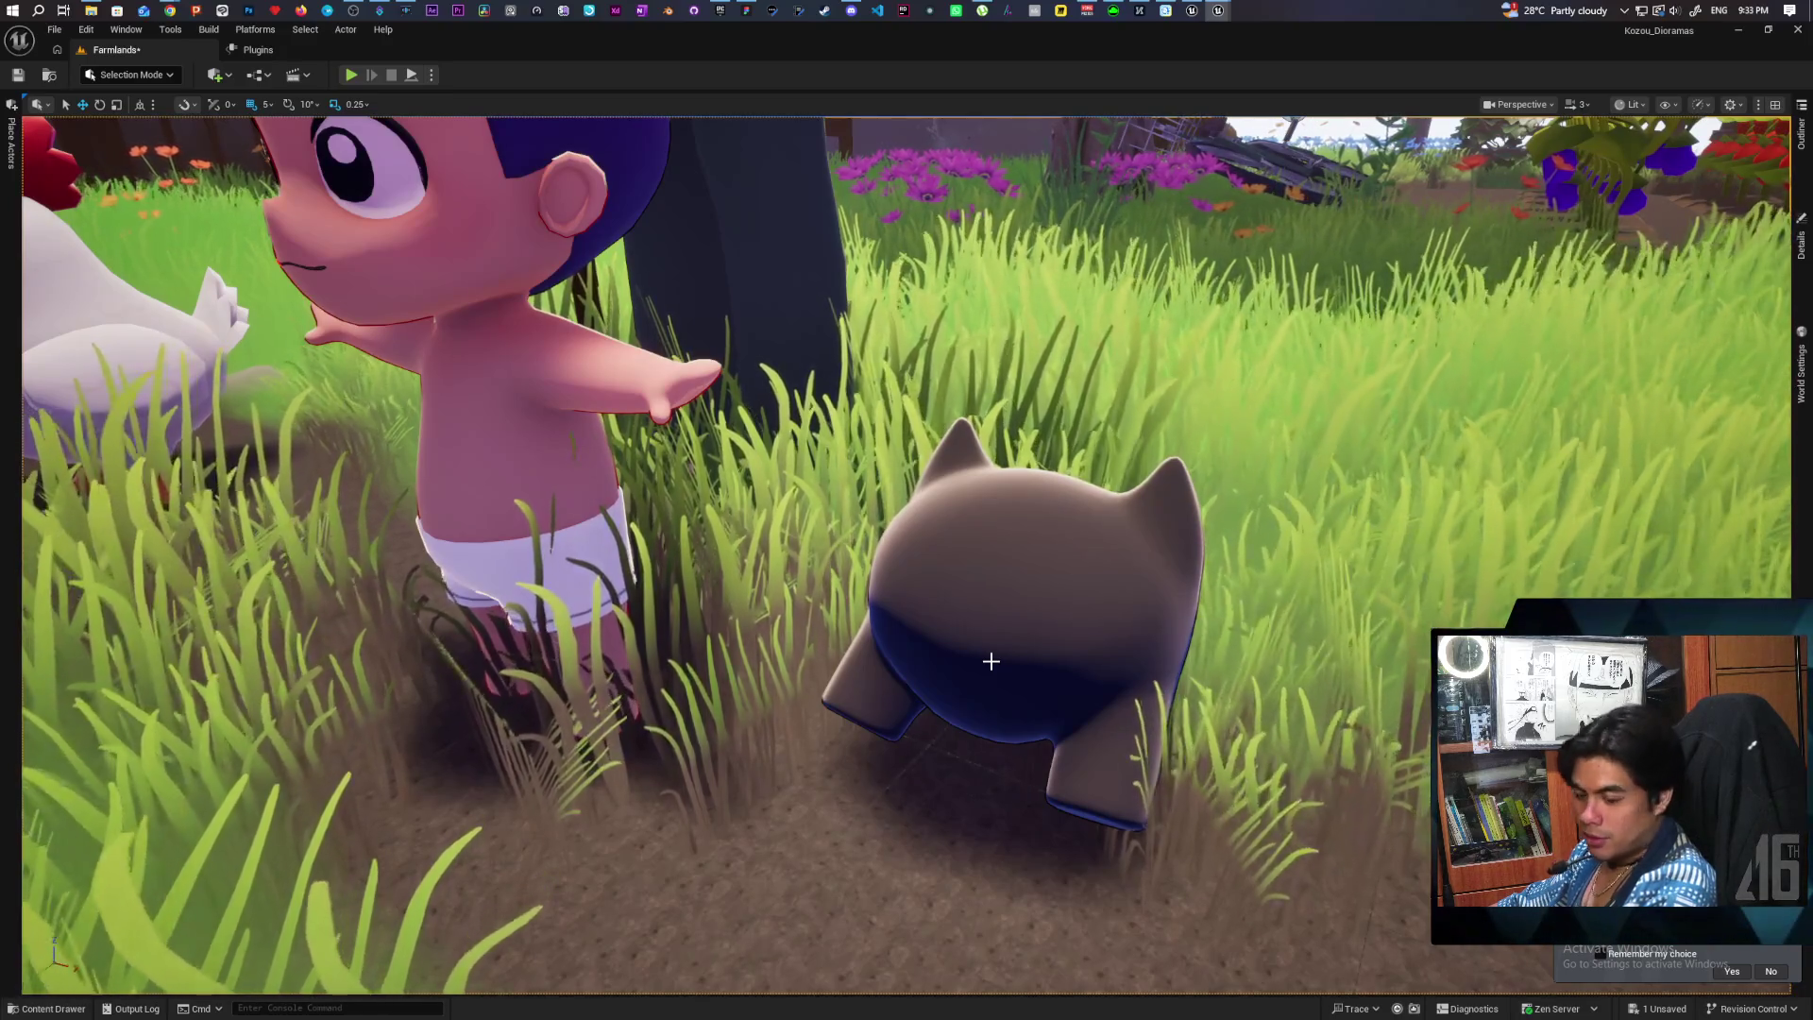
pyautogui.scroll(-10, 1108, 598)
pyautogui.scroll(8, 906, 555)
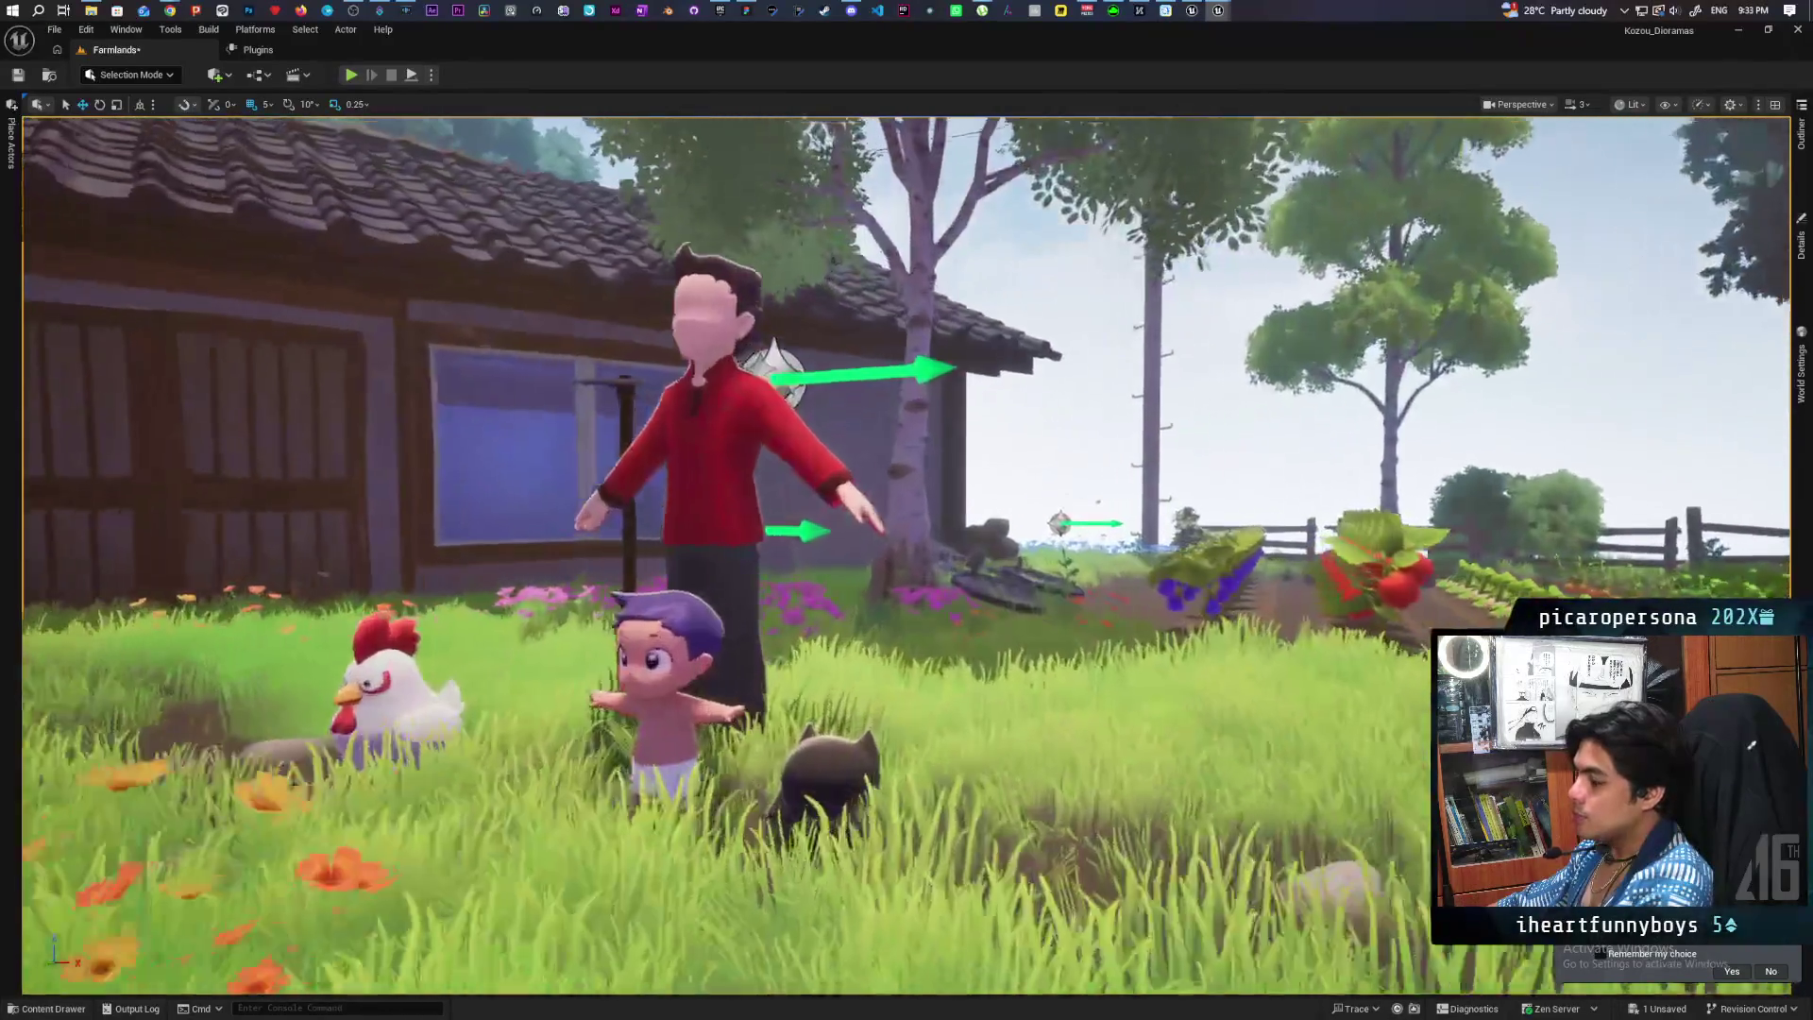
pyautogui.scroll(6, 906, 555)
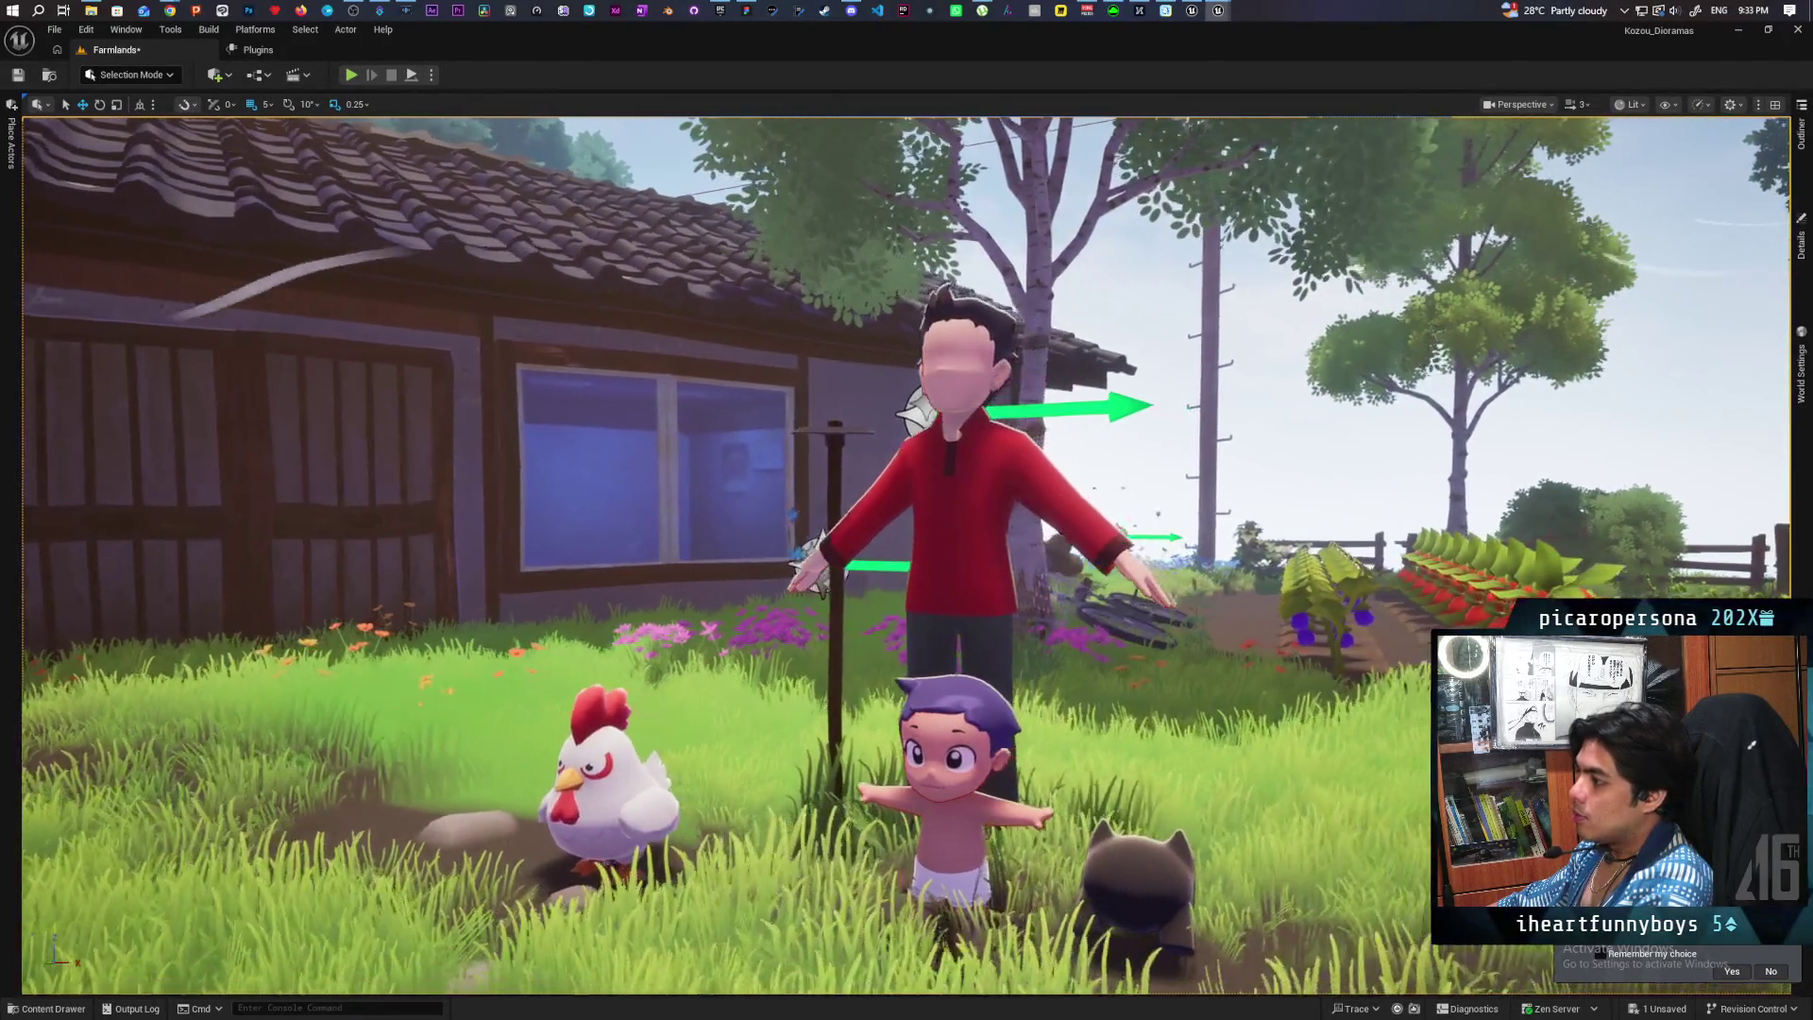
pyautogui.scroll(8, 906, 556)
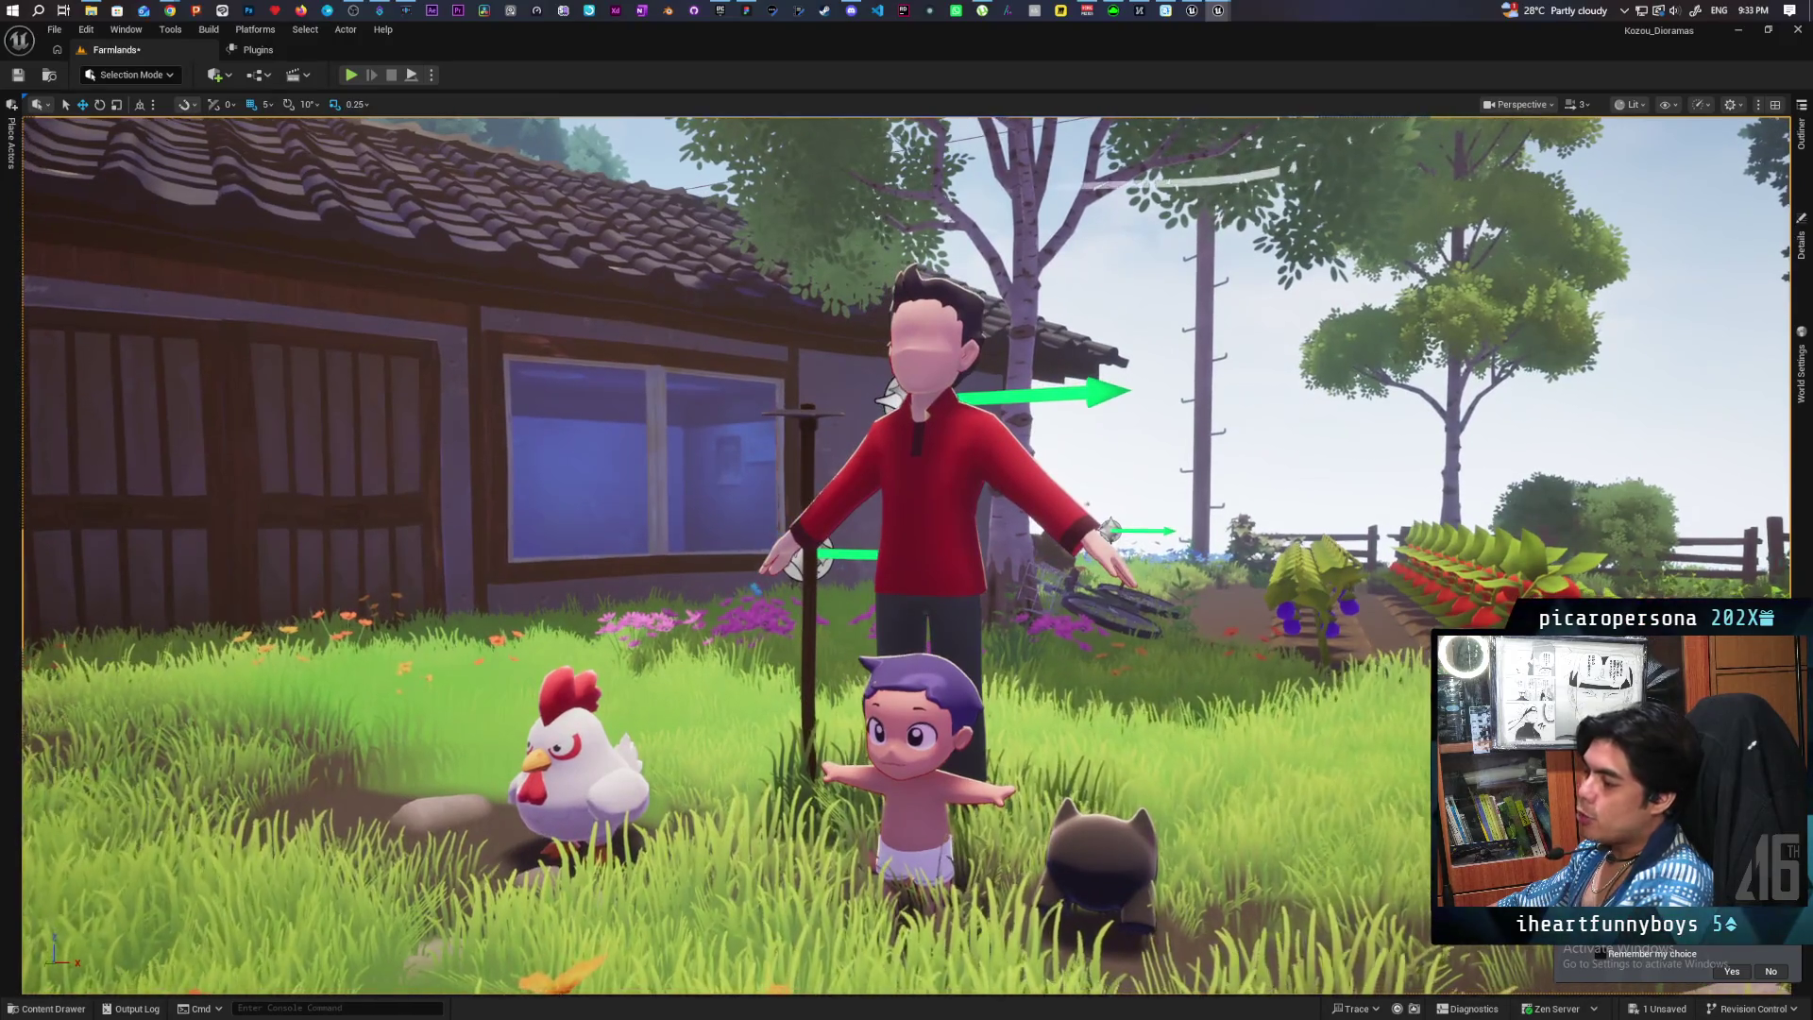
pyautogui.scroll(-5, 906, 556)
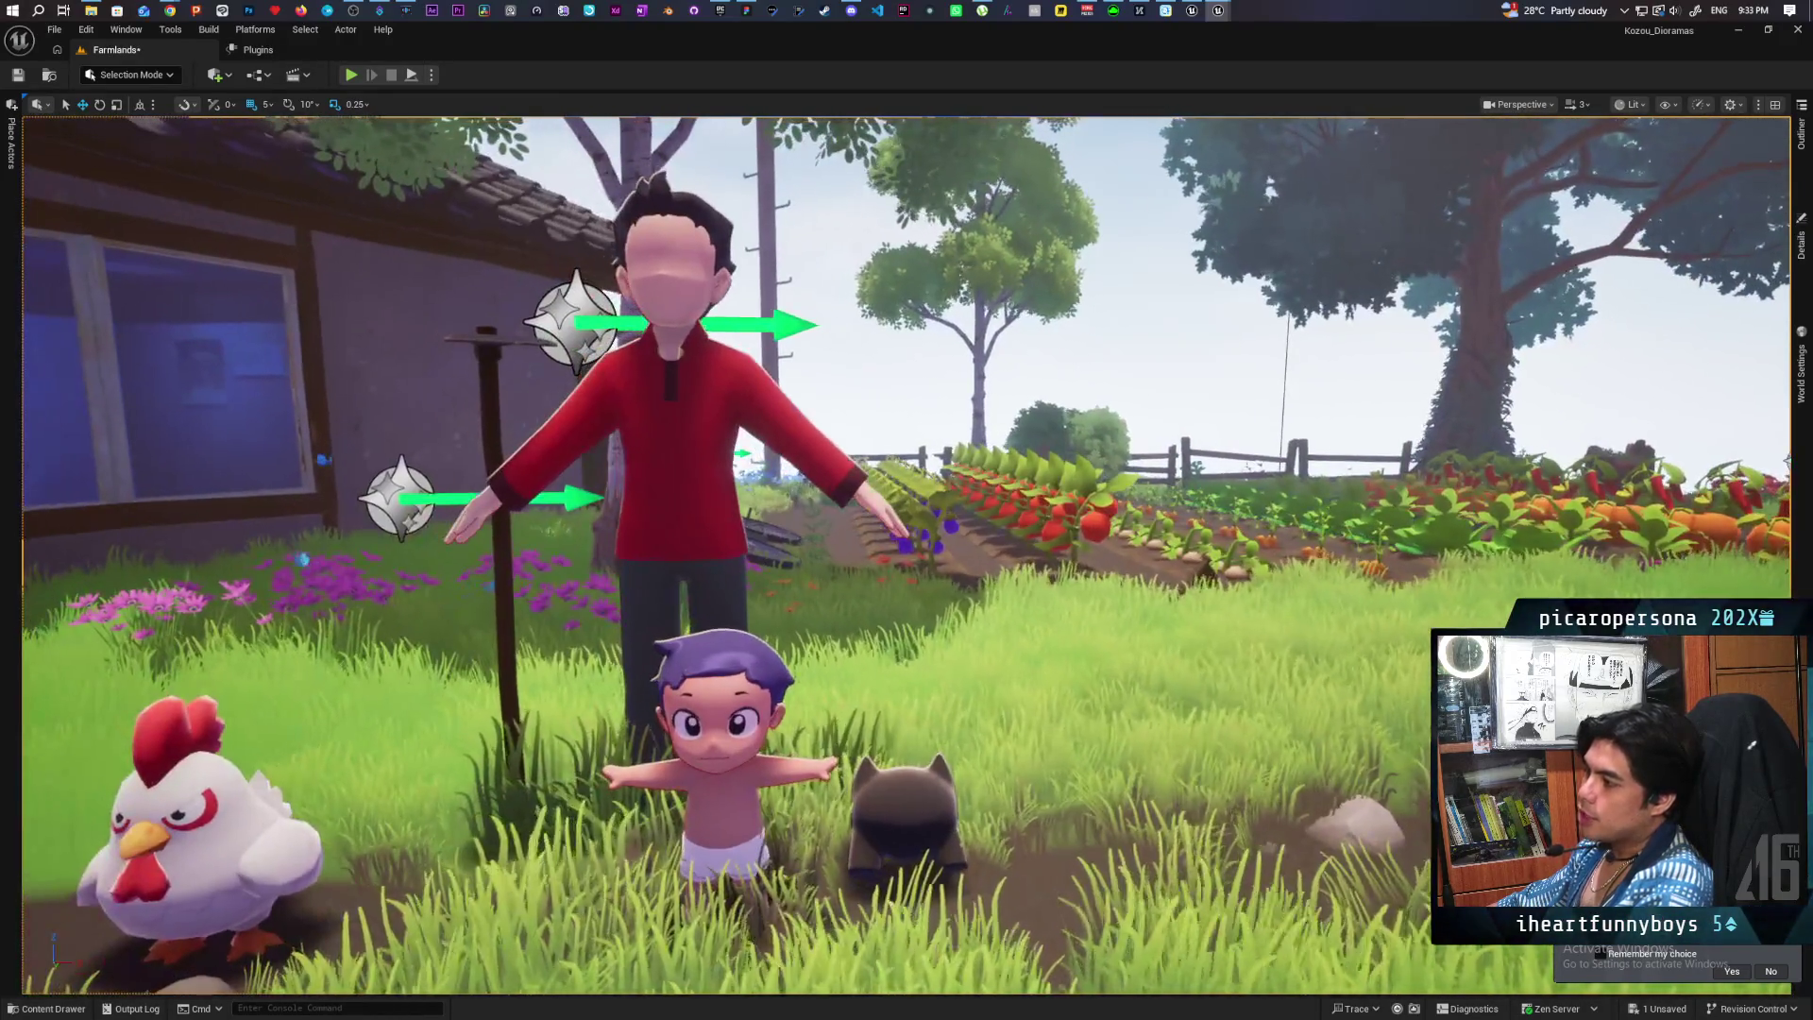
pyautogui.scroll(5, 907, 556)
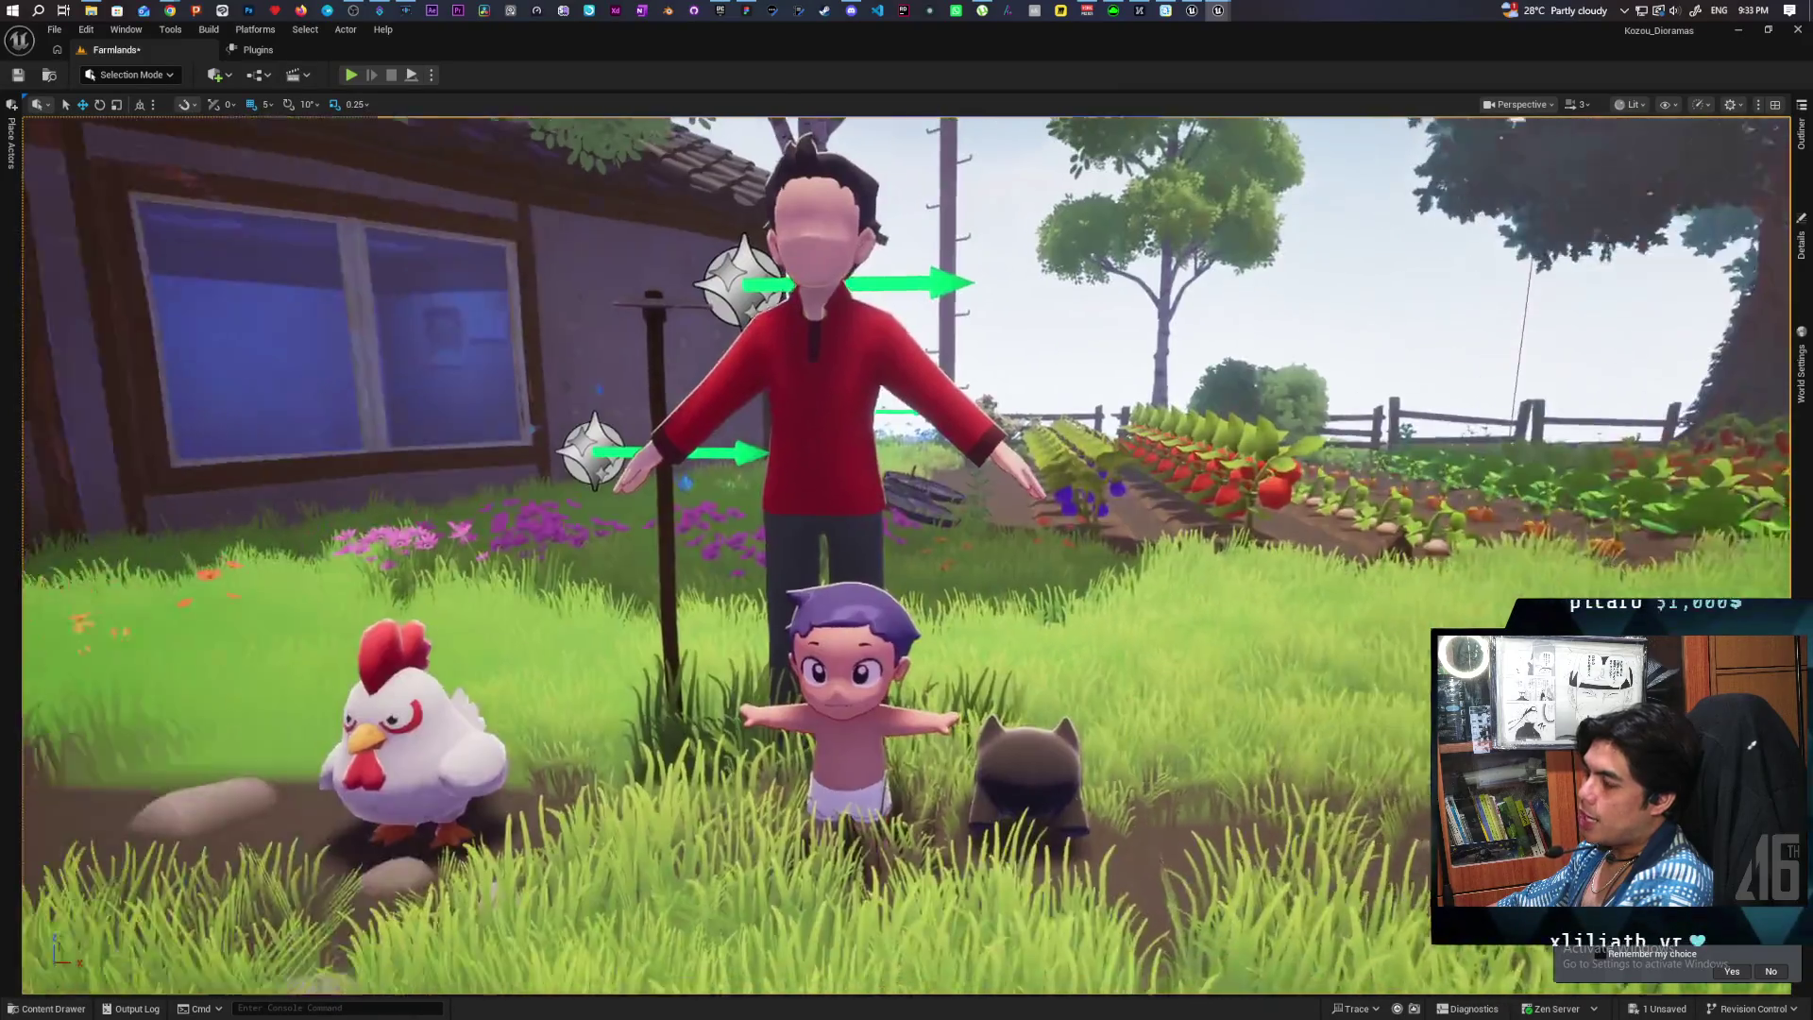
# Step: Move the view sideways across the characters and lower it slightly over the scene
pyautogui.press('d')
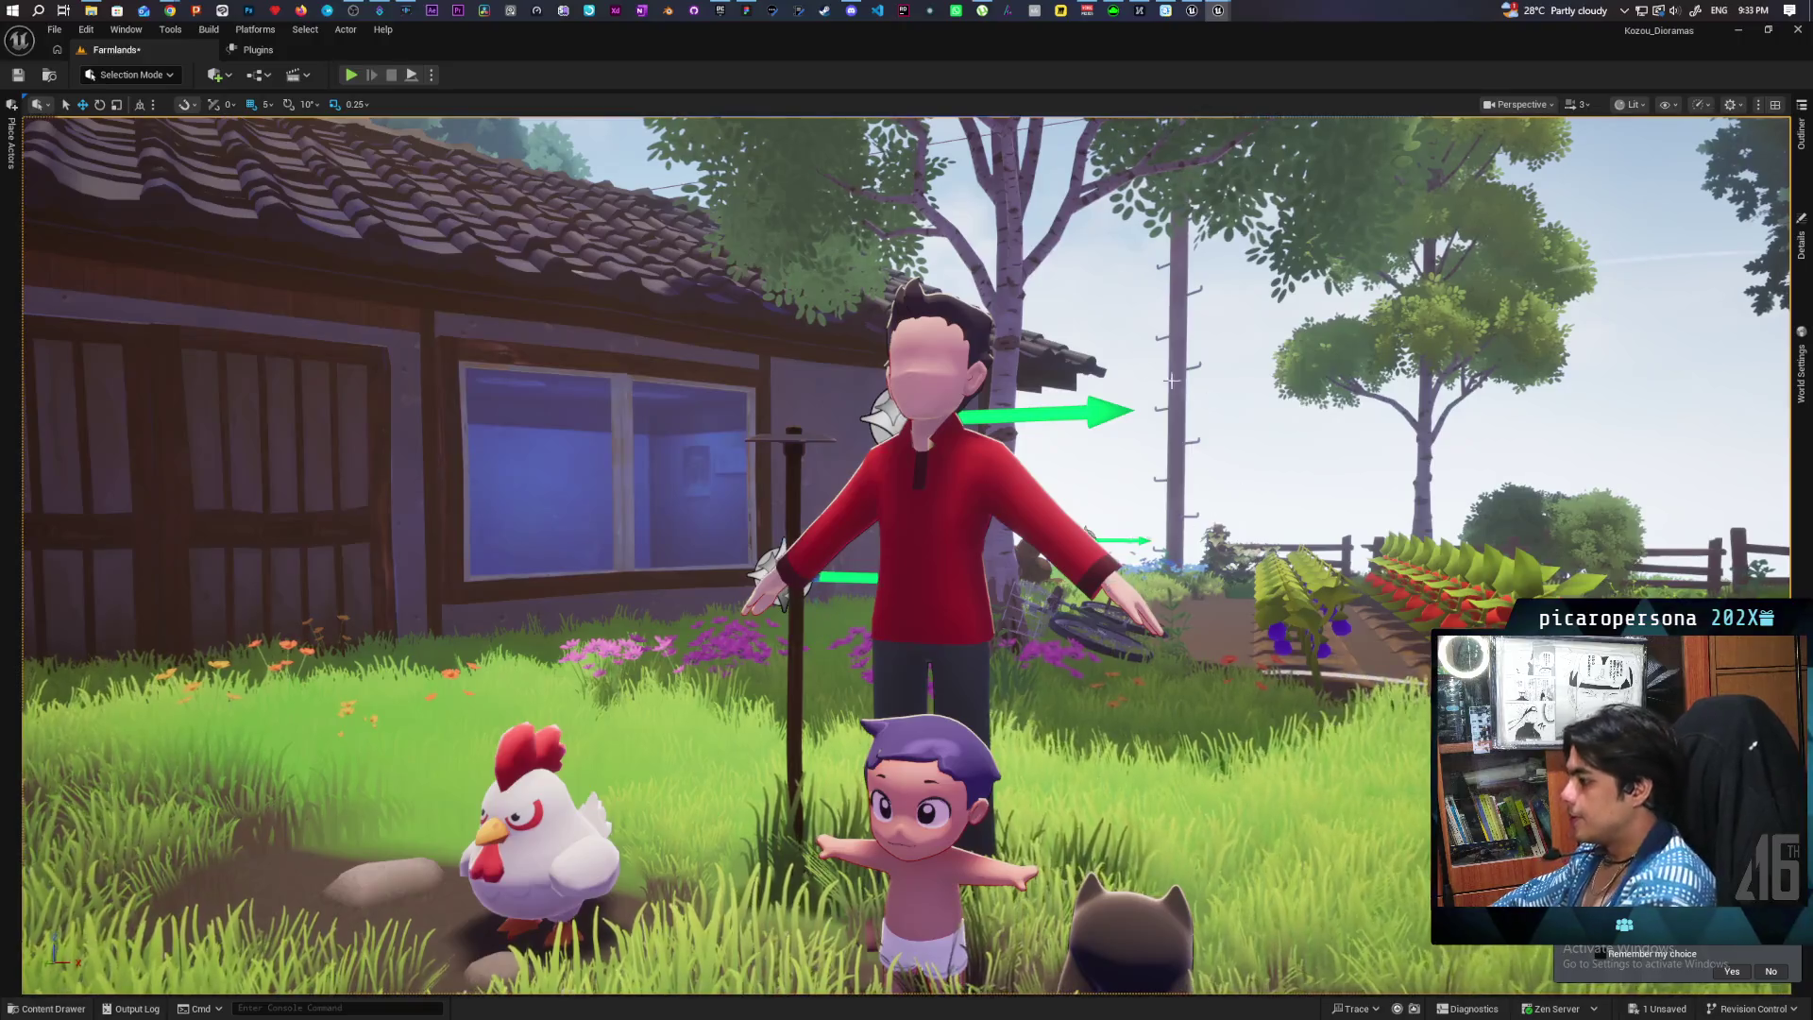
pyautogui.scroll(-5, 907, 555)
pyautogui.scroll(5, 906, 555)
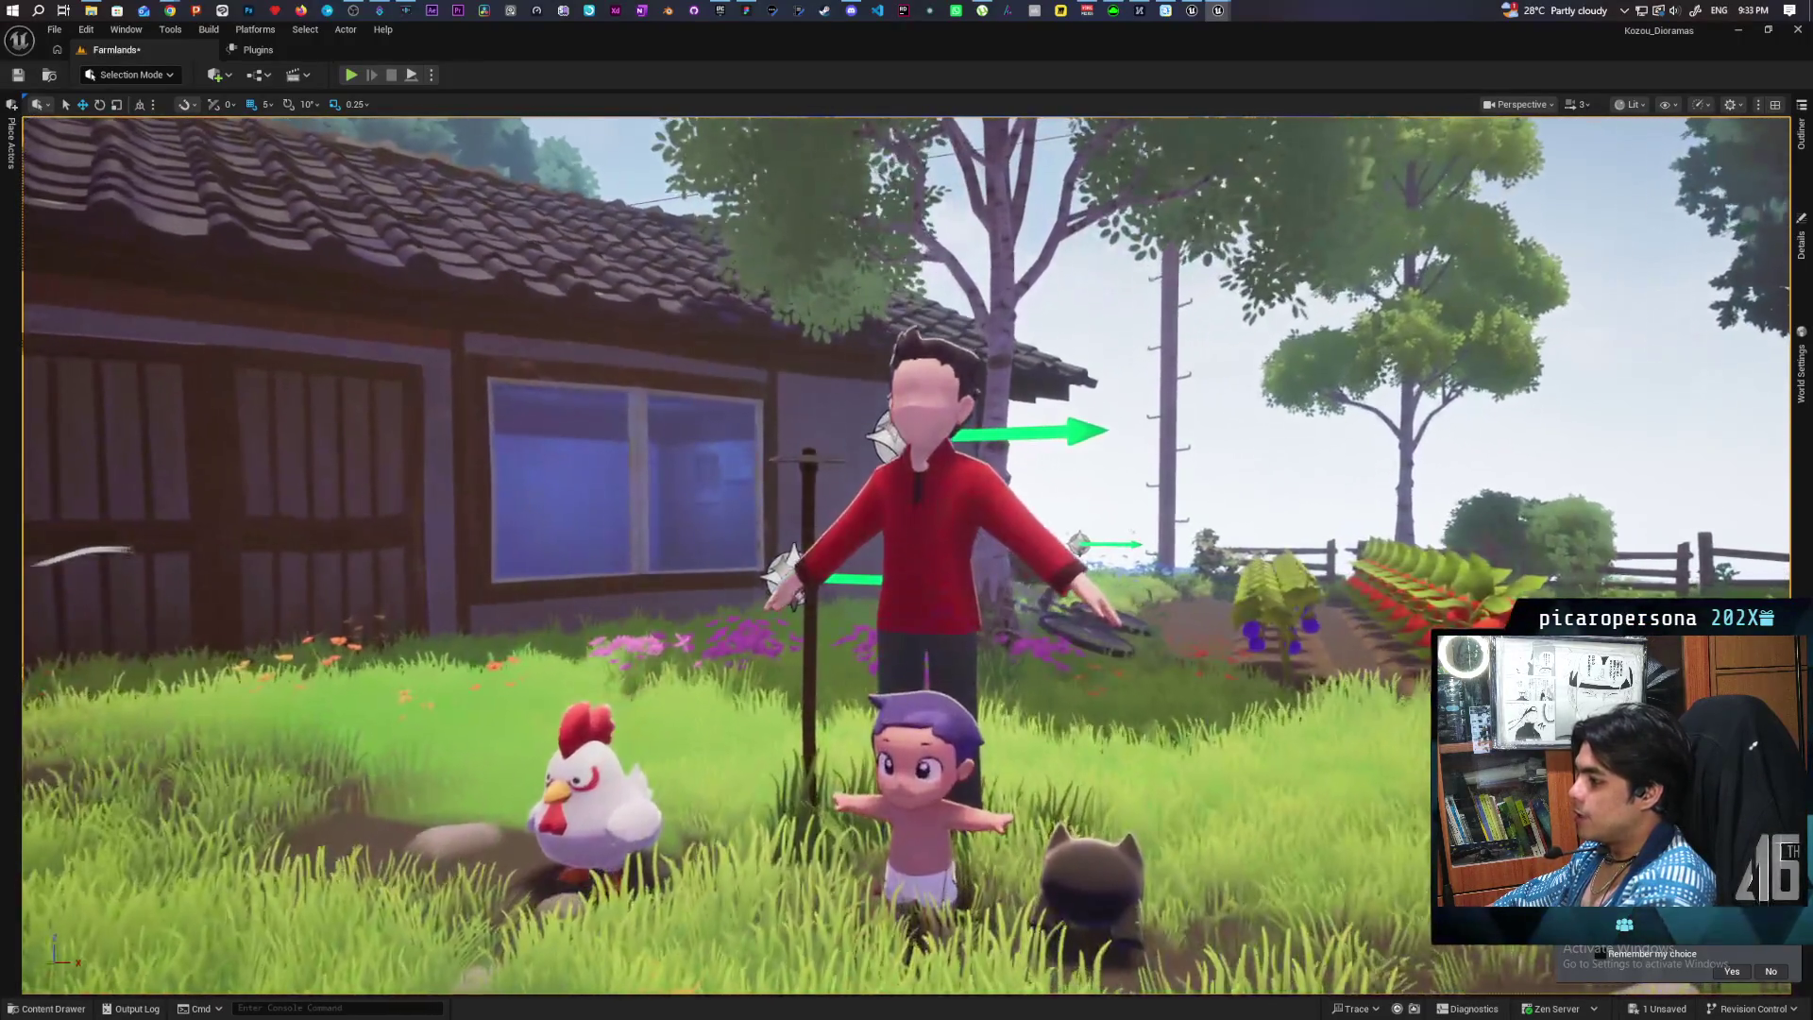
pyautogui.press('a')
pyautogui.press('q')
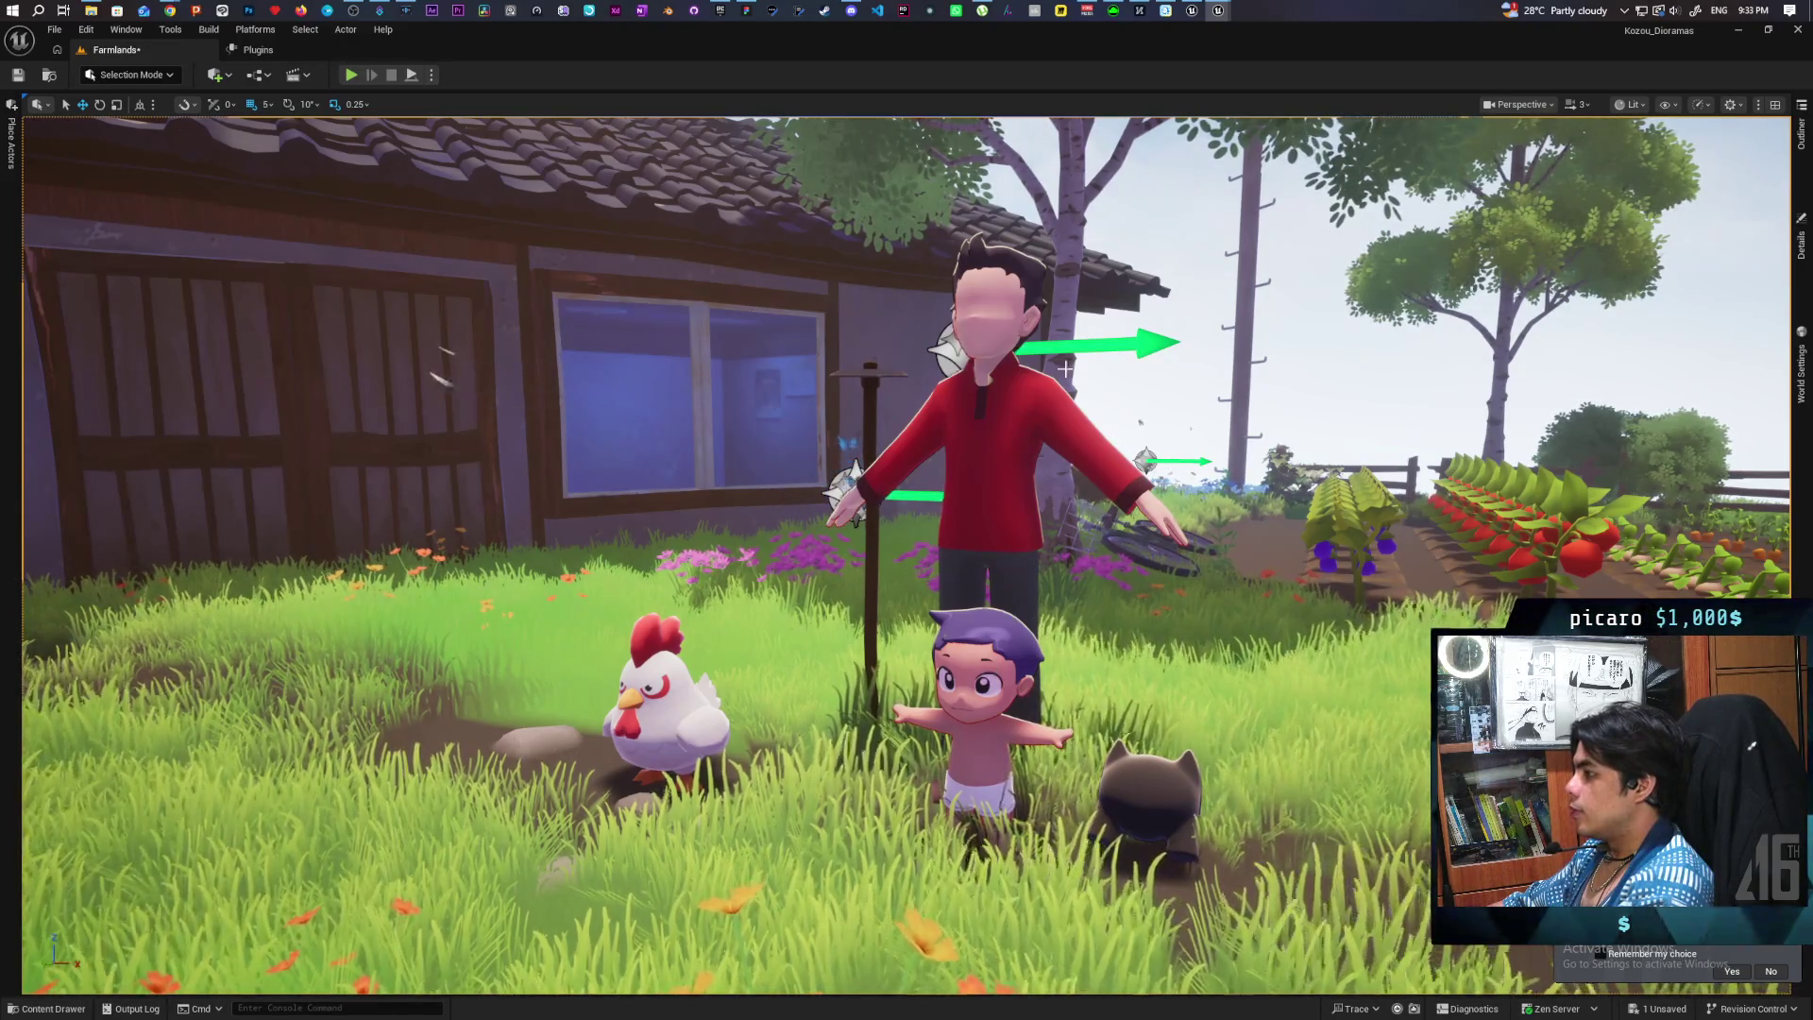
# Step: Turn on Game View and fly forward past the characters and house toward the trees
pyautogui.press('g')
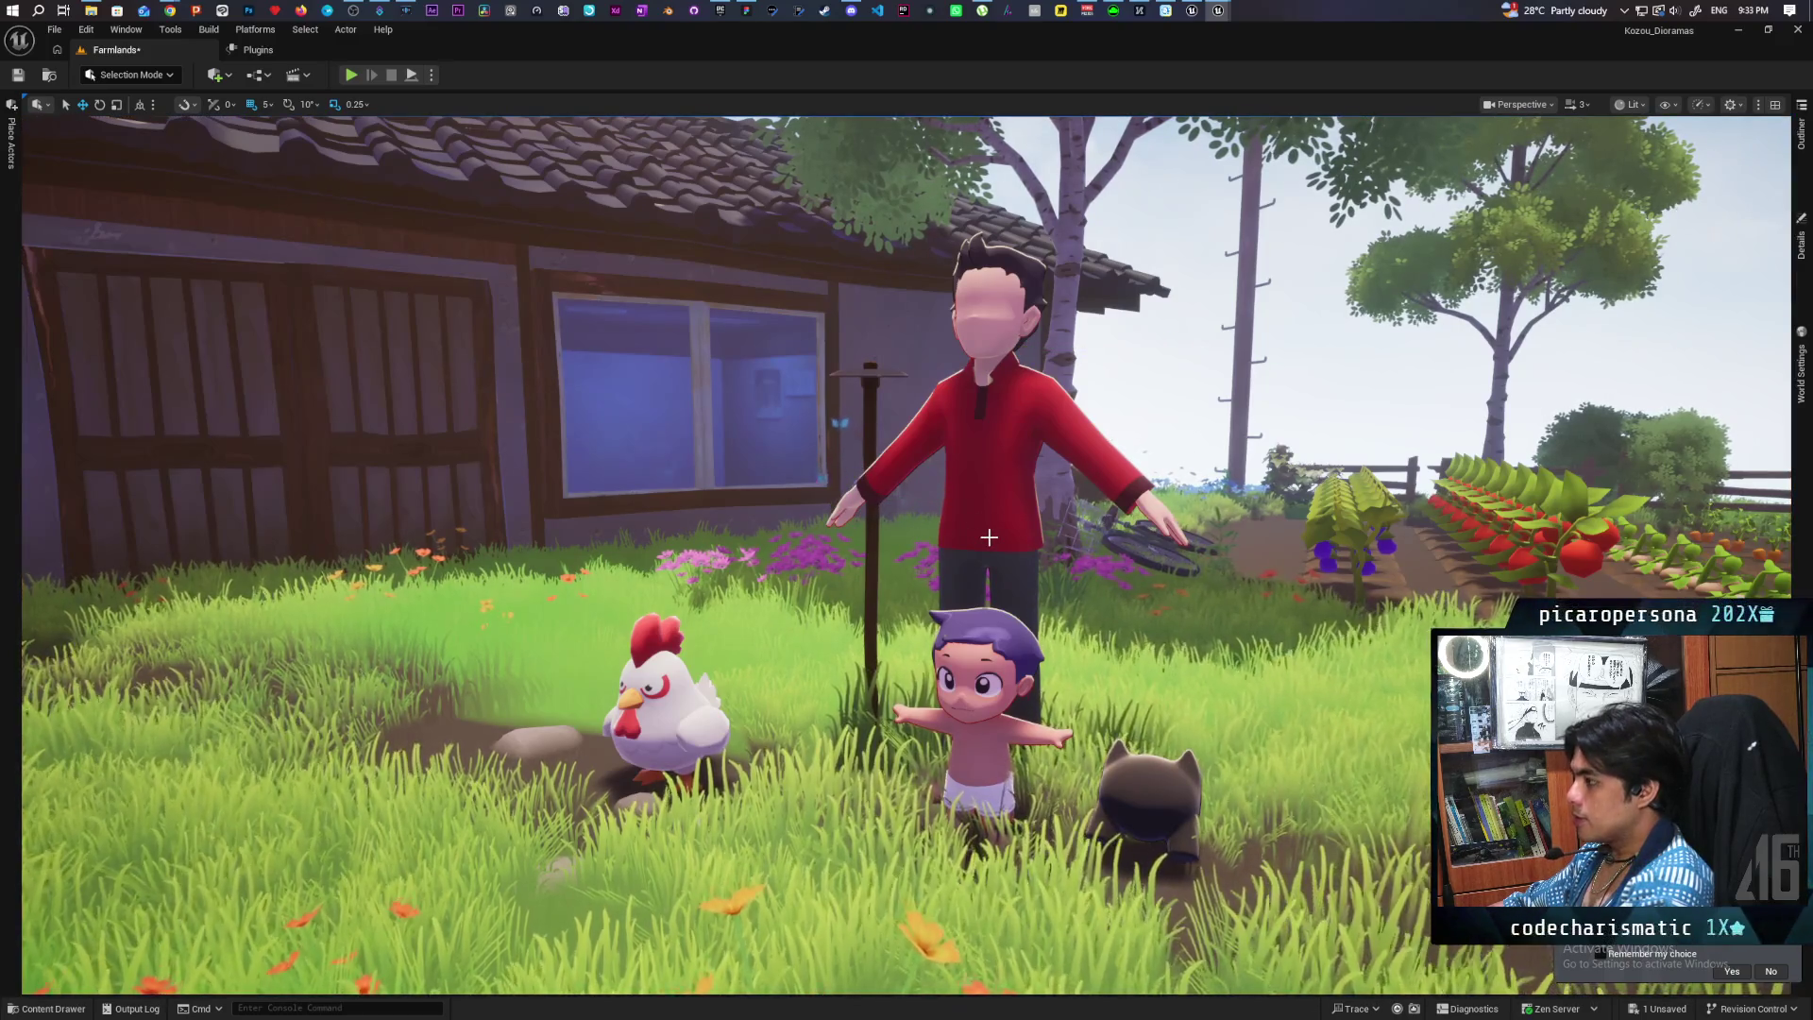
pyautogui.scroll(4, 1033, 576)
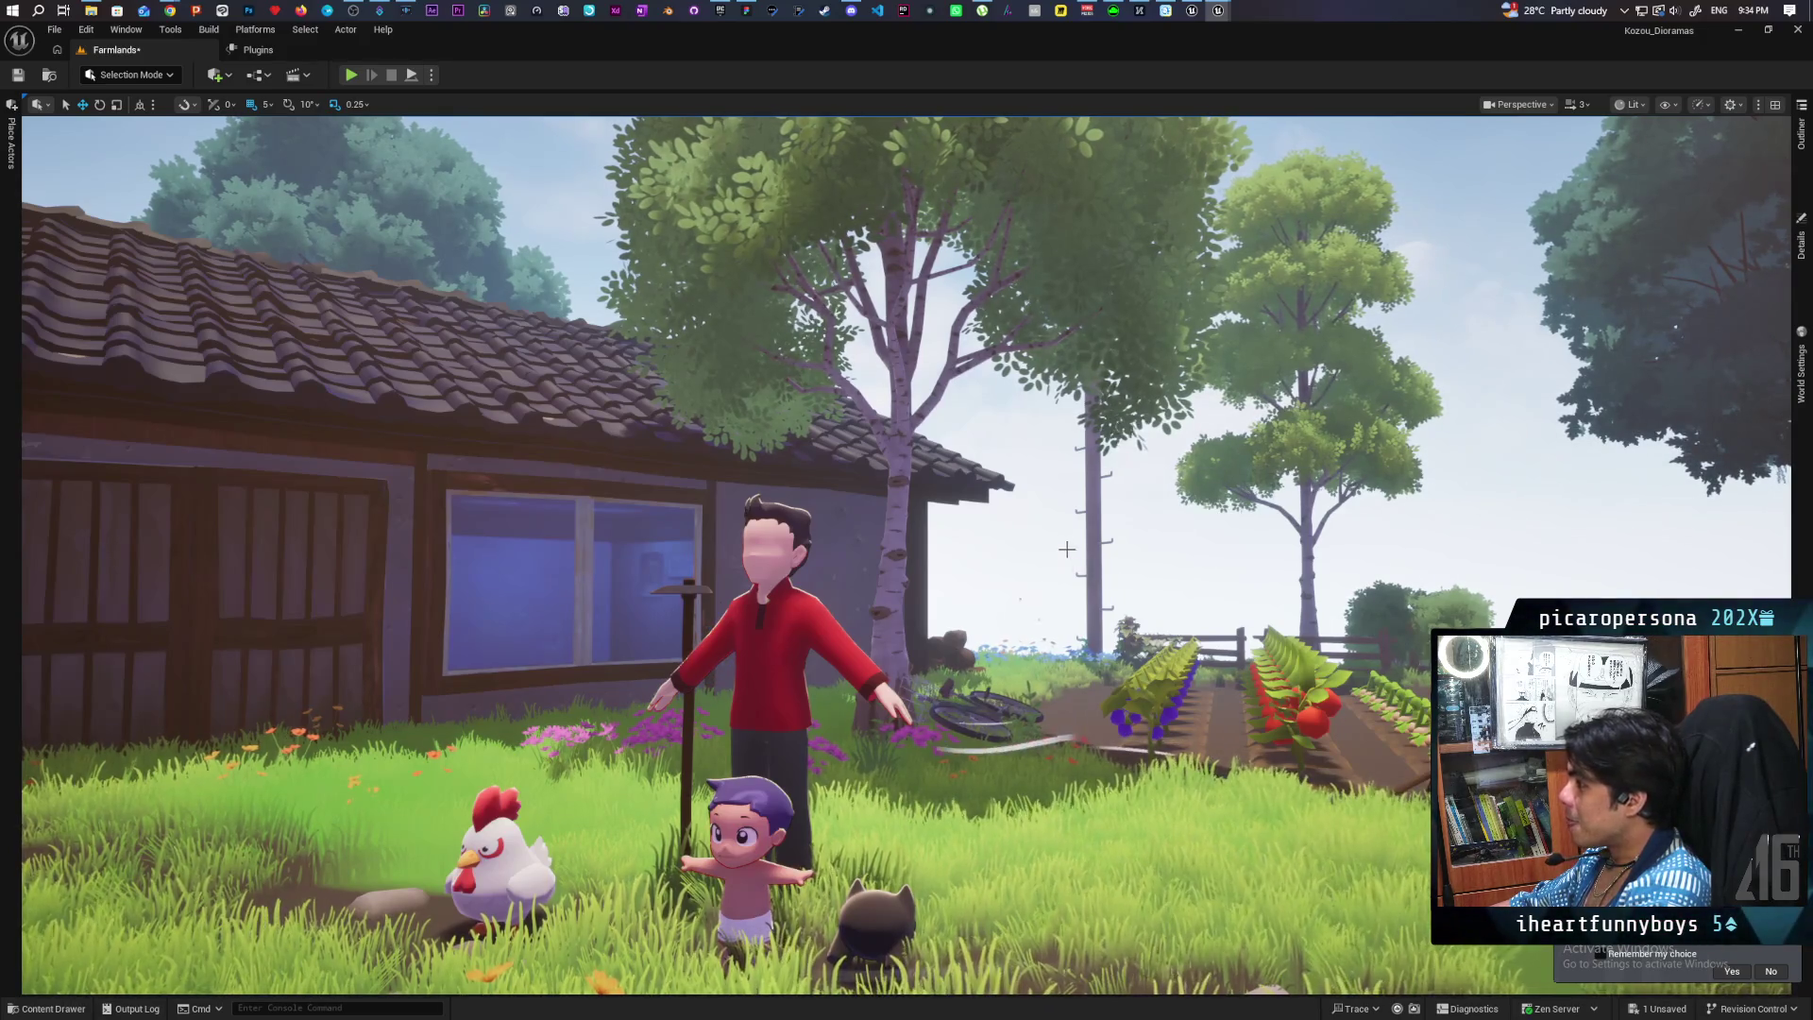
pyautogui.press('w')
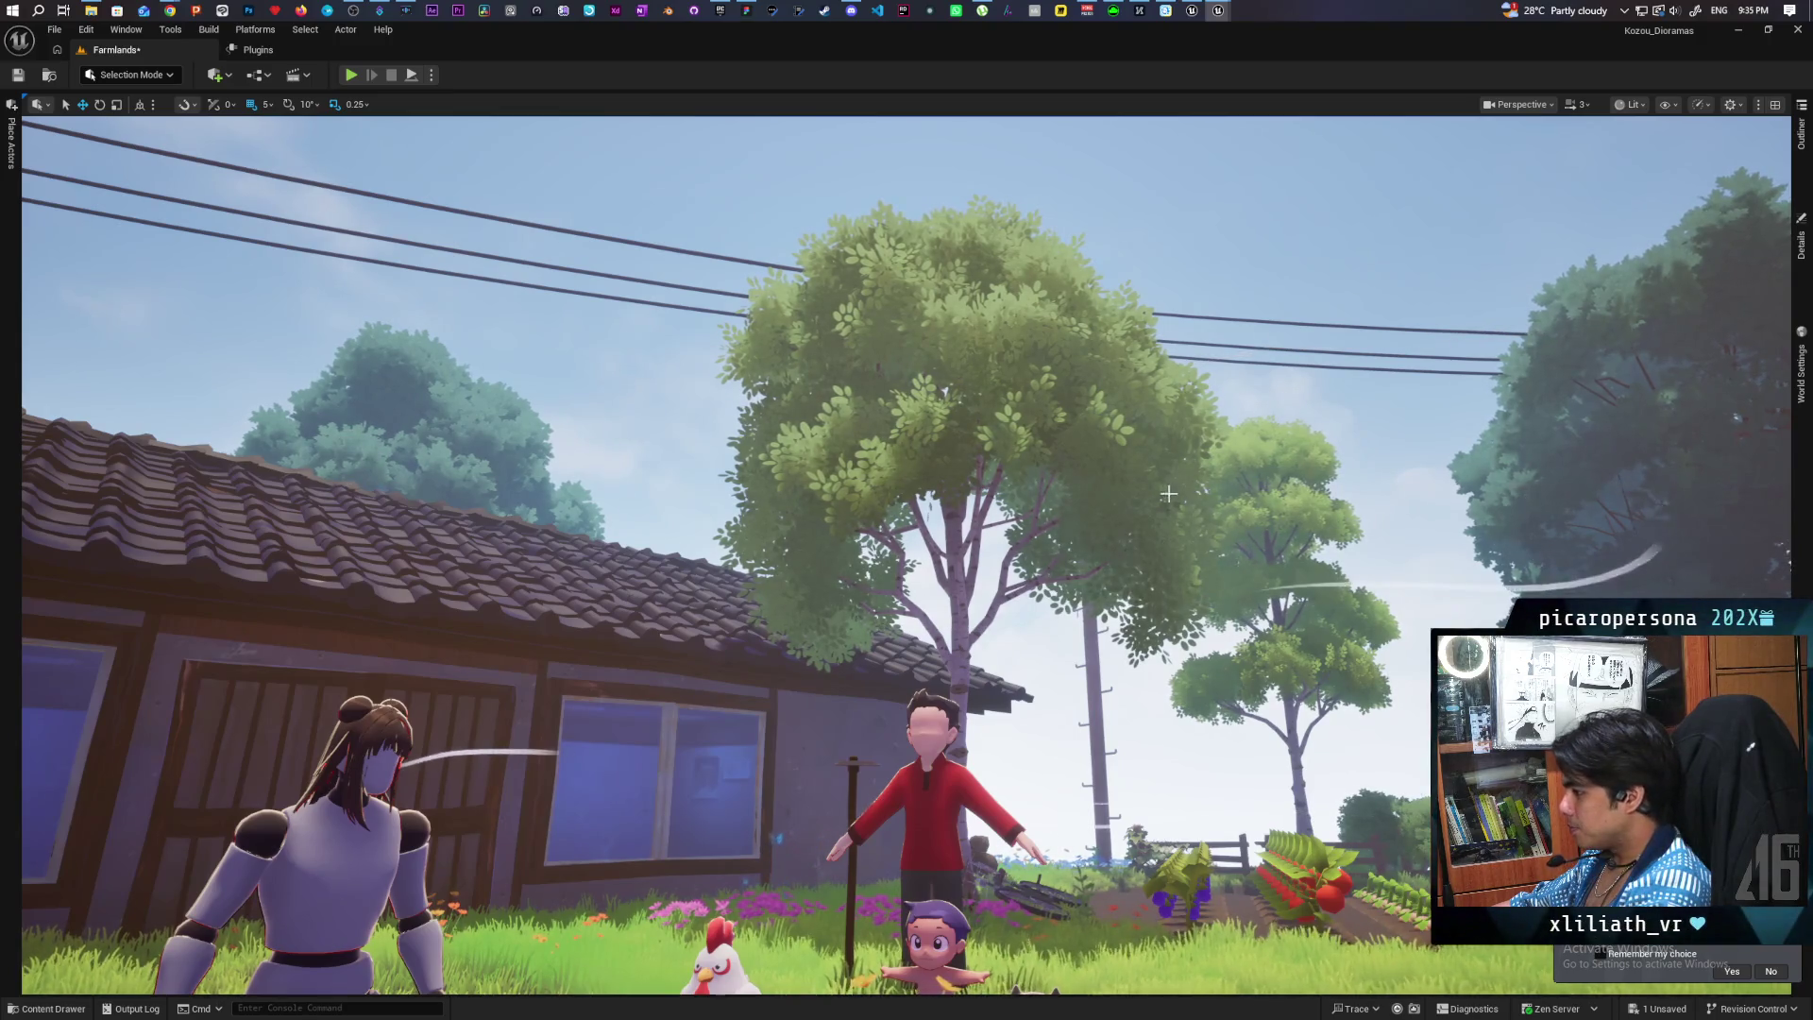
pyautogui.press('w')
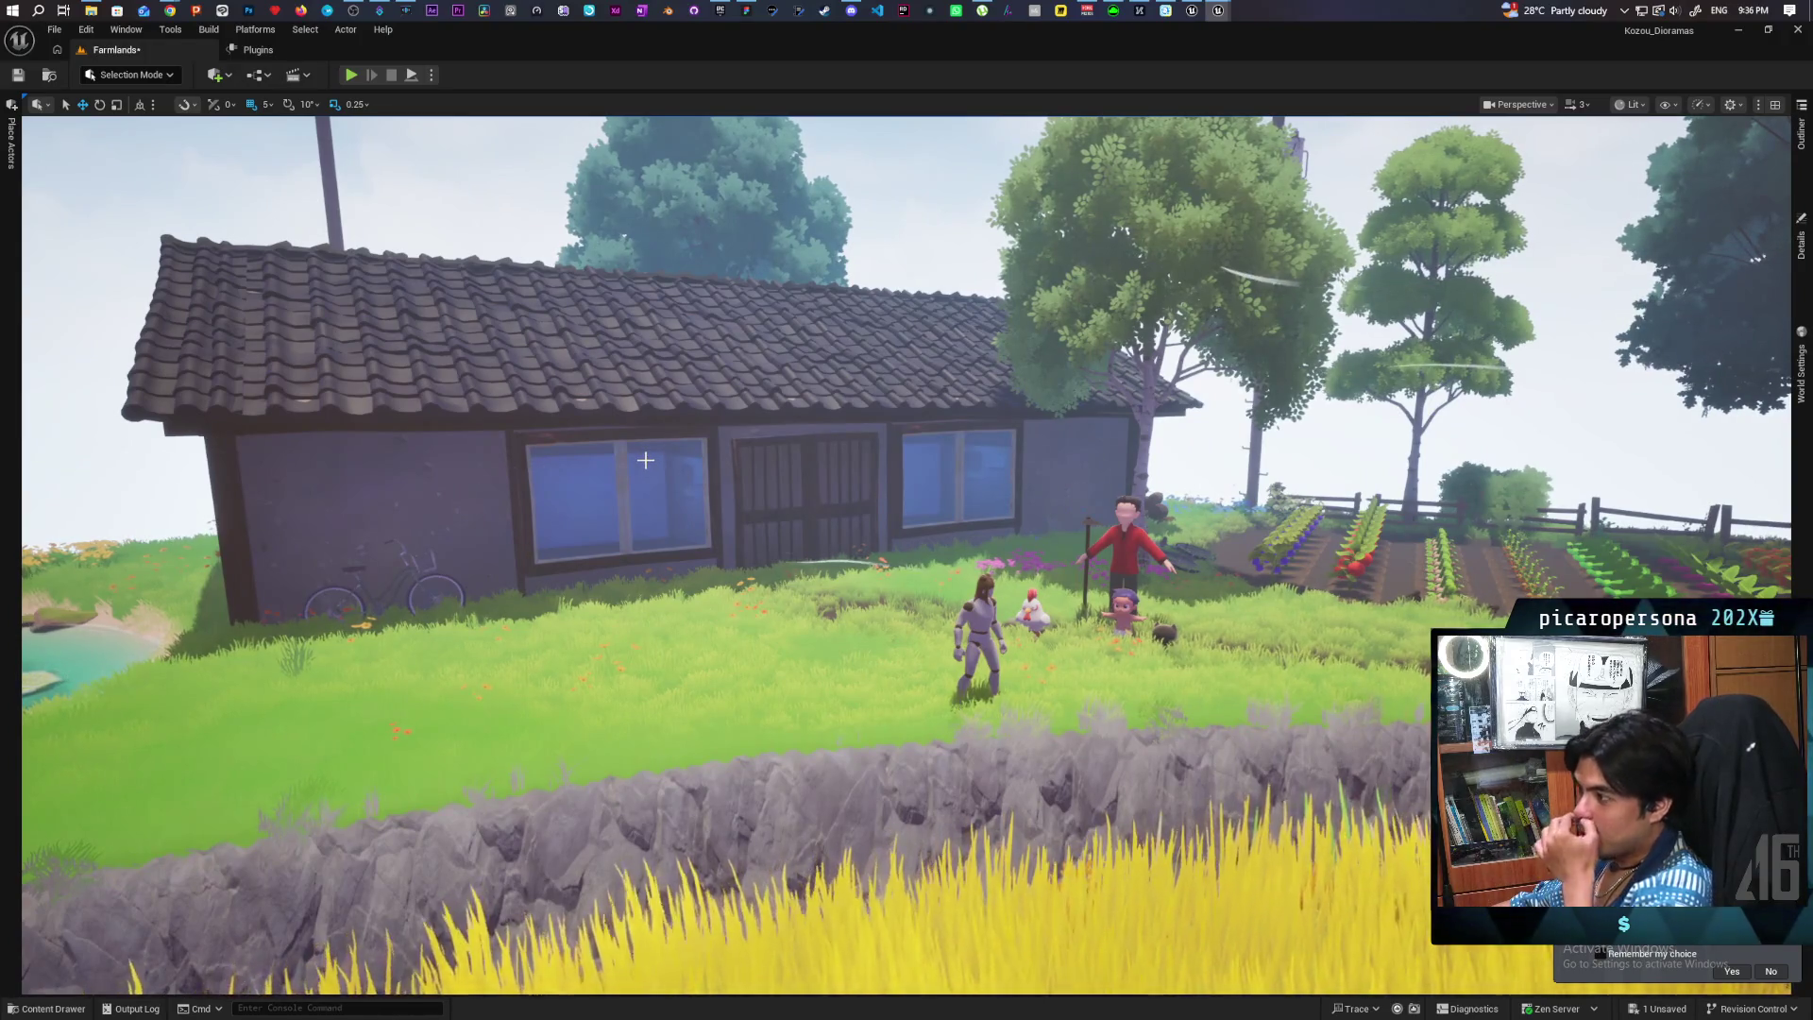
# Step: Fly close to the farmhouse roof tiles, pull back to a wide view, and save the Farmlands level
pyautogui.press('w')
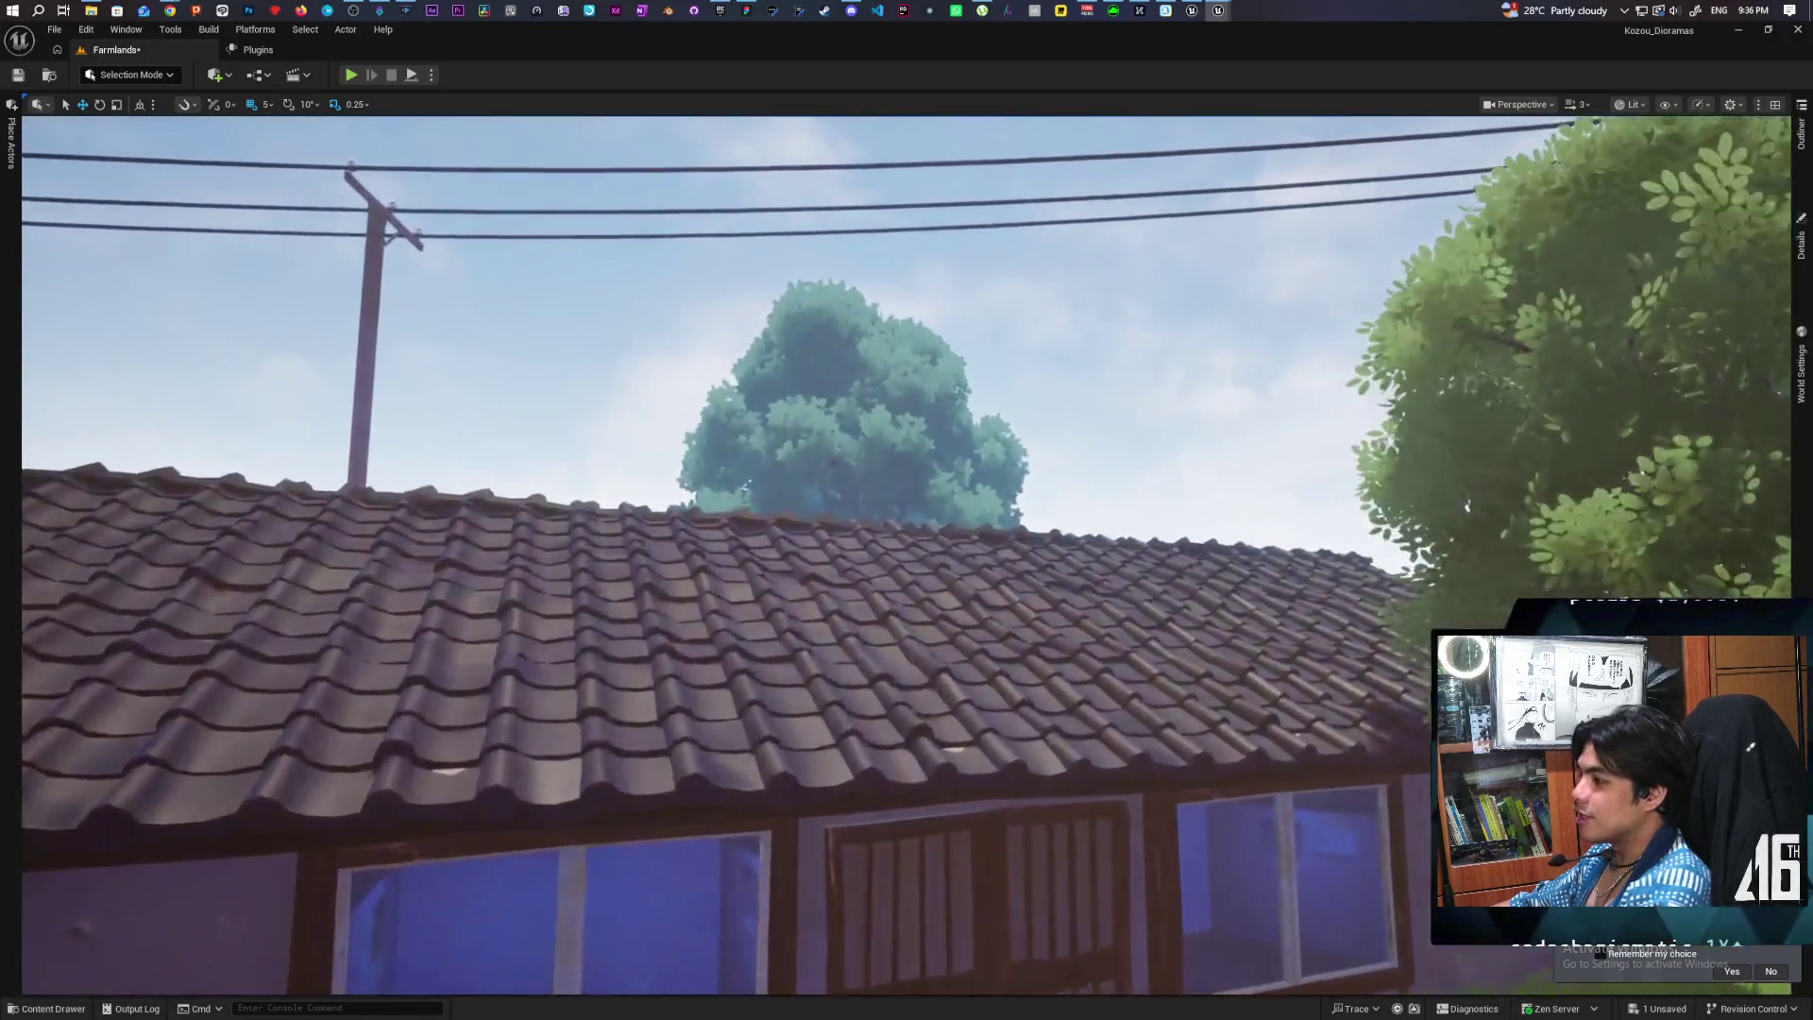
pyautogui.press('s')
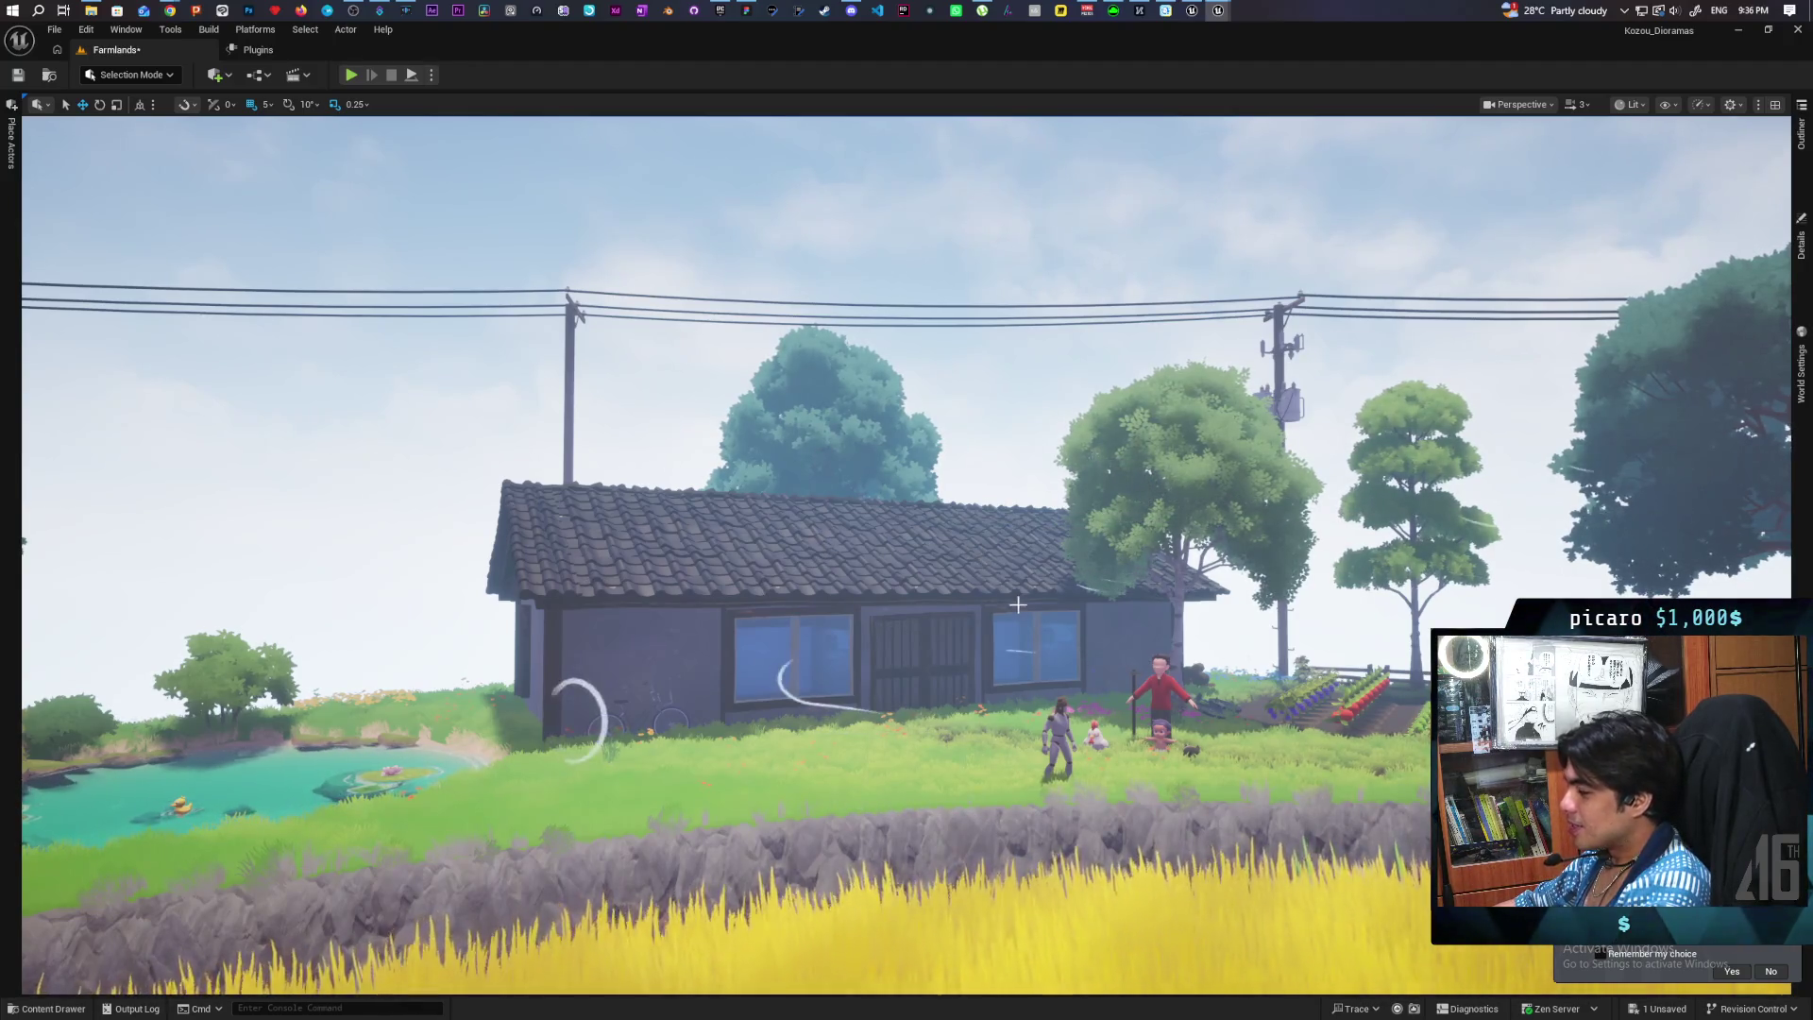
pyautogui.scroll(5, 763, 586)
pyautogui.scroll(-5, 783, 513)
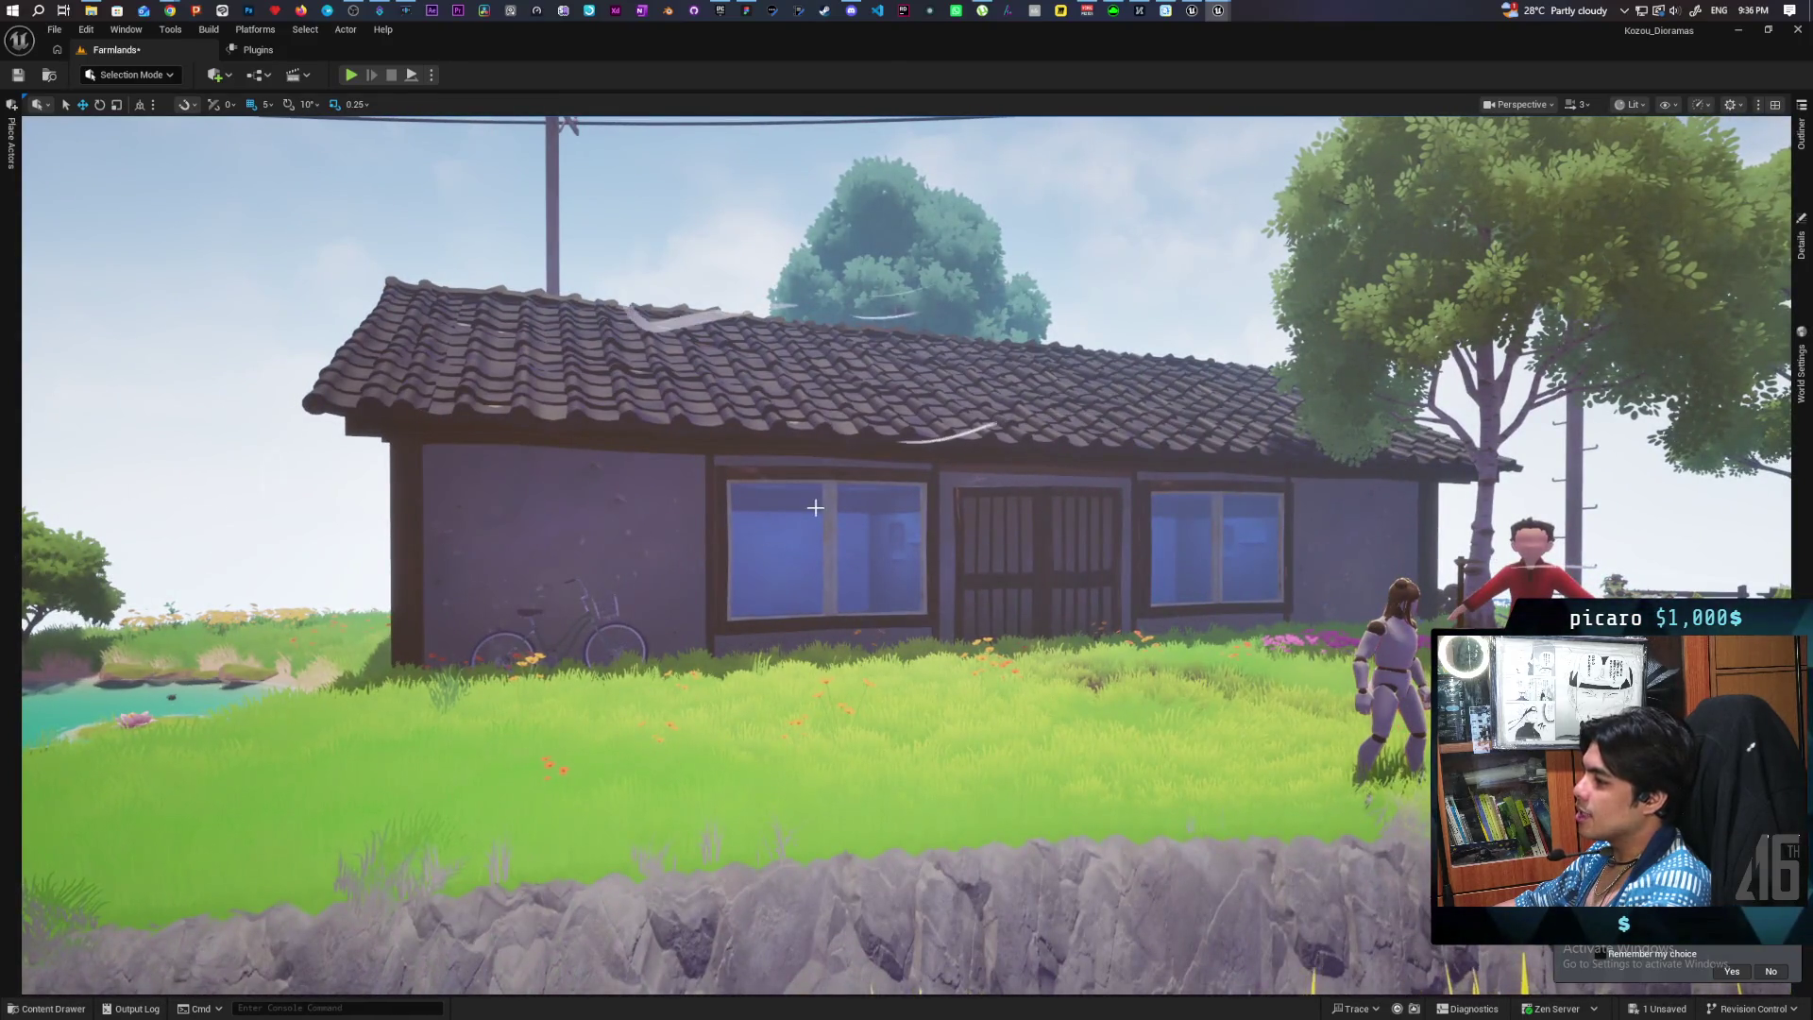
pyautogui.scroll(8, 850, 510)
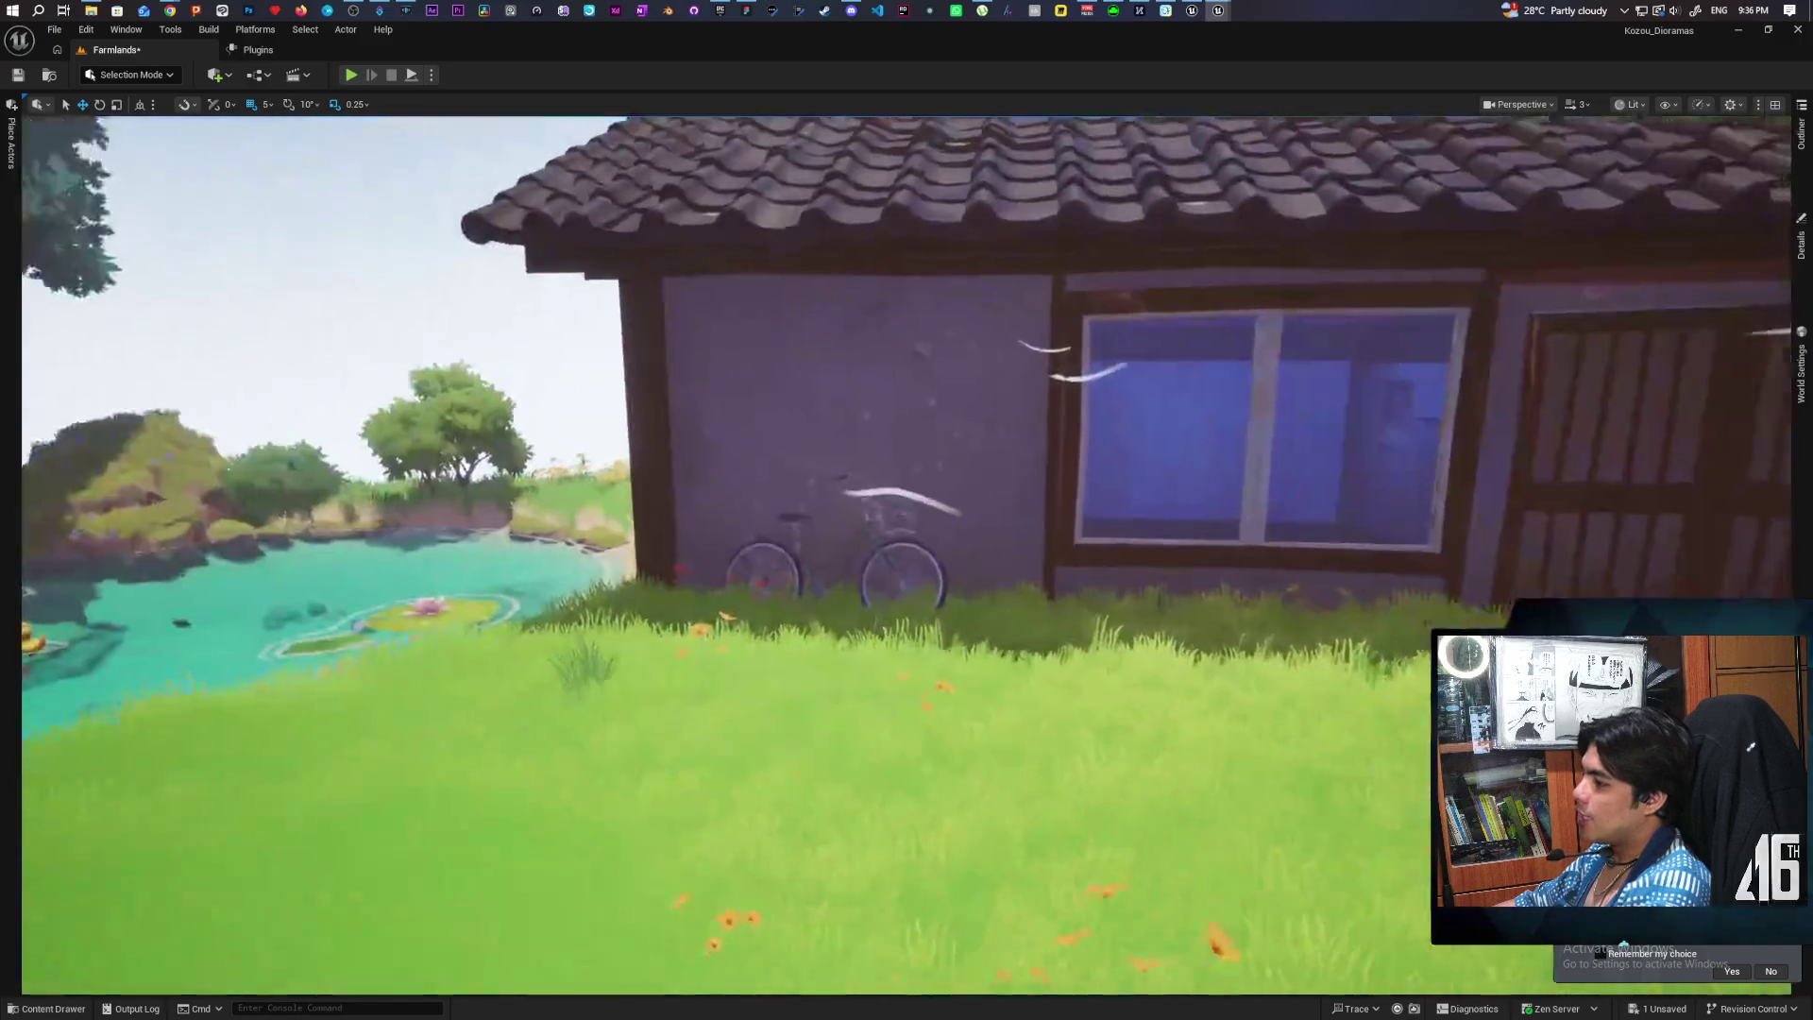
pyautogui.scroll(-3, 907, 557)
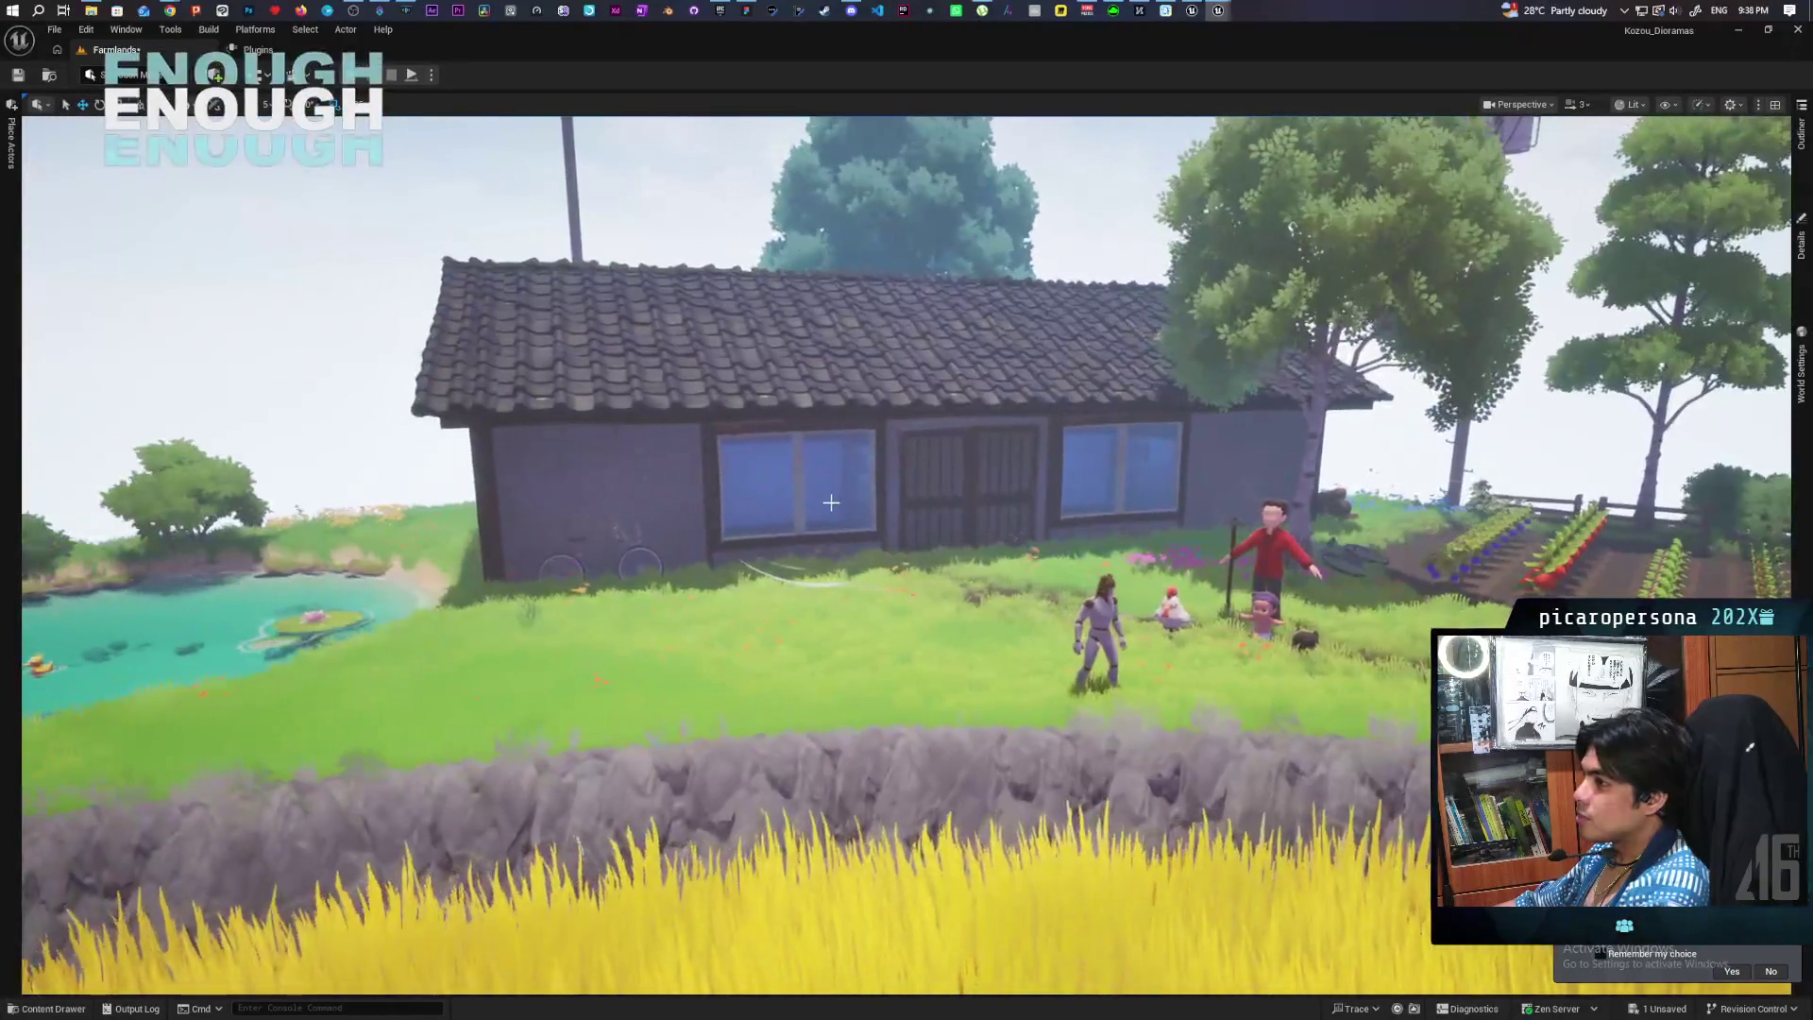
pyautogui.hotkey('ctrl', 's')
pyautogui.click(653, 477)
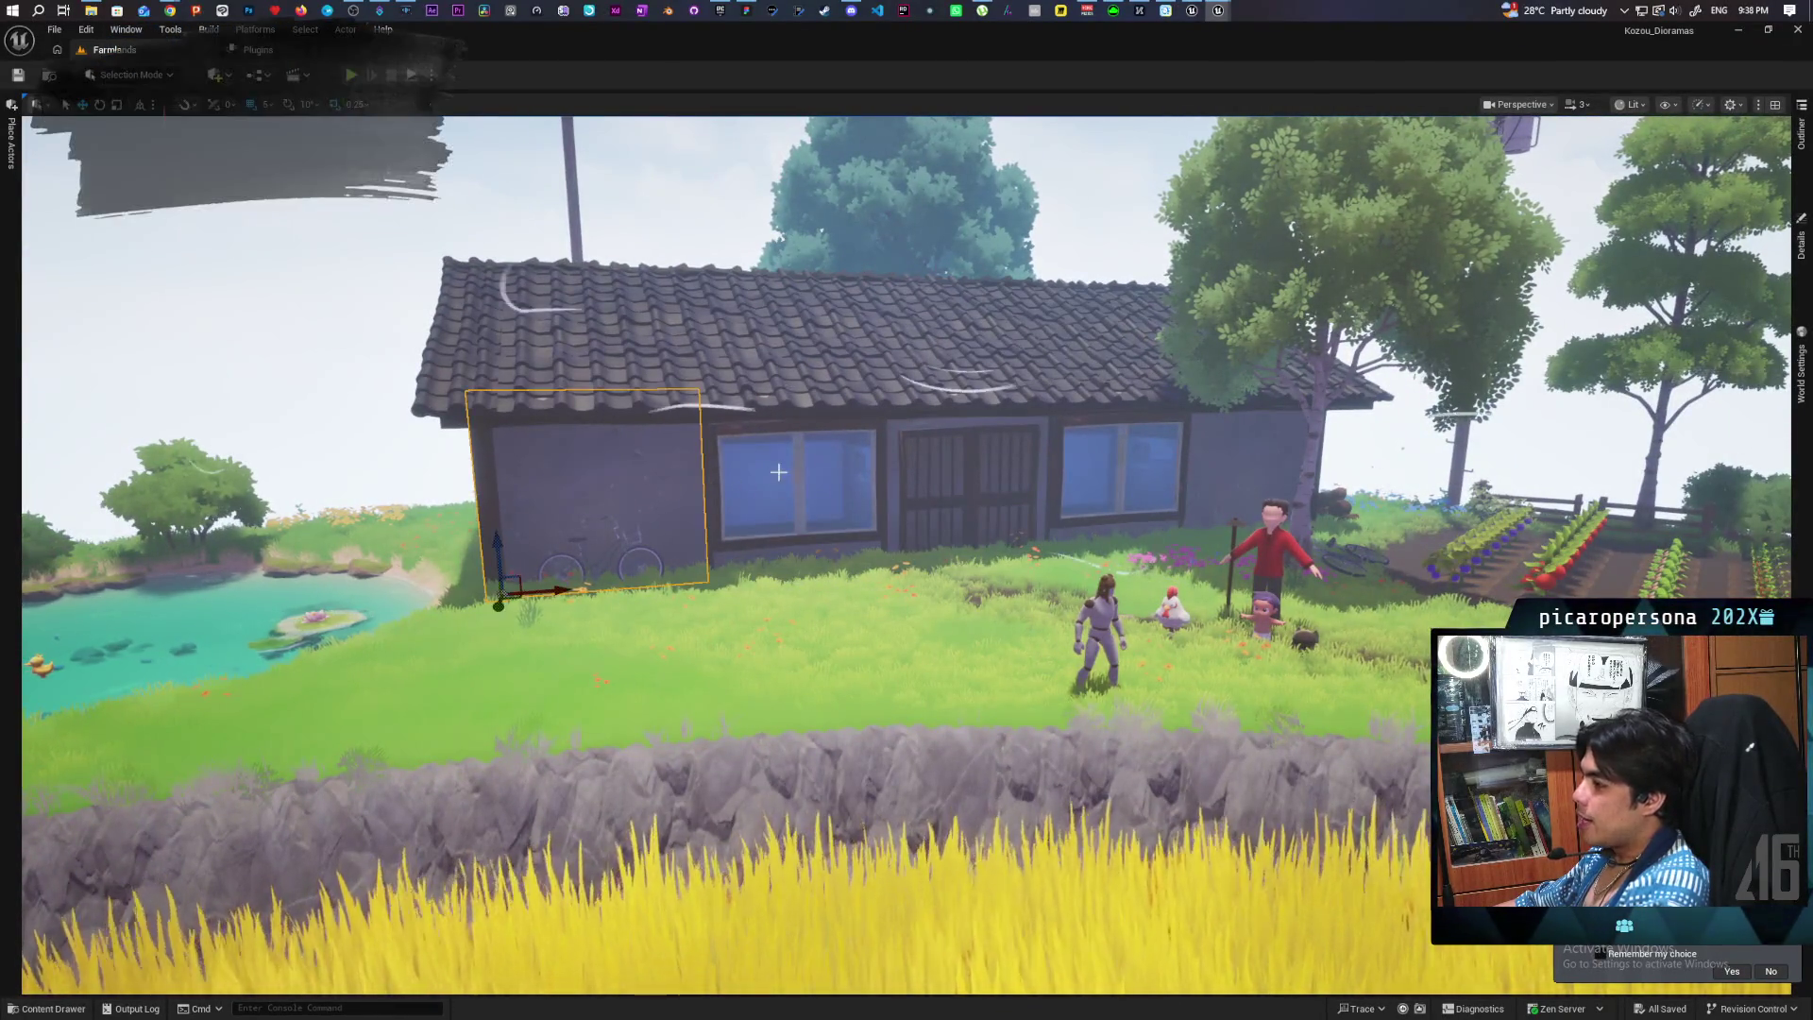
# Step: Open the ModularHouse level from the Maps folder and orbit to face the house's gable end
pyautogui.hotkey('ctrl', 'space')
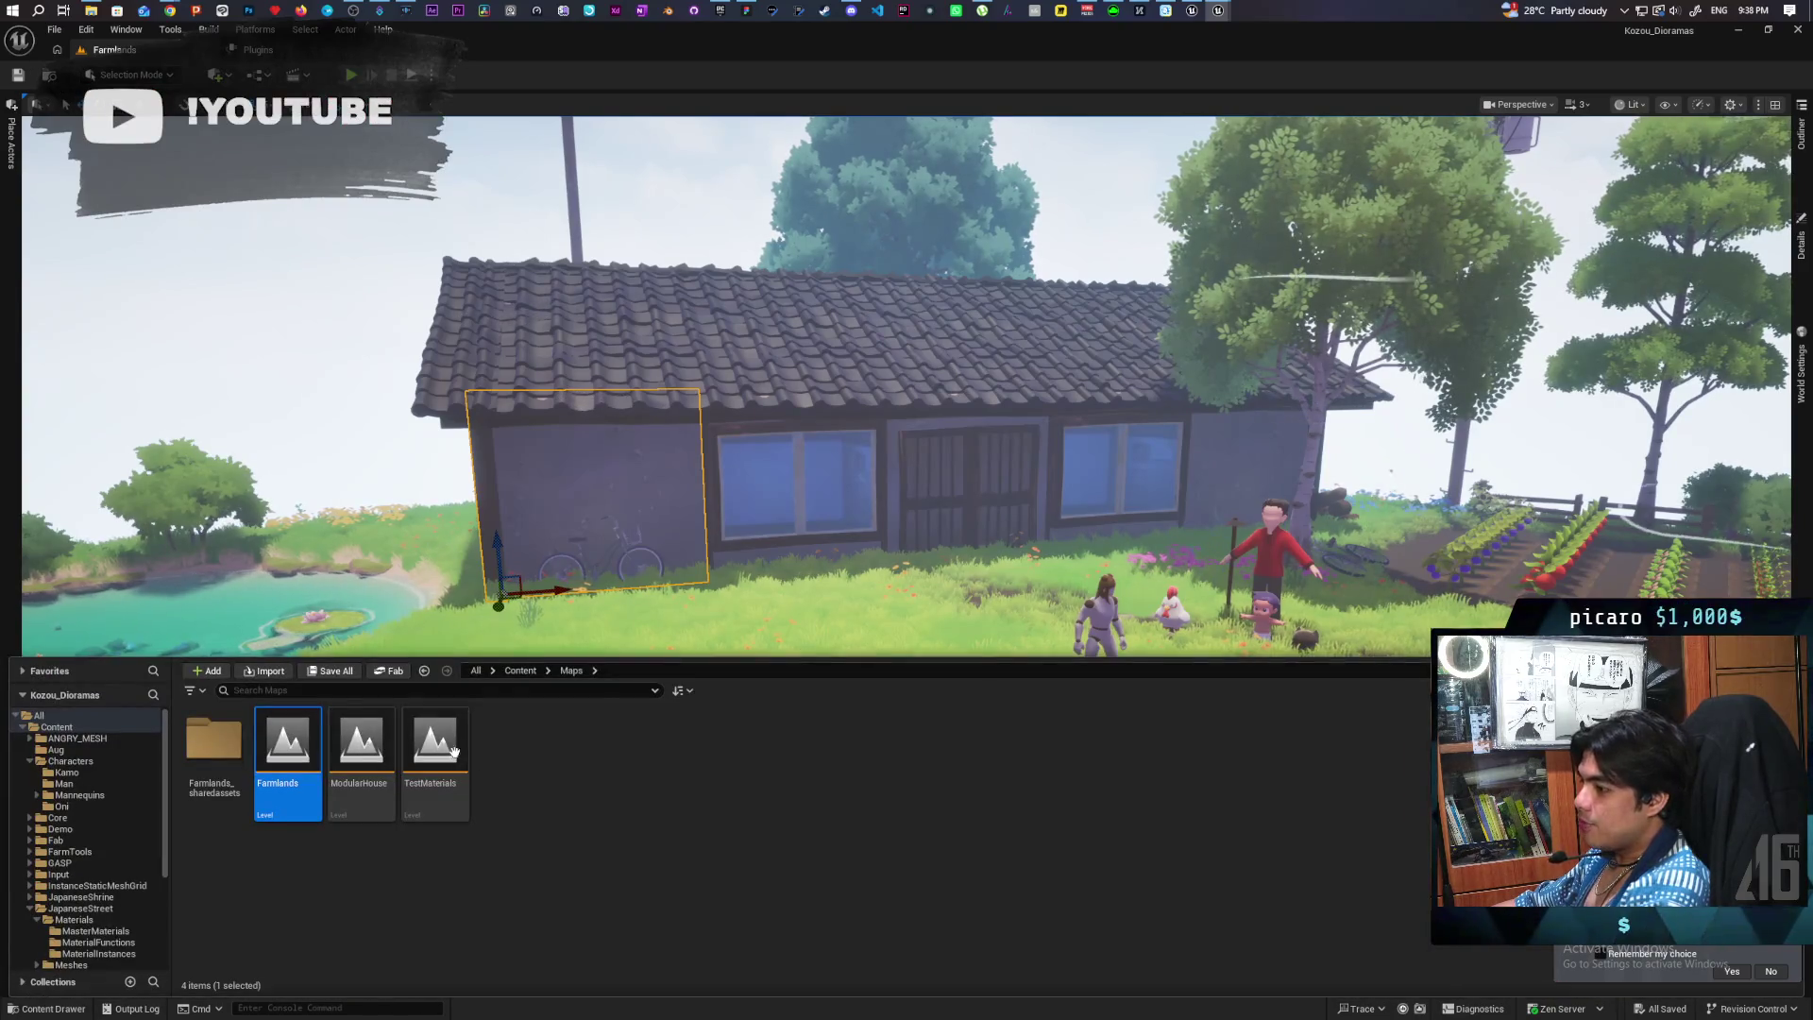
pyautogui.moveTo(661, 425); pyautogui.dragTo(548, 392)
pyautogui.hotkey('ctrl', 'space')
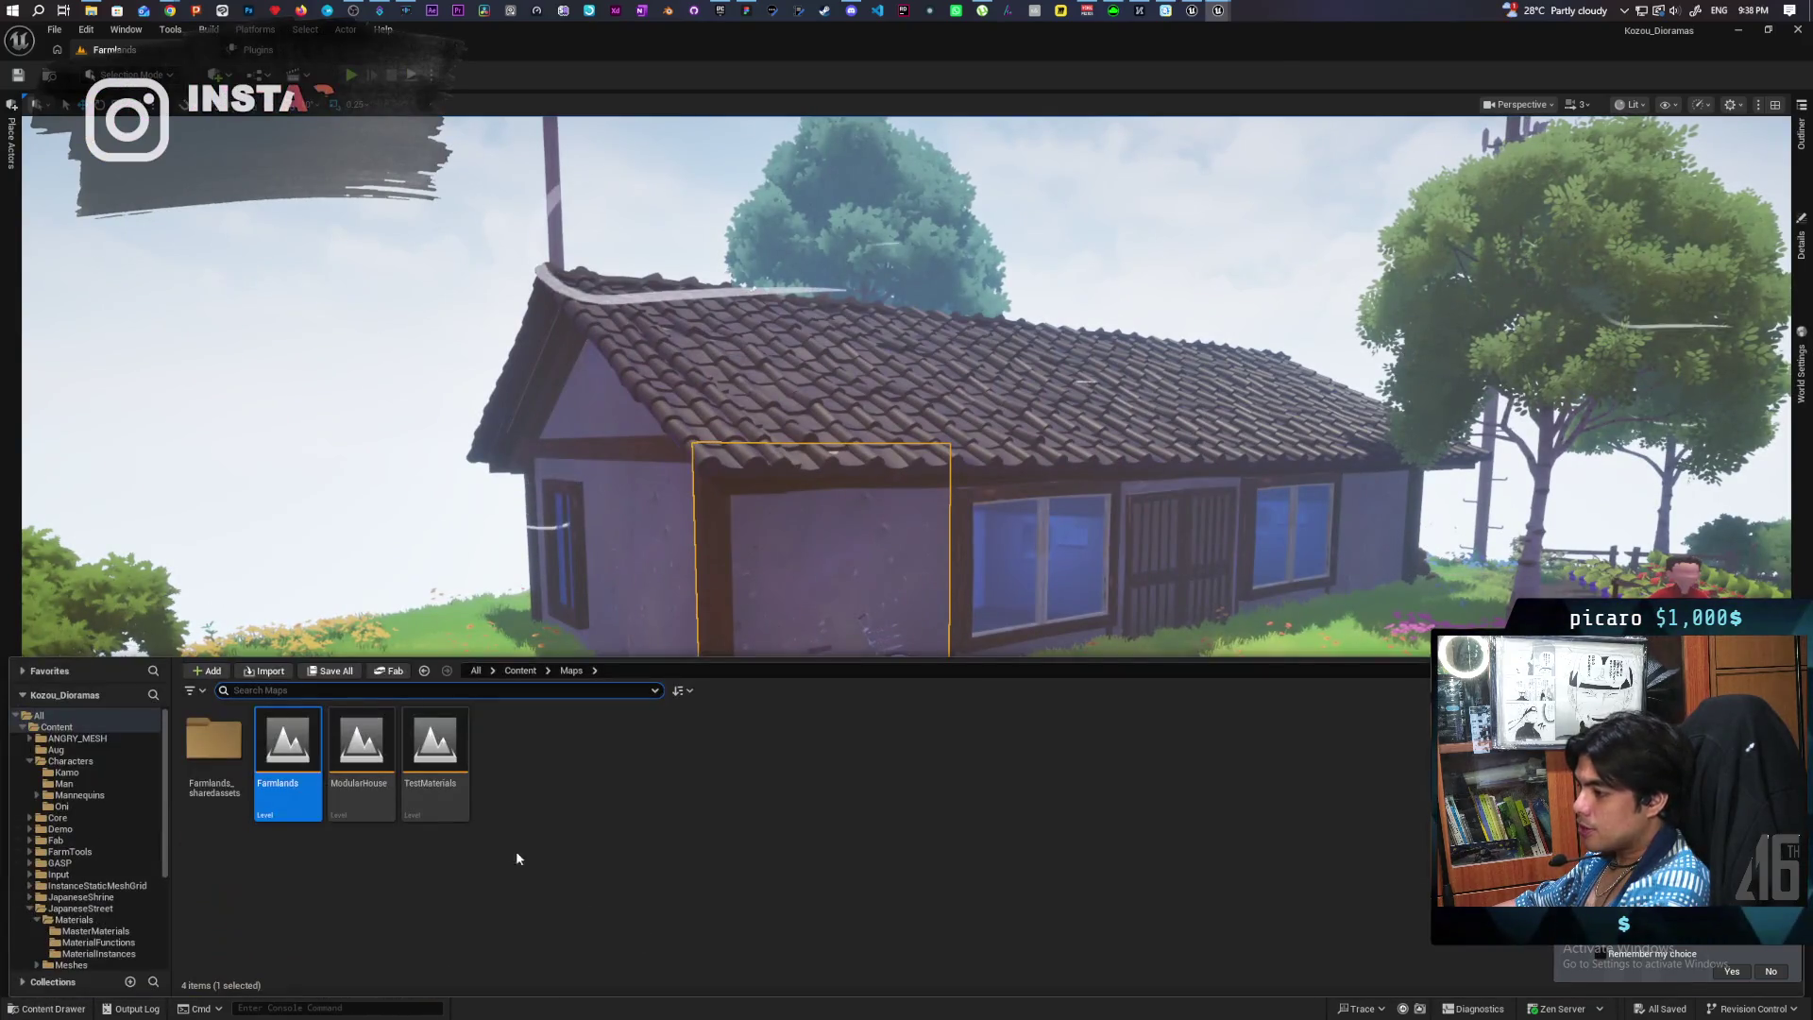
pyautogui.doubleClick(375, 744)
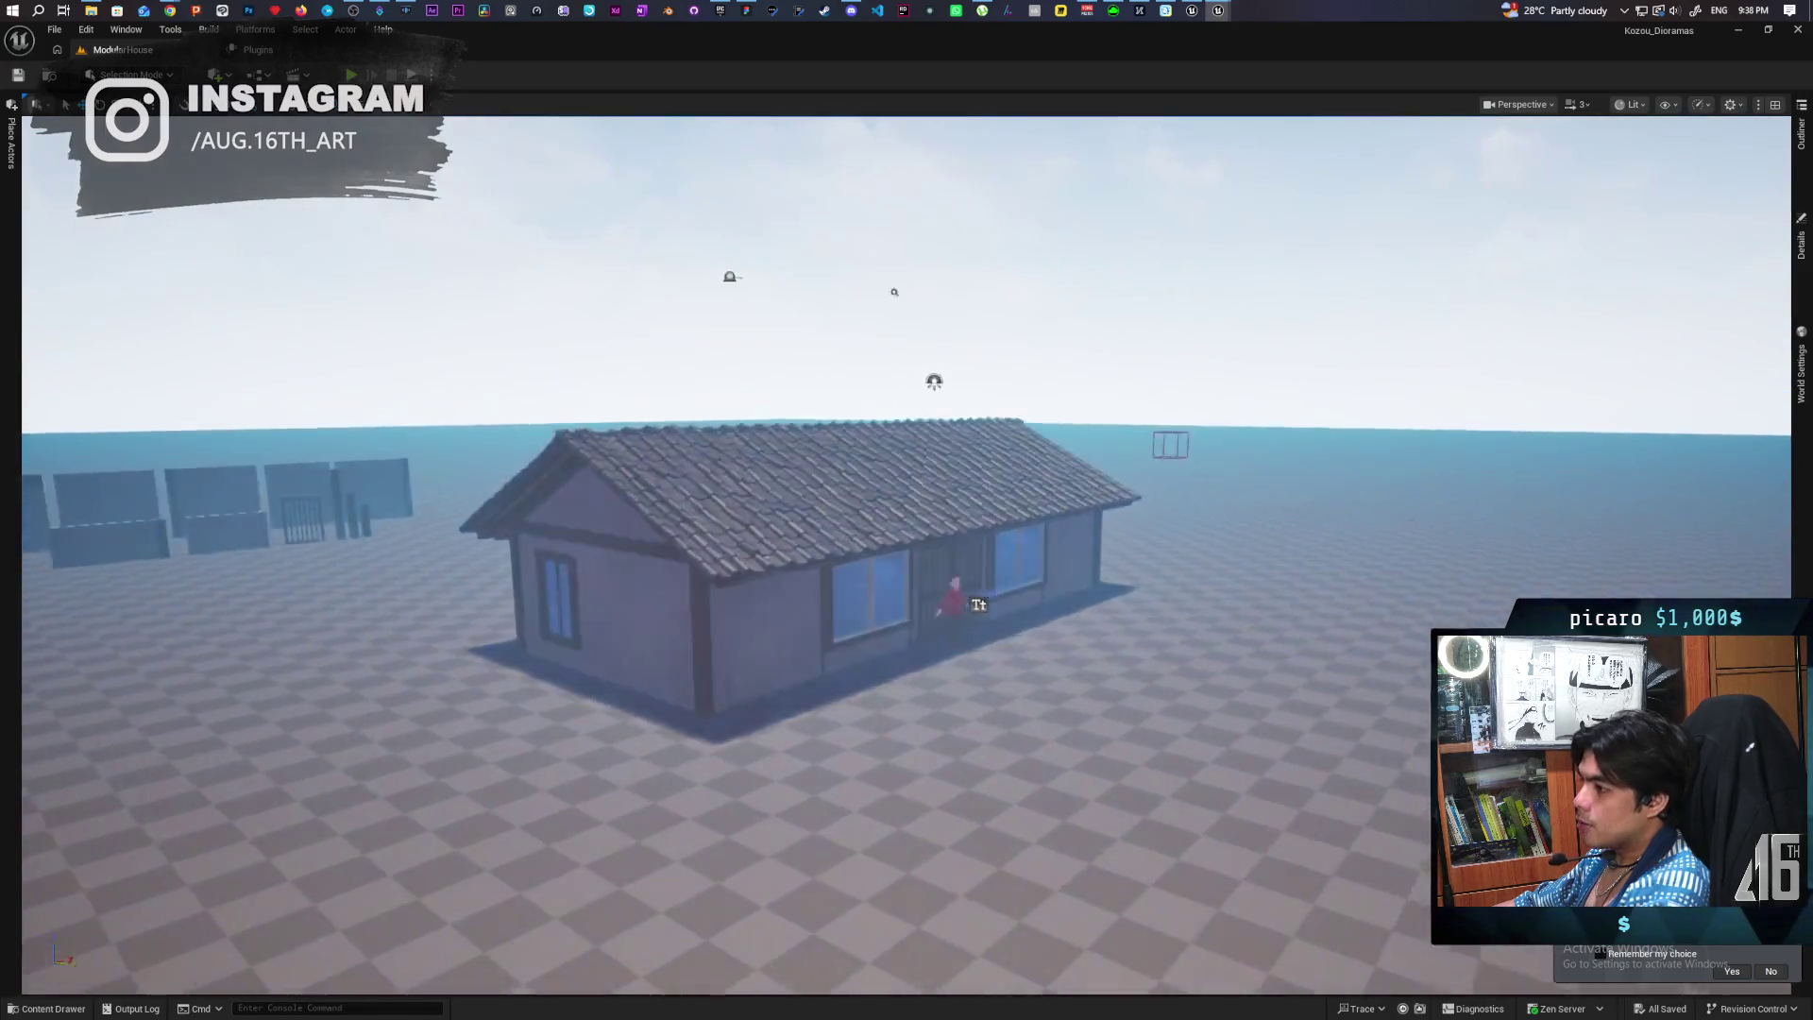
pyautogui.moveTo(906, 510)
pyautogui.mouseDown()
pyautogui.moveTo(1058, 510)
pyautogui.moveTo(850, 491)
pyautogui.moveTo(869, 529)
pyautogui.moveTo(869, 472)
pyautogui.moveTo(887, 538)
pyautogui.moveTo(888, 472)
pyautogui.moveTo(945, 463)
pyautogui.moveTo(944, 443)
pyautogui.moveTo(963, 491)
pyautogui.moveTo(944, 453)
pyautogui.moveTo(935, 481)
pyautogui.moveTo(934, 453)
pyautogui.moveTo(934, 481)
pyautogui.moveTo(944, 467)
pyautogui.mouseUp()
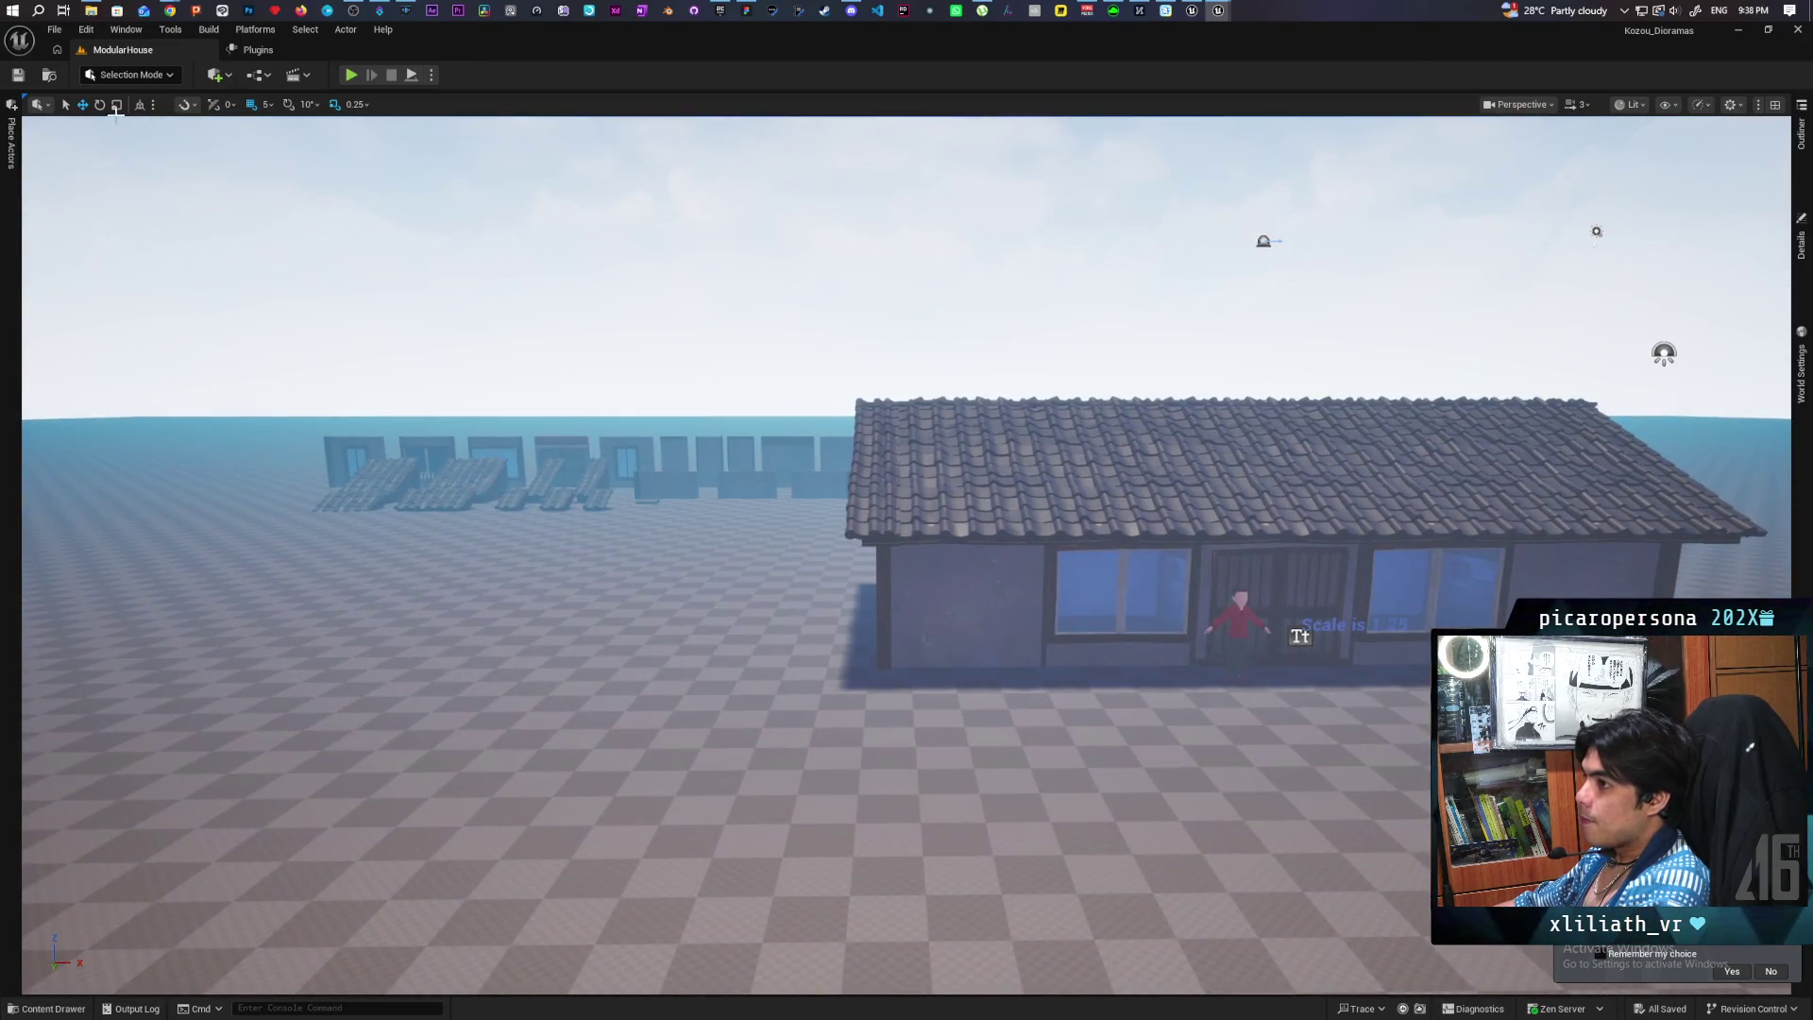
pyautogui.hotkey('ctrl', 'space')
# Step: Migrate the ModularHouse level to the other project's Content folder without overwriting existing assets
pyautogui.rightClick(368, 752)
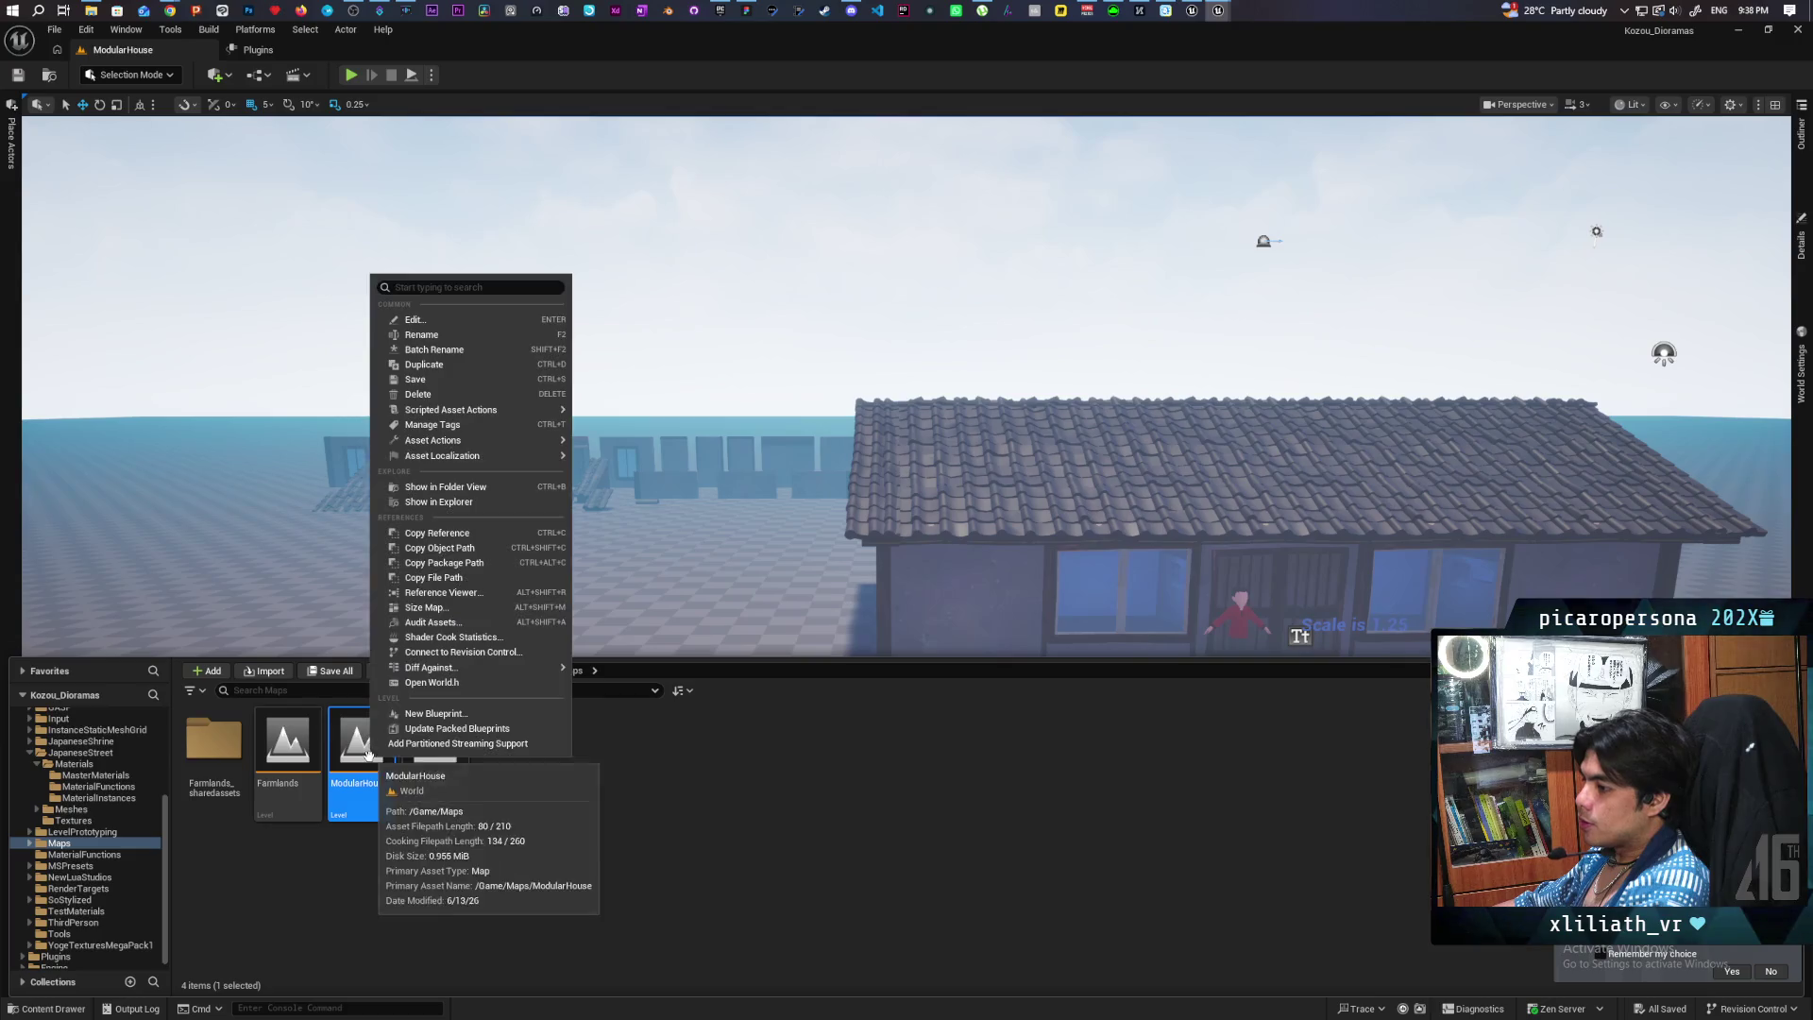
pyautogui.moveTo(545, 418)
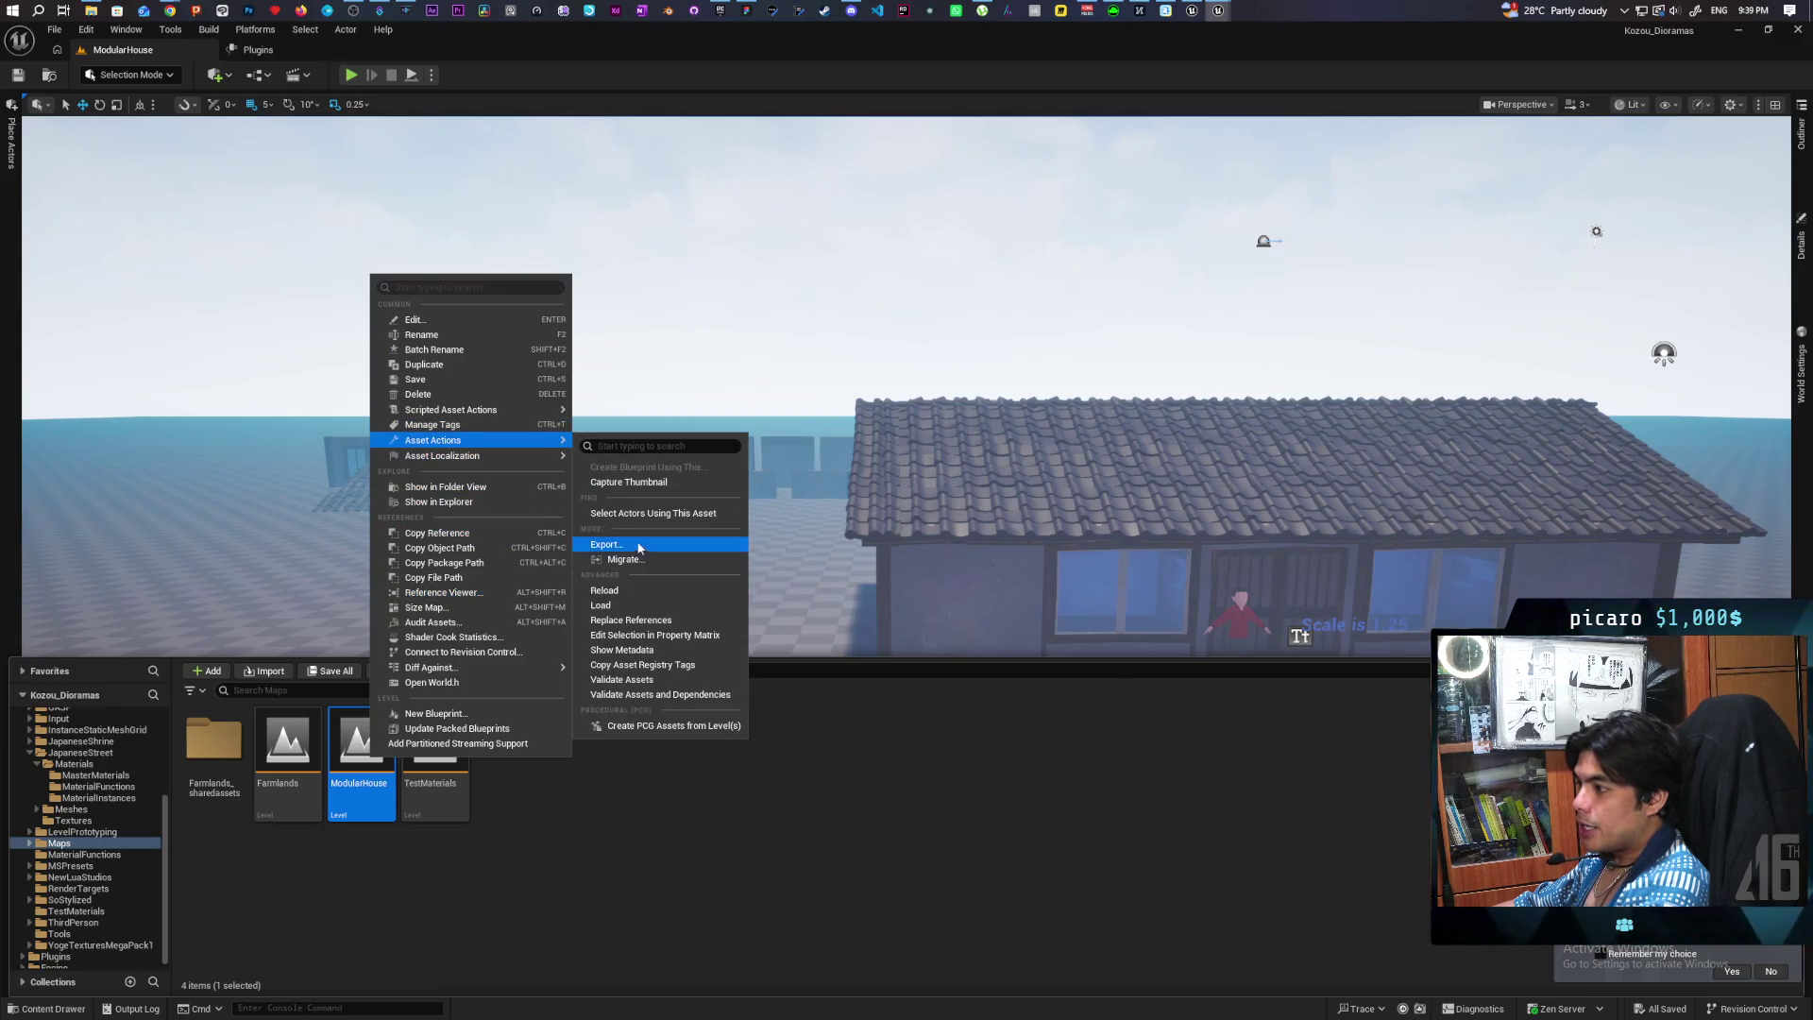
pyautogui.click(625, 559)
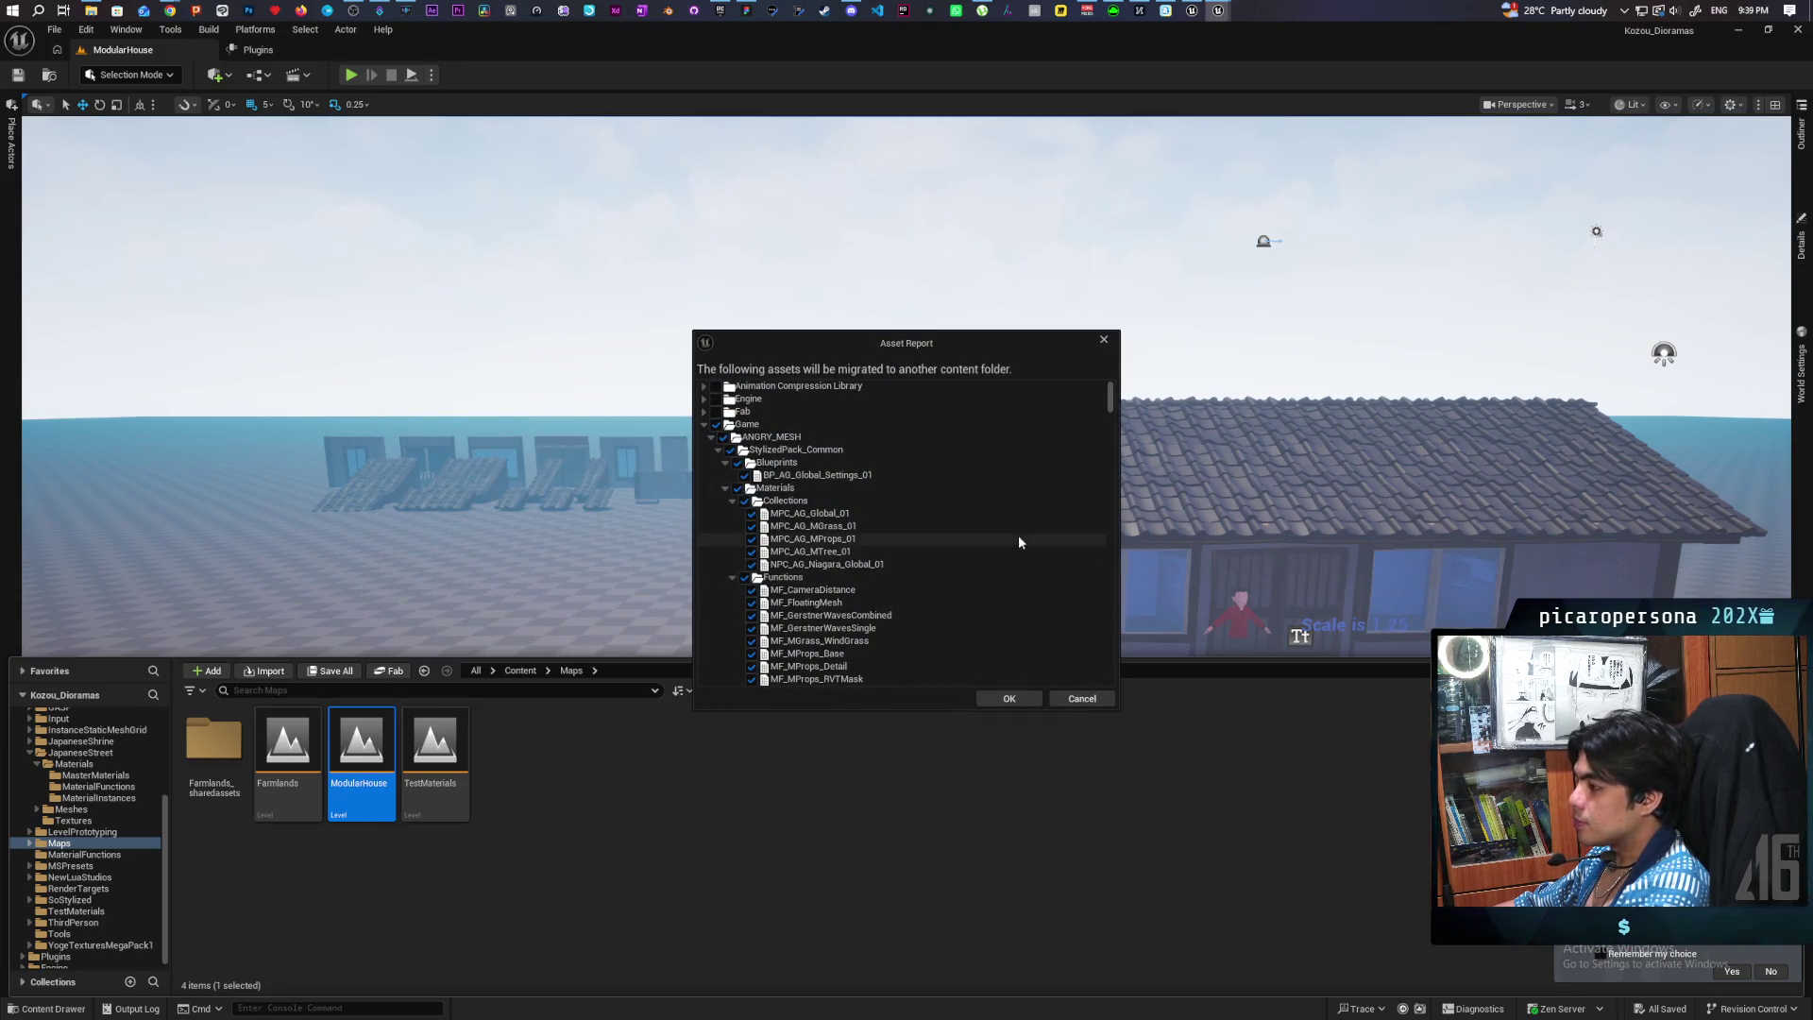
pyautogui.click(1009, 699)
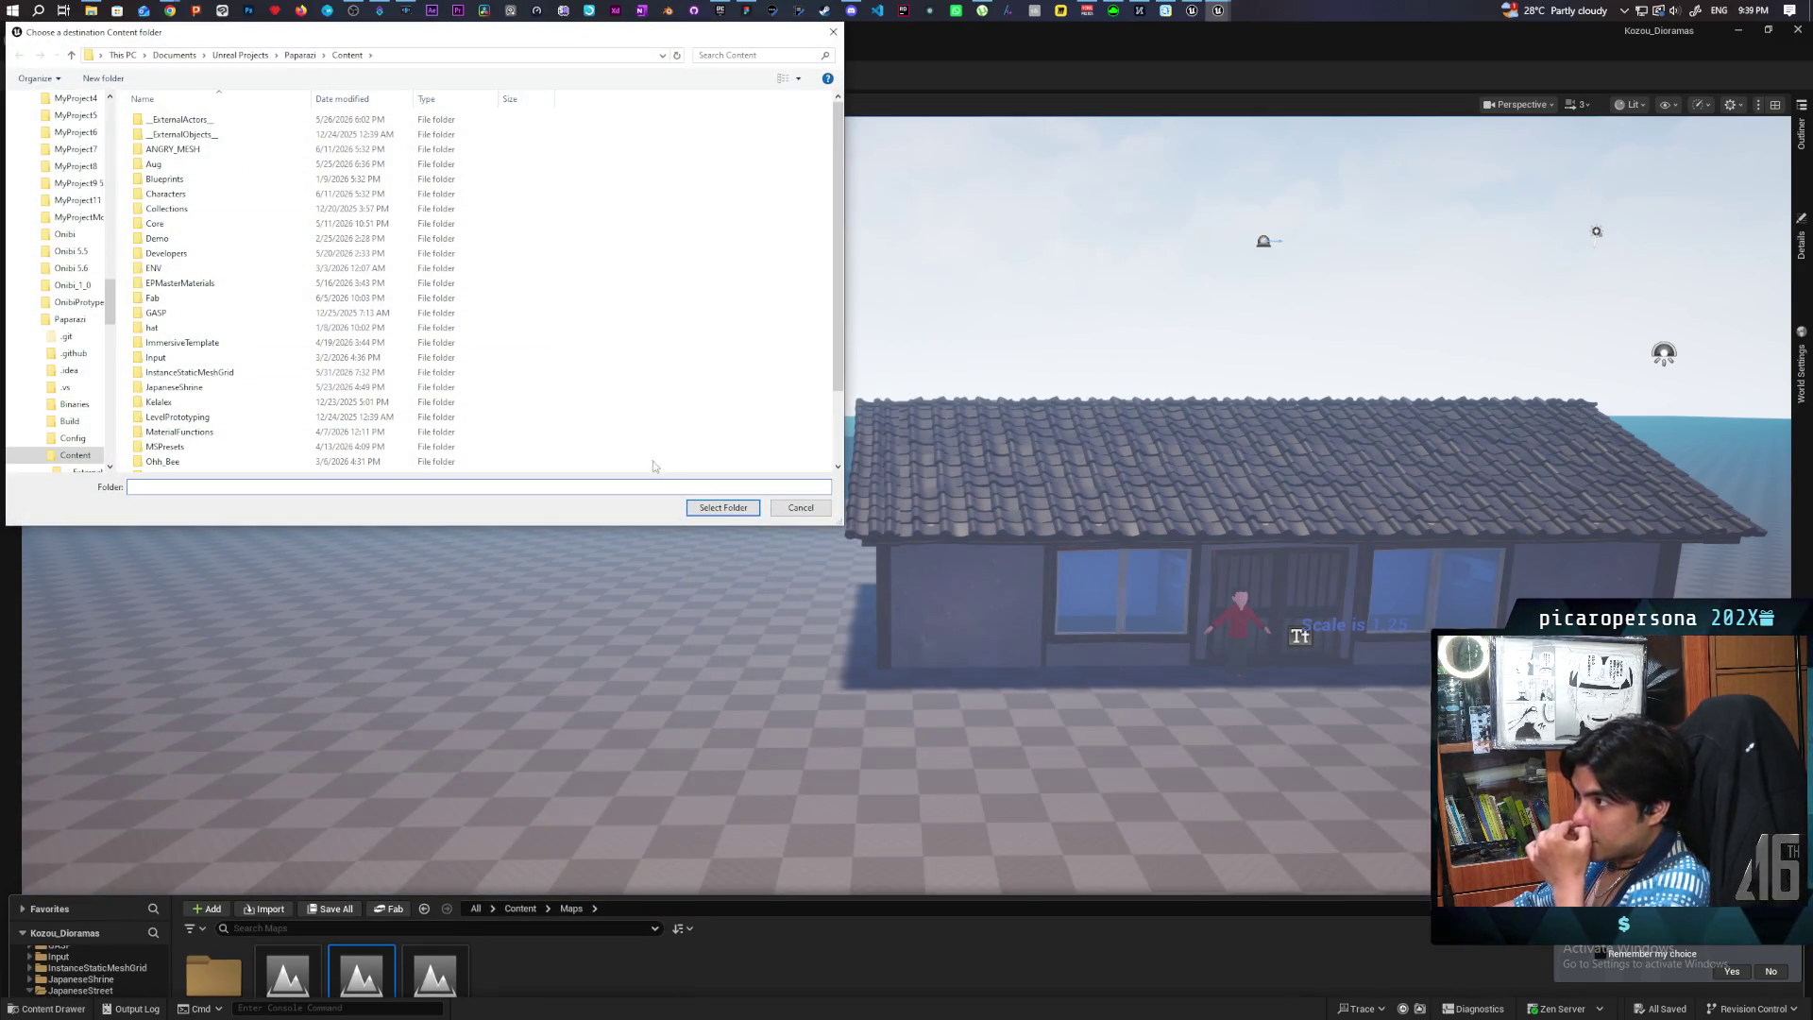
pyautogui.click(725, 510)
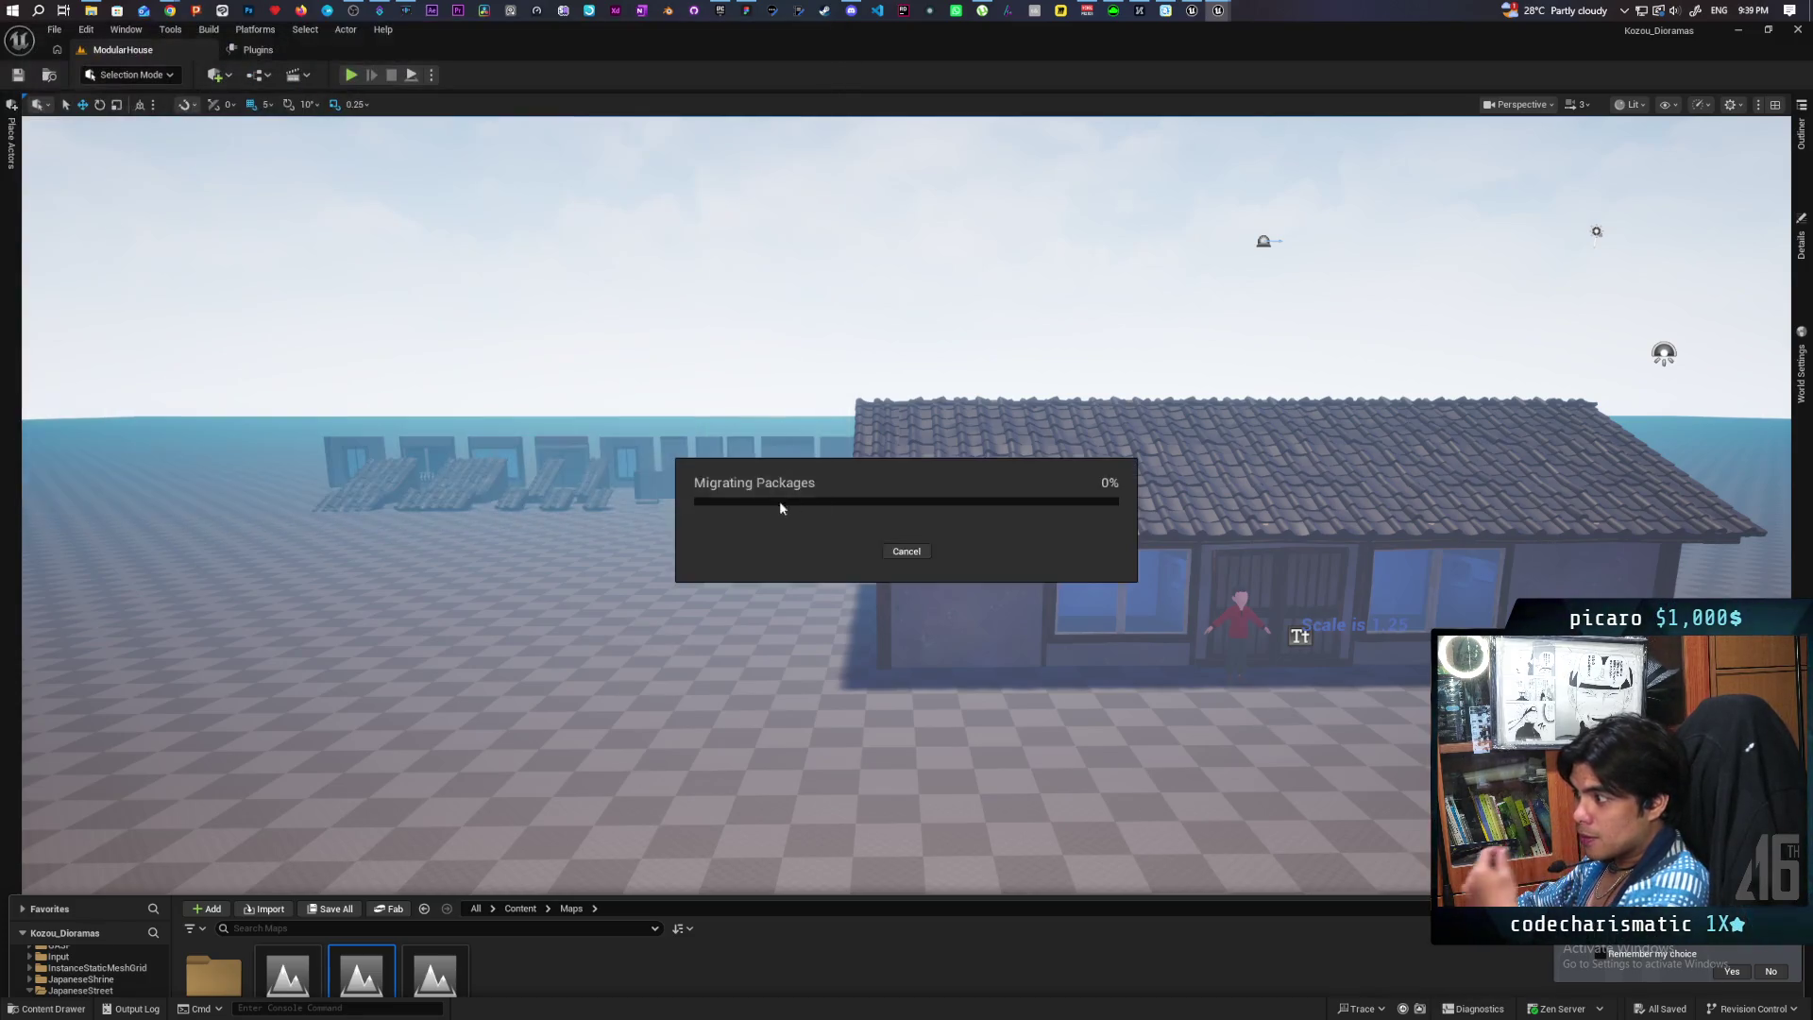
pyautogui.click(767, 555)
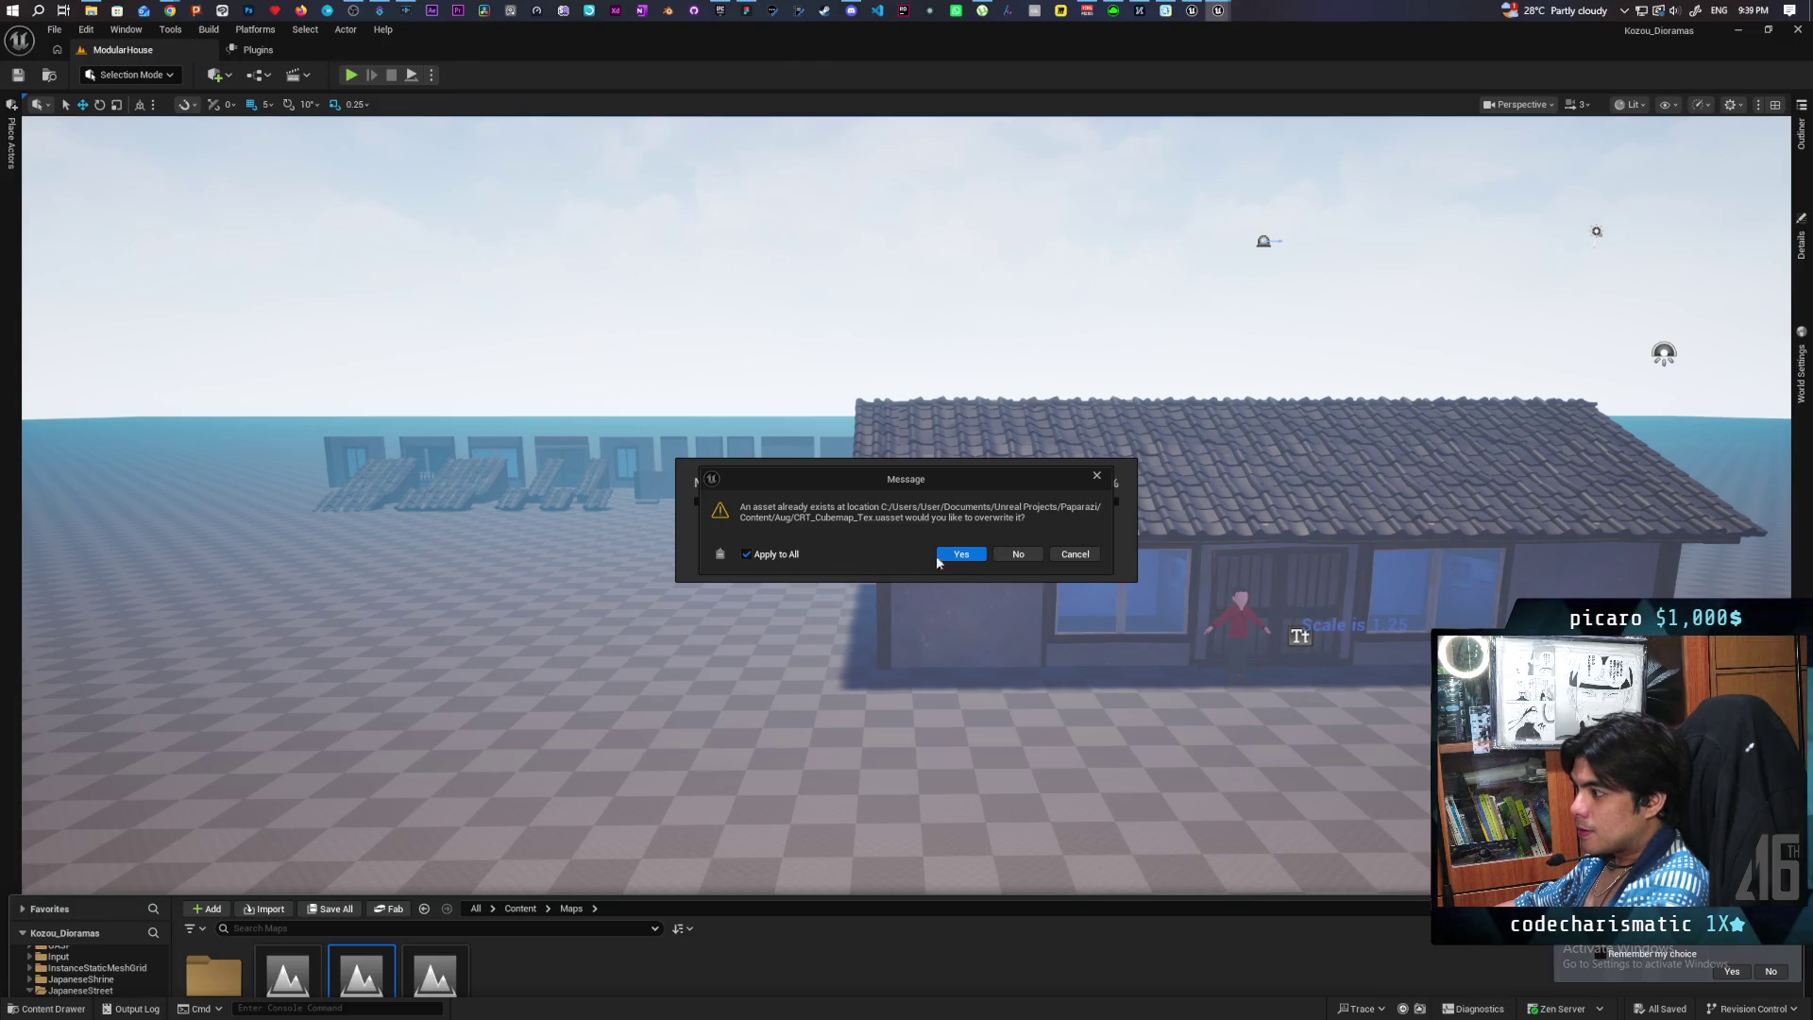
pyautogui.click(1025, 553)
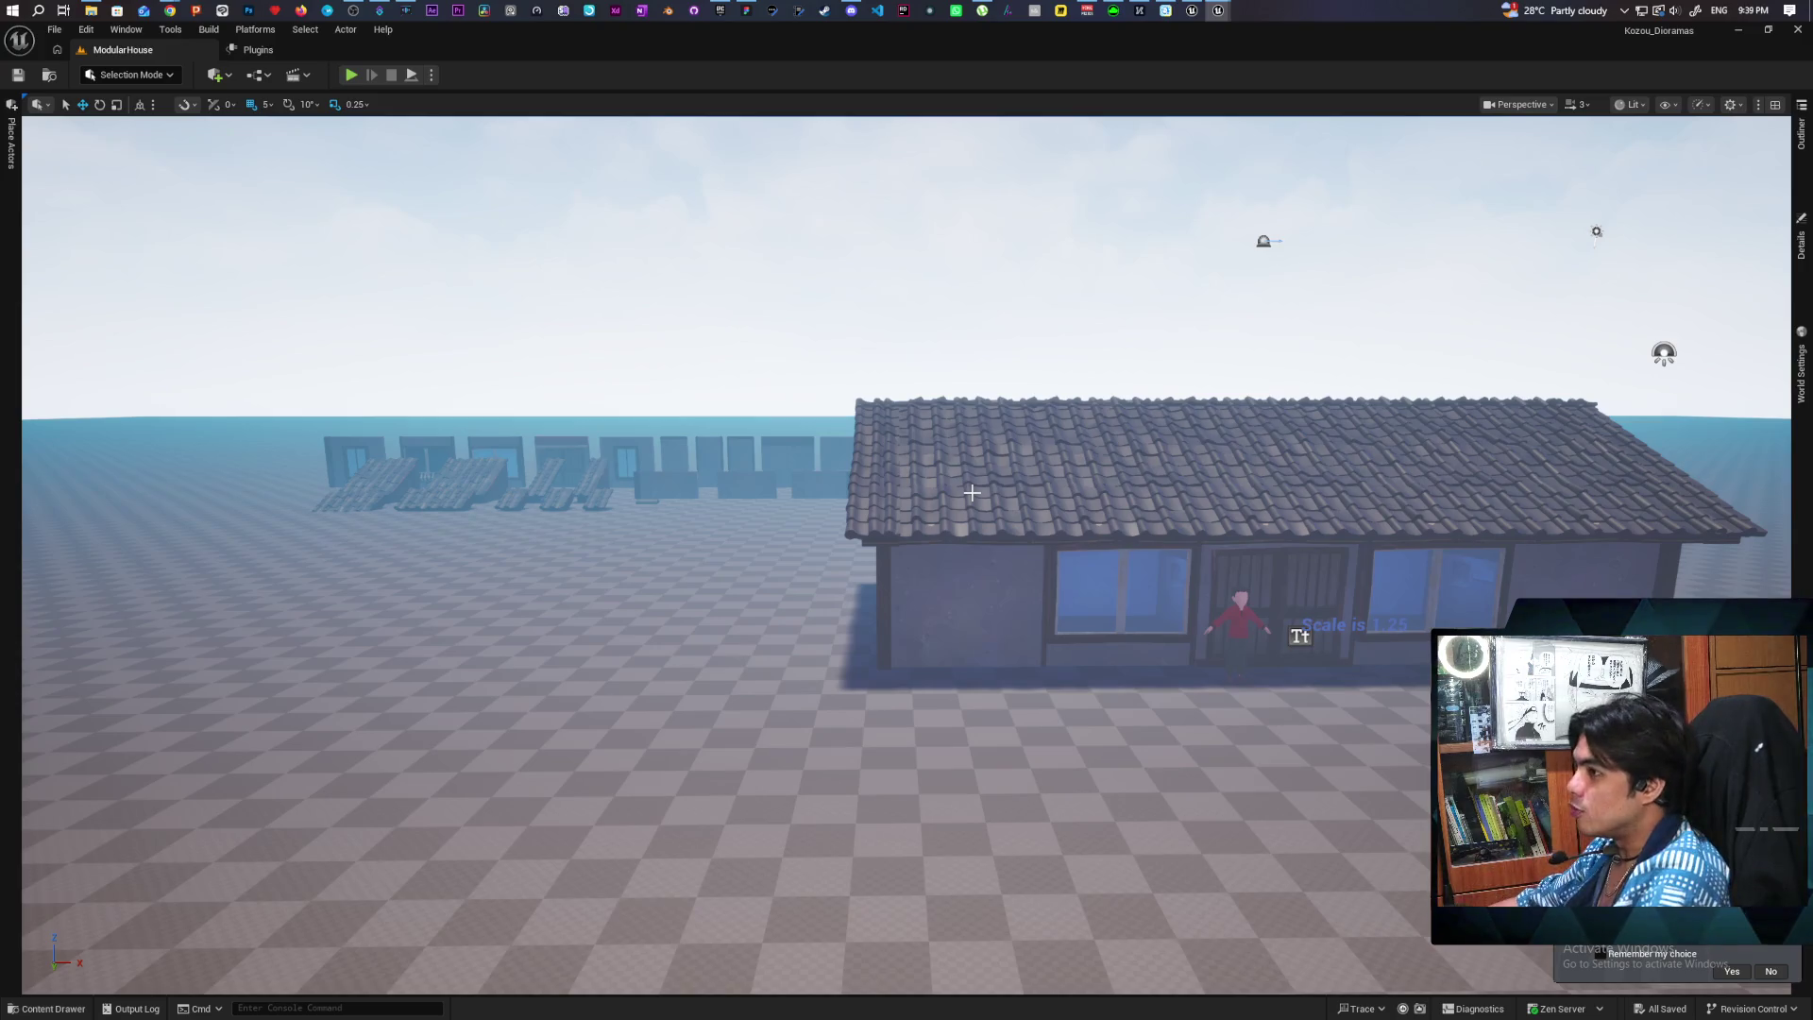
# Step: Bring the Paparazi project's editor window to the front from the taskbar
pyautogui.click(1189, 11)
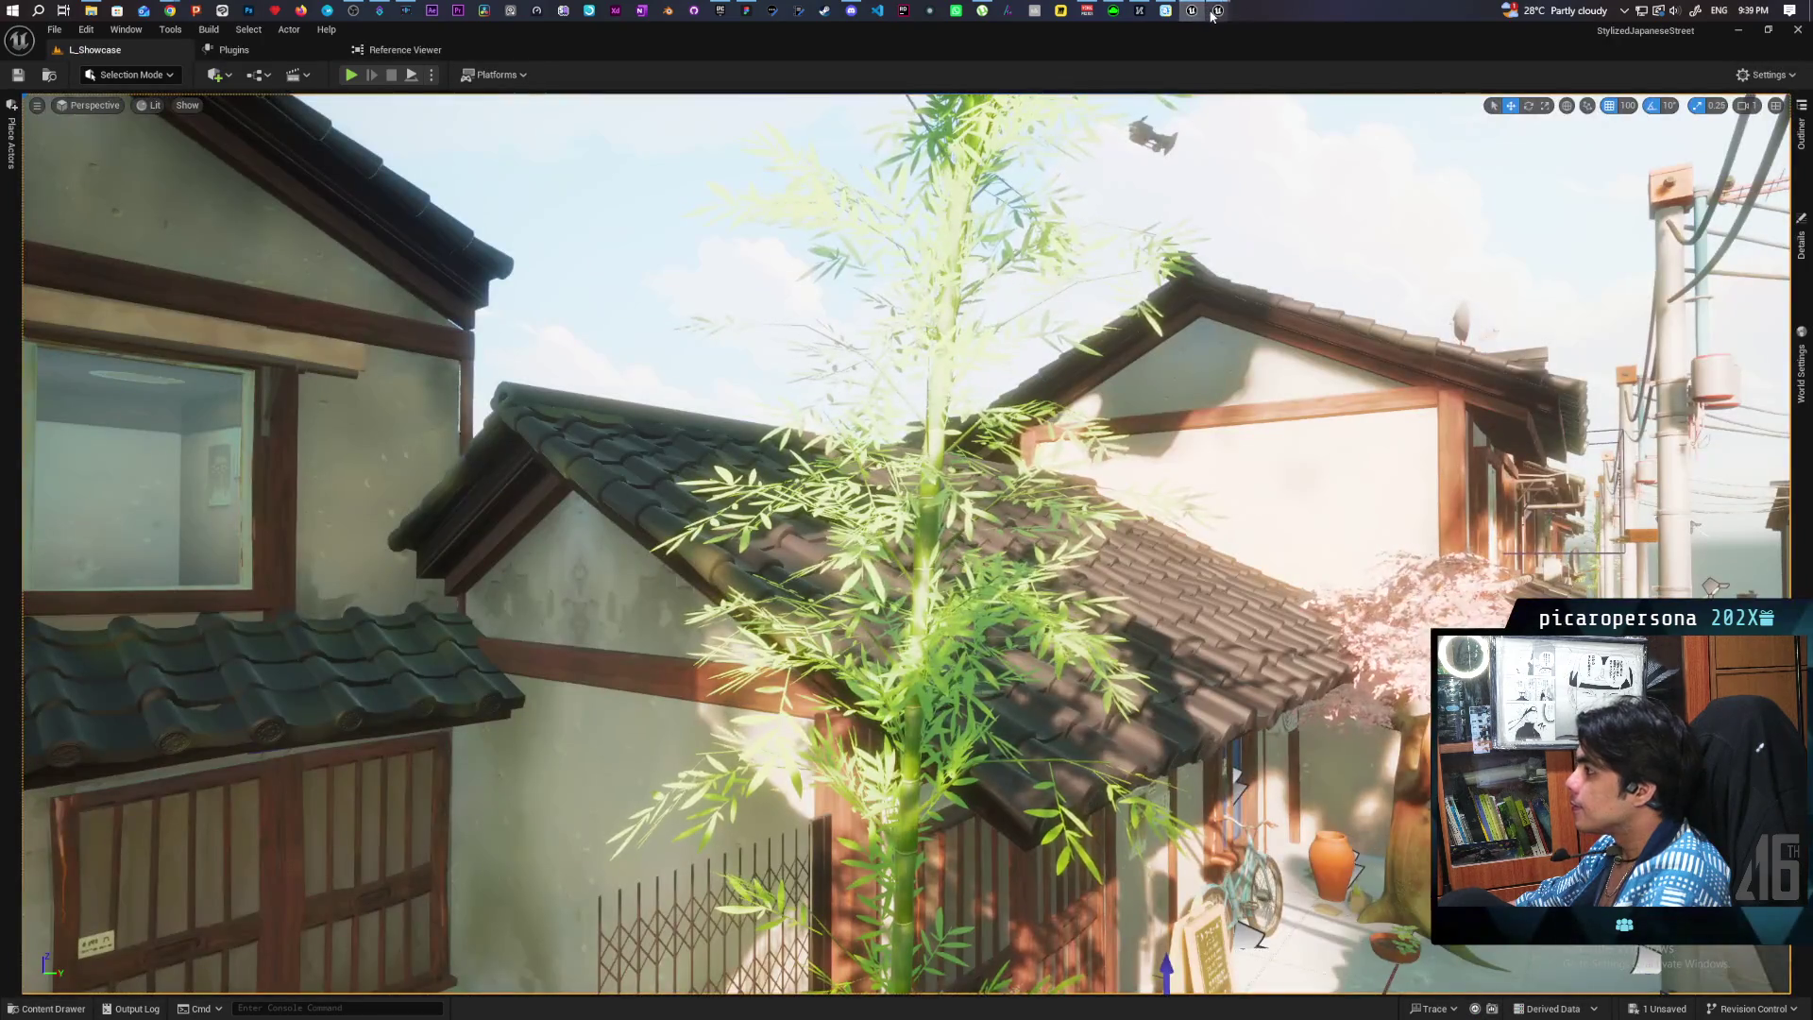
pyautogui.moveTo(1216, 14)
pyautogui.click(1141, 85)
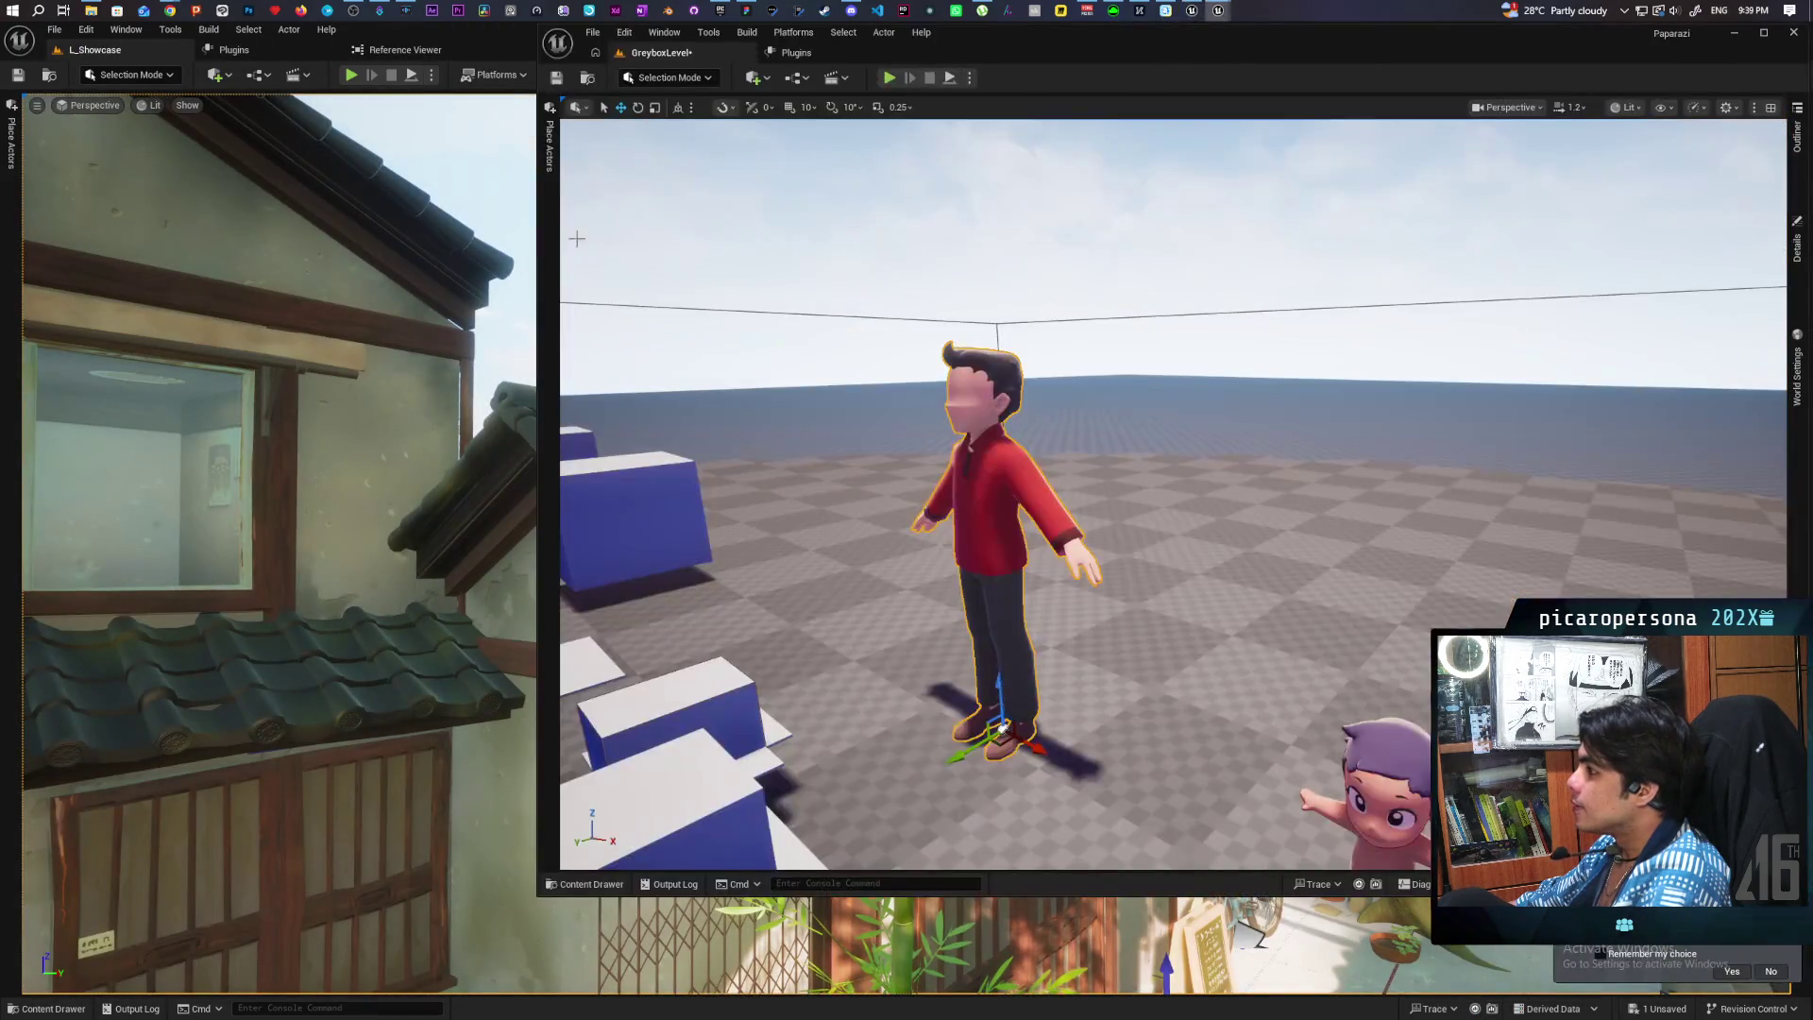
# Step: Save the level, then commit the 497 changed files to main as 'Added House Pack'
pyautogui.hotkey('ctrl', 's')
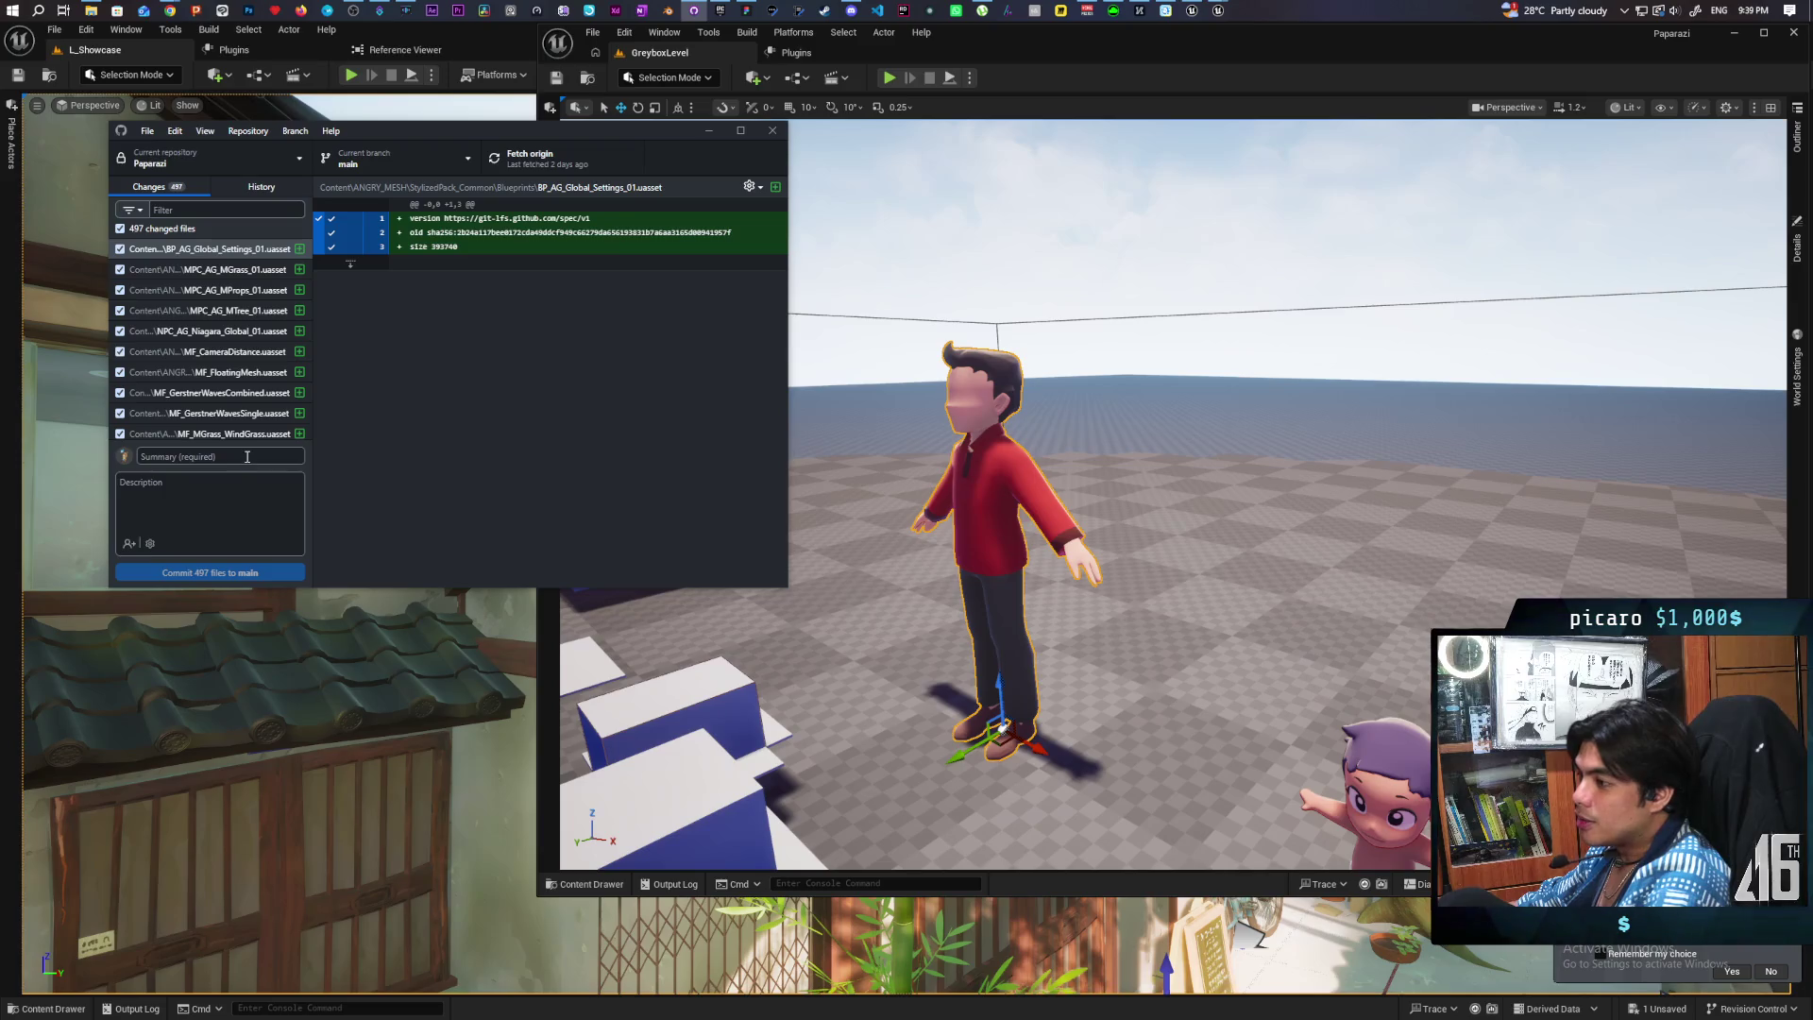
pyautogui.write('Added Ho')
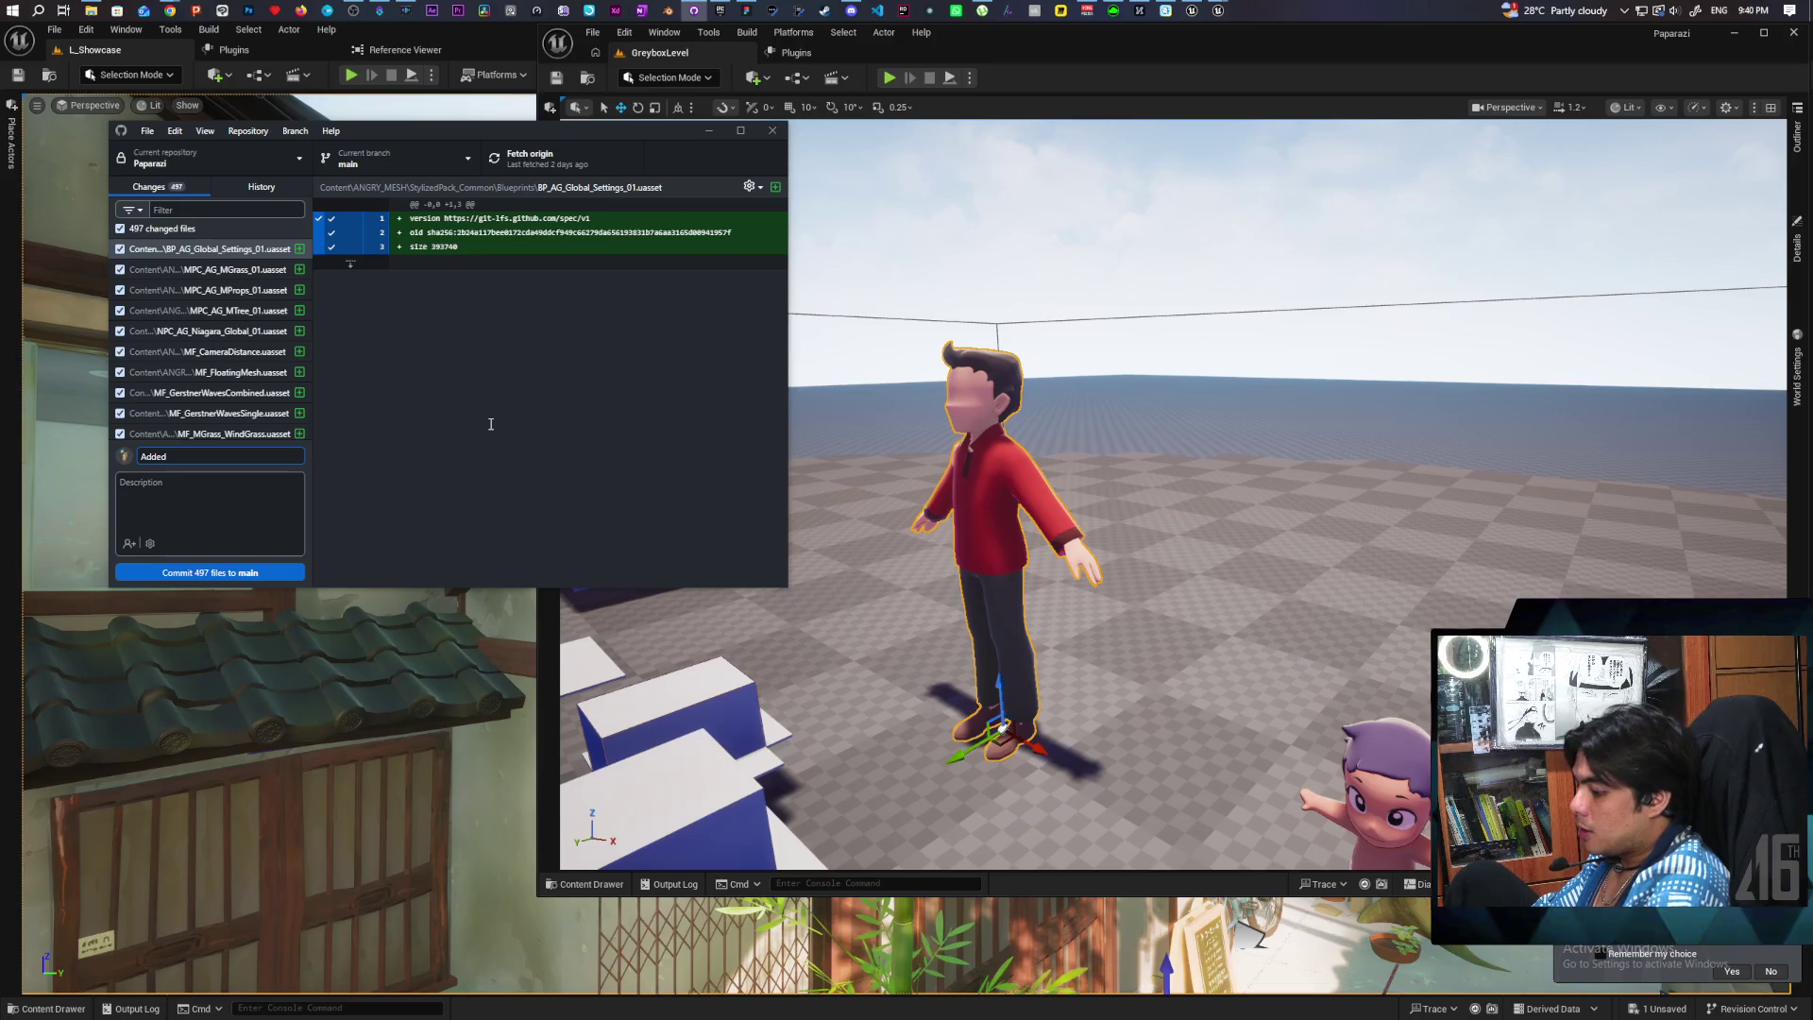
pyautogui.write('use Pack')
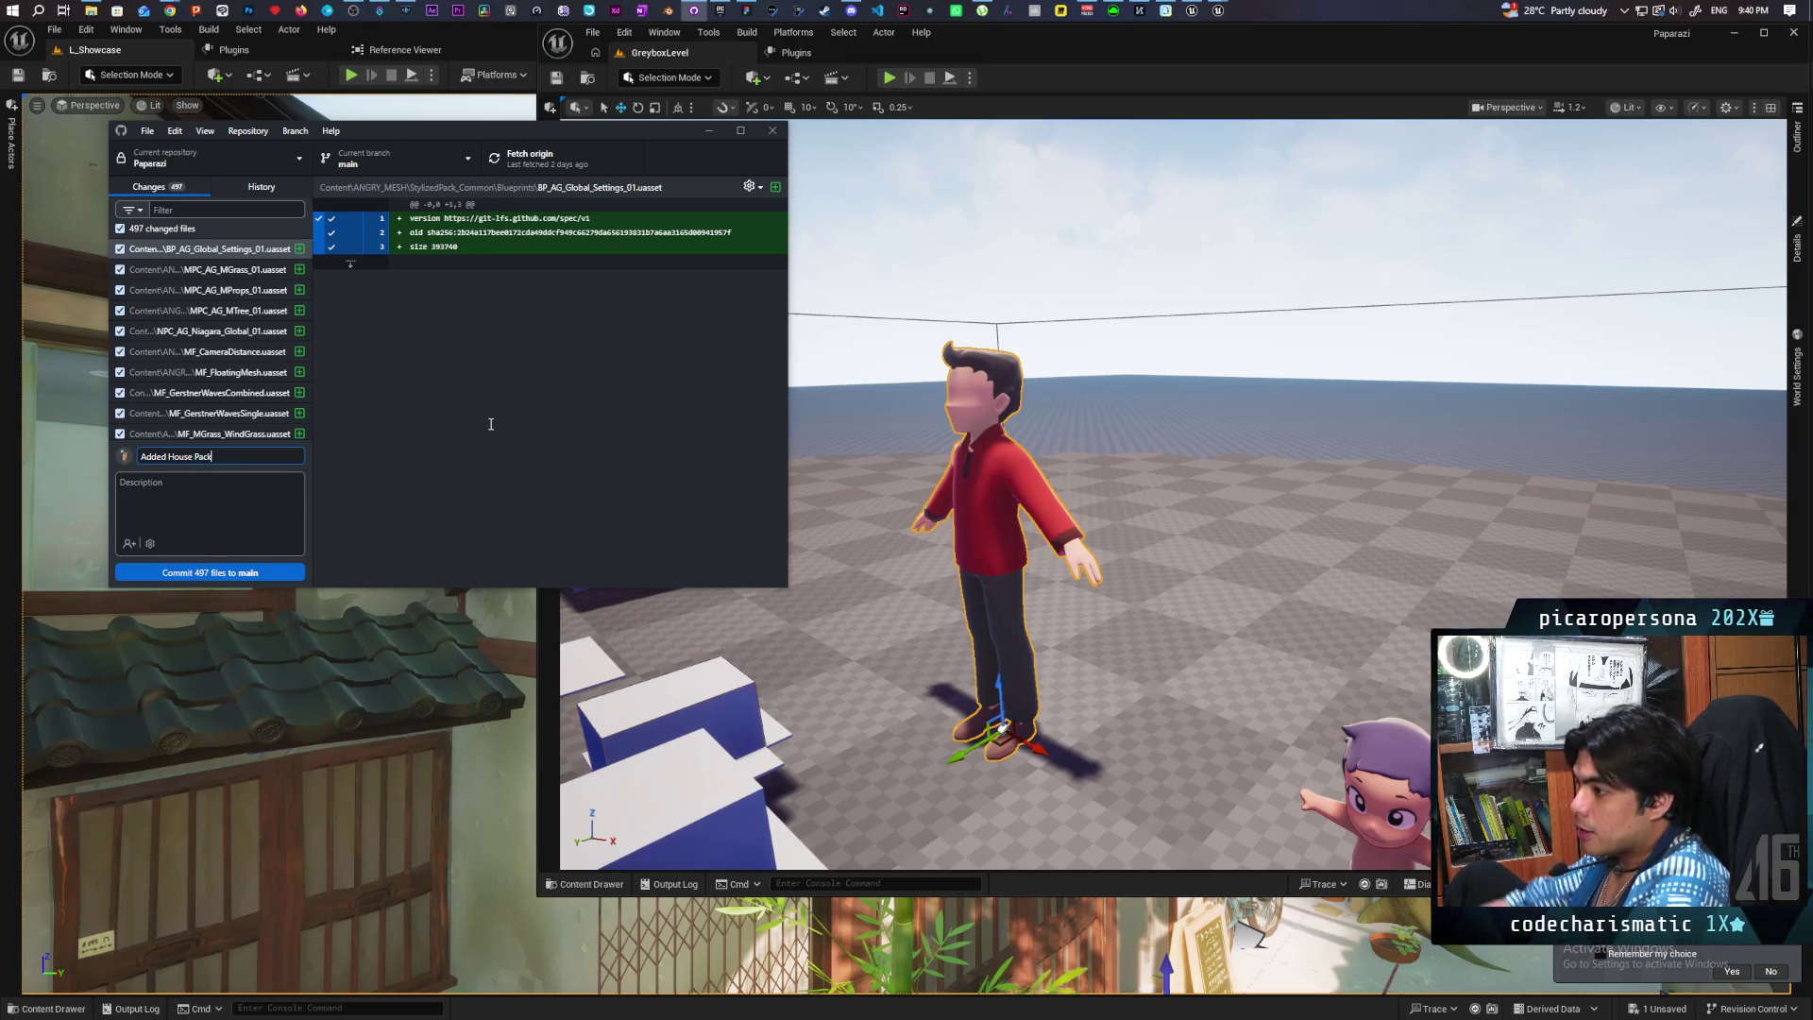
pyautogui.click(229, 571)
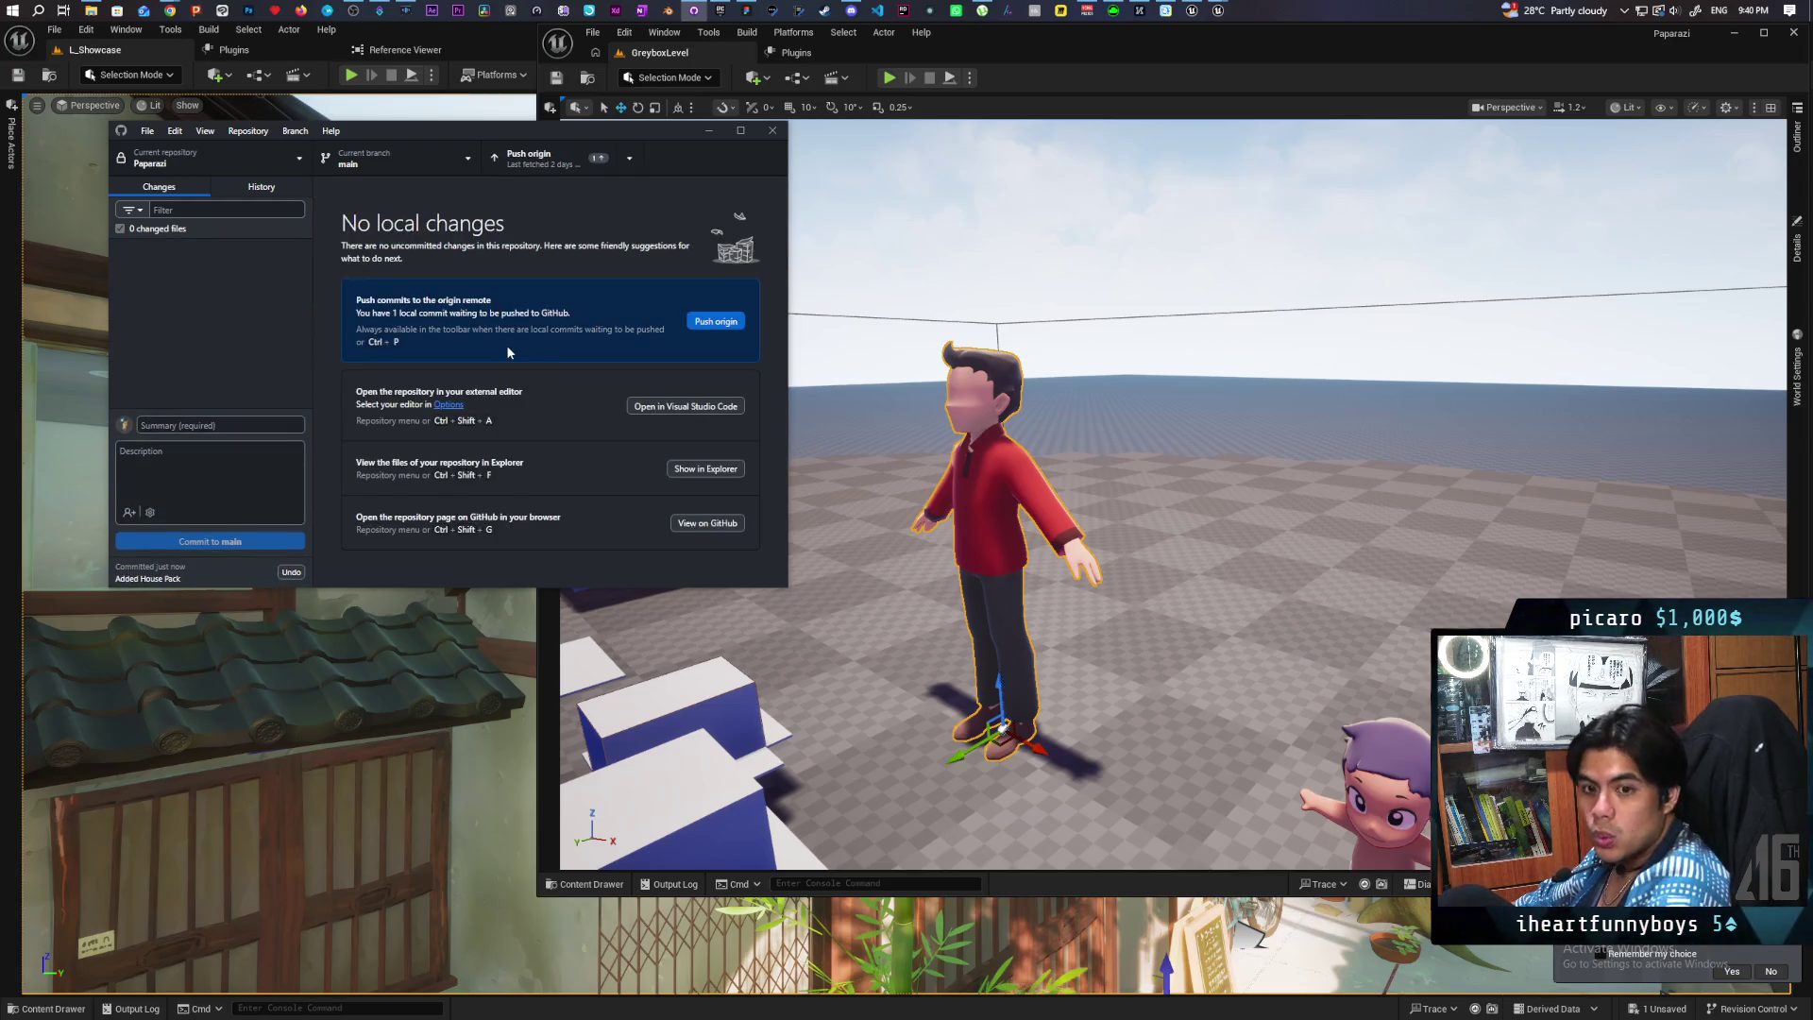
# Step: Fetch, then push the 'Added House Pack' commit to origin
pyautogui.click(571, 170)
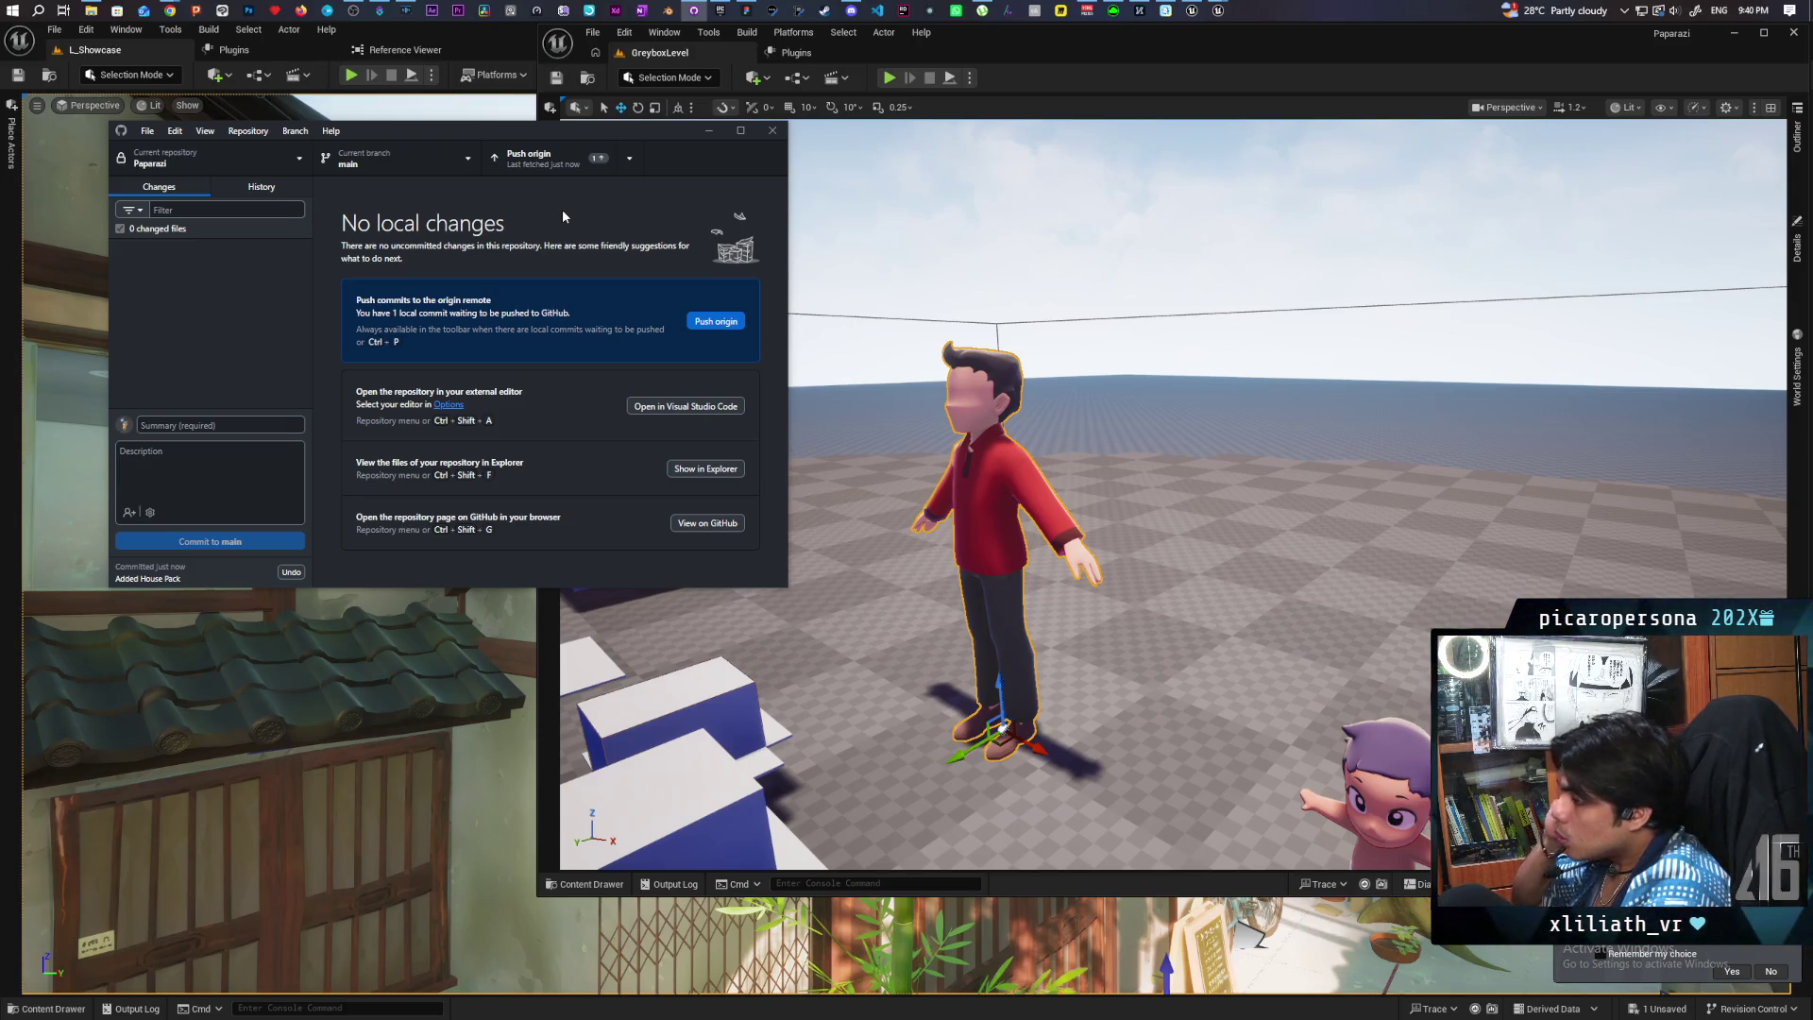
pyautogui.click(547, 158)
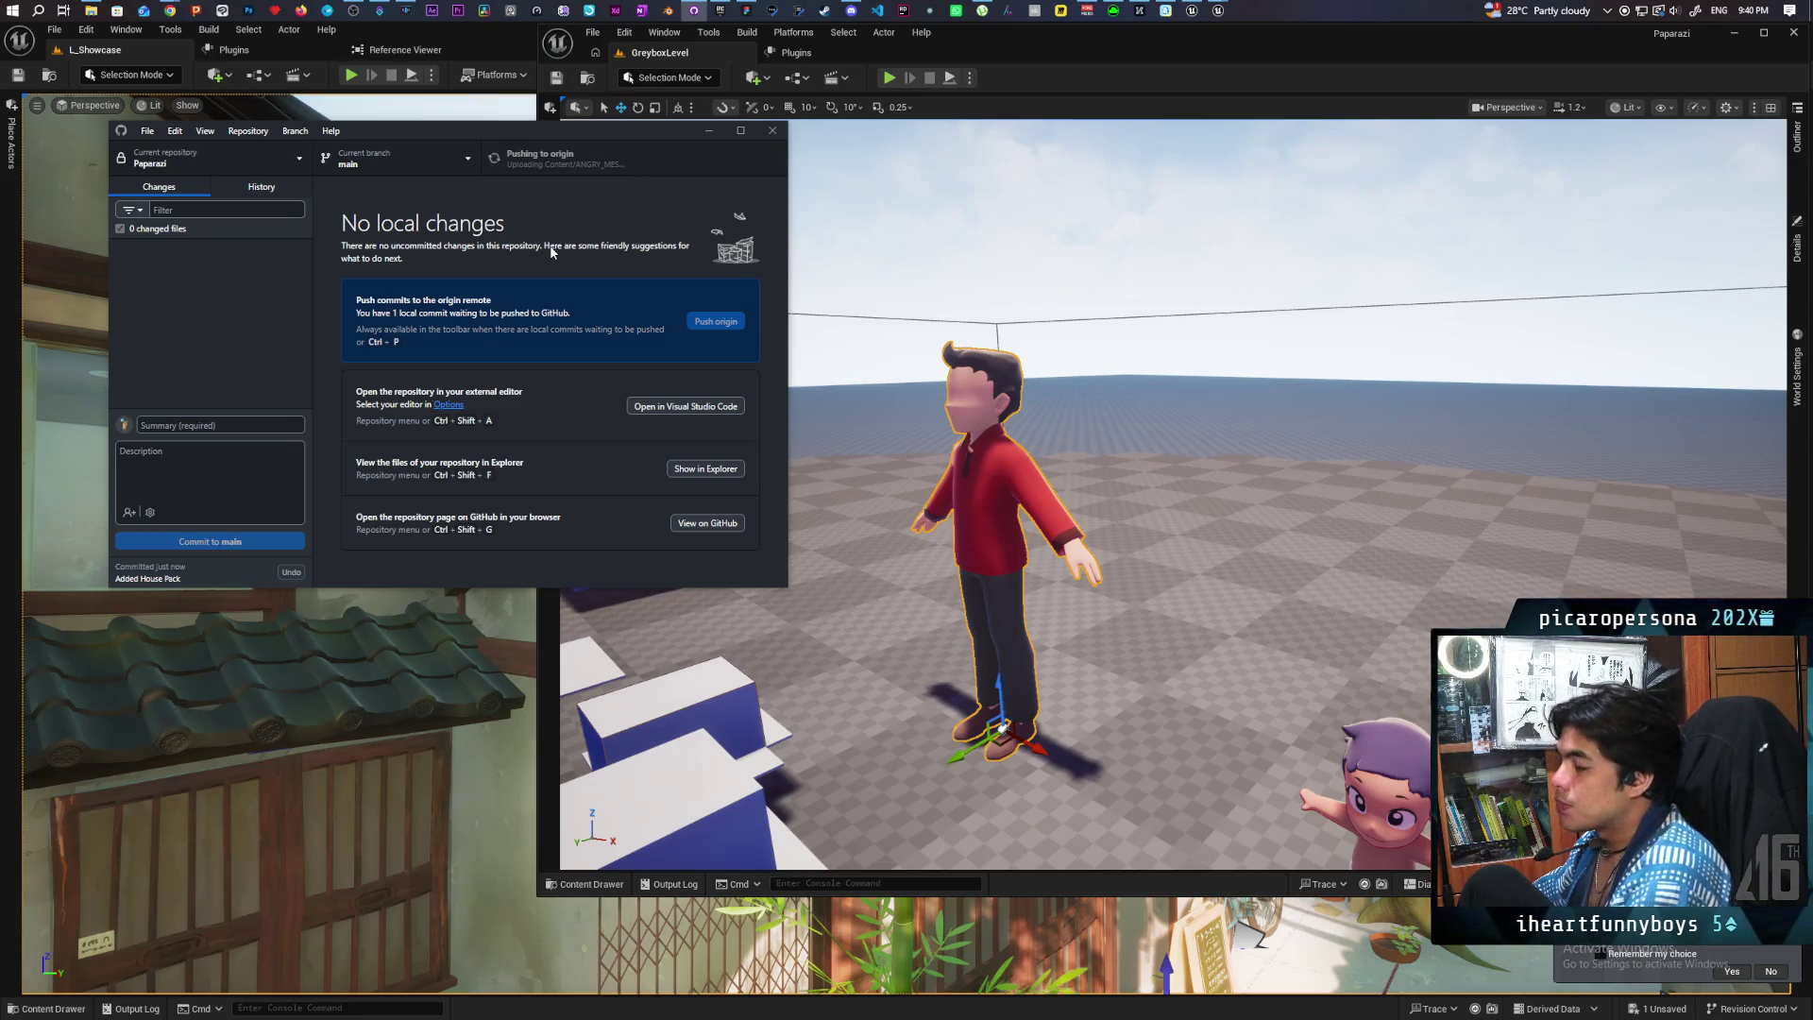
pyautogui.moveTo(578, 152)
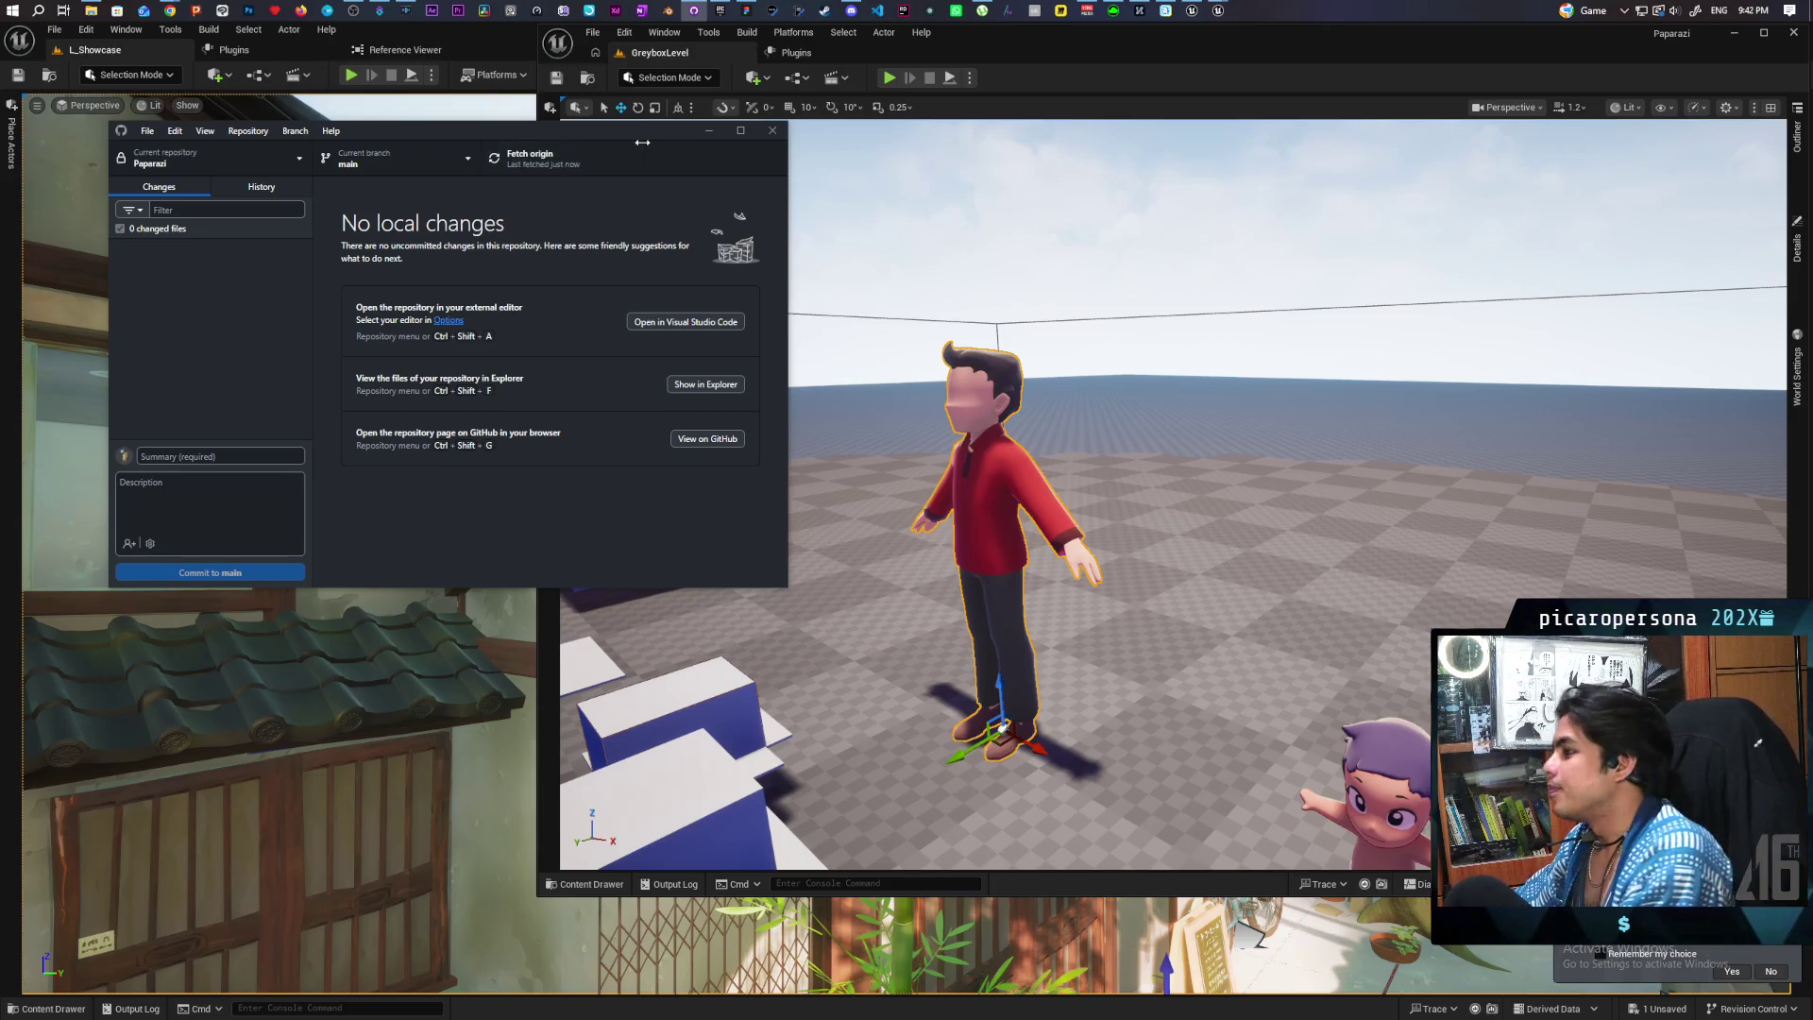
# Step: Bring the GreyboxLevel editor to the front, maximize it, and fly toward the blue arch
pyautogui.click(1159, 55)
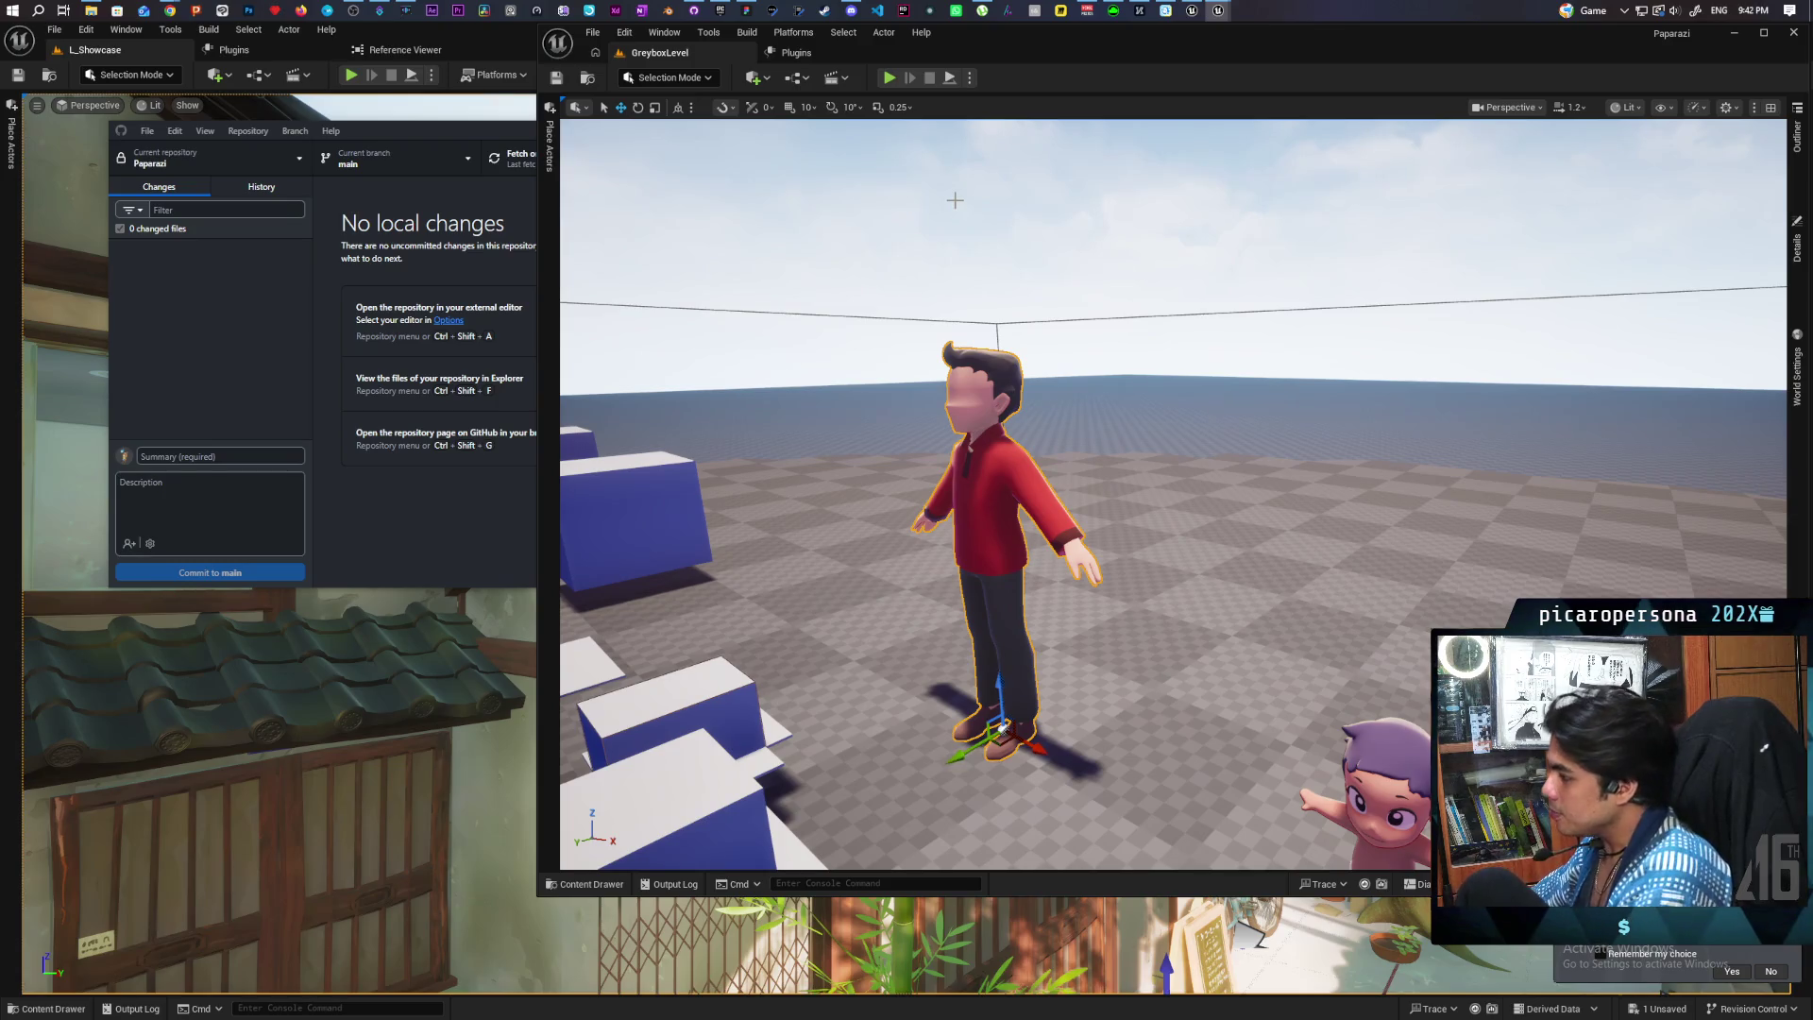
pyautogui.doubleClick(1120, 36)
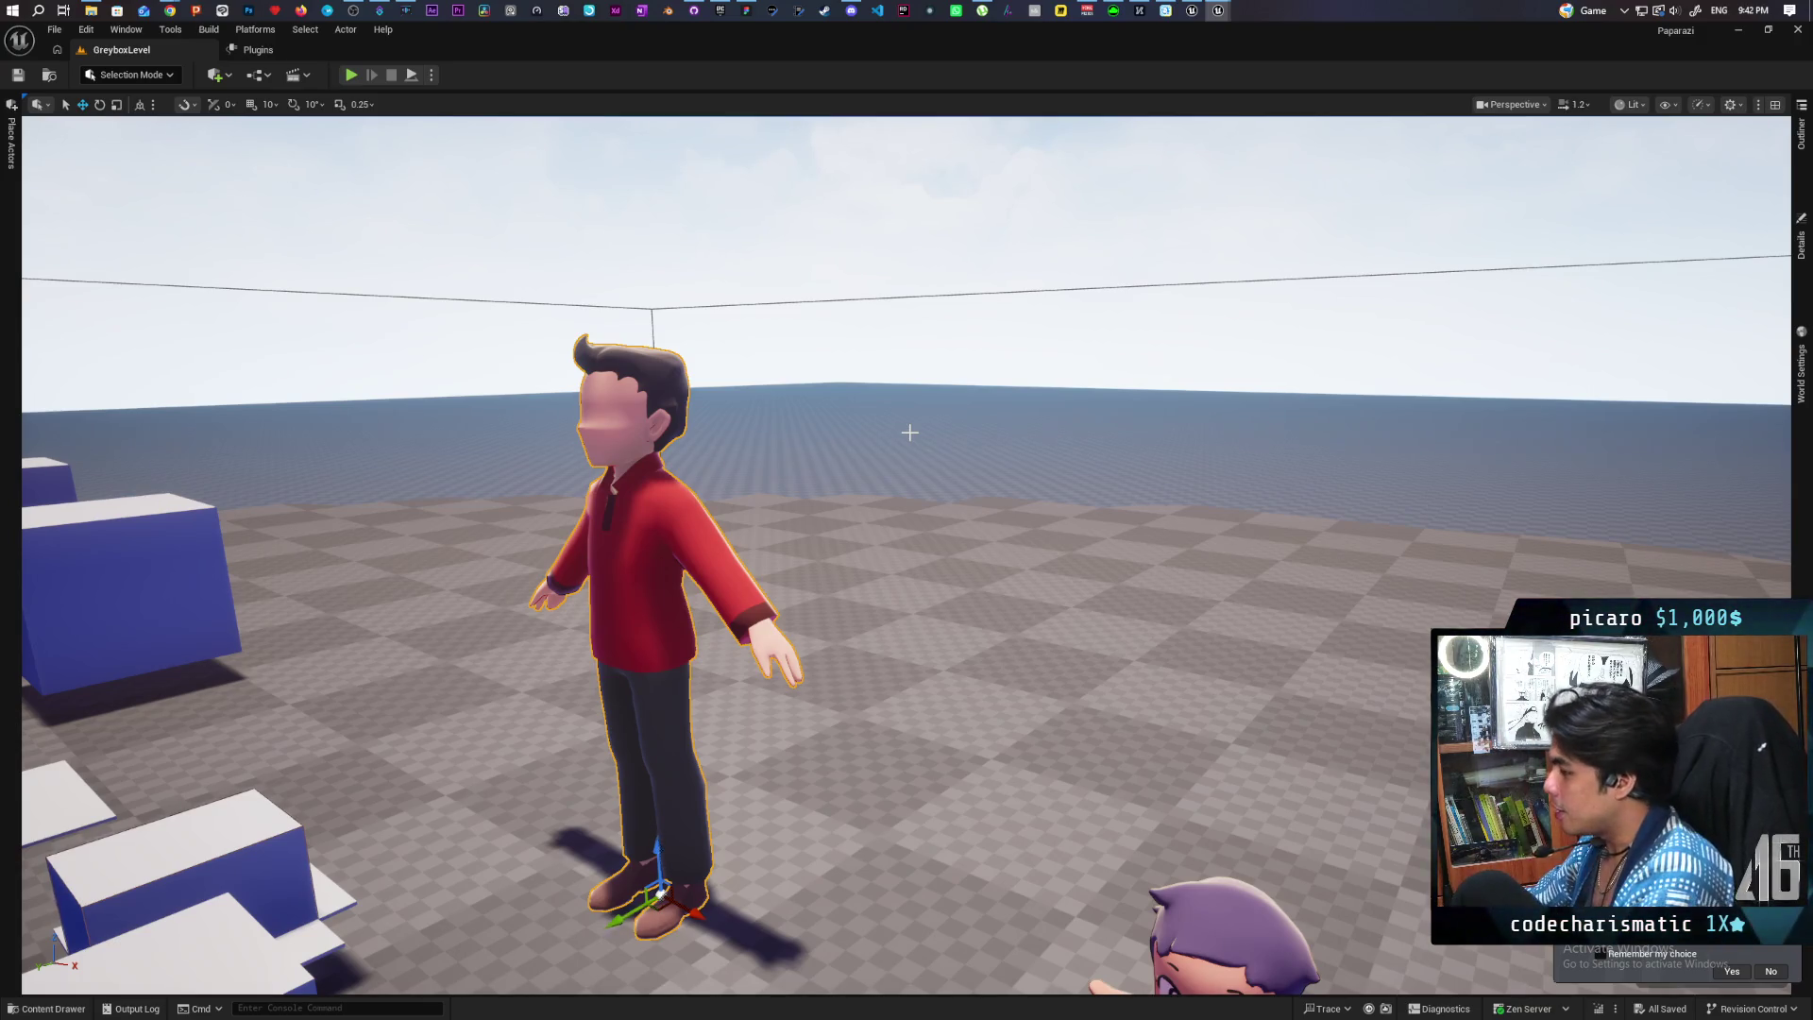
pyautogui.scroll(-5, 906, 557)
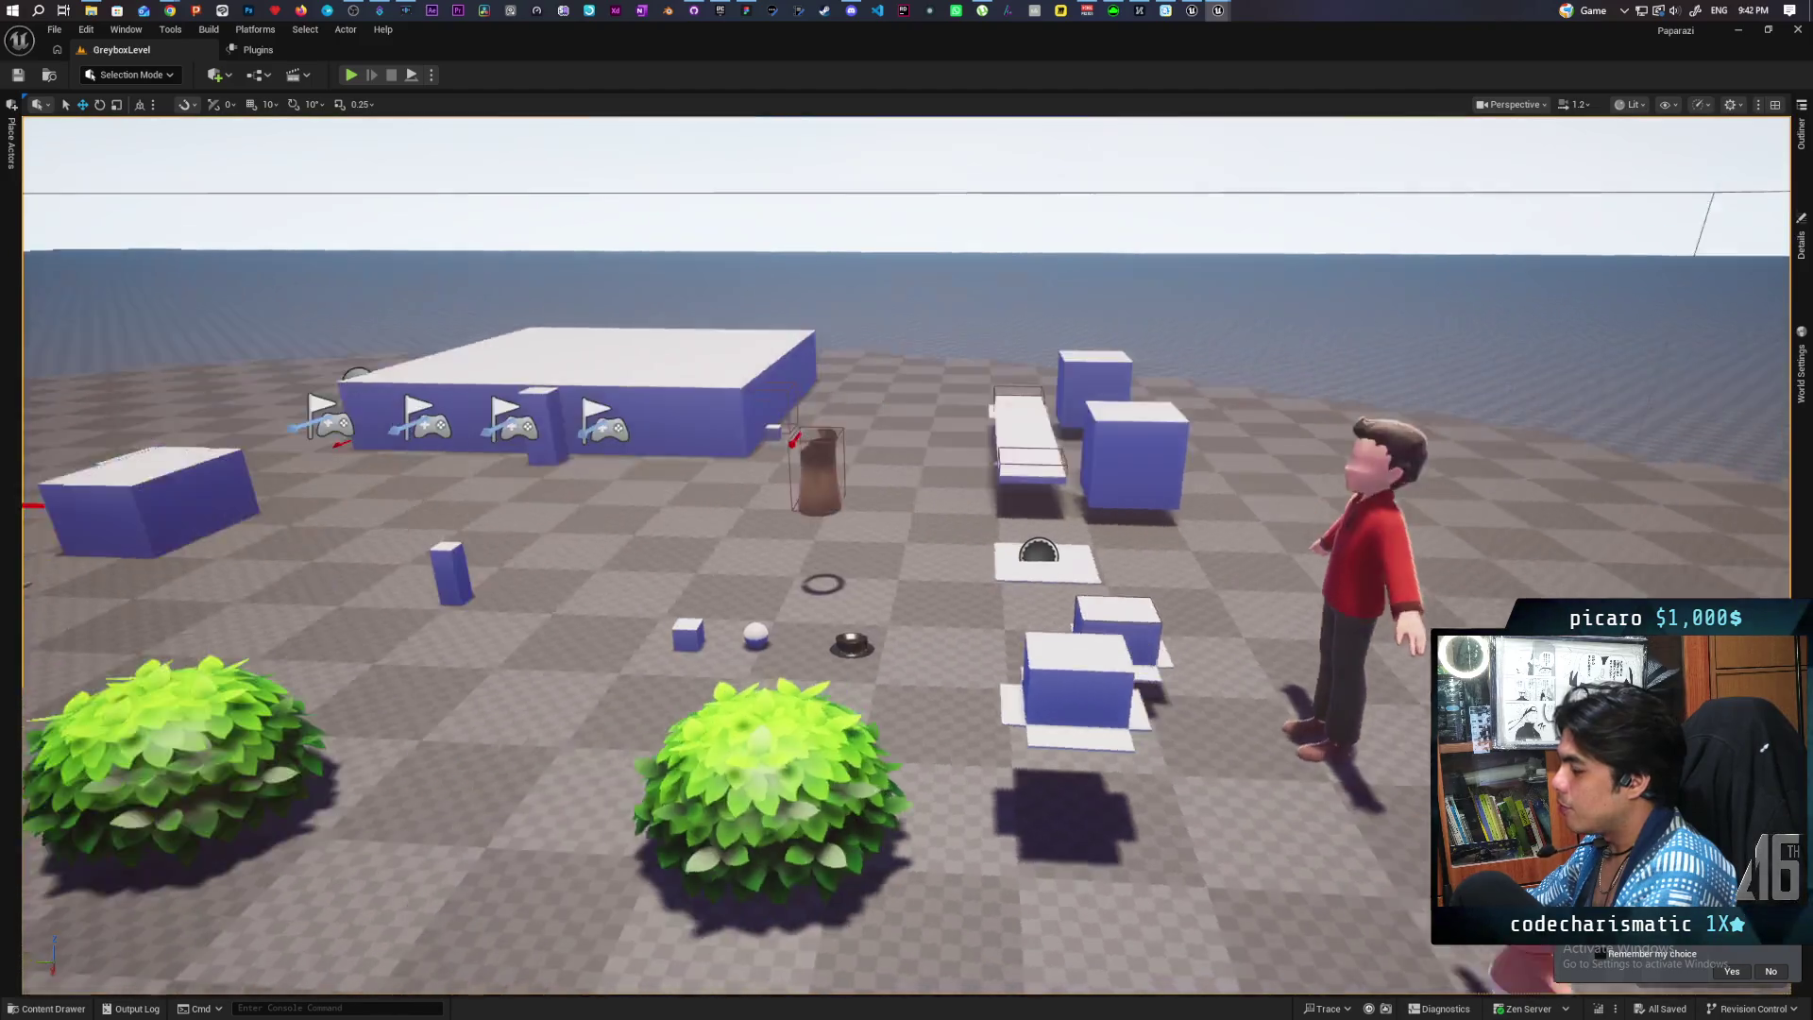
pyautogui.moveTo(907, 558)
pyautogui.mouseDown()
pyautogui.moveTo(907, 529)
pyautogui.moveTo(1038, 510)
pyautogui.moveTo(1114, 472)
pyautogui.moveTo(1114, 406)
pyautogui.moveTo(1114, 501)
pyautogui.moveTo(1095, 510)
pyautogui.moveTo(1067, 491)
pyautogui.moveTo(991, 500)
pyautogui.moveTo(935, 443)
pyautogui.moveTo(878, 454)
pyautogui.moveTo(869, 482)
pyautogui.moveTo(850, 454)
pyautogui.mouseUp()
# Step: Open the content browser, clear the search filter, and go up to the Content folder
pyautogui.click(45, 1008)
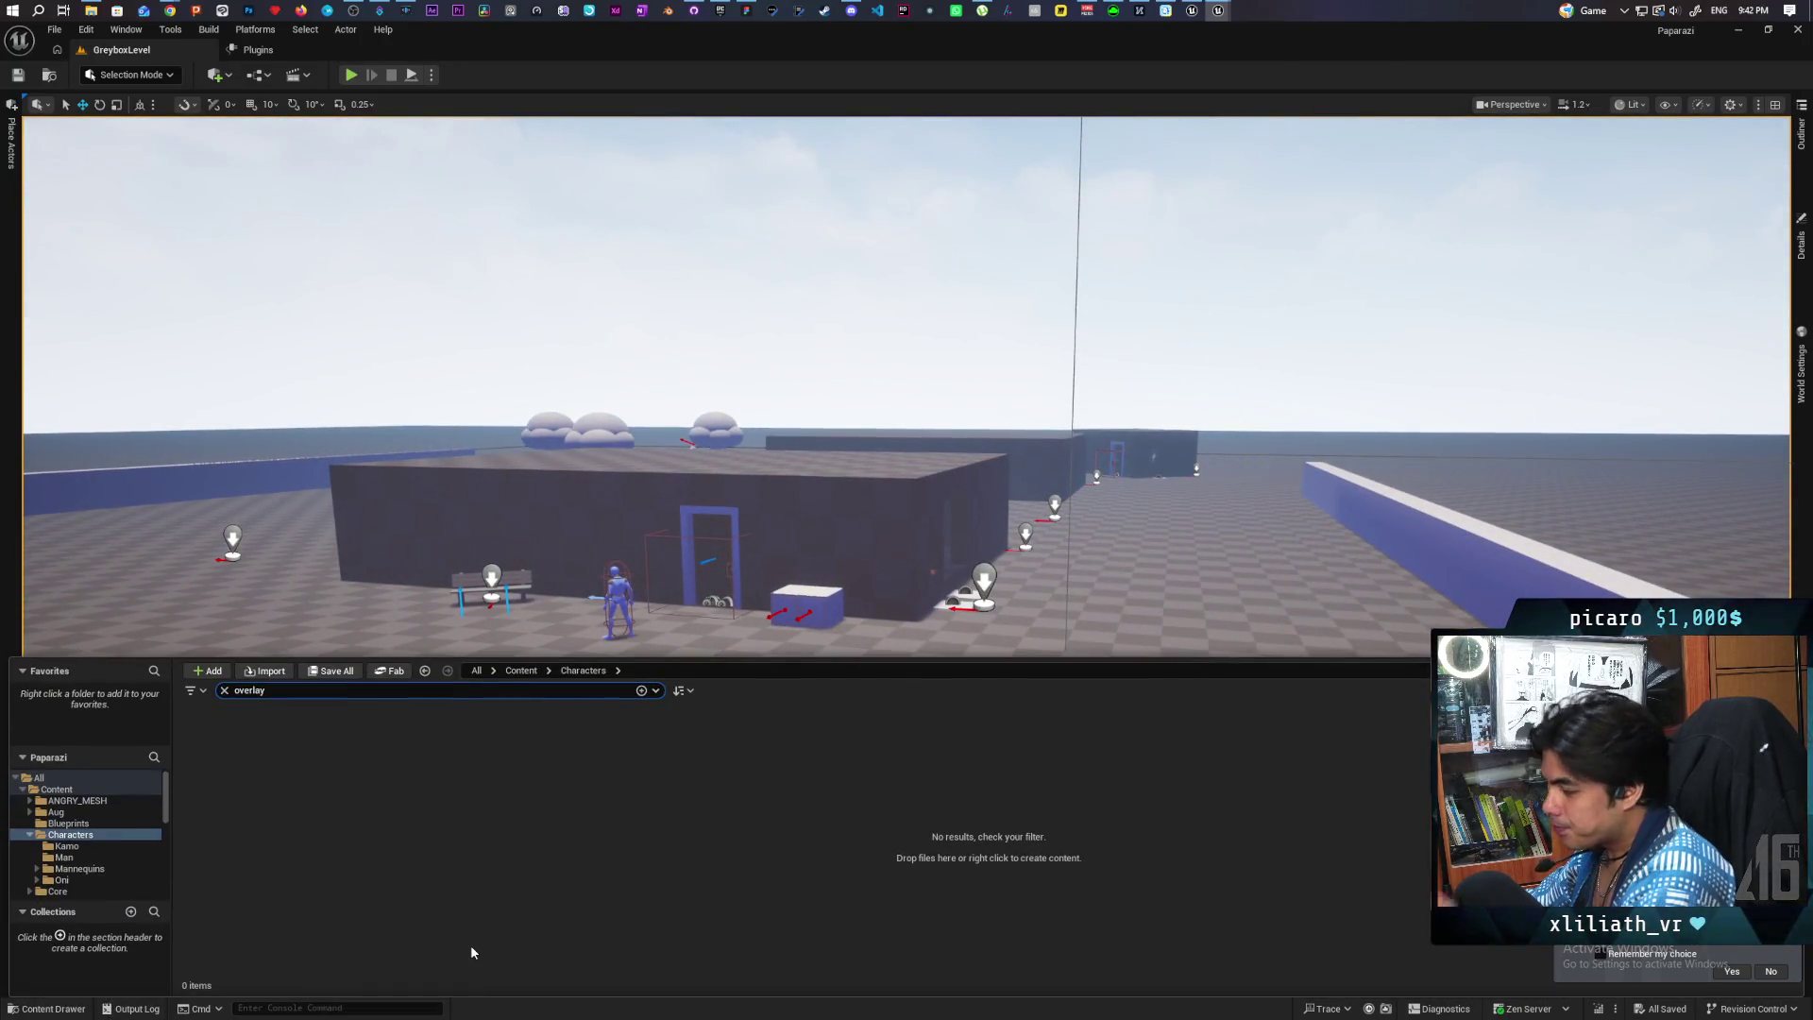
pyautogui.click(223, 691)
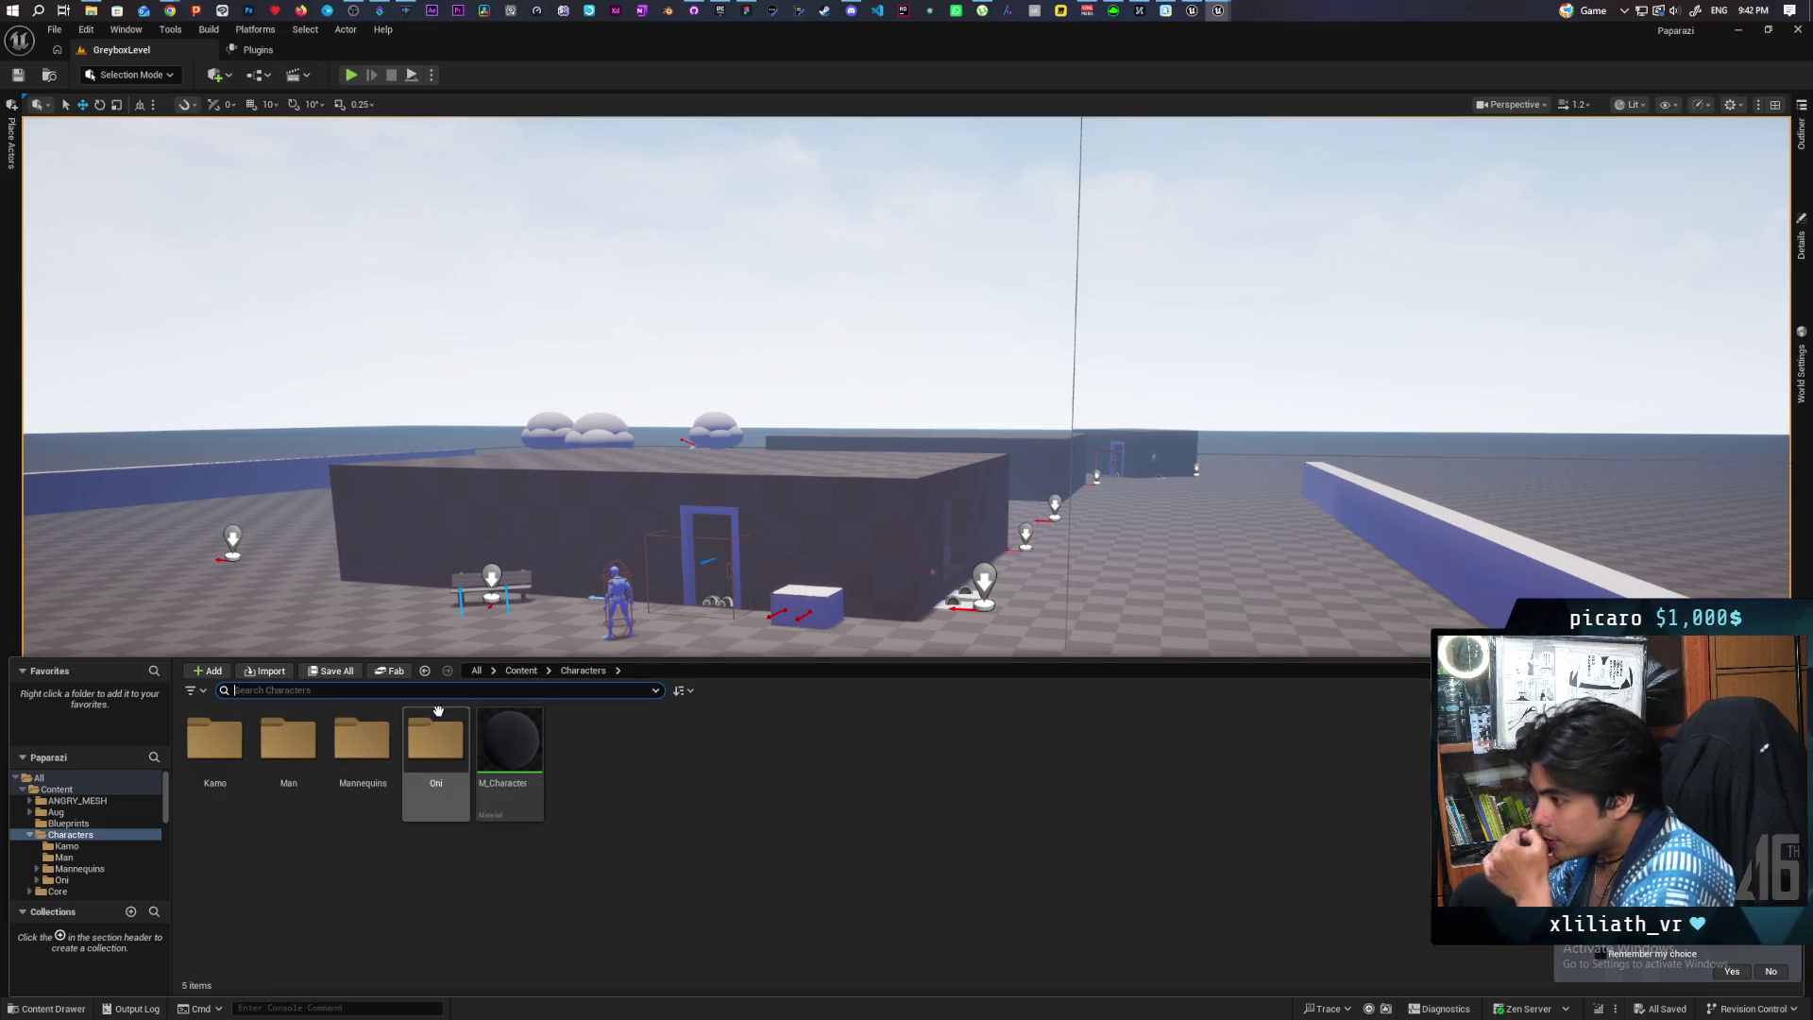
pyautogui.click(521, 670)
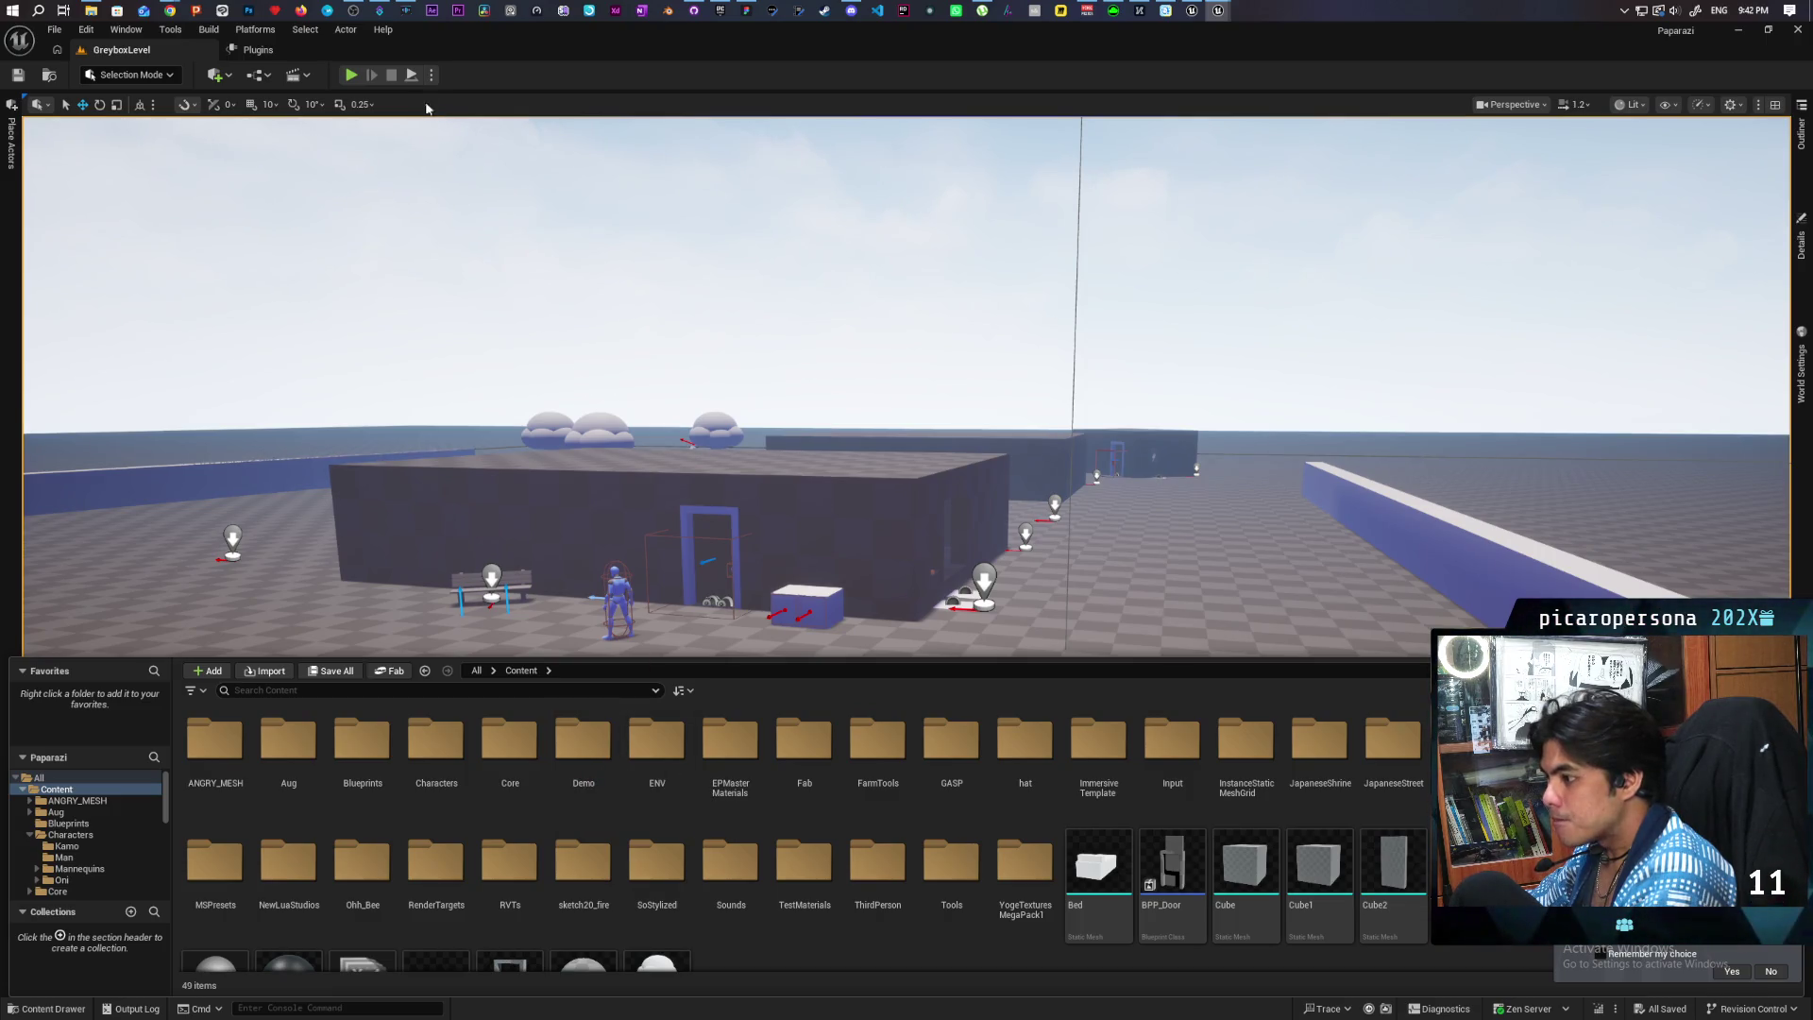
pyautogui.click(431, 74)
# Step: Set the play test to 3 players, run a multiplayer Play-In-Editor session, then stop it
pyautogui.click(573, 345)
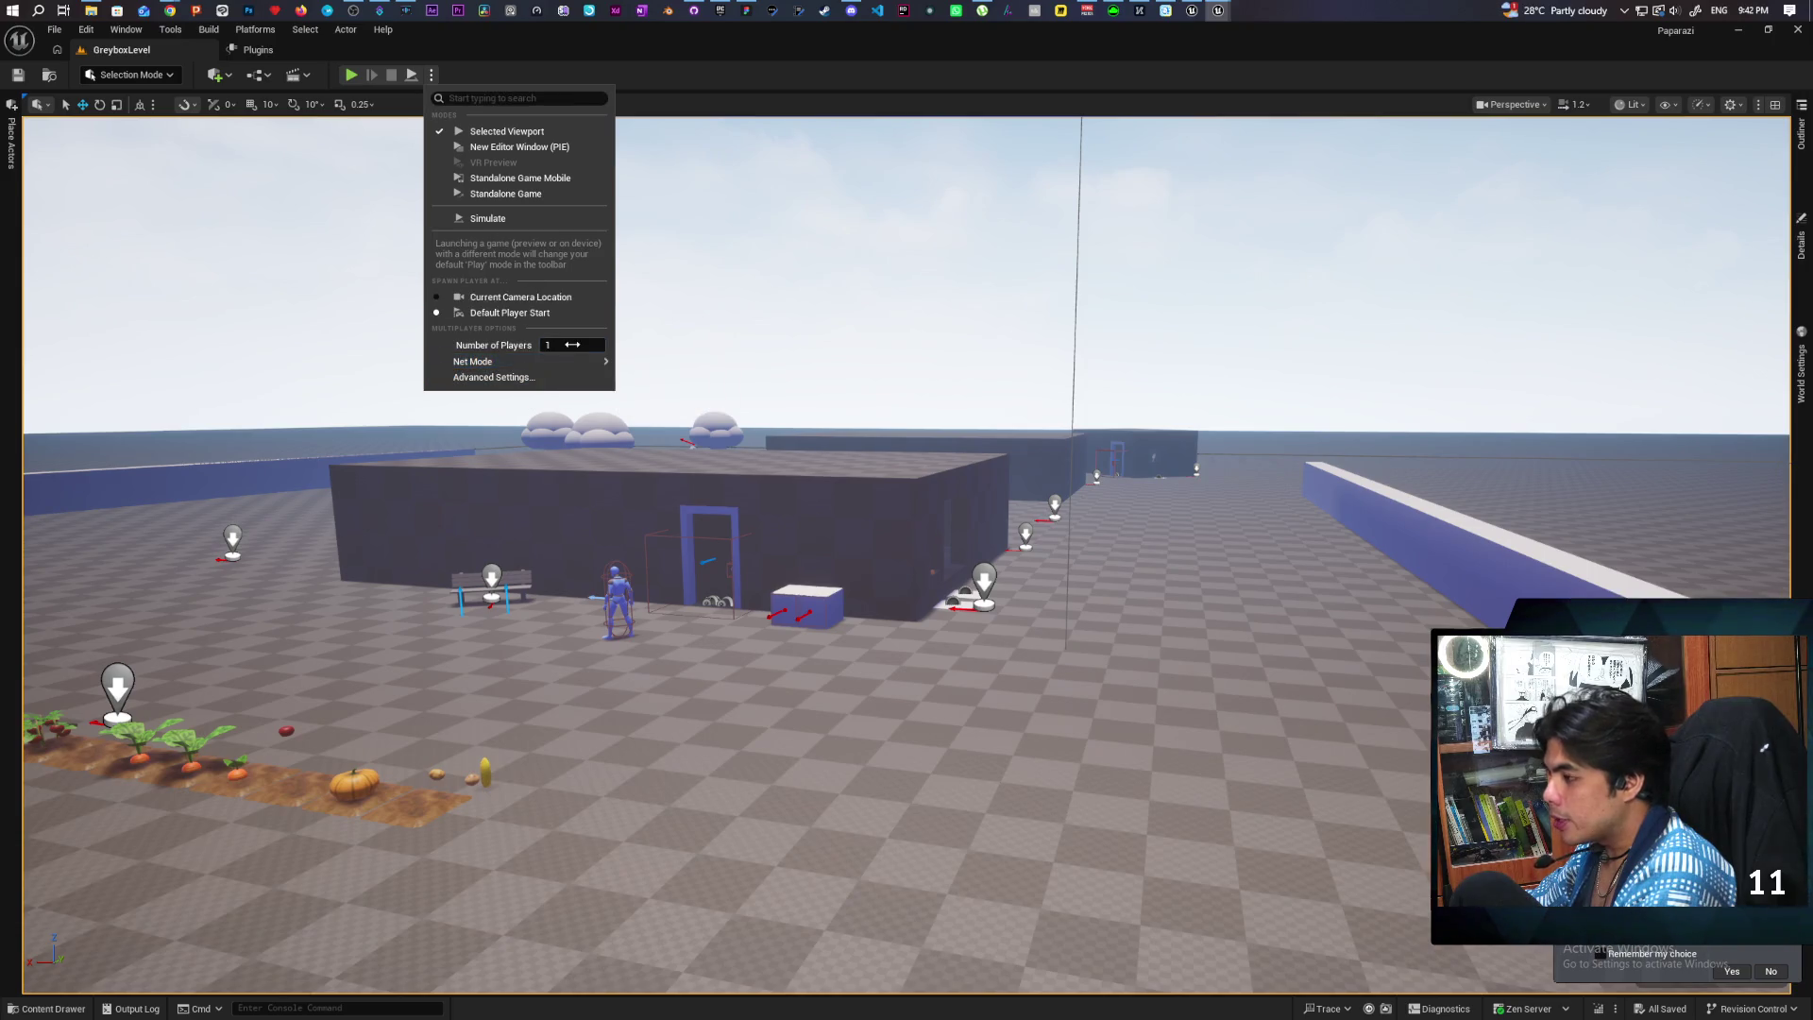
pyautogui.moveTo(491, 362)
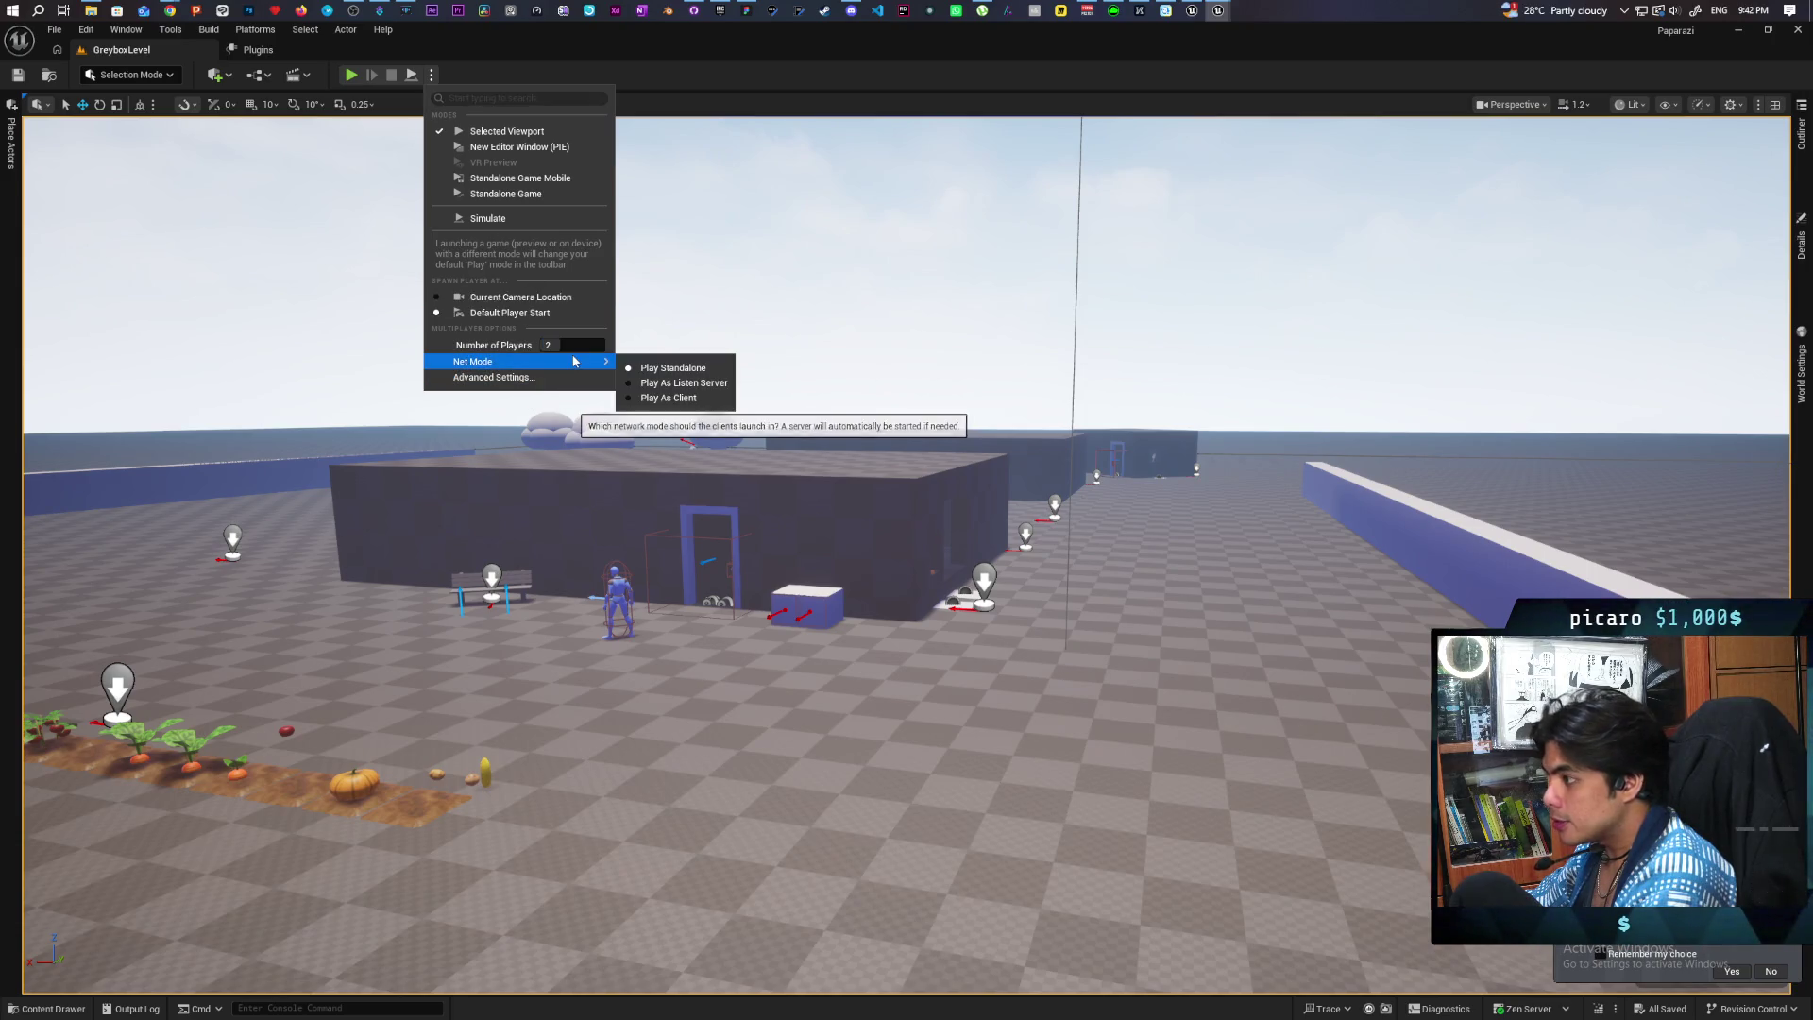
pyautogui.moveTo(548, 345); pyautogui.dragTo(559, 345)
pyautogui.click(665, 374)
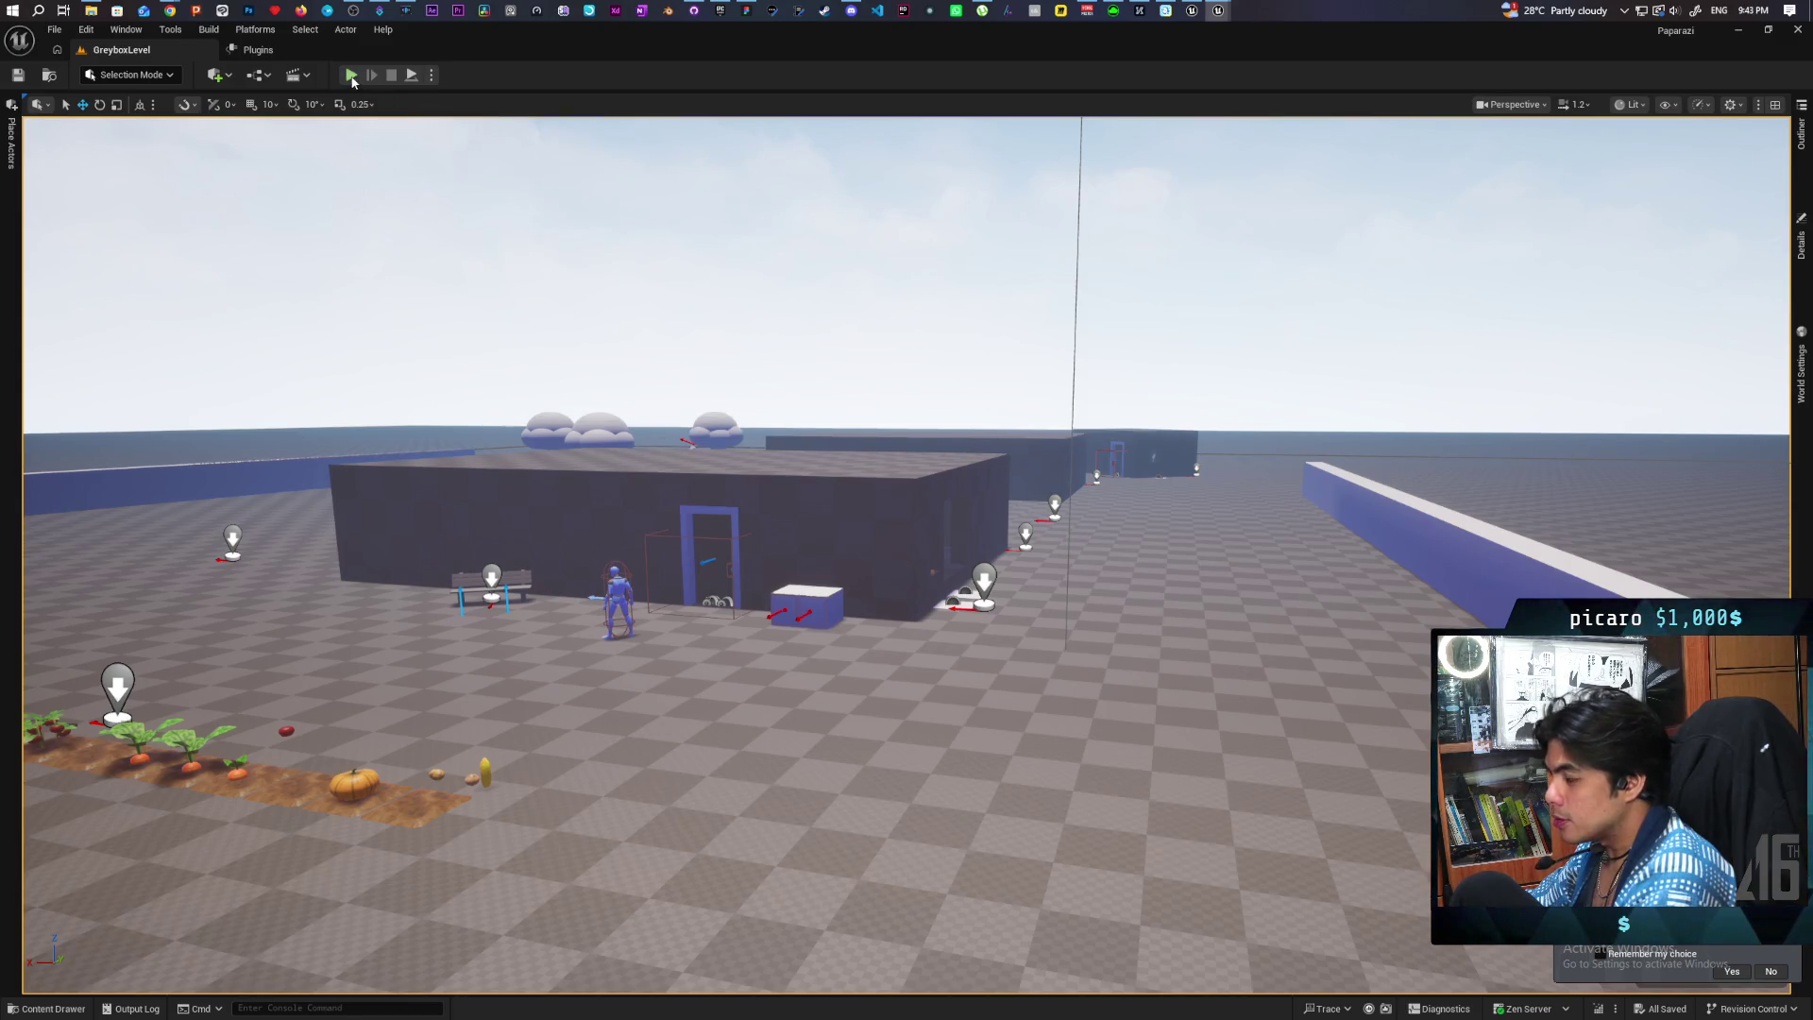
pyautogui.hotkey('alt', 'p')
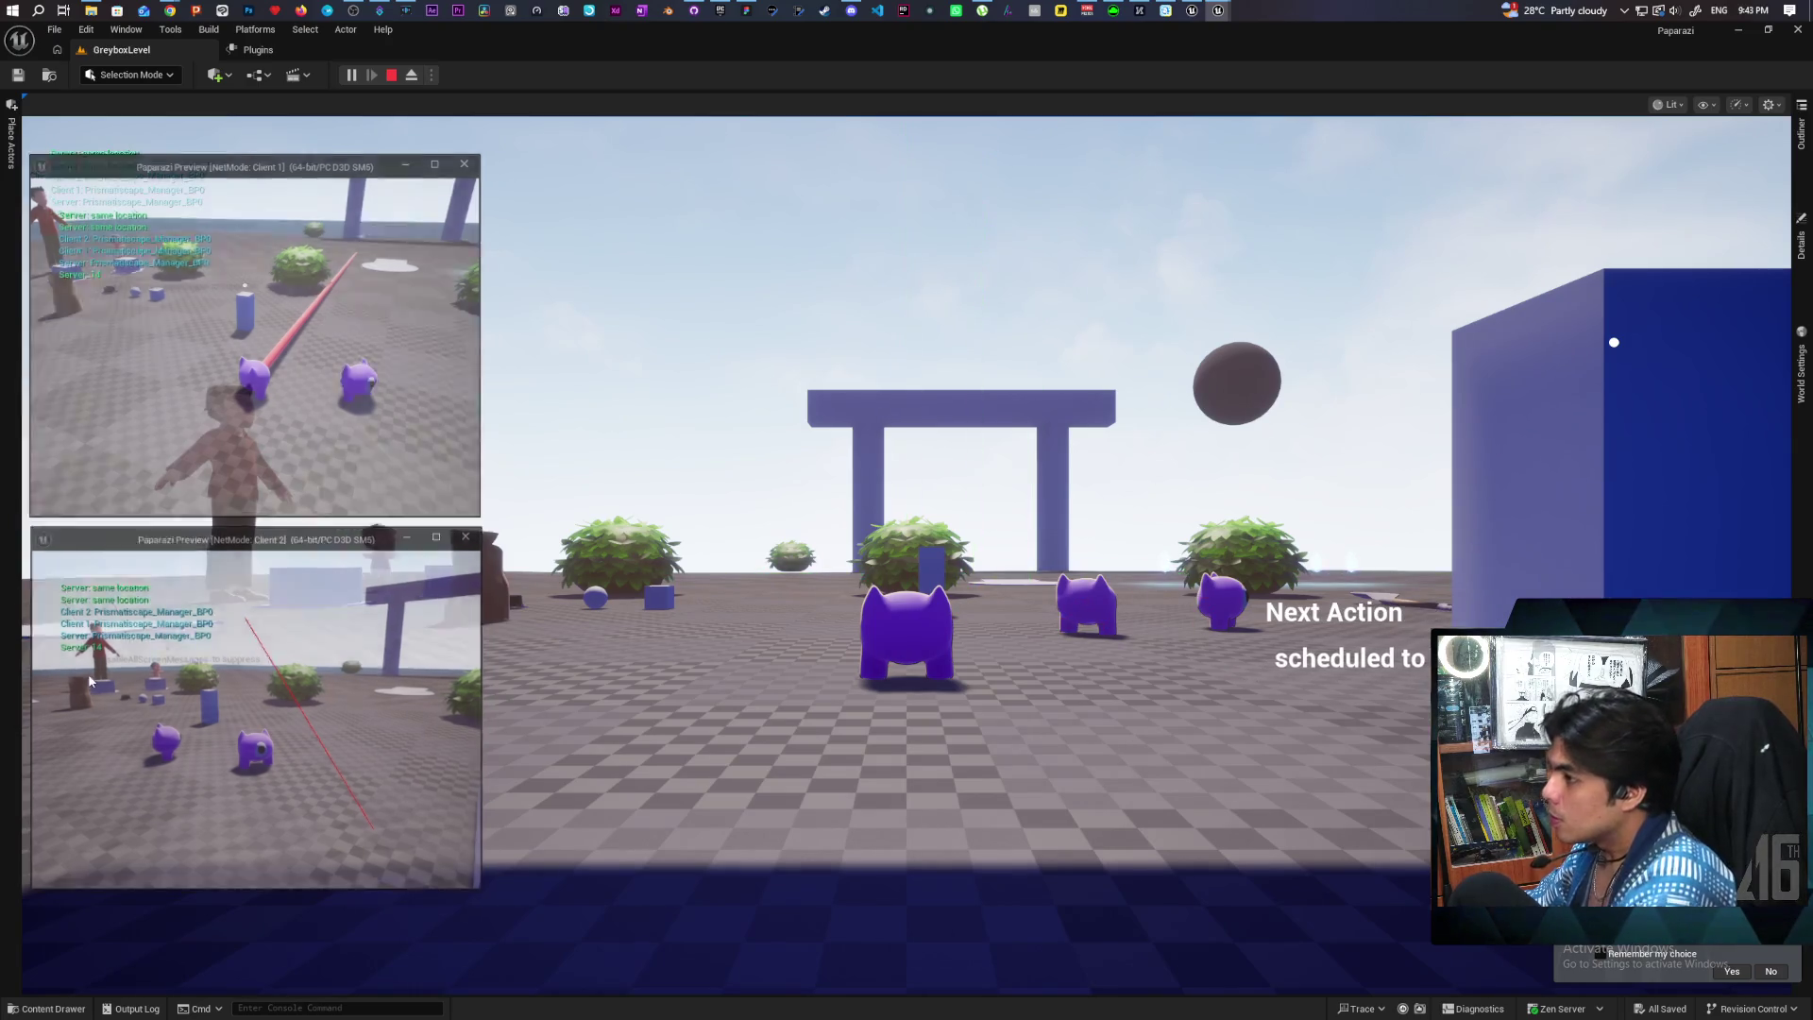
pyautogui.press('Escape')
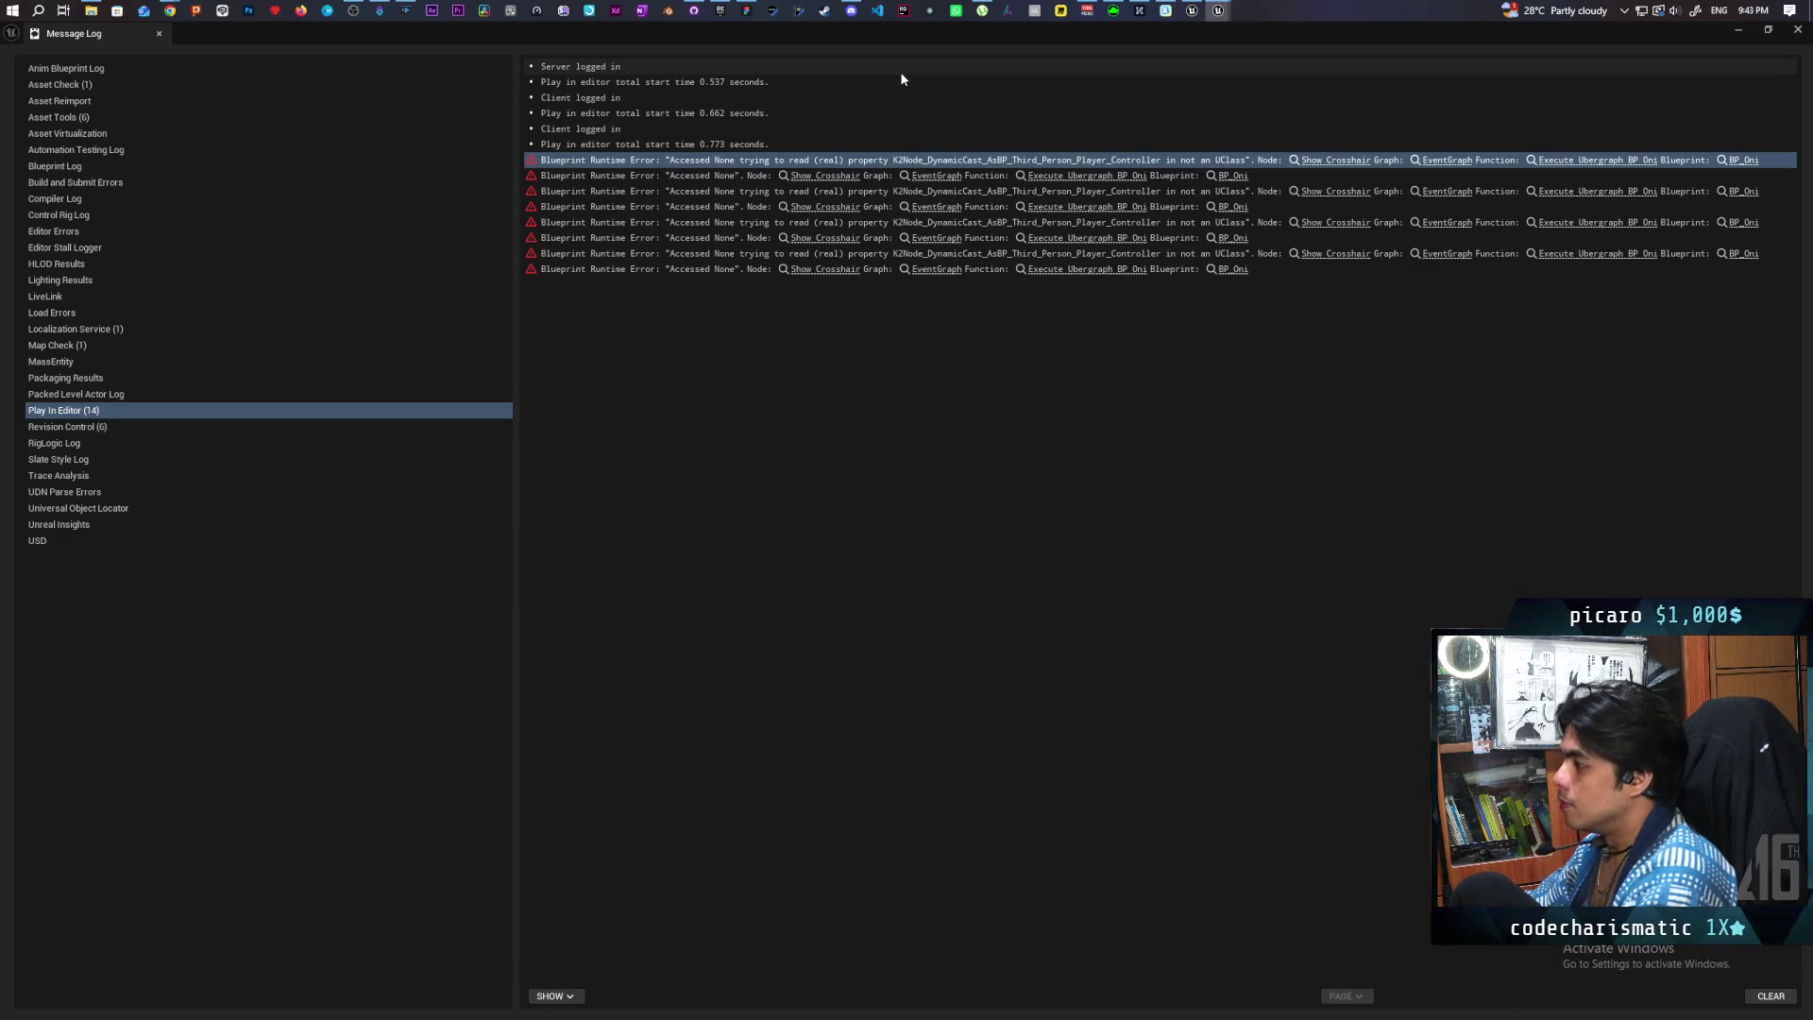
# Step: Shrink the Message Log and rearrange the Grappling nodes around the Cast To BP_ThirdPersonPlayerController node
pyautogui.moveTo(1023, 39)
pyautogui.mouseDown()
pyautogui.moveTo(916, 305)
pyautogui.moveTo(831, 604)
pyautogui.moveTo(797, 608)
pyautogui.moveTo(815, 602)
pyautogui.moveTo(808, 574)
pyautogui.moveTo(750, 558)
pyautogui.moveTo(742, 575)
pyautogui.mouseUp()
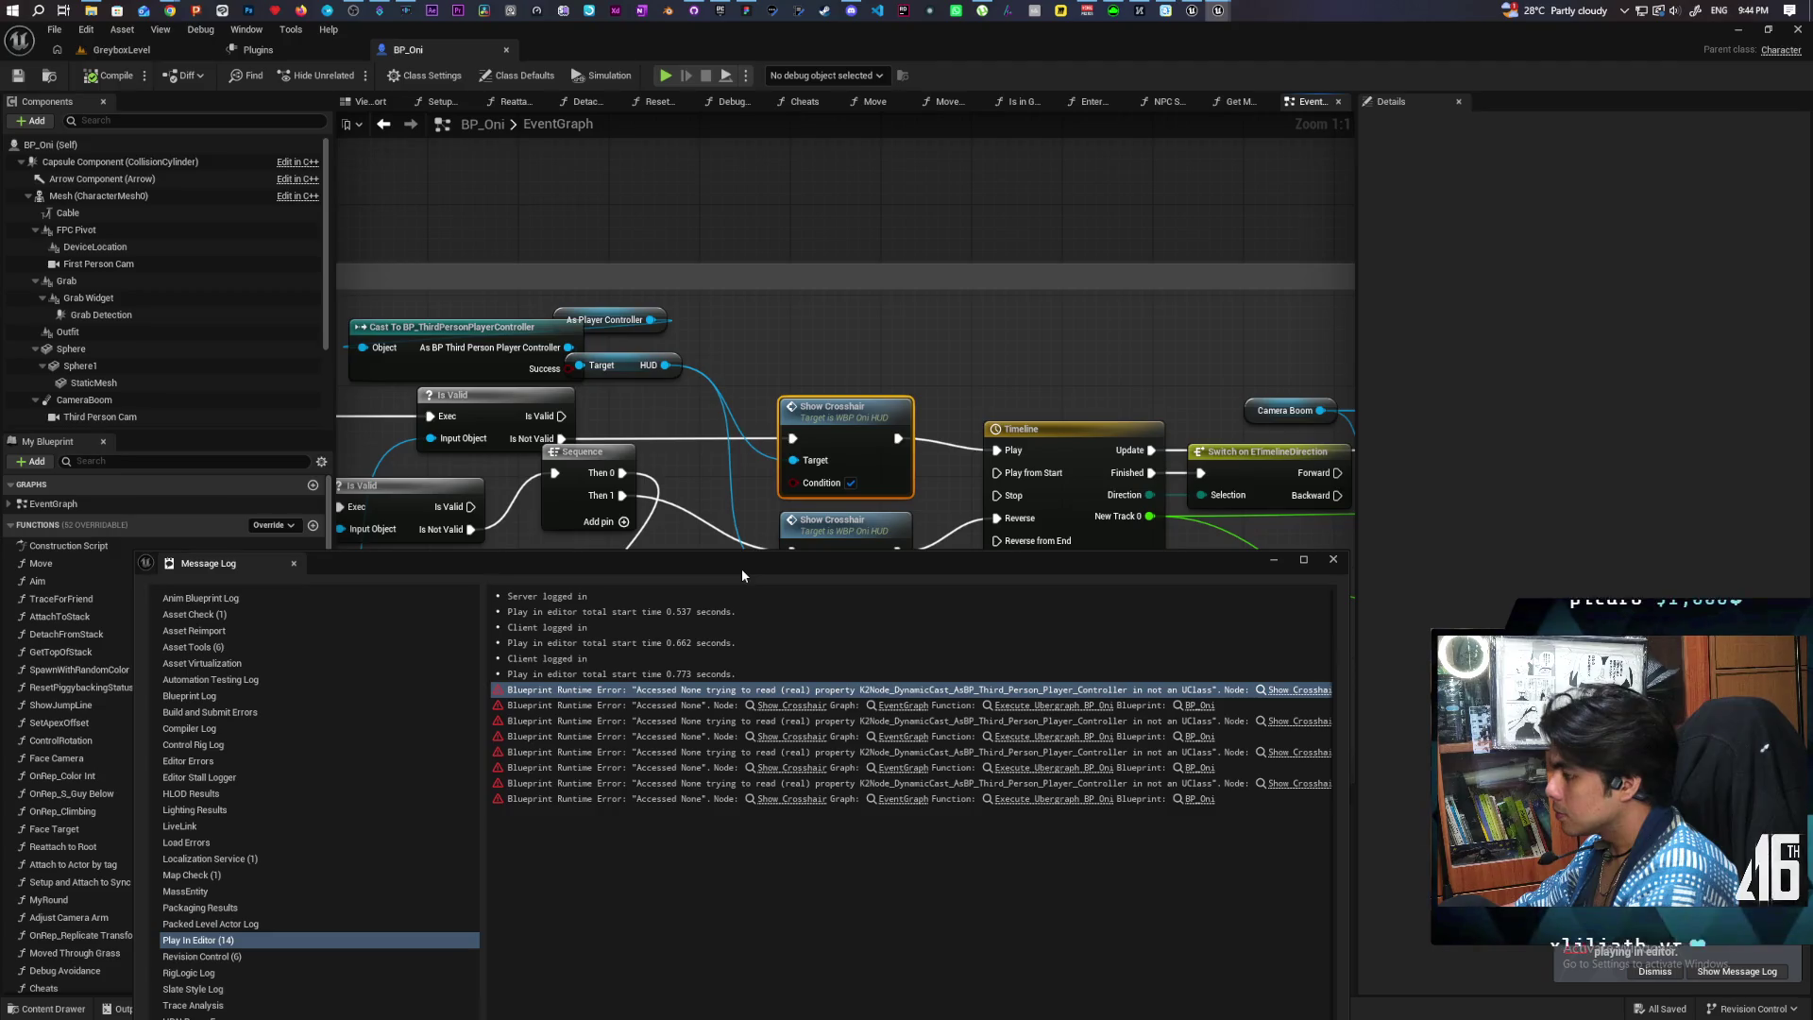
pyautogui.moveTo(723, 459)
pyautogui.mouseDown()
pyautogui.moveTo(926, 400)
pyautogui.moveTo(971, 416)
pyautogui.mouseUp()
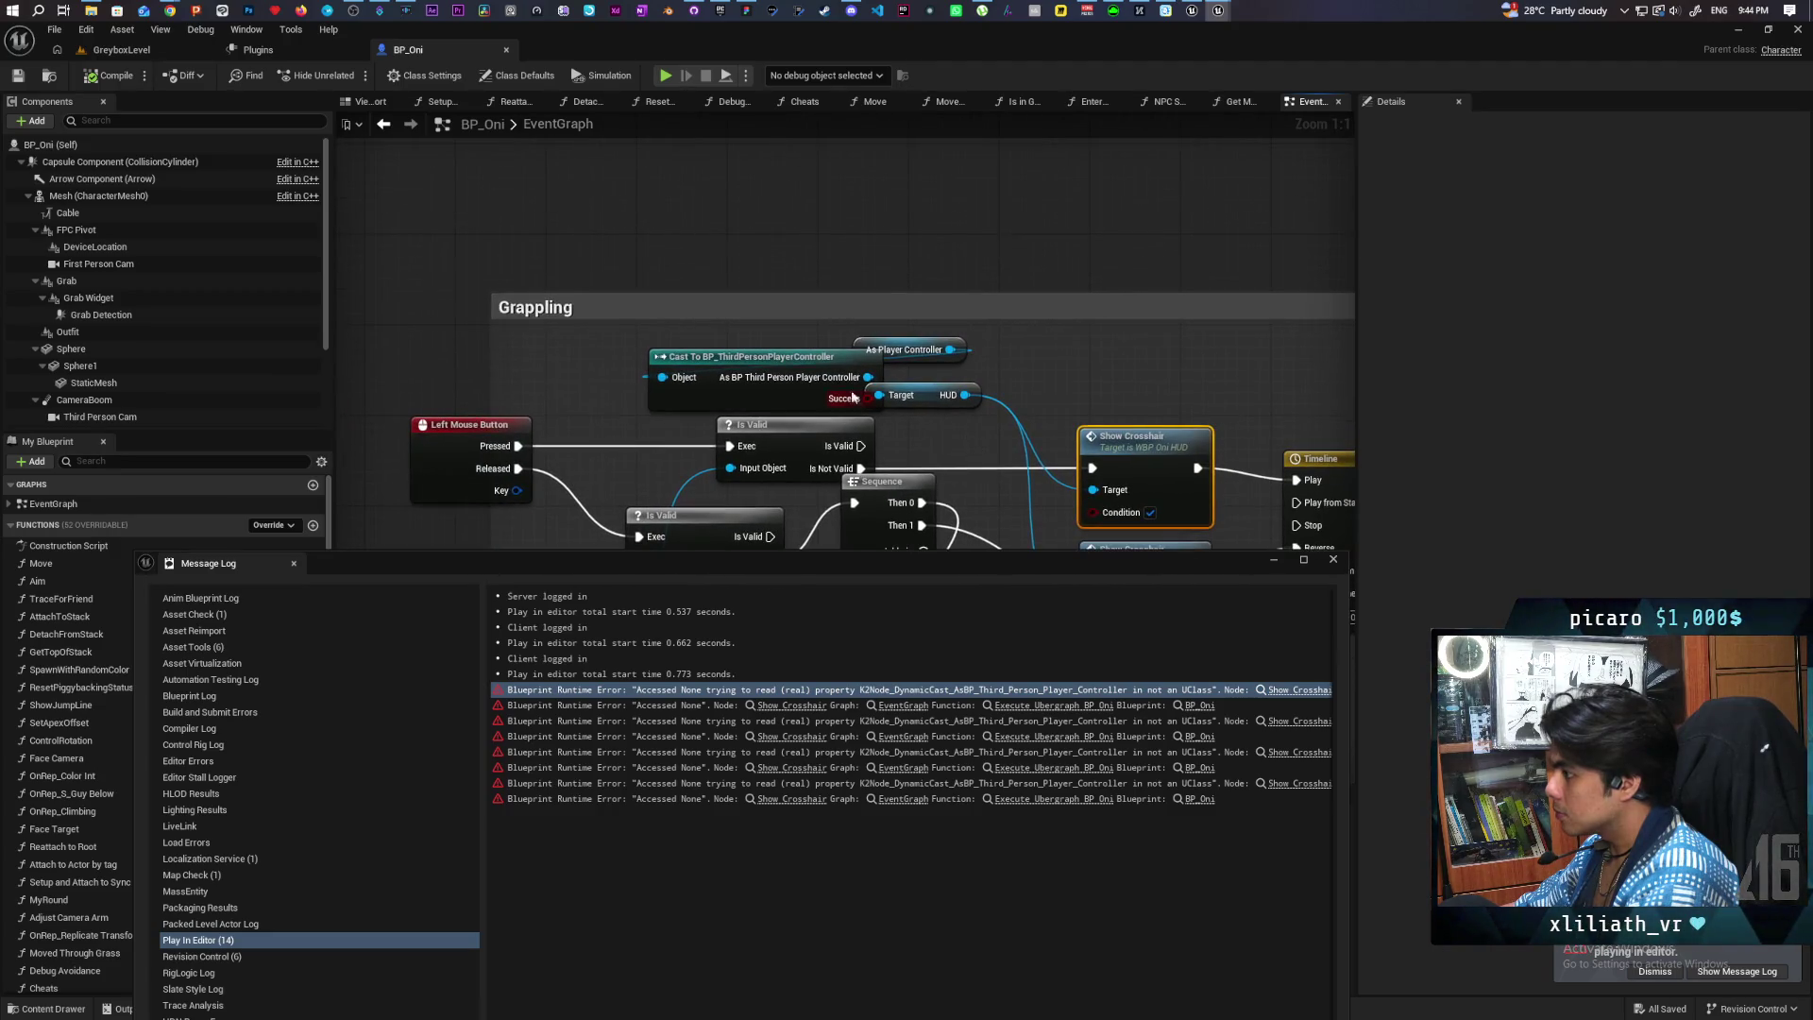
pyautogui.moveTo(862, 338)
pyautogui.mouseDown()
pyautogui.moveTo(849, 269)
pyautogui.moveTo(794, 214)
pyautogui.mouseUp()
pyautogui.moveTo(762, 361)
pyautogui.mouseDown()
pyautogui.moveTo(932, 294)
pyautogui.moveTo(885, 262)
pyautogui.mouseUp()
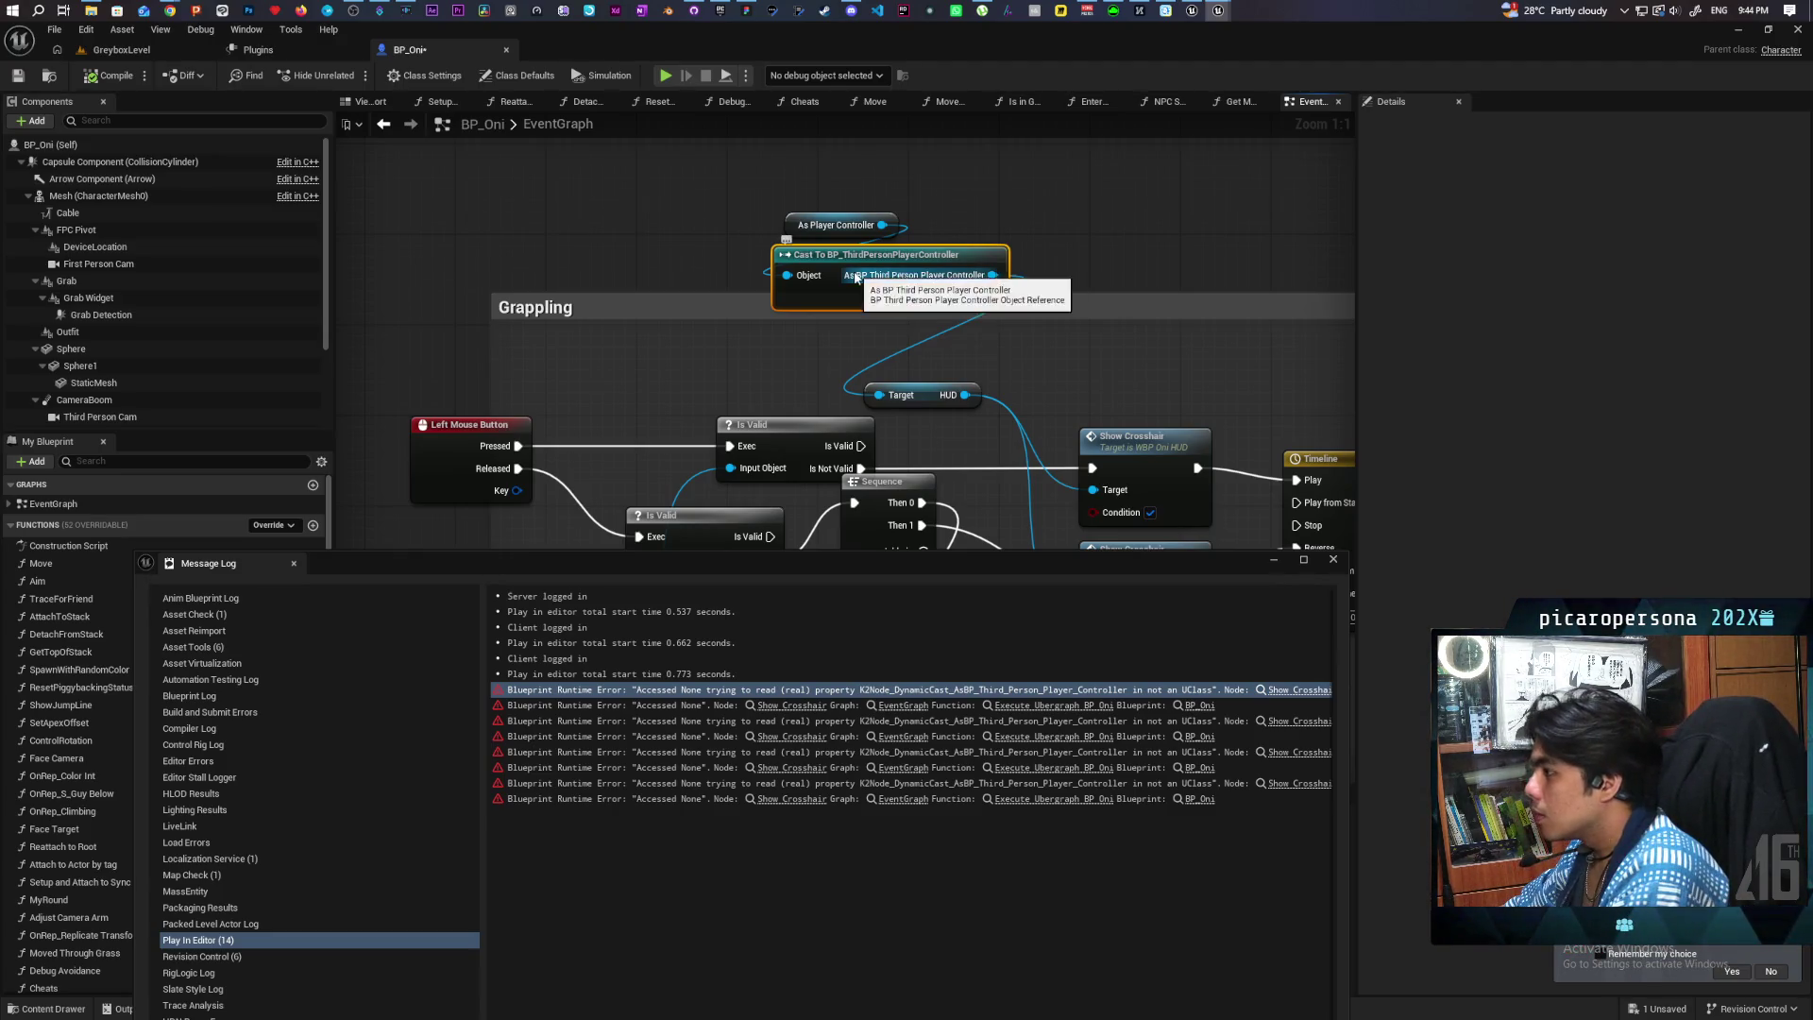
# Step: Add a Get Player Controller node and wire its Return Value into the cast's Object pin
pyautogui.rightClick(717, 381)
pyautogui.write('get playe')
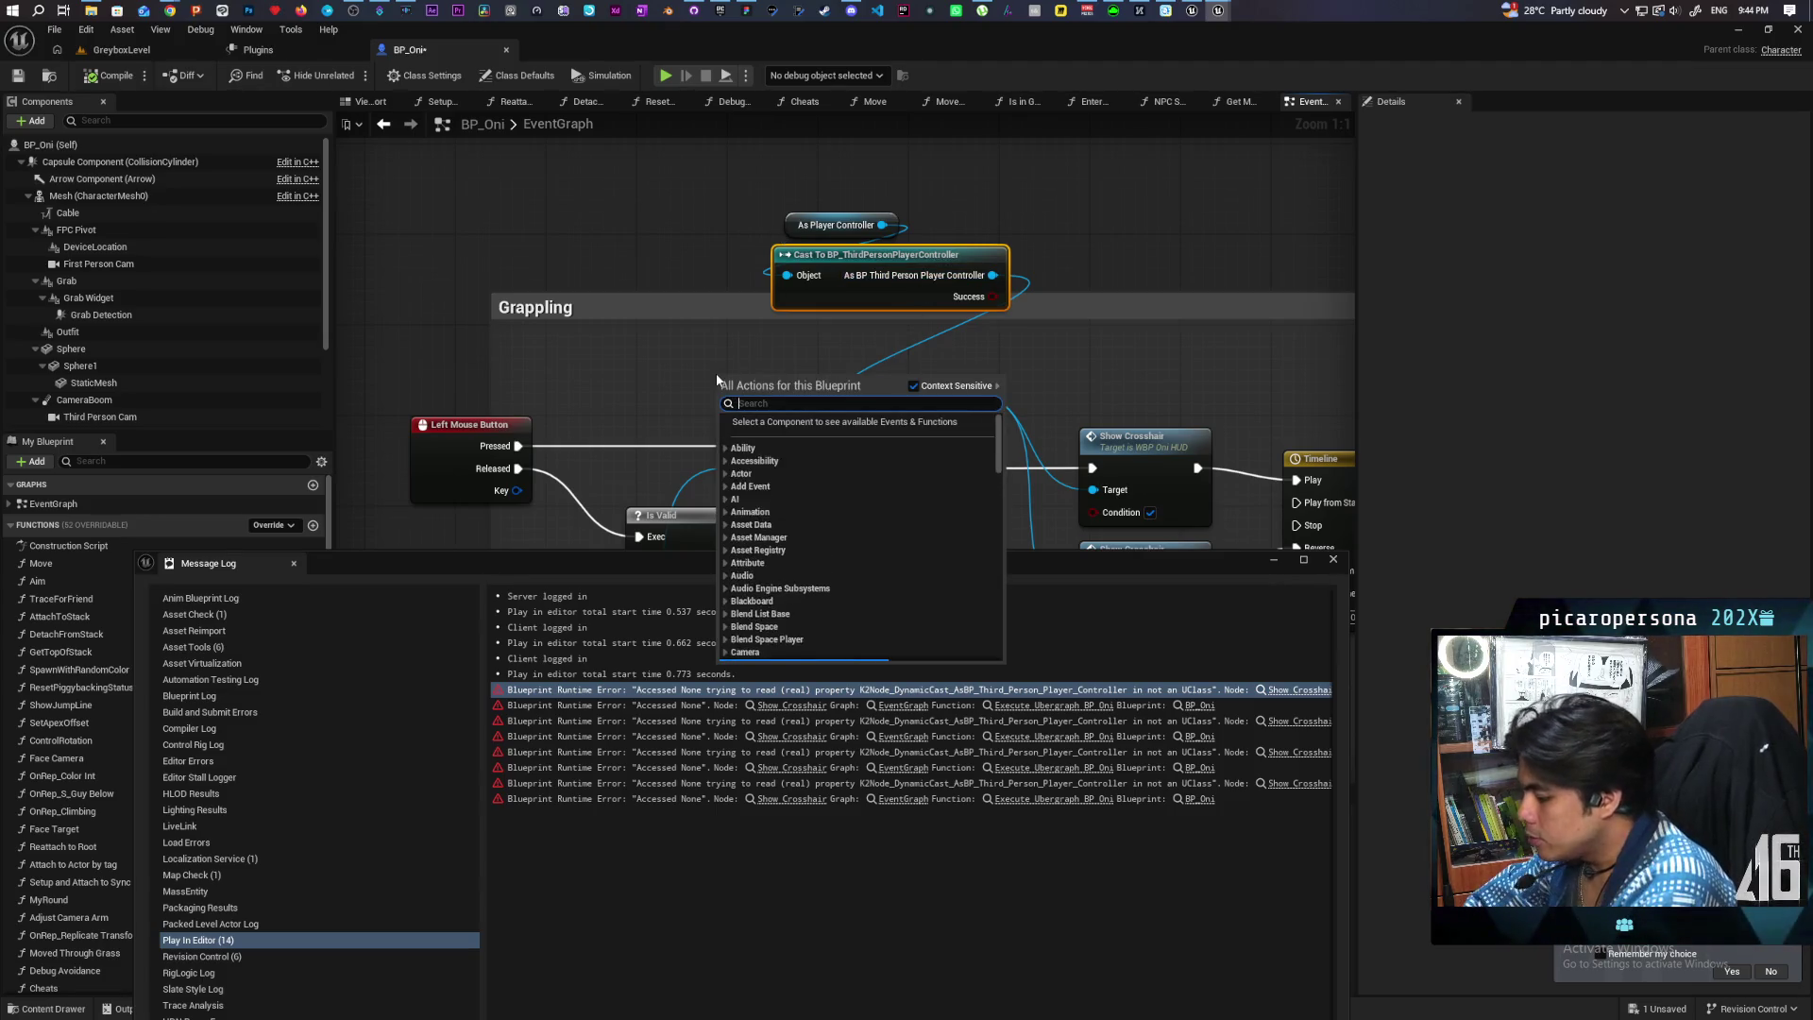
pyautogui.write('r controll')
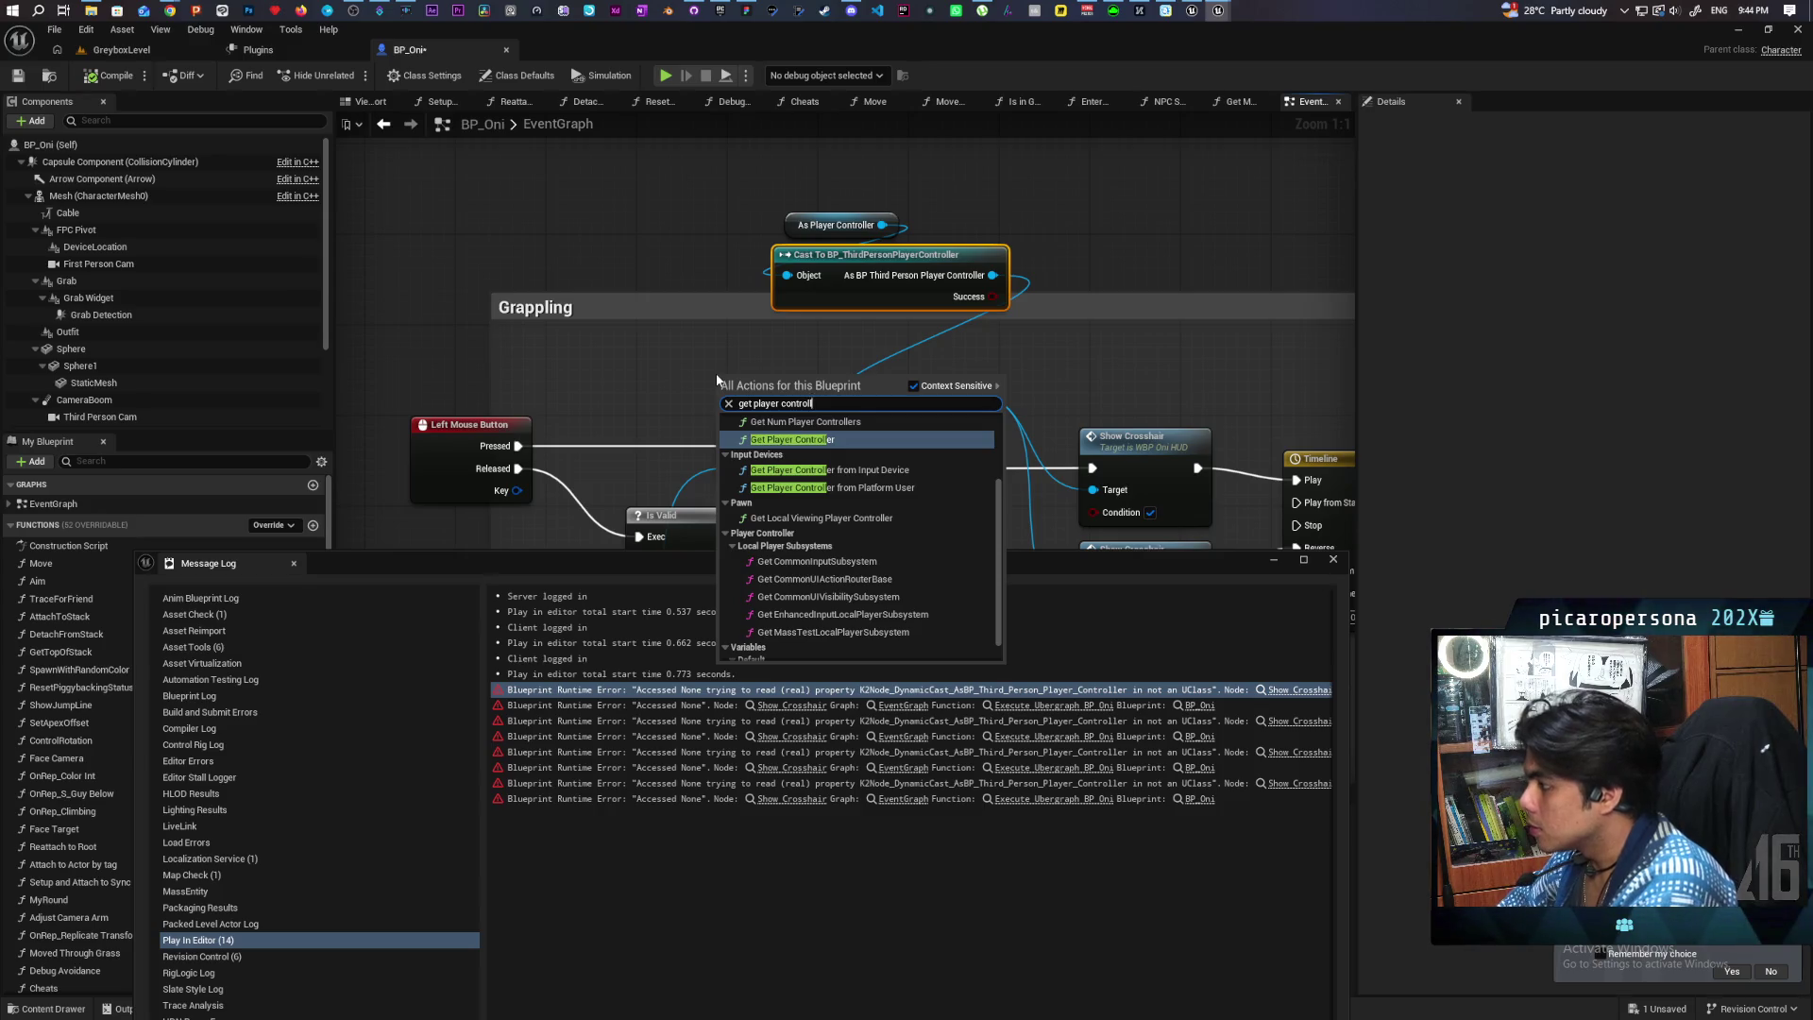
pyautogui.press('Return')
pyautogui.moveTo(767, 380)
pyautogui.mouseDown()
pyautogui.moveTo(632, 347)
pyautogui.moveTo(798, 321)
pyautogui.moveTo(853, 263)
pyautogui.mouseUp()
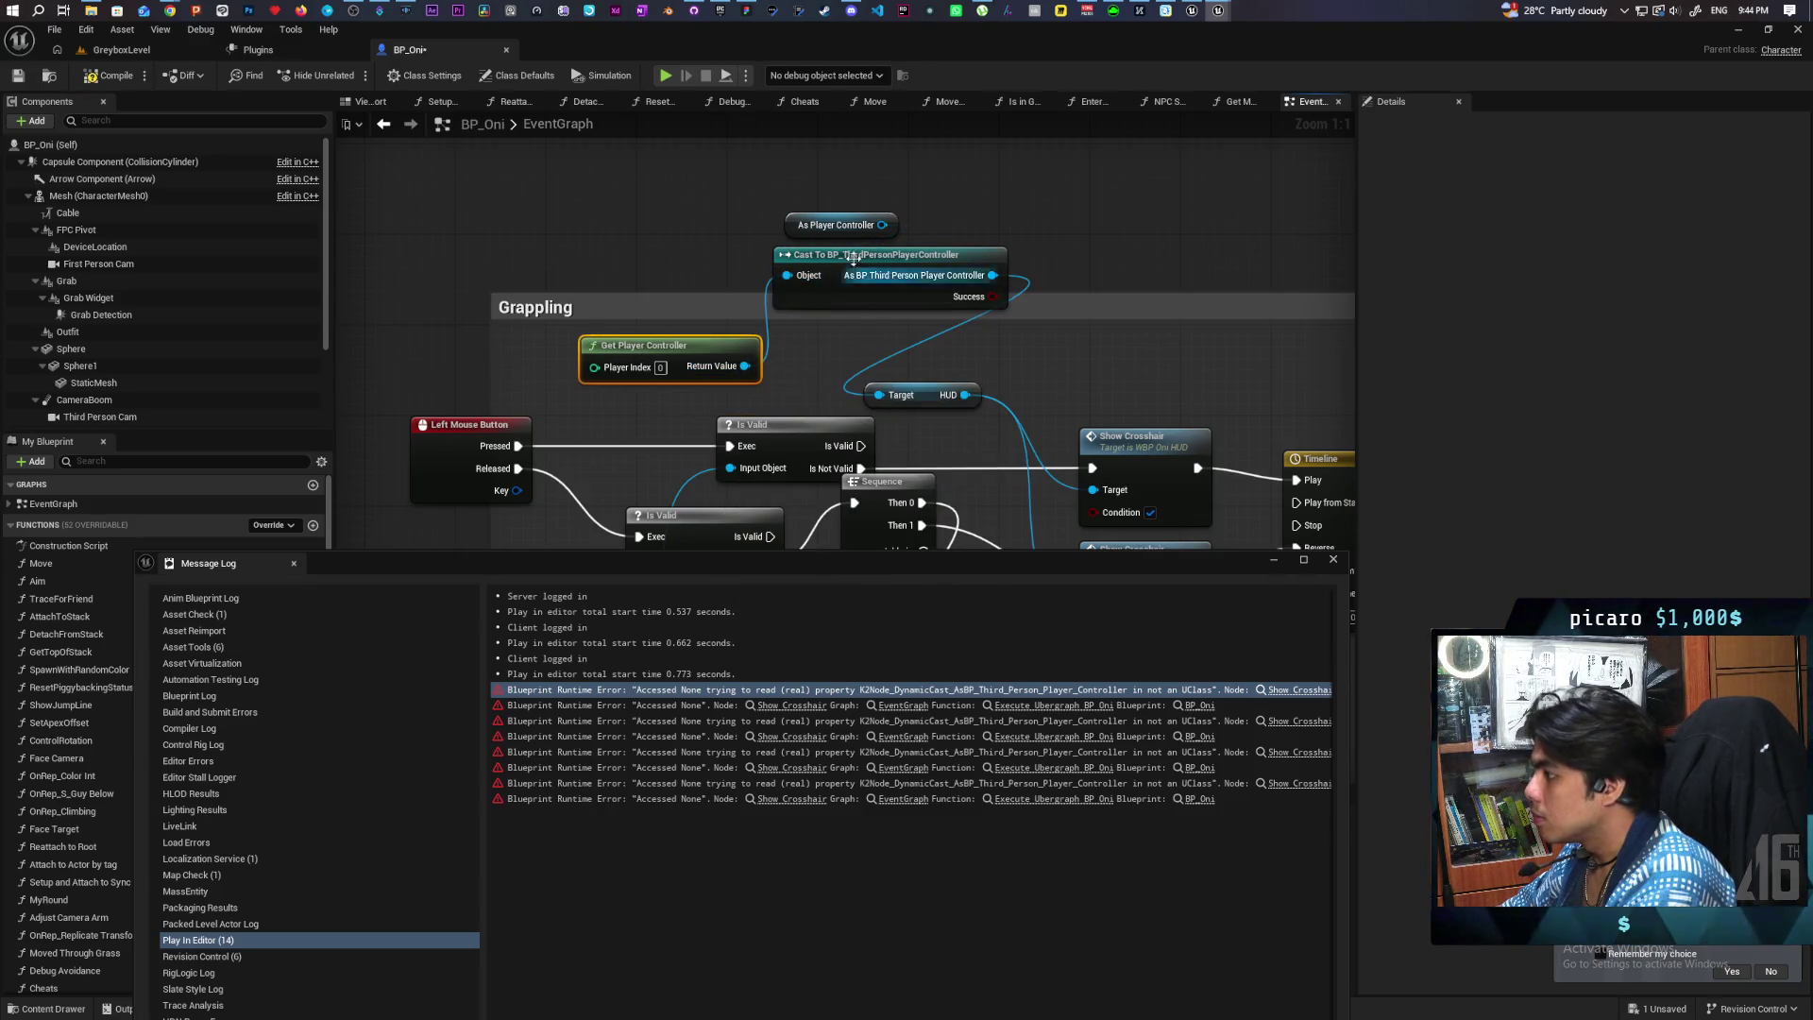
pyautogui.click(843, 242)
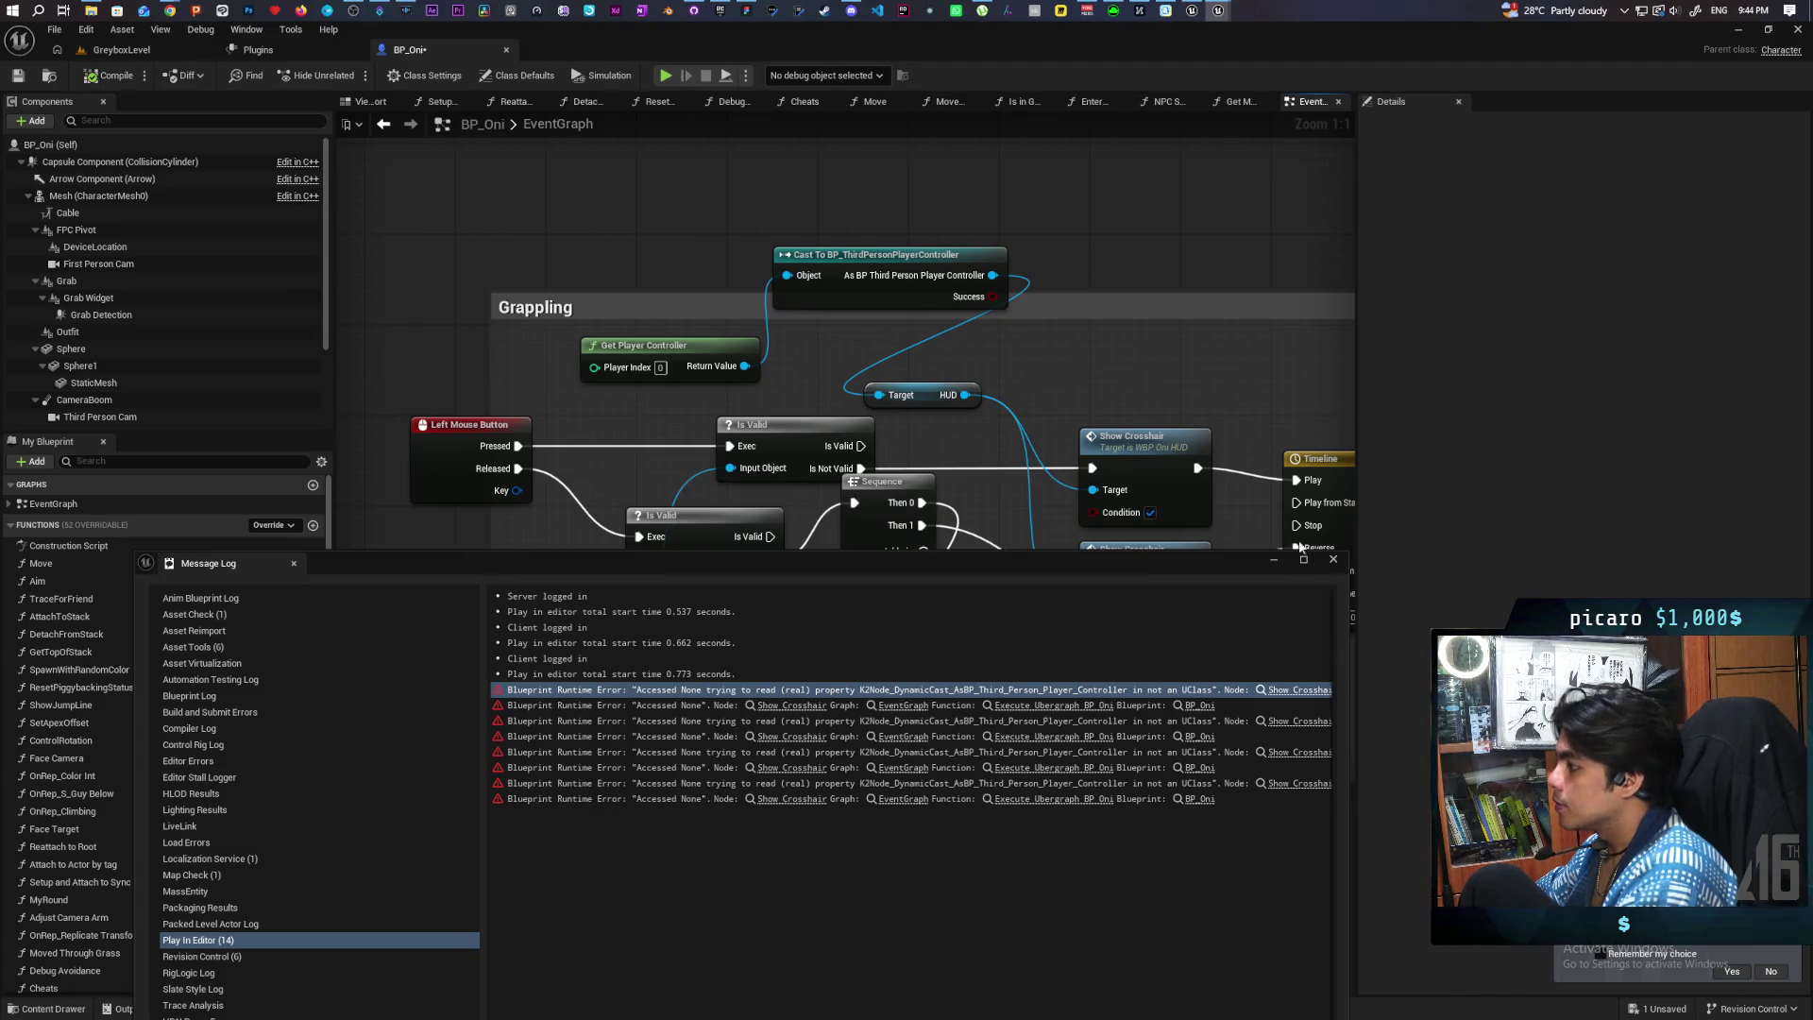
pyautogui.click(121, 49)
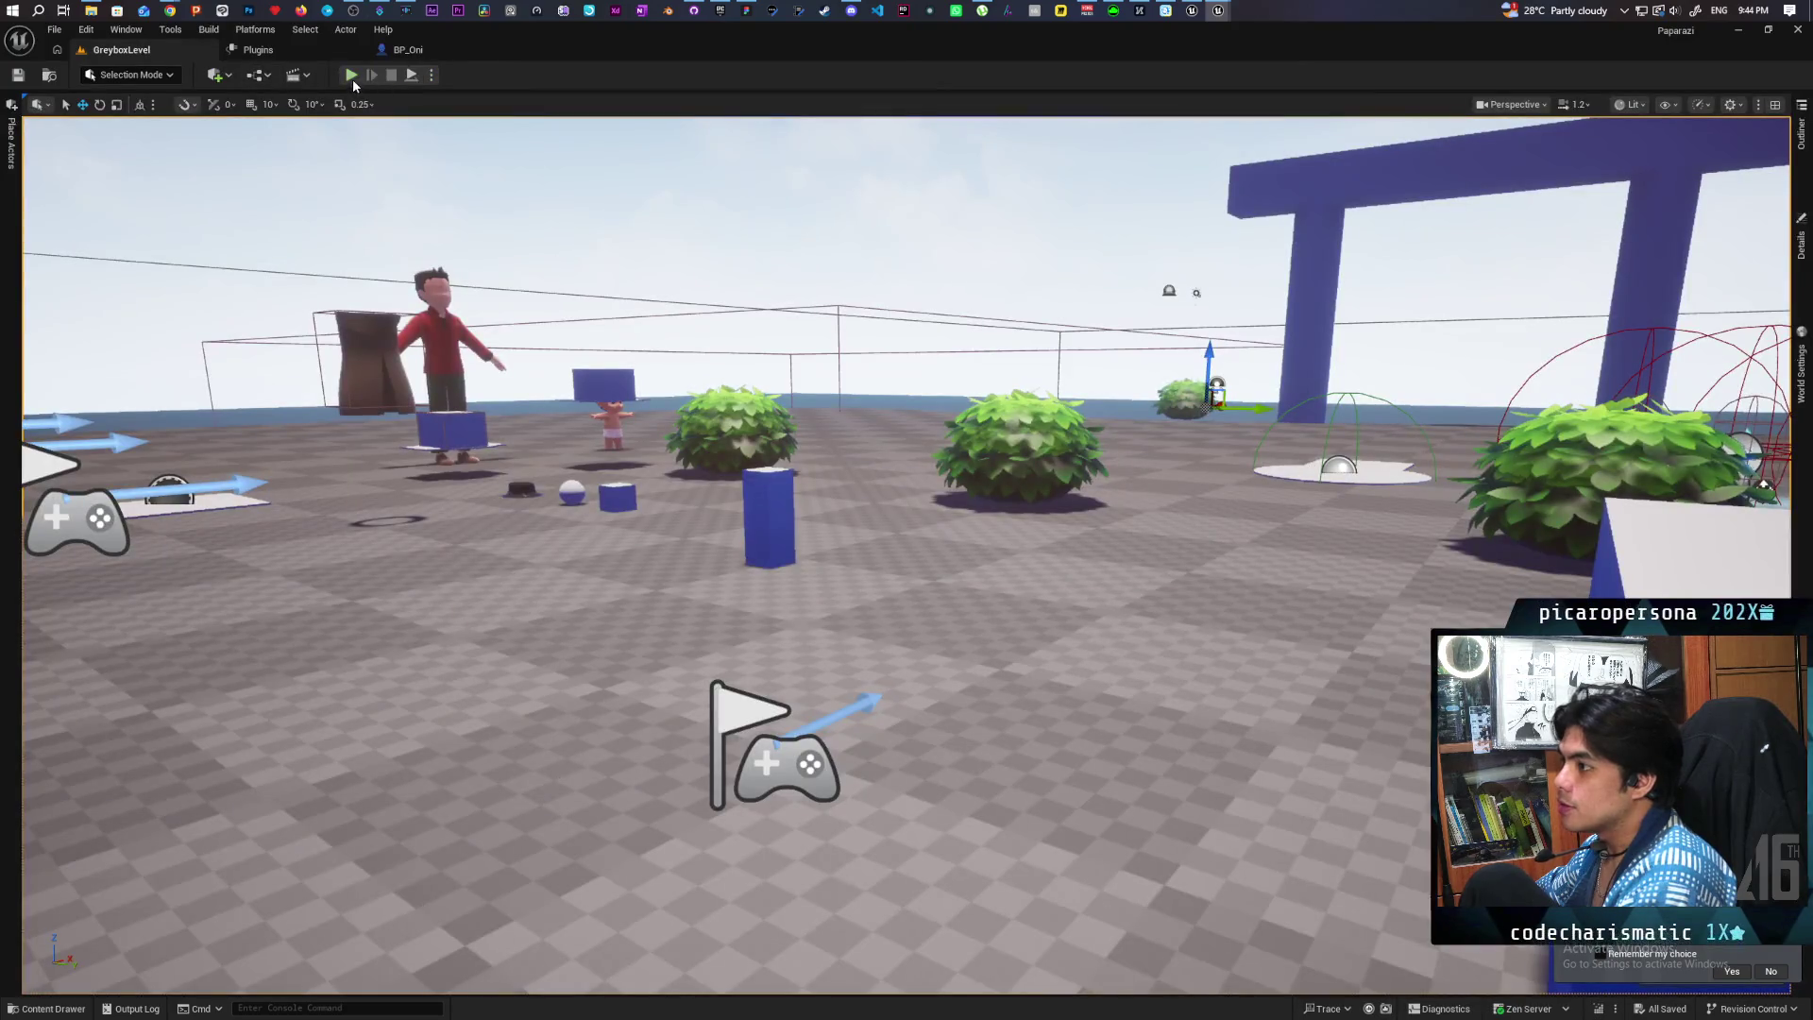
# Step: Shrink the editor window, rerun the multiplayer play test, and stop it
pyautogui.moveTo(586, 49)
pyautogui.mouseDown()
pyautogui.moveTo(982, 87)
pyautogui.moveTo(1140, 73)
pyautogui.mouseUp()
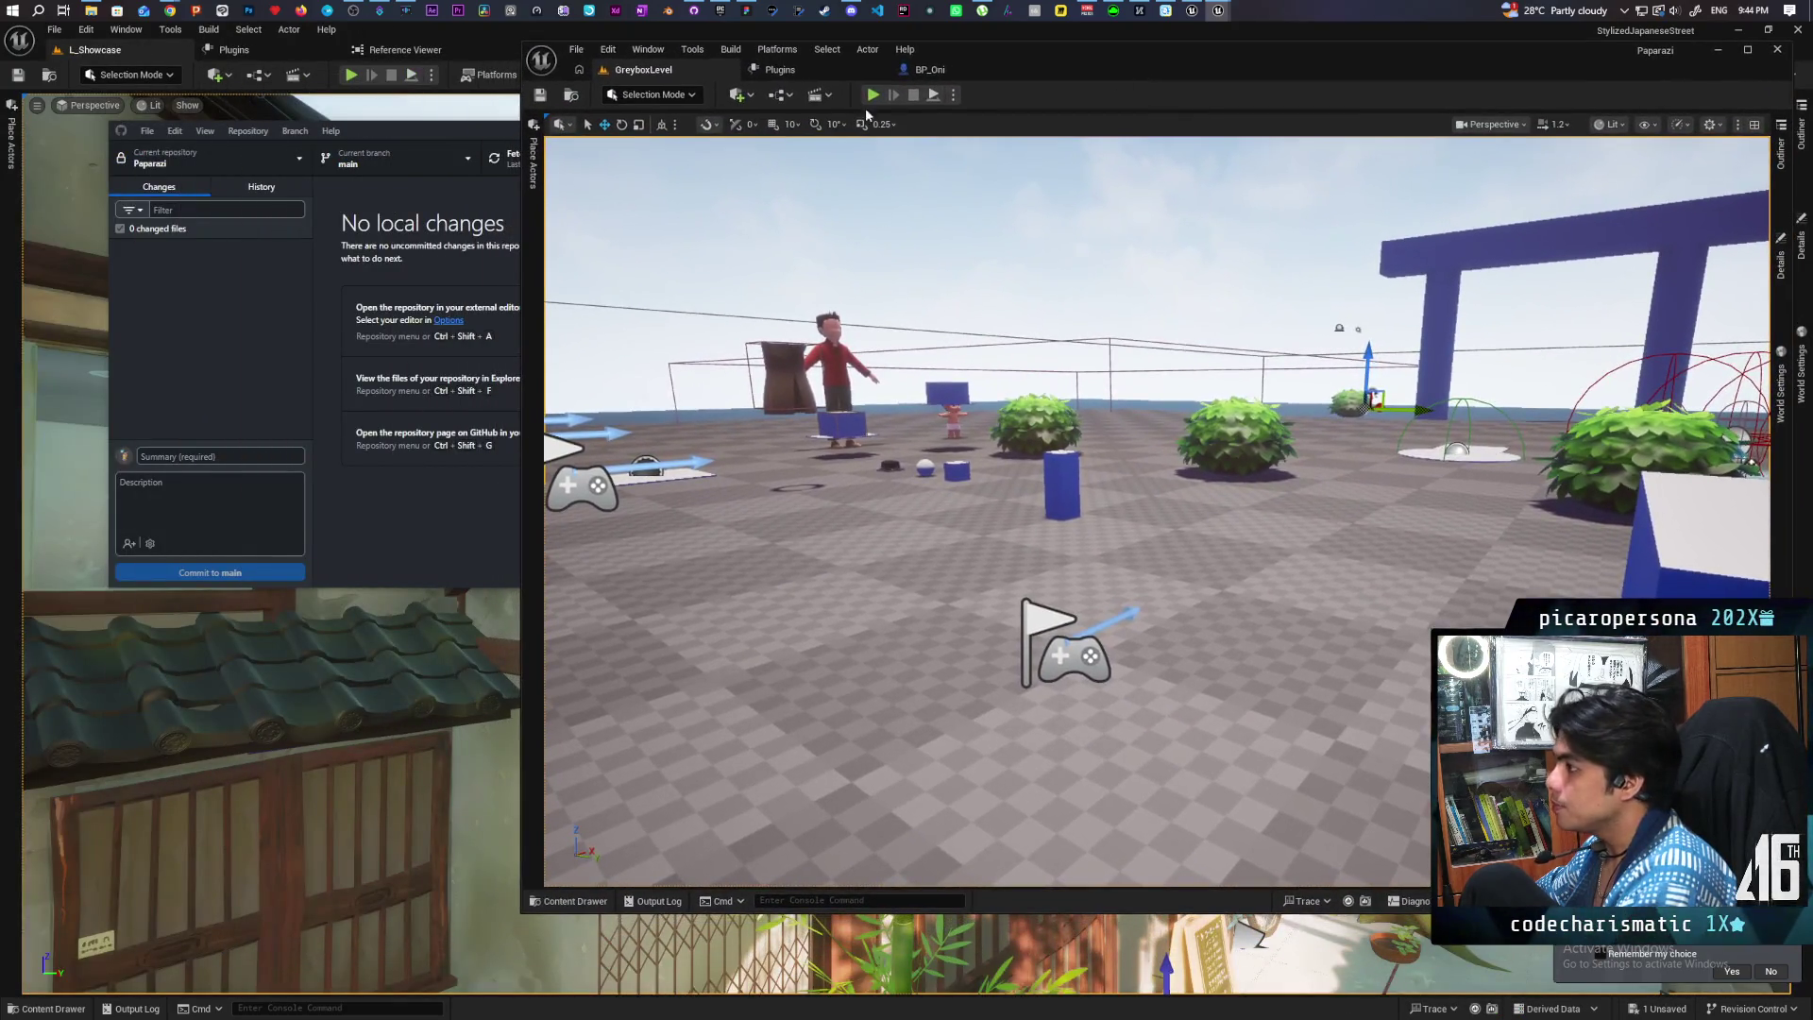
pyautogui.hotkey('alt', 'p')
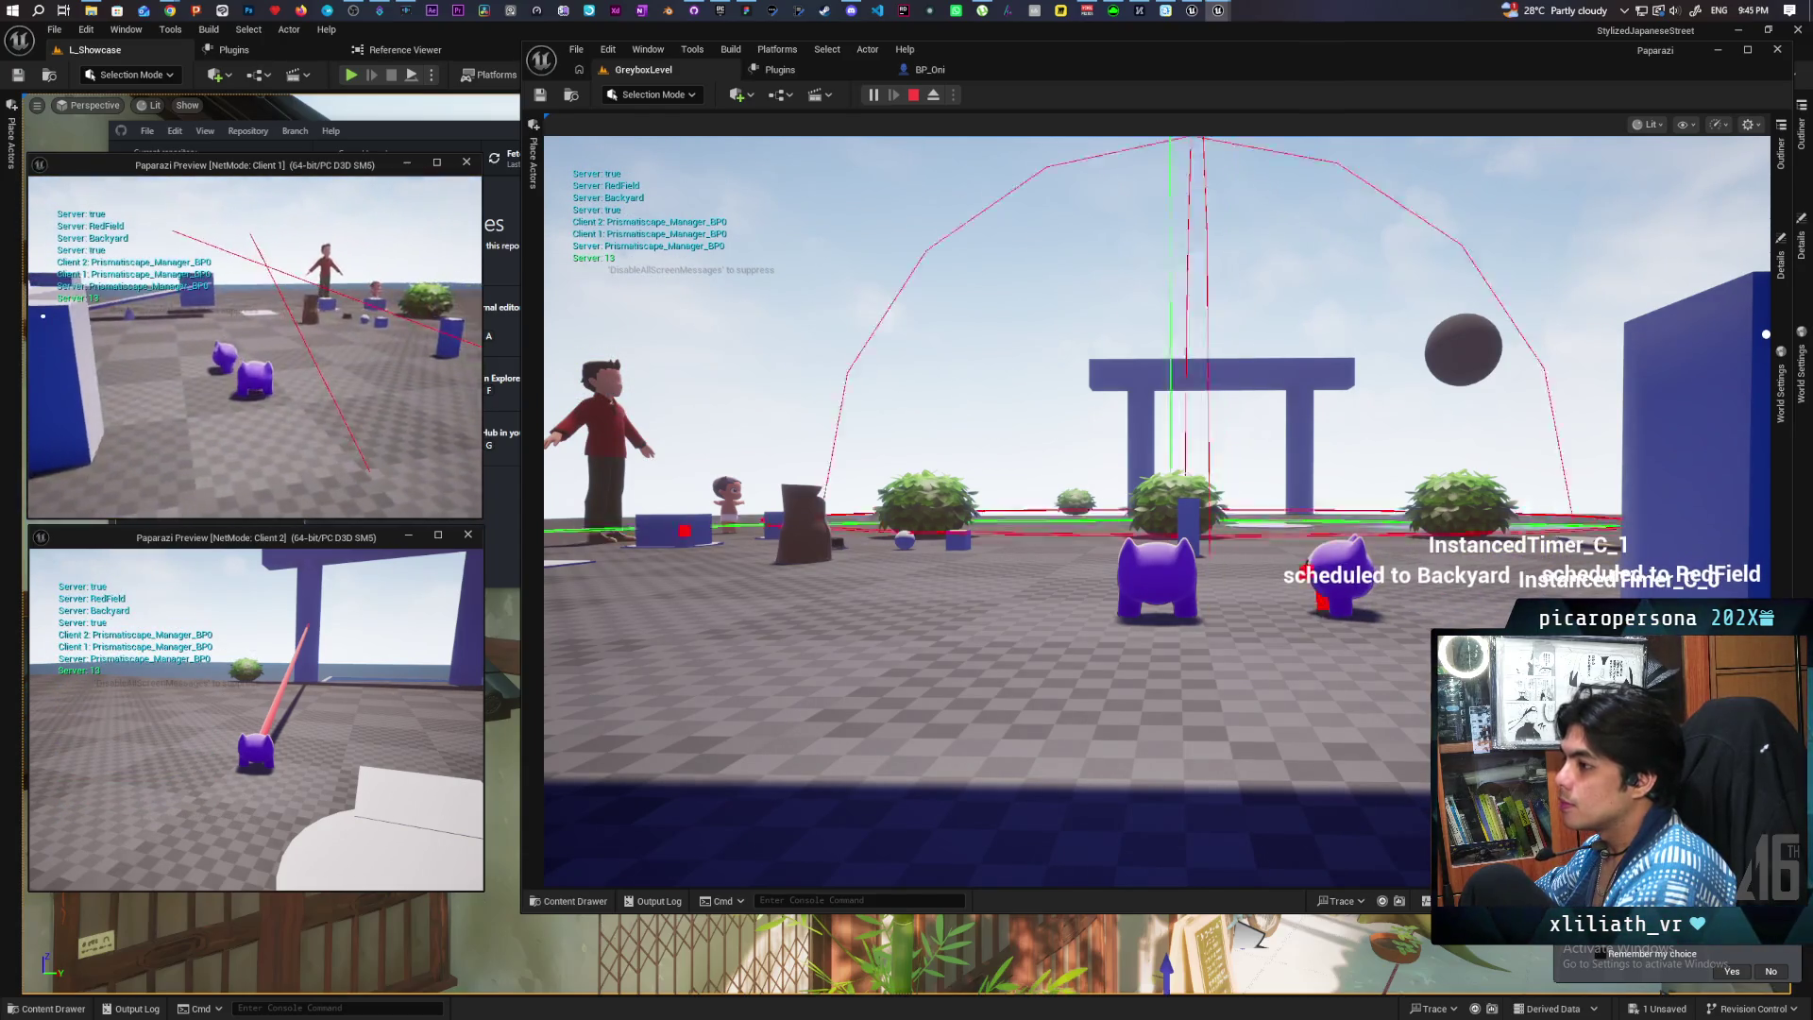
pyautogui.press('Escape')
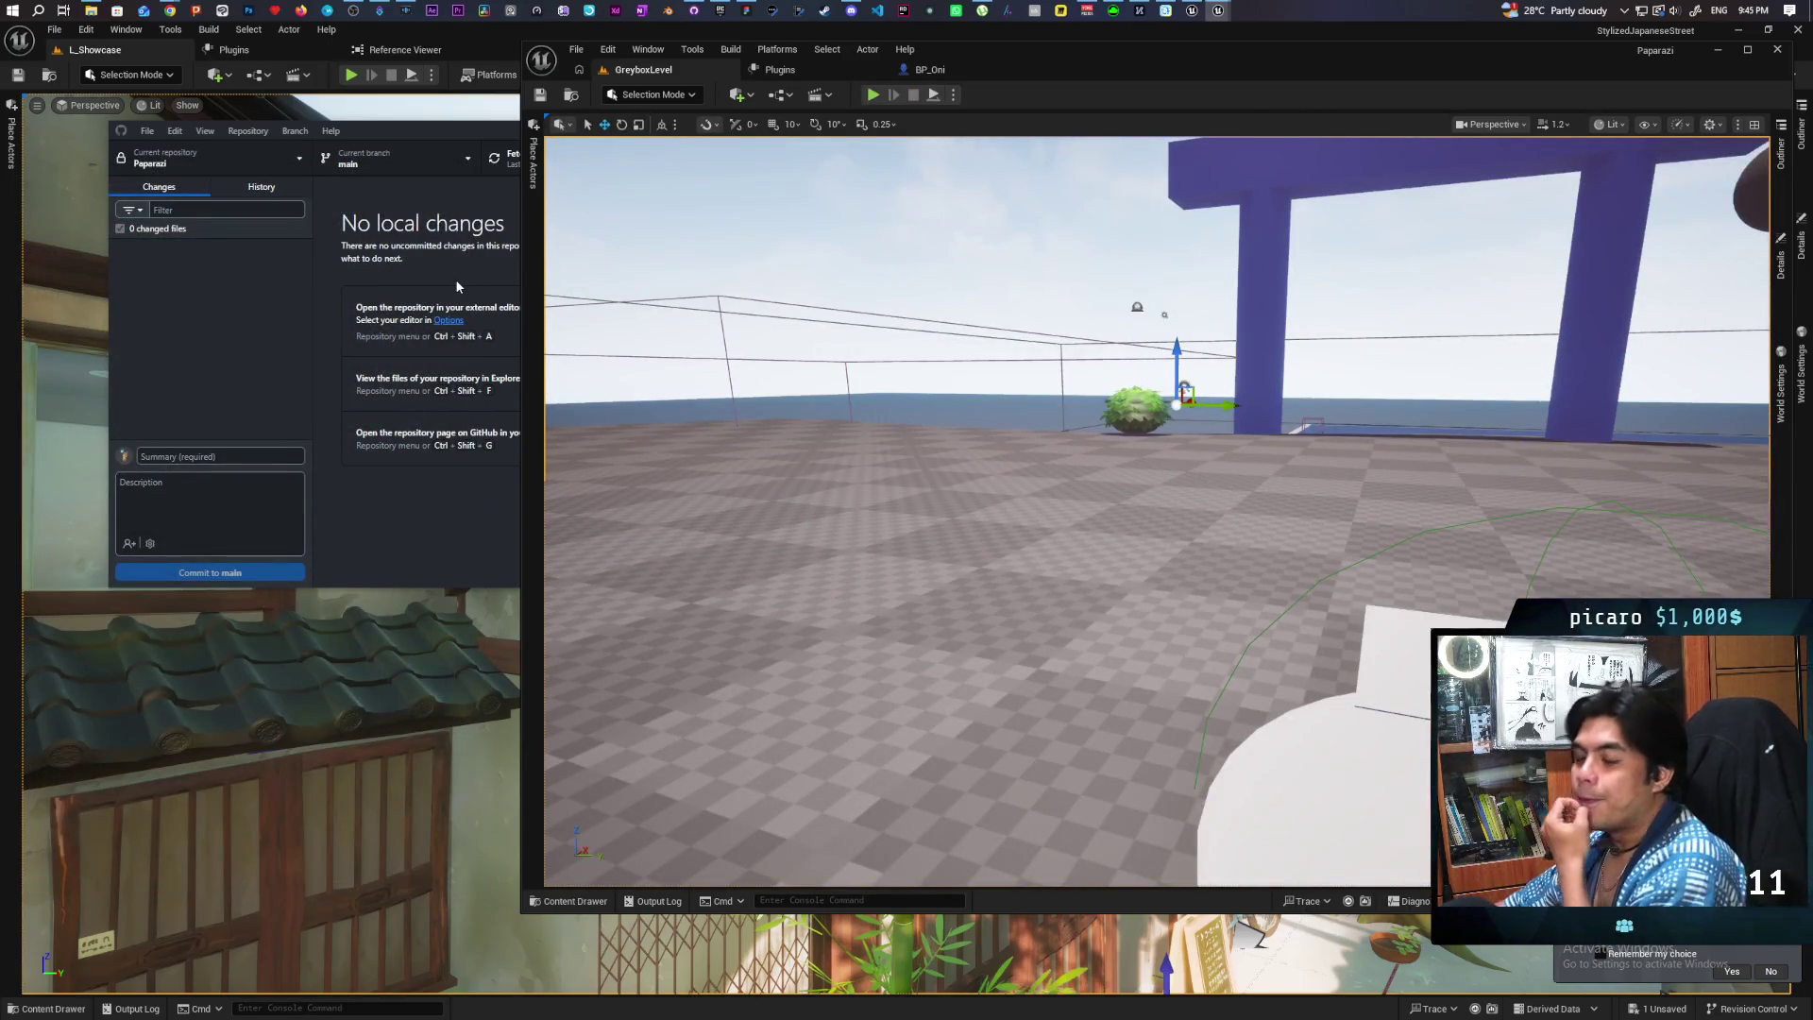
# Step: In BP_Oni's event graph, widen the Grappling comment box to the left and review its nodes
pyautogui.click(932, 71)
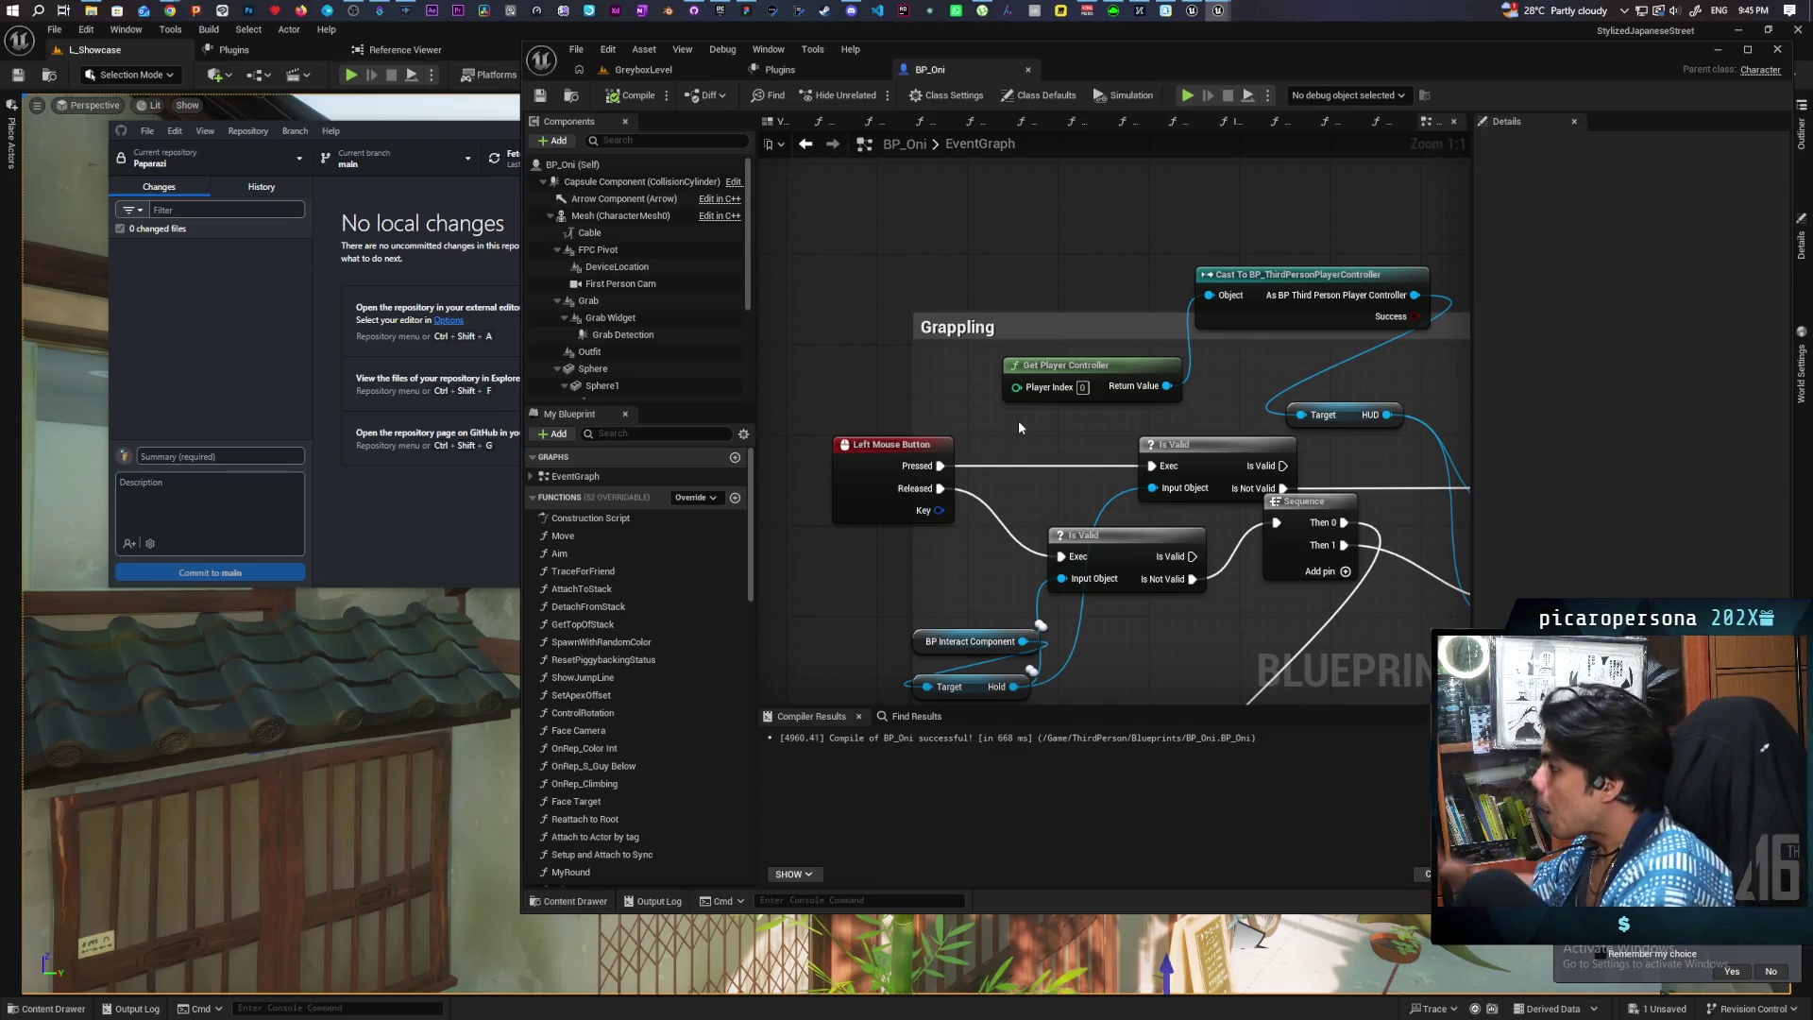
pyautogui.moveTo(1082, 252); pyautogui.dragTo(900, 169)
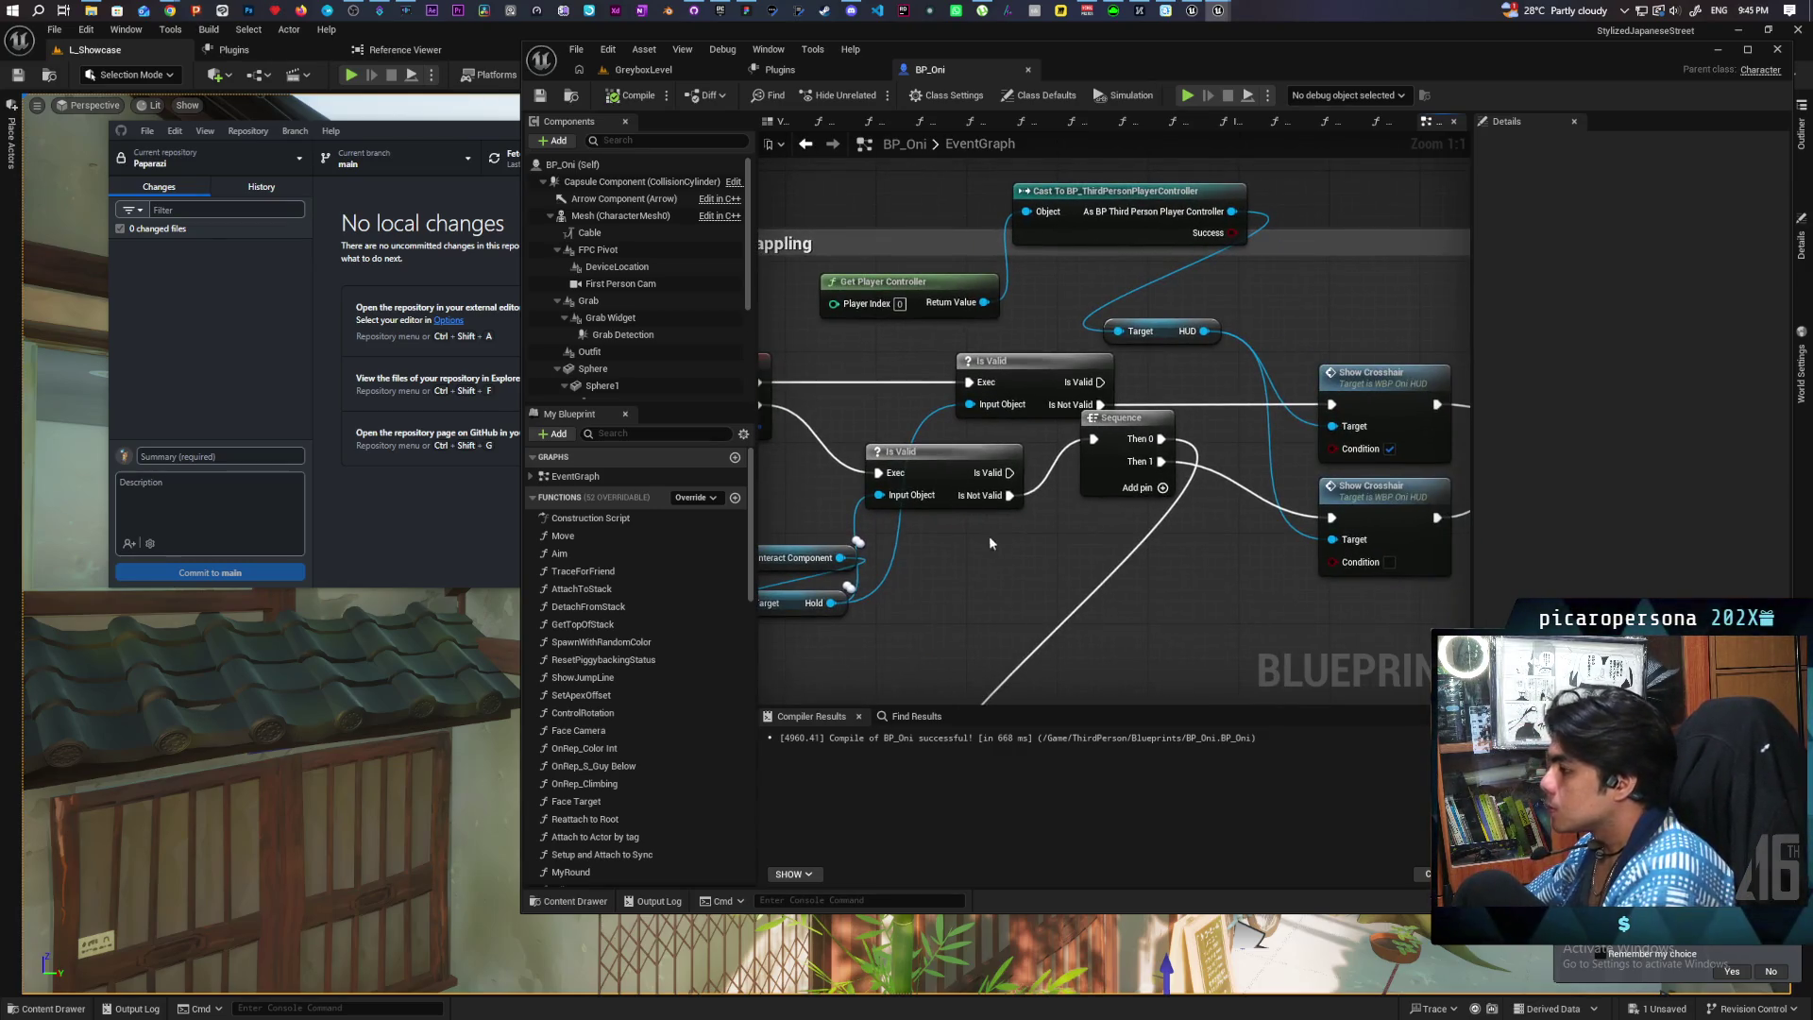
pyautogui.moveTo(987, 529); pyautogui.dragTo(1132, 525)
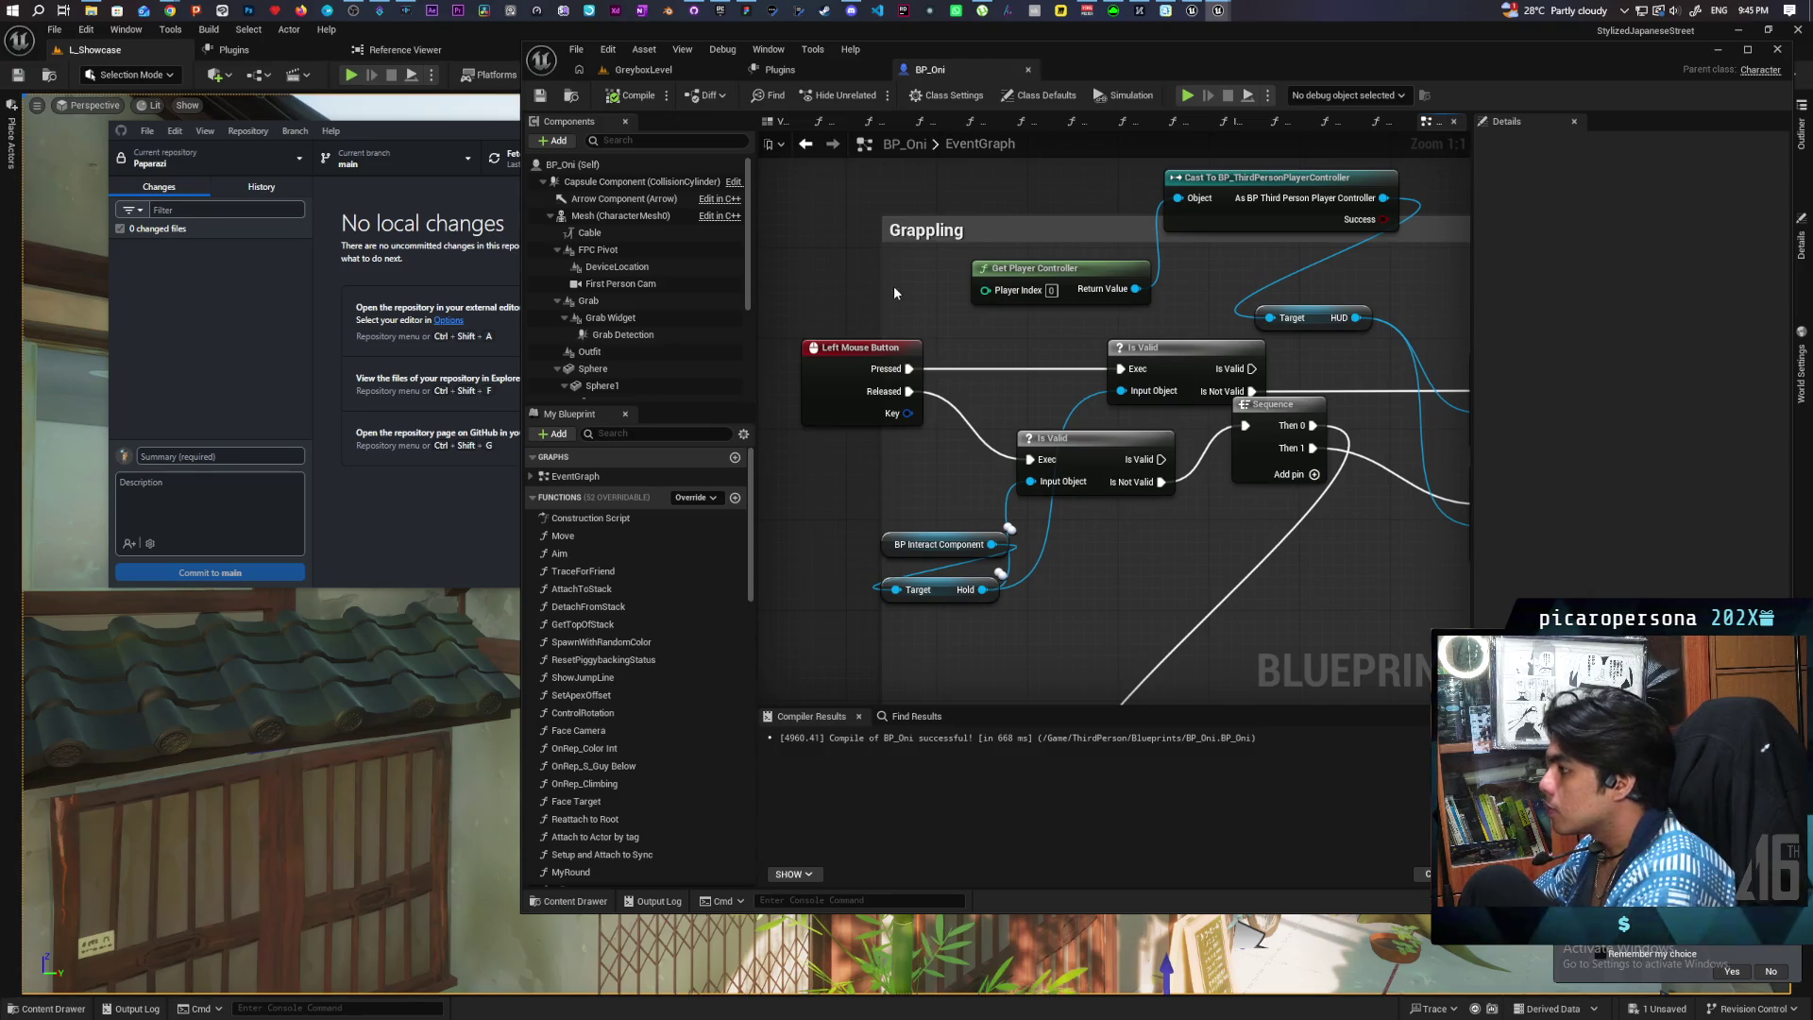
pyautogui.moveTo(885, 288); pyautogui.dragTo(755, 282)
pyautogui.moveTo(942, 397)
pyautogui.mouseDown()
pyautogui.moveTo(799, 415)
pyautogui.moveTo(706, 469)
pyautogui.moveTo(674, 462)
pyautogui.mouseUp()
pyautogui.moveTo(1237, 408)
pyautogui.mouseDown()
pyautogui.moveTo(1064, 336)
pyautogui.moveTo(810, 323)
pyautogui.mouseUp()
pyautogui.moveTo(1072, 295)
pyautogui.mouseDown()
pyautogui.moveTo(864, 288)
pyautogui.moveTo(855, 307)
pyautogui.mouseUp()
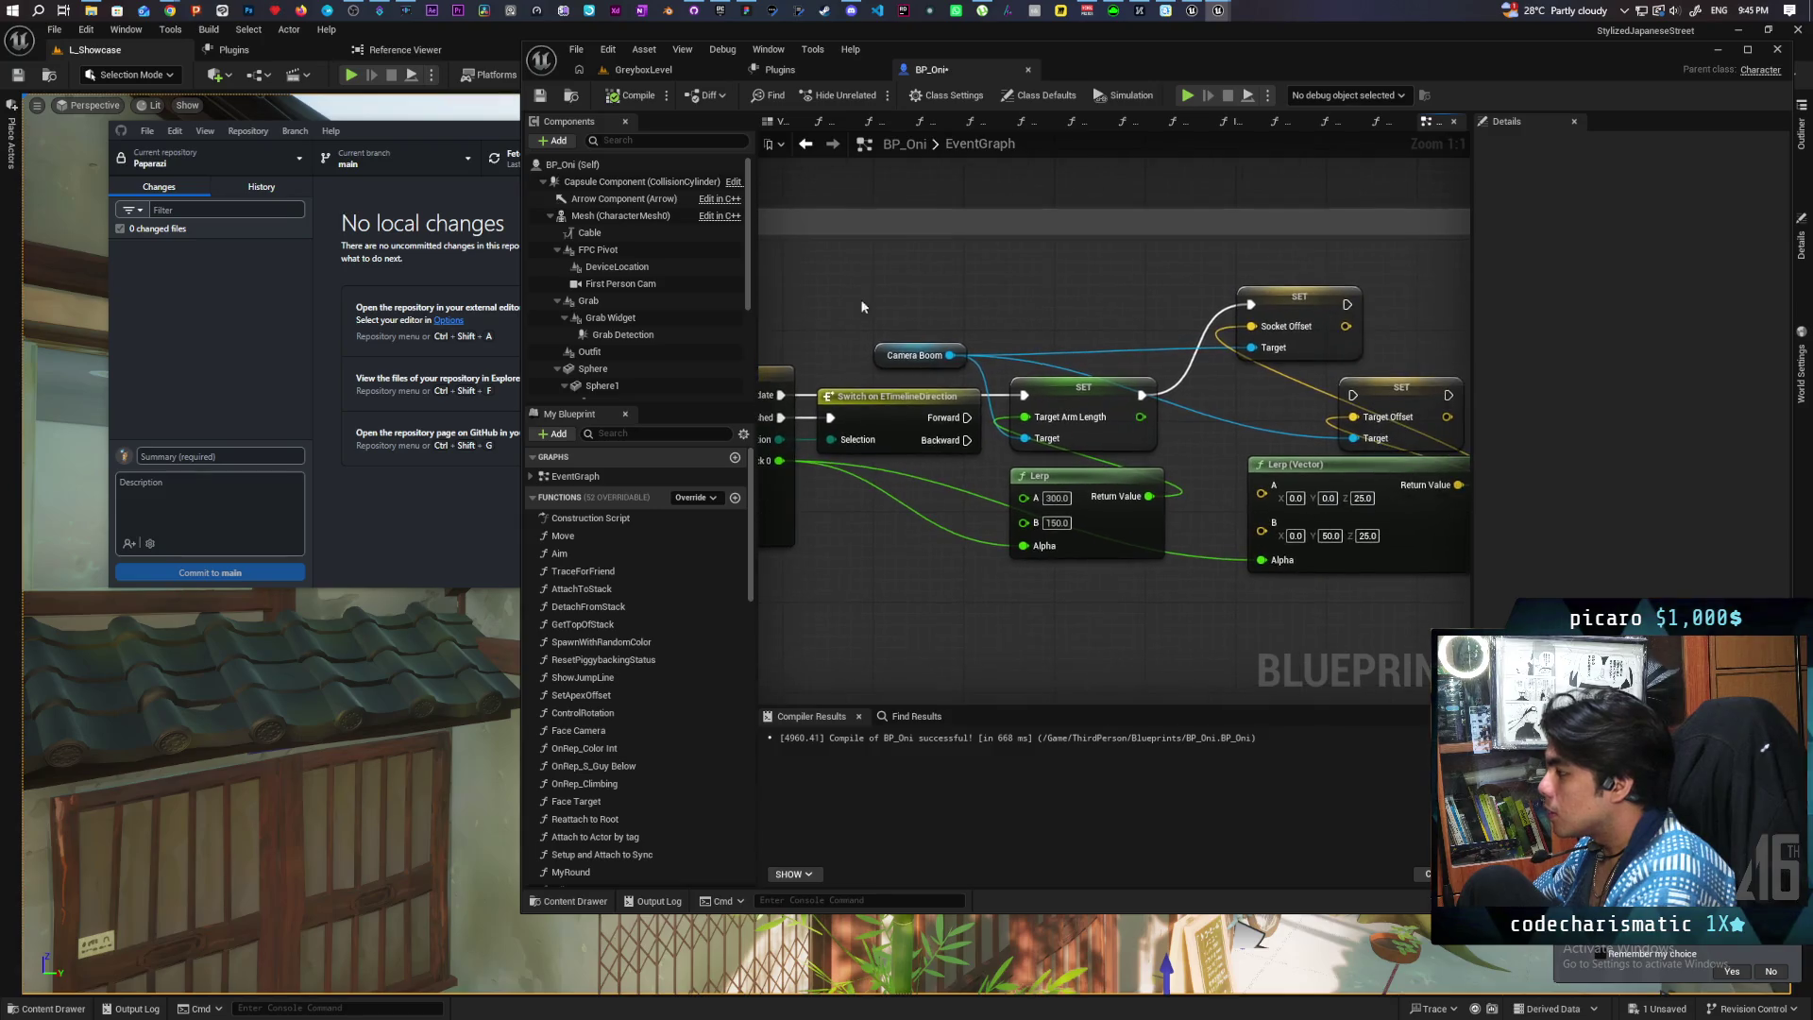
pyautogui.moveTo(1095, 422)
pyautogui.mouseDown()
pyautogui.moveTo(1064, 303)
pyautogui.moveTo(1173, 307)
pyautogui.moveTo(1097, 279)
pyautogui.moveTo(1472, 284)
pyautogui.moveTo(841, 281)
pyautogui.moveTo(1107, 274)
pyautogui.mouseUp()
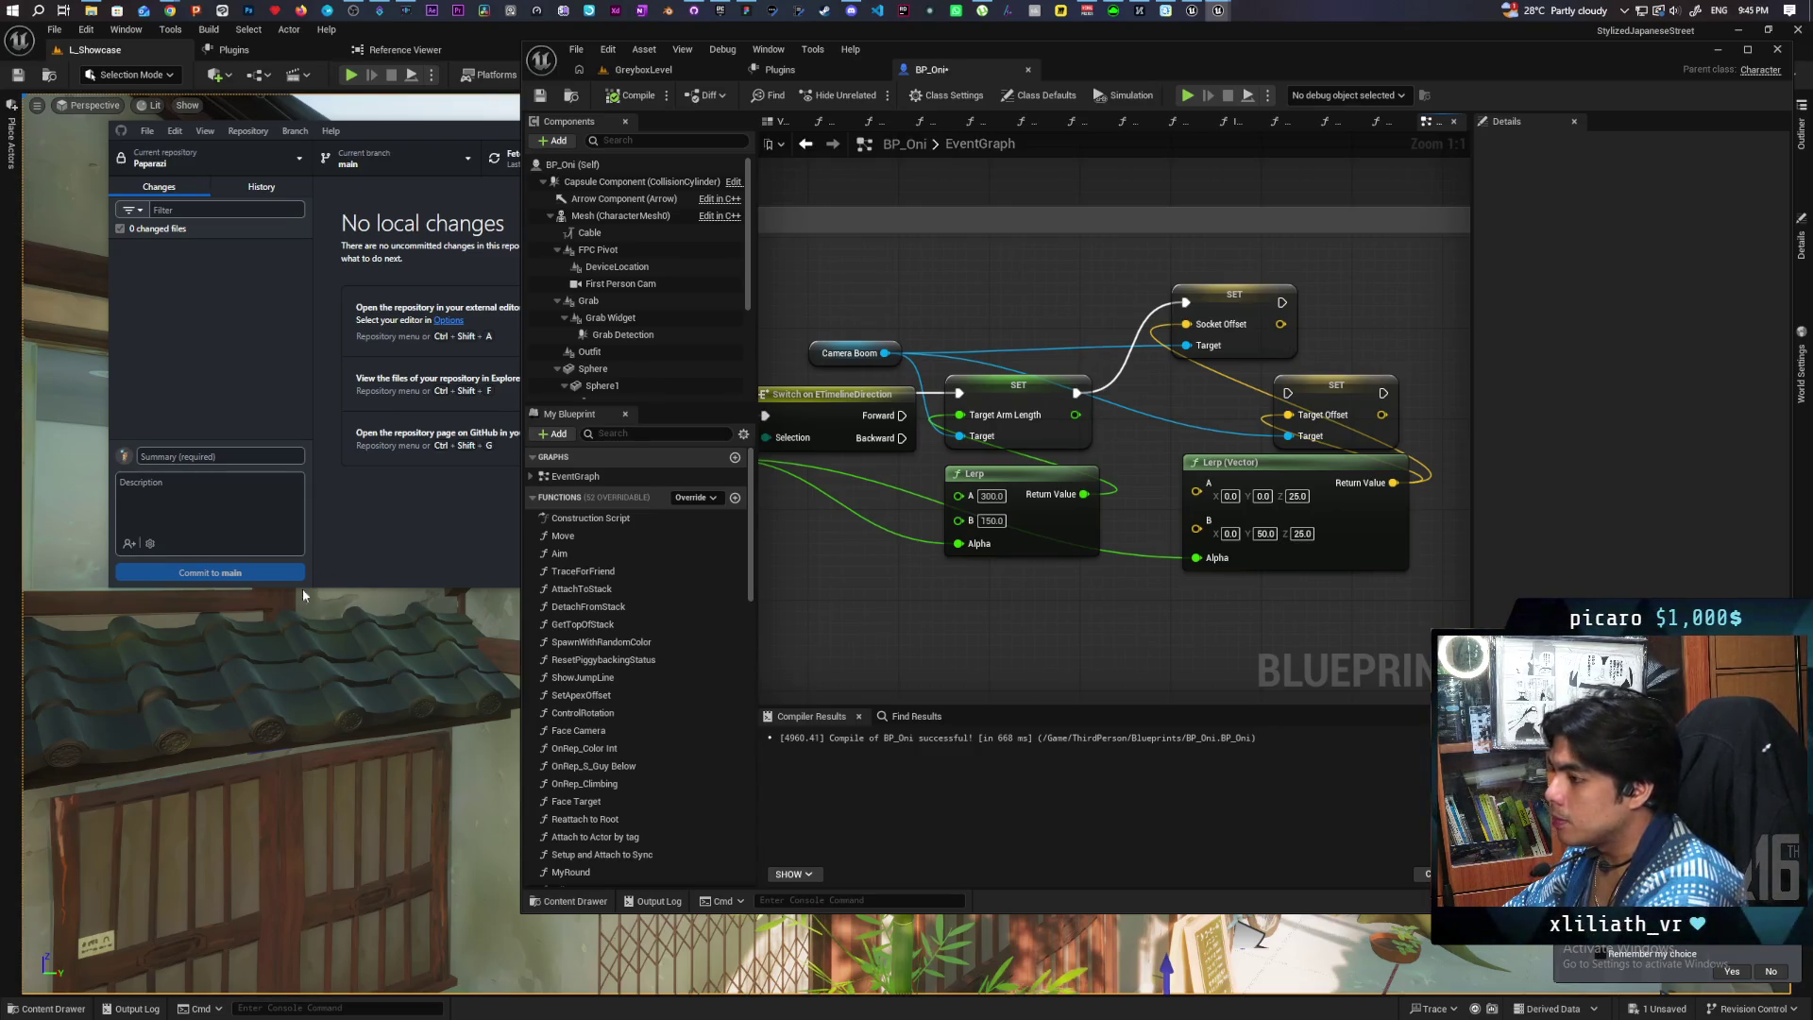
# Step: Return to the L_Showcase level editor and fly to an aerial view of the street roofs
pyautogui.click(315, 680)
pyautogui.rightClick(1065, 491)
pyautogui.moveTo(710, 239)
pyautogui.mouseDown()
pyautogui.moveTo(830, 278)
pyautogui.moveTo(736, 287)
pyautogui.moveTo(930, 289)
pyautogui.moveTo(935, 264)
pyautogui.moveTo(949, 312)
pyautogui.moveTo(1045, 372)
pyautogui.mouseUp()
# Step: Select a roof-tile piece, view its gable end and the street, then bring up the launcher Library
pyautogui.click(668, 334)
pyautogui.moveTo(667, 333); pyautogui.dragTo(555, 515)
pyautogui.moveTo(943, 510); pyautogui.dragTo(867, 505)
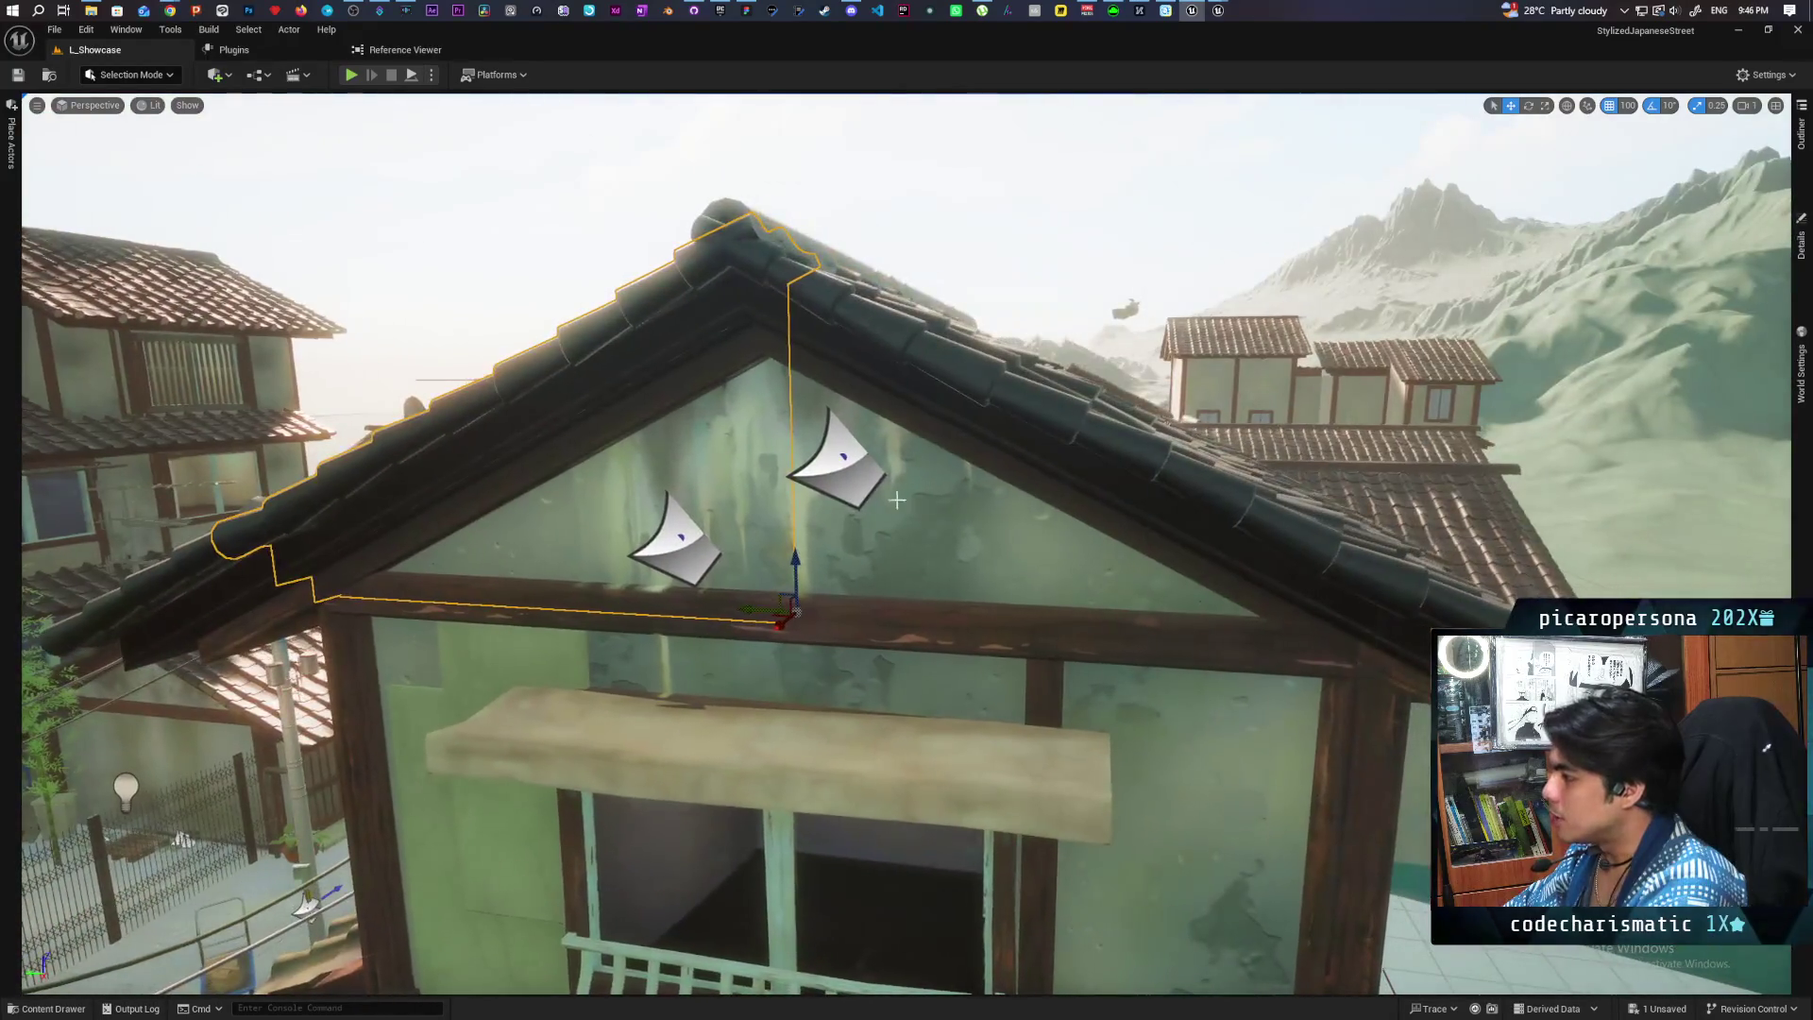
pyautogui.moveTo(629, 539); pyautogui.dragTo(629, 538)
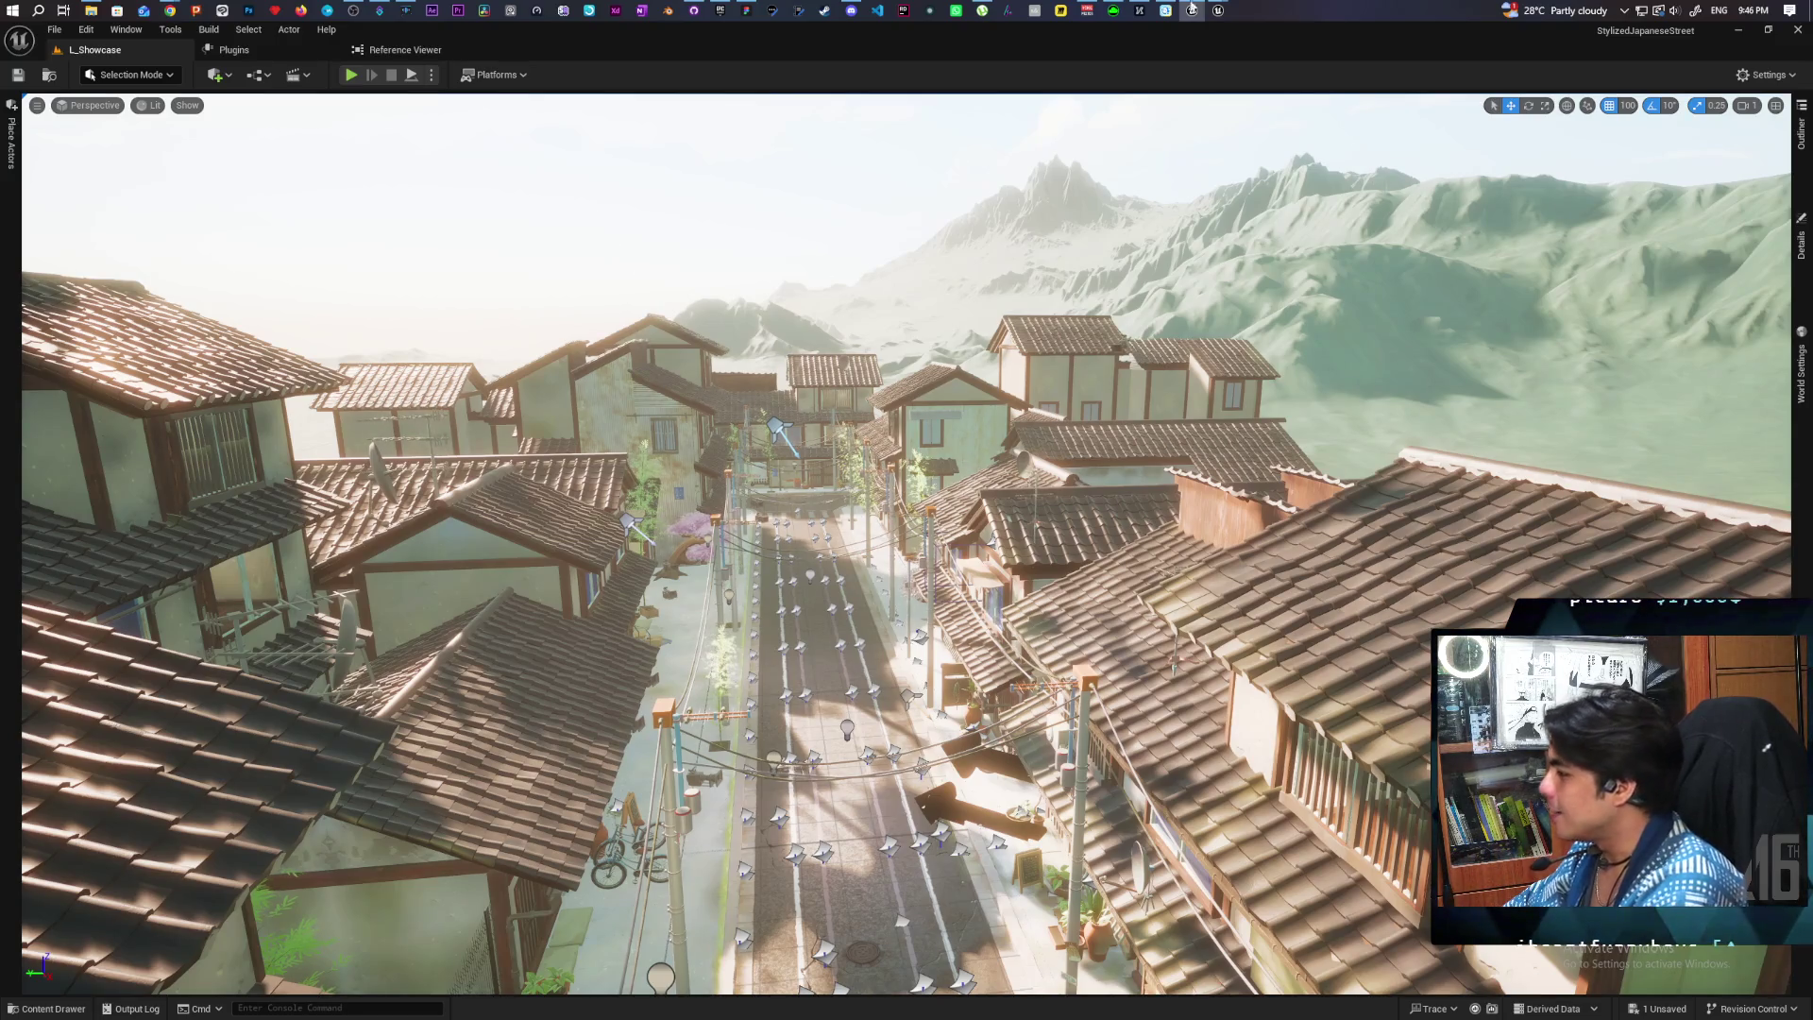
pyautogui.click(720, 11)
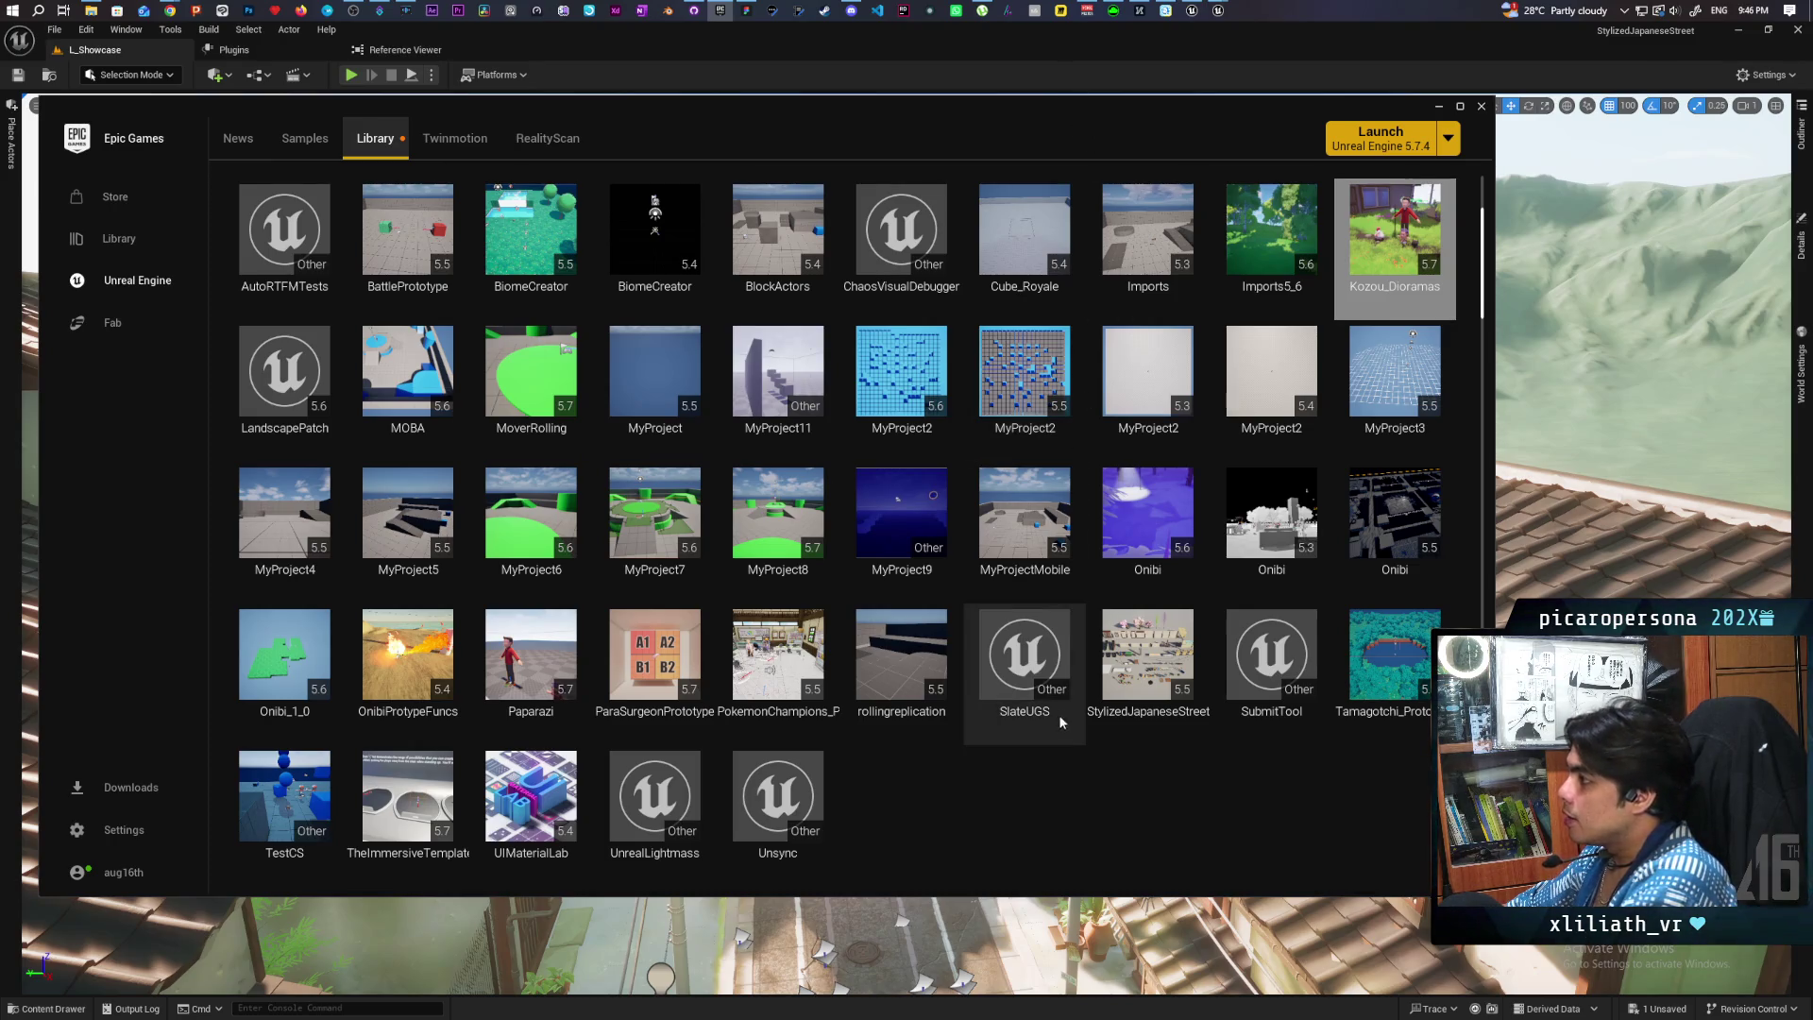
# Step: Move the launcher window aside and frame the selected roof piece close-up in the viewport
pyautogui.moveTo(967, 123)
pyautogui.mouseDown()
pyautogui.moveTo(1029, 213)
pyautogui.moveTo(1051, 832)
pyautogui.mouseUp()
pyautogui.moveTo(944, 472)
pyautogui.mouseDown()
pyautogui.moveTo(812, 458)
pyautogui.moveTo(812, 387)
pyautogui.mouseUp()
pyautogui.moveTo(1025, 548)
pyautogui.mouseDown()
pyautogui.moveTo(1024, 604)
pyautogui.moveTo(888, 595)
pyautogui.moveTo(944, 566)
pyautogui.moveTo(1010, 566)
pyautogui.mouseUp()
pyautogui.press('f')
pyautogui.moveTo(663, 420); pyautogui.dragTo(664, 430)
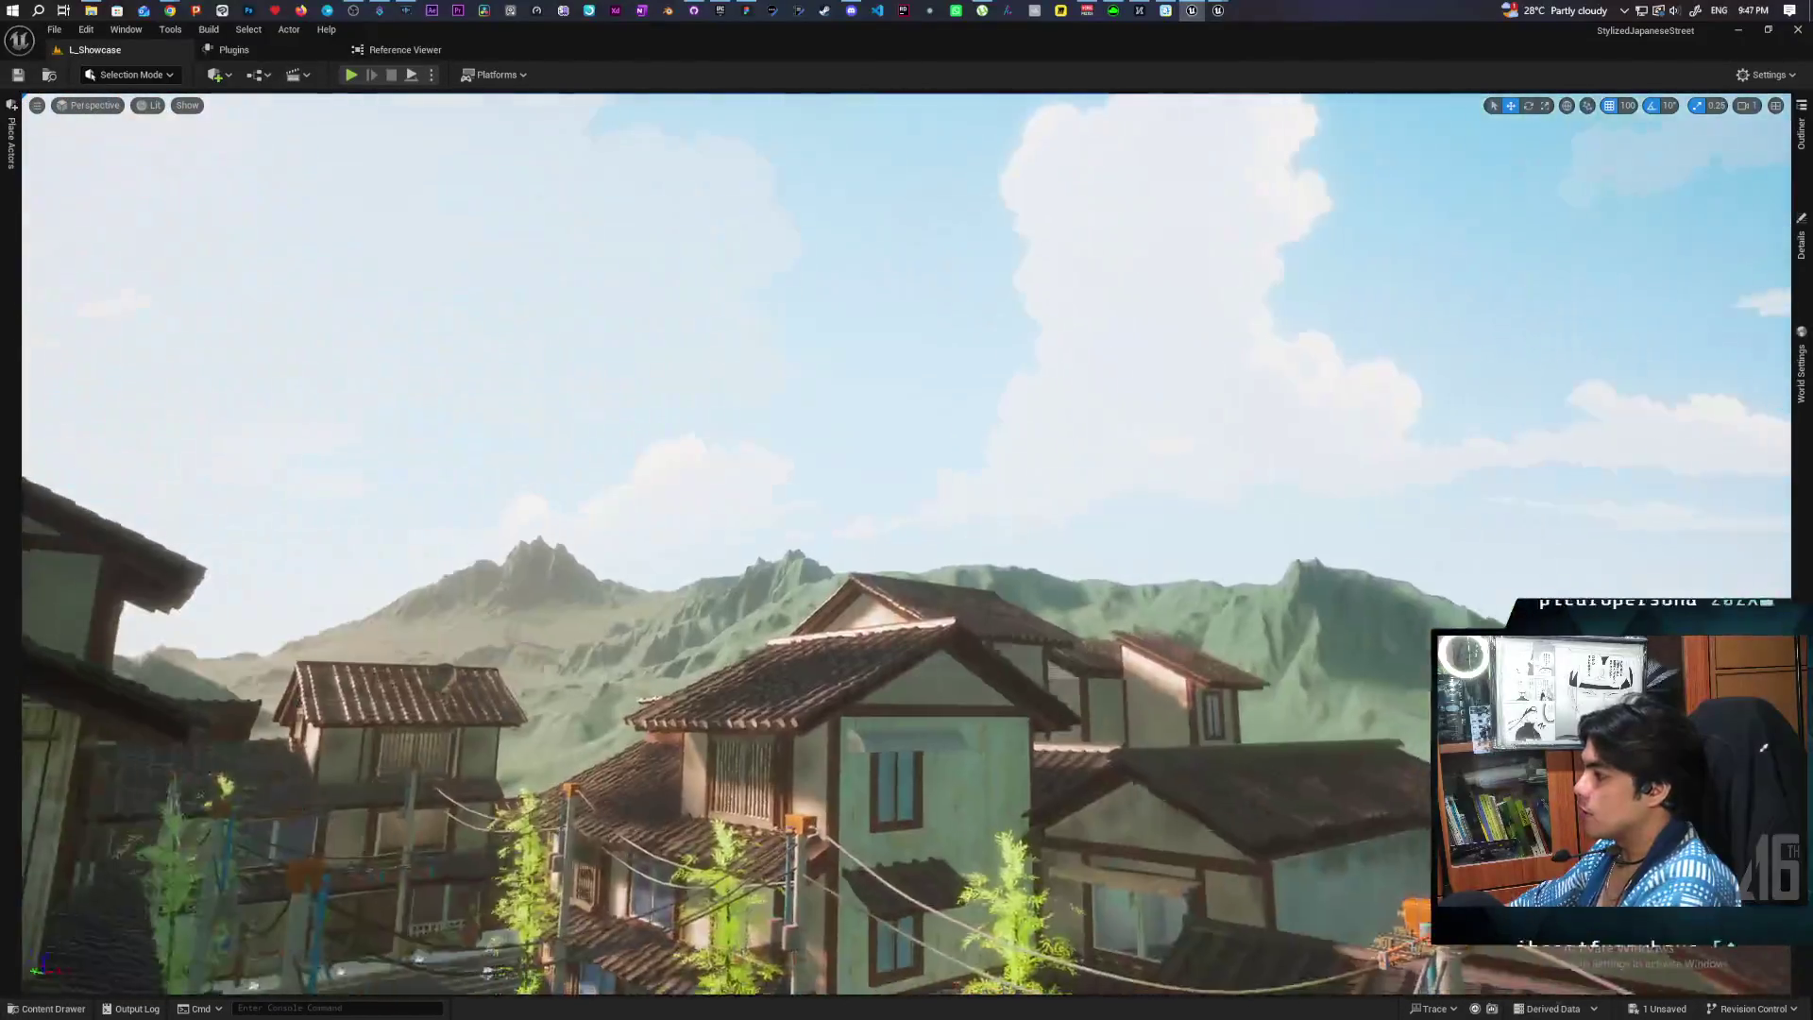
# Step: Fly over the roof tiles, then along the street past the houses toward the tall building
pyautogui.press('w')
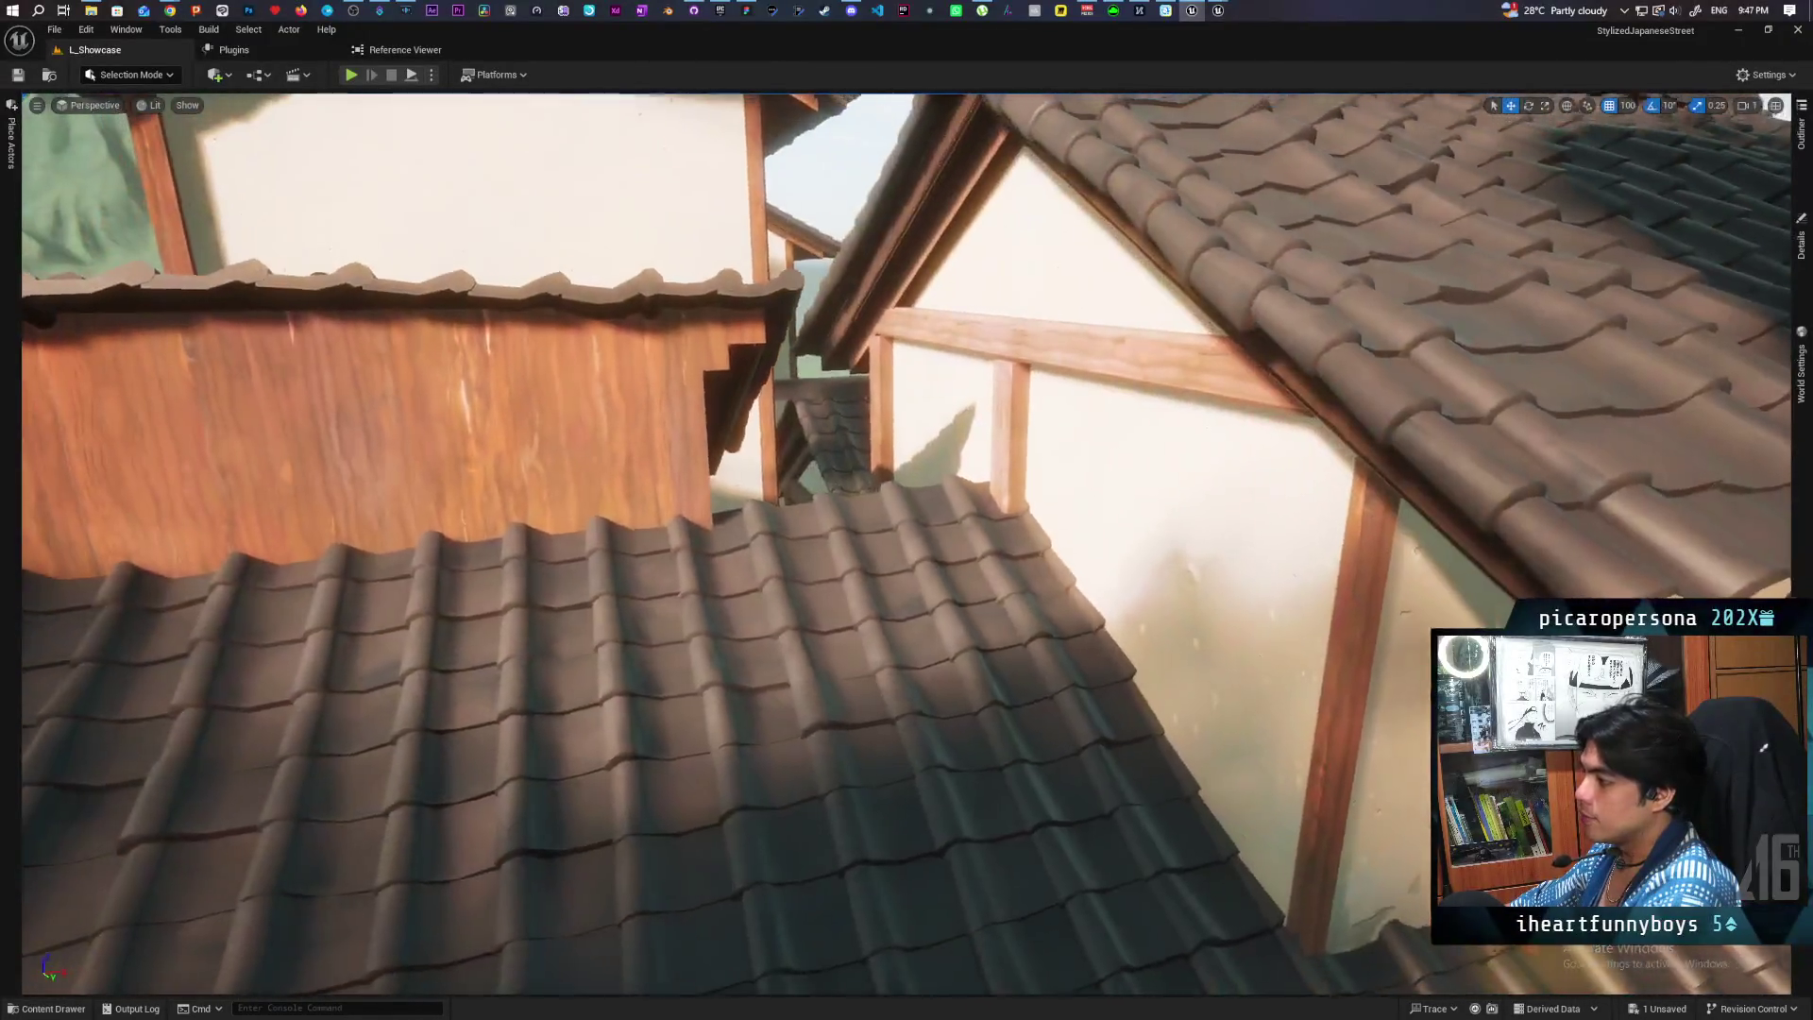
pyautogui.press('w')
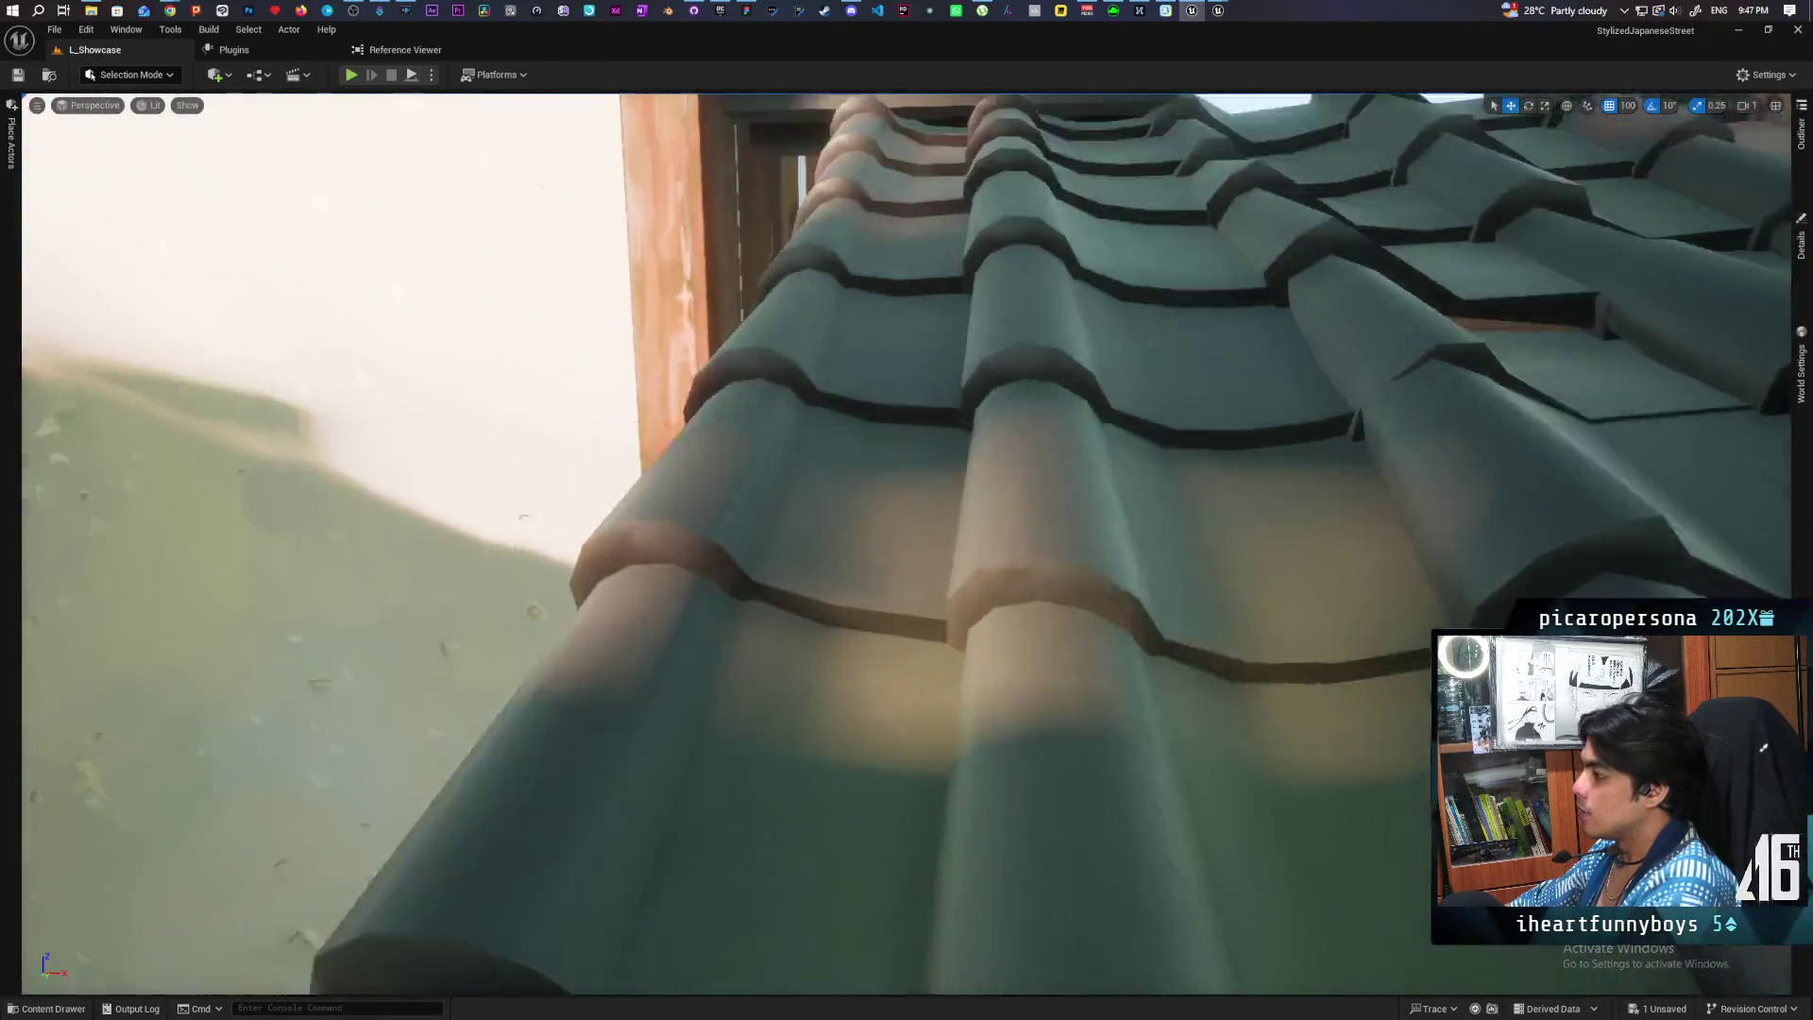
pyautogui.press('s')
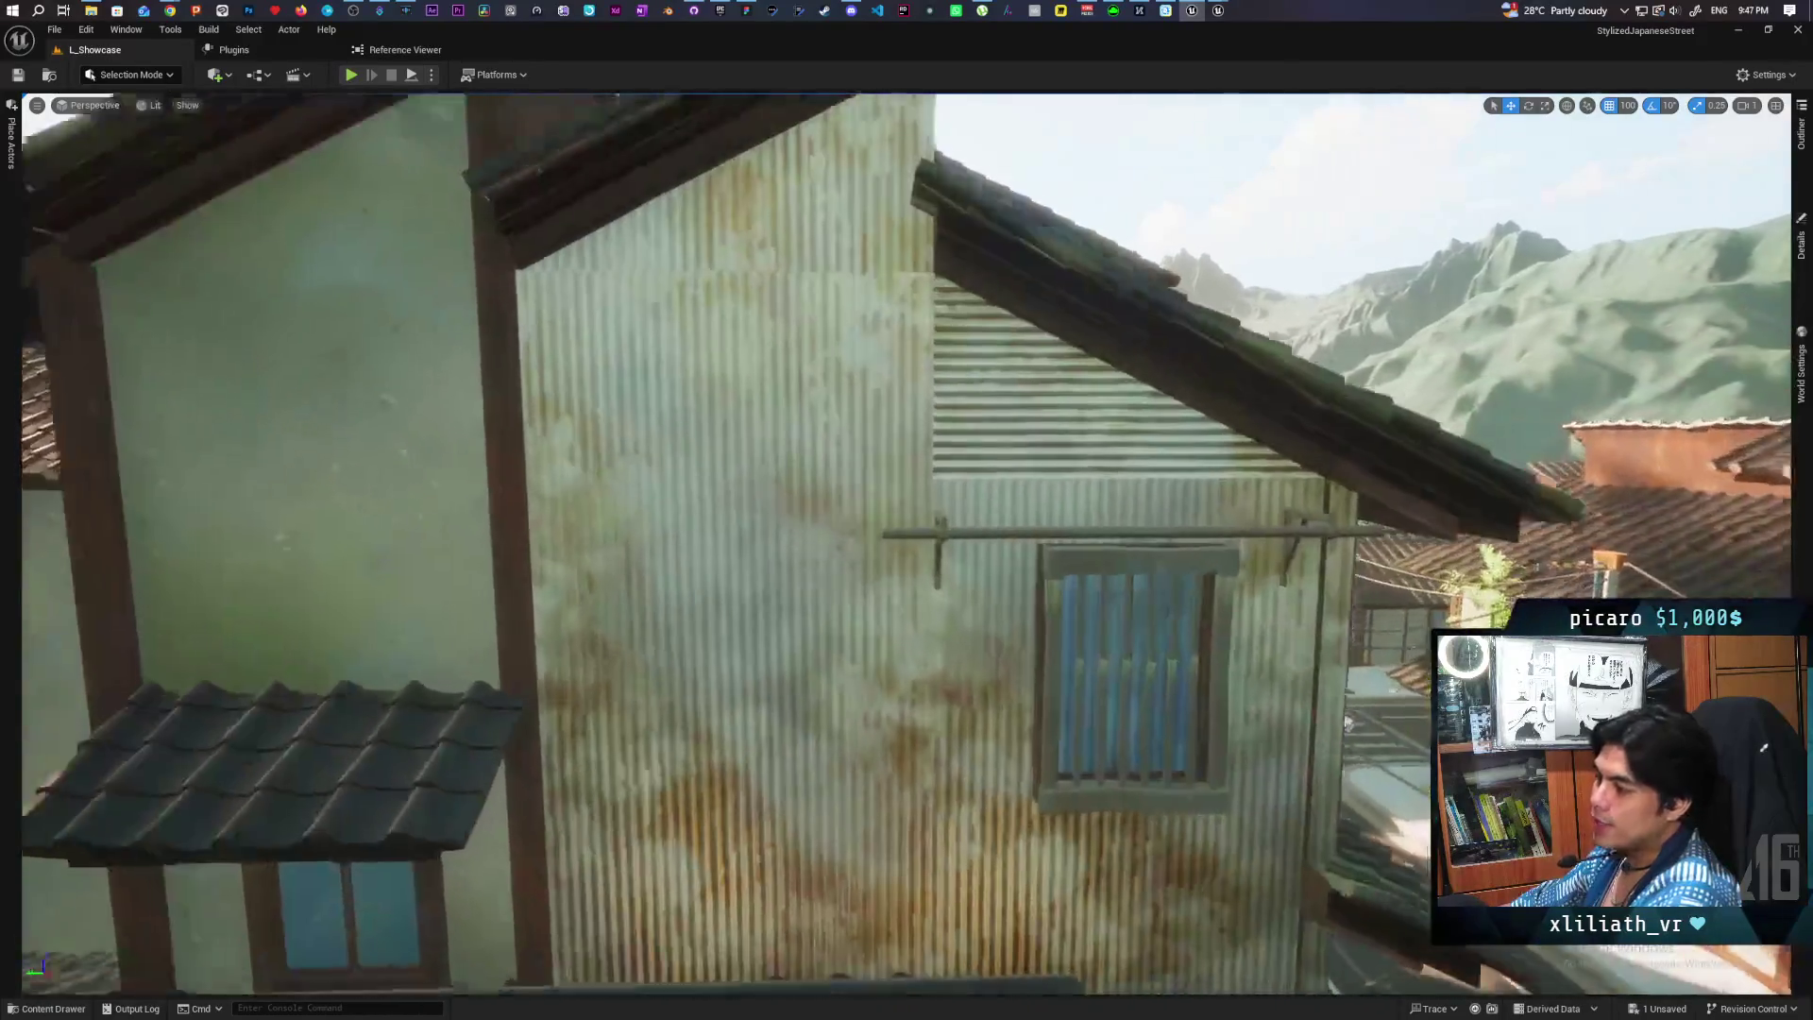
pyautogui.press('w')
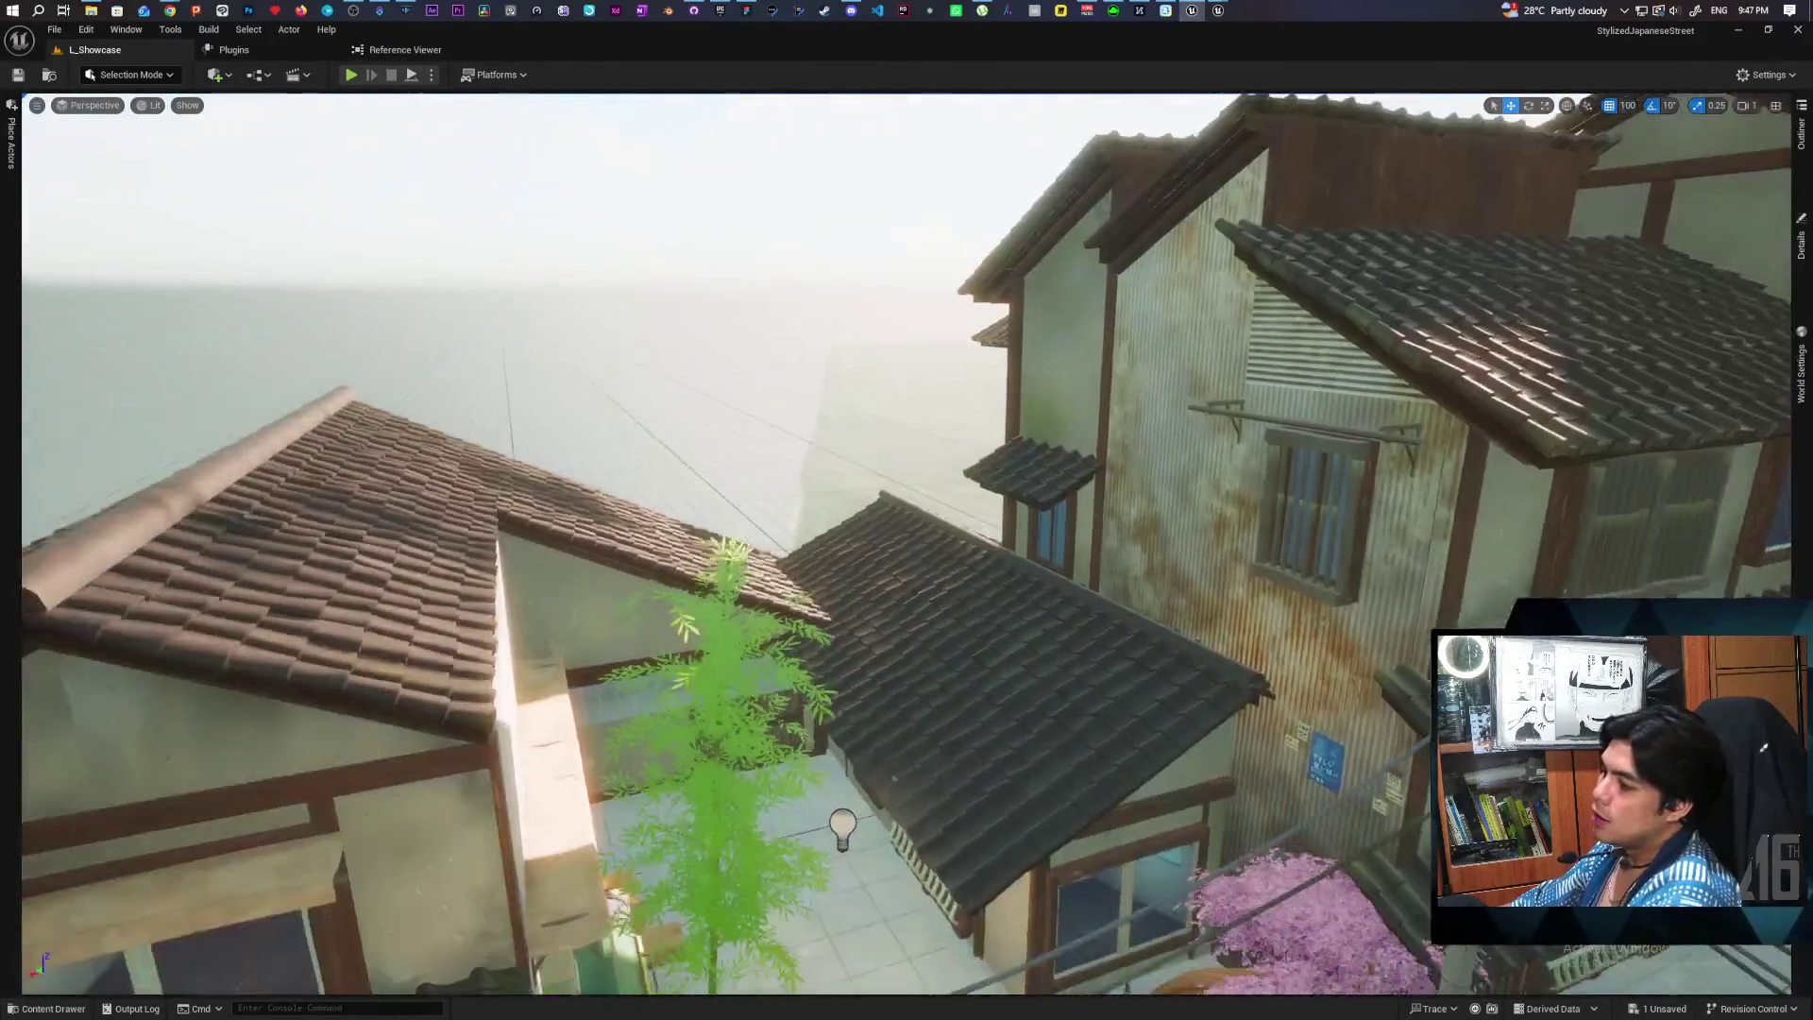
pyautogui.press('w')
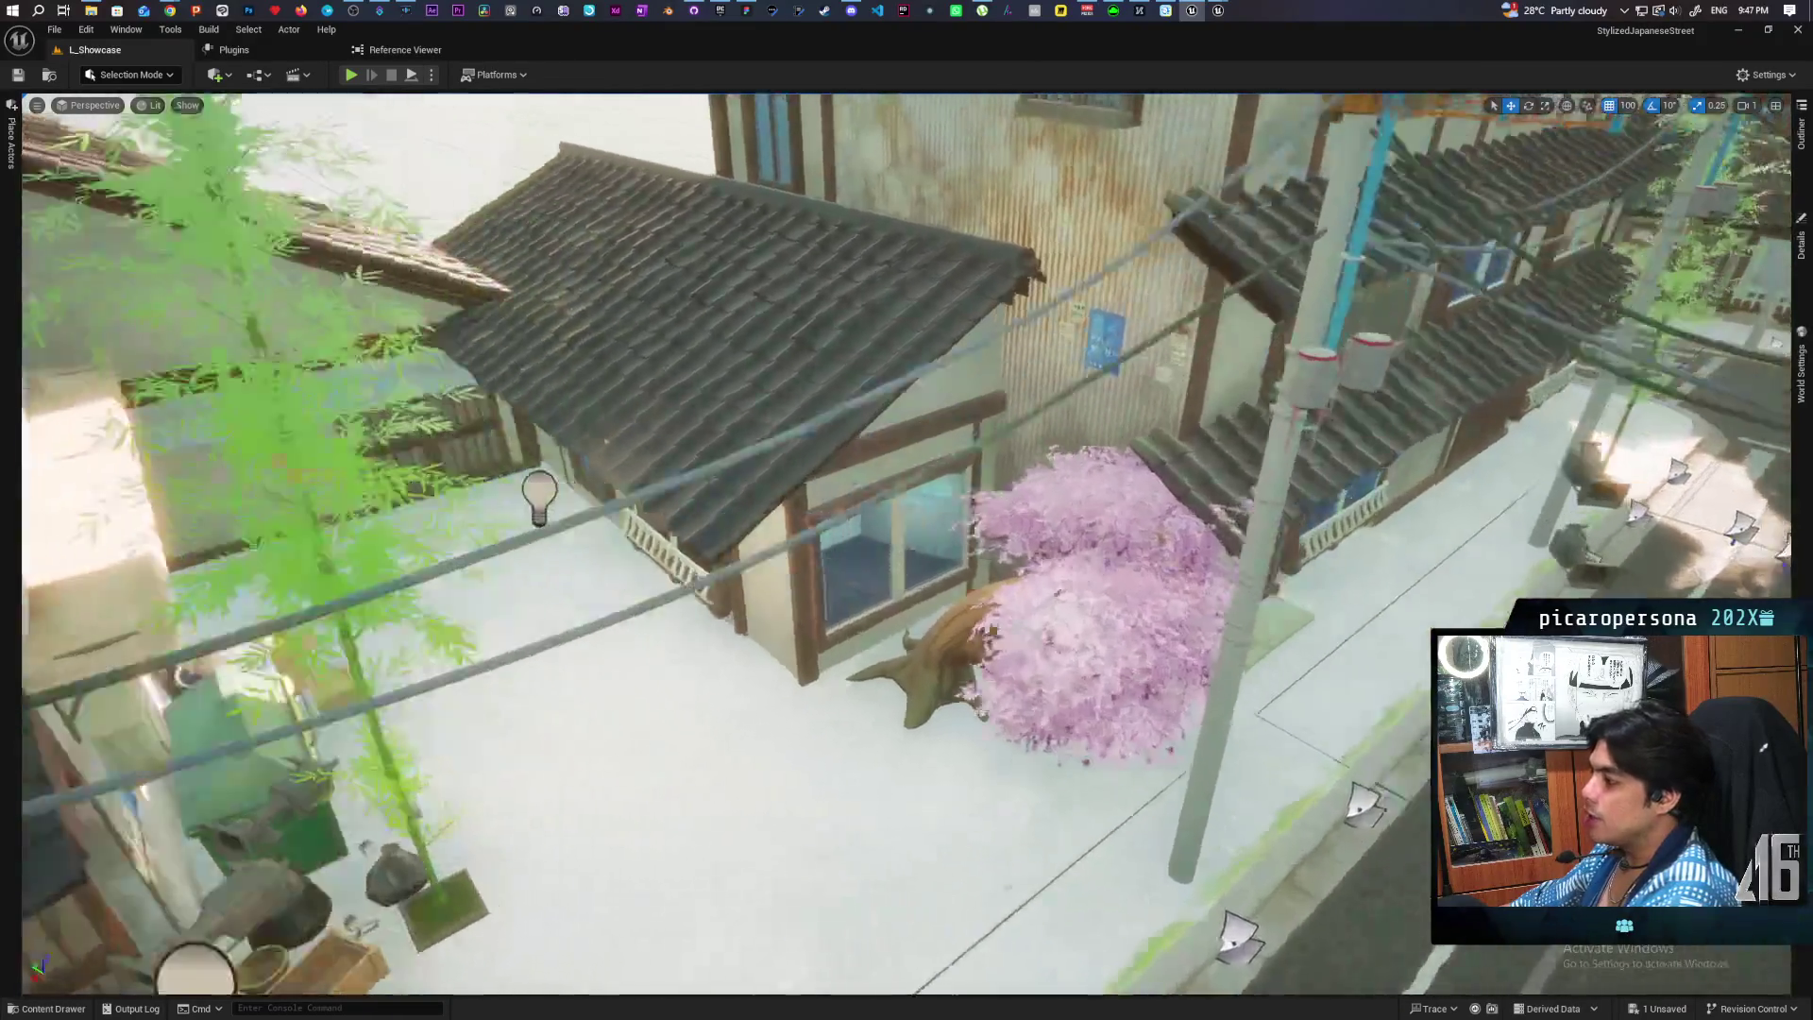
pyautogui.press('w')
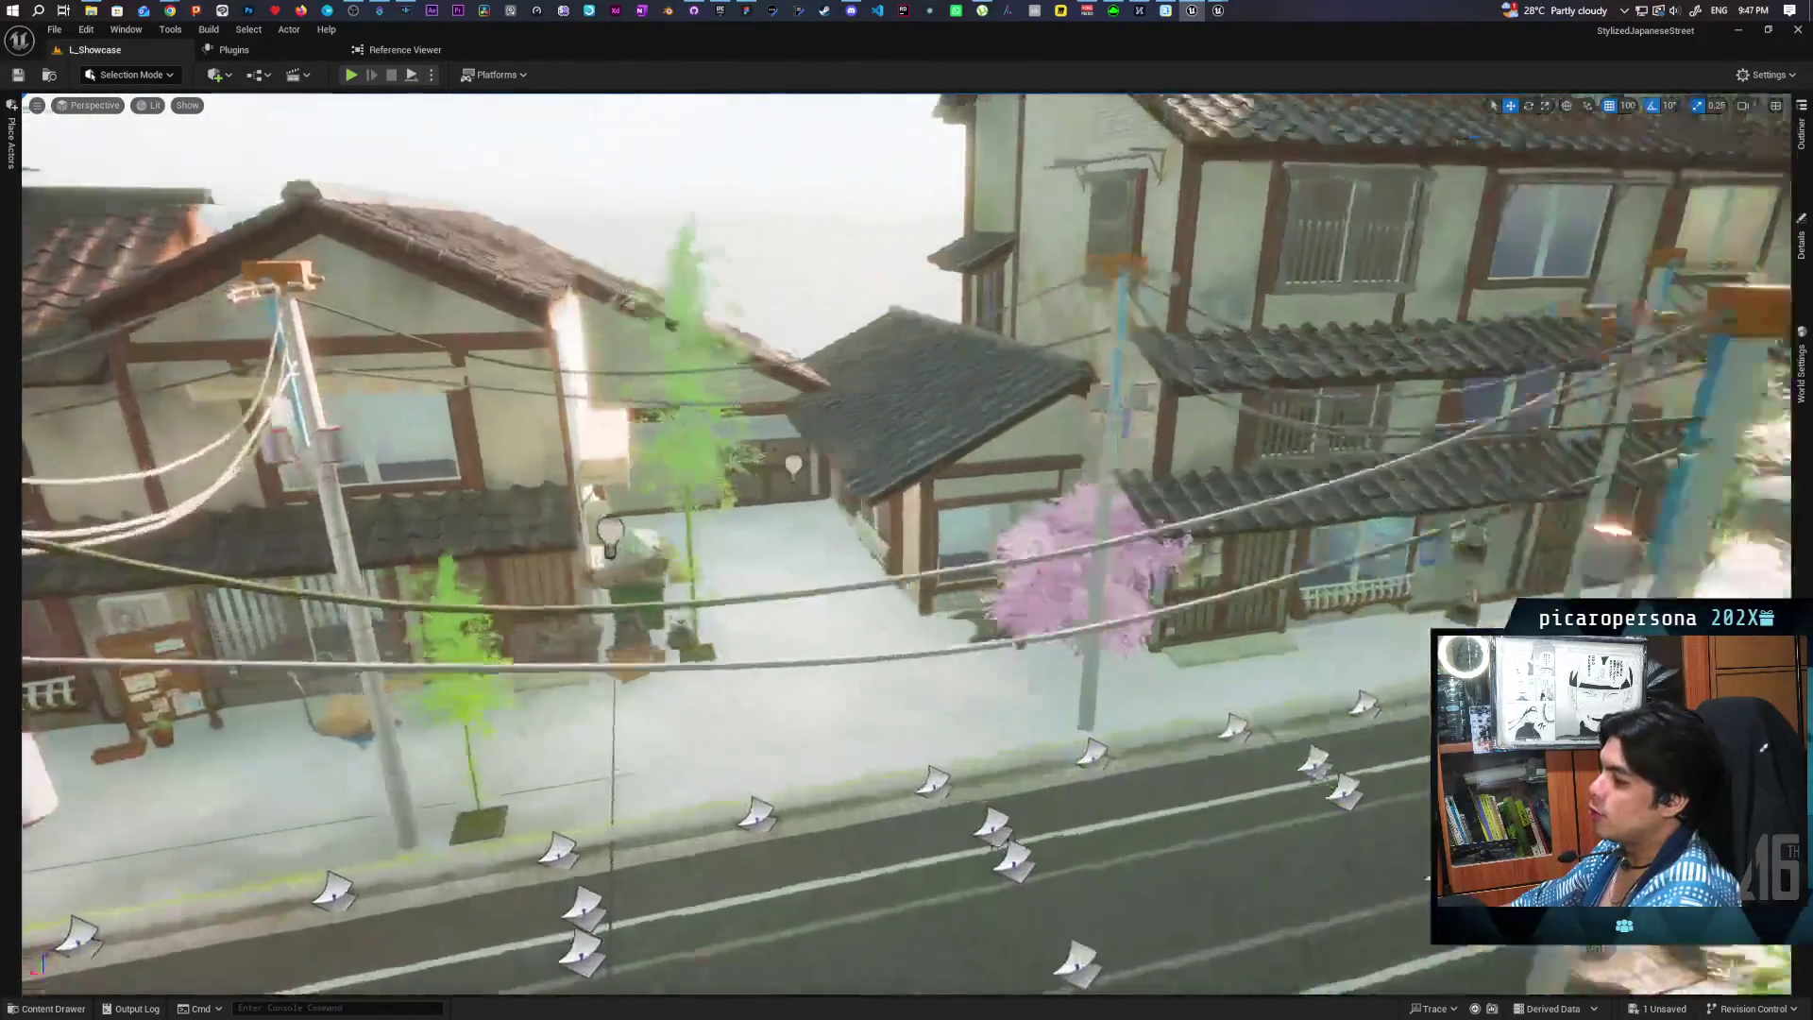
pyautogui.press('w')
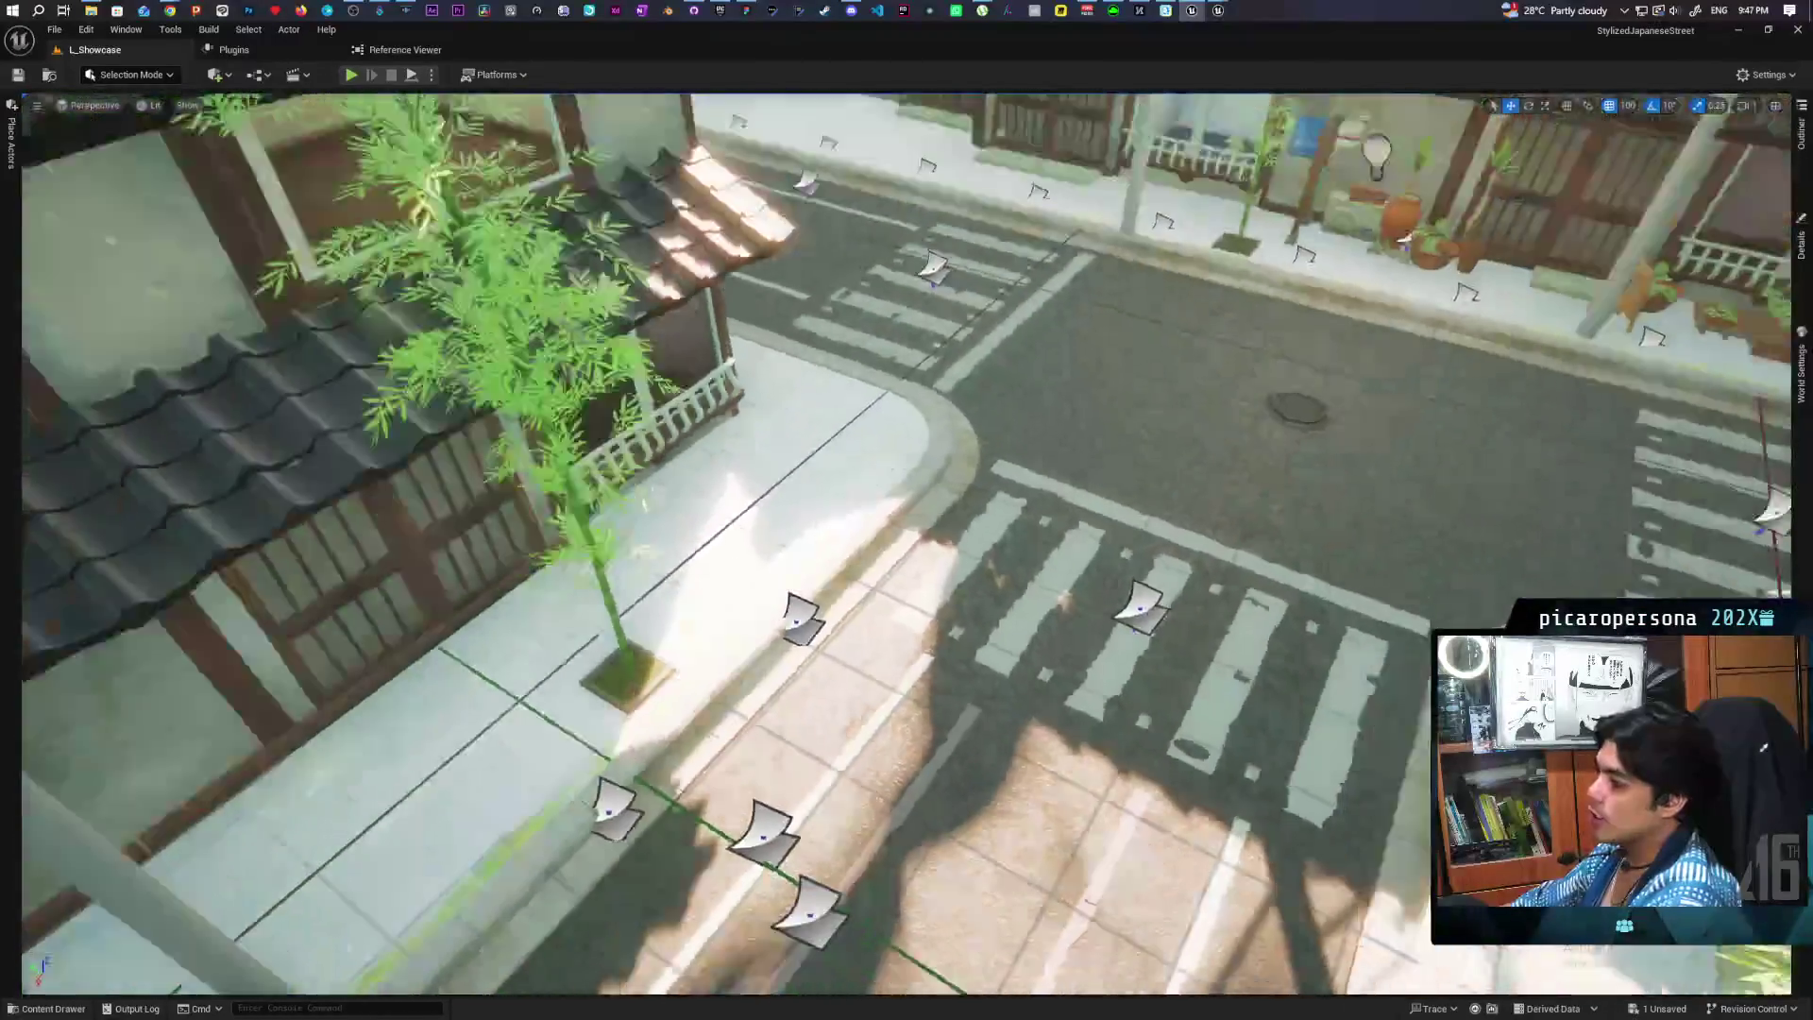
pyautogui.press('s')
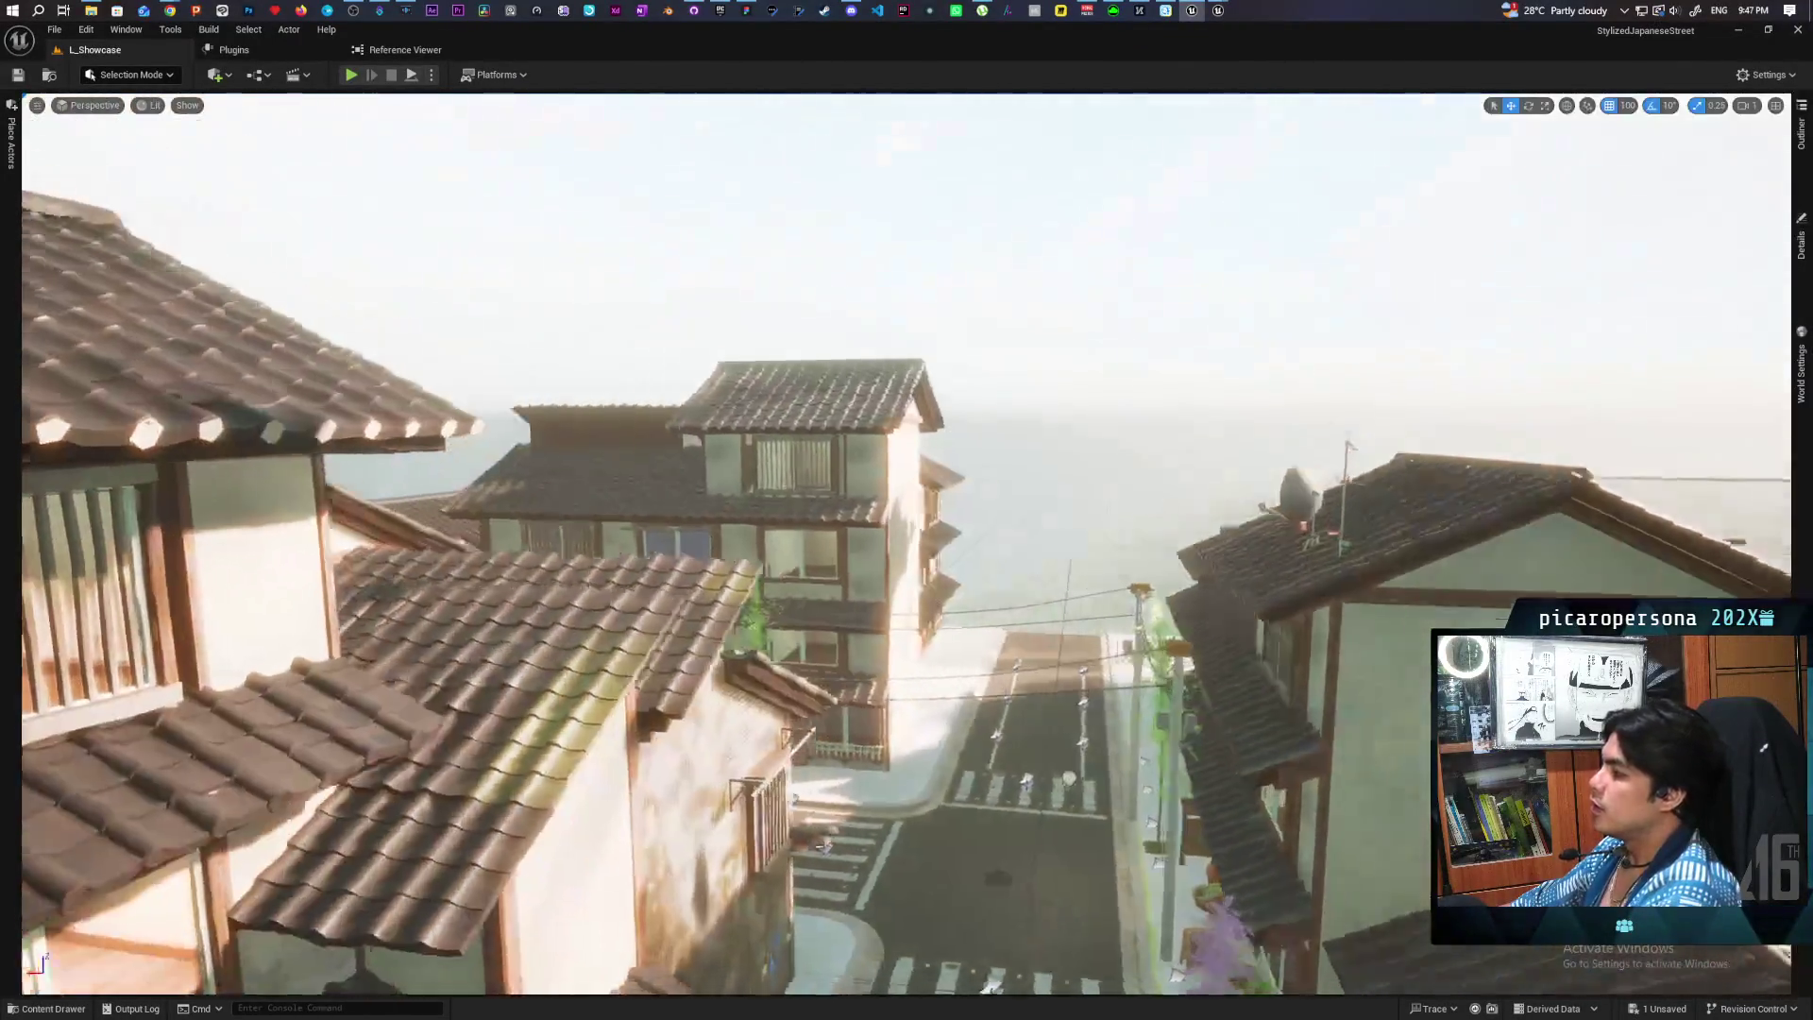
# Step: Tour the side houses to an elevated view toward the mountains, then open Fab in the launcher
pyautogui.press('w')
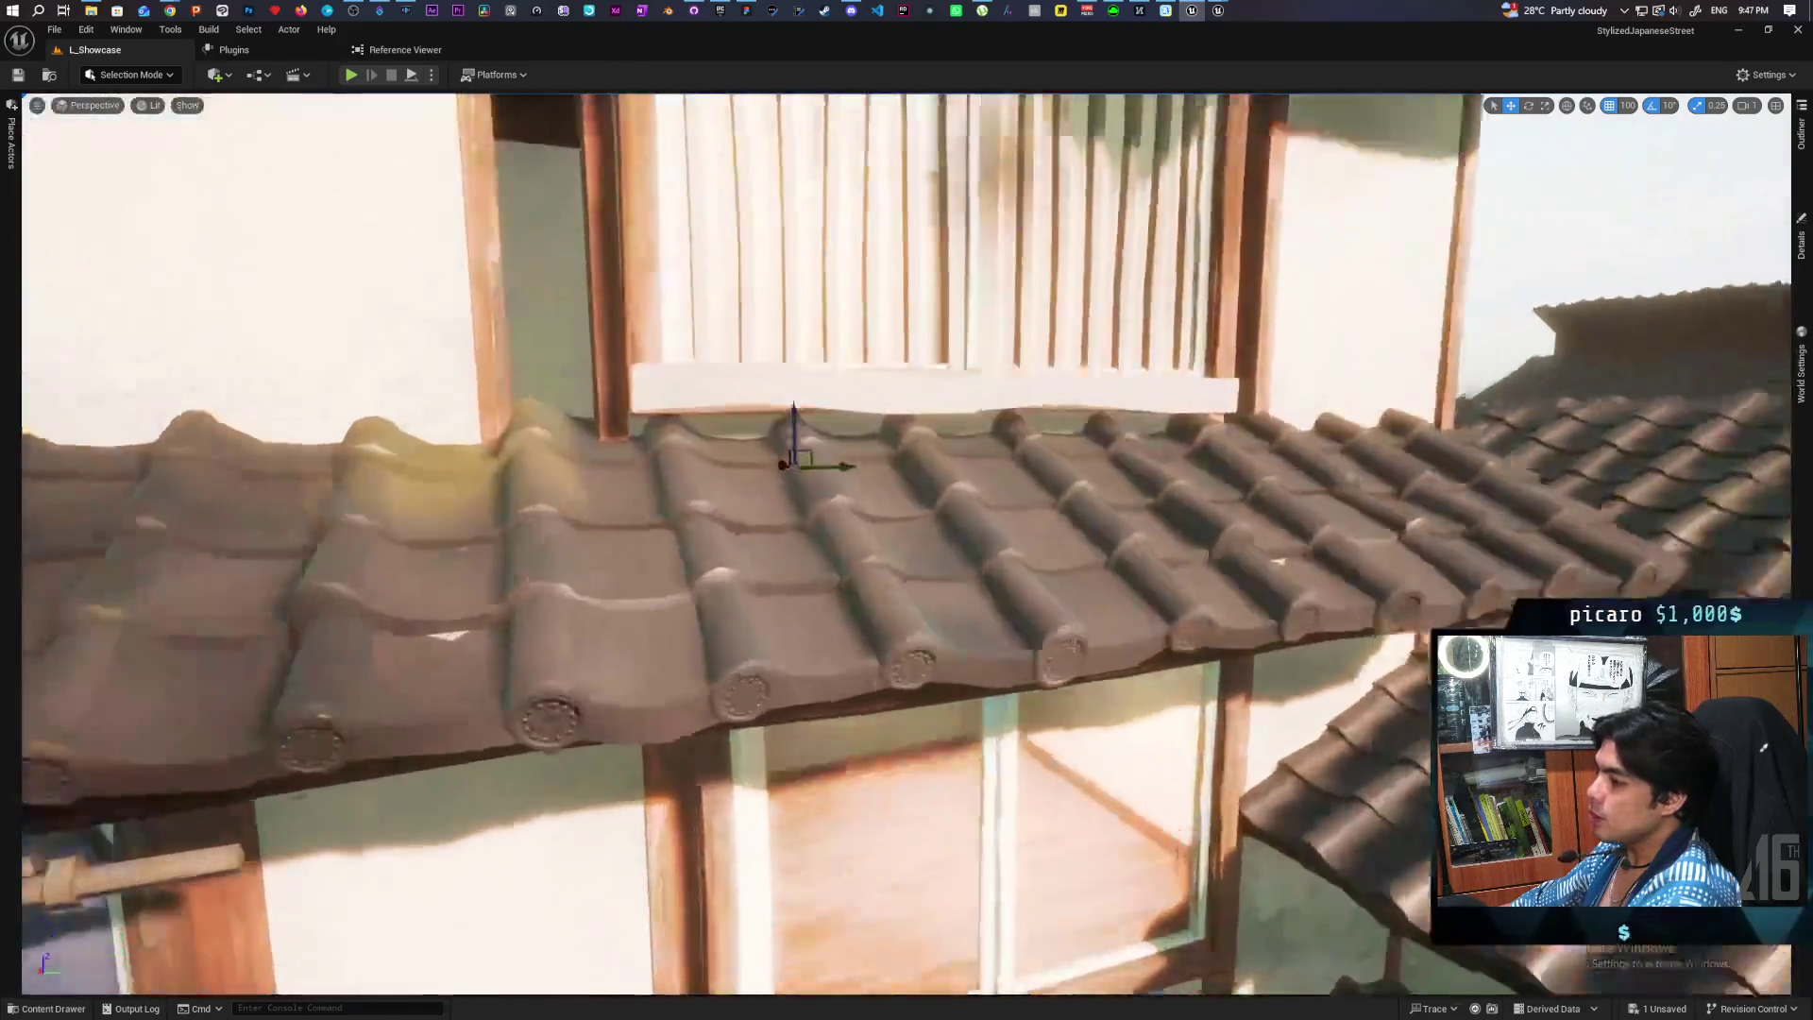
pyautogui.press('s')
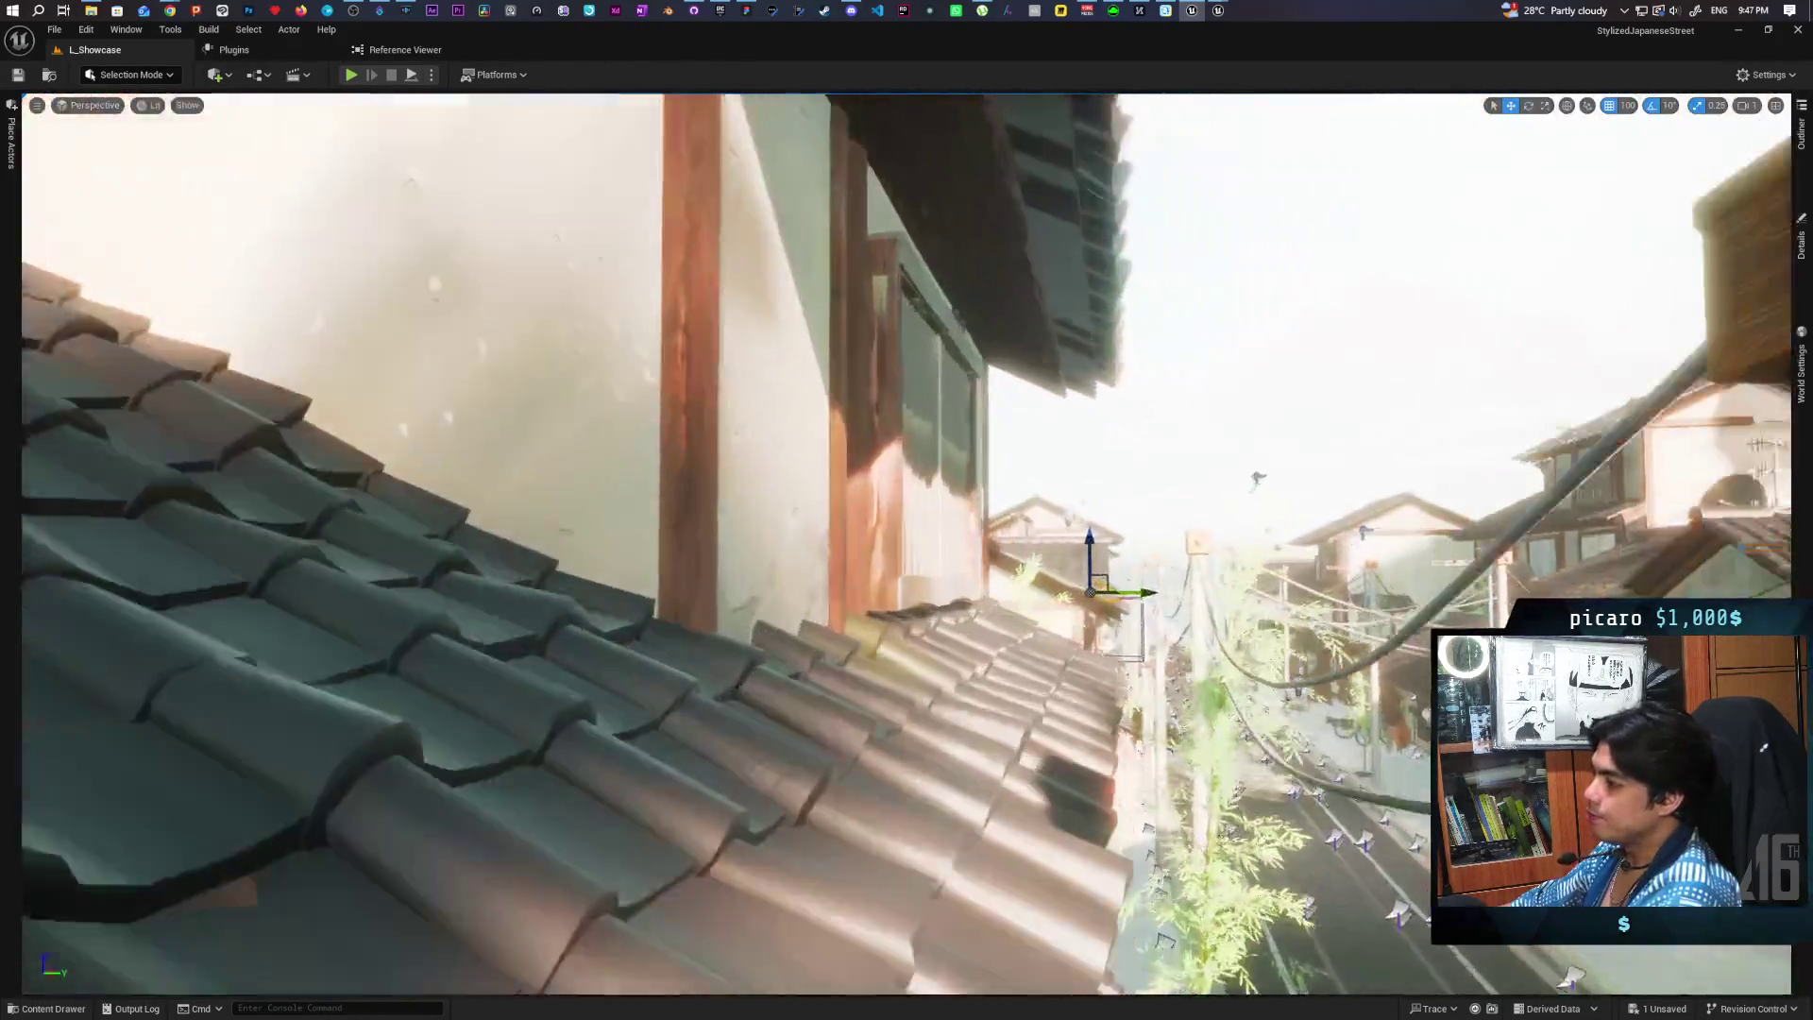
pyautogui.press('w')
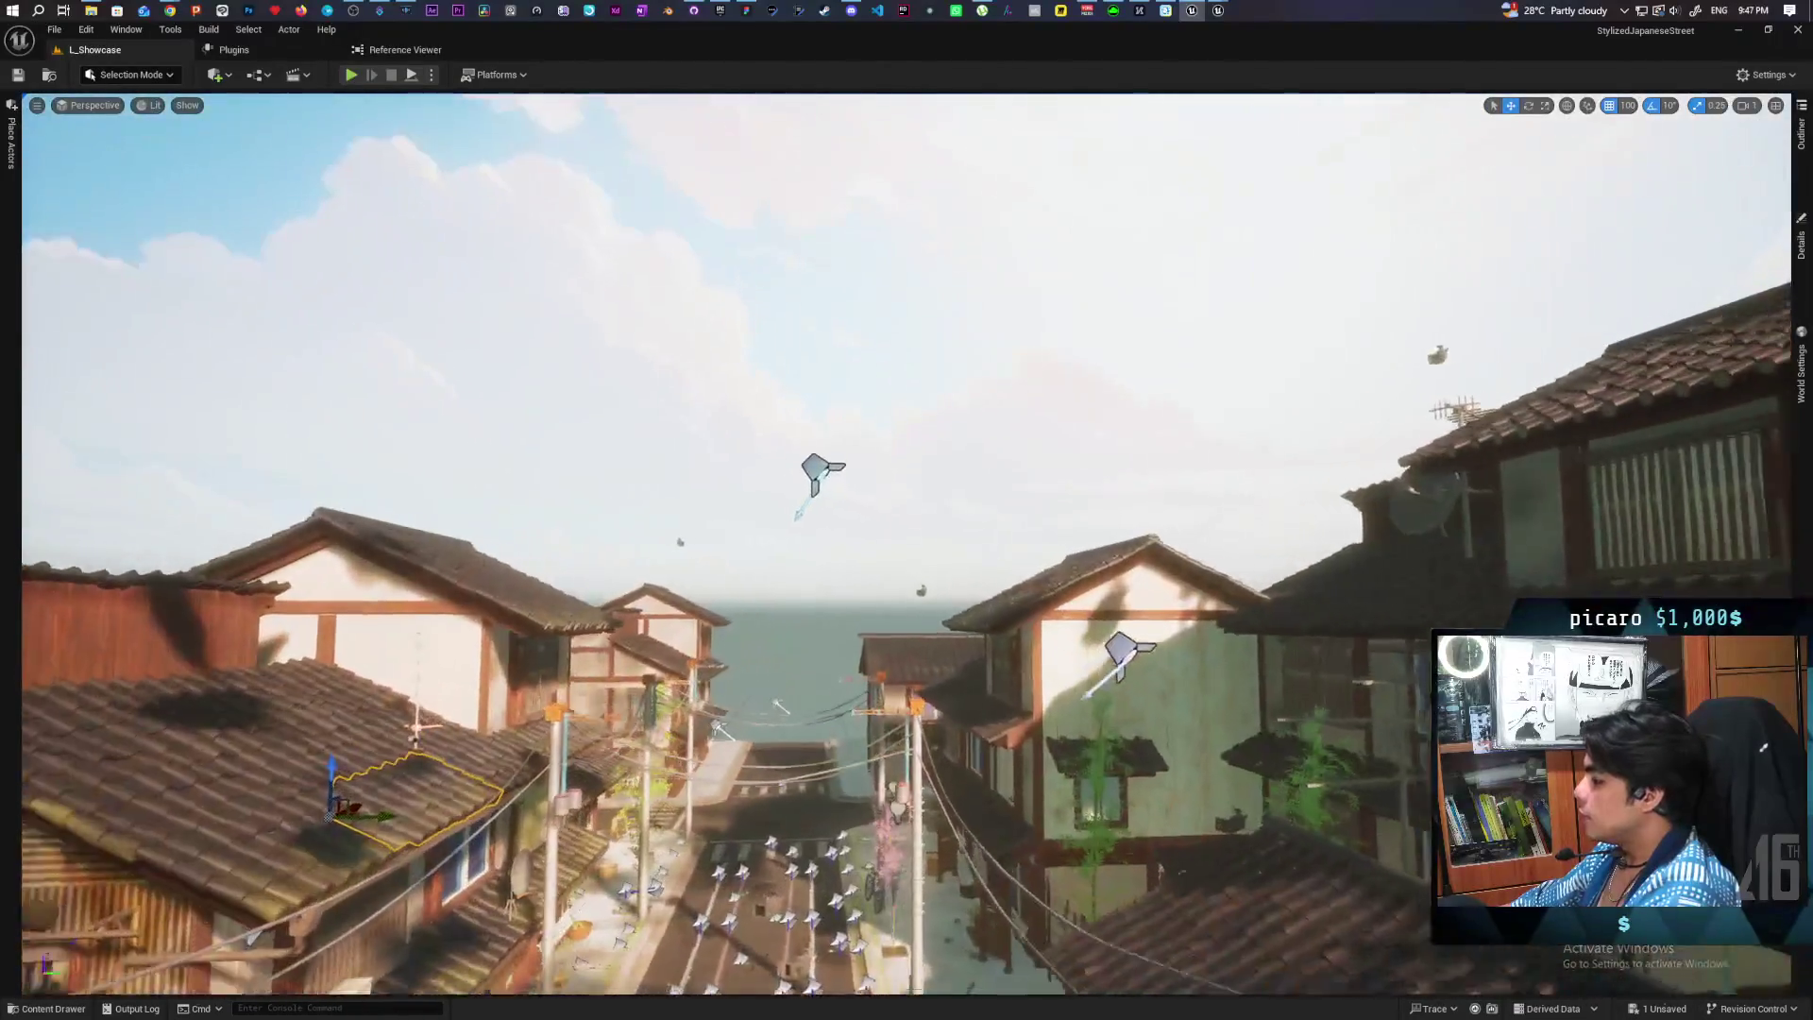
pyautogui.press('w')
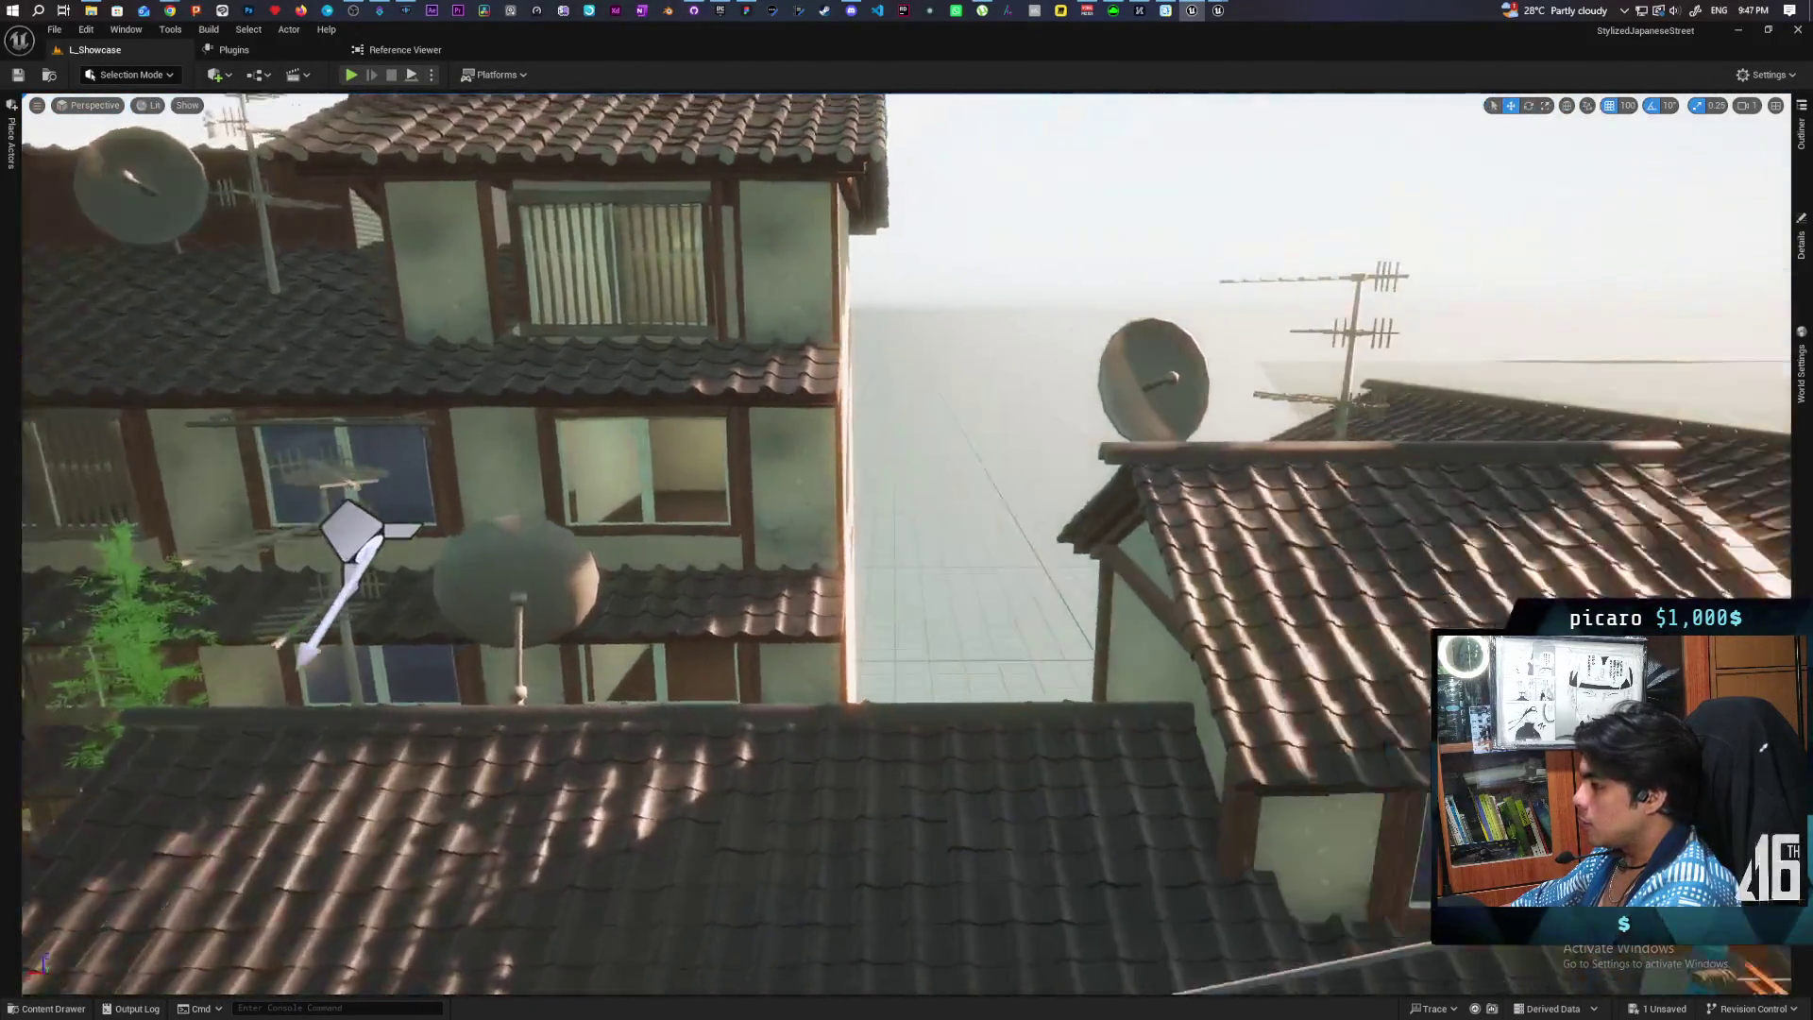
pyautogui.press('w')
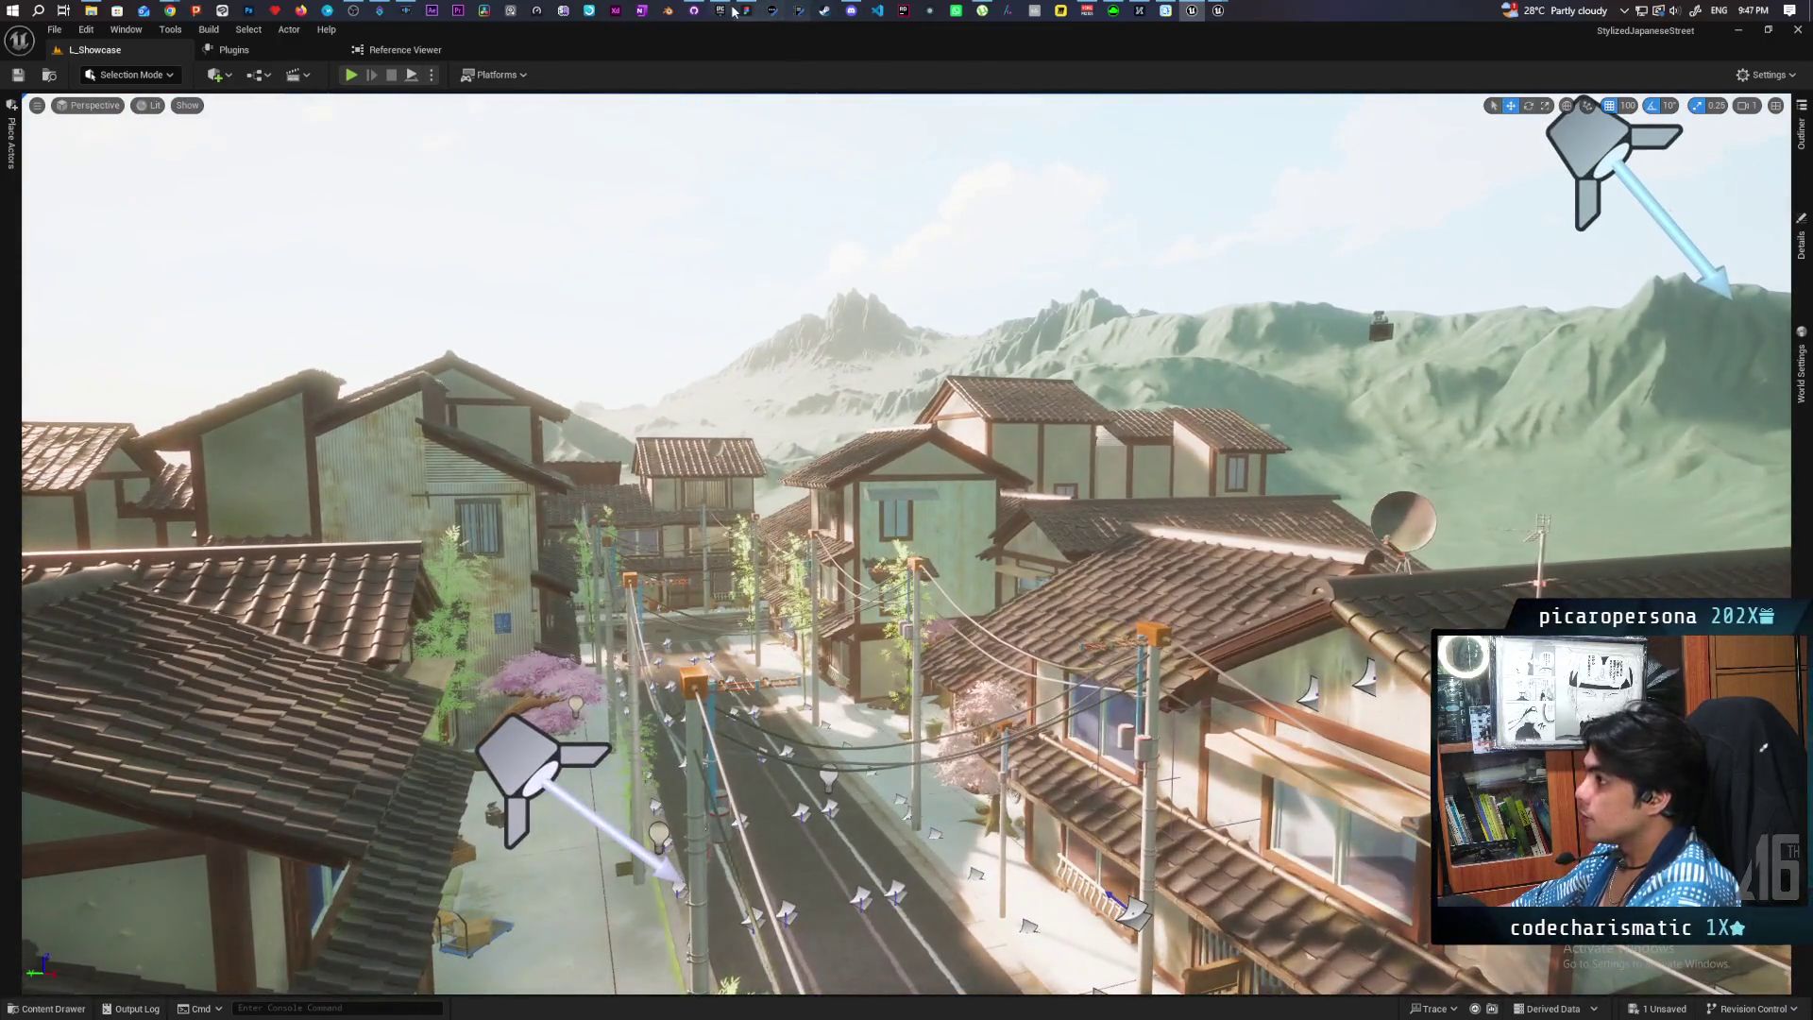
pyautogui.click(724, 9)
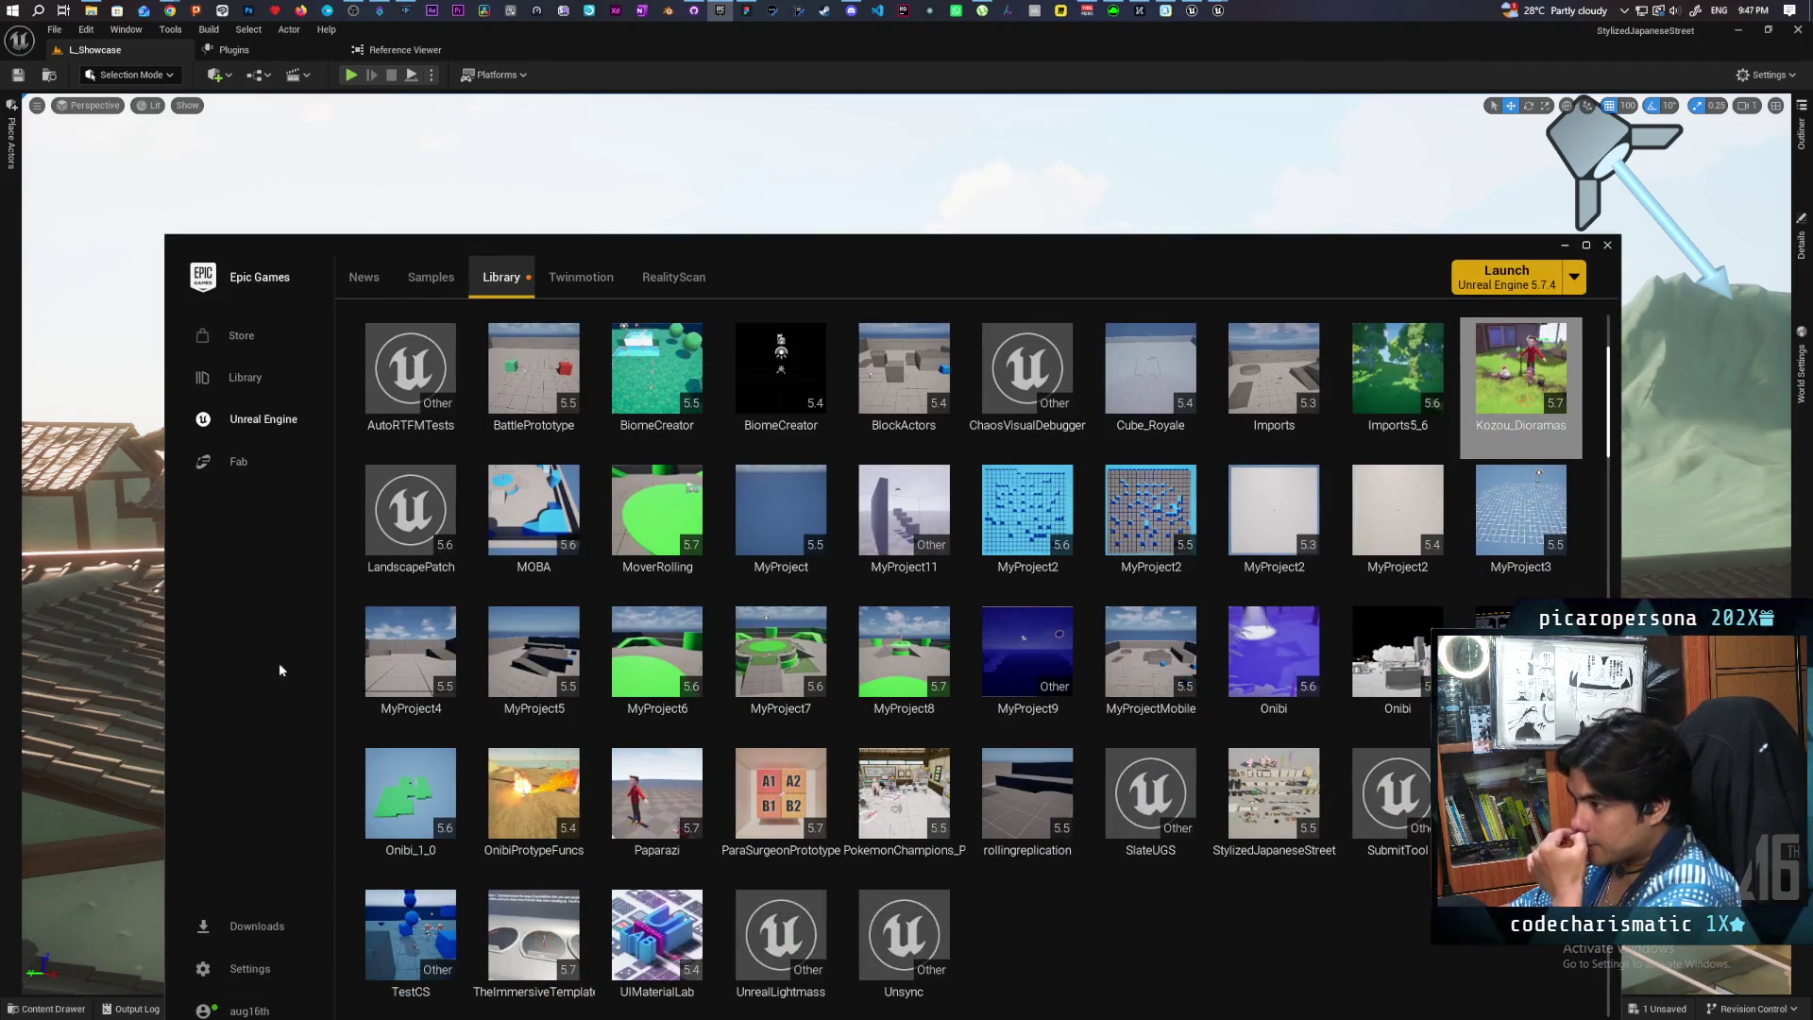
pyautogui.click(251, 462)
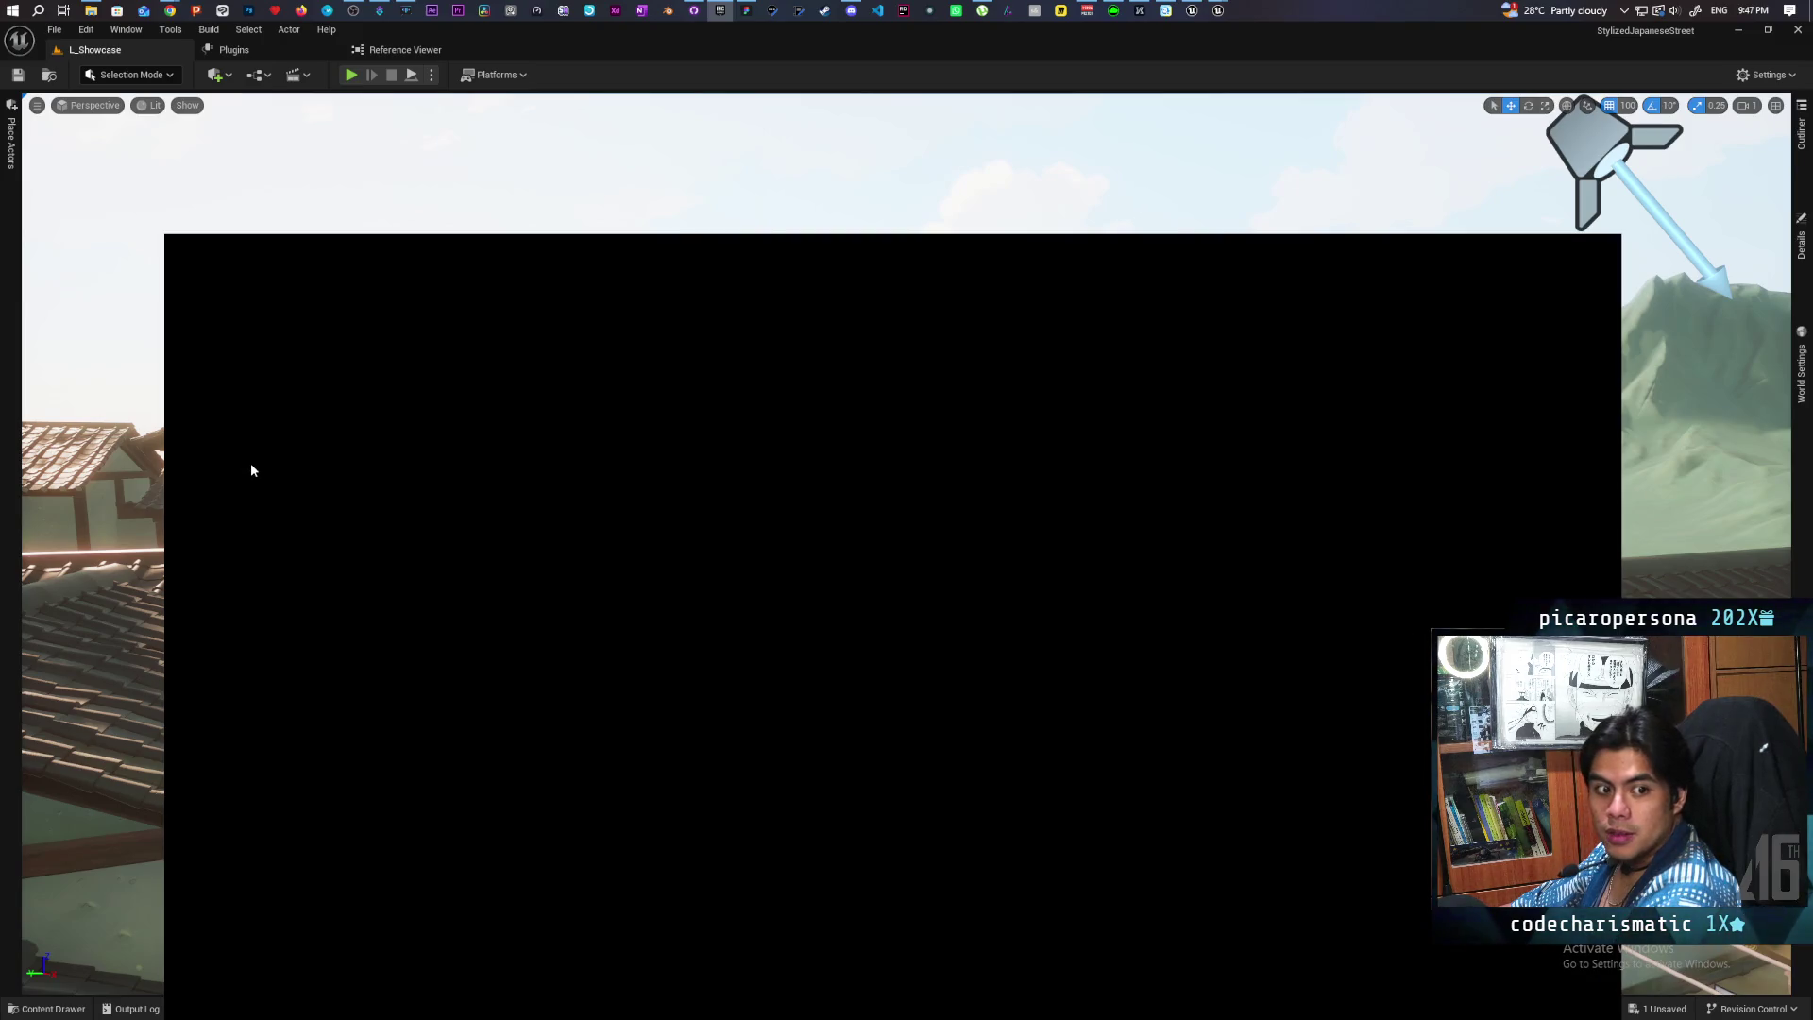
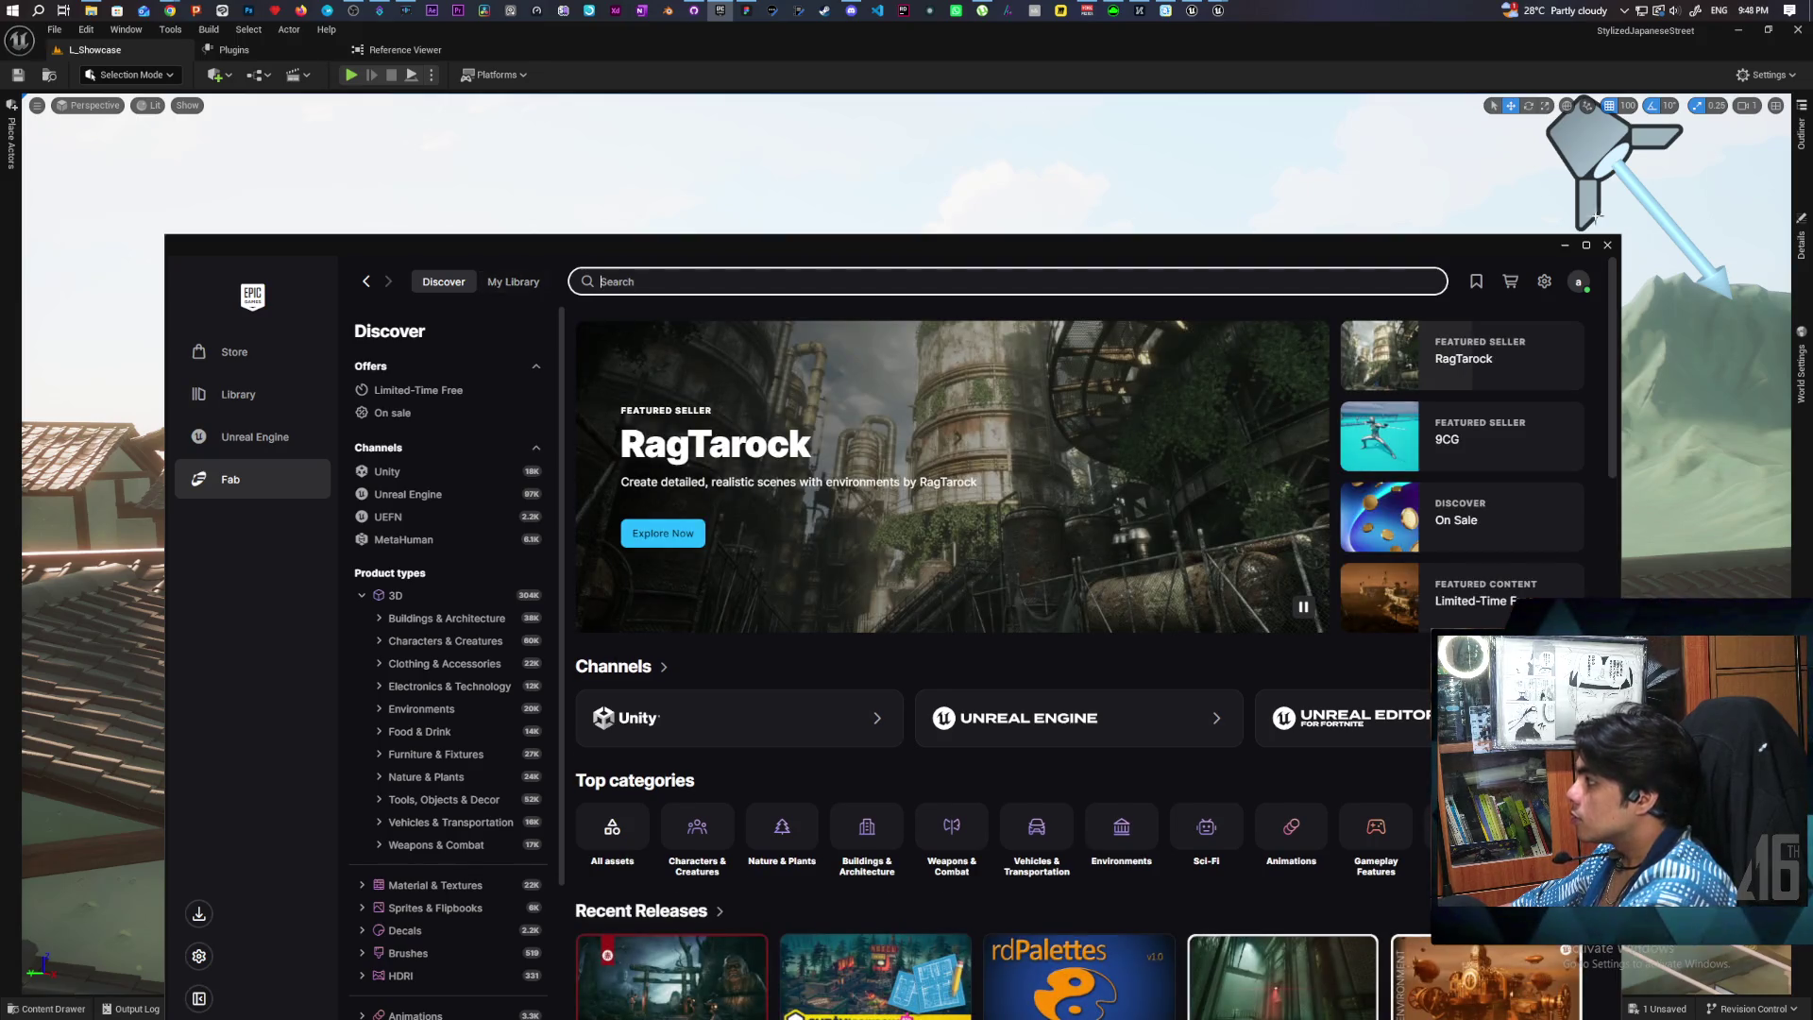
# Step: Open the Fab Wishlist and scroll through its grid of 34 saved products
pyautogui.click(1476, 283)
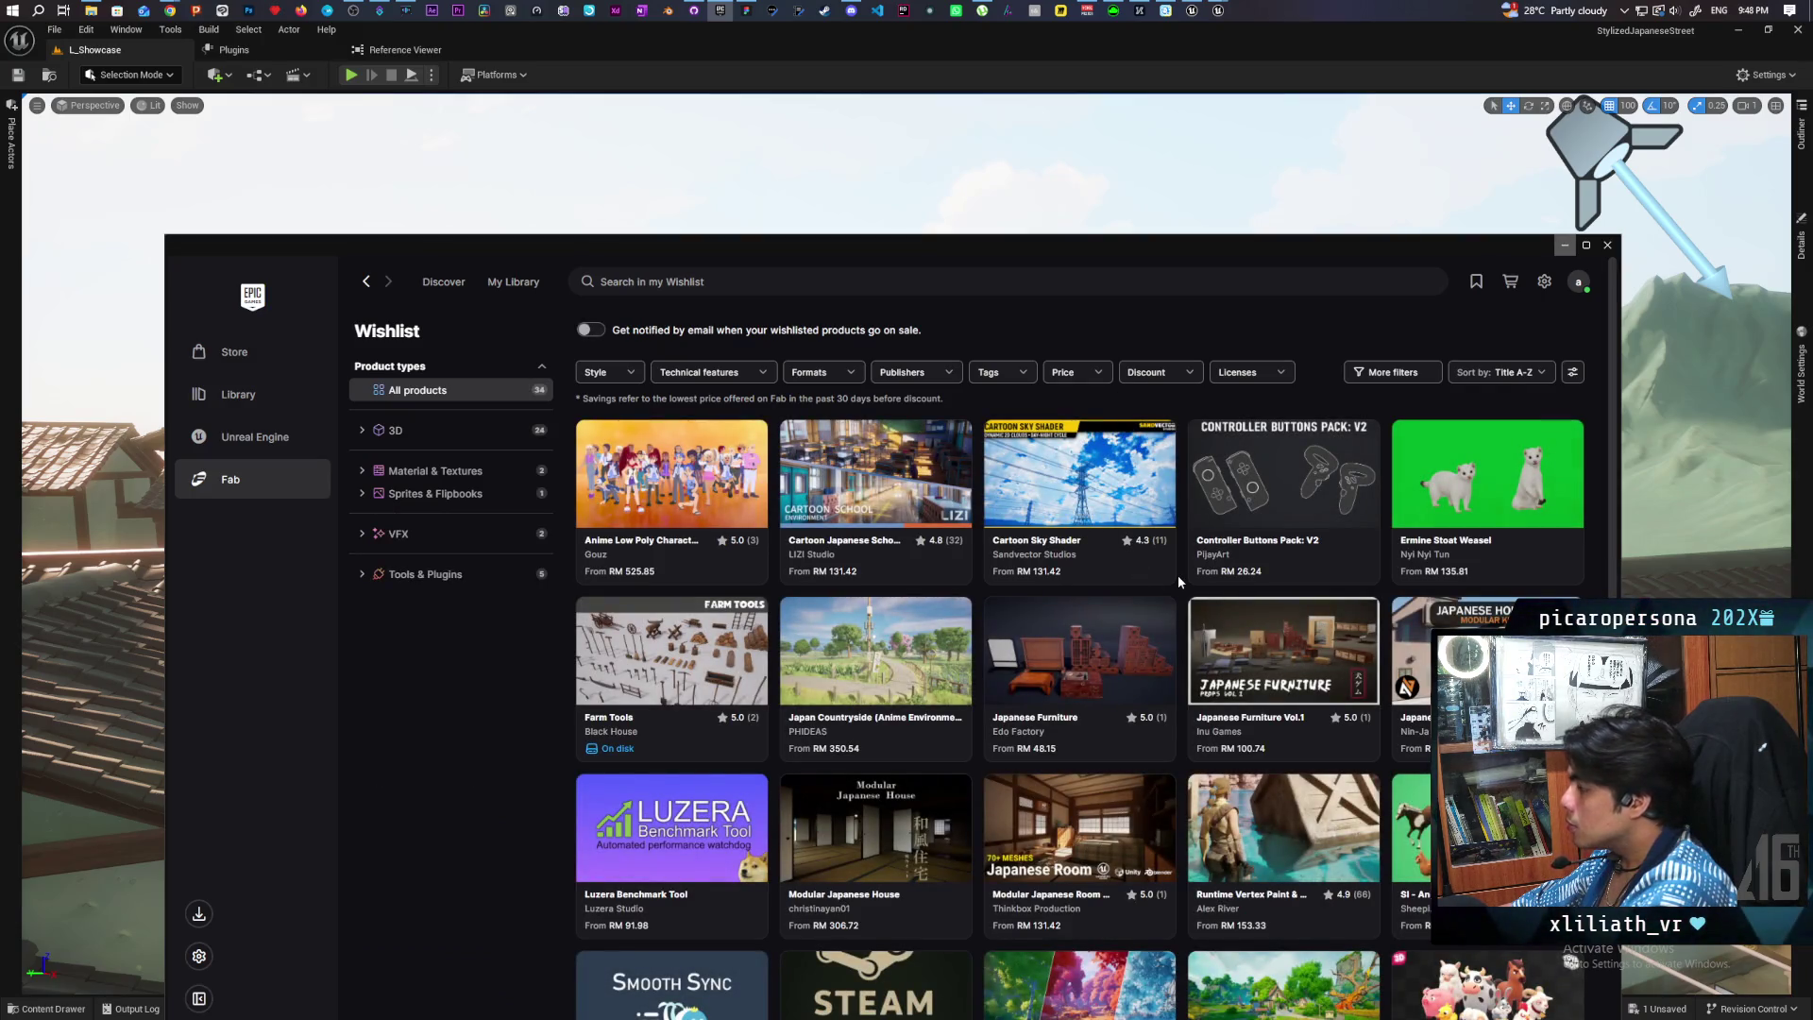
pyautogui.scroll(-3, 1179, 578)
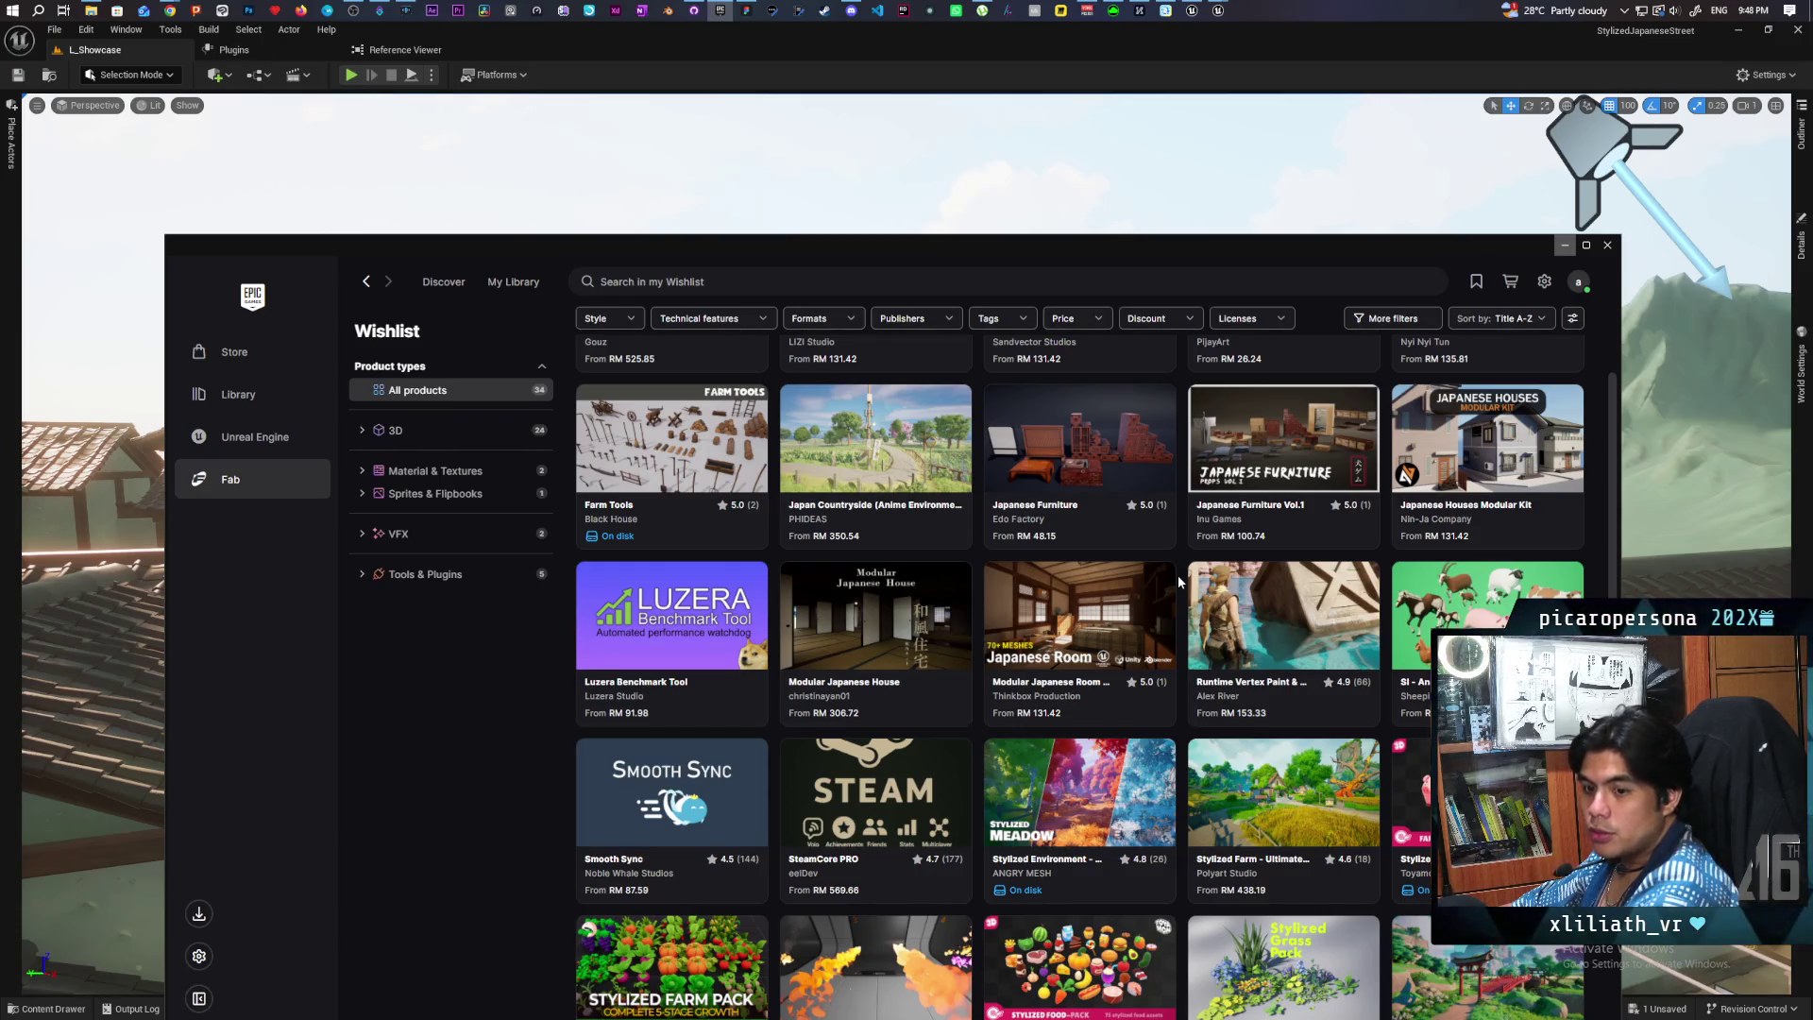
pyautogui.scroll(3, 1177, 575)
pyautogui.scroll(-3, 1176, 575)
pyautogui.scroll(-5, 1179, 580)
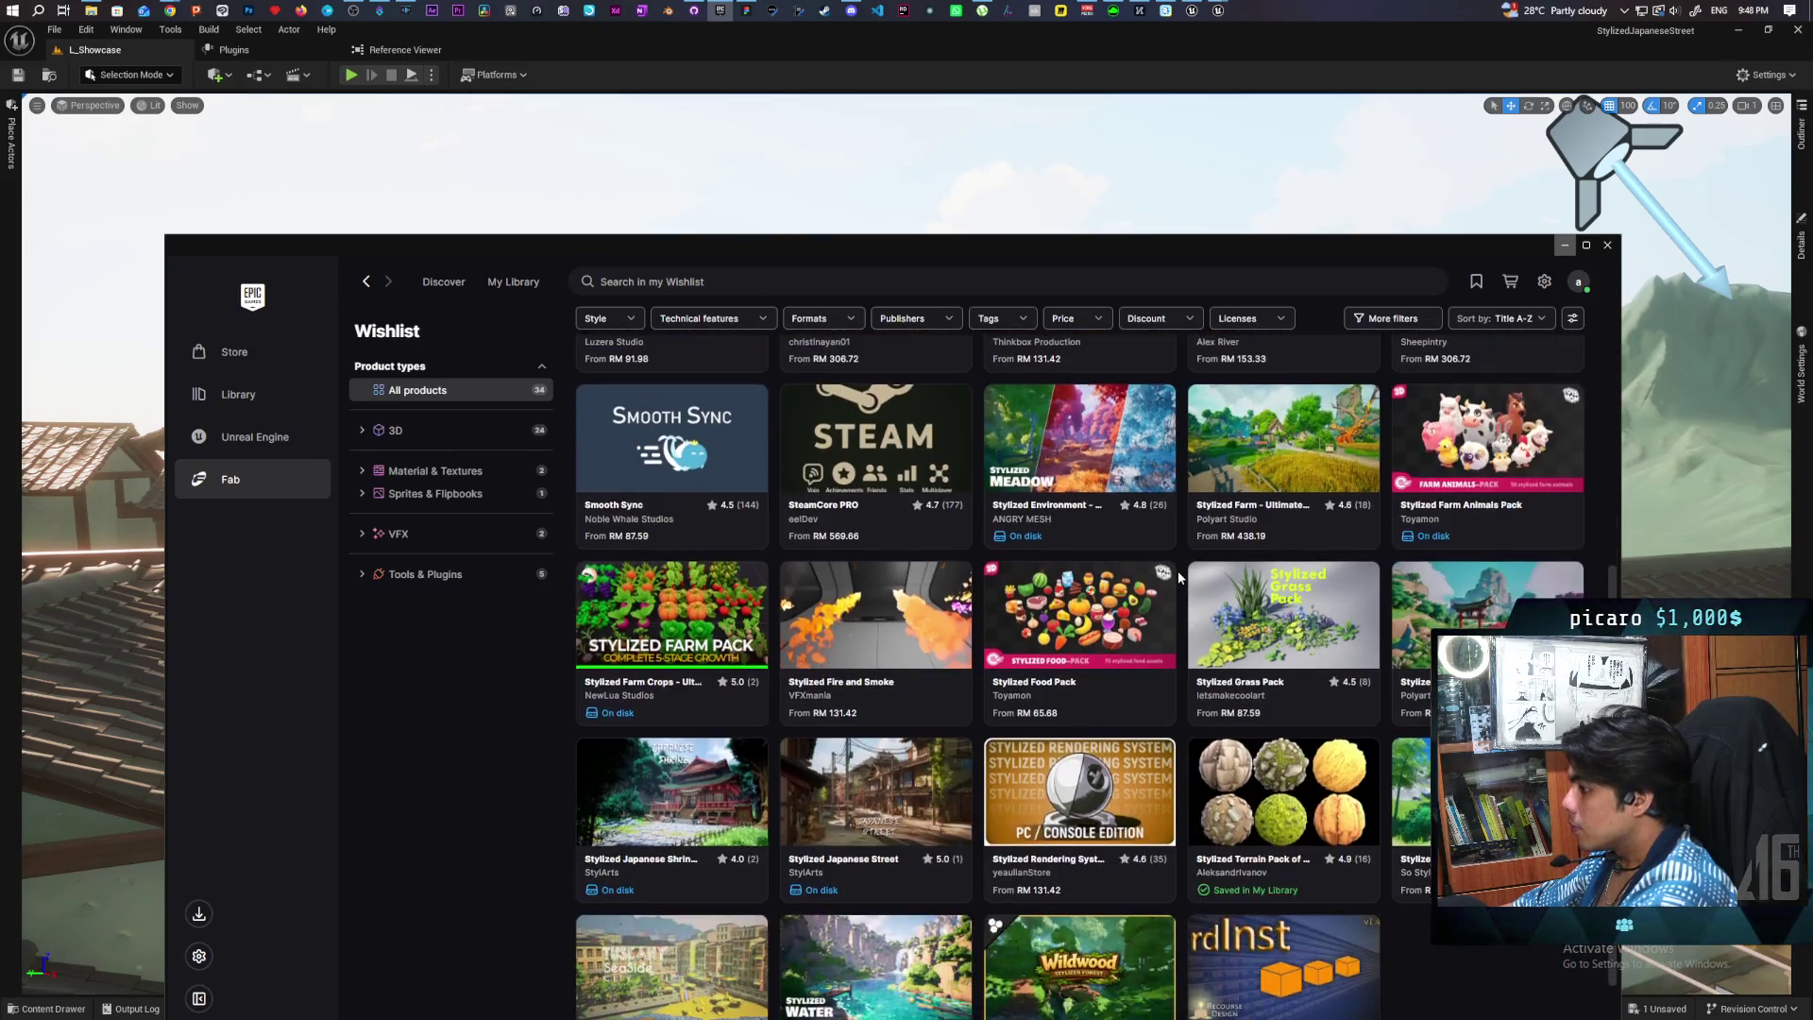
pyautogui.scroll(-1, 1179, 578)
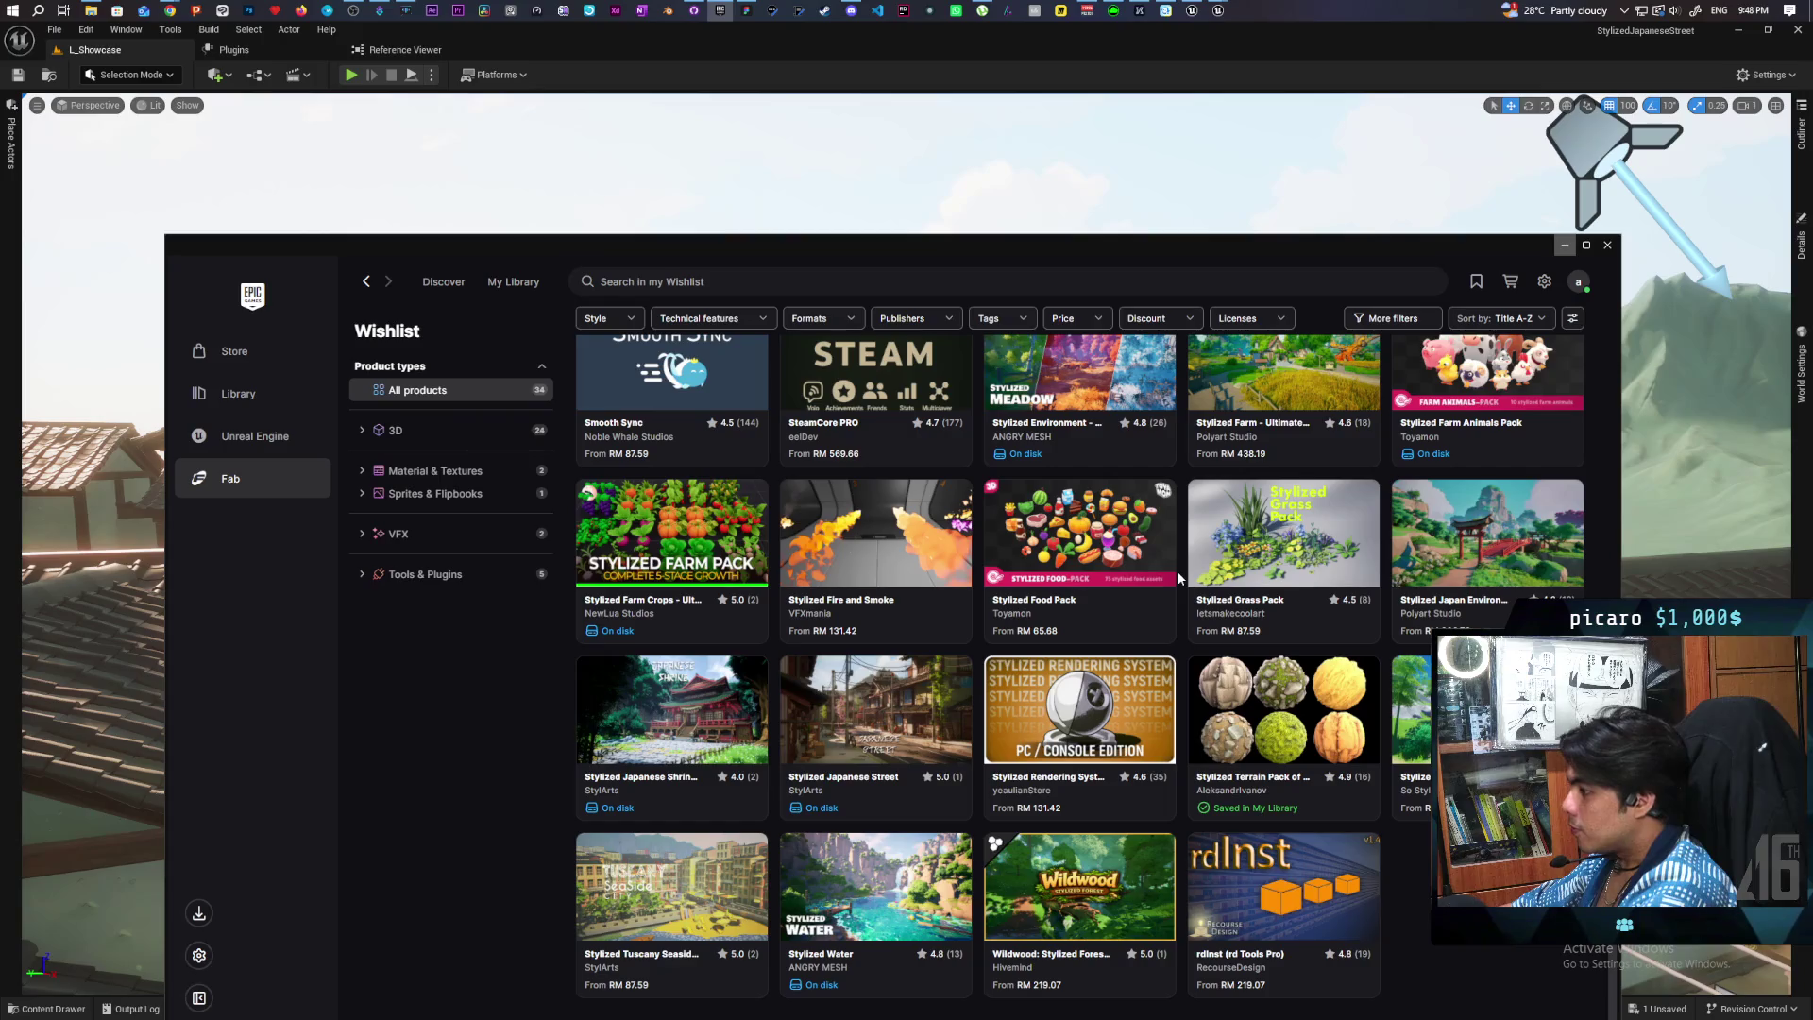
# Step: Open Stylized Japanese Street's details and copy its direct share link
pyautogui.click(866, 690)
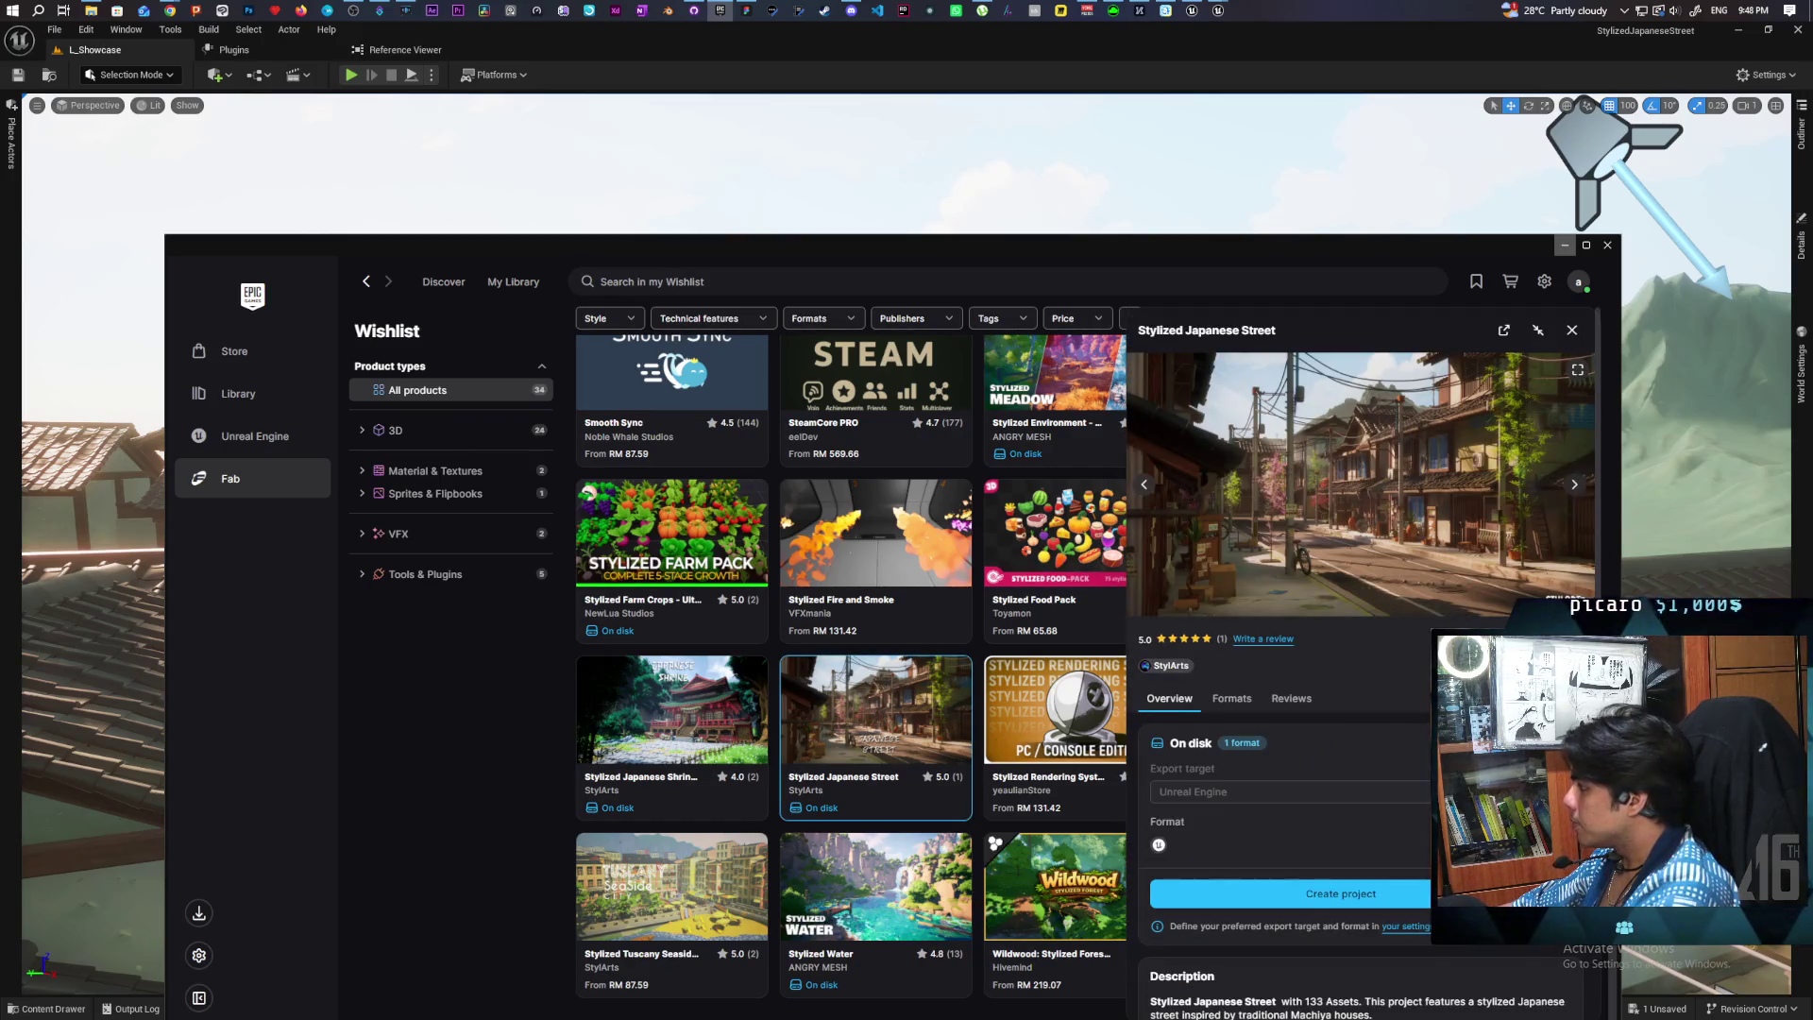
pyautogui.click(1549, 329)
pyautogui.click(1074, 650)
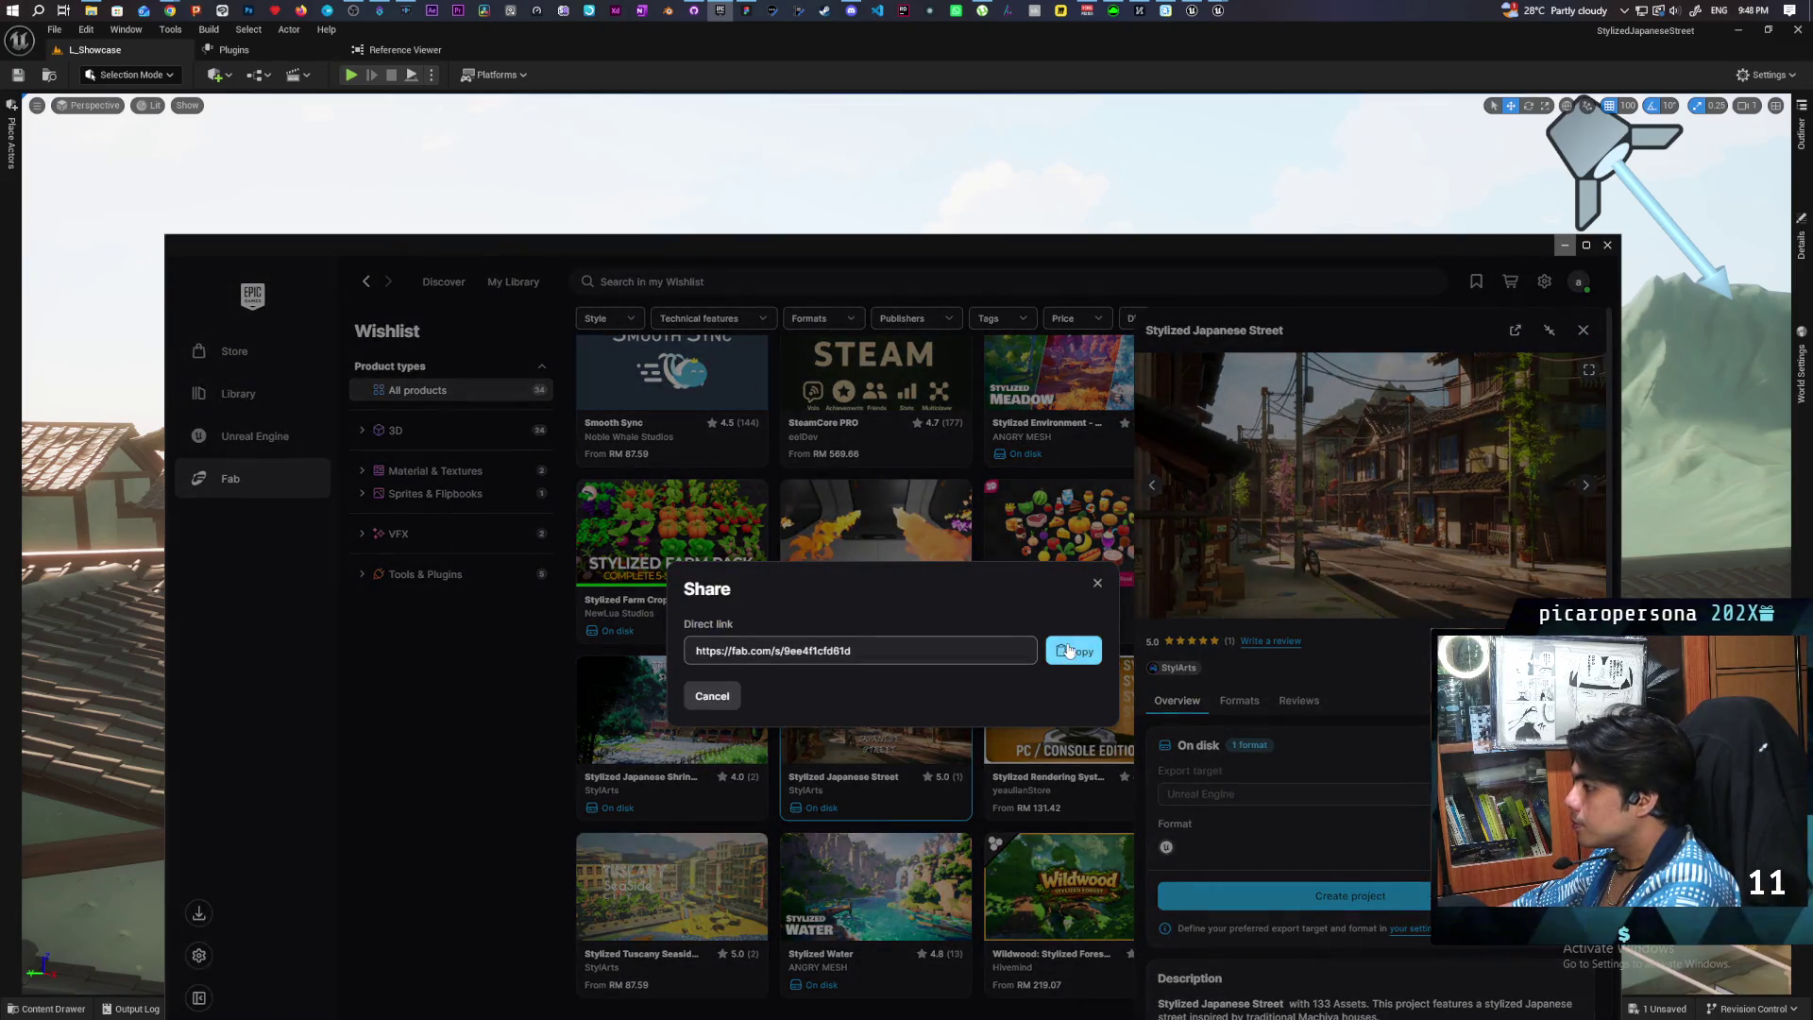
pyautogui.click(1097, 584)
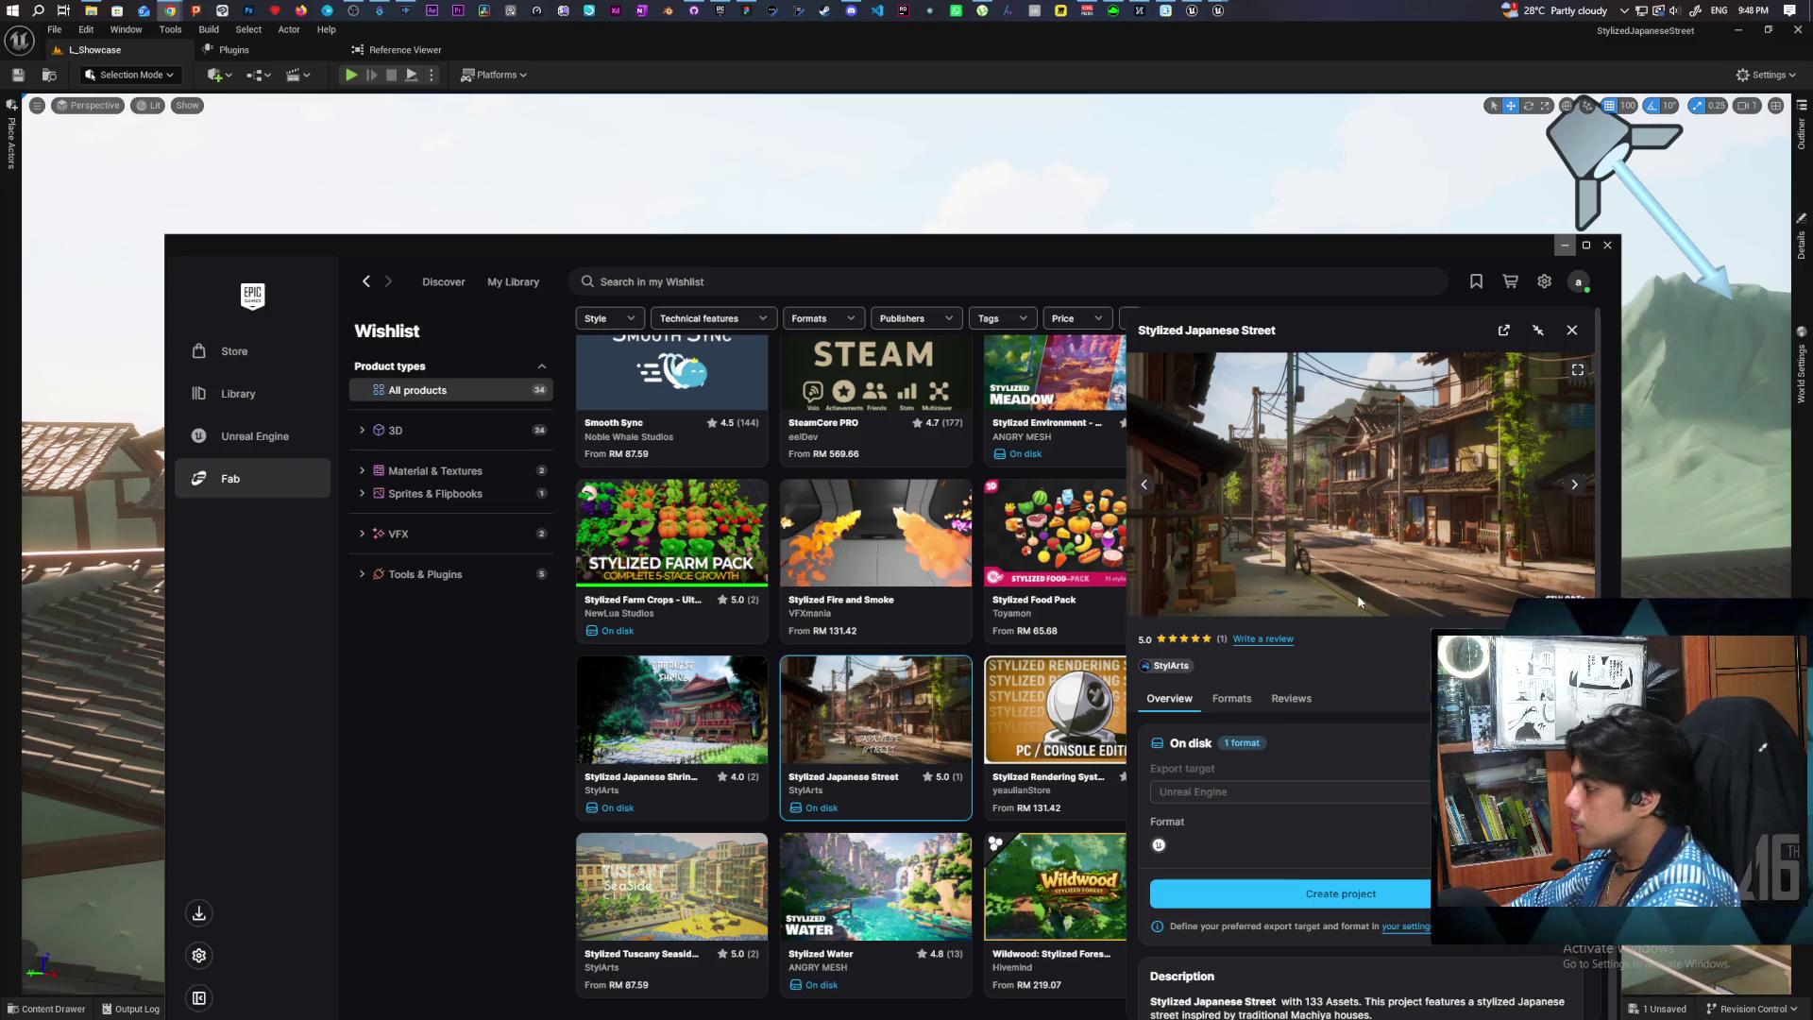
# Step: Browse the street's gallery, reopen its details, and view publisher StylArts' product page
pyautogui.click(1572, 486)
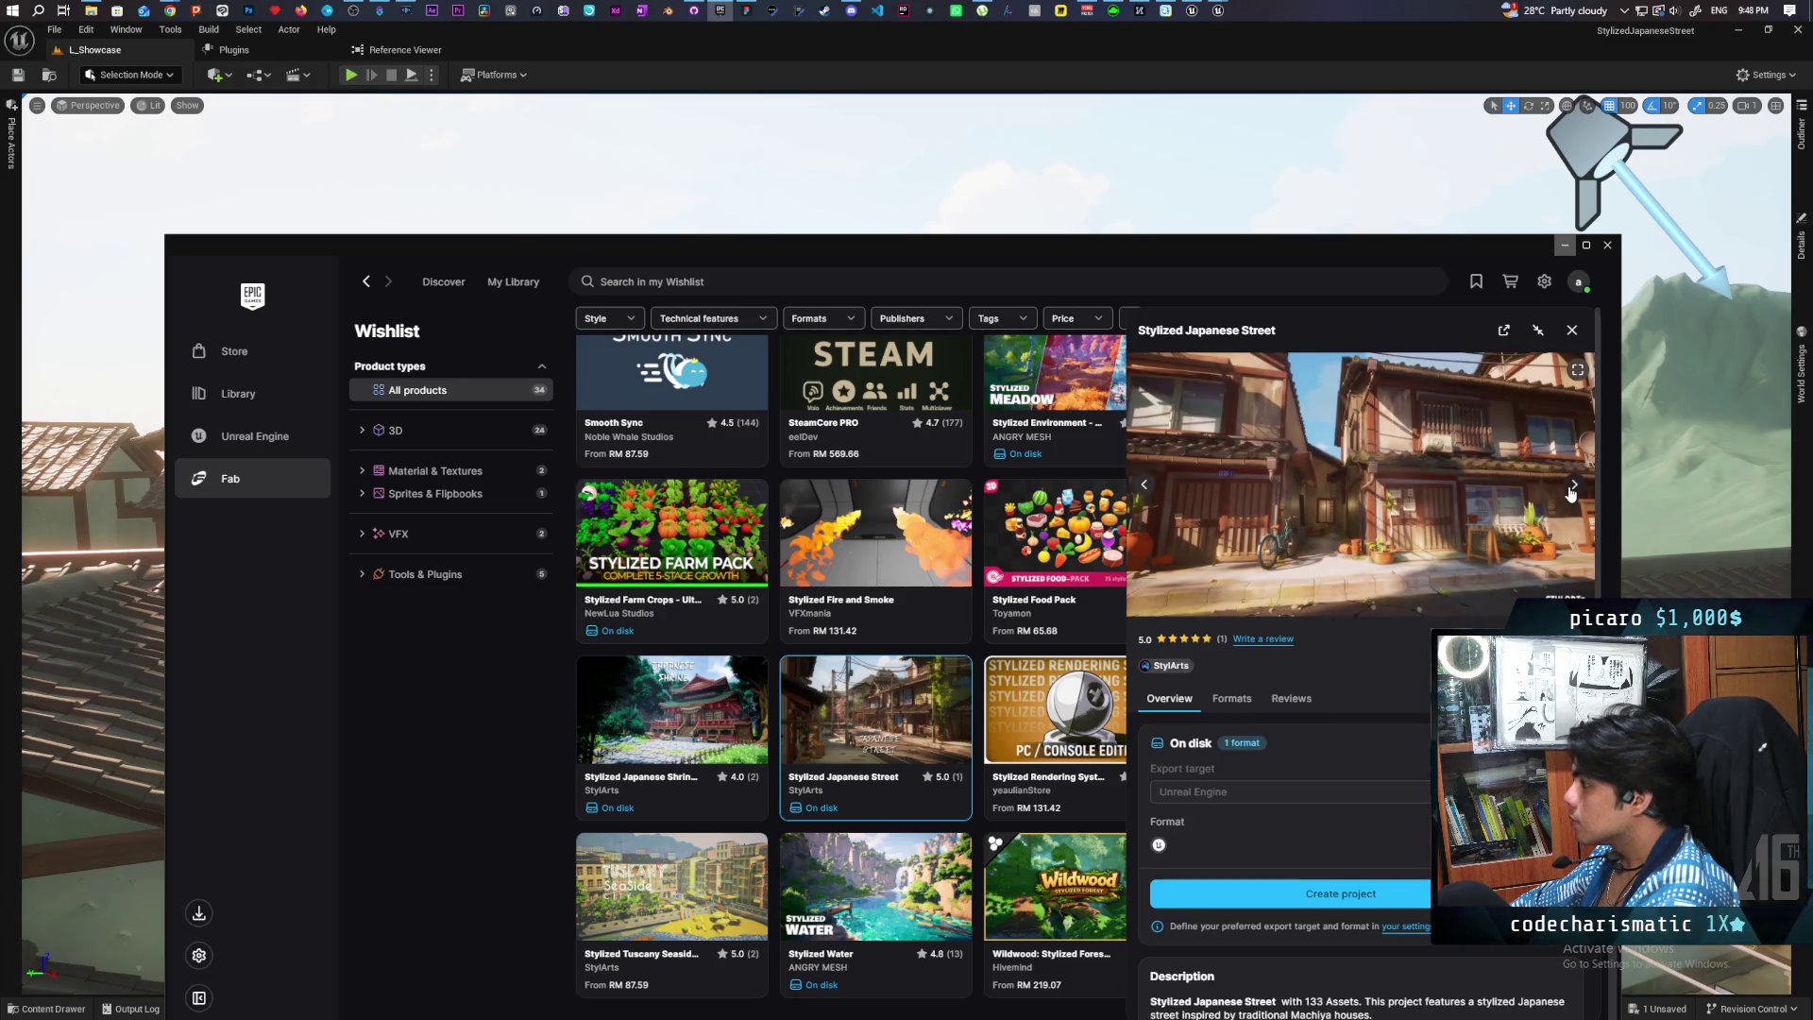
pyautogui.scroll(2, 923, 501)
pyautogui.press('Escape')
pyautogui.scroll(2, 951, 618)
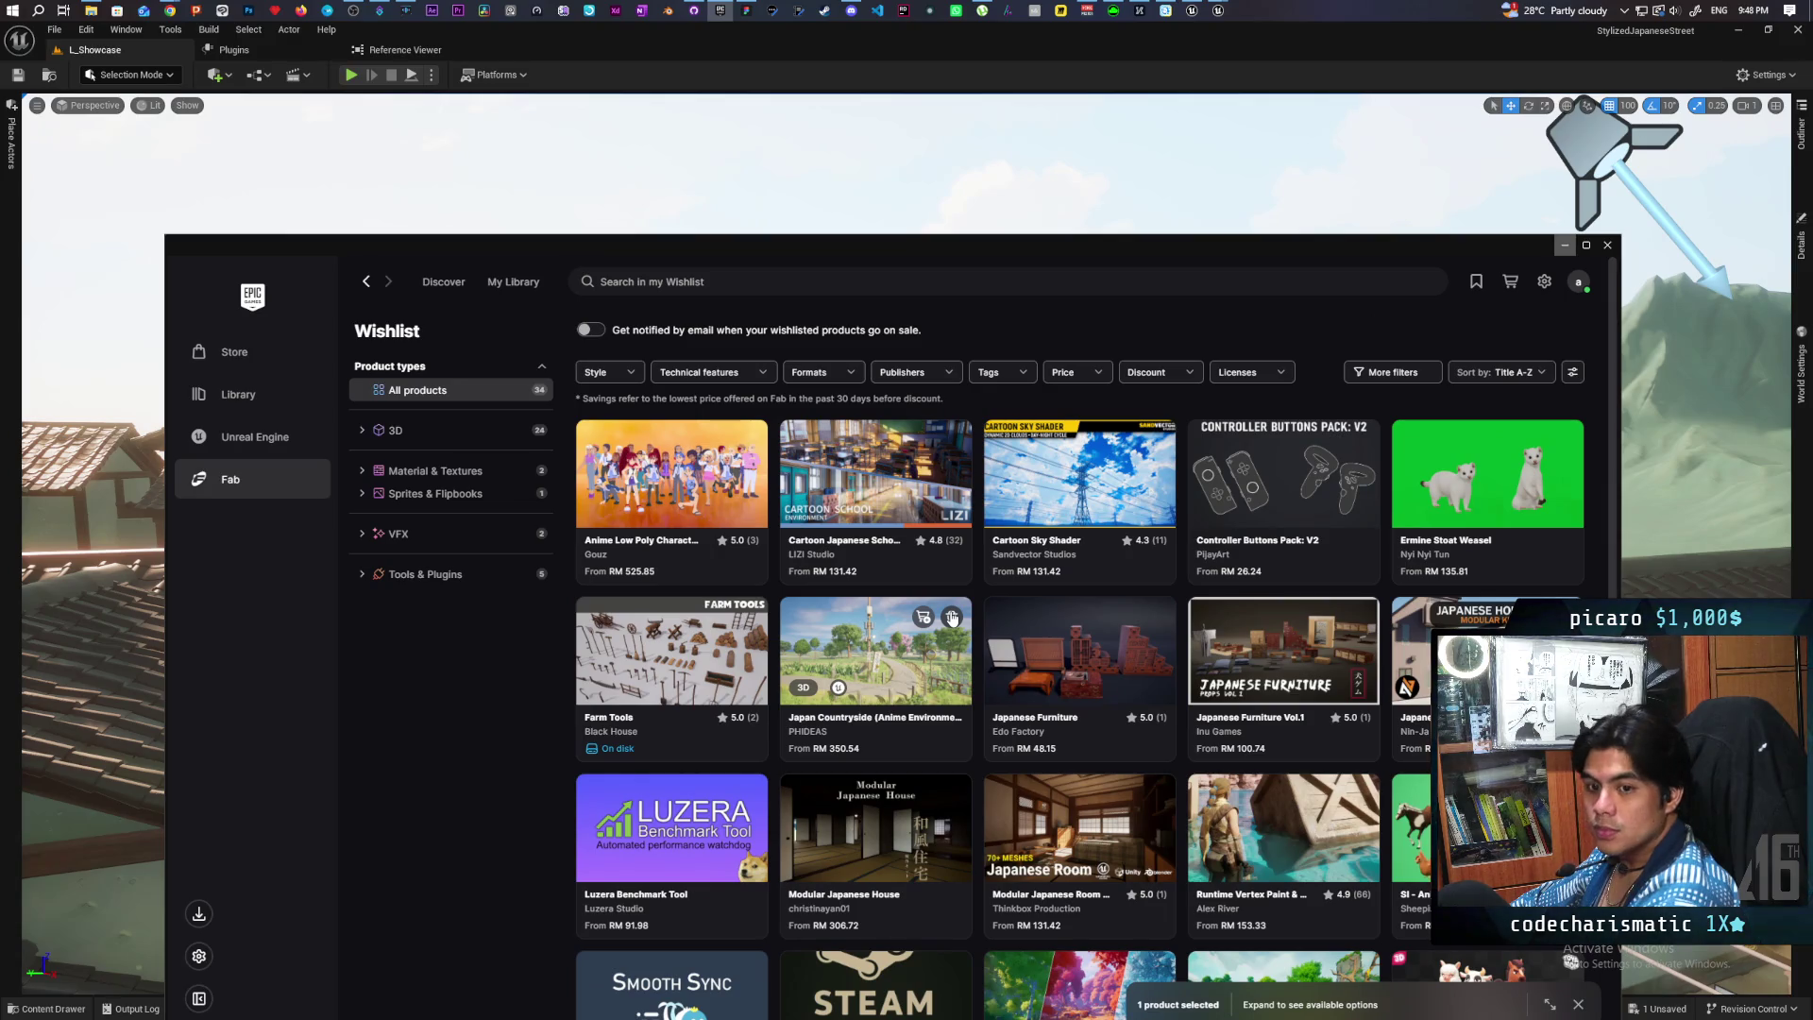
pyautogui.scroll(-3, 954, 620)
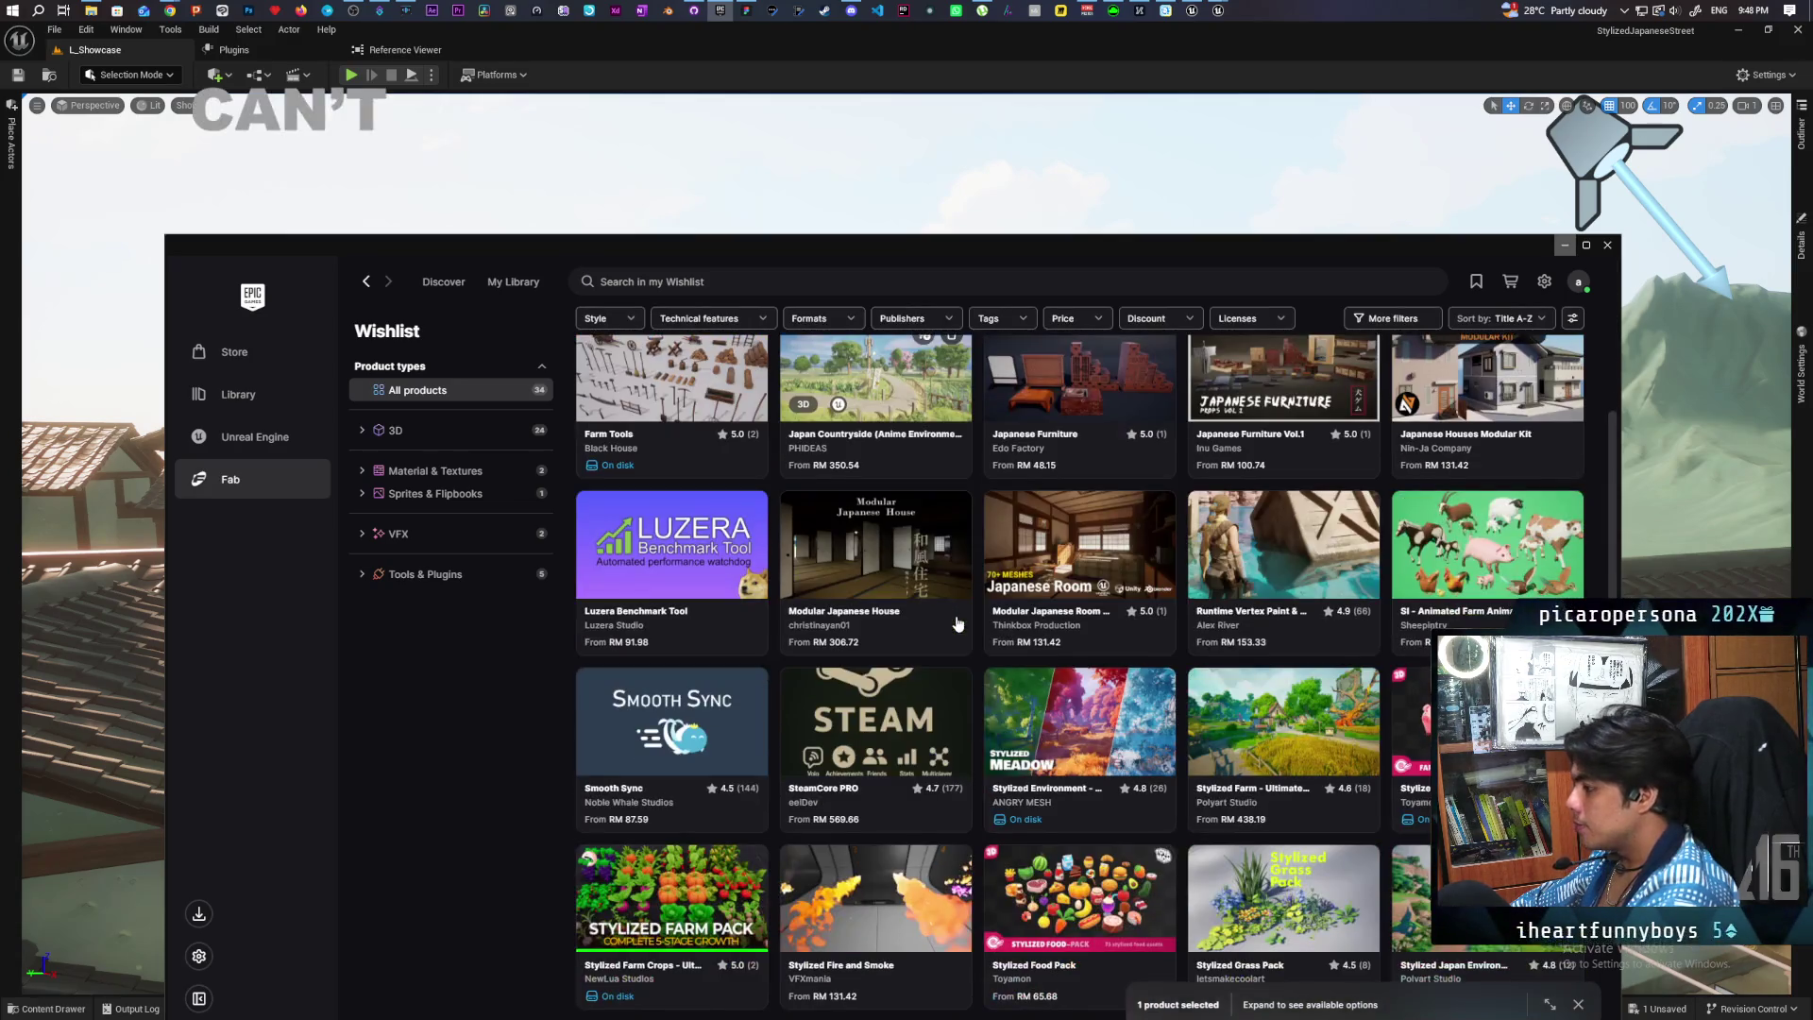
pyautogui.scroll(-4, 944, 642)
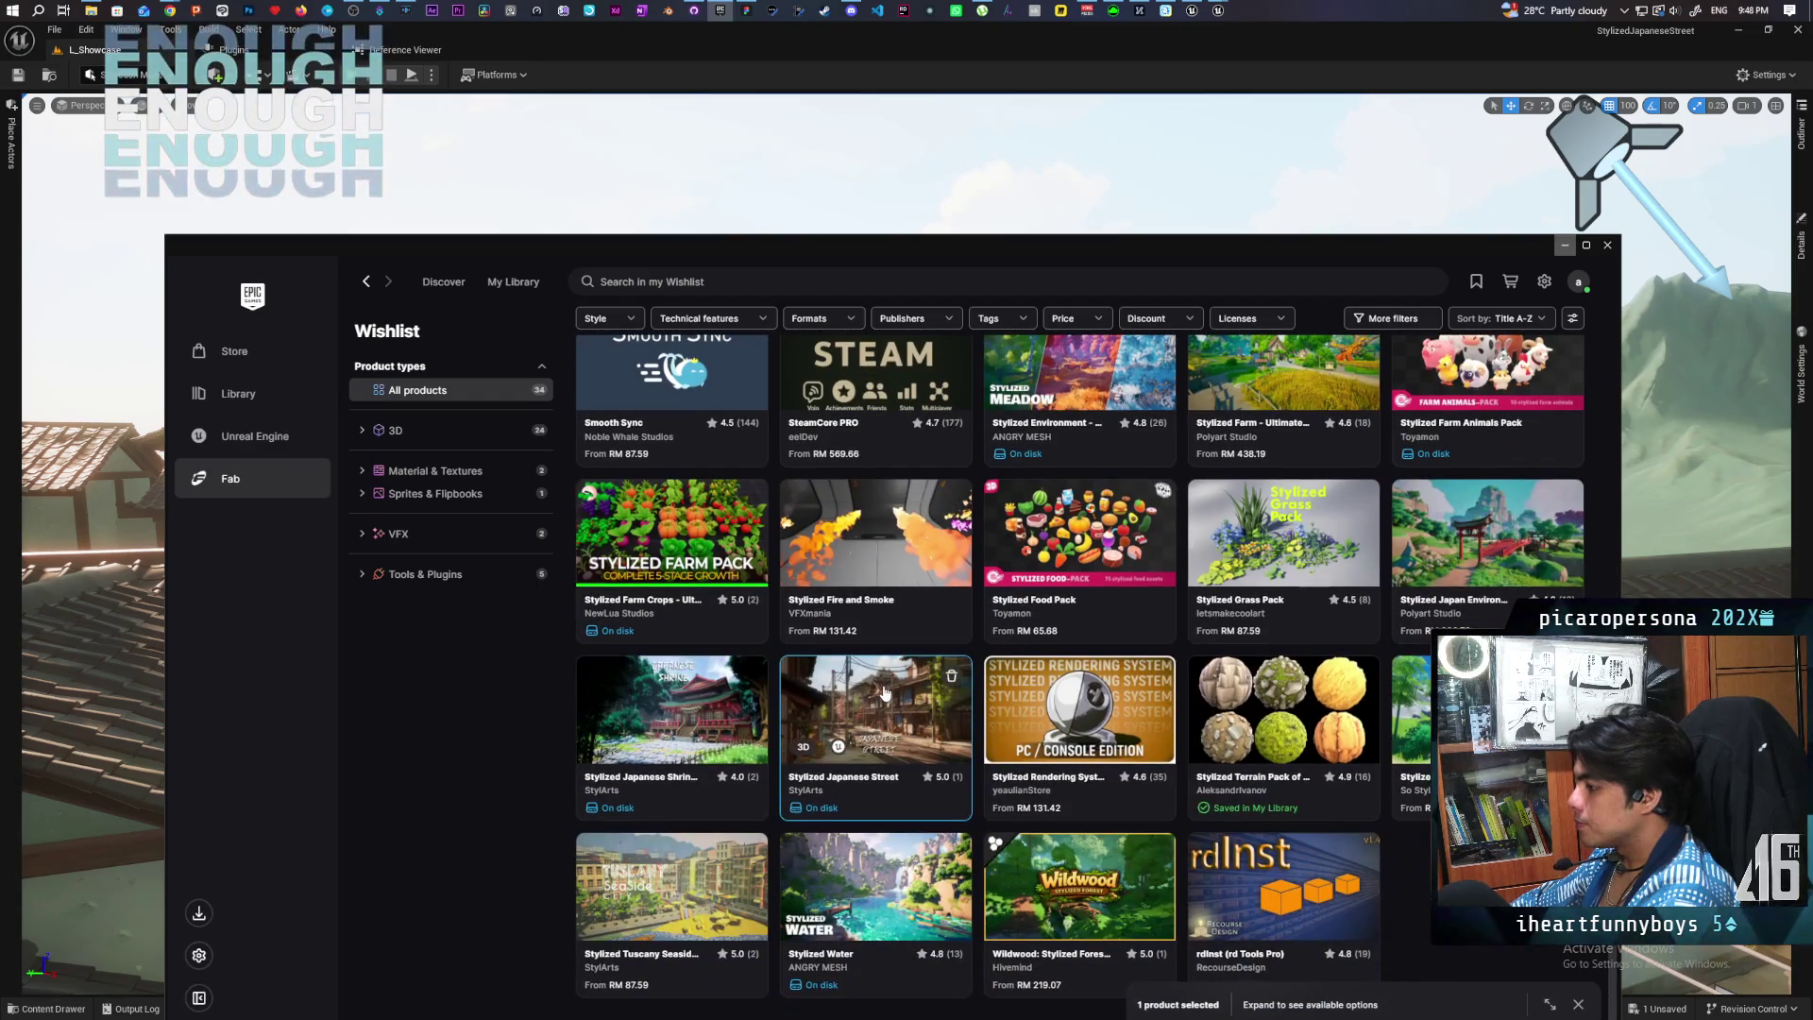
pyautogui.click(885, 694)
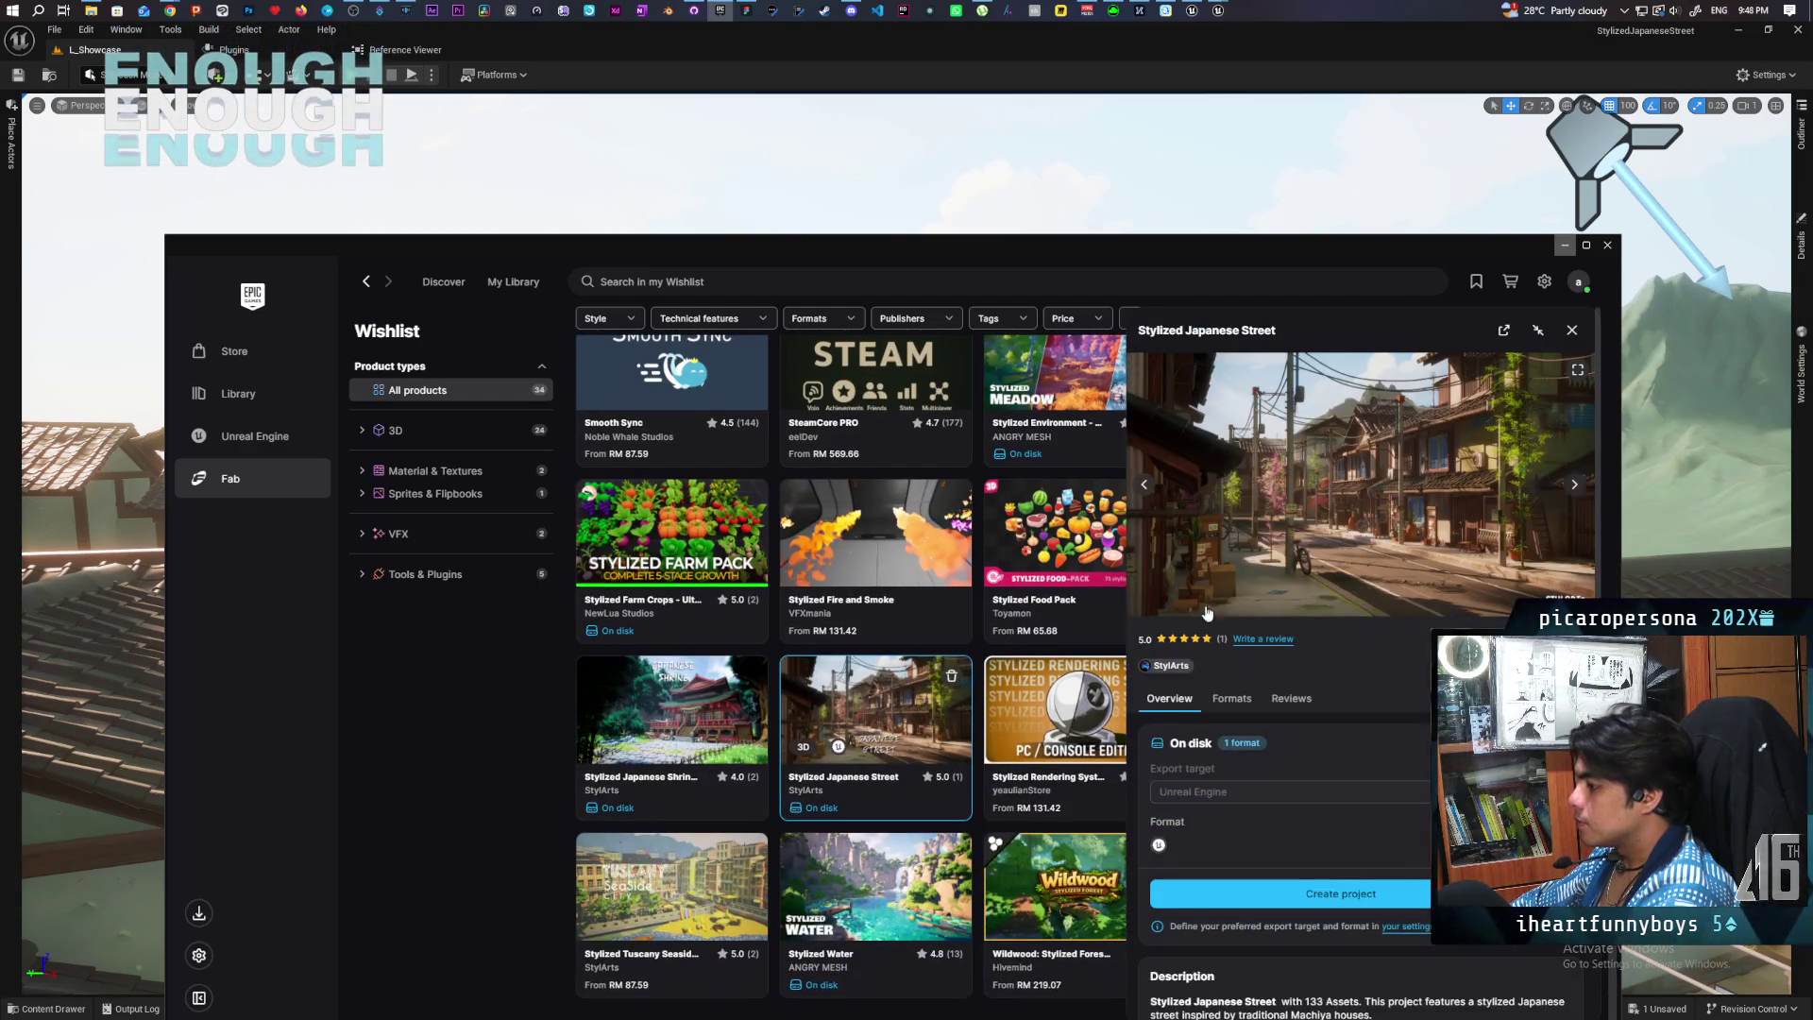
pyautogui.click(1169, 667)
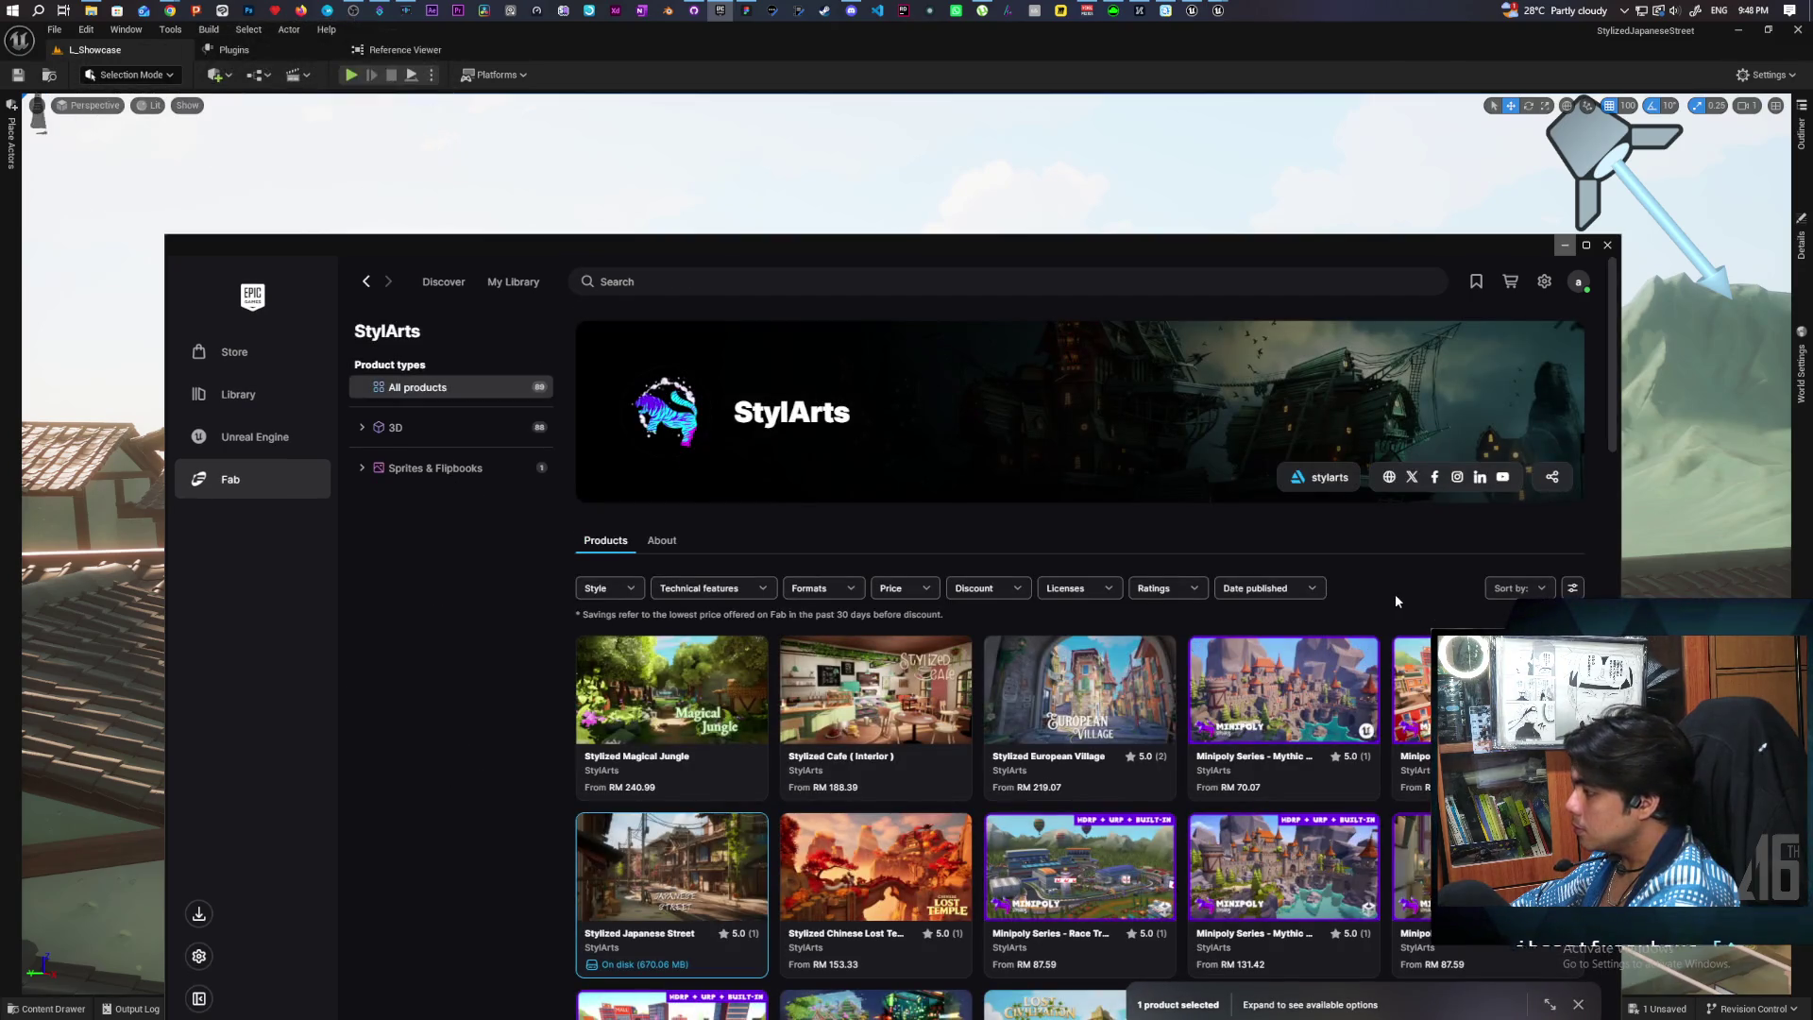
# Step: Return to the wishlist and open the Cartoon Japanese School details
pyautogui.scroll(-2, 1395, 595)
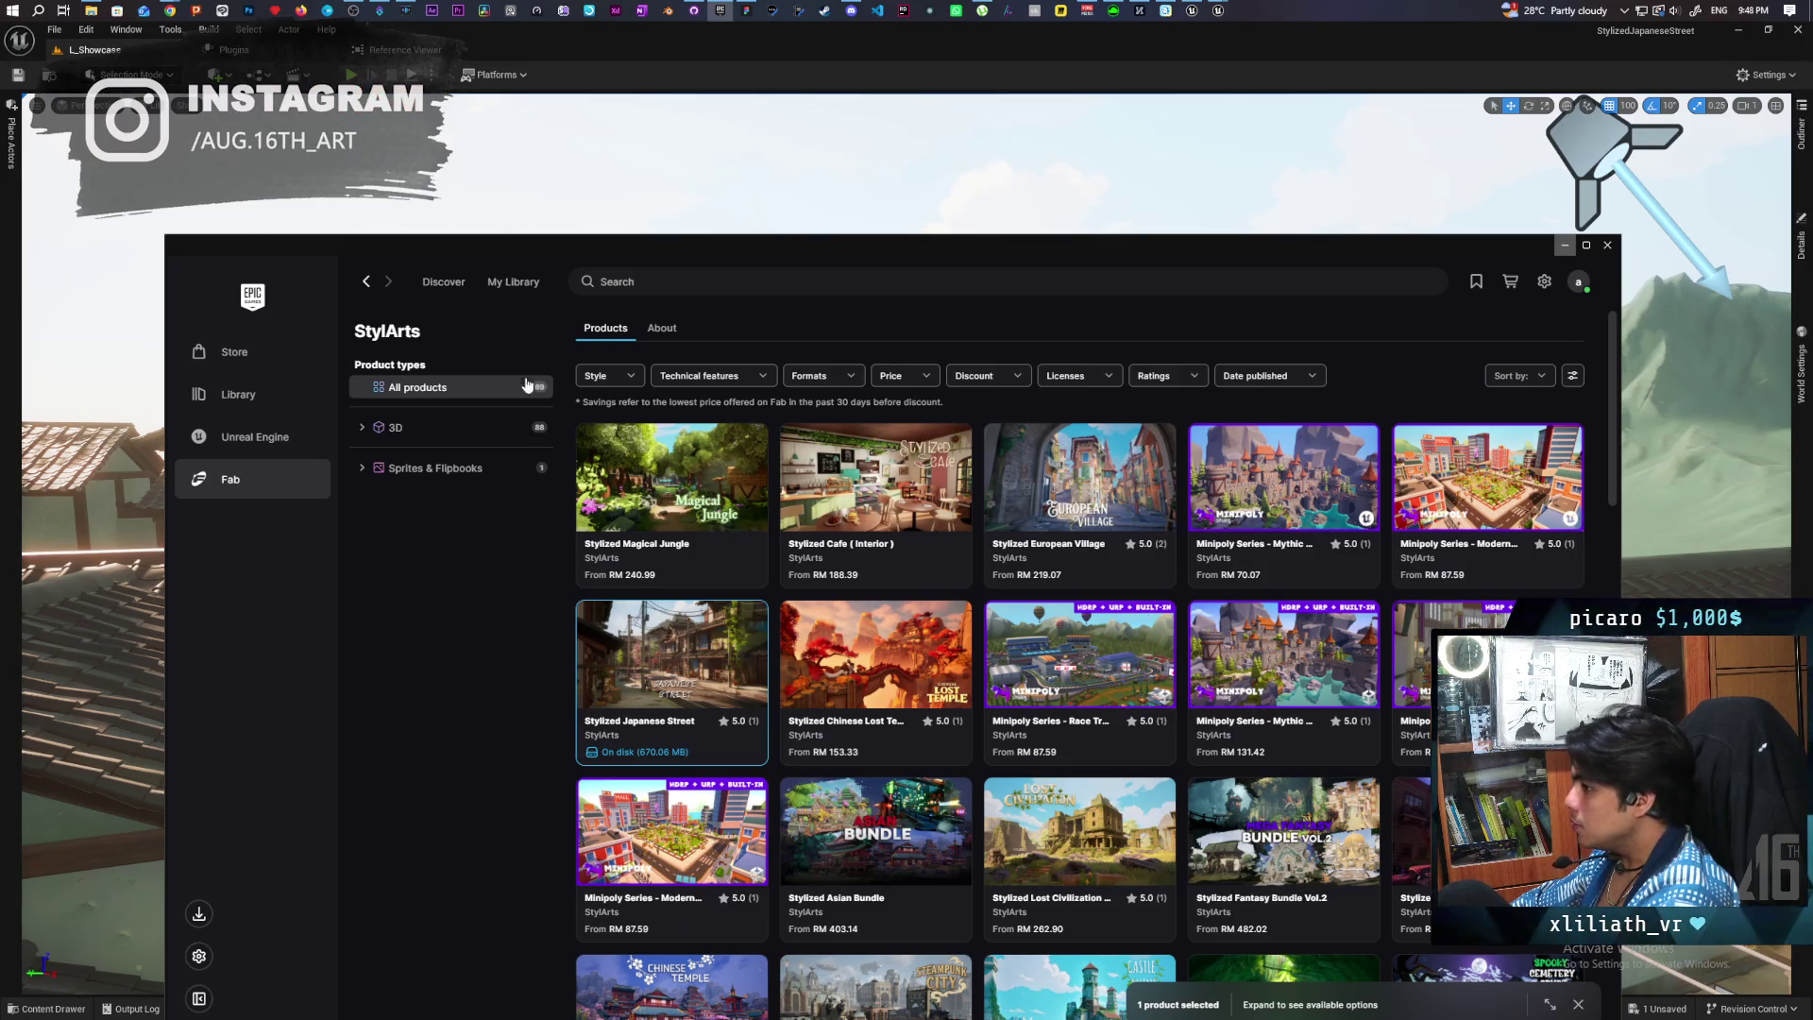
pyautogui.click(366, 281)
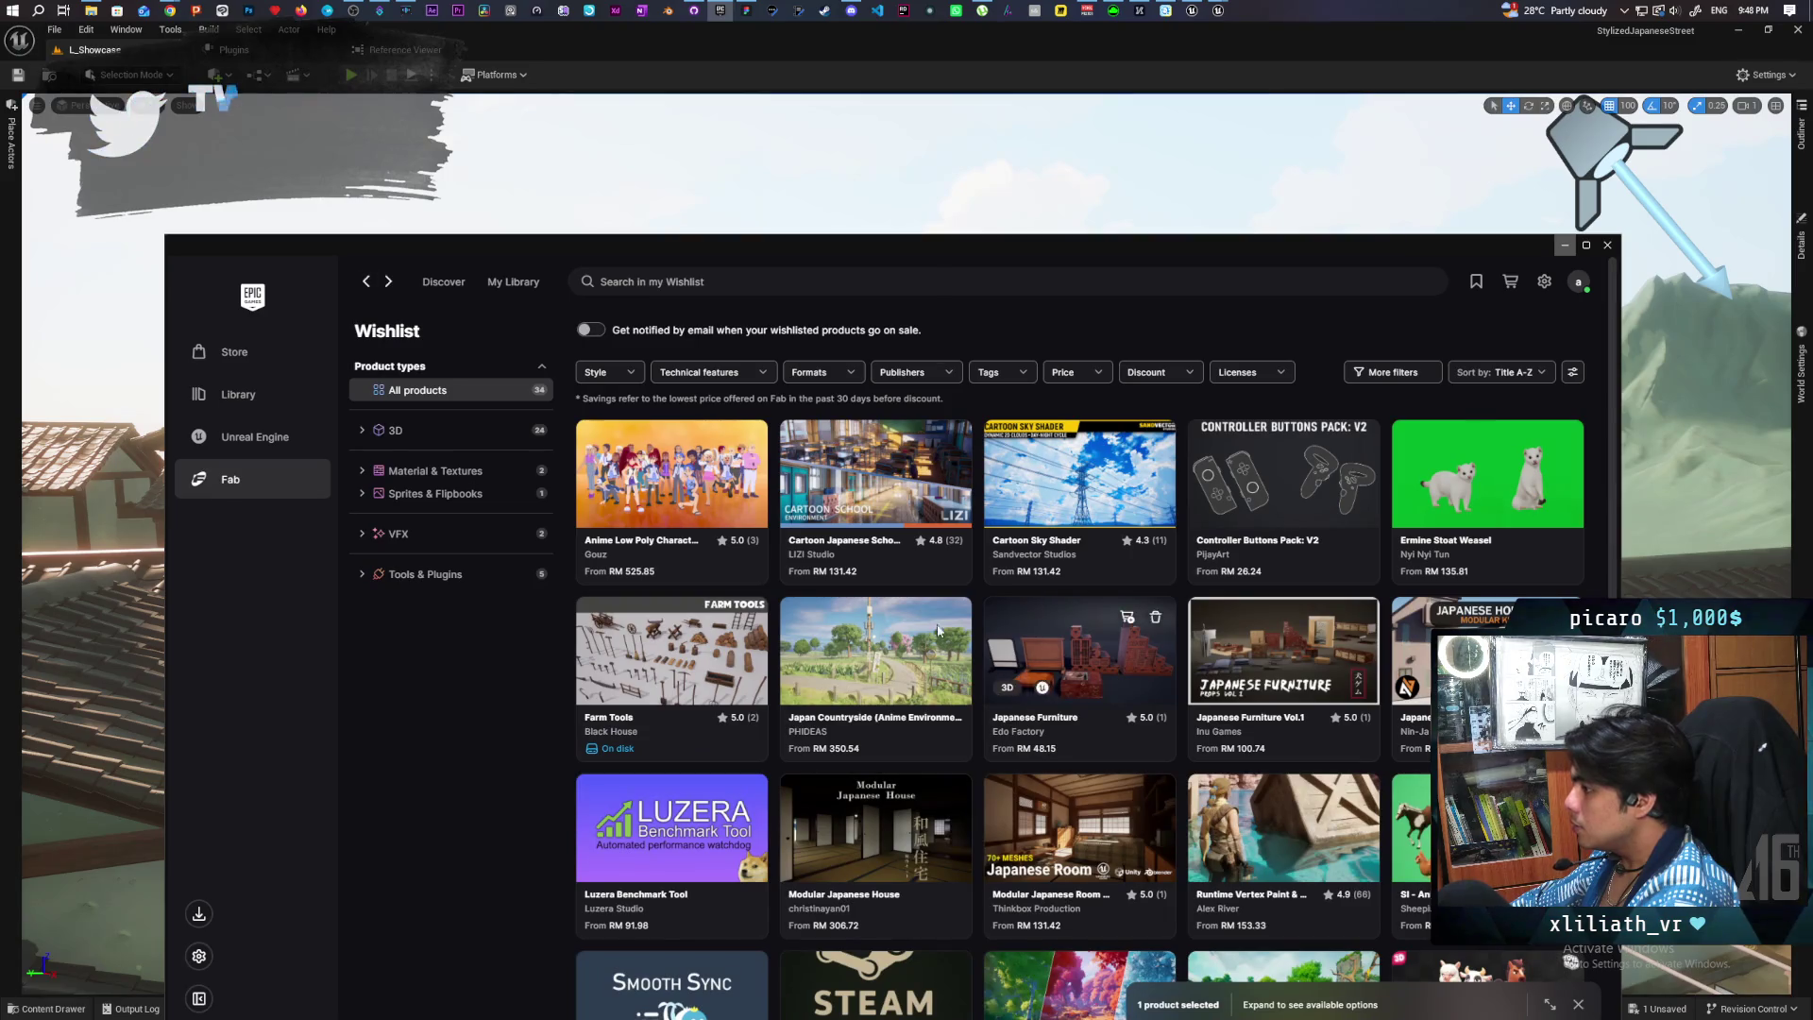
pyautogui.click(875, 472)
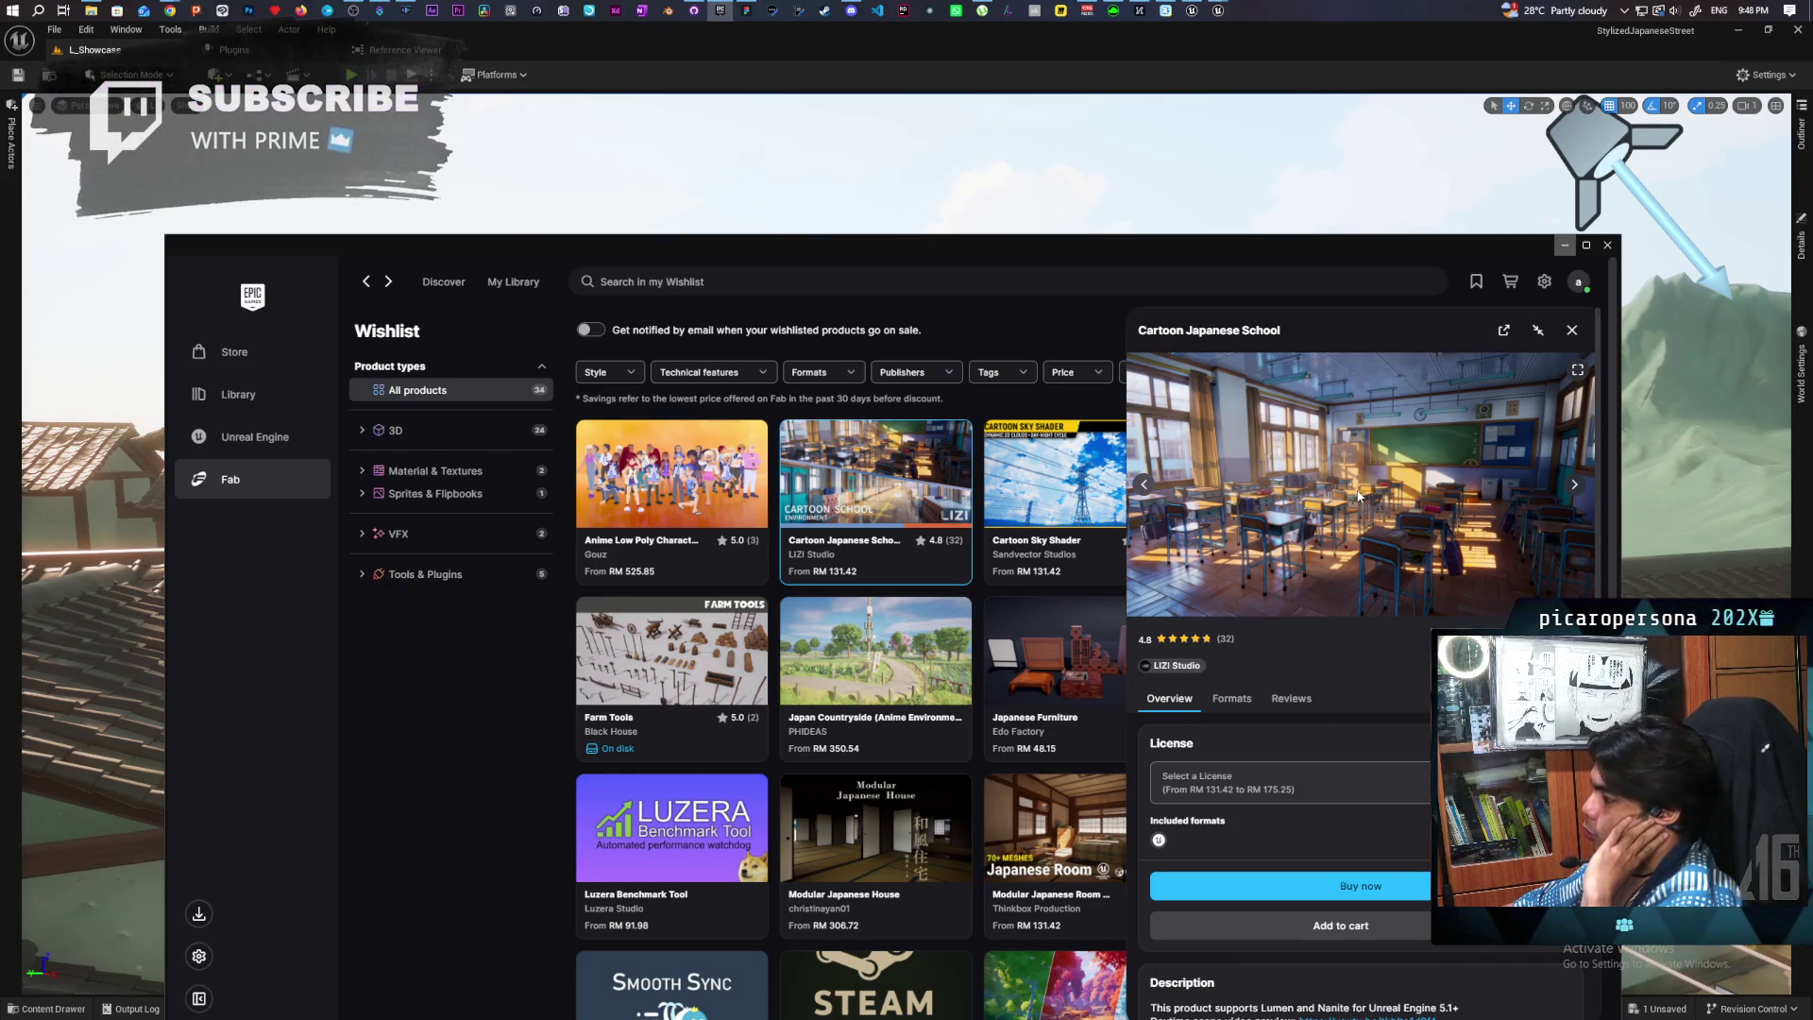
# Step: Advance the school's gallery three images to the 3F hallway view
pyautogui.click(1574, 489)
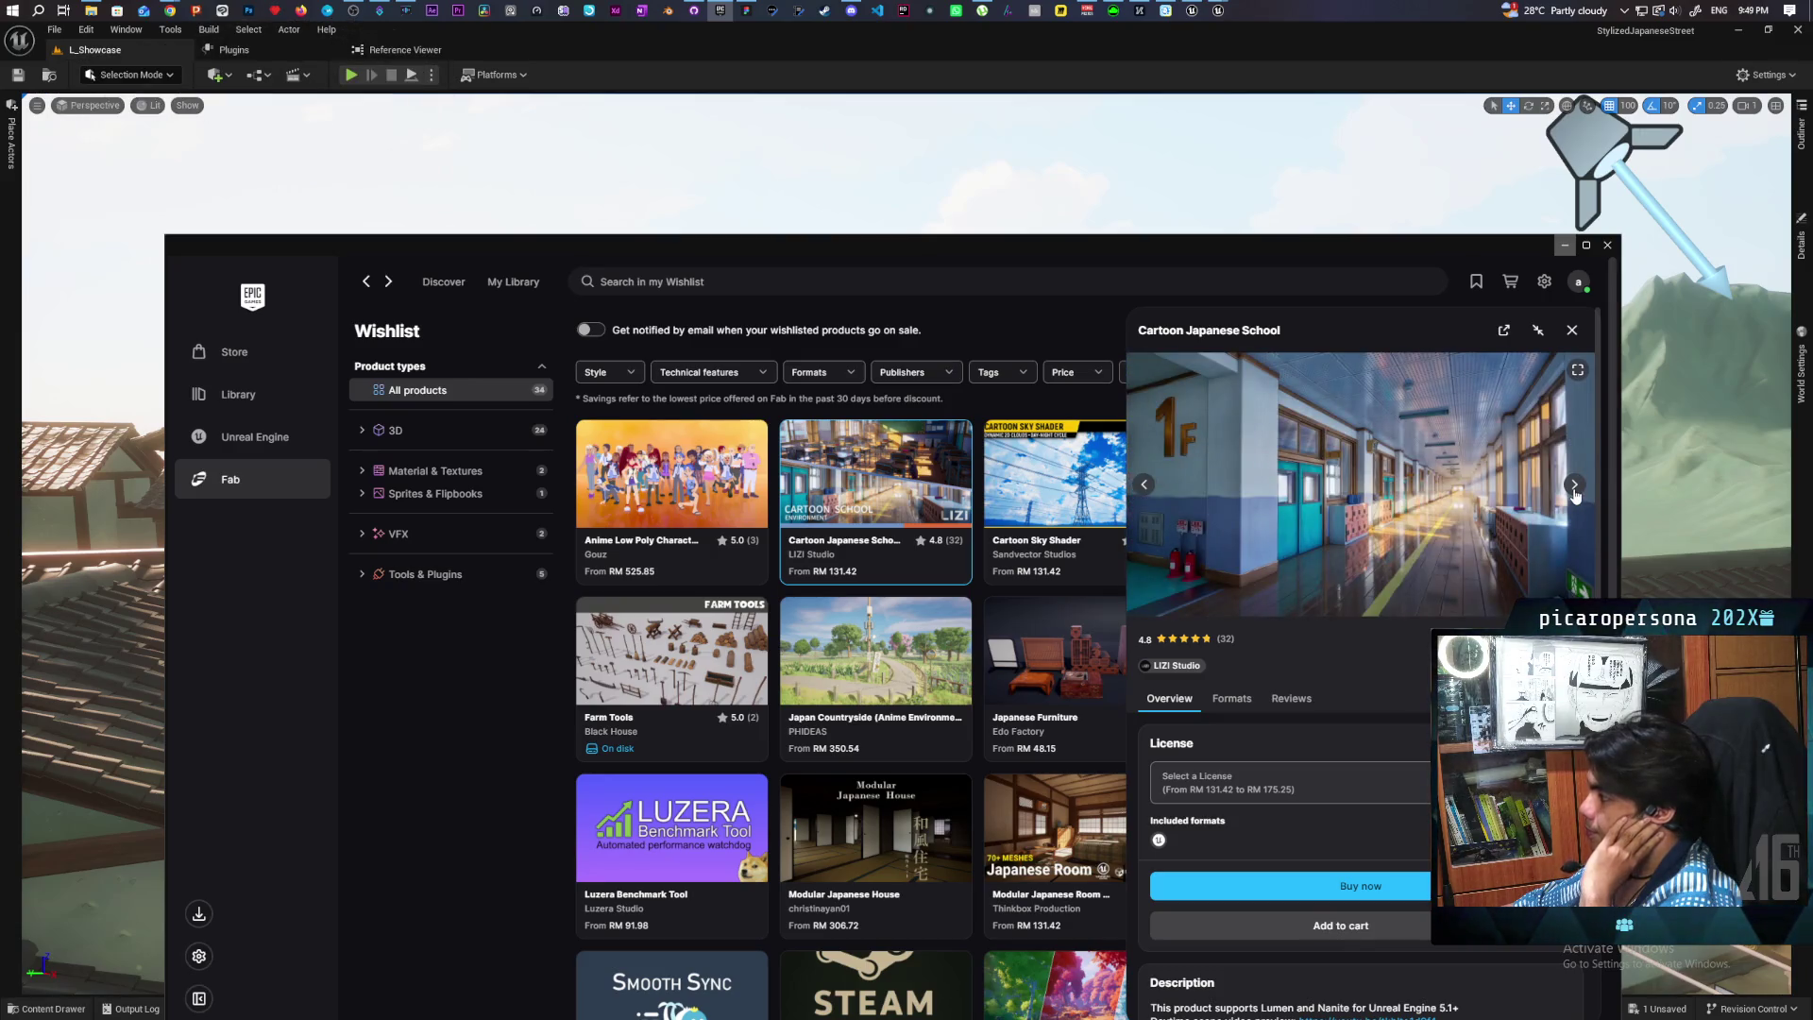
pyautogui.click(1574, 486)
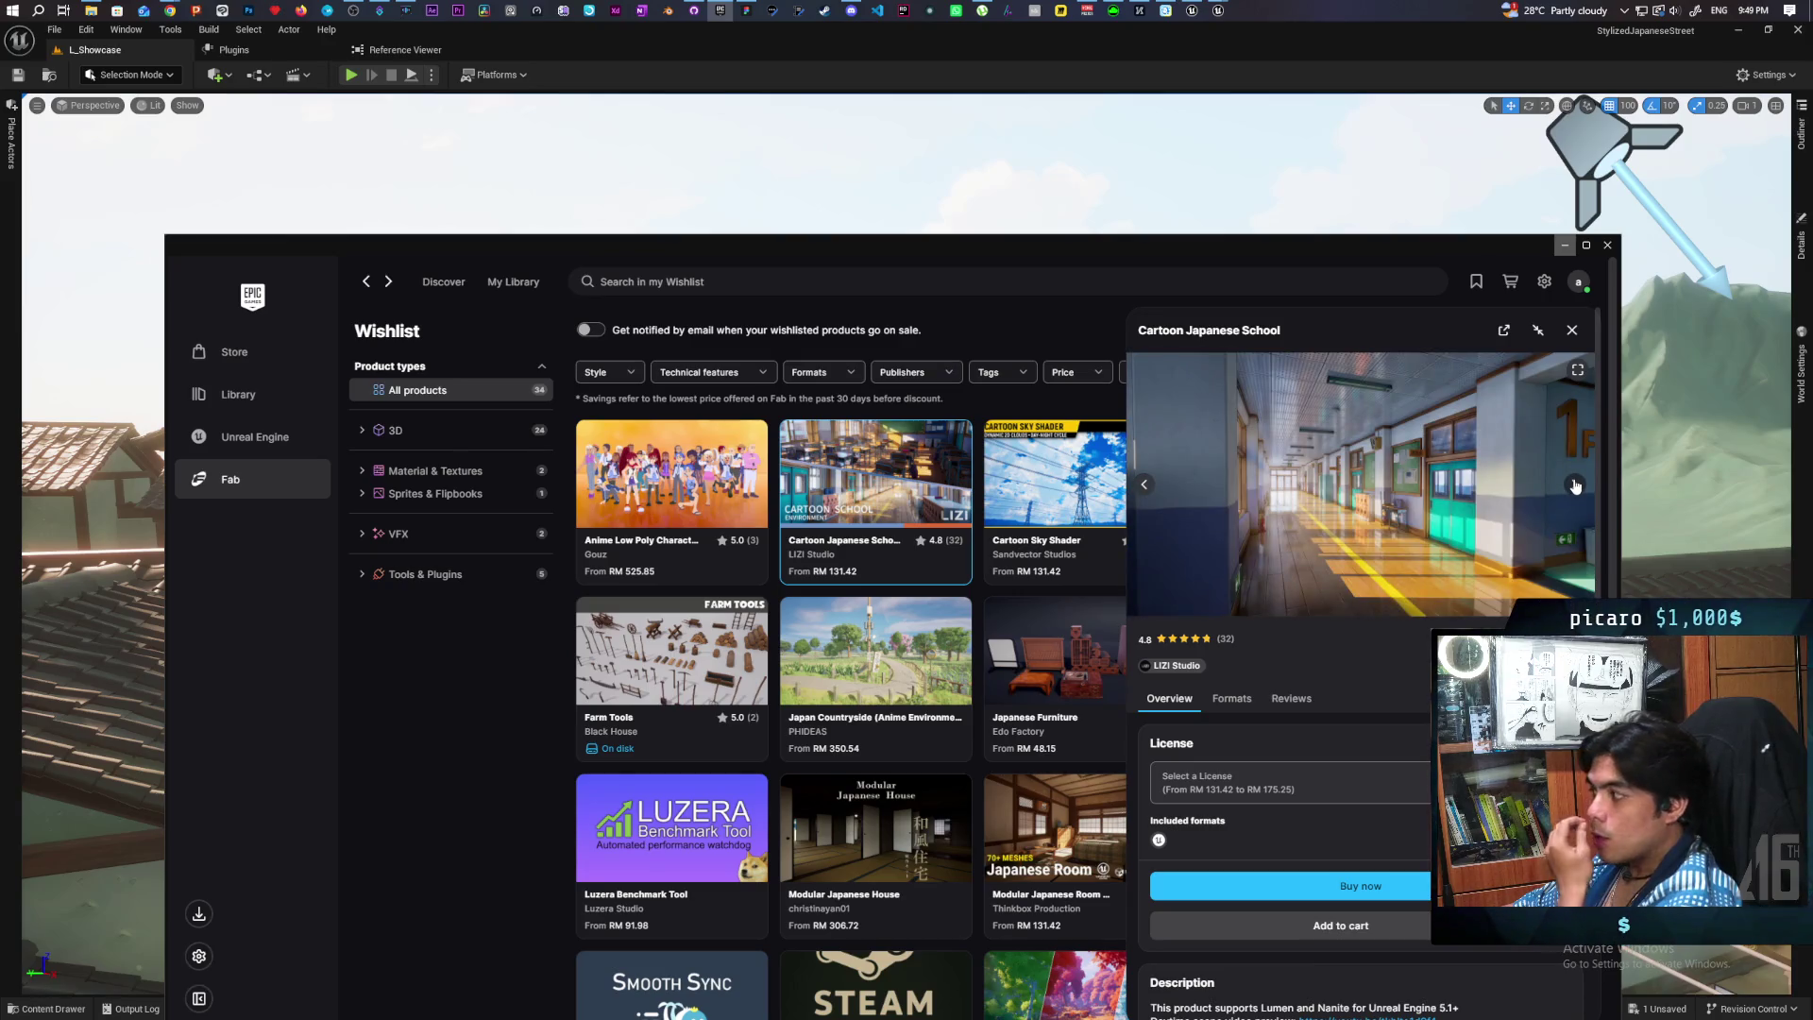
pyautogui.click(1574, 486)
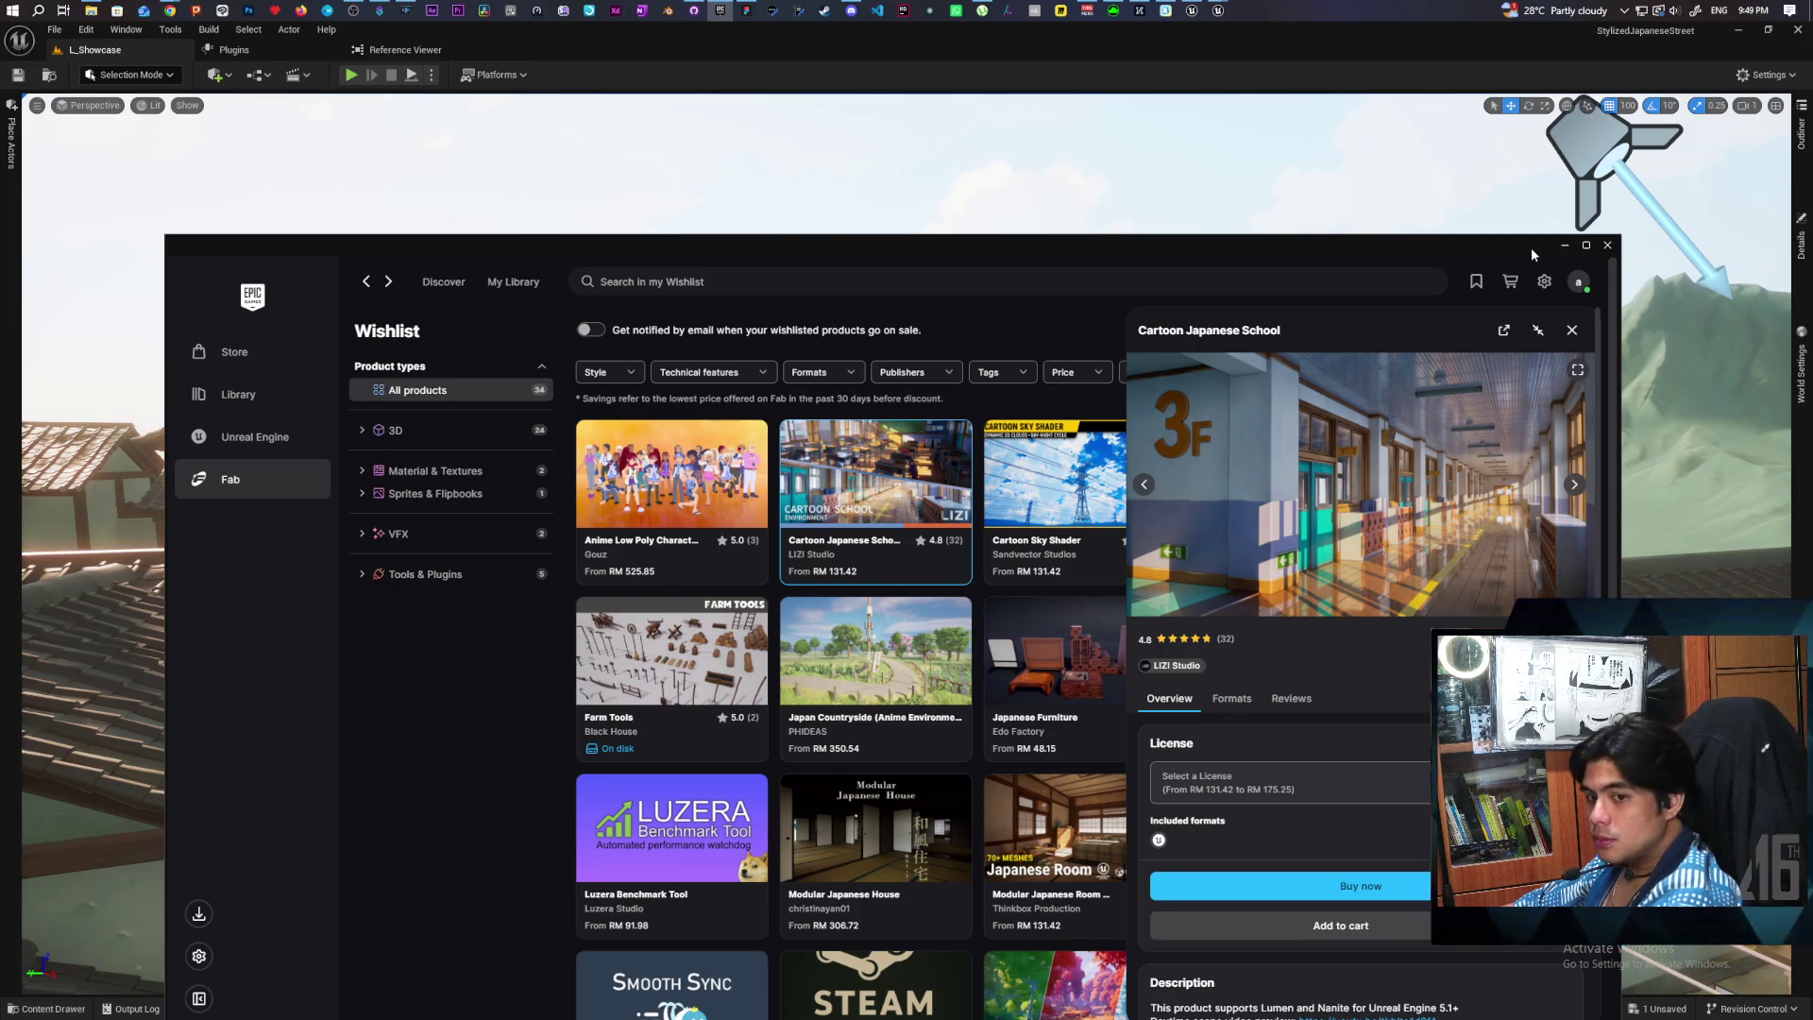
pyautogui.doubleClick(1431, 26)
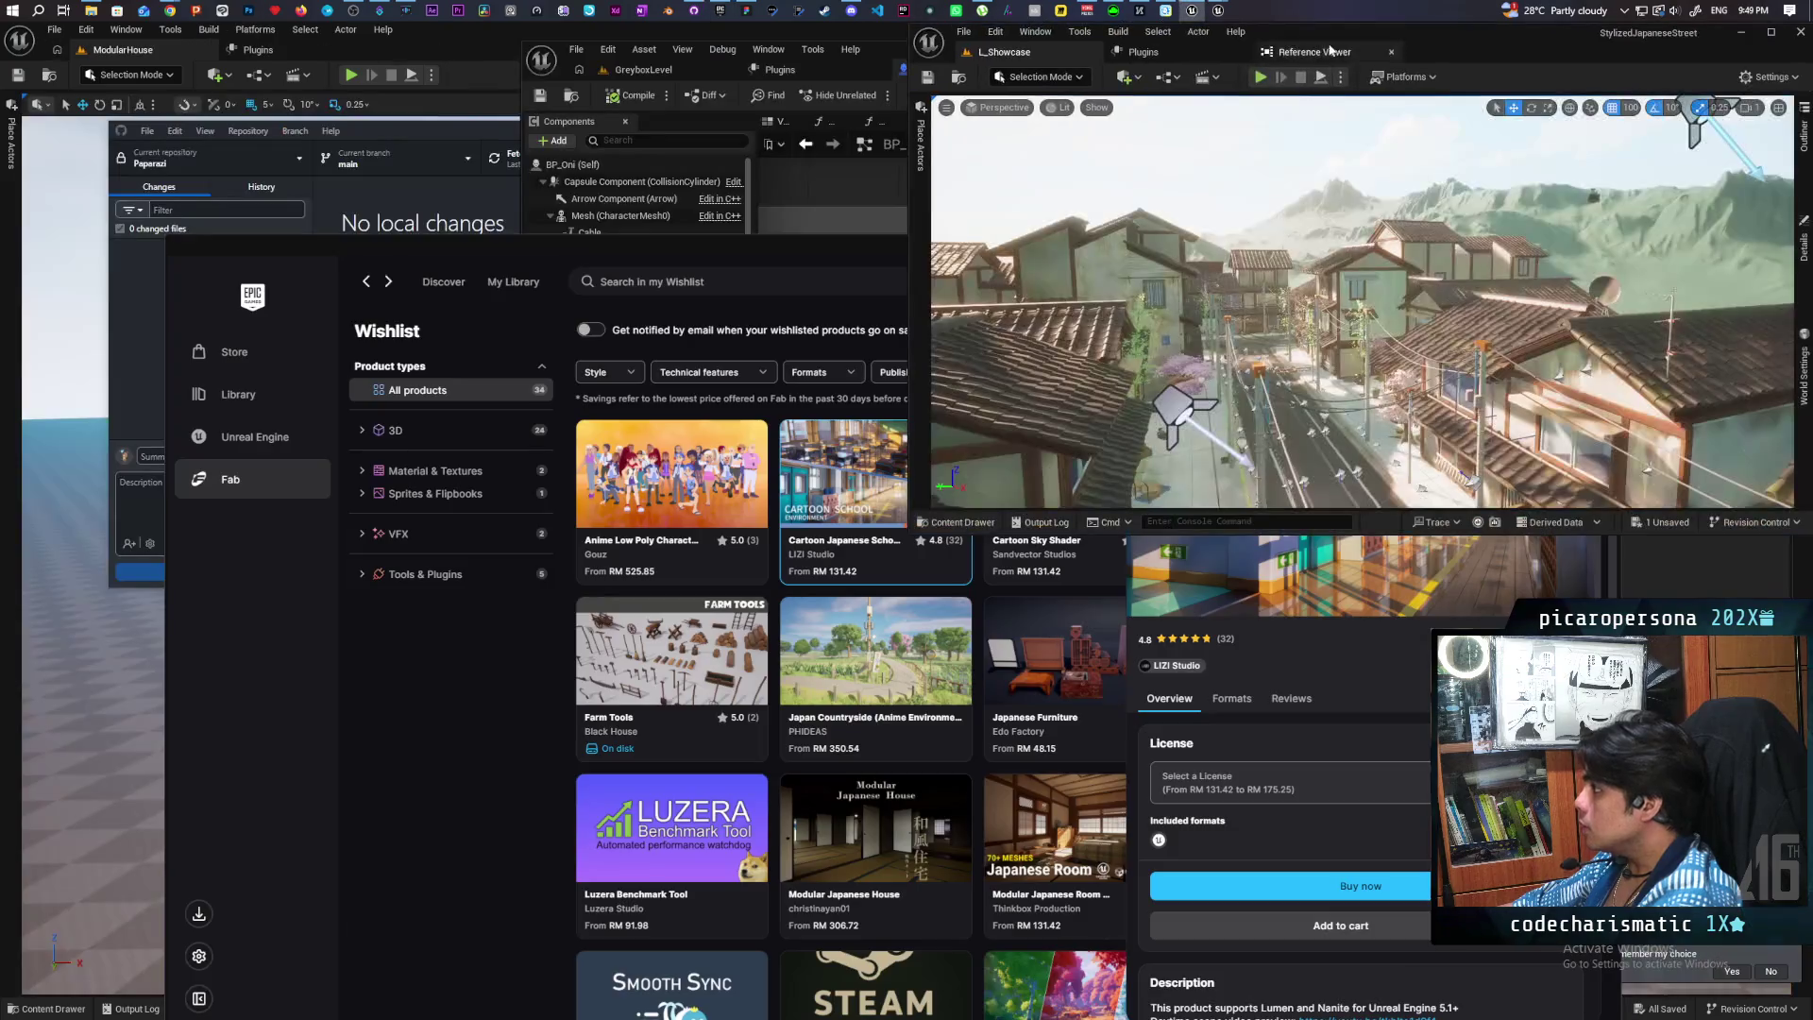
# Step: Close the L_Showcase level without saving and bring the BP_Oni Blueprint editor forward
pyautogui.moveTo(1464, 47); pyautogui.dragTo(1406, 147)
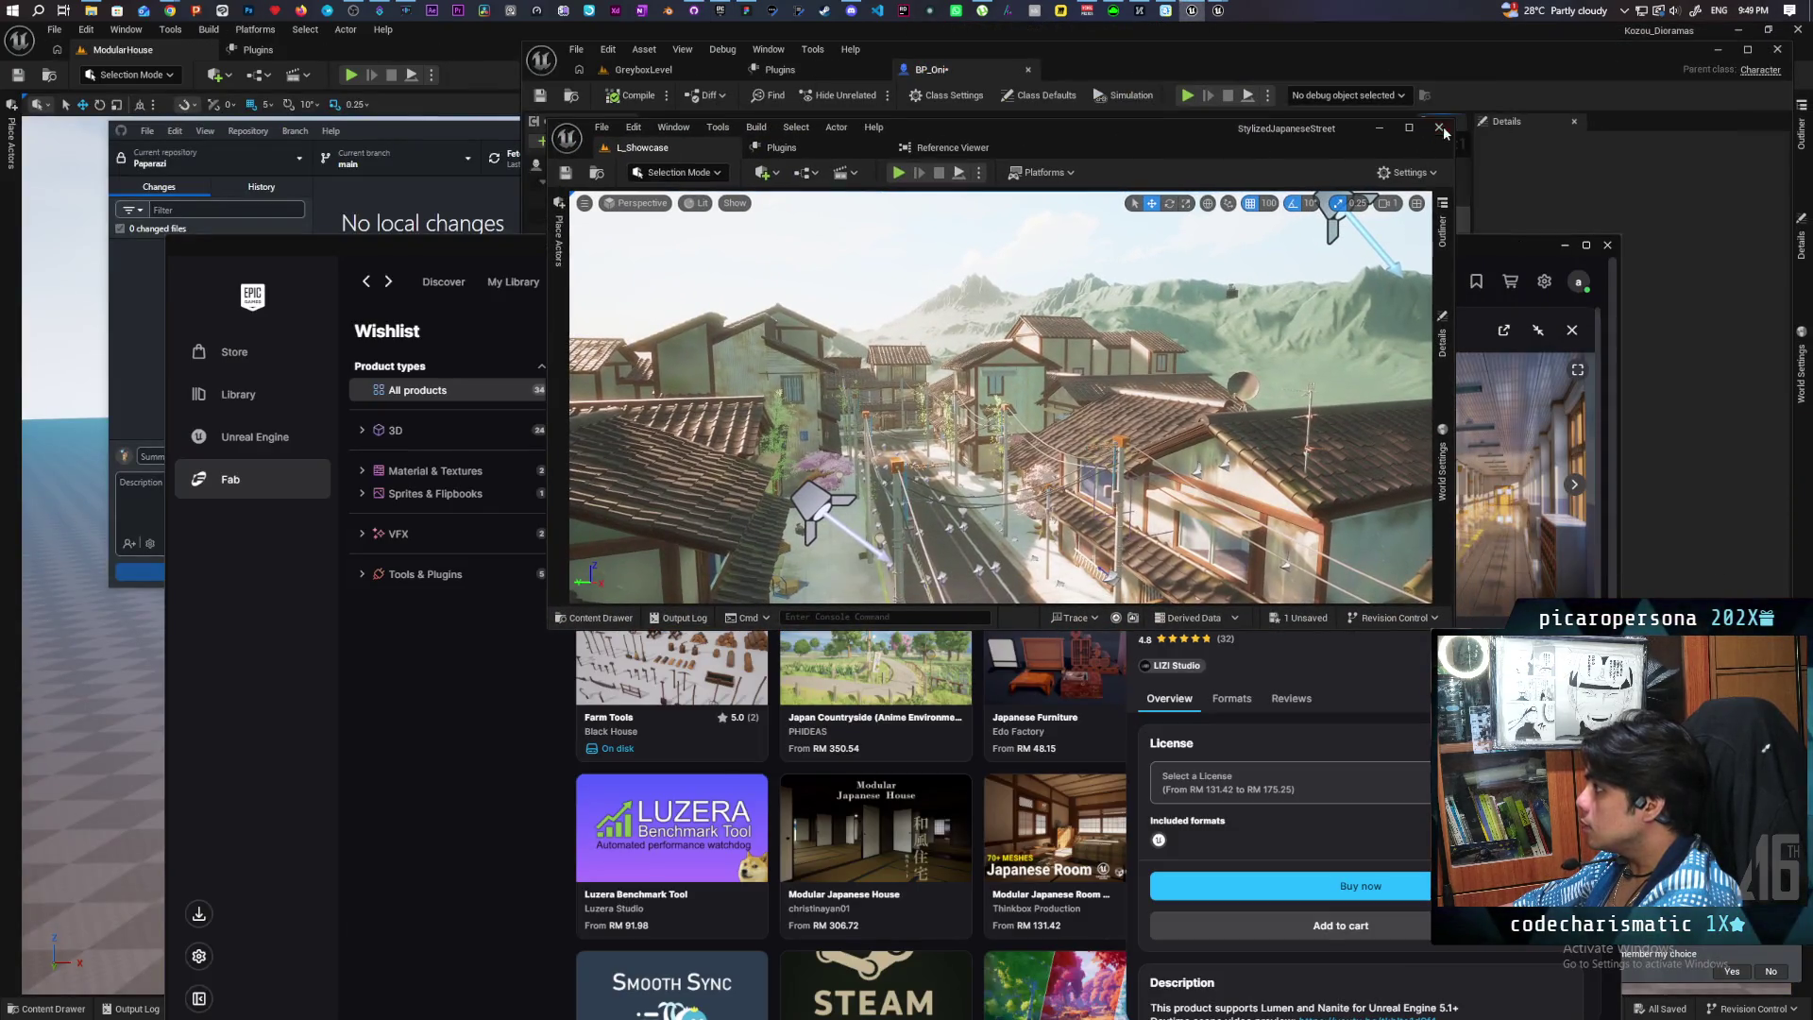
pyautogui.click(1438, 128)
pyautogui.click(1011, 690)
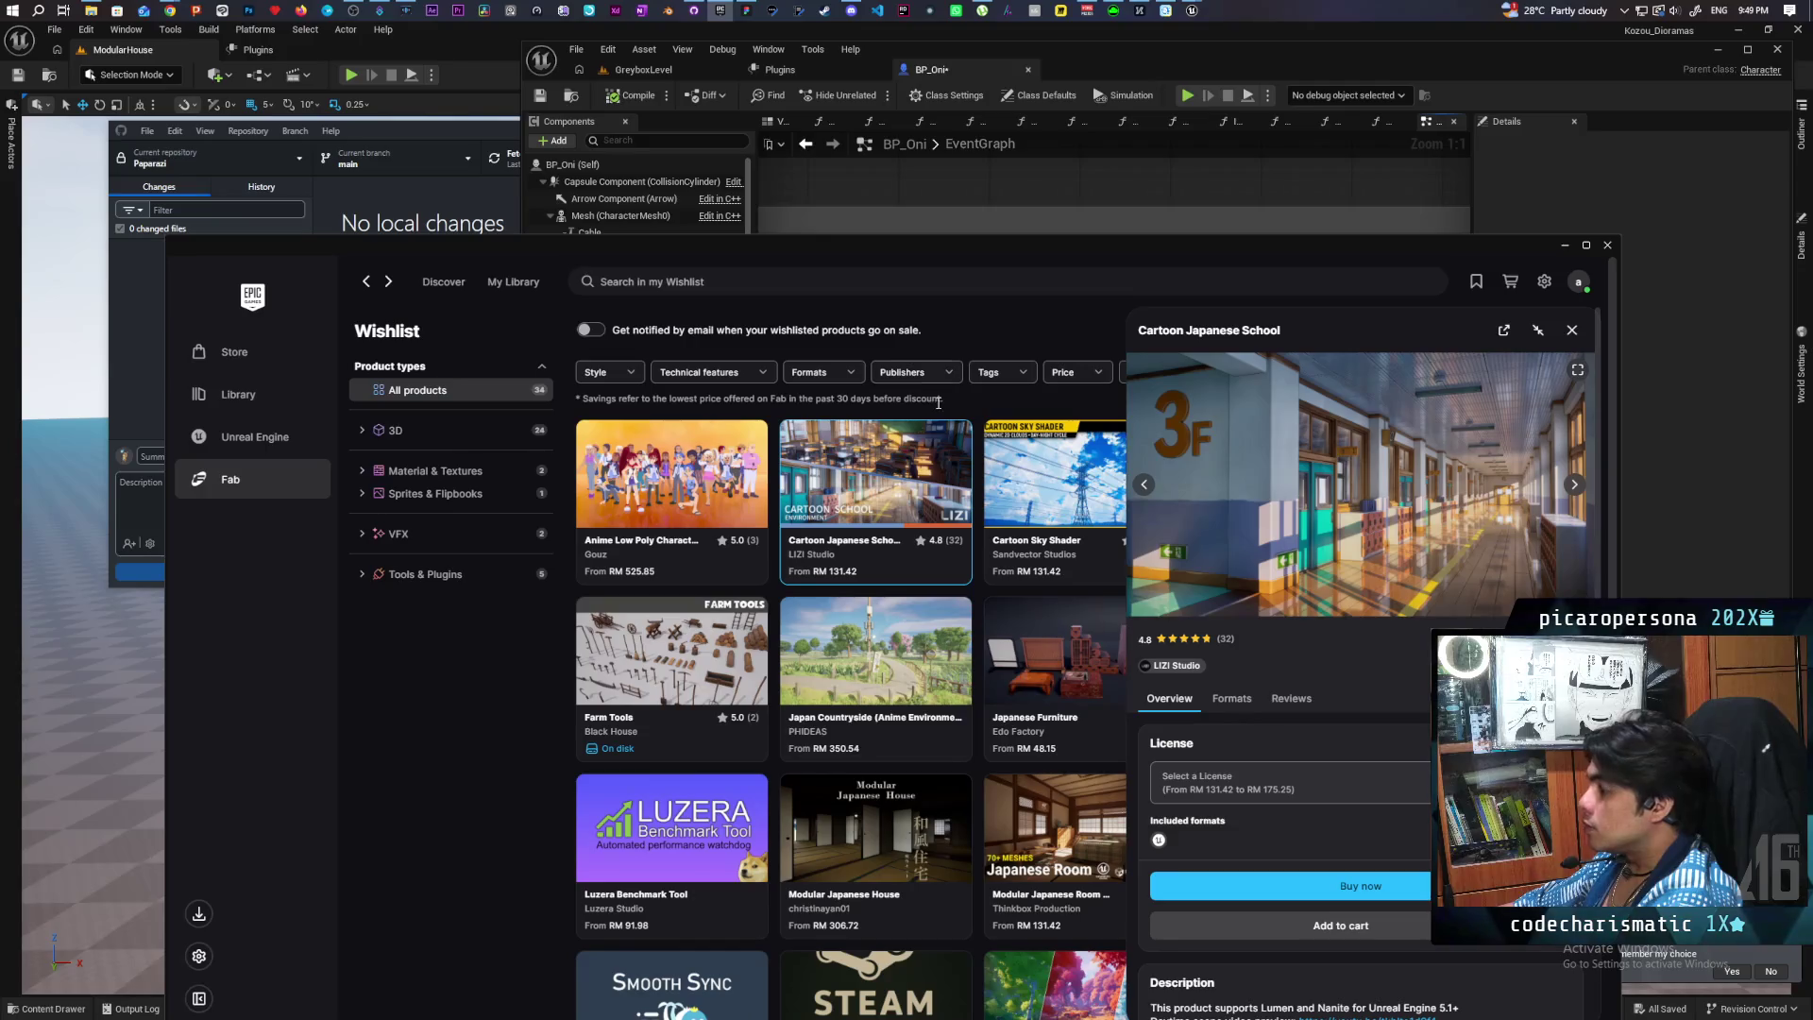
pyautogui.click(1063, 81)
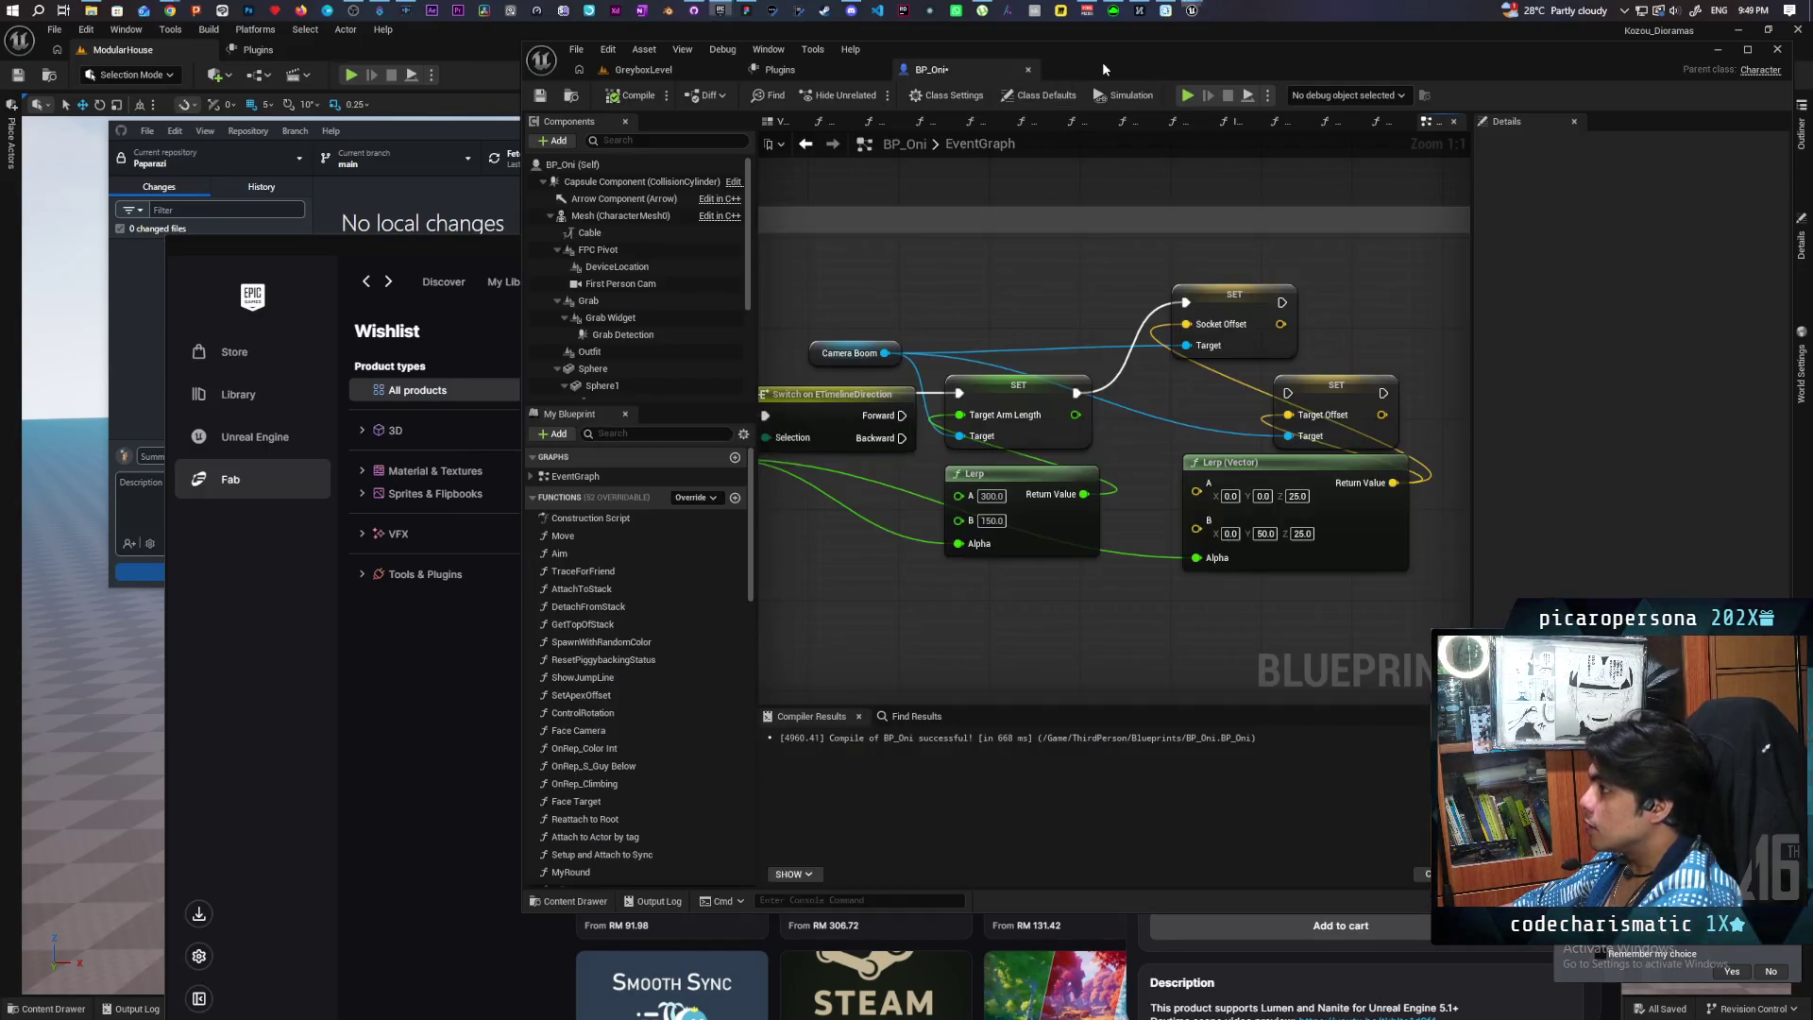
# Step: Move C Force End Roll beside the Is Valid nodes and centre on Line Trace By Channel
pyautogui.scroll(-3, 1063, 251)
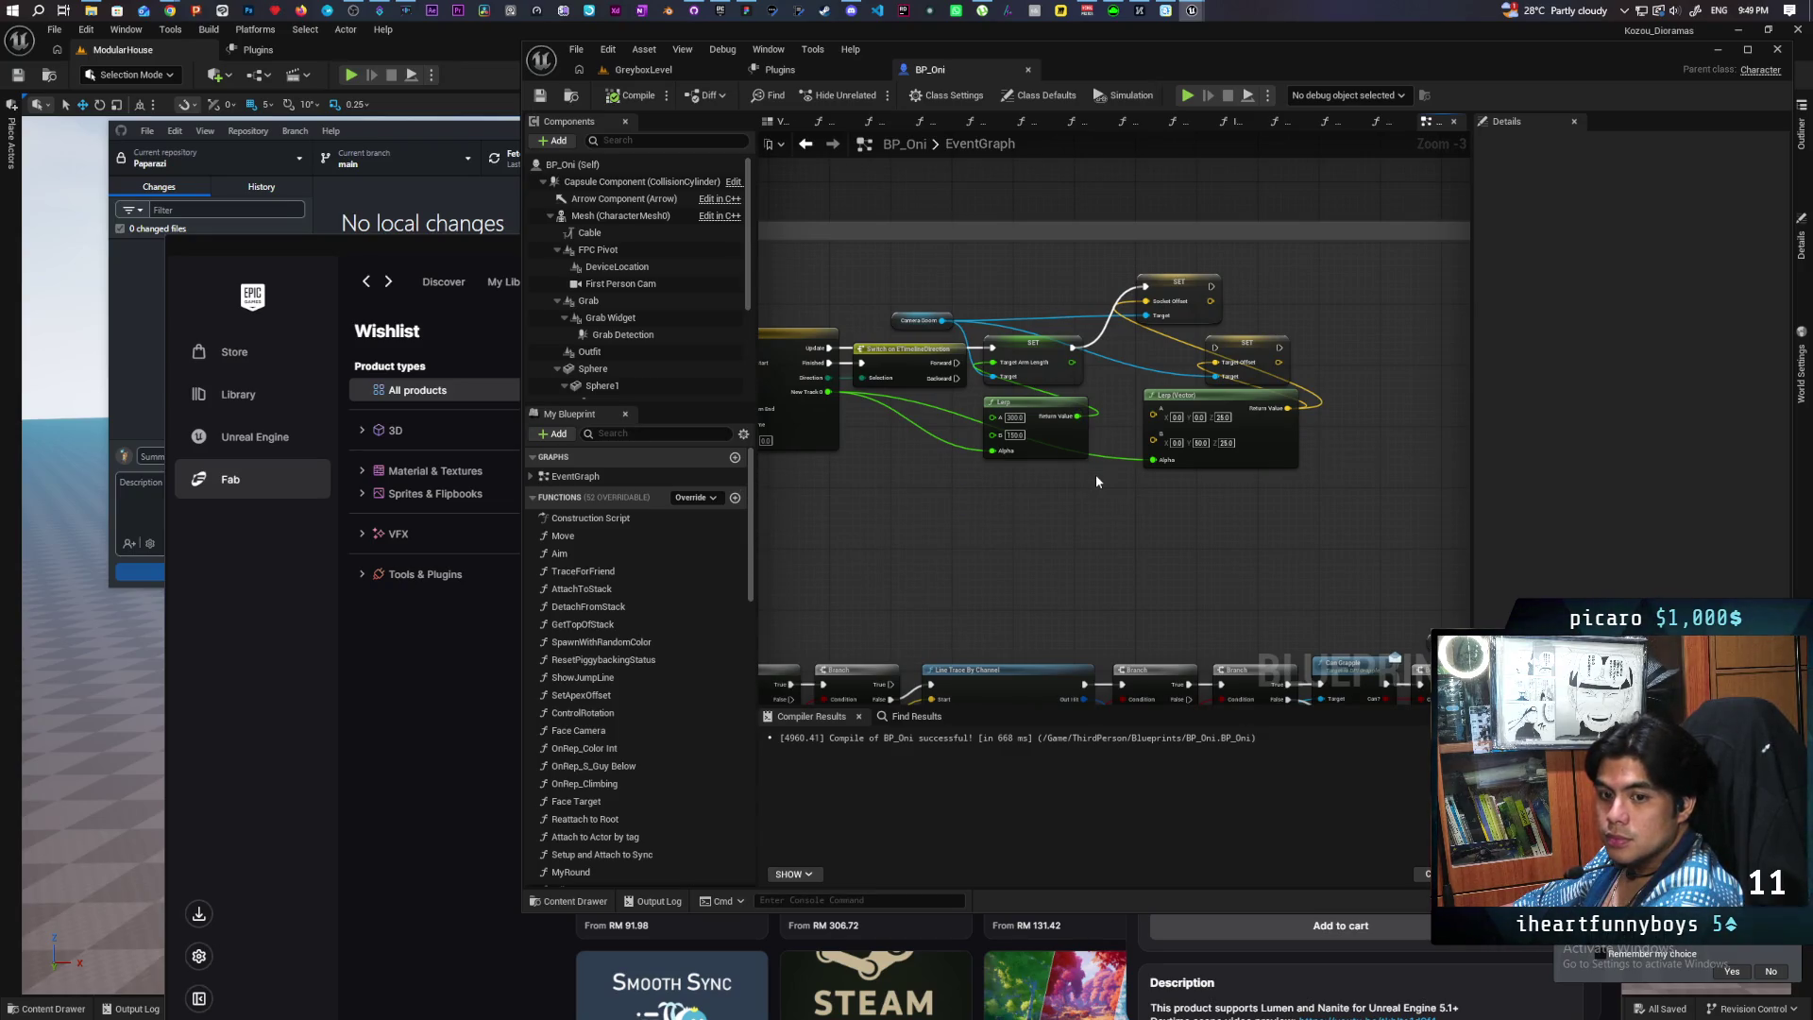
pyautogui.scroll(-4, 1271, 480)
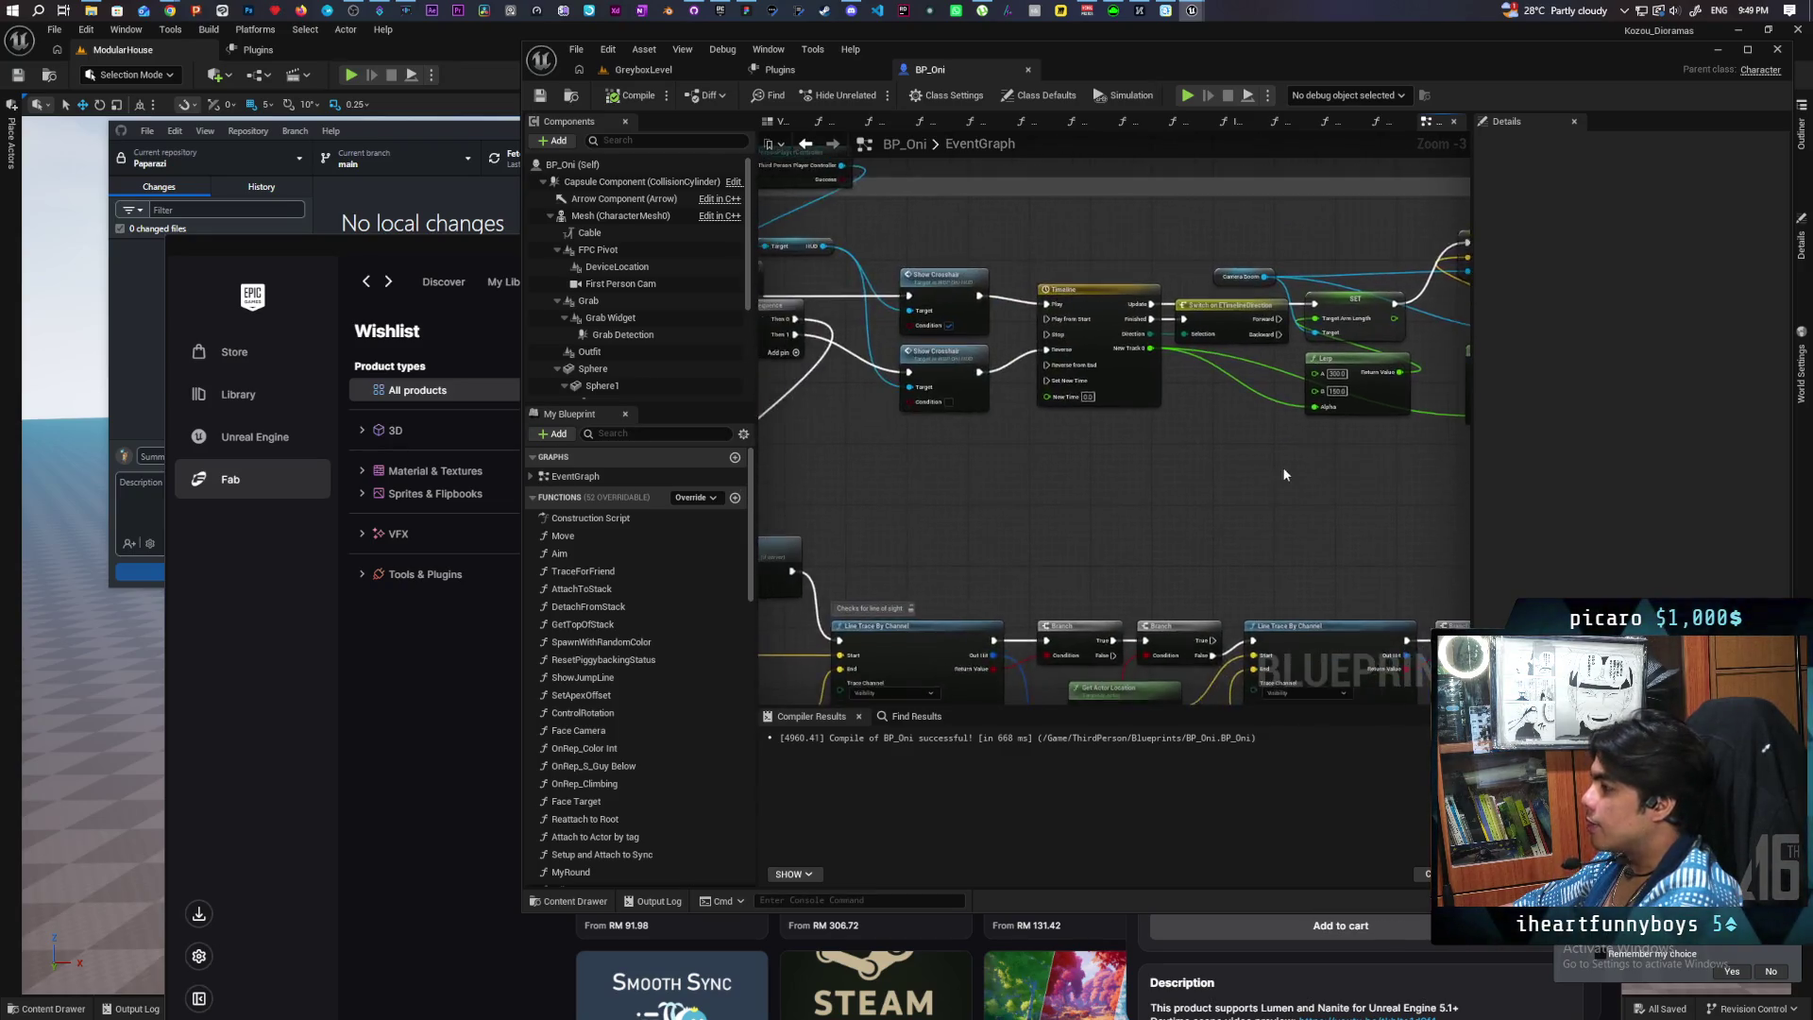
pyautogui.scroll(2, 1264, 474)
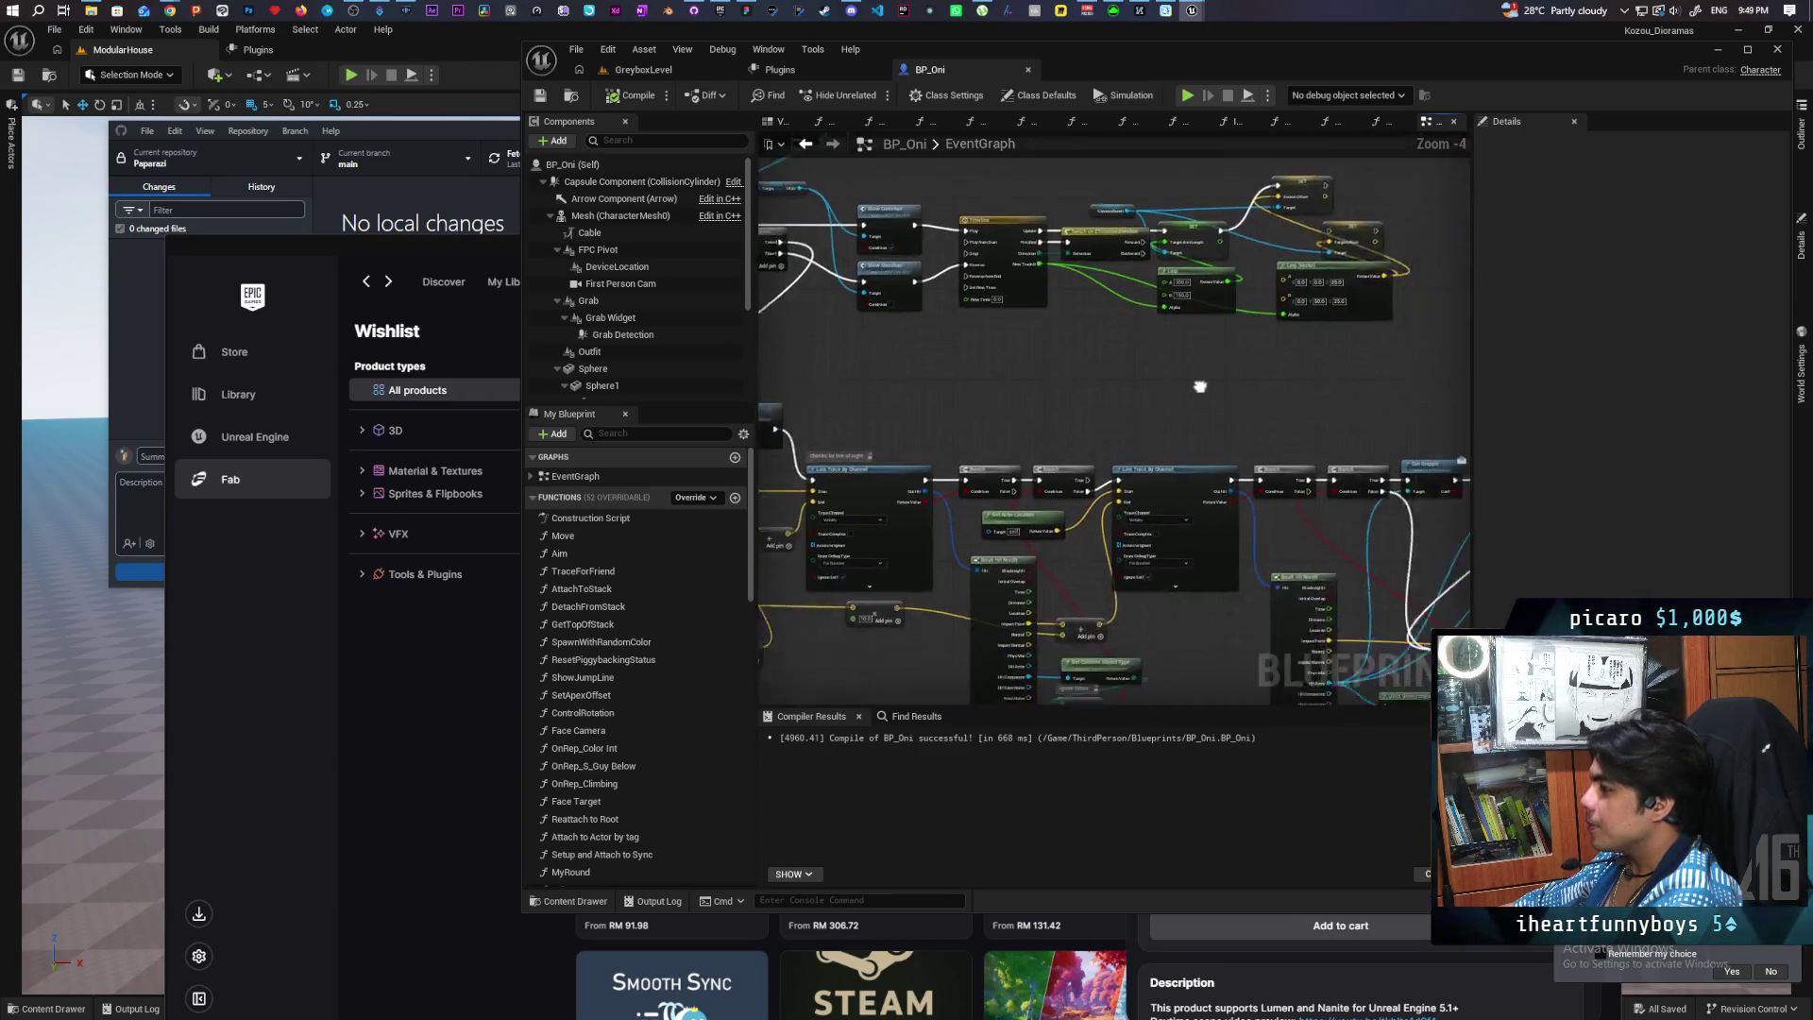
pyautogui.scroll(7, 1141, 393)
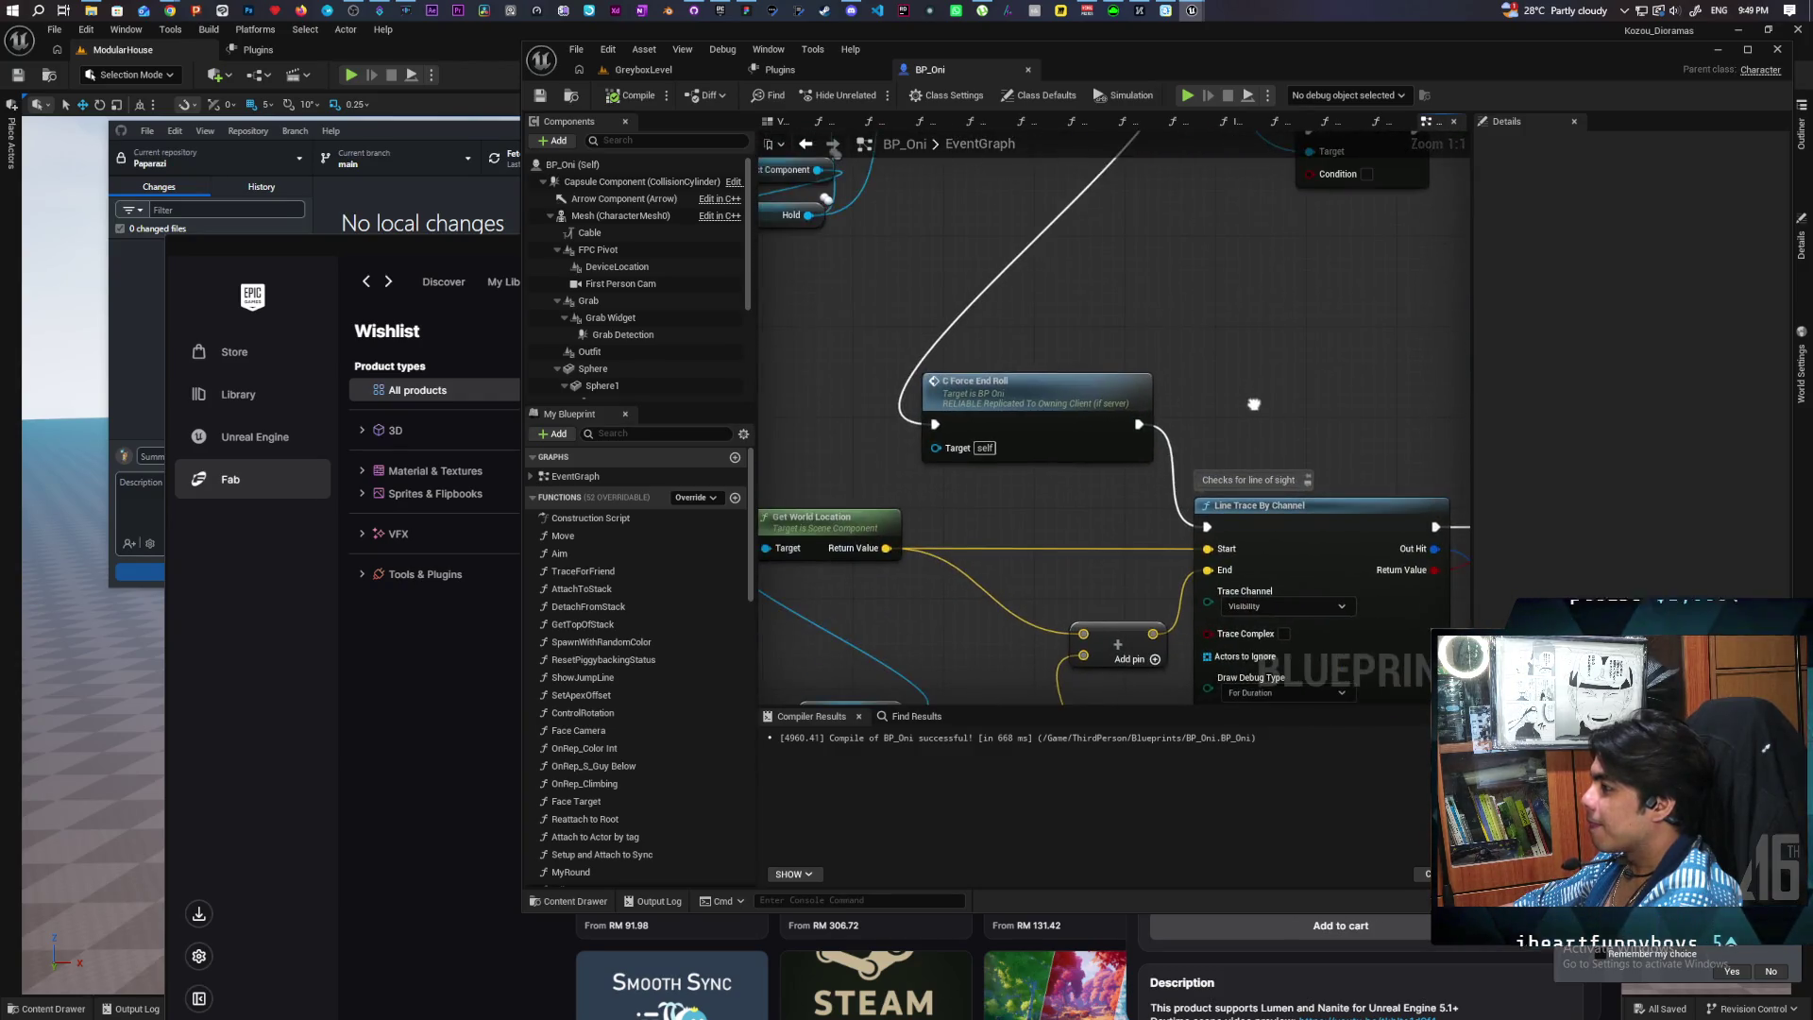
pyautogui.scroll(-1, 1238, 499)
pyautogui.scroll(-1, 1238, 498)
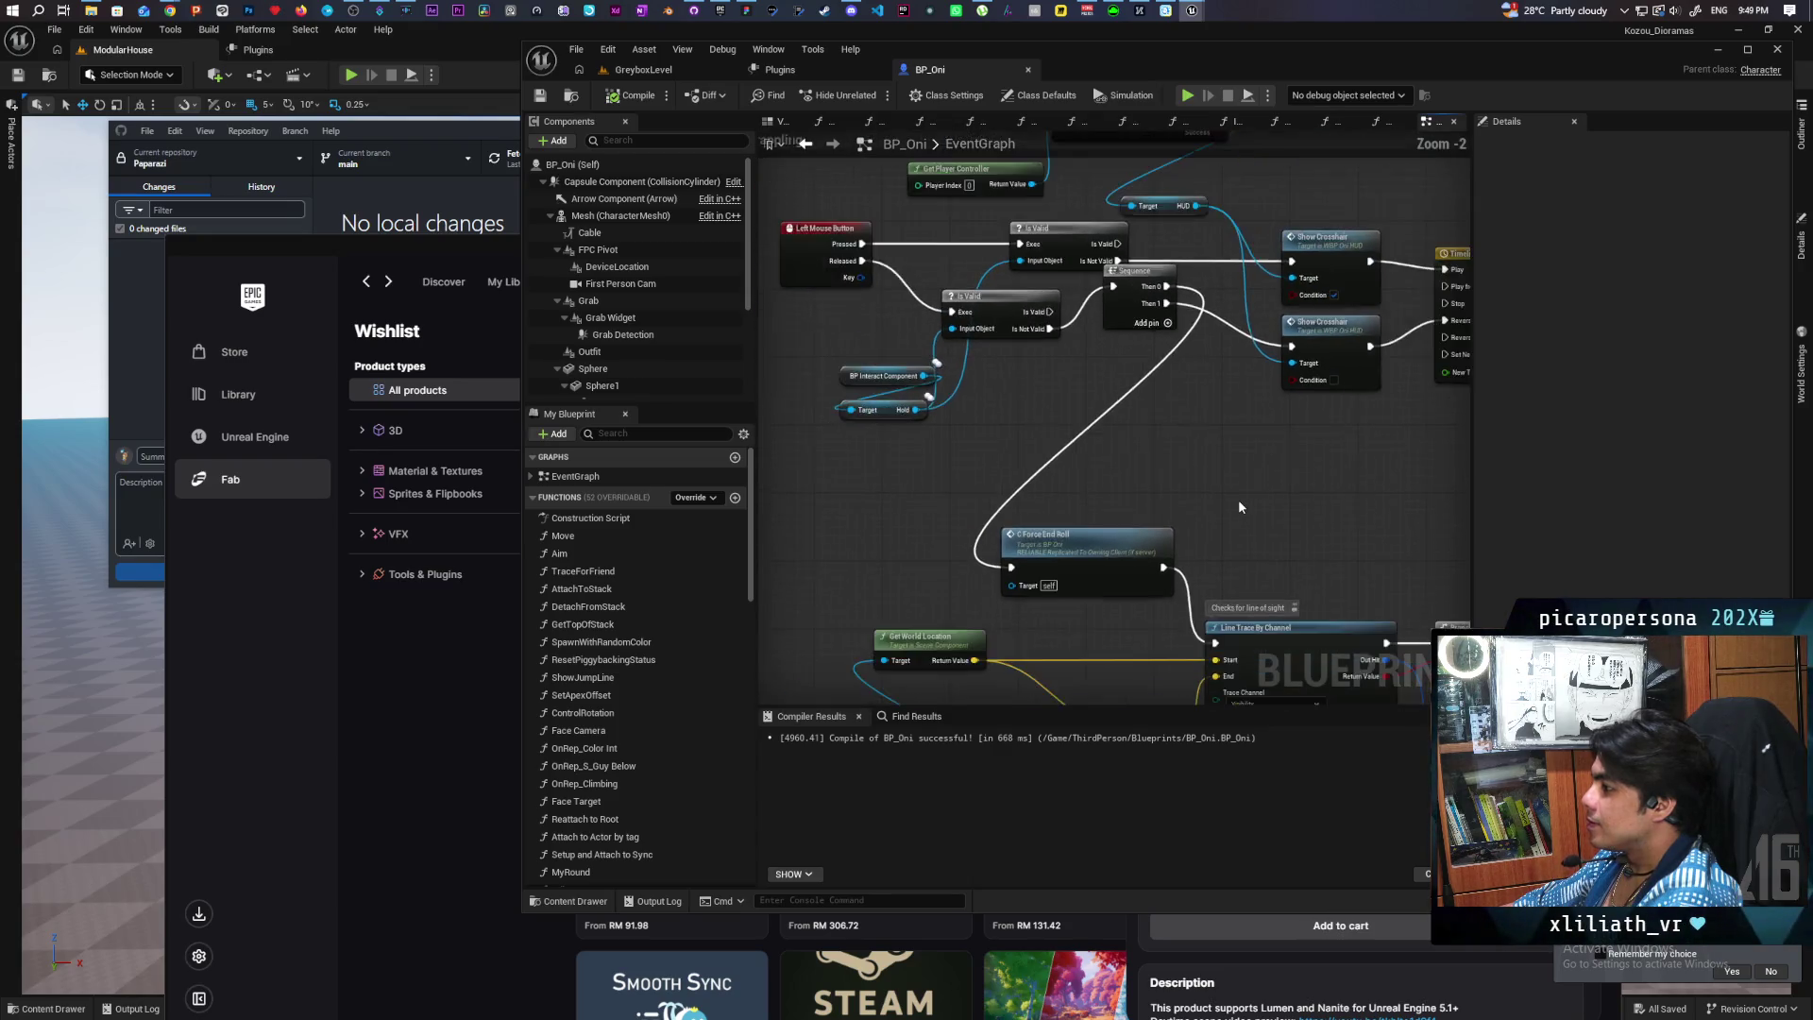
pyautogui.scroll(1, 1218, 445)
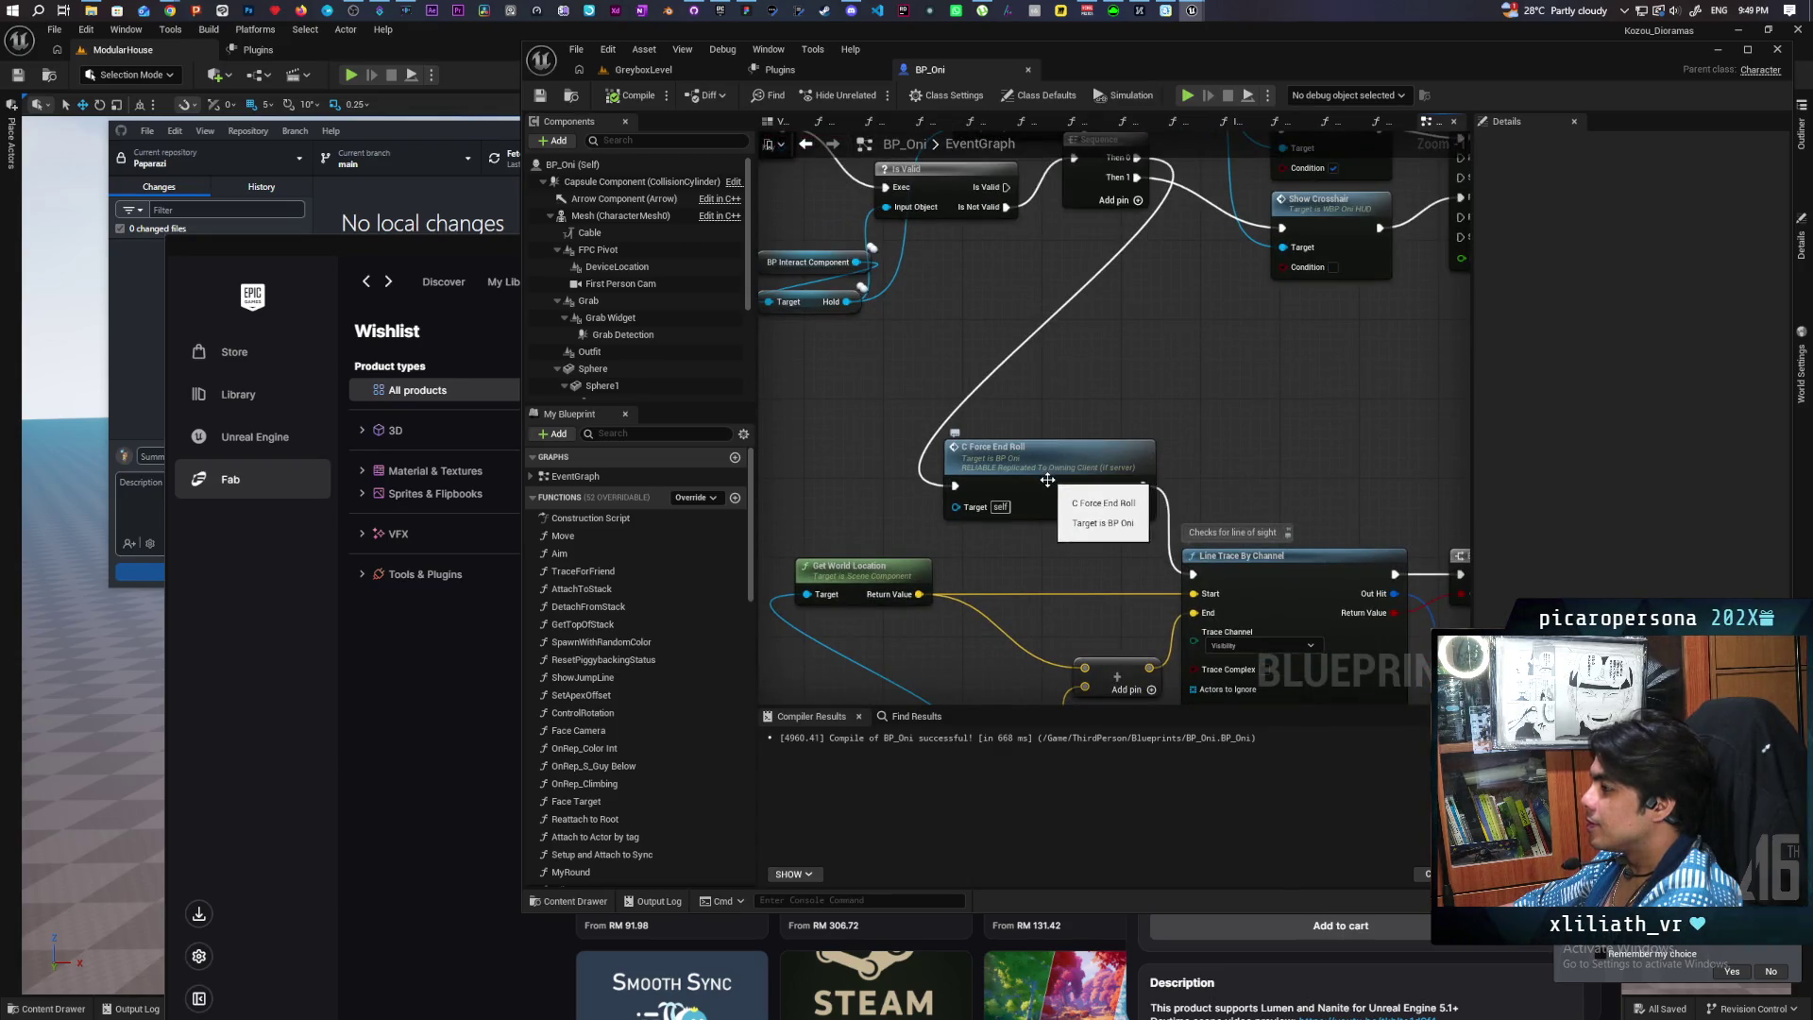
pyautogui.moveTo(1047, 483)
pyautogui.mouseDown()
pyautogui.moveTo(1041, 528)
pyautogui.moveTo(1034, 392)
pyautogui.mouseUp()
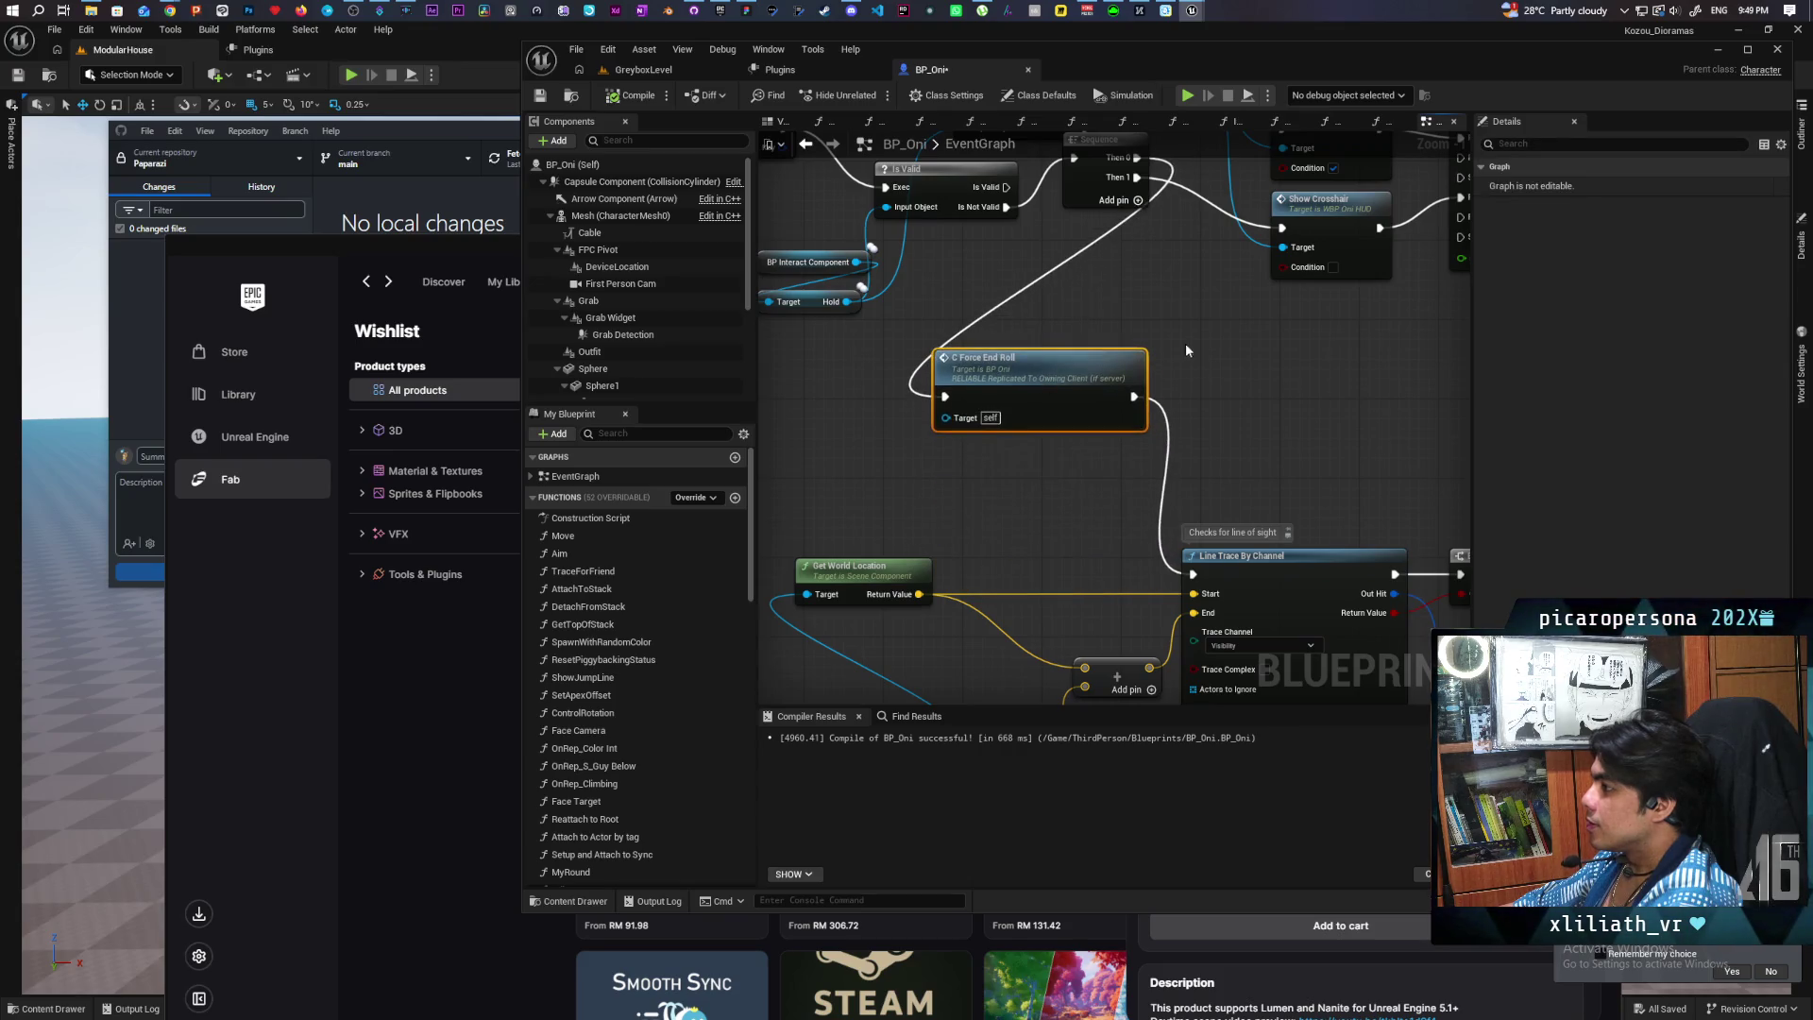
pyautogui.moveTo(1370, 519)
pyautogui.mouseDown()
pyautogui.moveTo(1162, 453)
pyautogui.moveTo(1050, 335)
pyautogui.moveTo(1090, 267)
pyautogui.moveTo(1173, 438)
pyautogui.moveTo(1162, 473)
pyautogui.moveTo(1268, 446)
pyautogui.mouseUp()
pyautogui.scroll(-2, 1050, 335)
pyautogui.scroll(2, 1060, 405)
pyautogui.moveTo(942, 495); pyautogui.dragTo(1109, 361)
pyautogui.moveTo(1315, 457)
pyautogui.mouseDown()
pyautogui.moveTo(1024, 337)
pyautogui.moveTo(1137, 286)
pyautogui.mouseUp()
pyautogui.scroll(-2, 1137, 286)
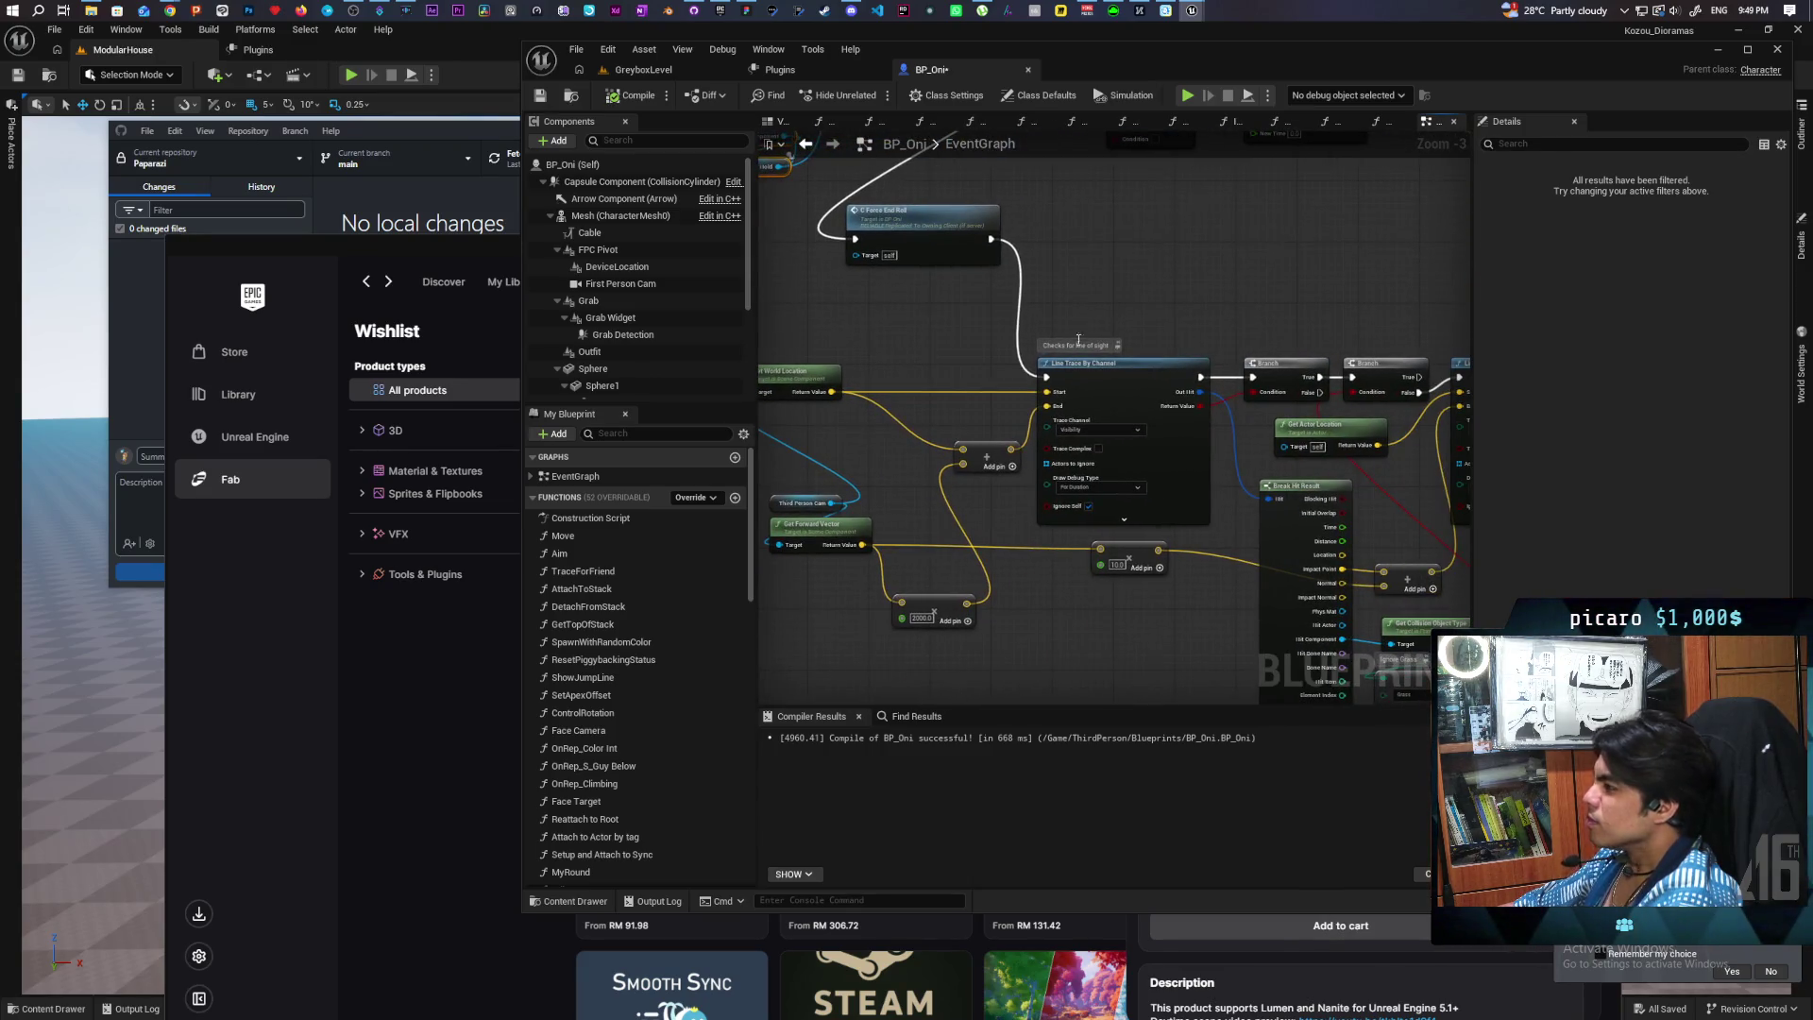
# Step: Move the Third Person Cam node up-left of Get World Location and Get Forward Vector
pyautogui.click(1071, 404)
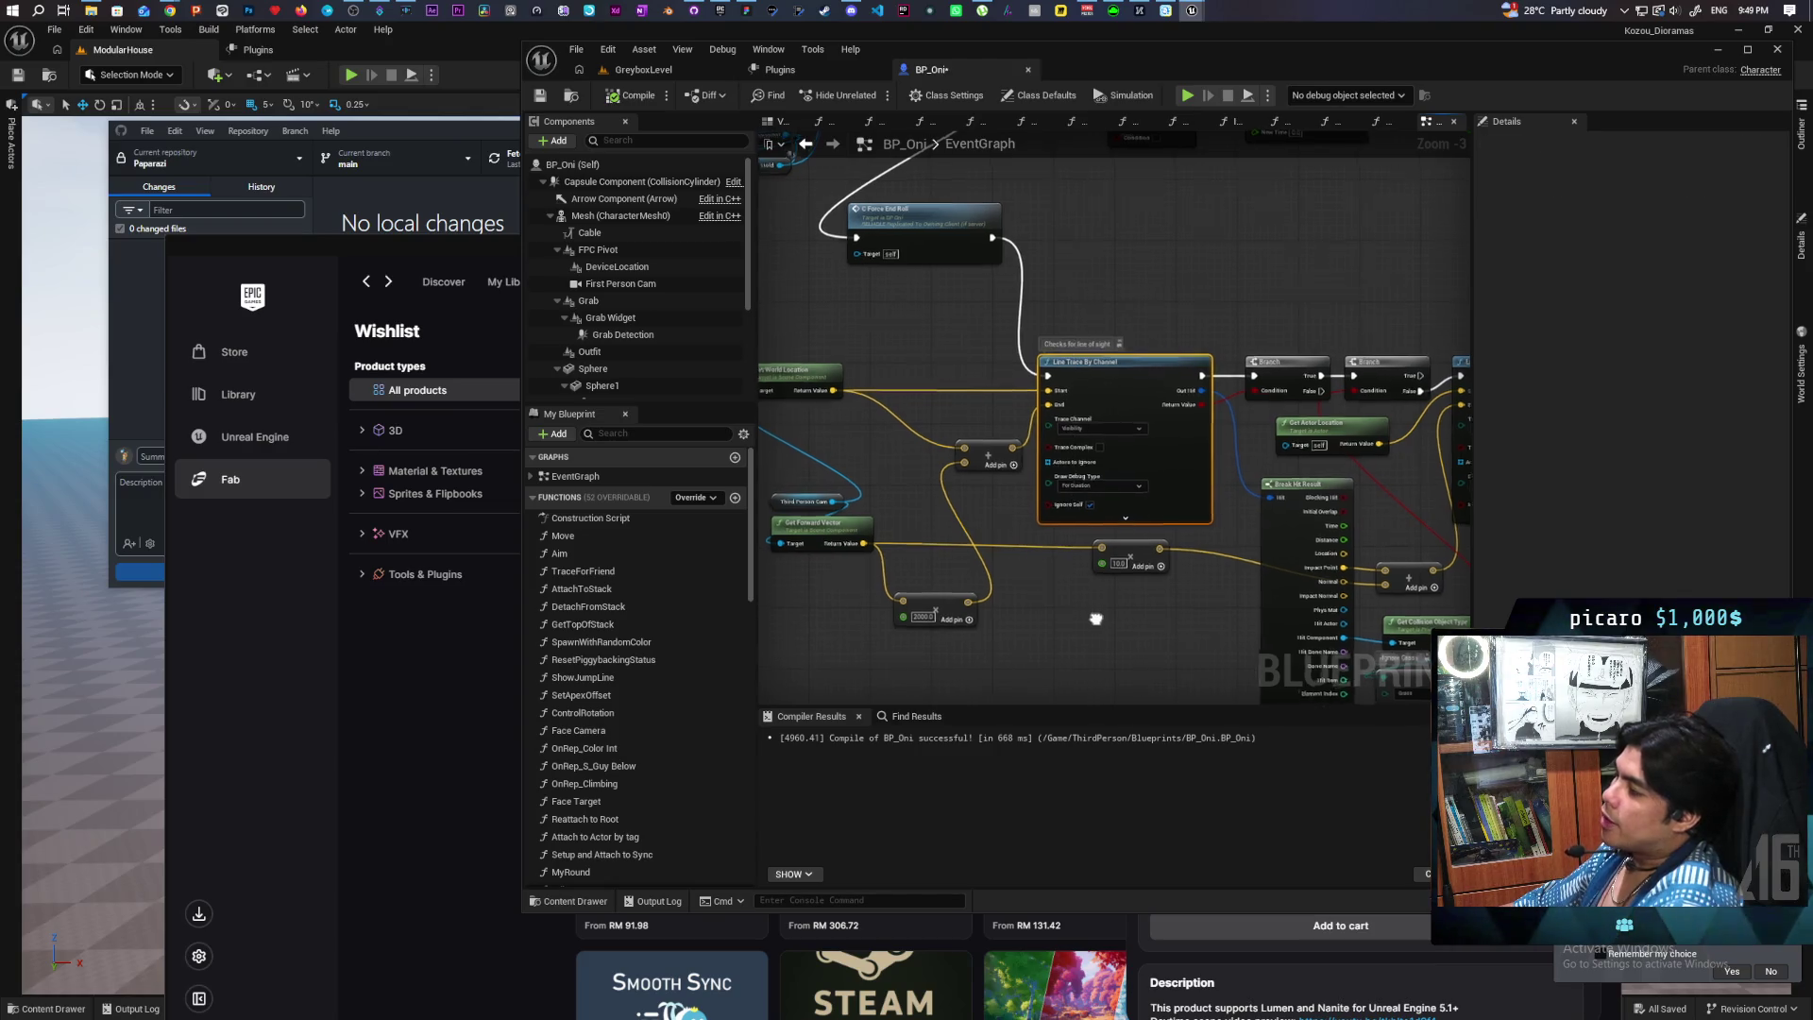
pyautogui.moveTo(1071, 404); pyautogui.dragTo(1034, 390)
pyautogui.scroll(2, 1034, 390)
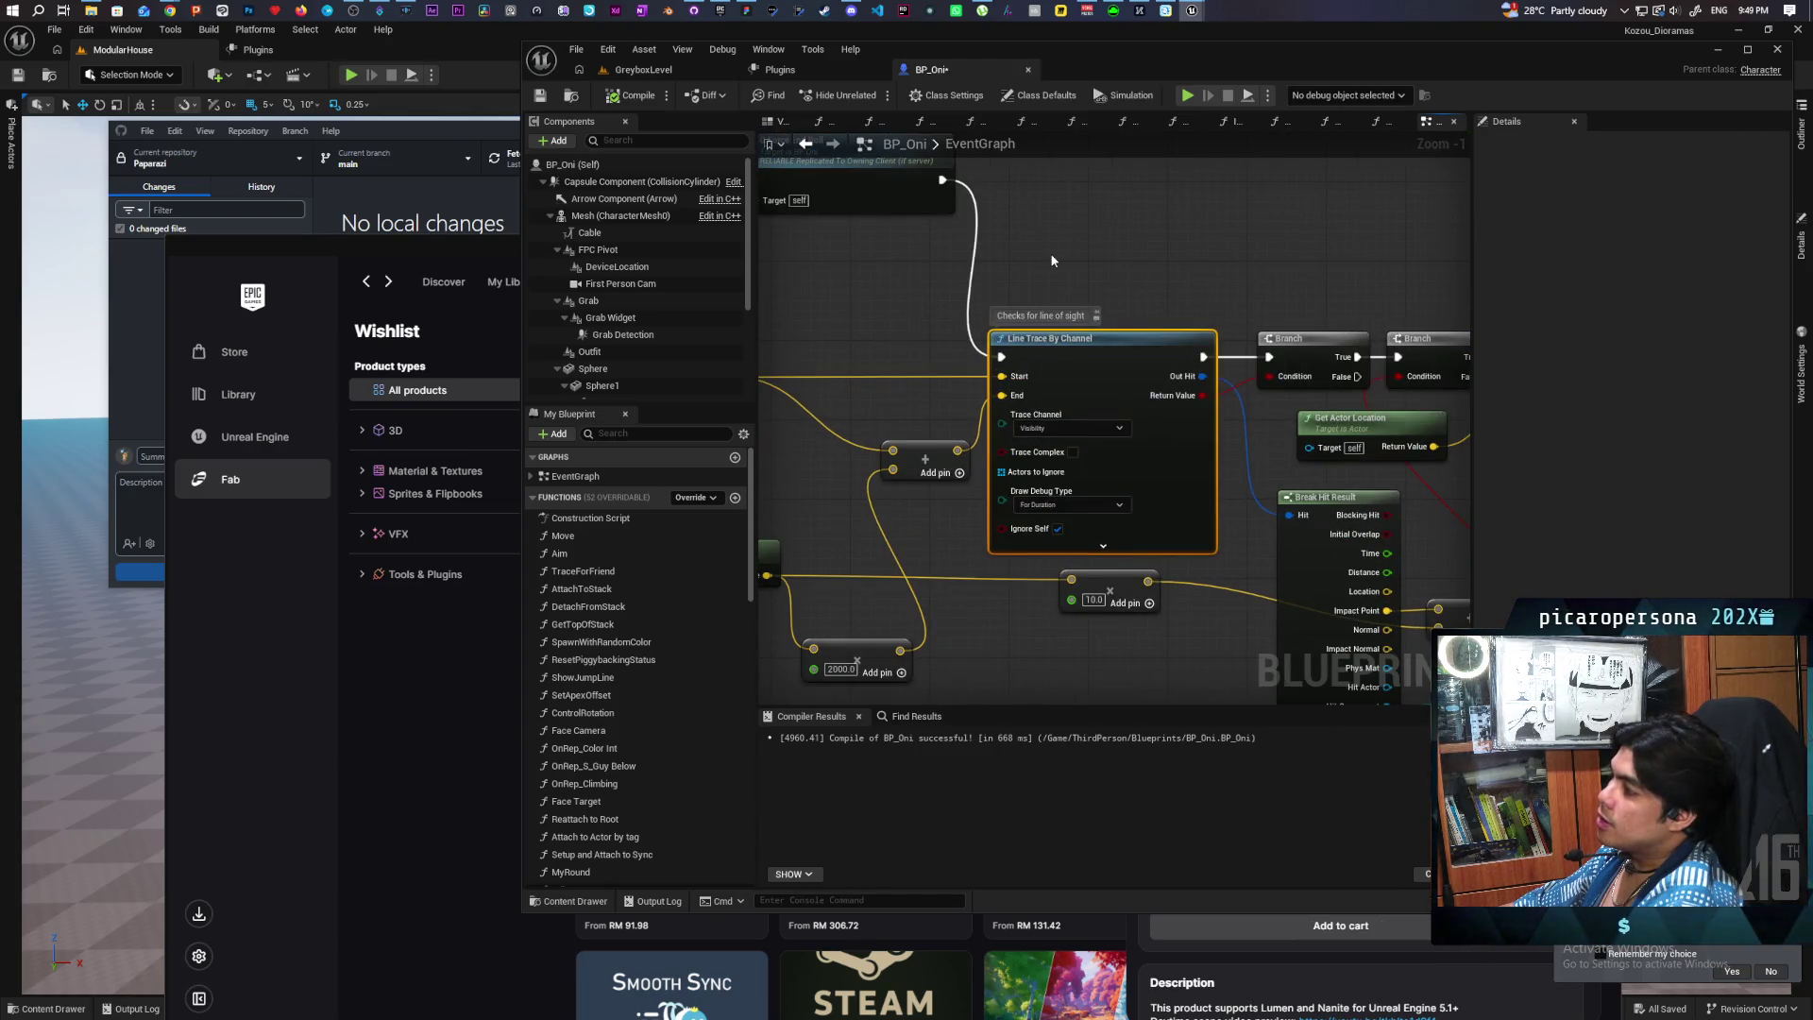
pyautogui.moveTo(1157, 506); pyautogui.dragTo(1157, 507)
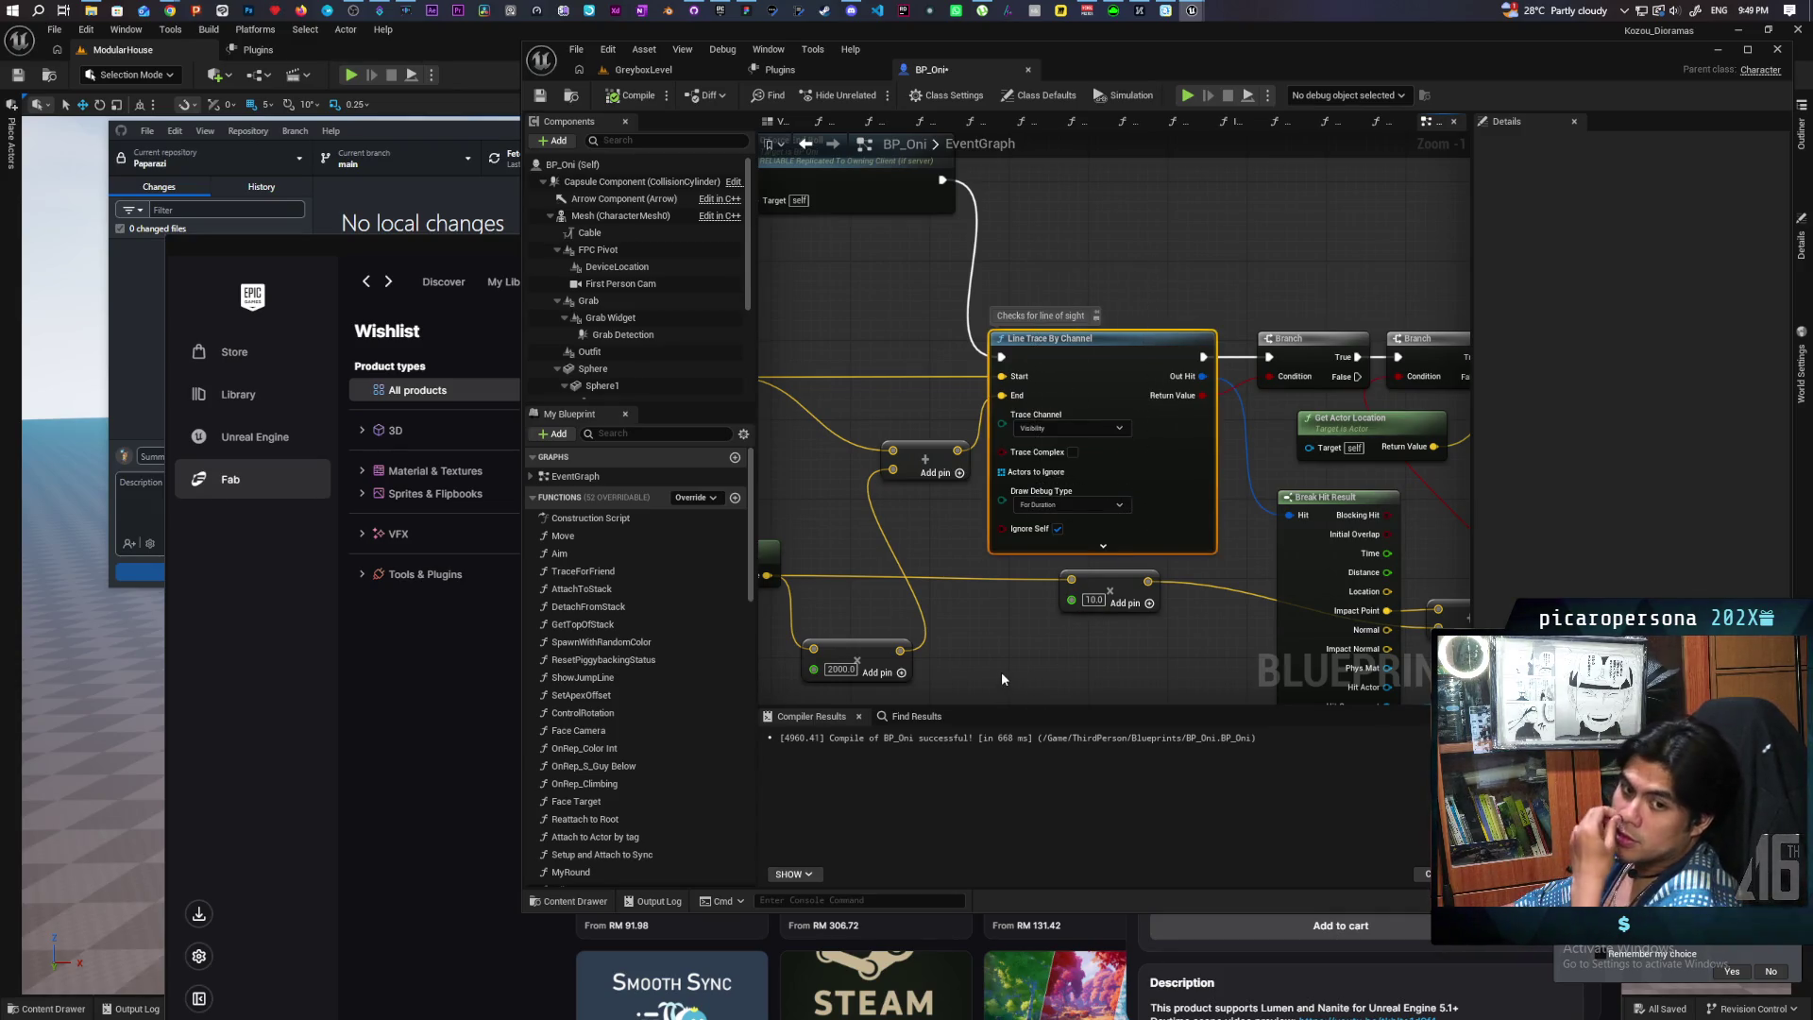
pyautogui.moveTo(982, 670)
pyautogui.mouseDown()
pyautogui.moveTo(1252, 612)
pyautogui.moveTo(1132, 569)
pyautogui.moveTo(1251, 597)
pyautogui.moveTo(1091, 607)
pyautogui.moveTo(1154, 672)
pyautogui.moveTo(1171, 665)
pyautogui.moveTo(1129, 636)
pyautogui.moveTo(1024, 627)
pyautogui.moveTo(1189, 583)
pyautogui.moveTo(1184, 682)
pyautogui.moveTo(1222, 644)
pyautogui.mouseUp()
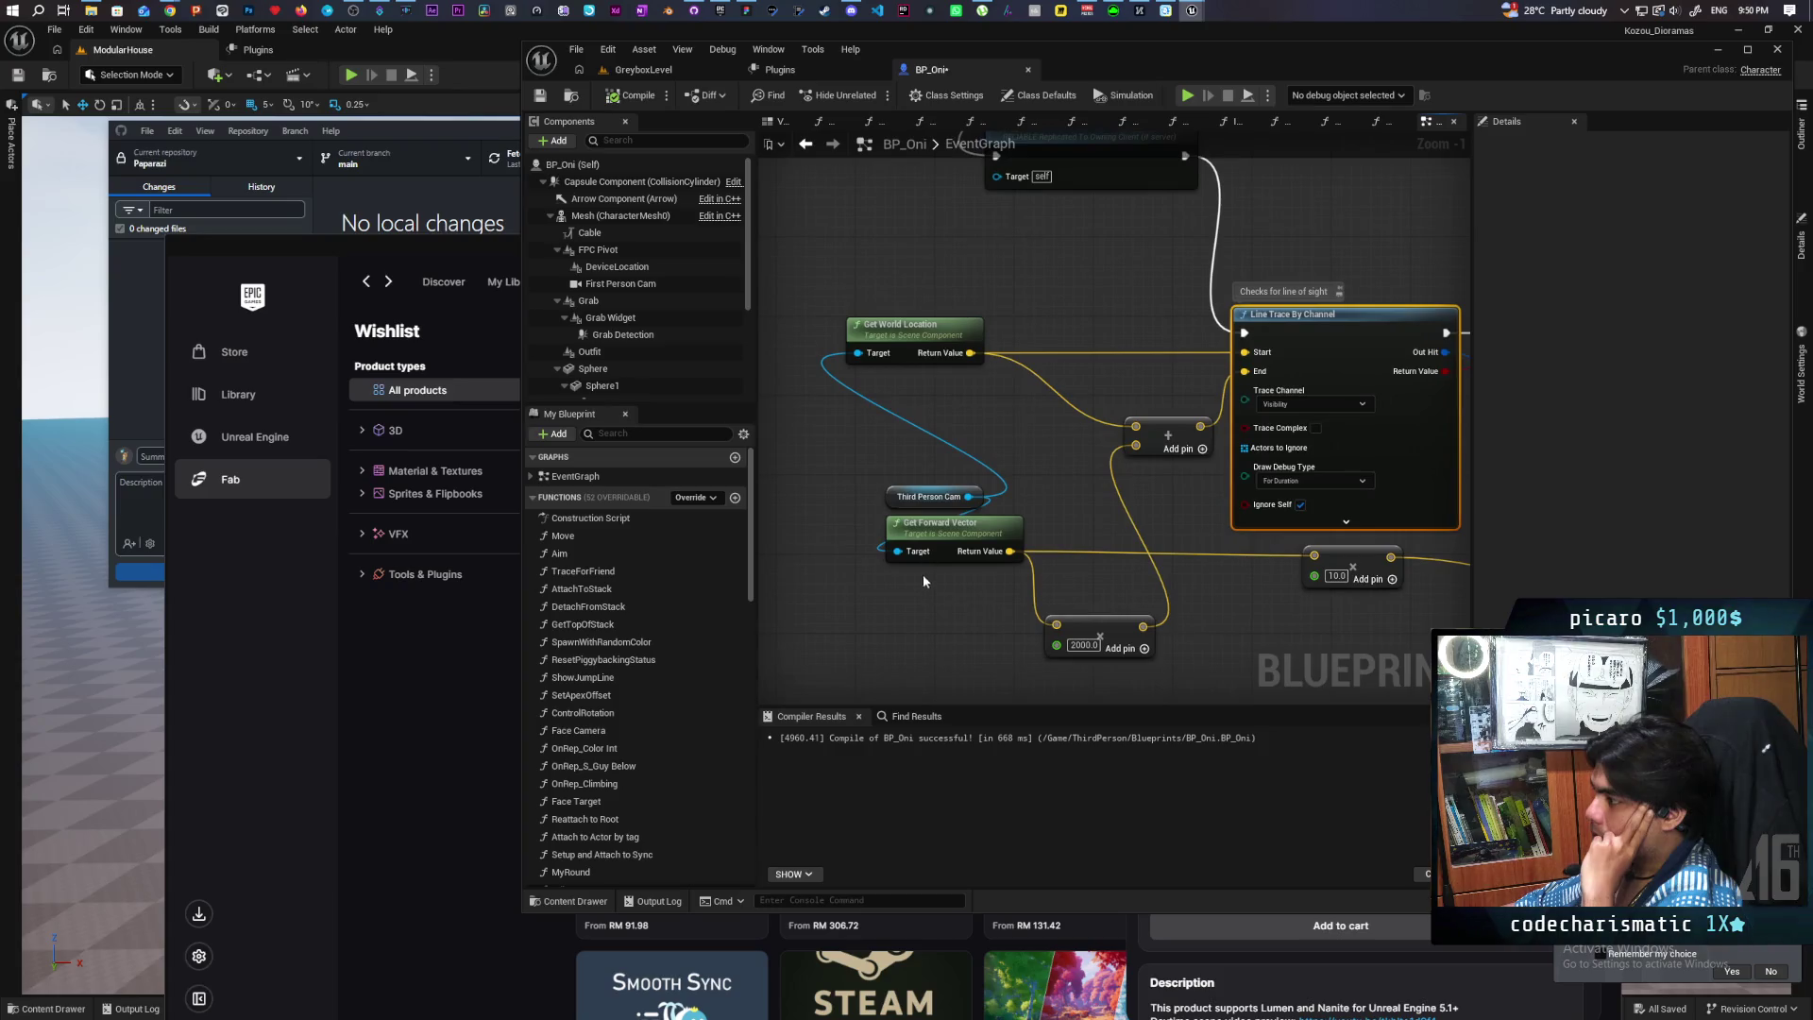
pyautogui.moveTo(885, 498)
pyautogui.mouseDown()
pyautogui.moveTo(893, 517)
pyautogui.moveTo(816, 436)
pyautogui.moveTo(927, 446)
pyautogui.moveTo(755, 463)
pyautogui.moveTo(901, 459)
pyautogui.moveTo(986, 492)
pyautogui.mouseUp()
pyautogui.scroll(-1, 900, 459)
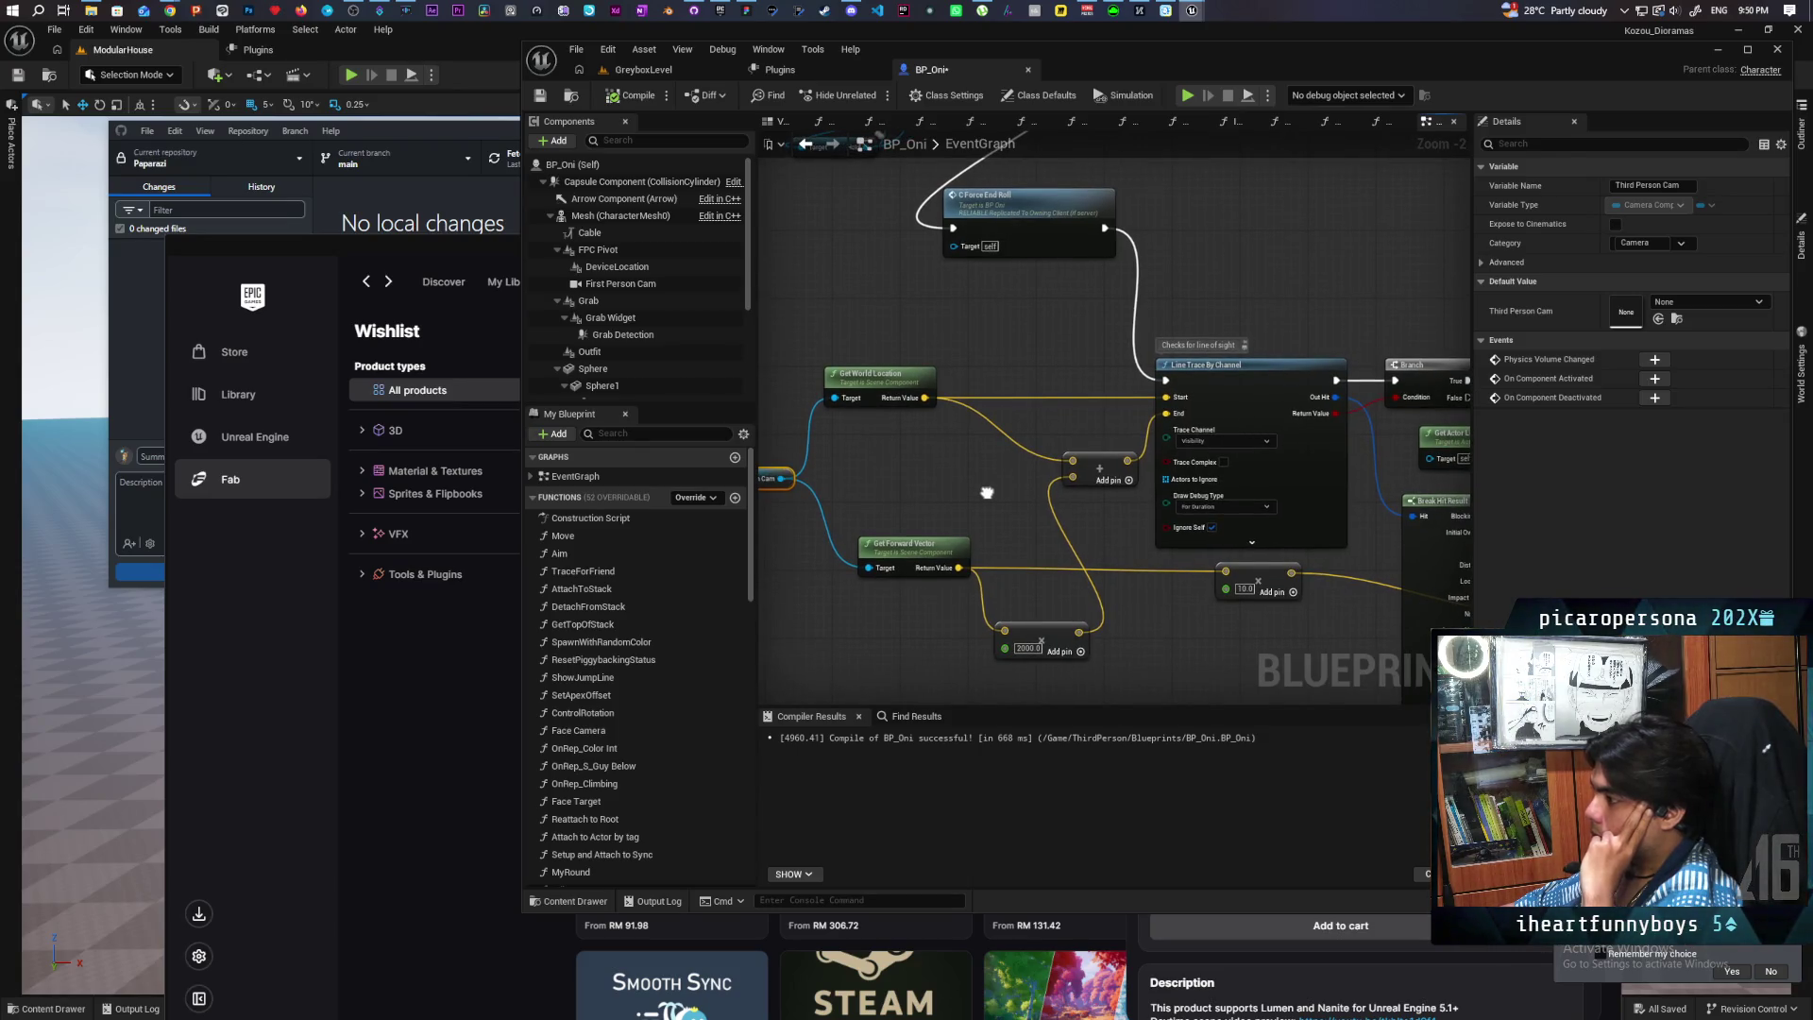
pyautogui.moveTo(986, 493)
pyautogui.mouseDown()
pyautogui.moveTo(1052, 451)
pyautogui.moveTo(1129, 478)
pyautogui.moveTo(1118, 466)
pyautogui.mouseUp()
pyautogui.click(907, 354)
# Step: Box-select the five nodes computing the trace start and end, then review the Branch and Break Hit Result
pyautogui.moveTo(859, 321)
pyautogui.mouseDown()
pyautogui.moveTo(1218, 687)
pyautogui.moveTo(1201, 591)
pyautogui.mouseUp()
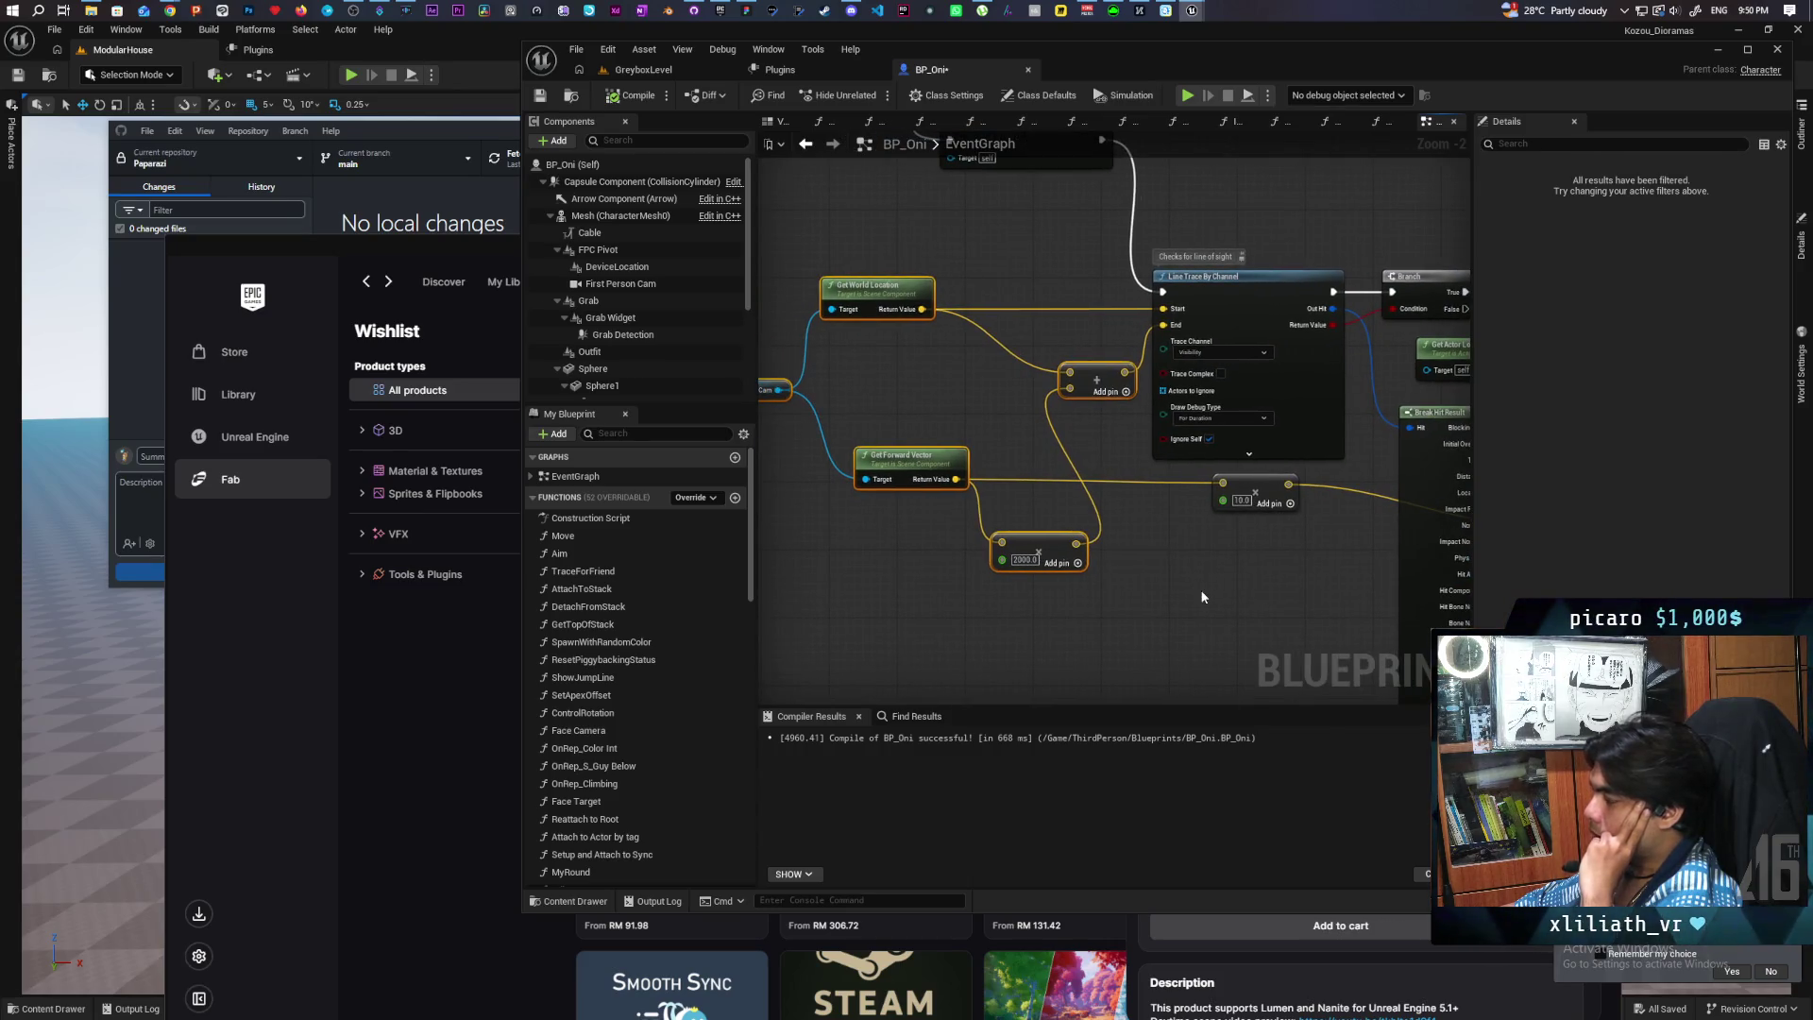
pyautogui.click(804, 291)
pyautogui.moveTo(805, 291); pyautogui.dragTo(880, 301)
pyautogui.moveTo(979, 463); pyautogui.dragTo(1172, 619)
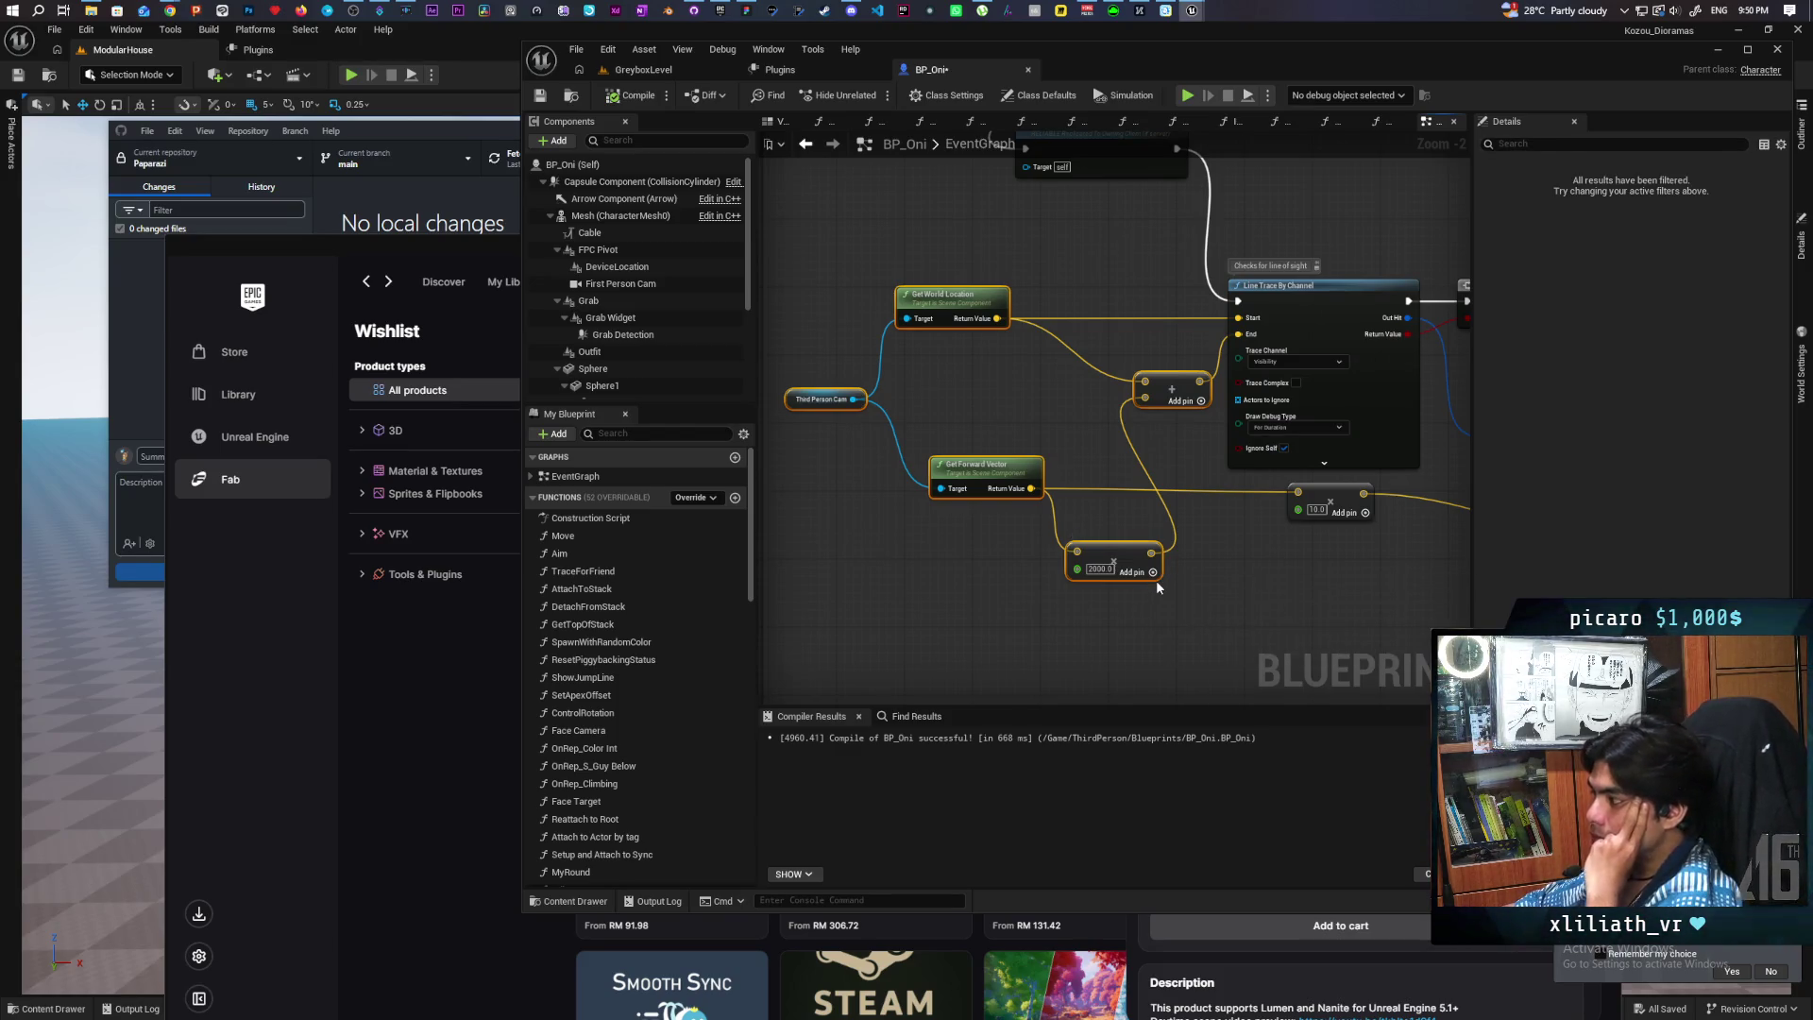
pyautogui.moveTo(1362, 604)
pyautogui.mouseDown()
pyautogui.moveTo(934, 565)
pyautogui.moveTo(1088, 522)
pyautogui.moveTo(988, 558)
pyautogui.moveTo(1001, 446)
pyautogui.moveTo(1259, 506)
pyautogui.moveTo(994, 503)
pyautogui.mouseUp()
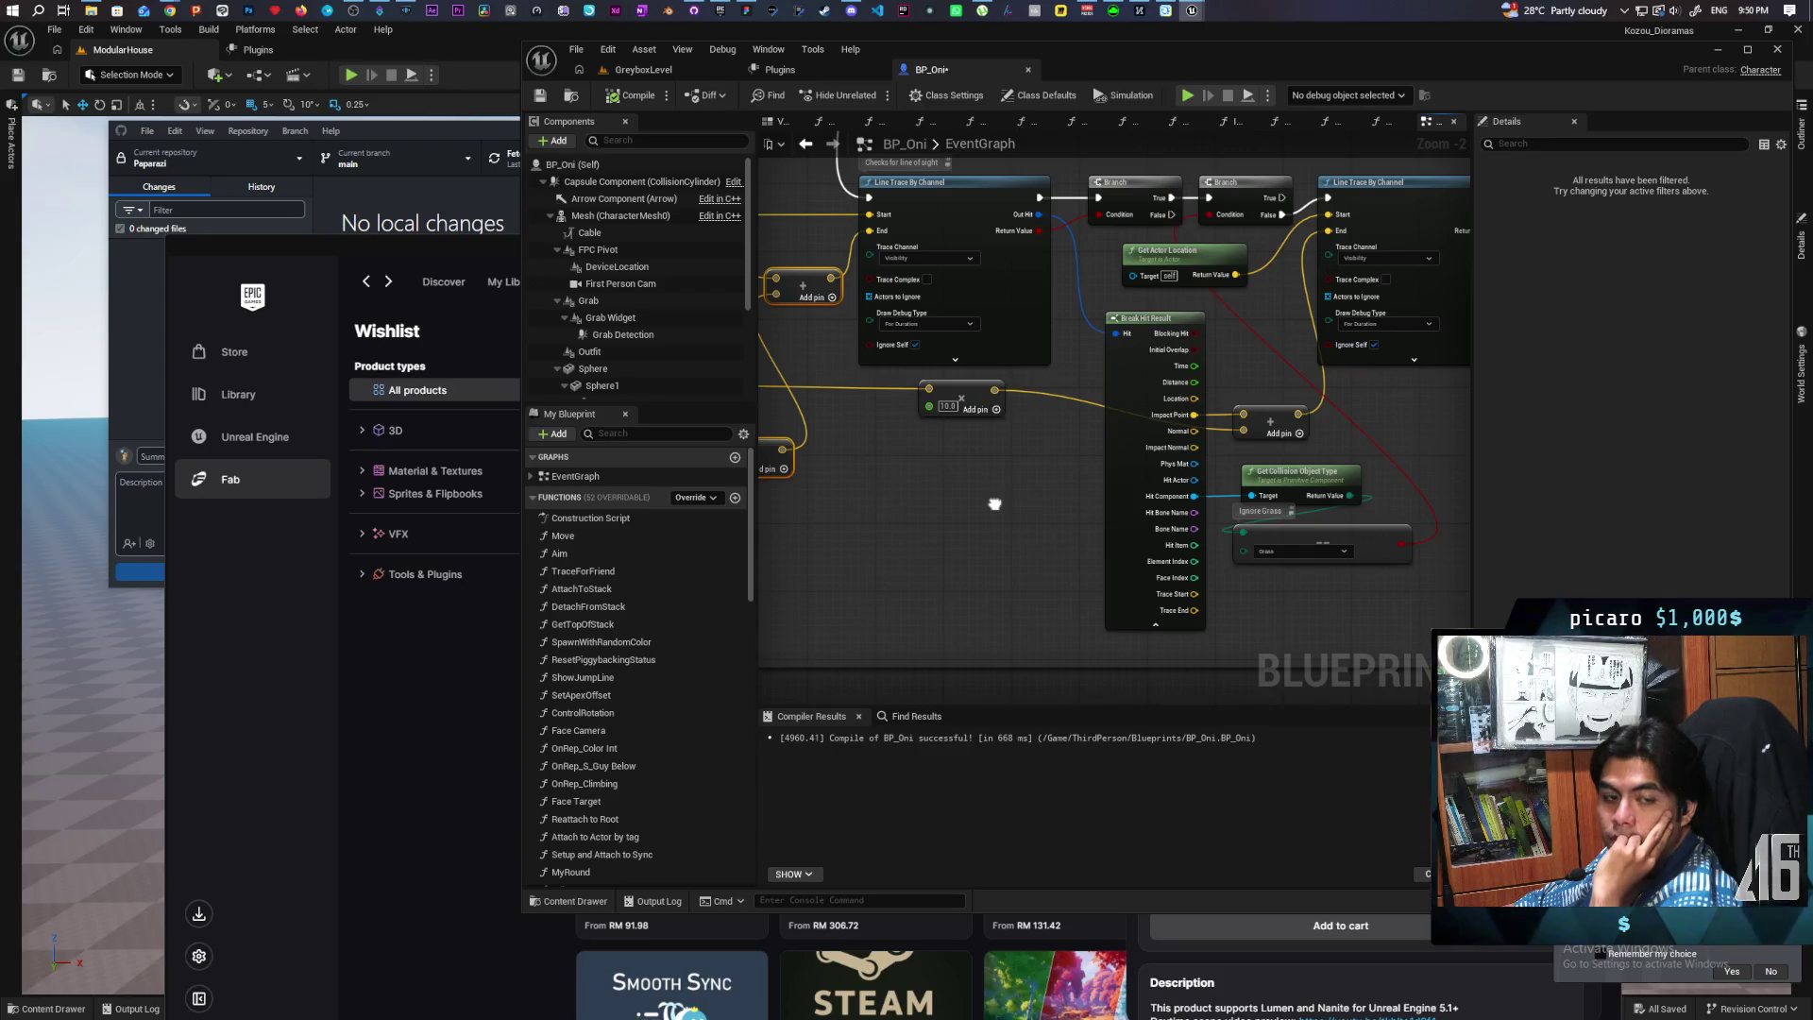
pyautogui.moveTo(994, 503)
pyautogui.mouseDown()
pyautogui.moveTo(1169, 478)
pyautogui.moveTo(1319, 563)
pyautogui.moveTo(1186, 482)
pyautogui.moveTo(1189, 594)
pyautogui.moveTo(1153, 585)
pyautogui.mouseUp()
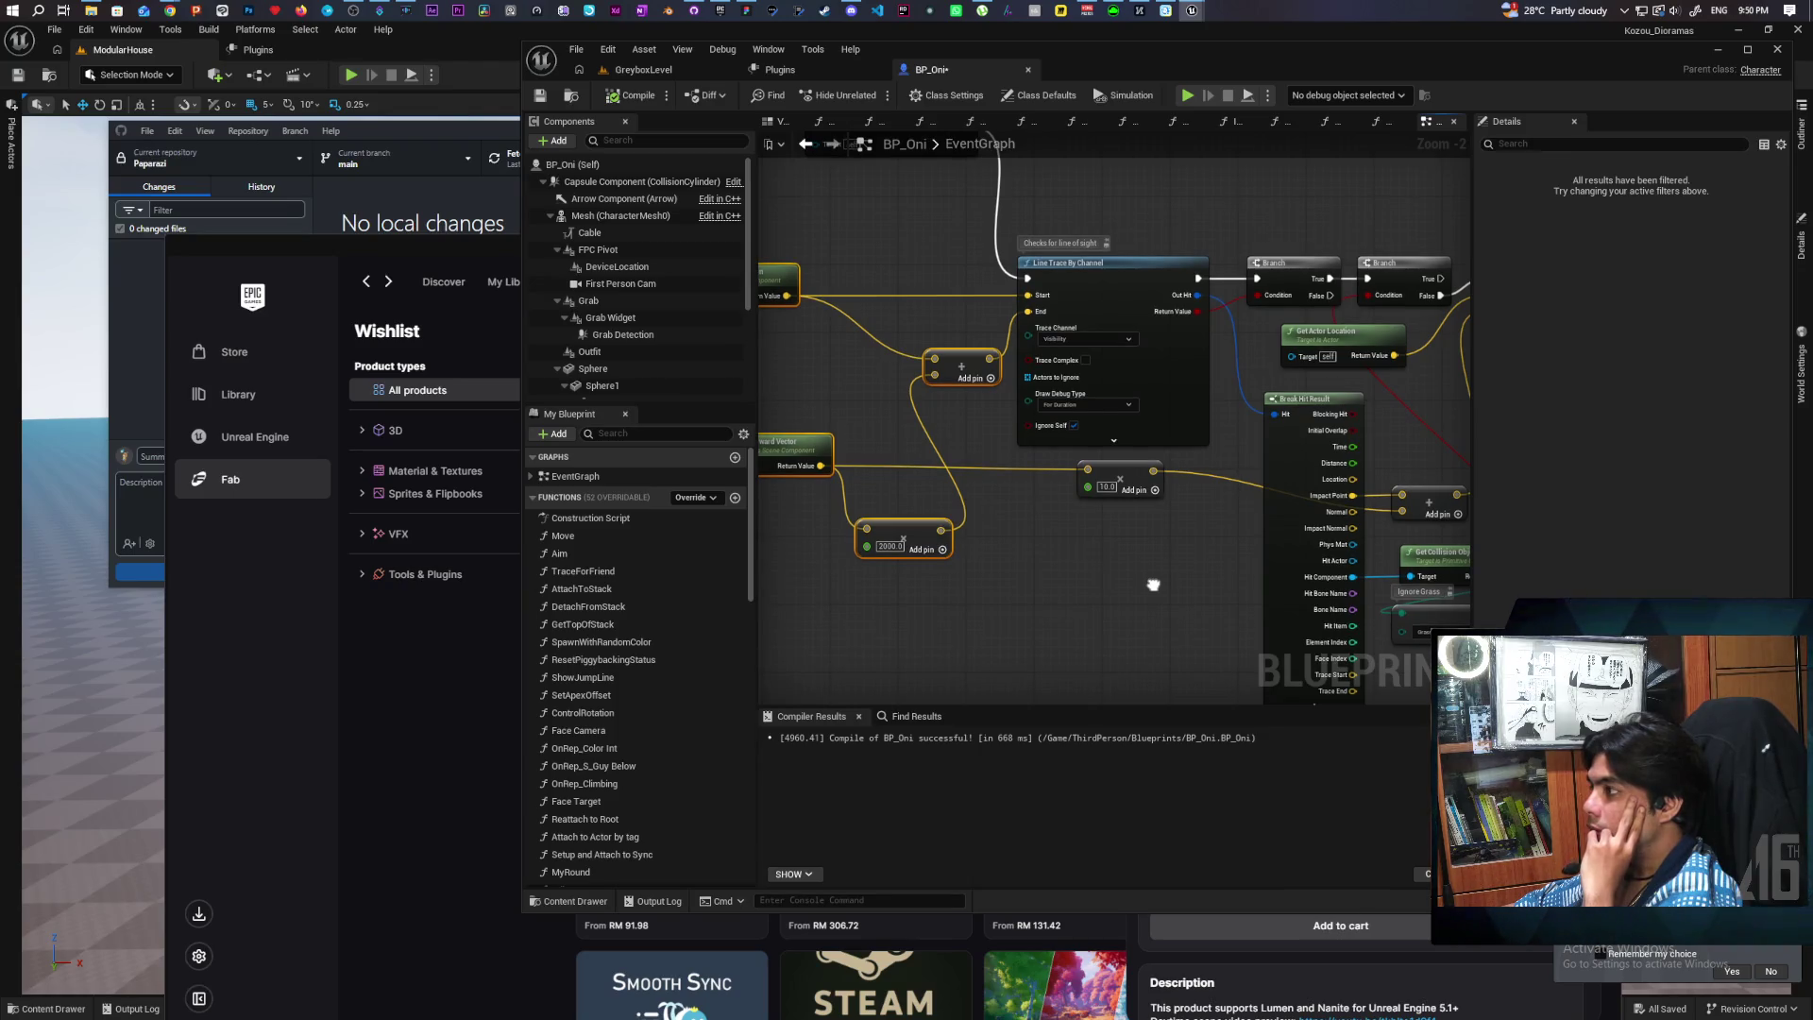
# Step: Start a two-client play test in GreyboxLevel and run the character while firing the tongue grapple
pyautogui.click(652, 70)
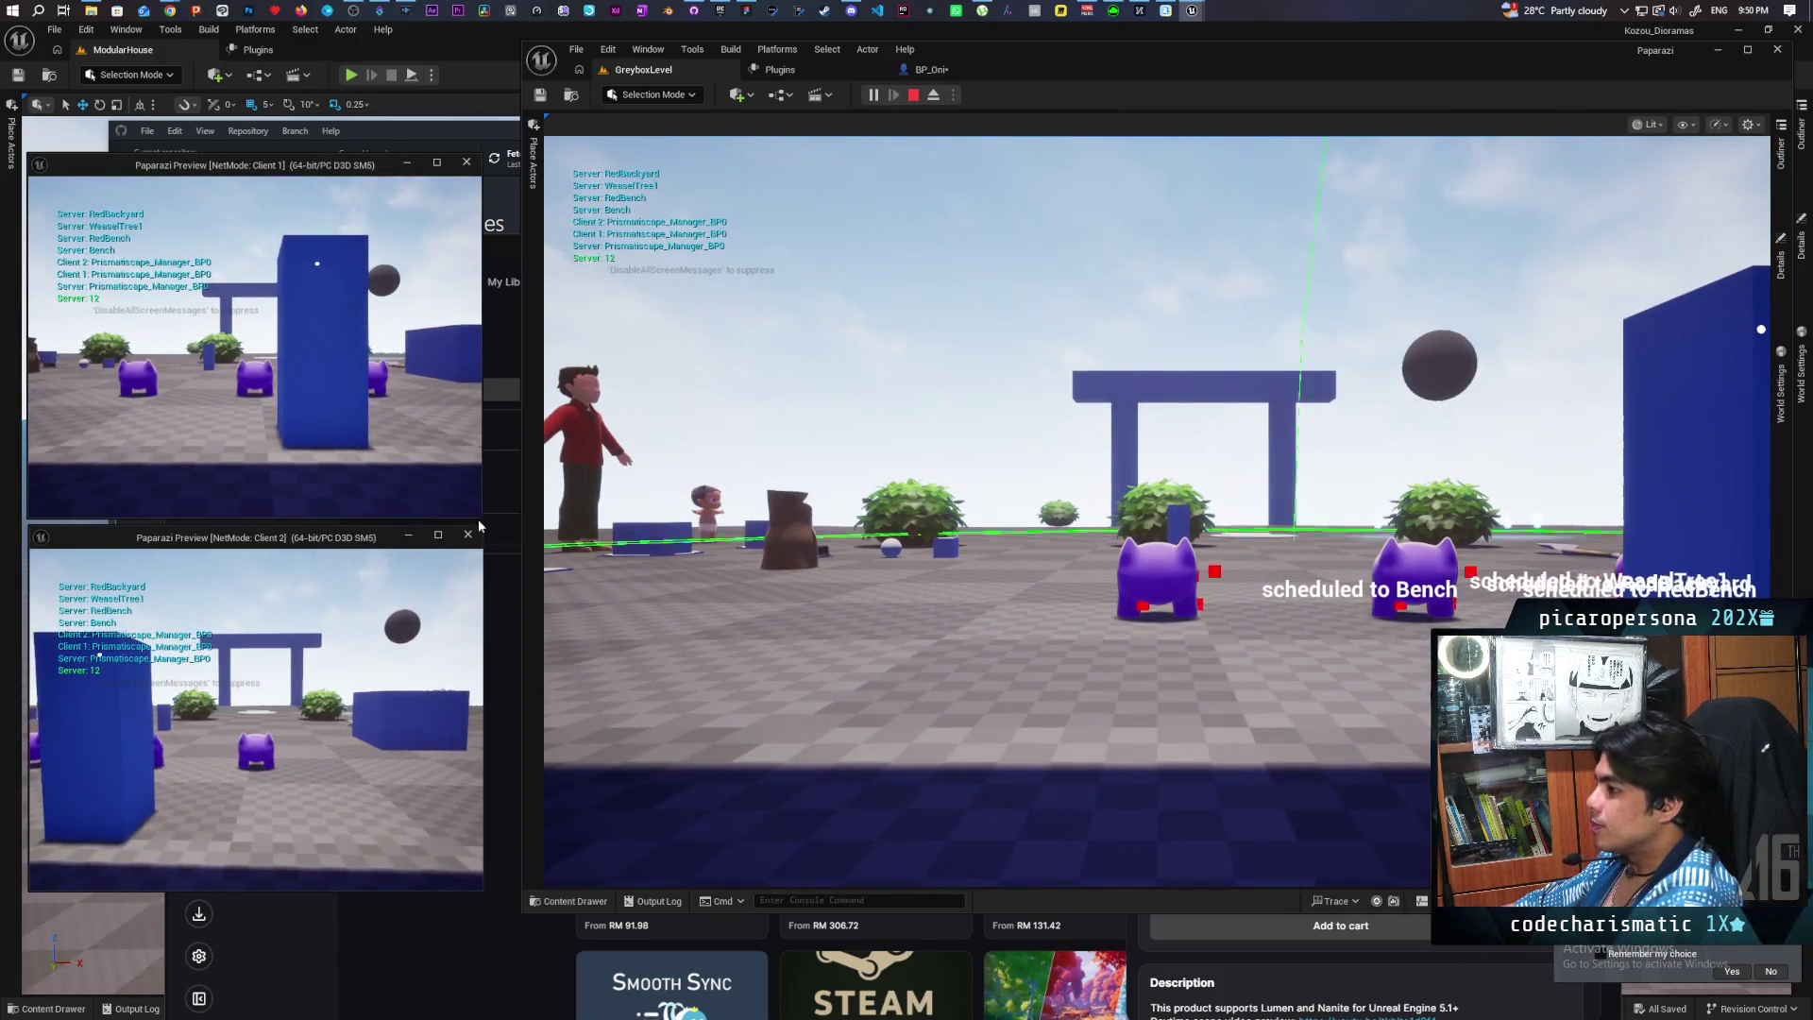
pyautogui.click(1038, 472)
pyautogui.press('w')
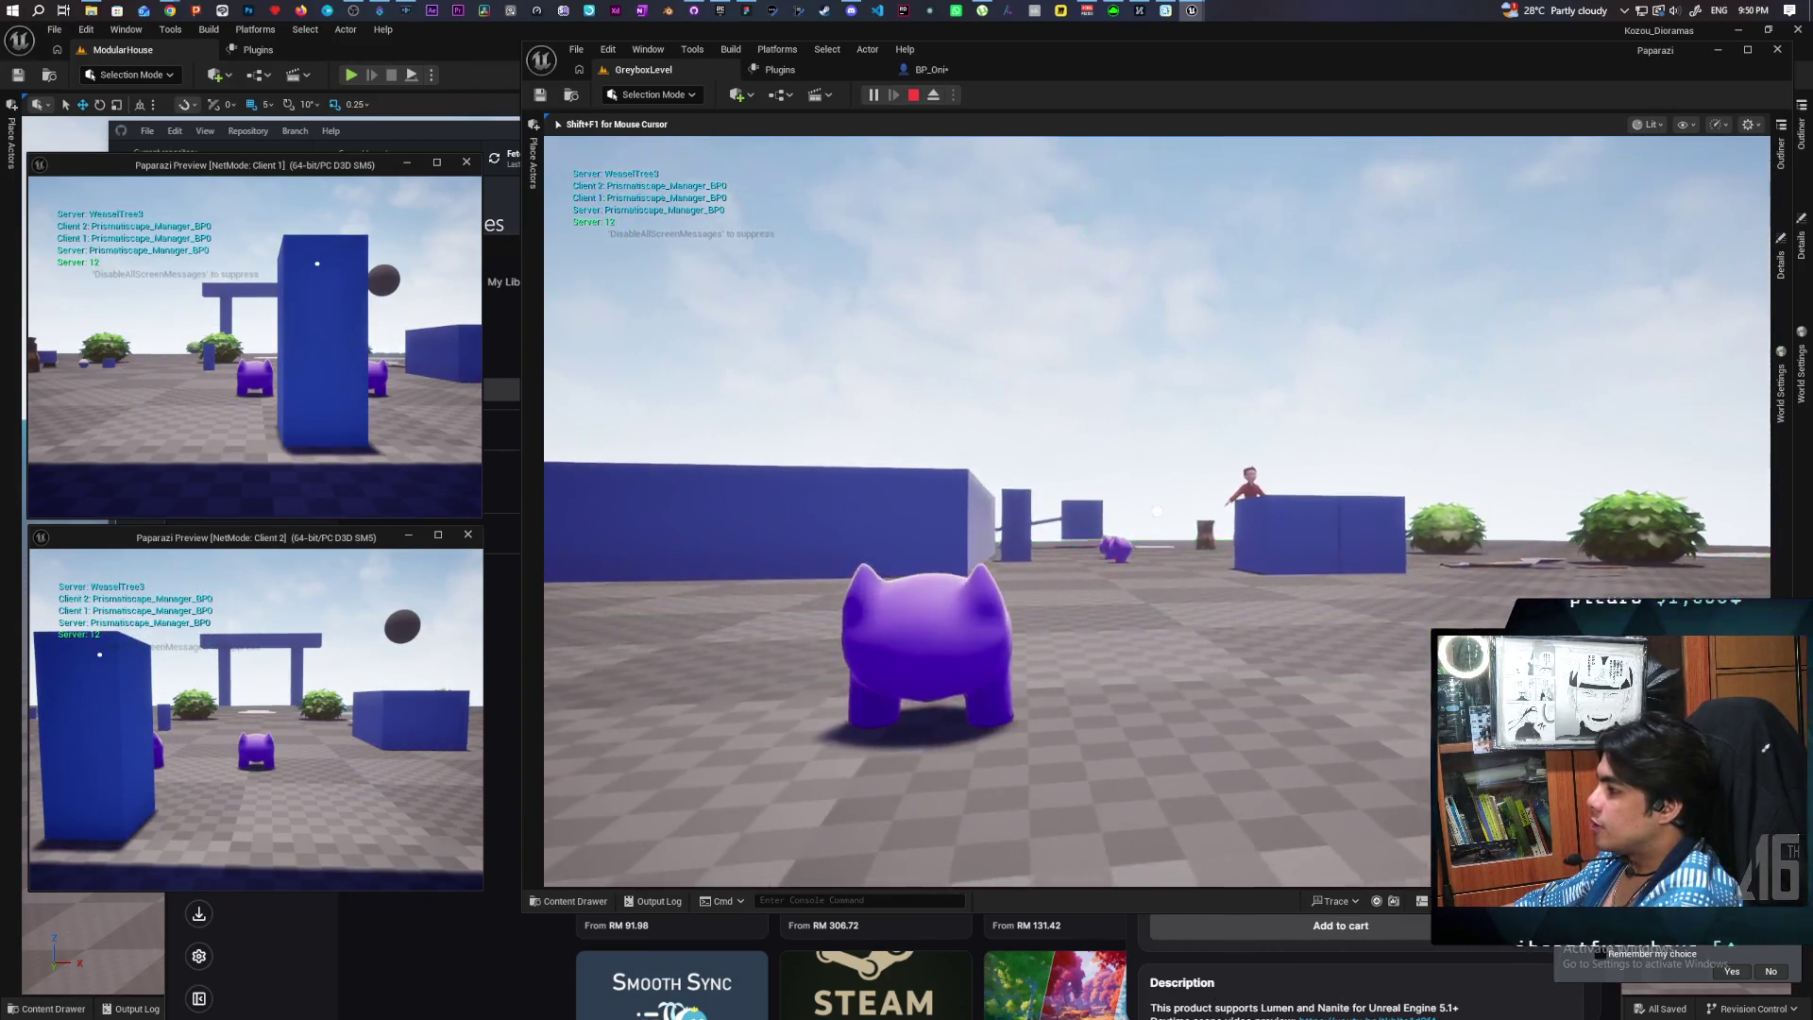
pyautogui.press('w')
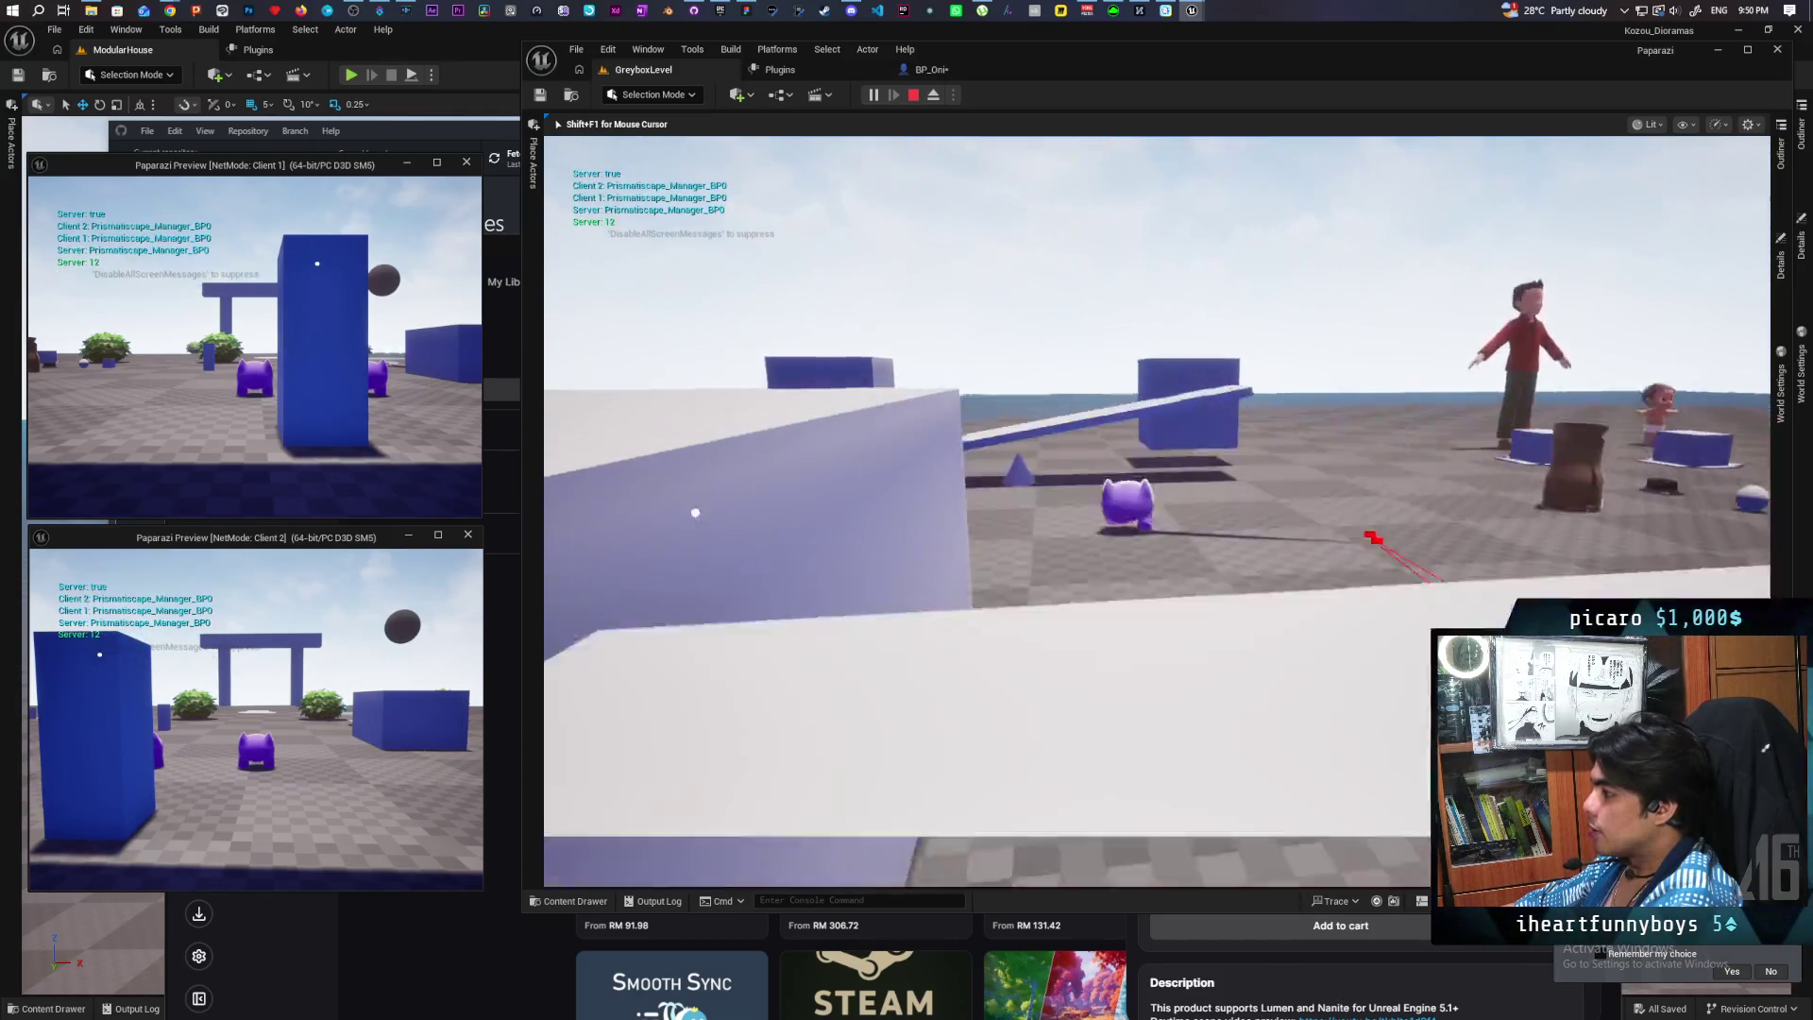
pyautogui.press('w')
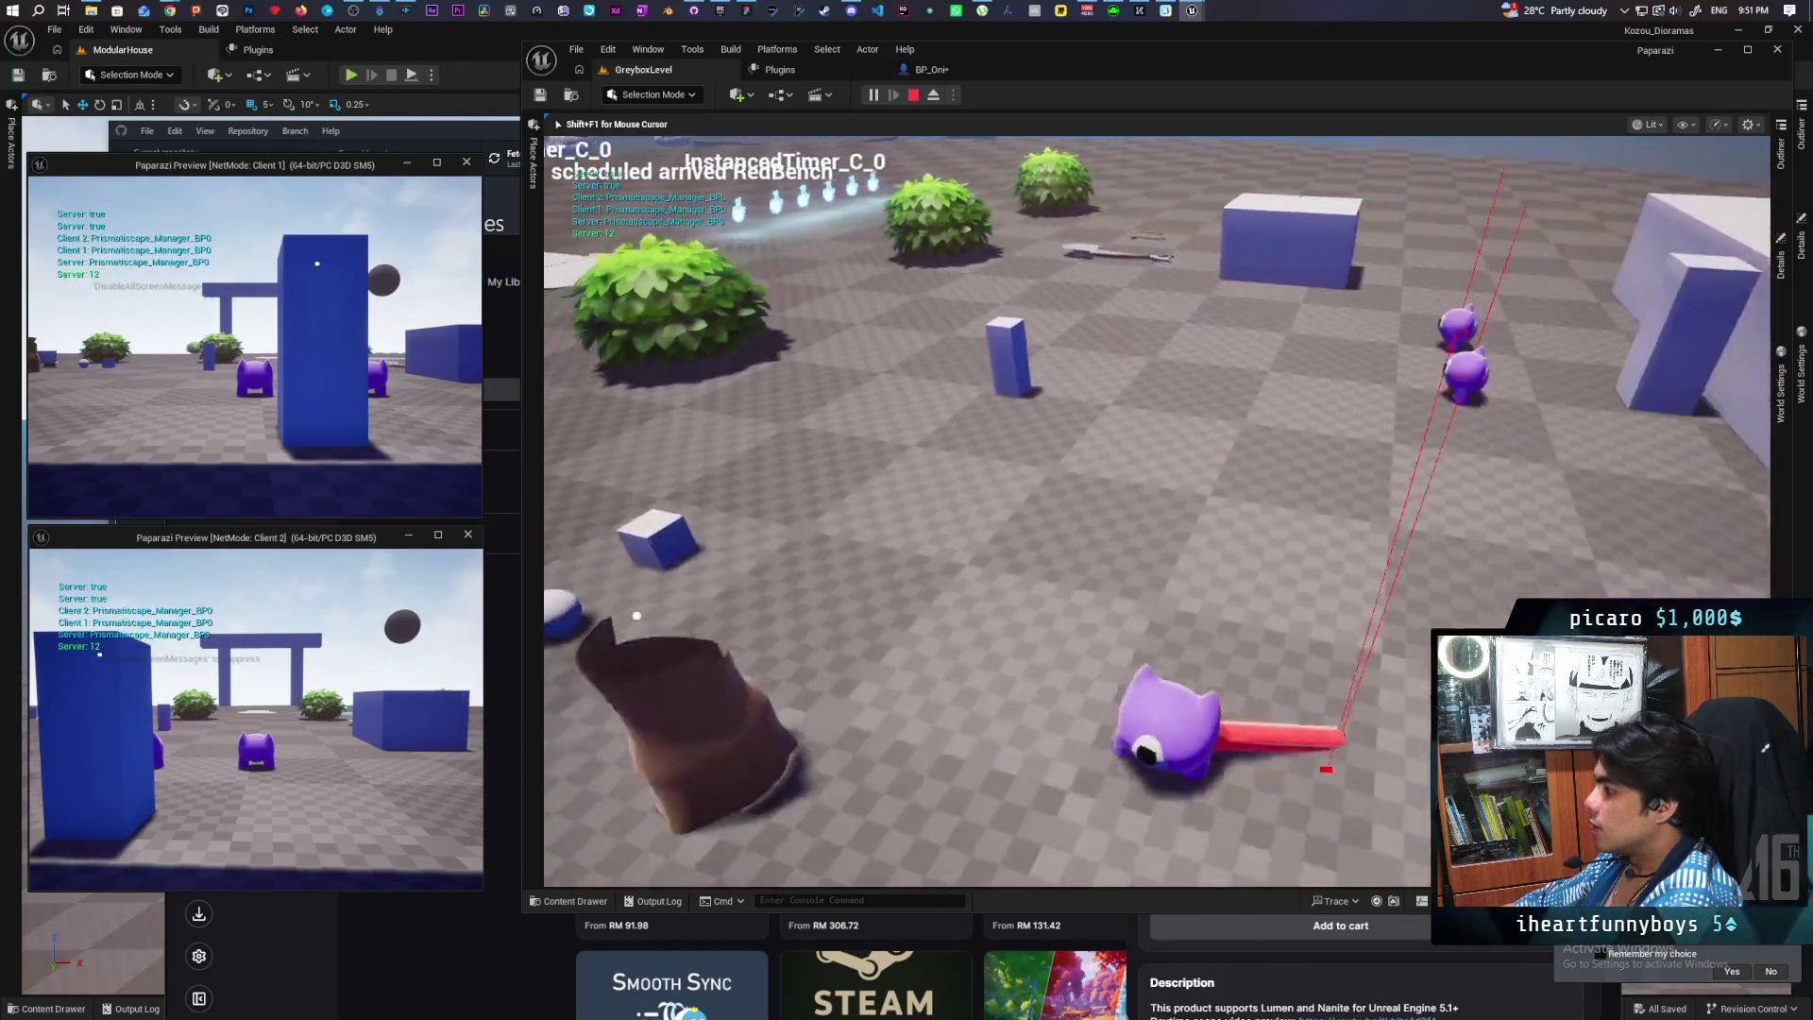
pyautogui.press('w')
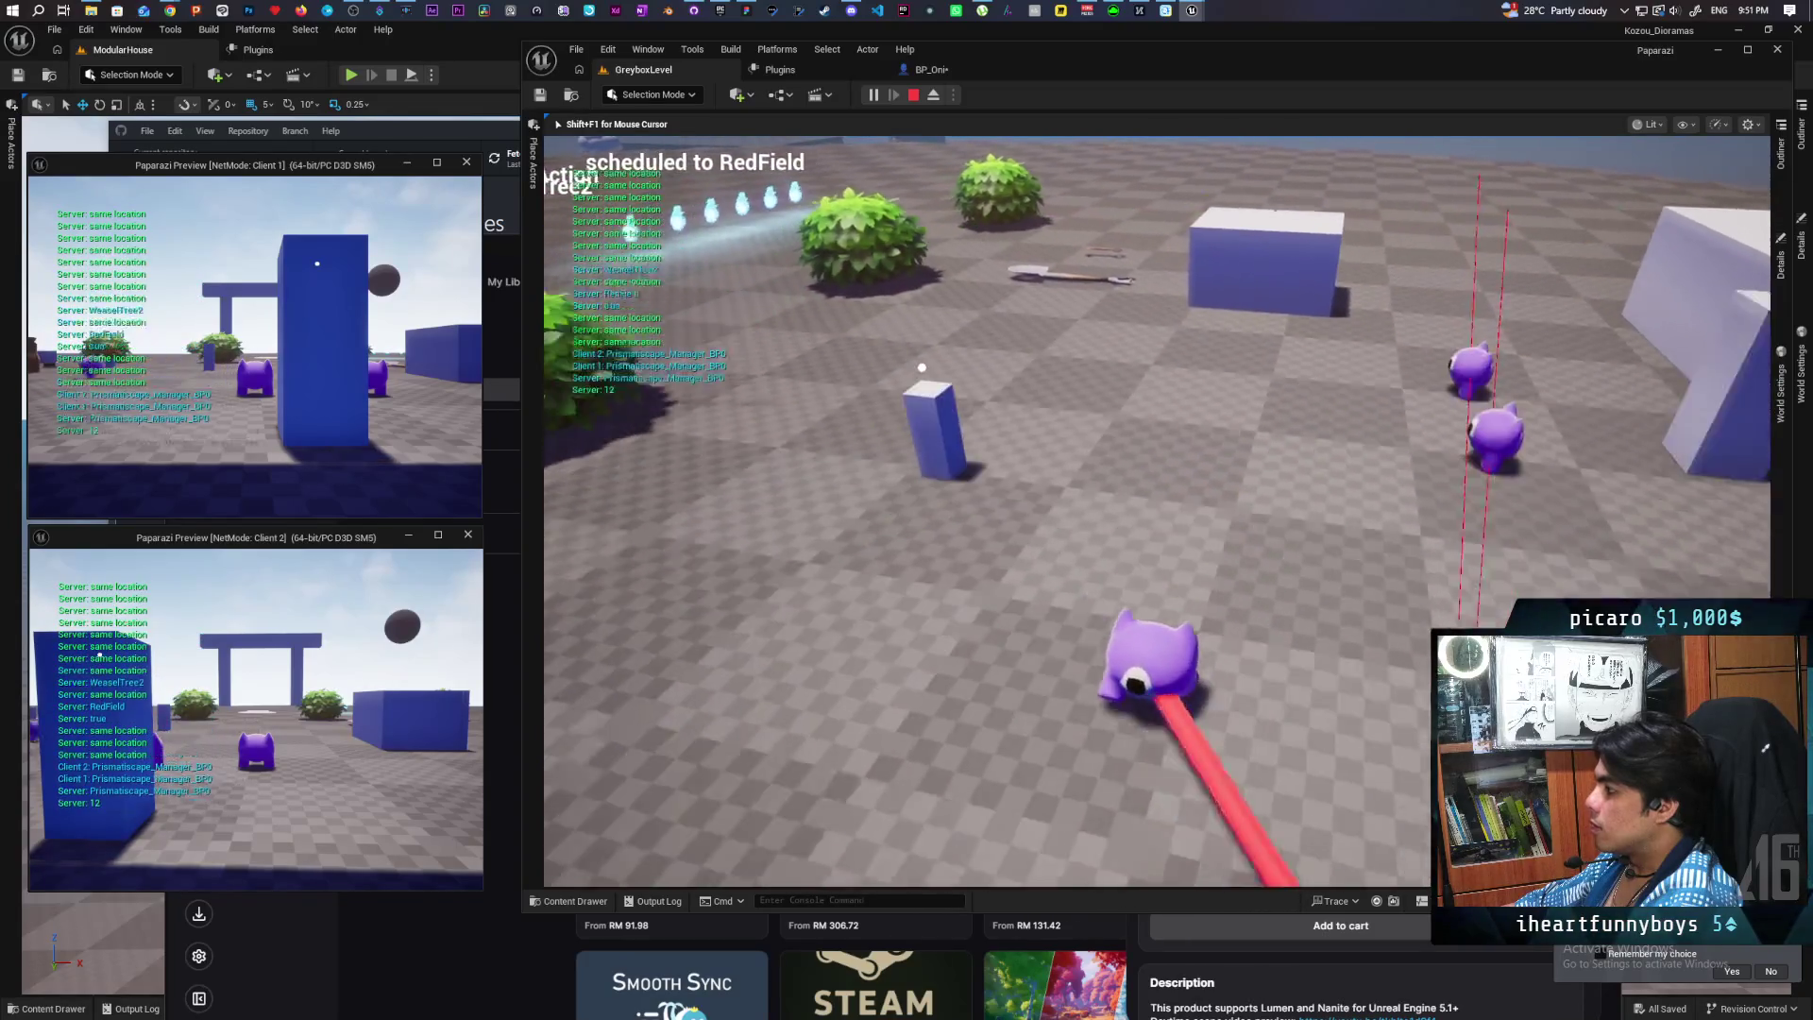
pyautogui.press('w')
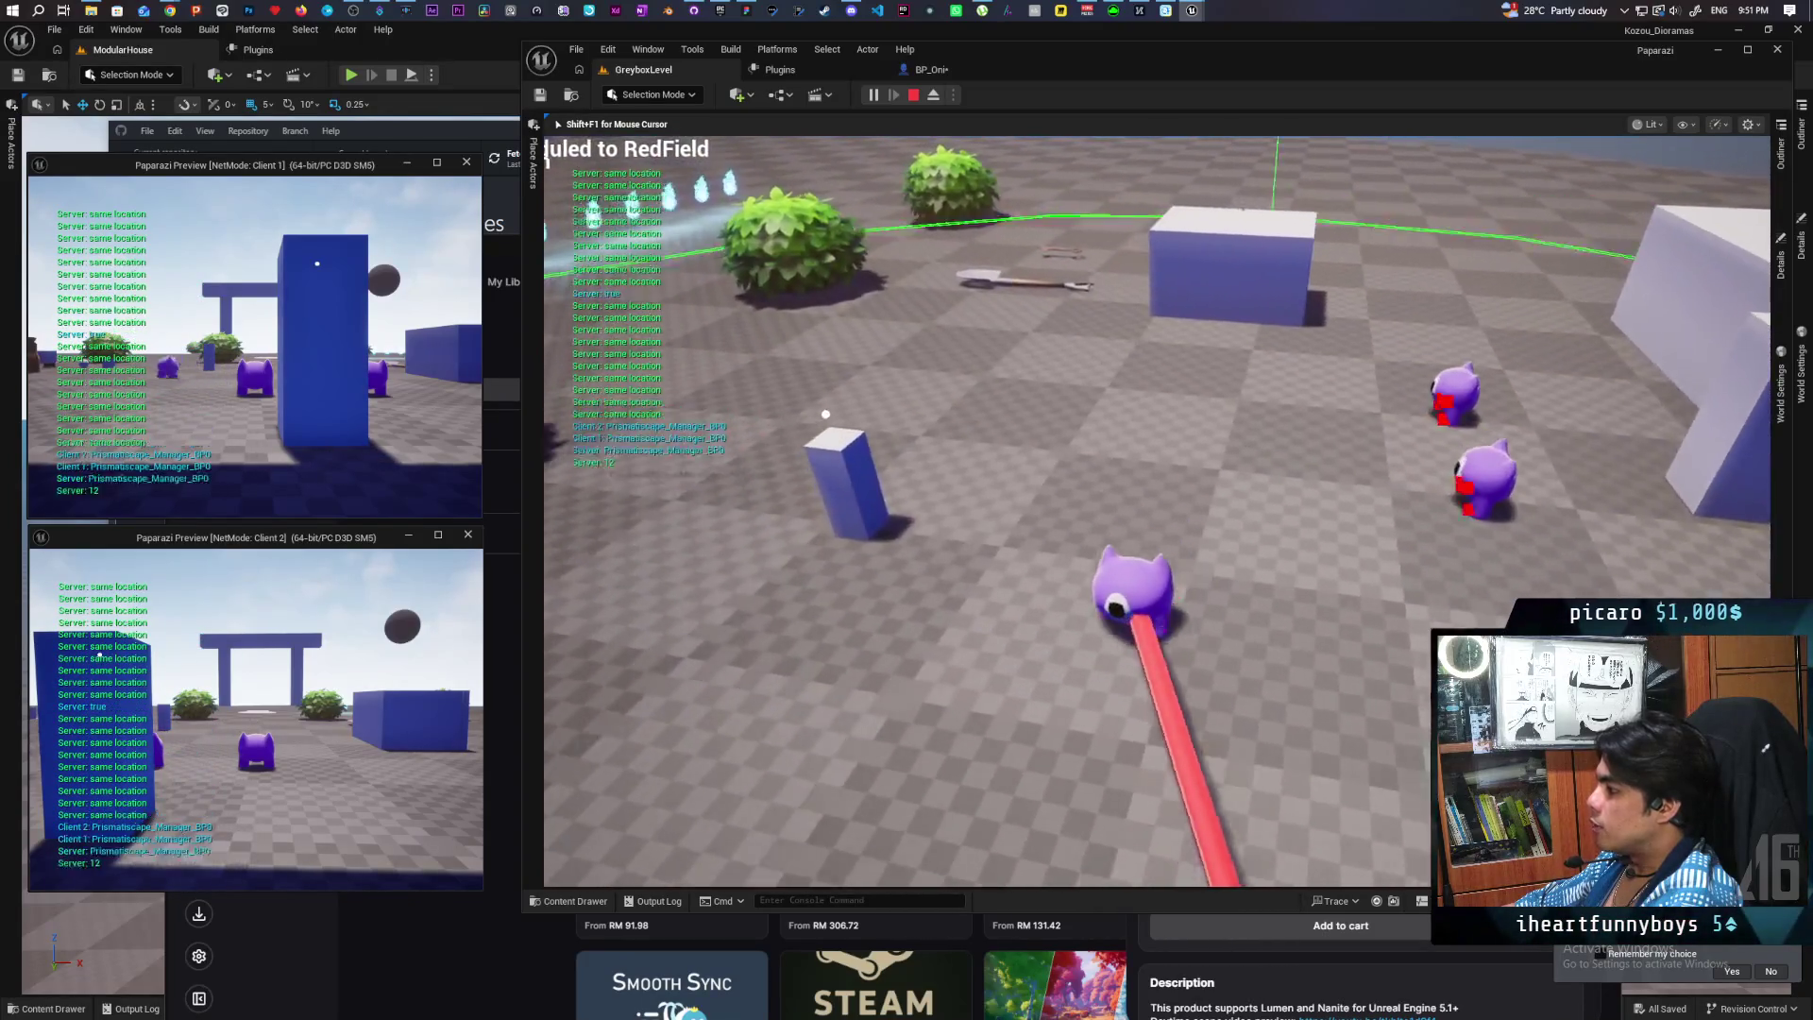
# Step: Keep moving toward the creatures, box and bushes while the trace fires, then stop the play test
pyautogui.press('w')
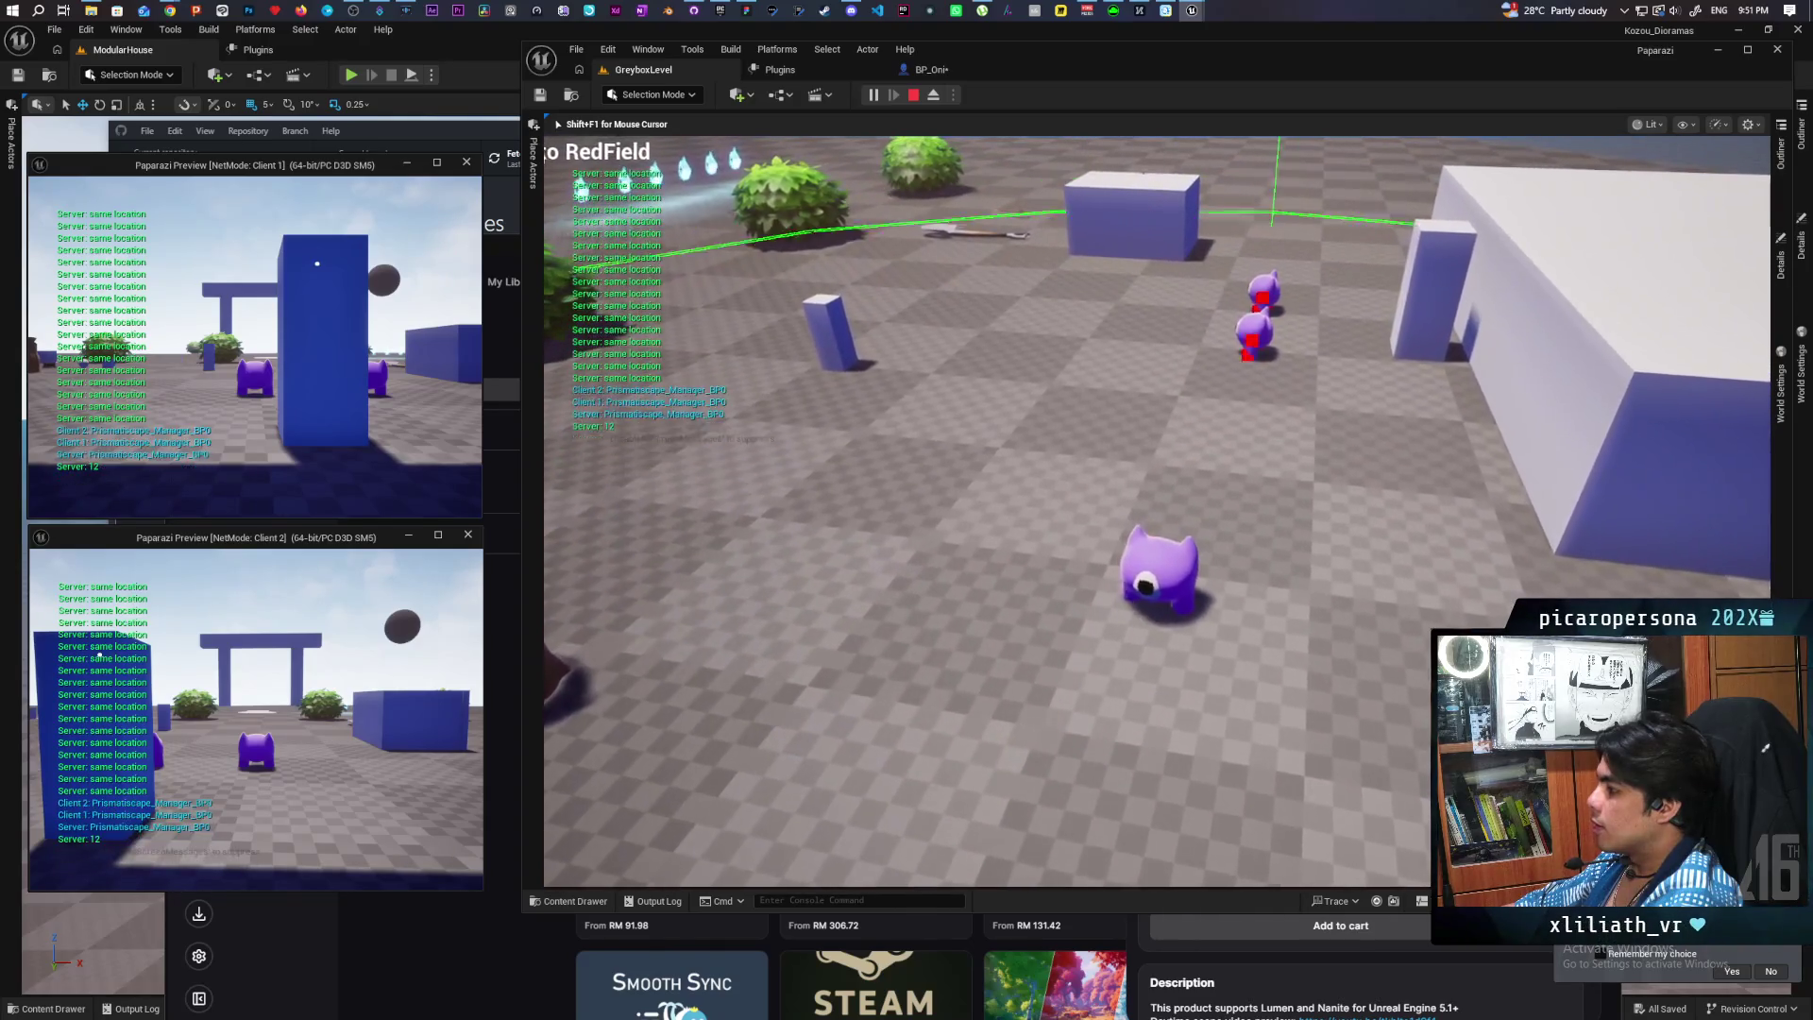
pyautogui.press('w')
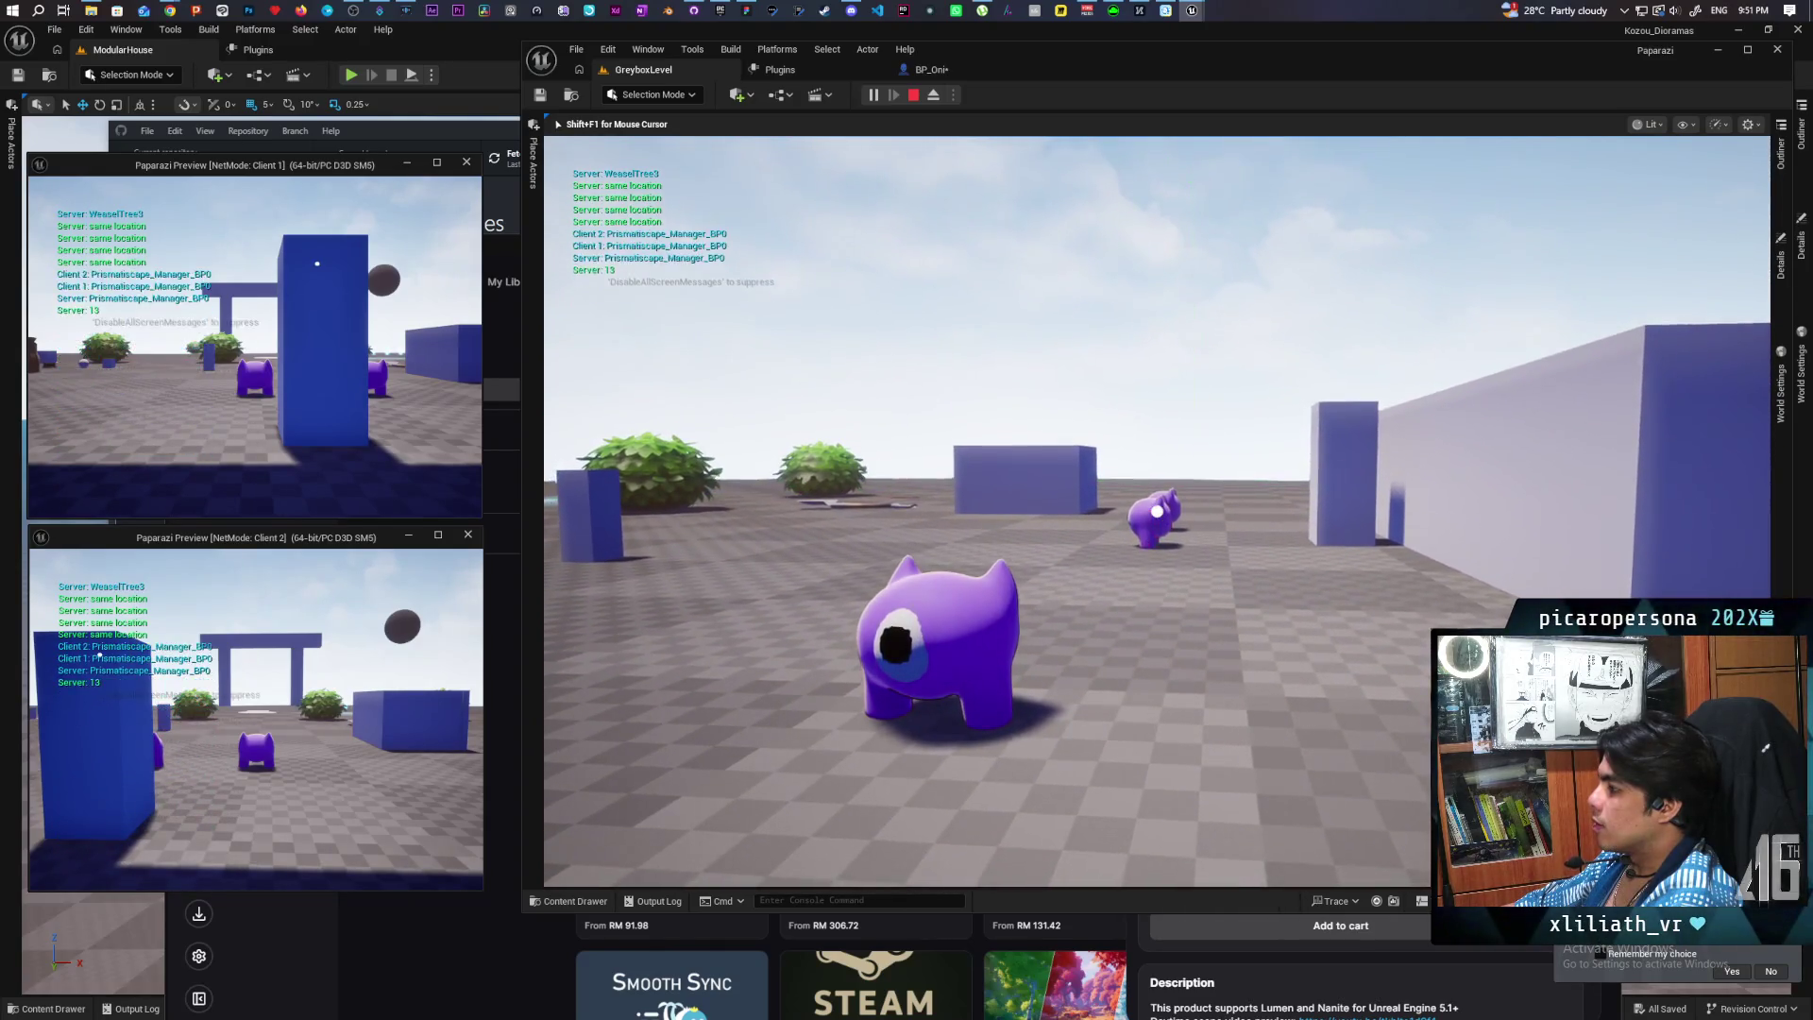
pyautogui.press('w')
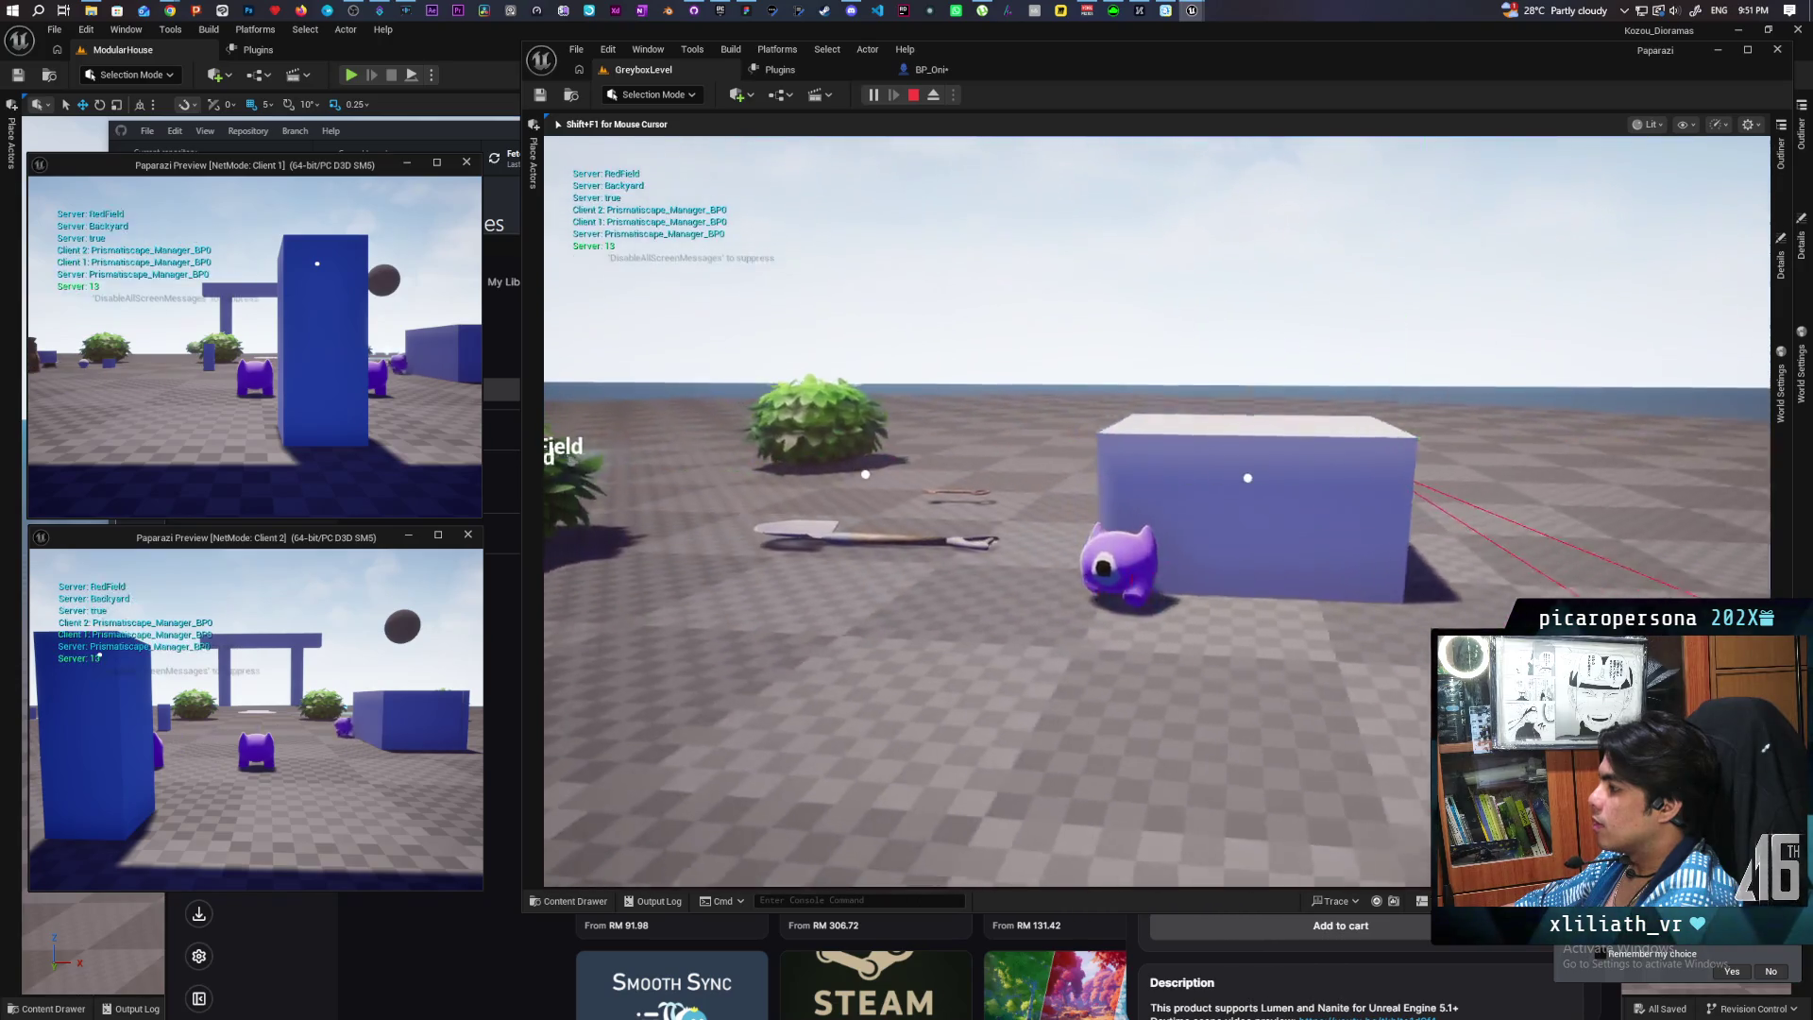
pyautogui.press('w')
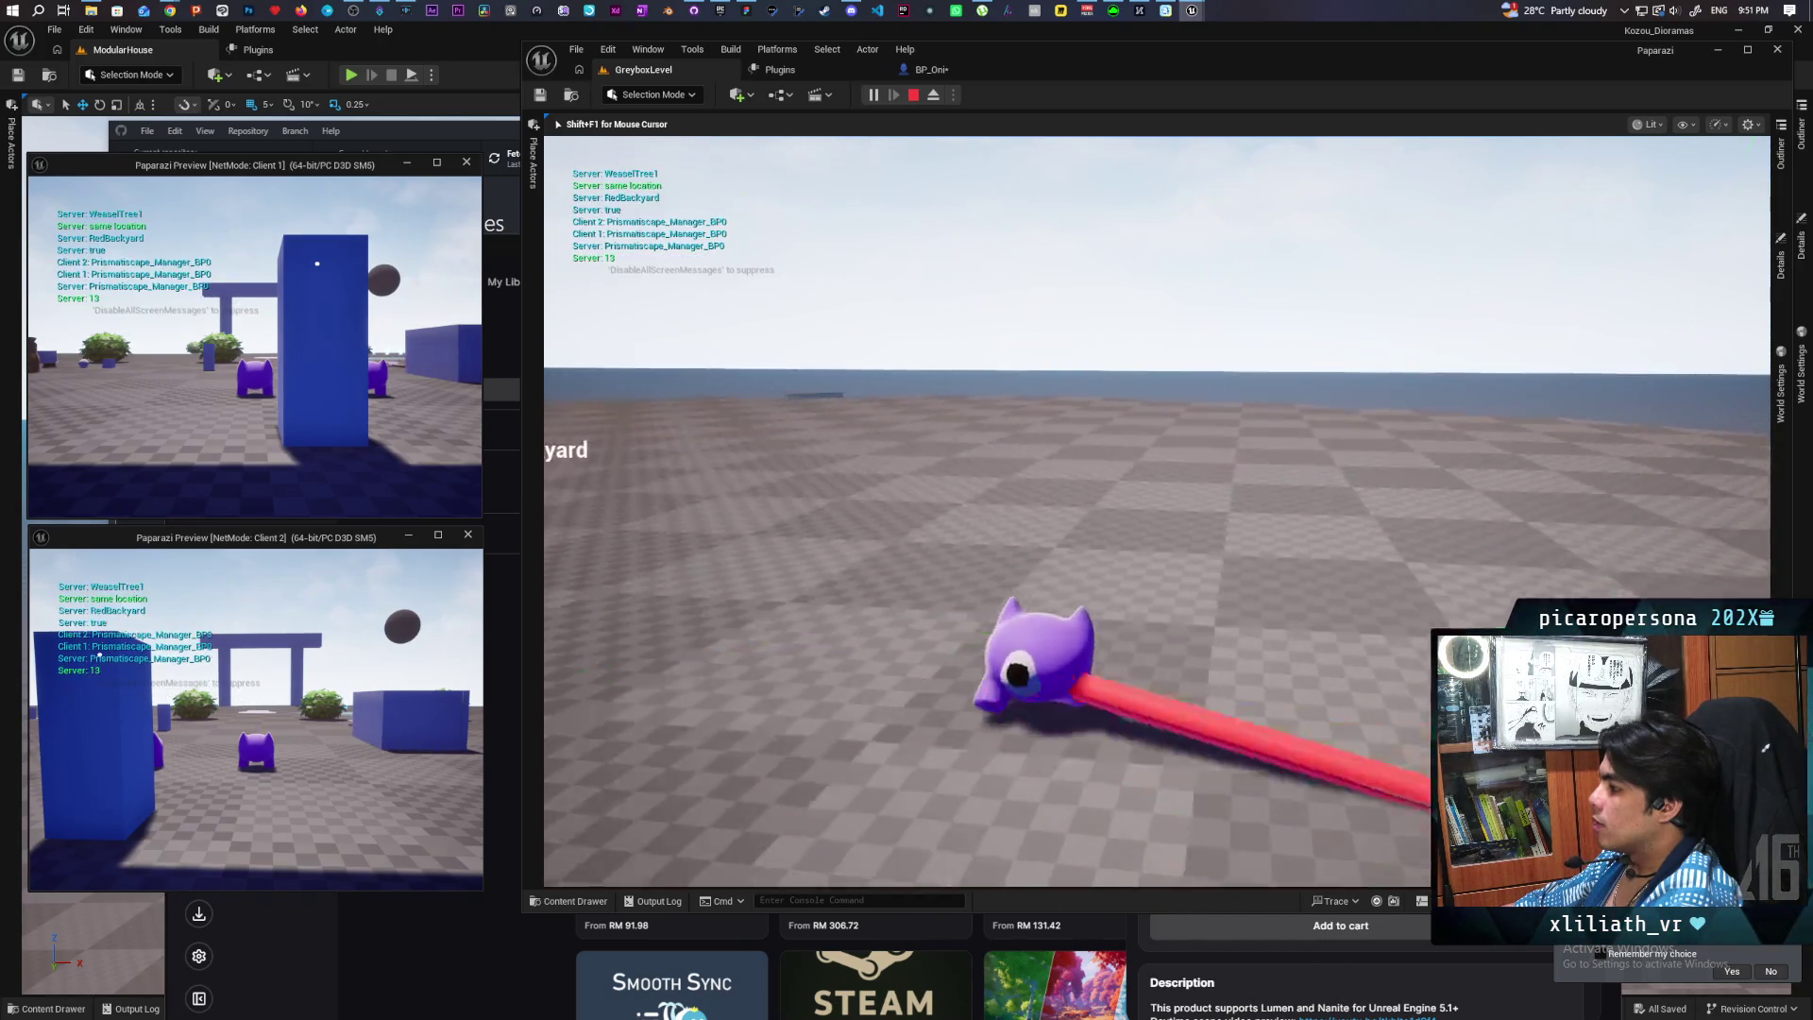
pyautogui.press('w')
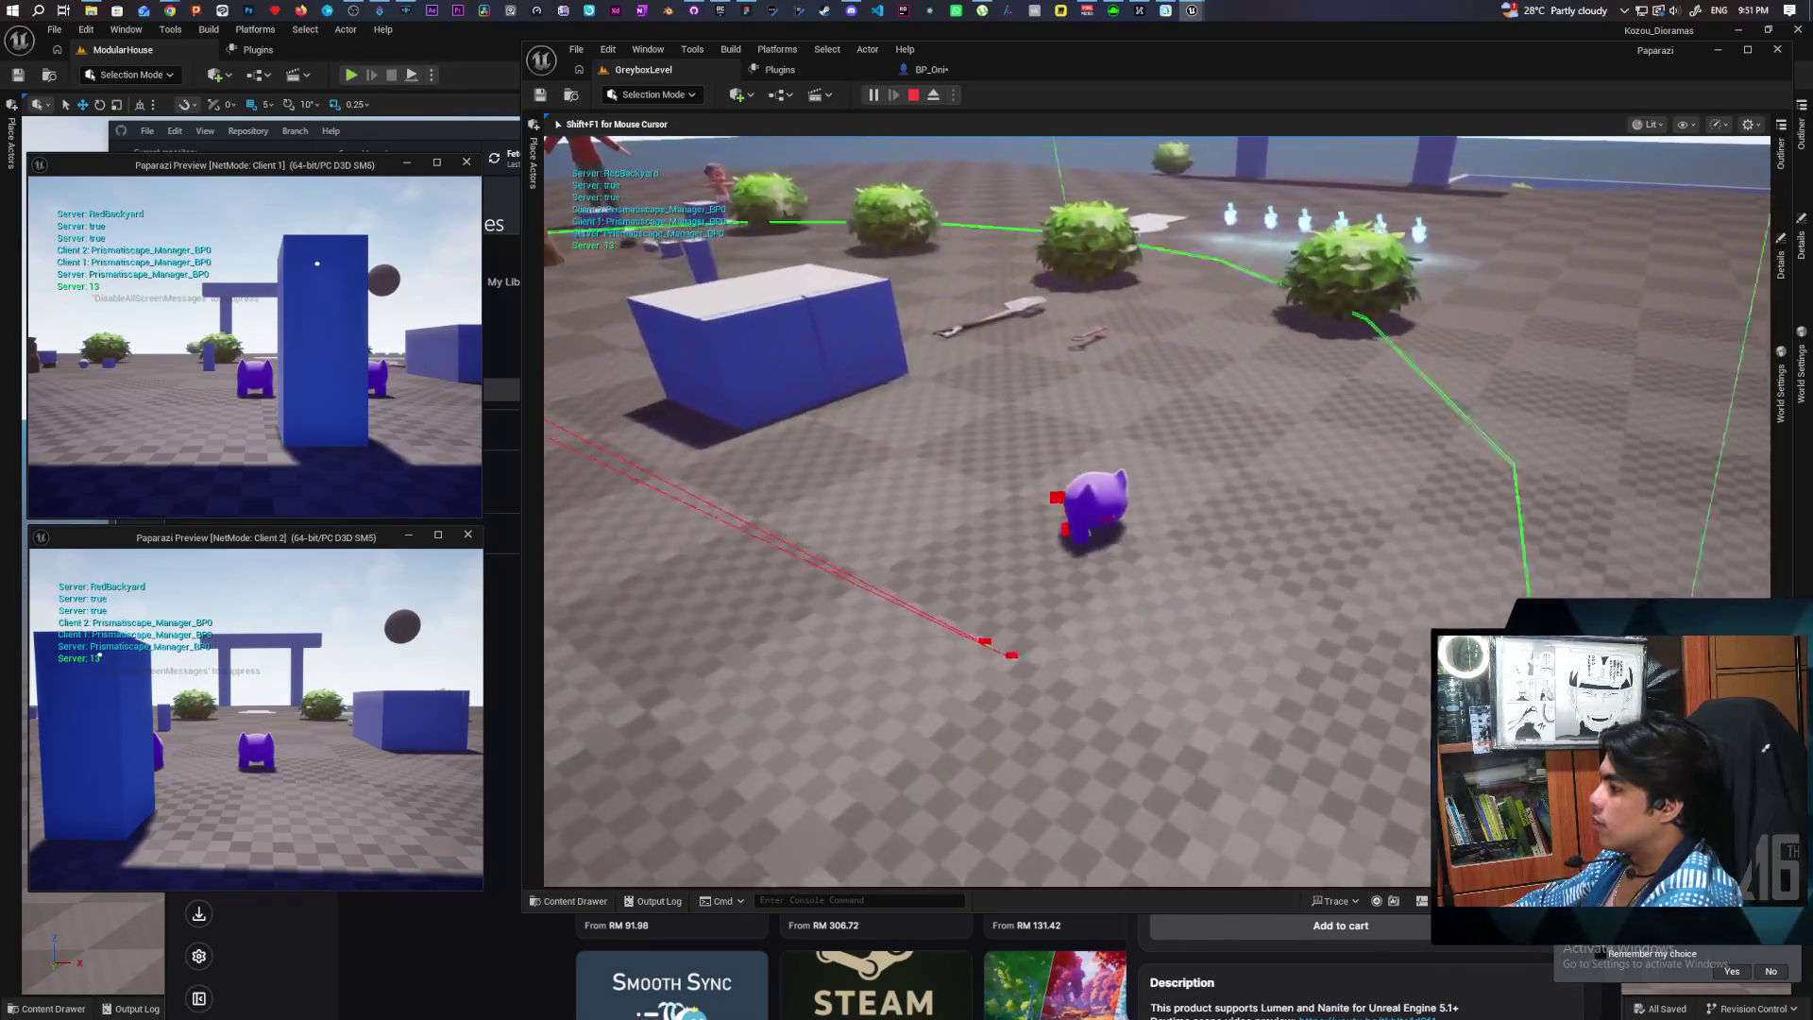
pyautogui.press('Escape')
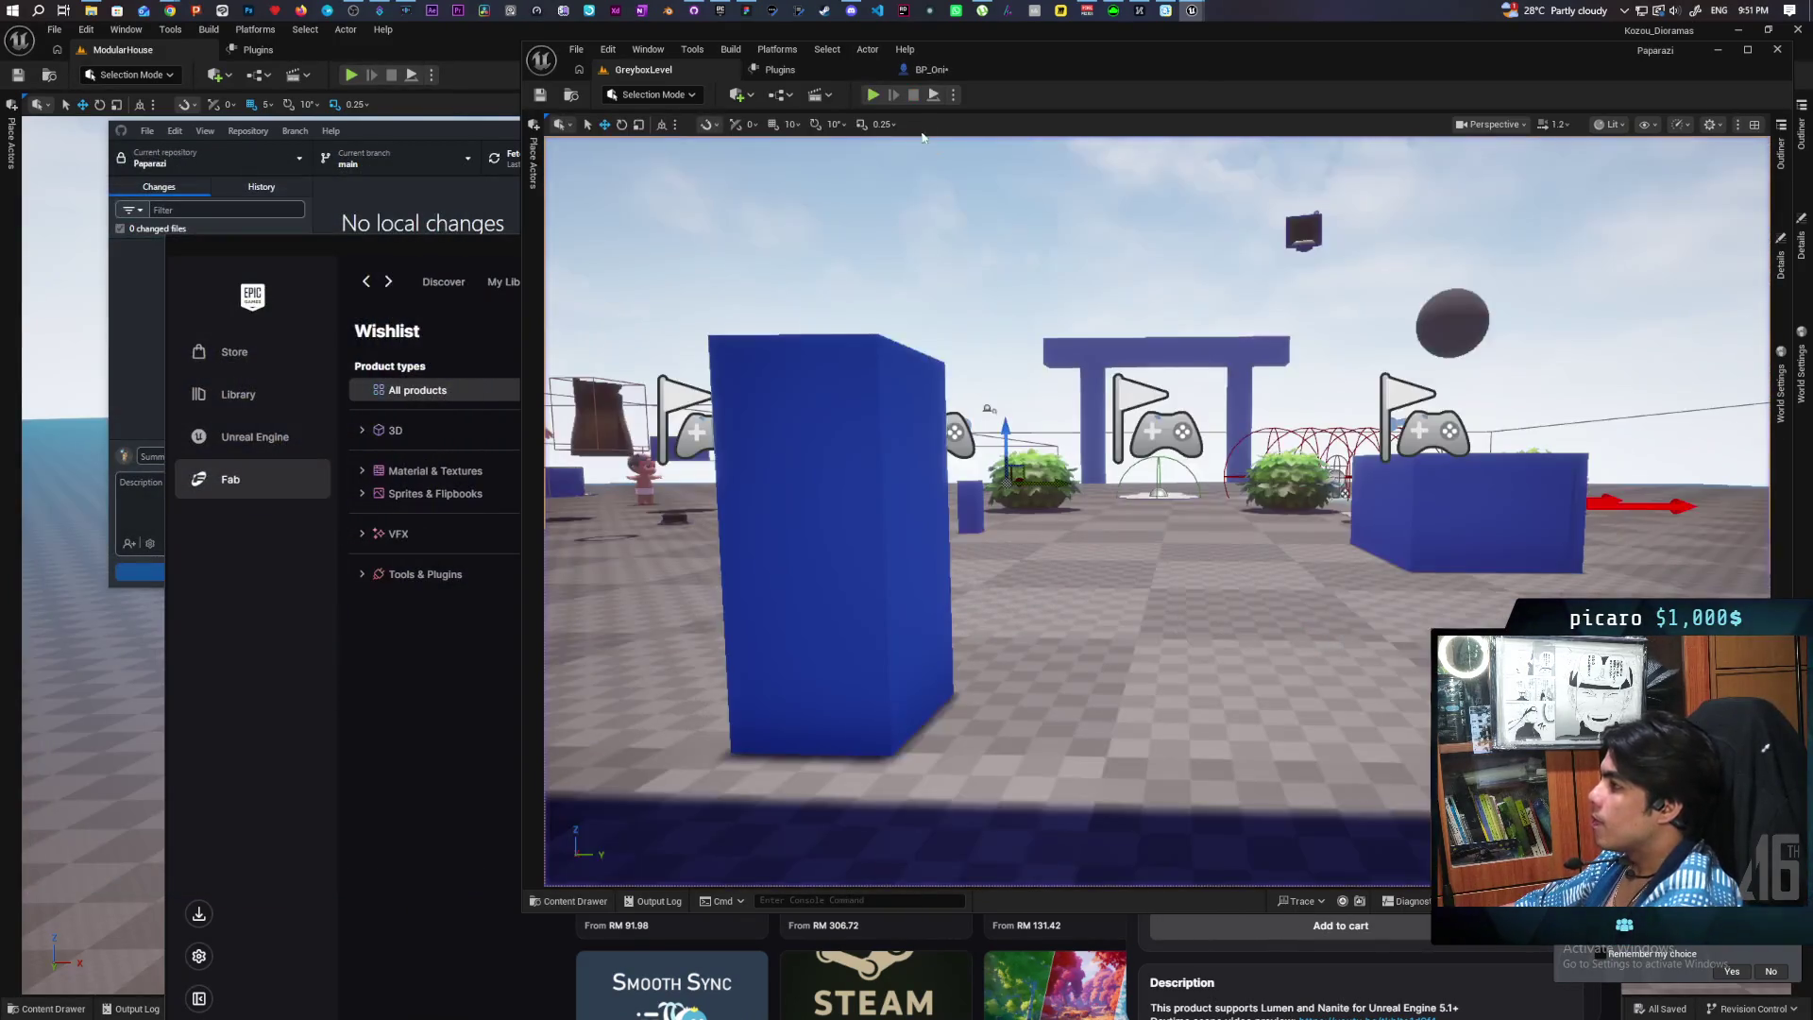
pyautogui.click(927, 69)
# Step: Pan BP_Oni's graph from Line Trace By Channel to the Break Hit Result feeding SET Grappled
pyautogui.scroll(-3, 1131, 512)
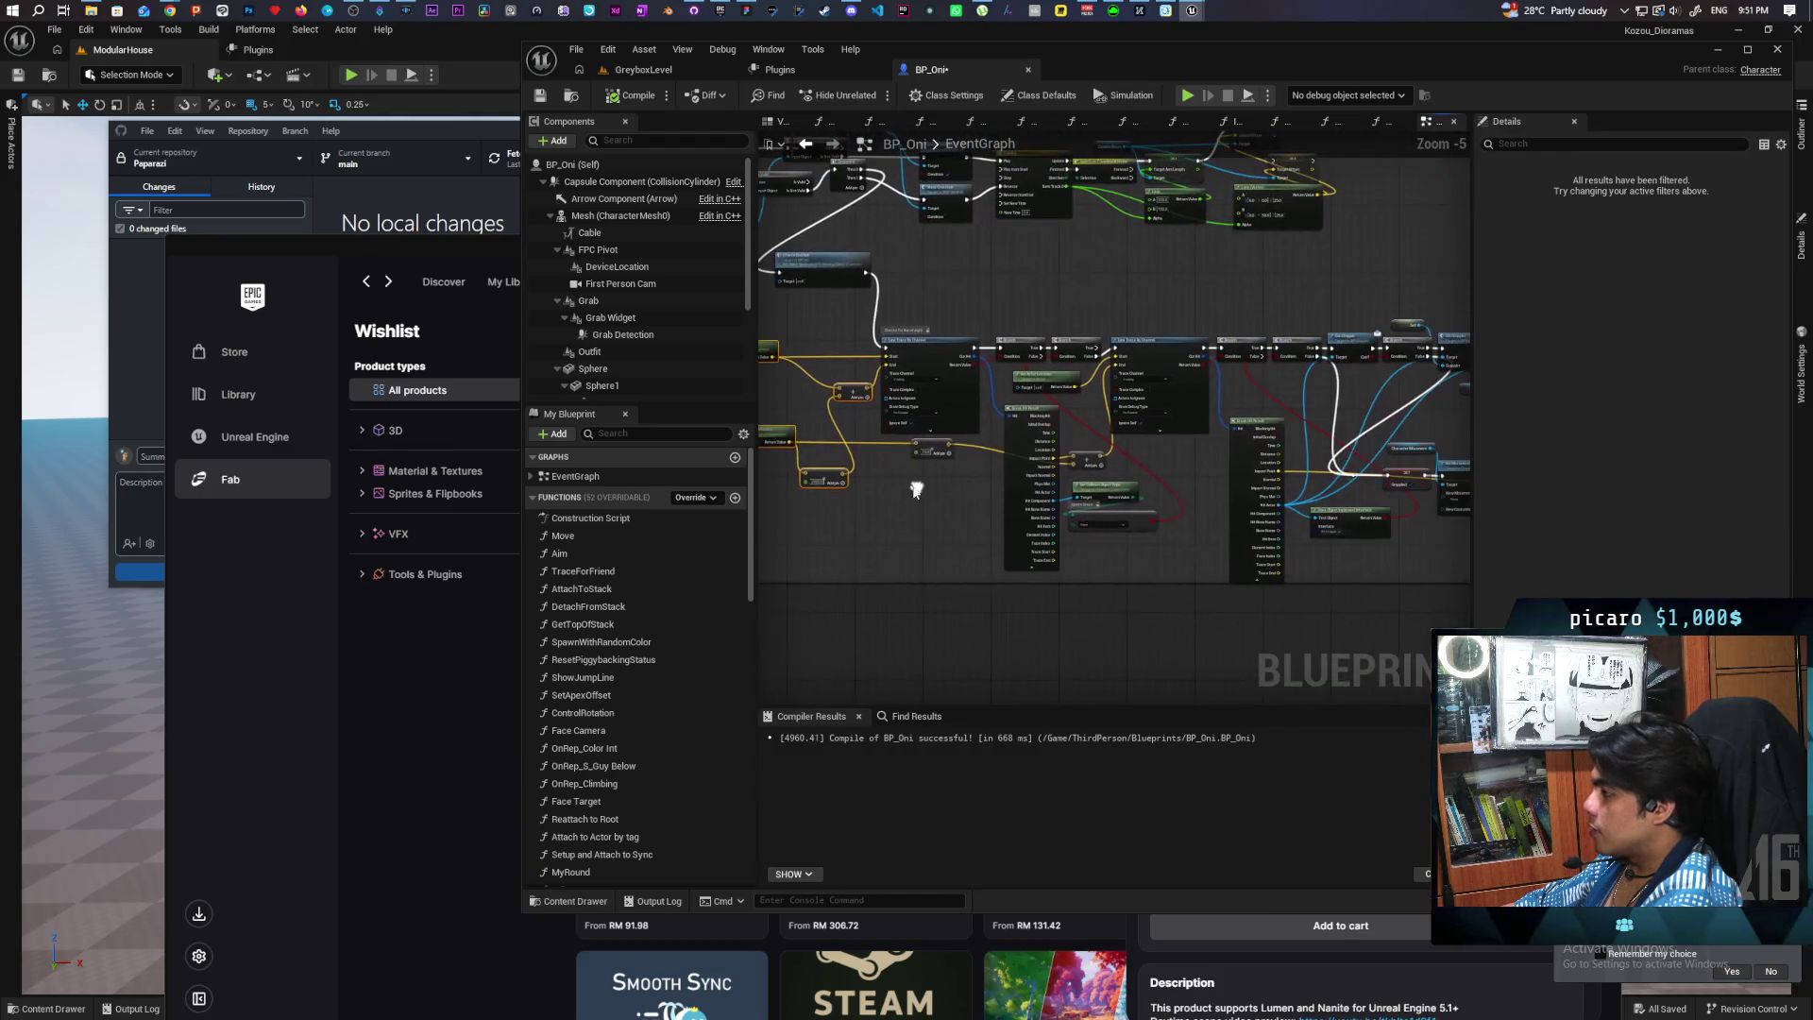
pyautogui.scroll(4, 1153, 567)
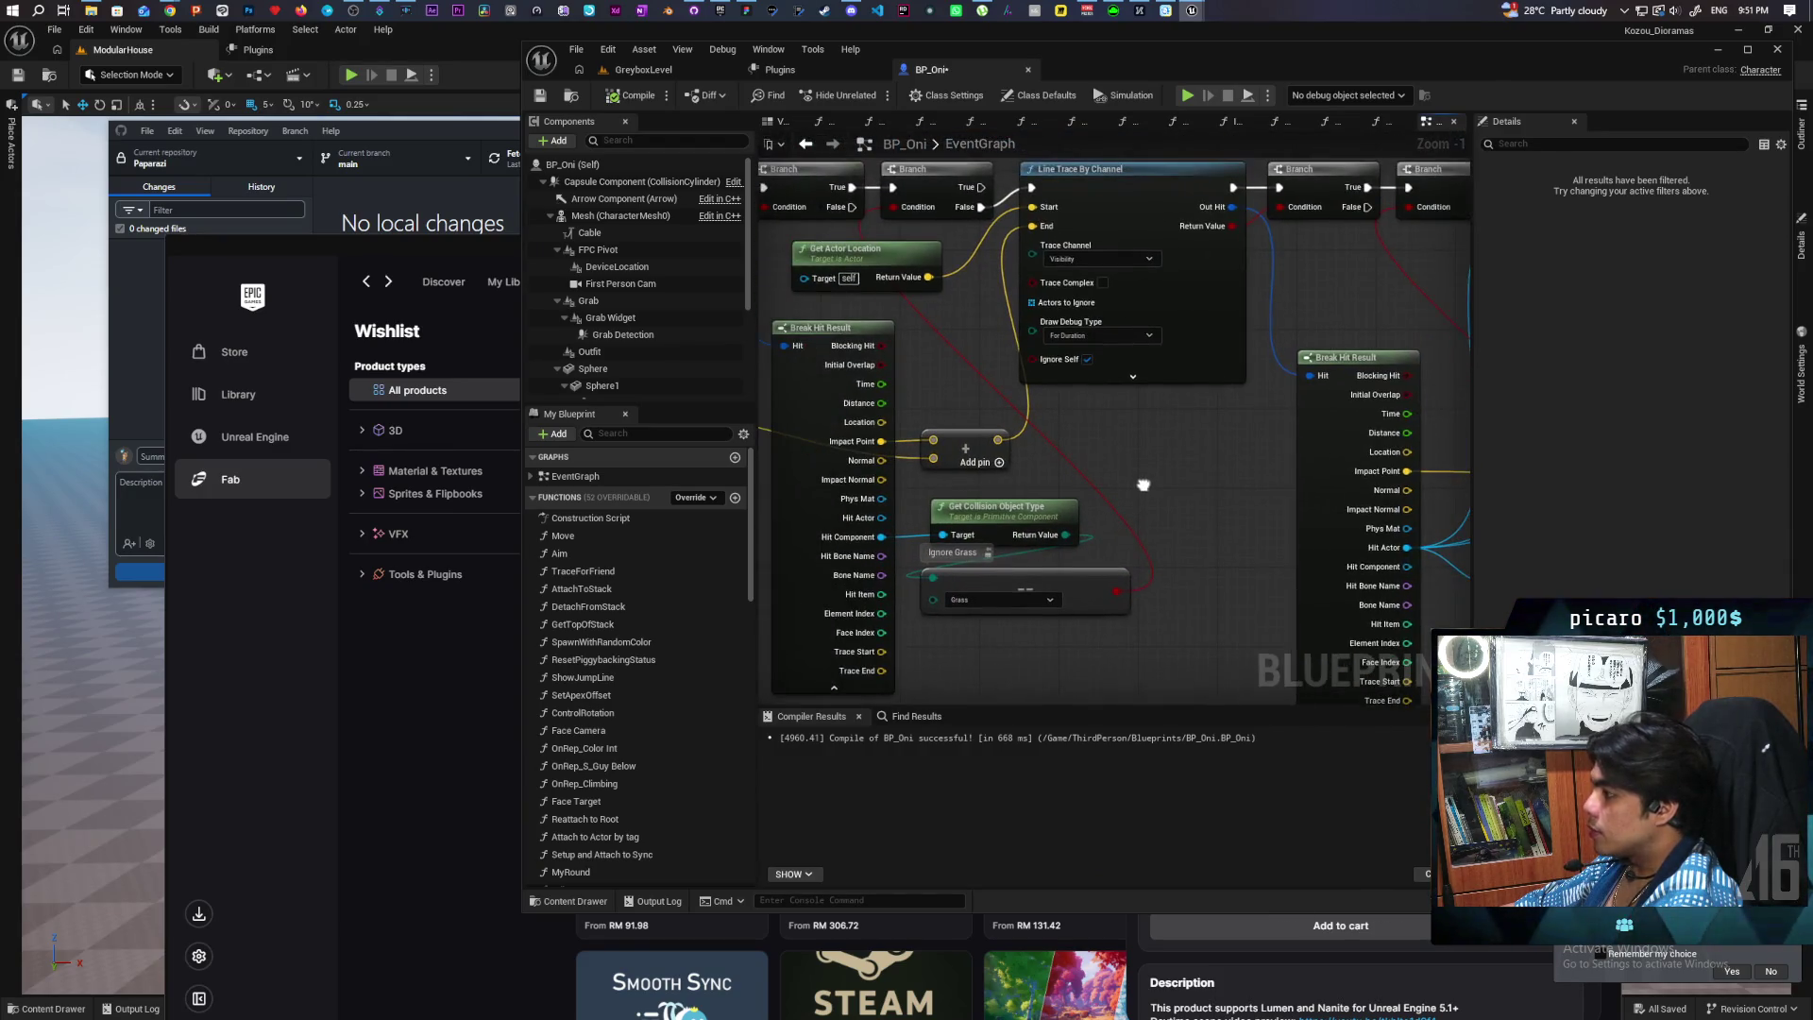
pyautogui.moveTo(1197, 474)
pyautogui.mouseDown()
pyautogui.moveTo(1212, 467)
pyautogui.moveTo(1227, 519)
pyautogui.moveTo(1262, 529)
pyautogui.moveTo(1381, 529)
pyautogui.mouseUp()
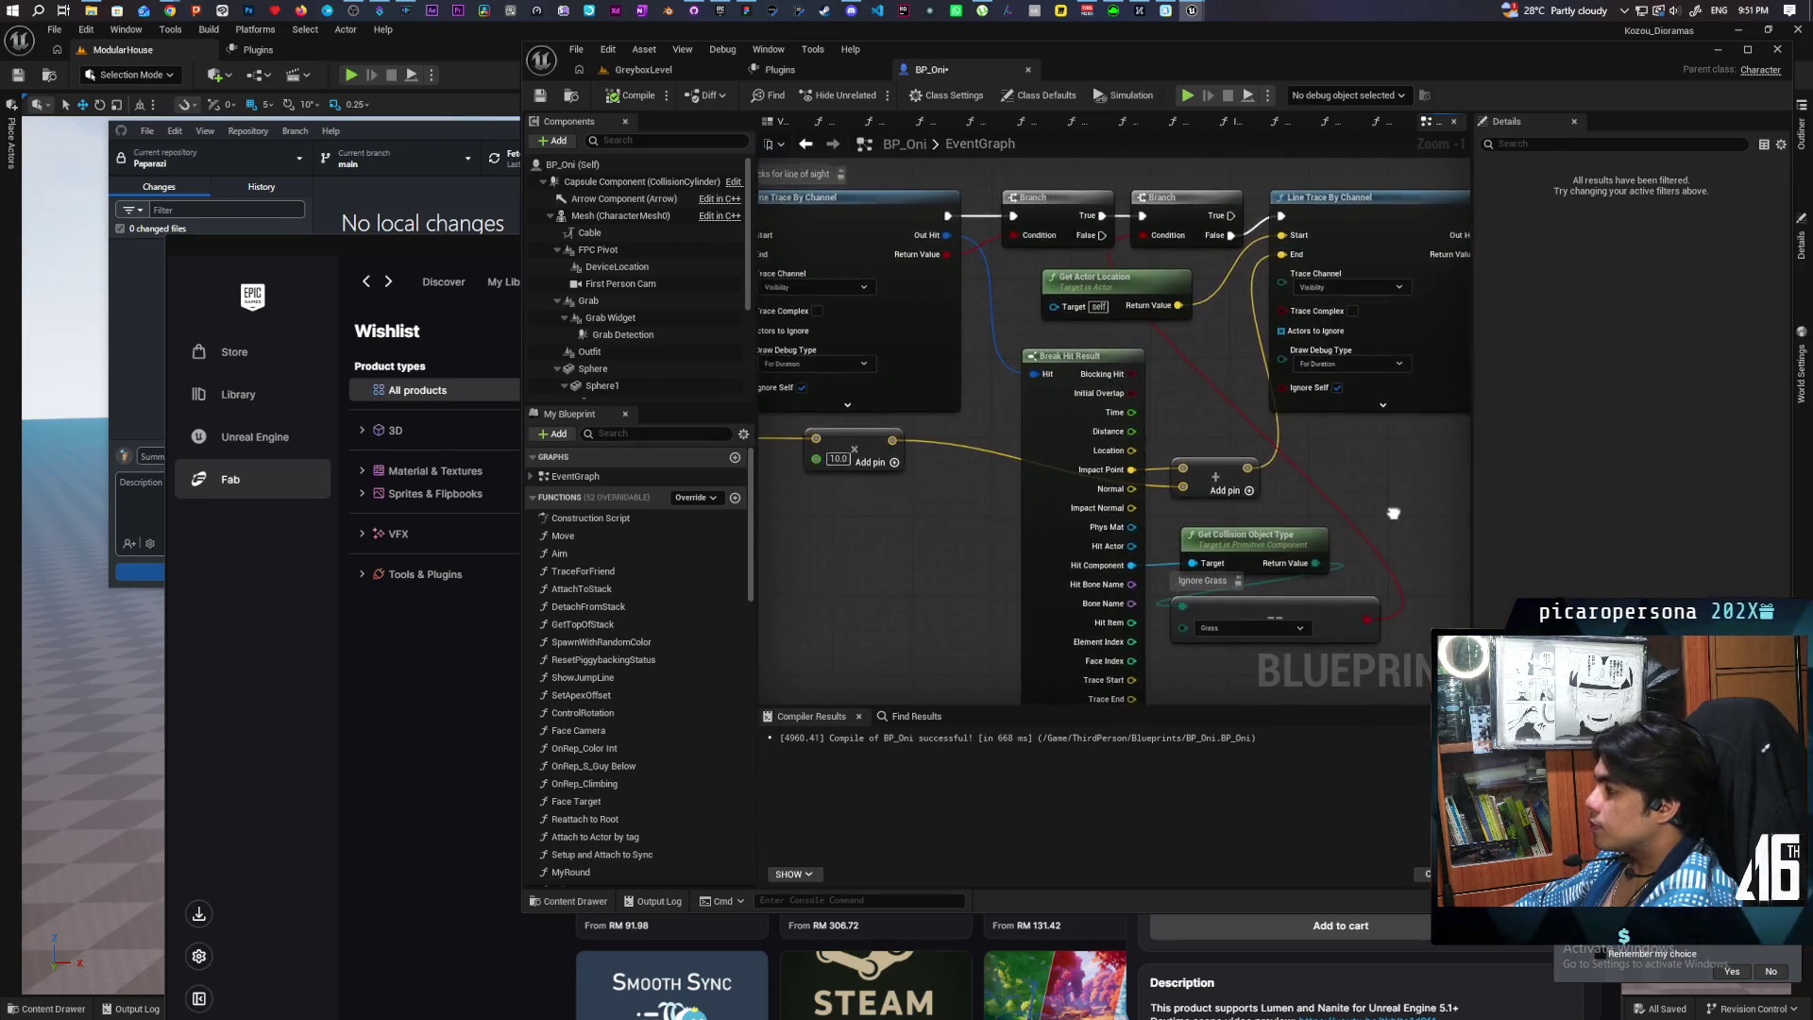
pyautogui.moveTo(943, 587)
pyautogui.mouseDown()
pyautogui.moveTo(1343, 586)
pyautogui.moveTo(1107, 611)
pyautogui.moveTo(935, 598)
pyautogui.moveTo(1255, 538)
pyautogui.moveTo(1157, 520)
pyautogui.moveTo(1303, 545)
pyautogui.mouseUp()
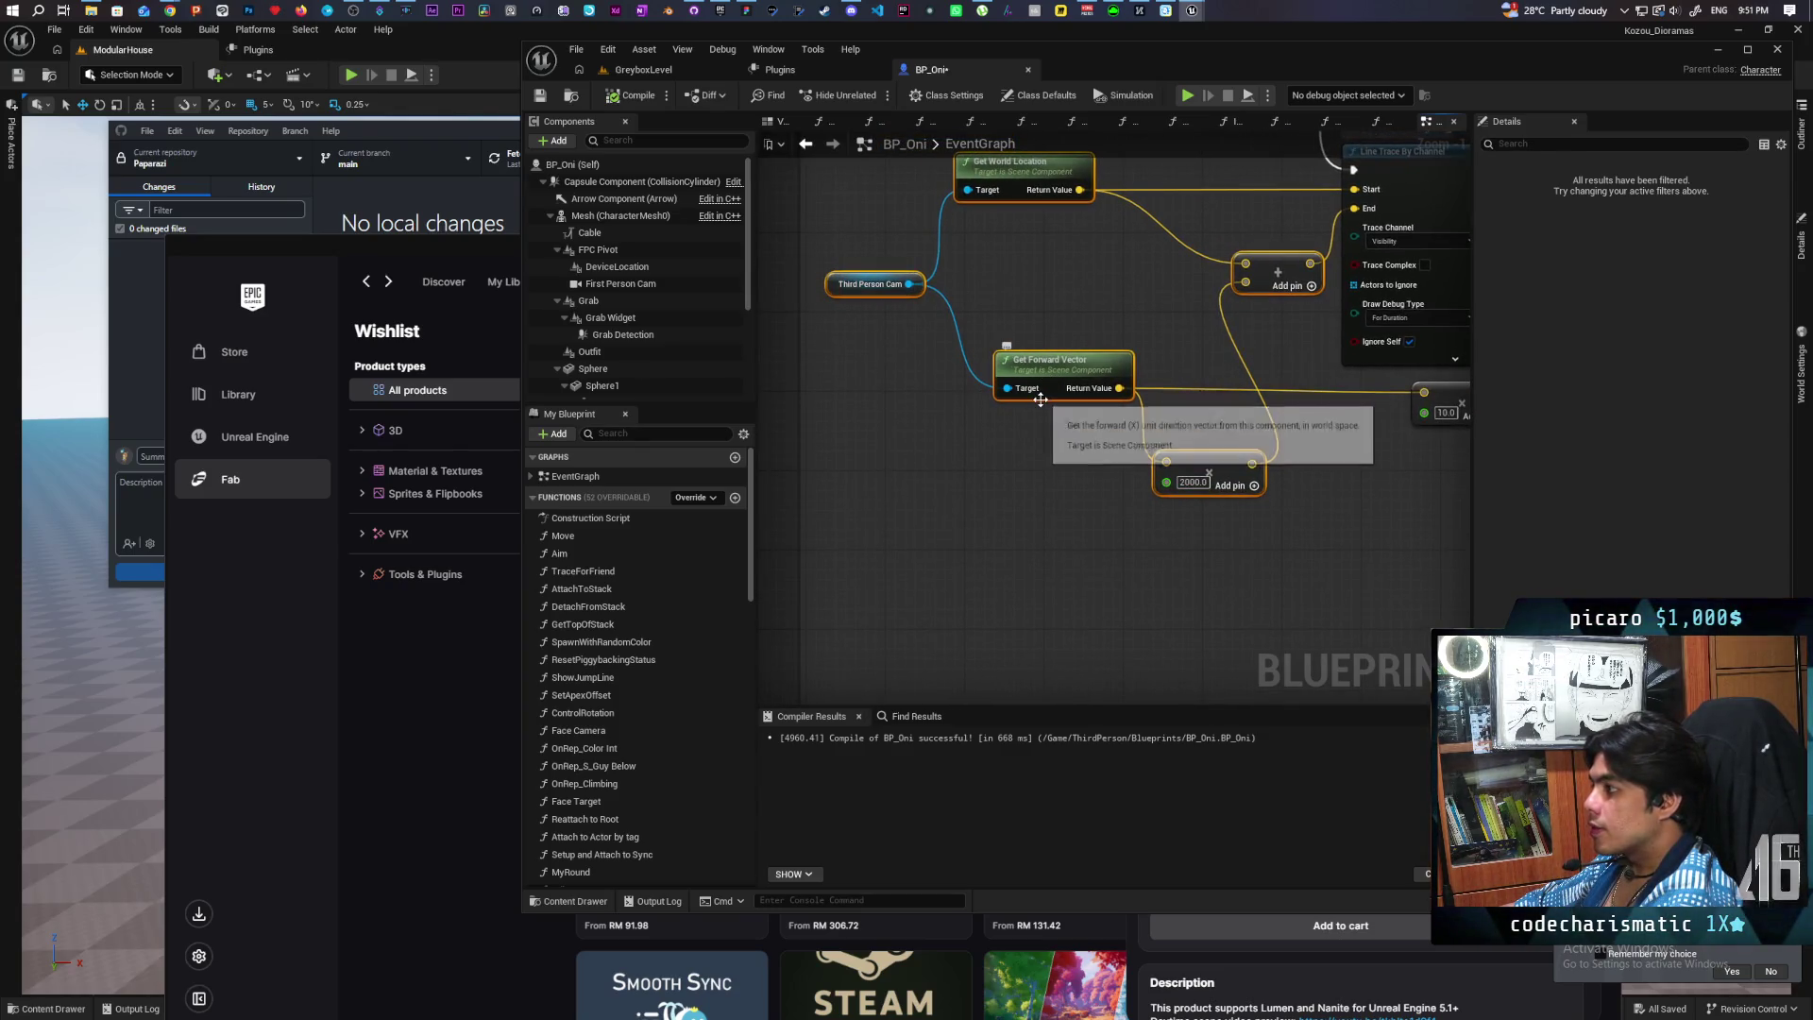
pyautogui.moveTo(1354, 531)
pyautogui.mouseDown()
pyautogui.moveTo(798, 526)
pyautogui.moveTo(996, 538)
pyautogui.moveTo(862, 538)
pyautogui.moveTo(935, 563)
pyautogui.moveTo(1113, 554)
pyautogui.moveTo(773, 563)
pyautogui.moveTo(1053, 554)
pyautogui.moveTo(729, 594)
pyautogui.mouseUp()
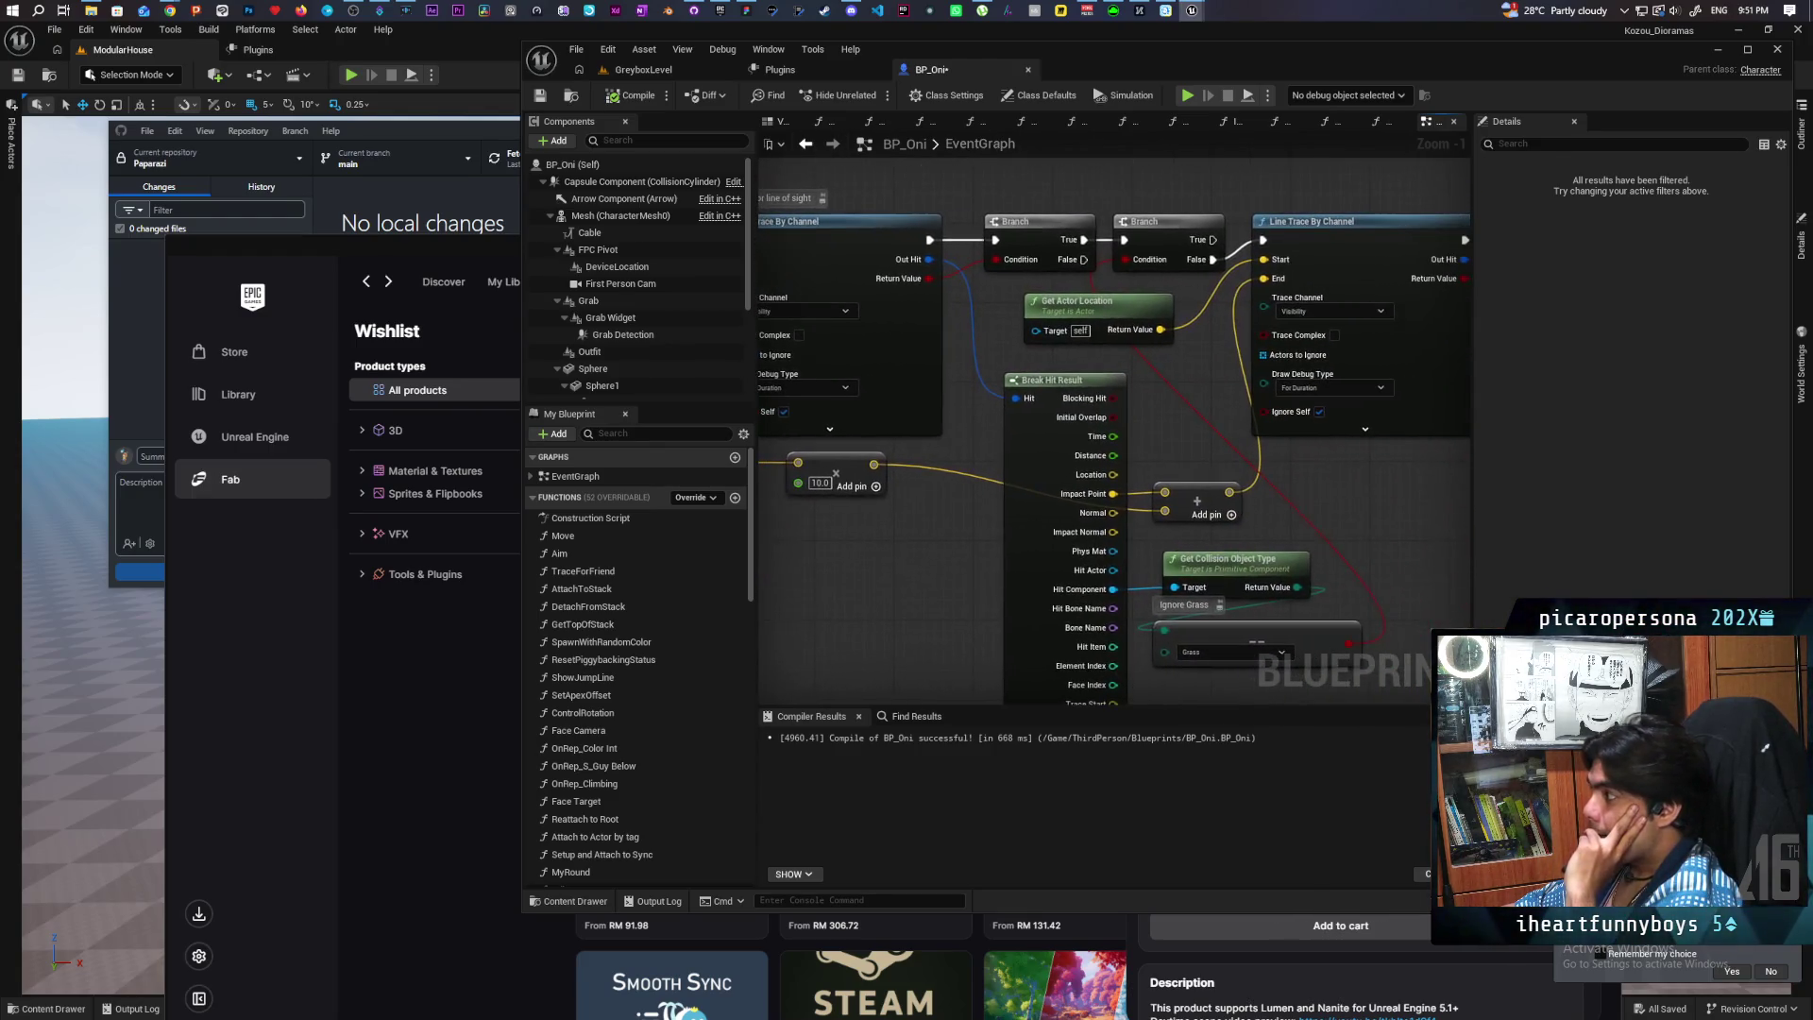
pyautogui.moveTo(1327, 490)
pyautogui.mouseDown()
pyautogui.moveTo(1147, 486)
pyautogui.moveTo(1193, 530)
pyautogui.moveTo(1193, 494)
pyautogui.moveTo(1101, 526)
pyautogui.moveTo(1130, 548)
pyautogui.moveTo(860, 445)
pyautogui.moveTo(911, 507)
pyautogui.moveTo(876, 458)
pyautogui.moveTo(735, 428)
pyautogui.mouseUp()
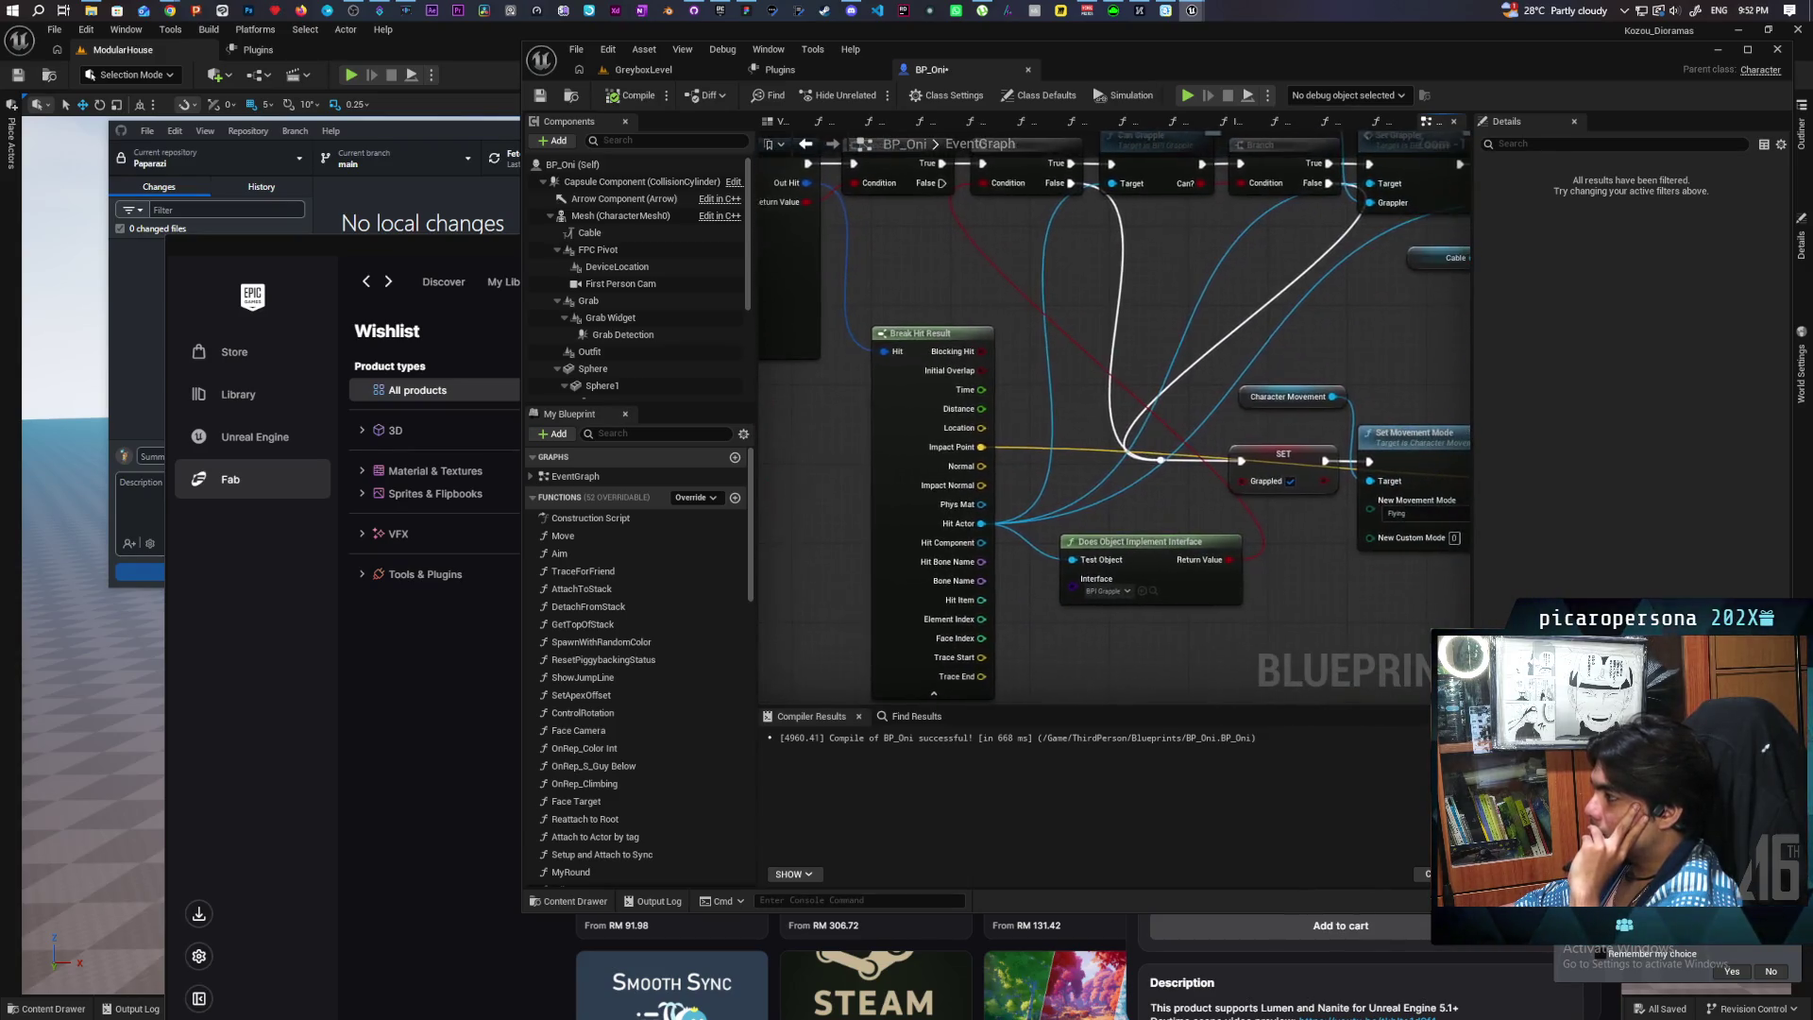
# Step: Pan to the C Force End Roll area and paste a new custom event left of the line trace
pyautogui.scroll(-1, 1095, 538)
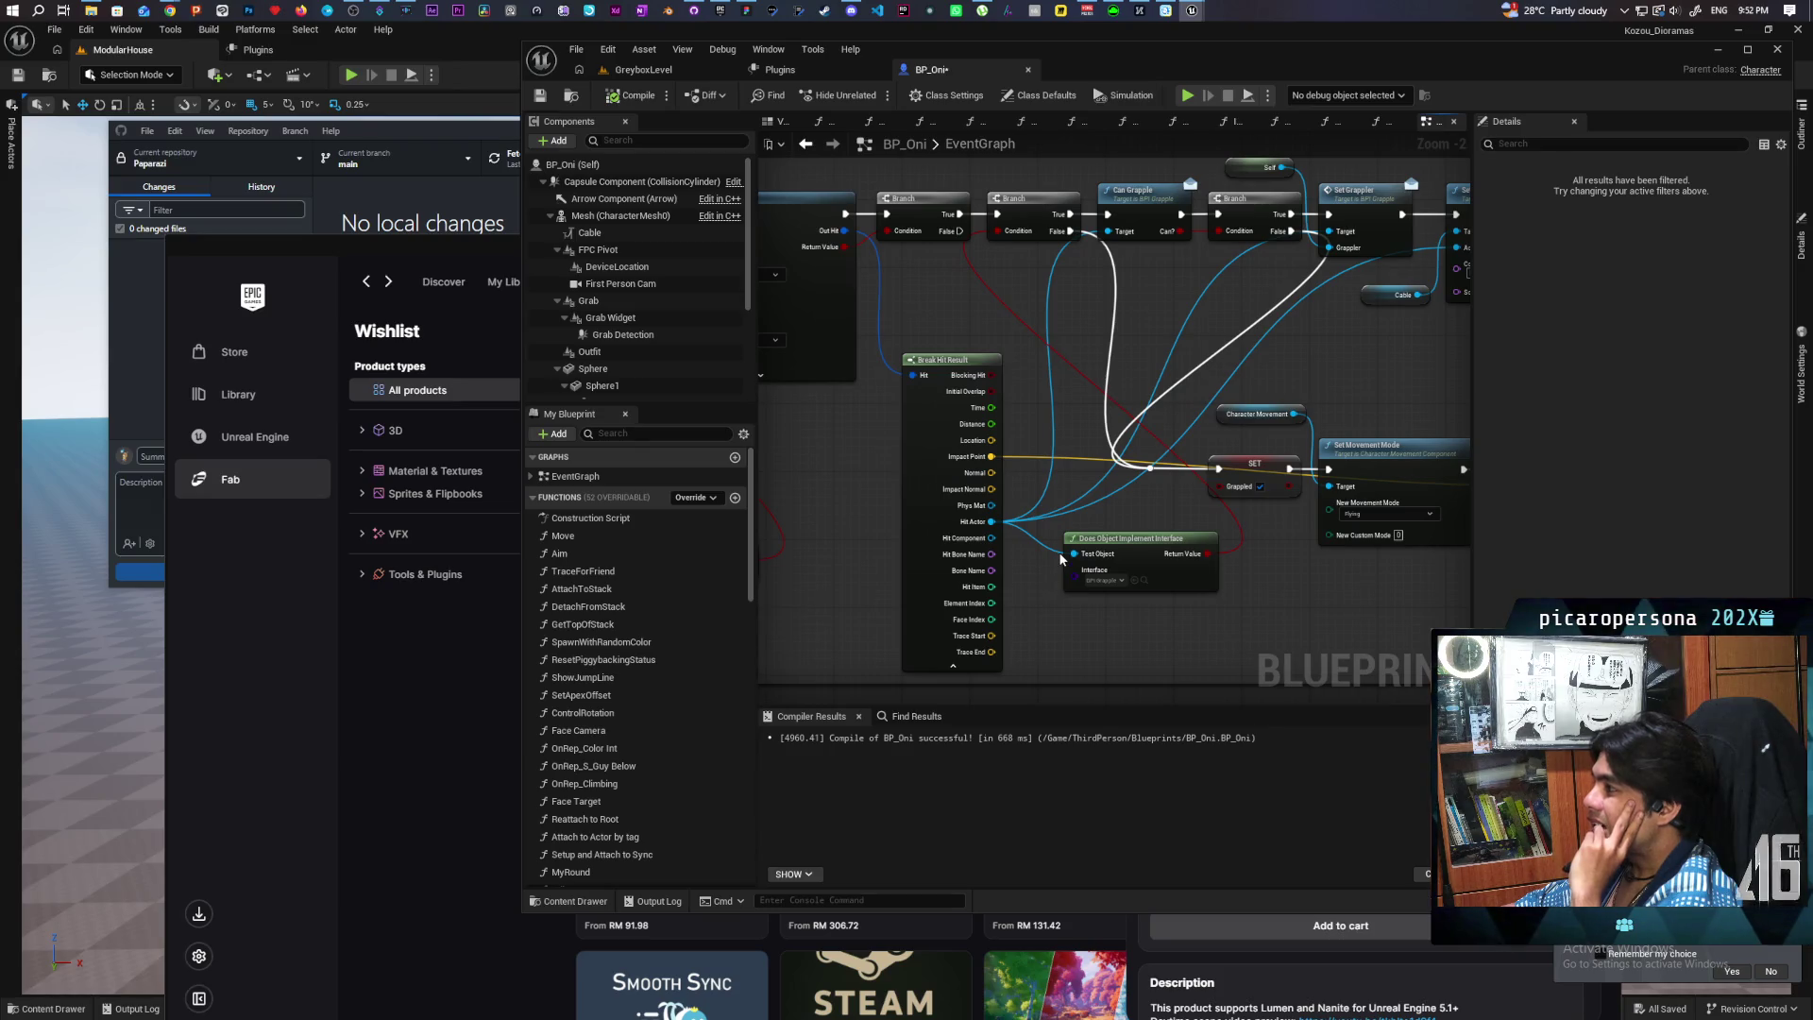
pyautogui.moveTo(1038, 584)
pyautogui.mouseDown()
pyautogui.moveTo(1280, 518)
pyautogui.moveTo(1012, 589)
pyautogui.moveTo(964, 579)
pyautogui.moveTo(982, 587)
pyautogui.mouseUp()
pyautogui.moveTo(1157, 590)
pyautogui.mouseDown()
pyautogui.moveTo(1101, 613)
pyautogui.moveTo(1180, 591)
pyautogui.moveTo(1278, 469)
pyautogui.moveTo(858, 519)
pyautogui.moveTo(1170, 546)
pyautogui.moveTo(1351, 522)
pyautogui.moveTo(922, 506)
pyautogui.moveTo(1377, 557)
pyautogui.mouseUp()
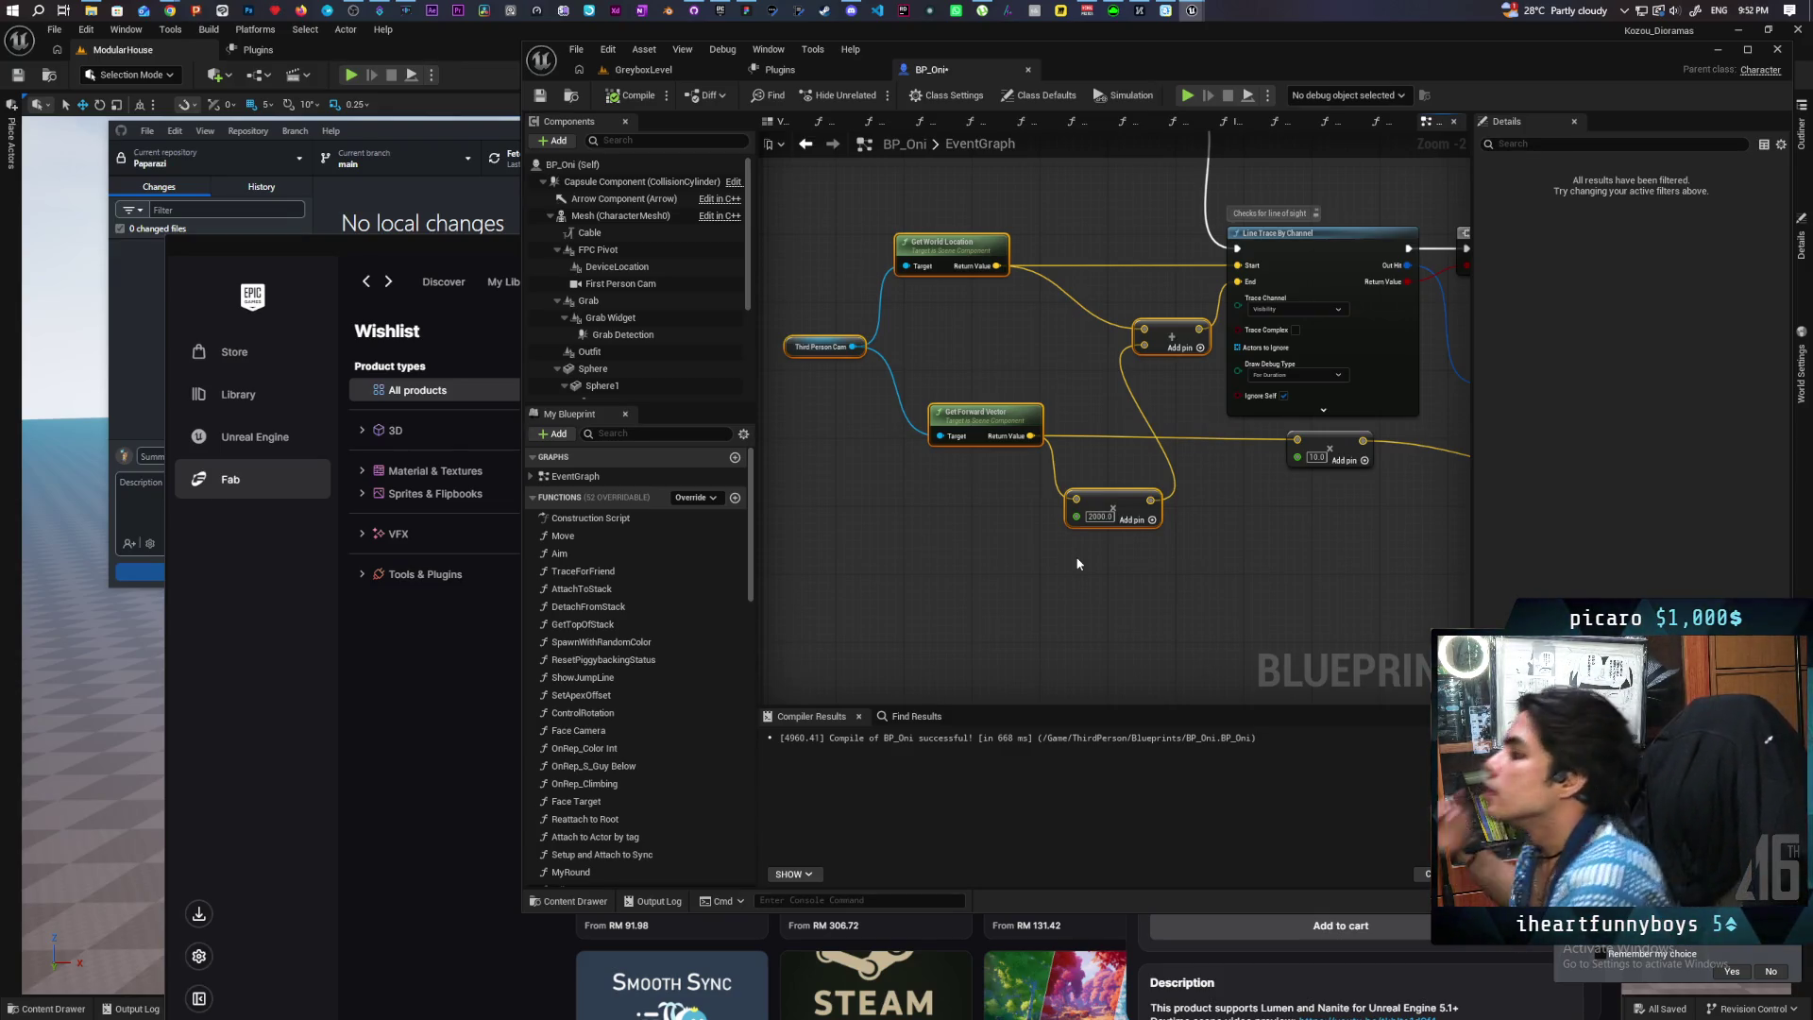
pyautogui.moveTo(1063, 636); pyautogui.dragTo(1028, 618)
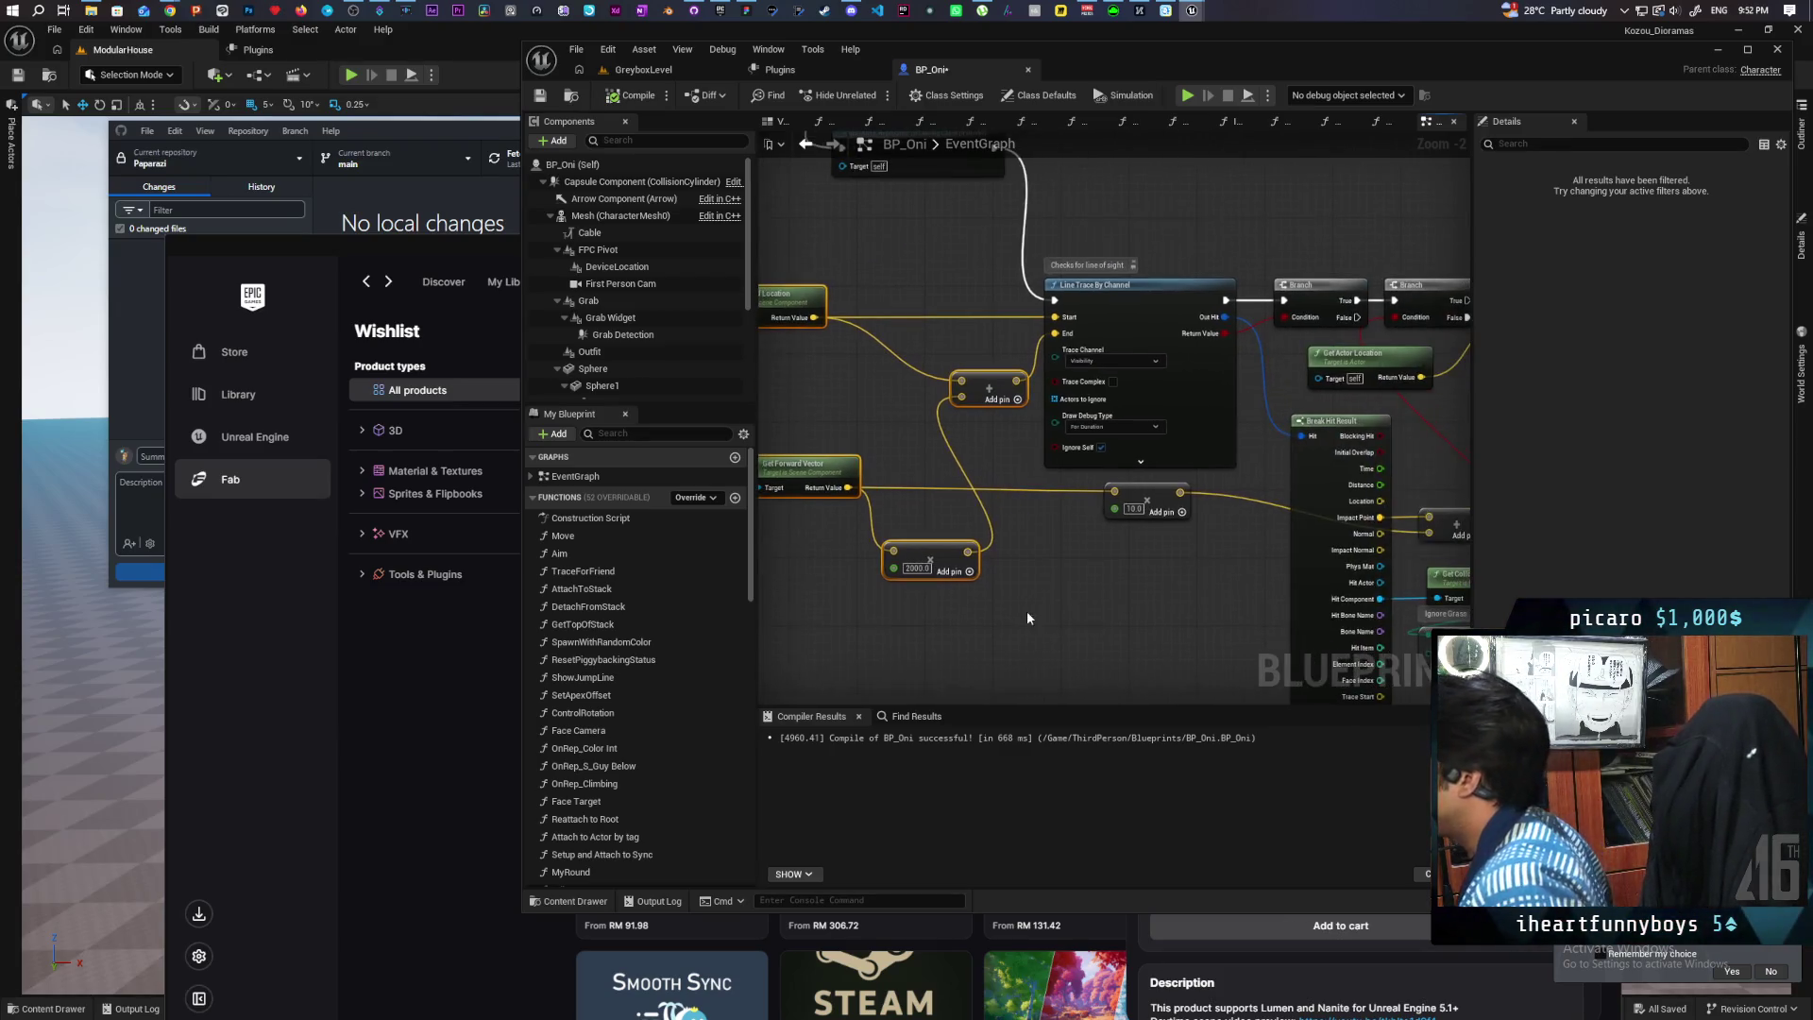
pyautogui.moveTo(1024, 445); pyautogui.dragTo(1132, 510)
pyautogui.moveTo(1013, 309)
pyautogui.mouseDown()
pyautogui.moveTo(999, 435)
pyautogui.moveTo(1004, 386)
pyautogui.mouseUp()
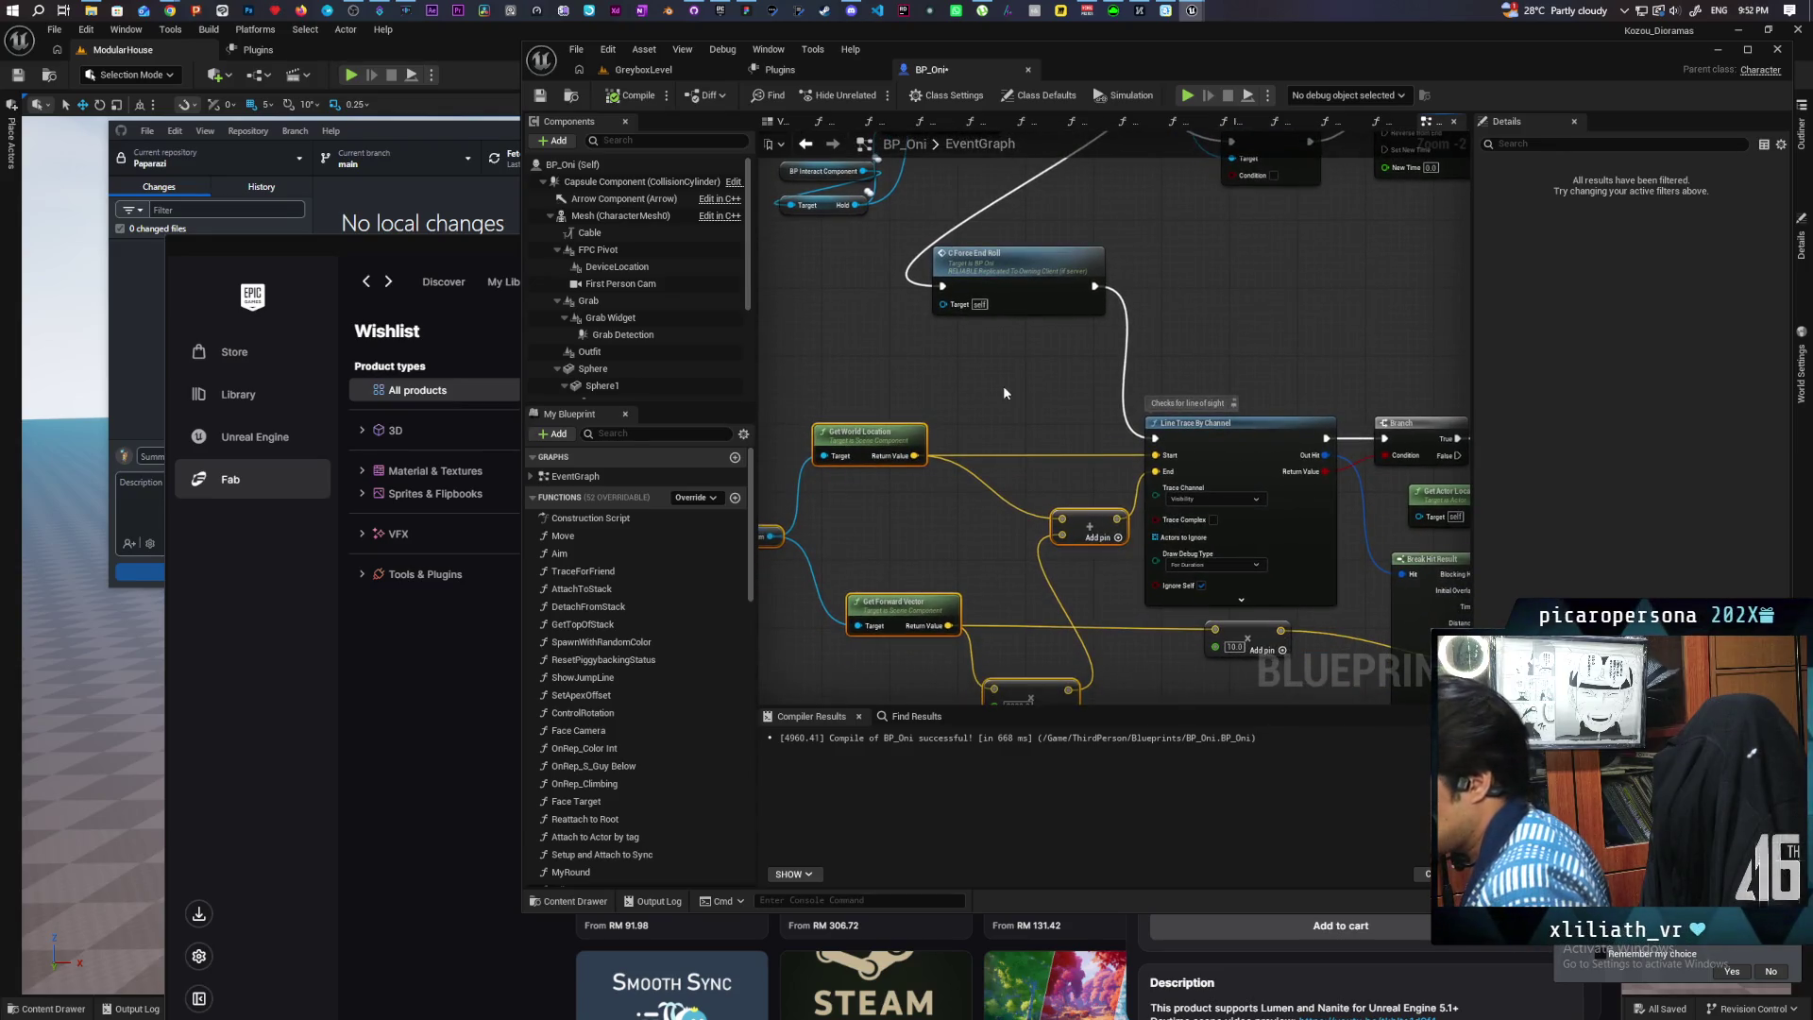
pyautogui.scroll(-2, 1027, 387)
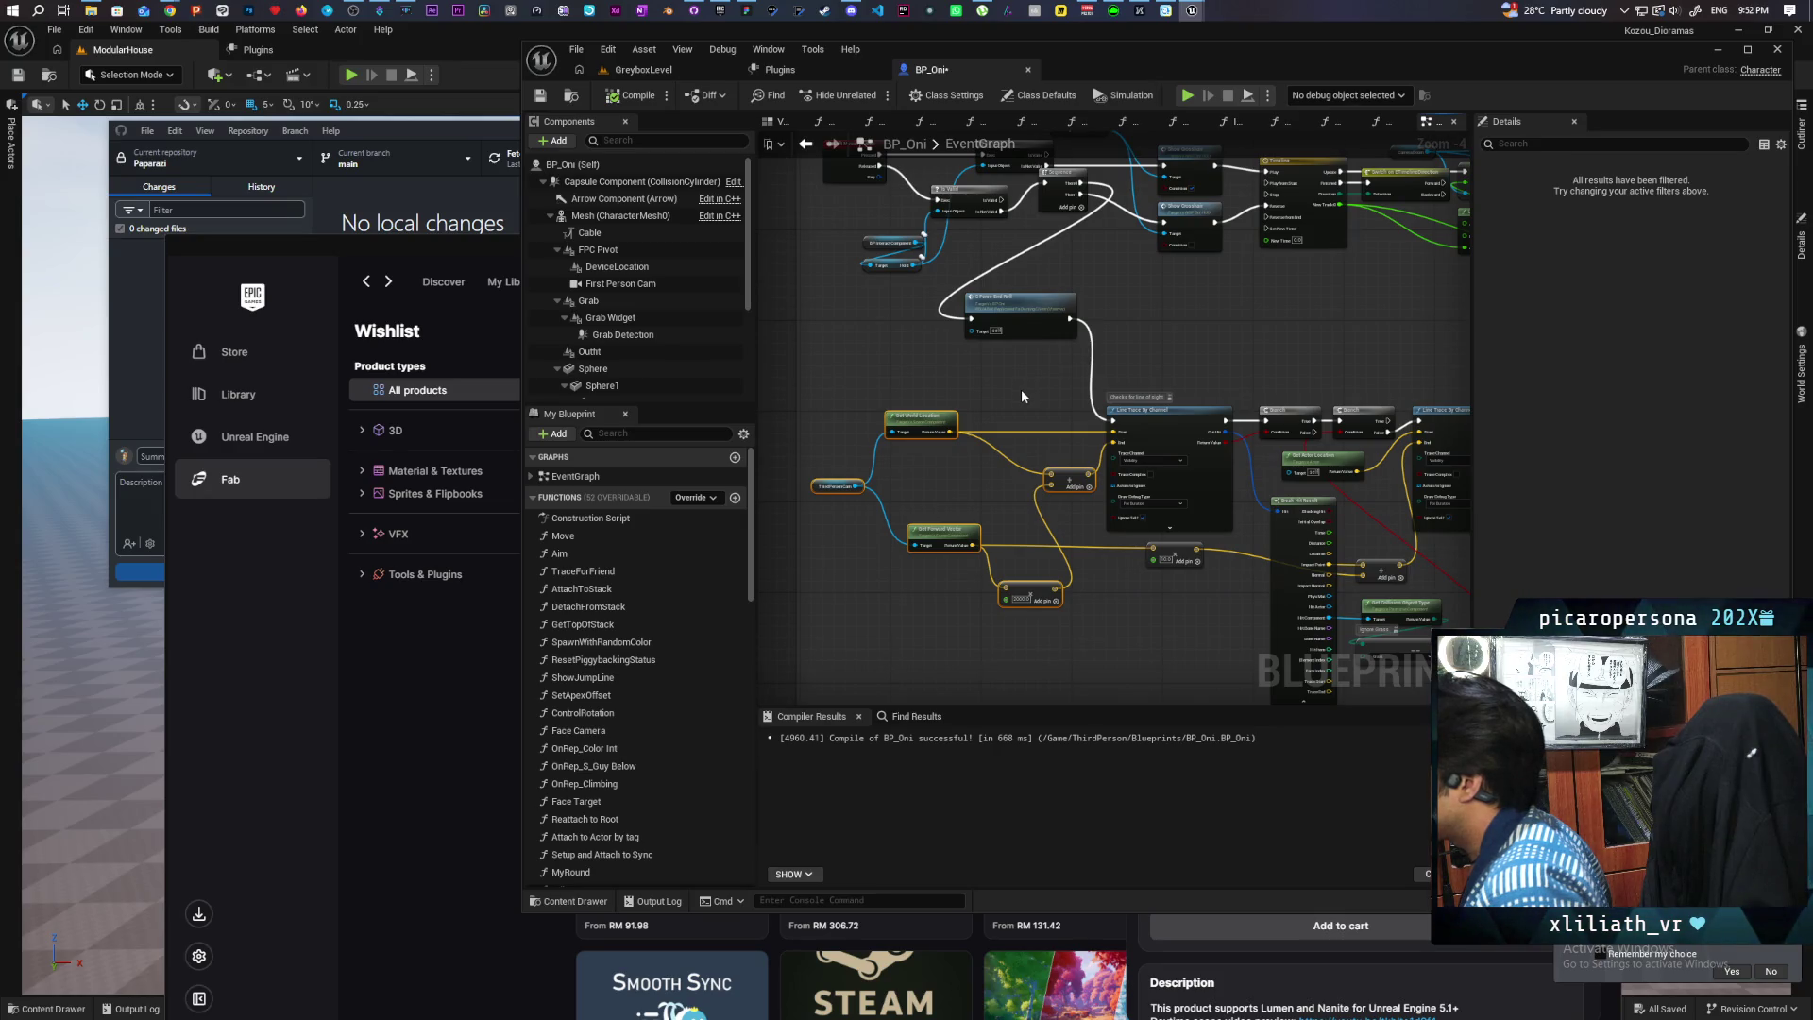
pyautogui.hotkey('ctrl', 'v')
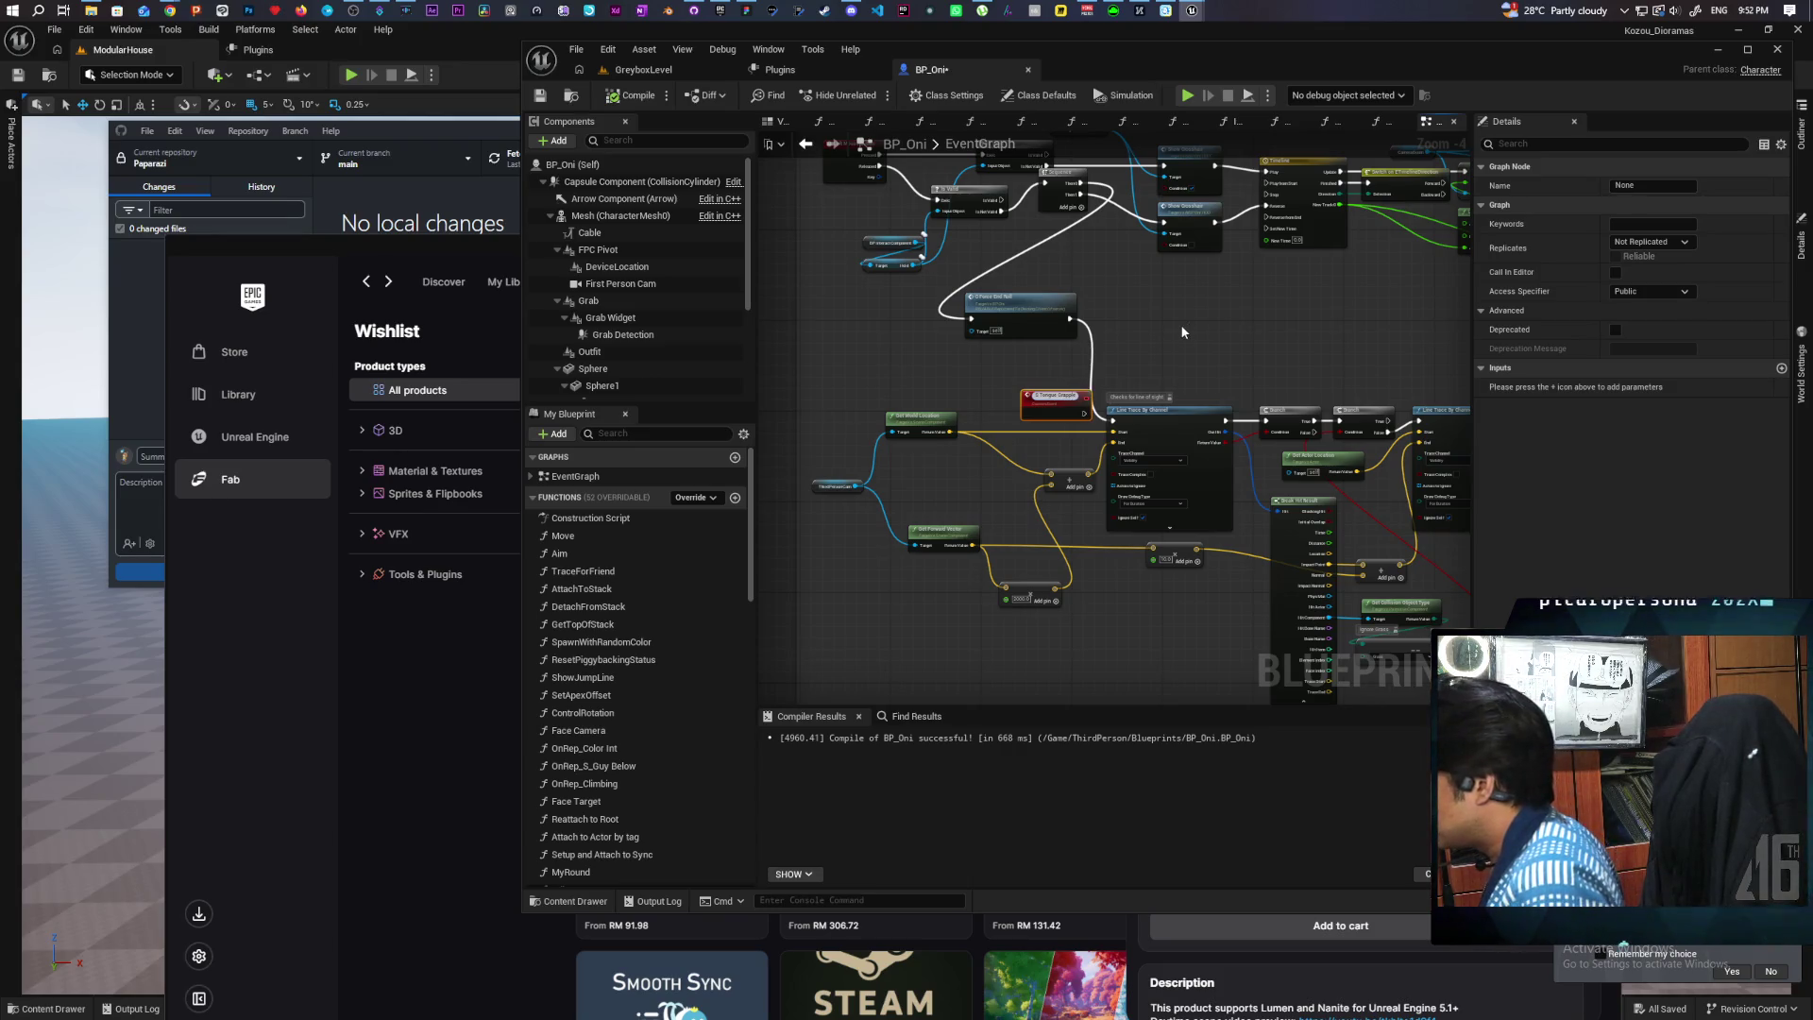
# Step: Place S Tongue Grapple beside the trace, set it to Run on Server, and add vector inputs A and Start
pyautogui.scroll(3, 1188, 323)
pyautogui.moveTo(1220, 214); pyautogui.dragTo(1245, 202)
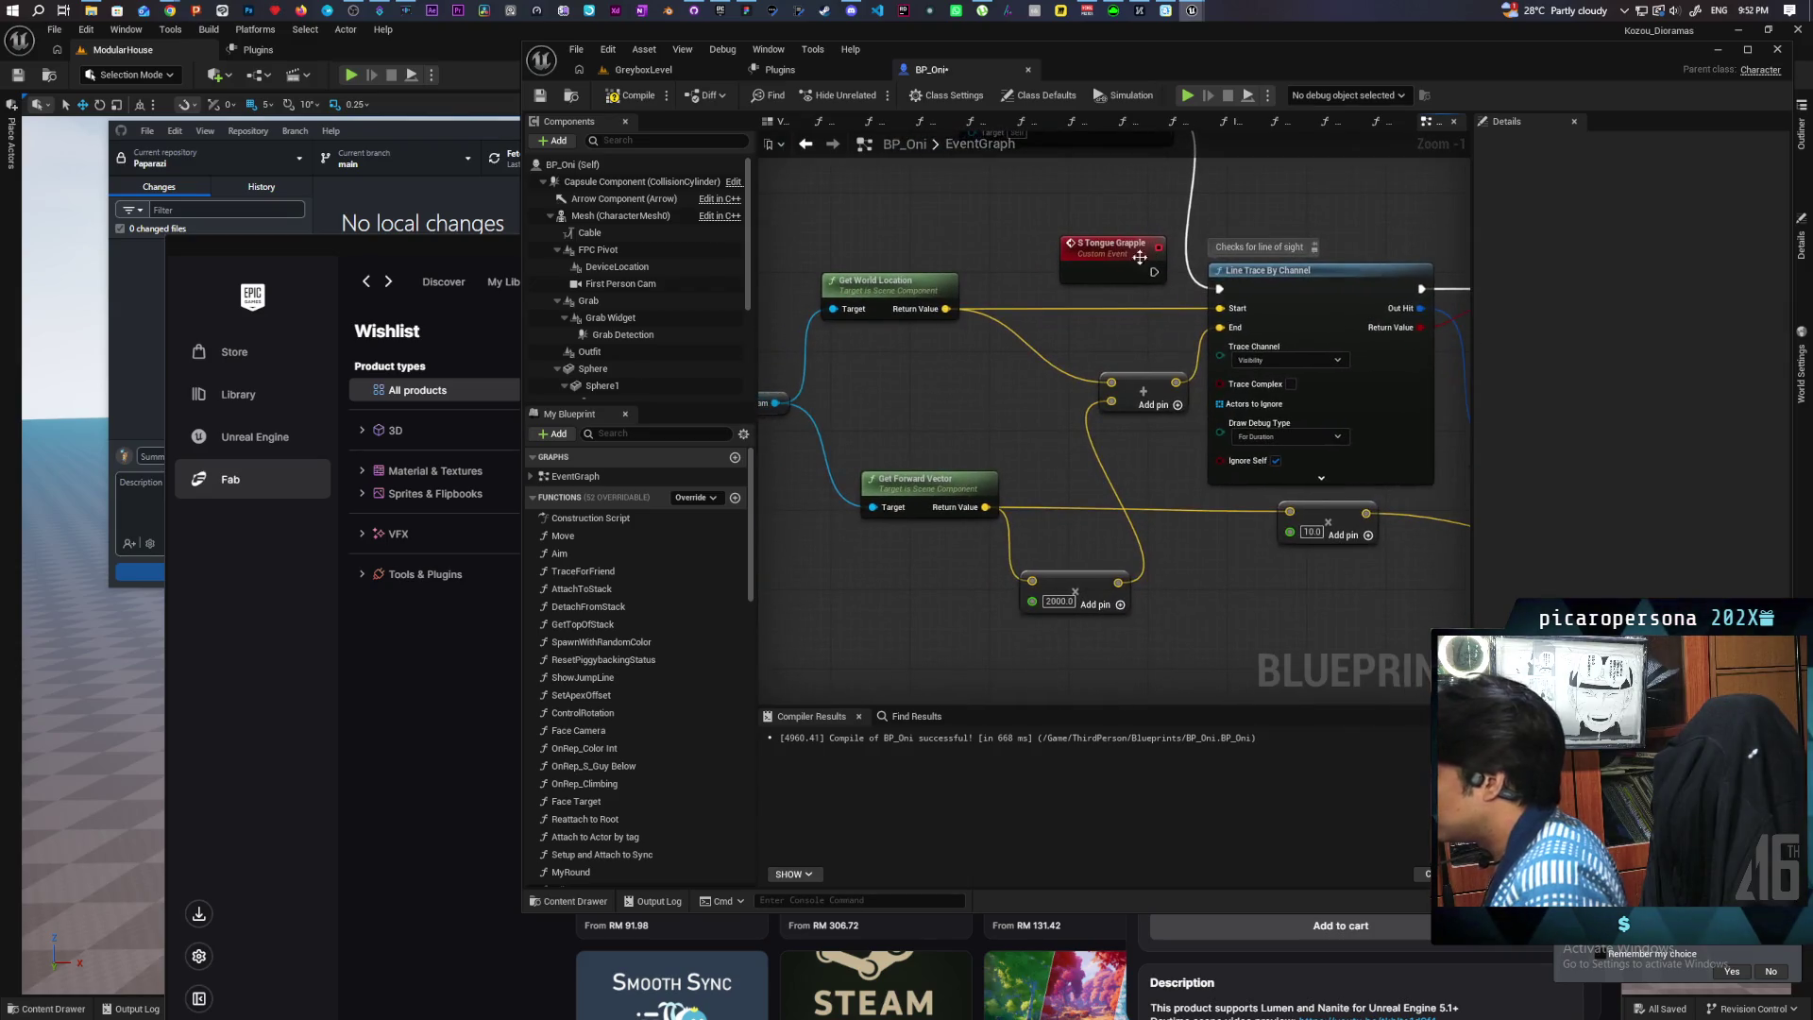
pyautogui.moveTo(1073, 273); pyautogui.dragTo(1040, 274)
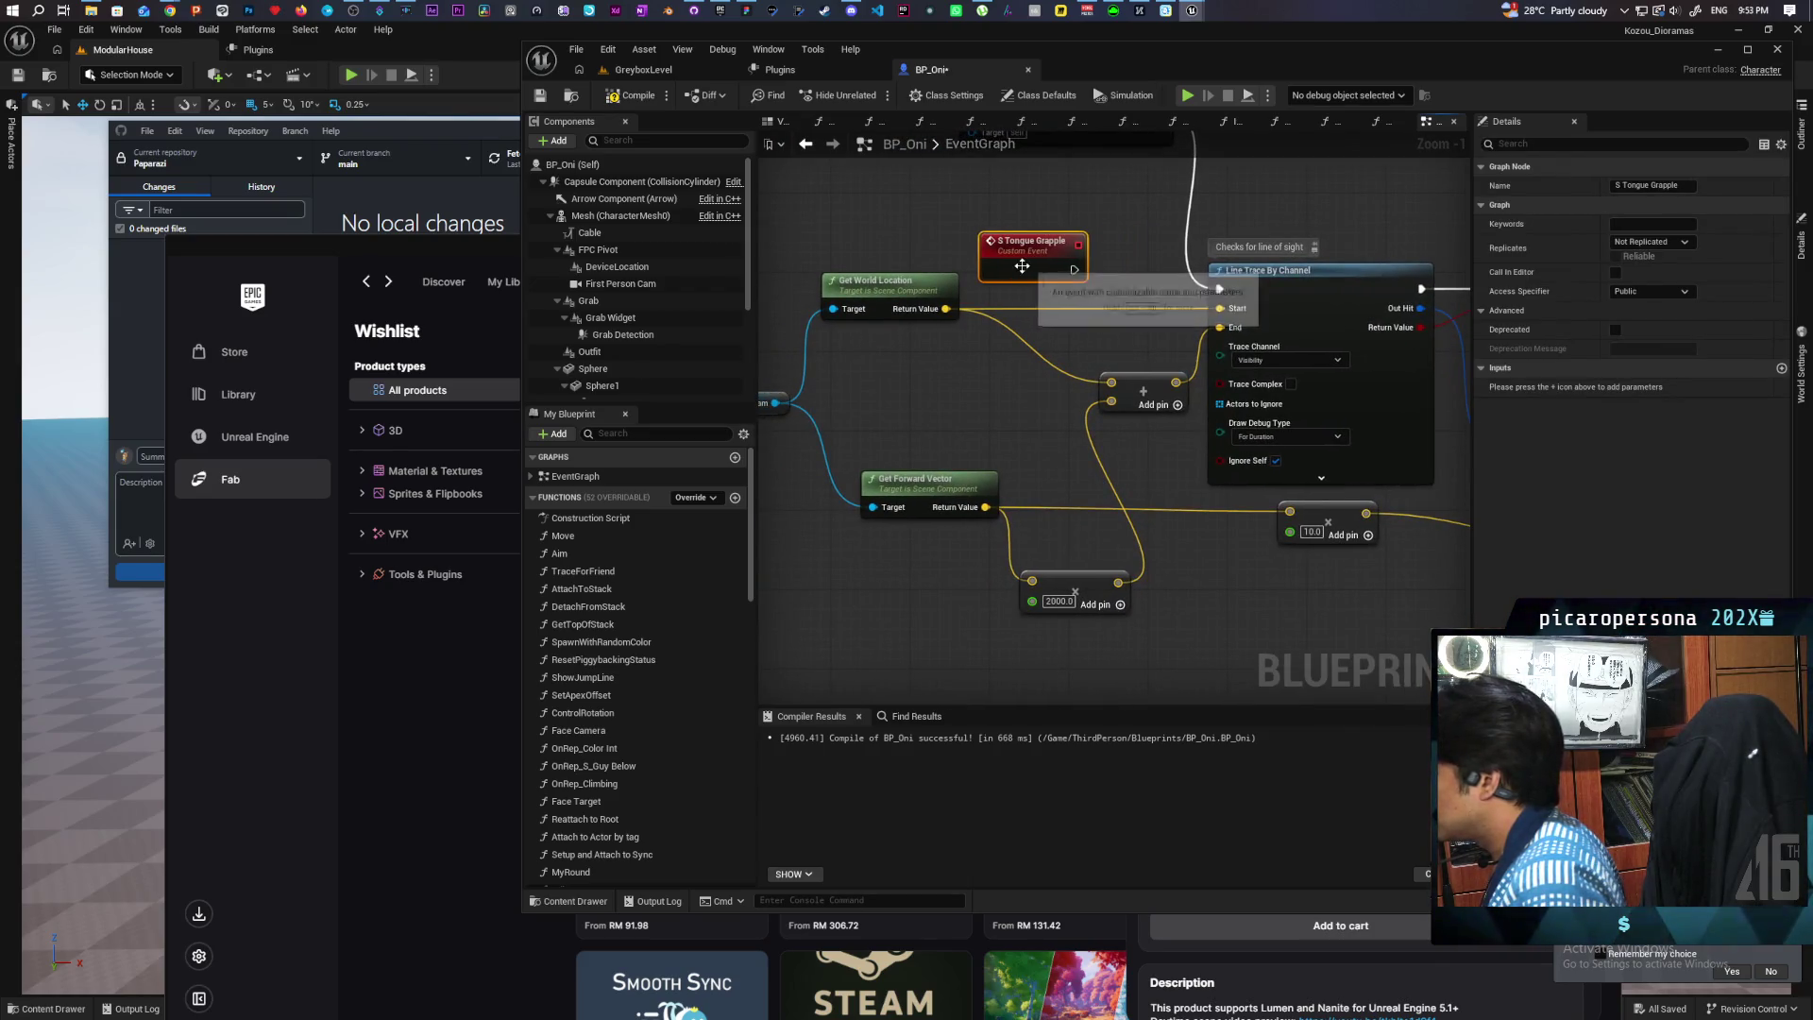
pyautogui.moveTo(1074, 270)
pyautogui.mouseDown()
pyautogui.moveTo(1220, 289)
pyautogui.moveTo(1041, 274)
pyautogui.mouseUp()
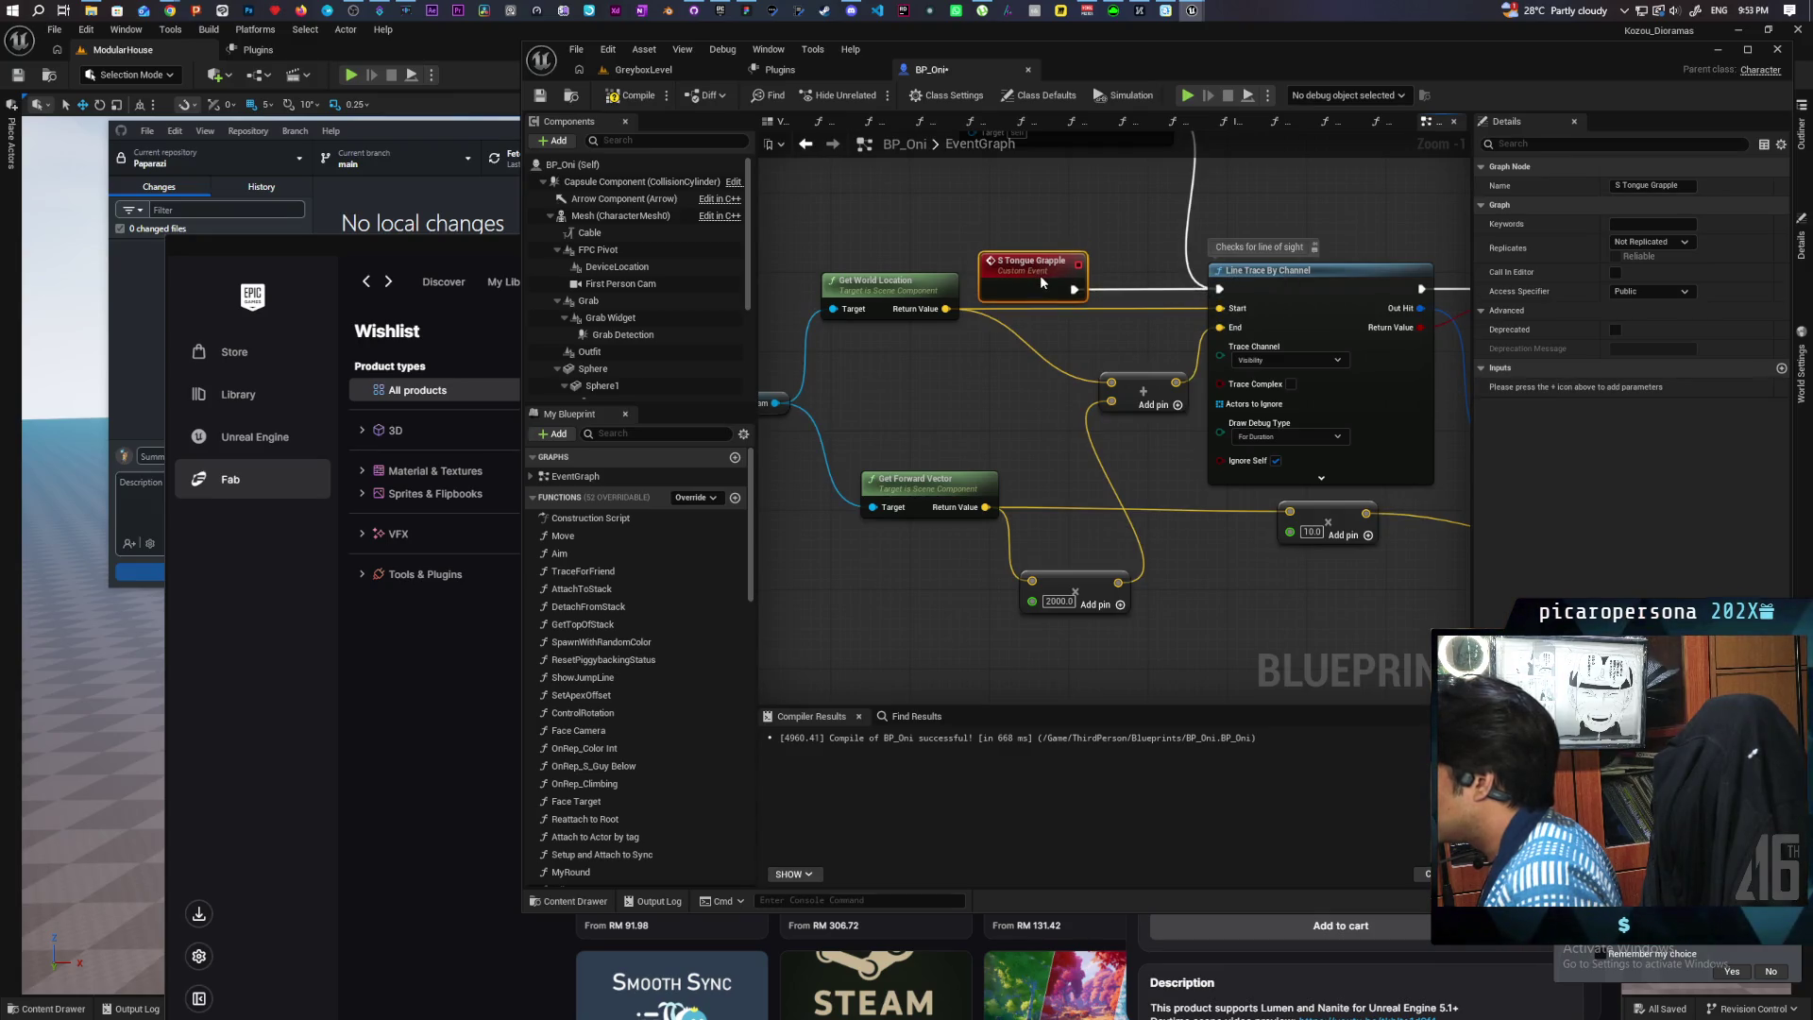
pyautogui.click(1650, 242)
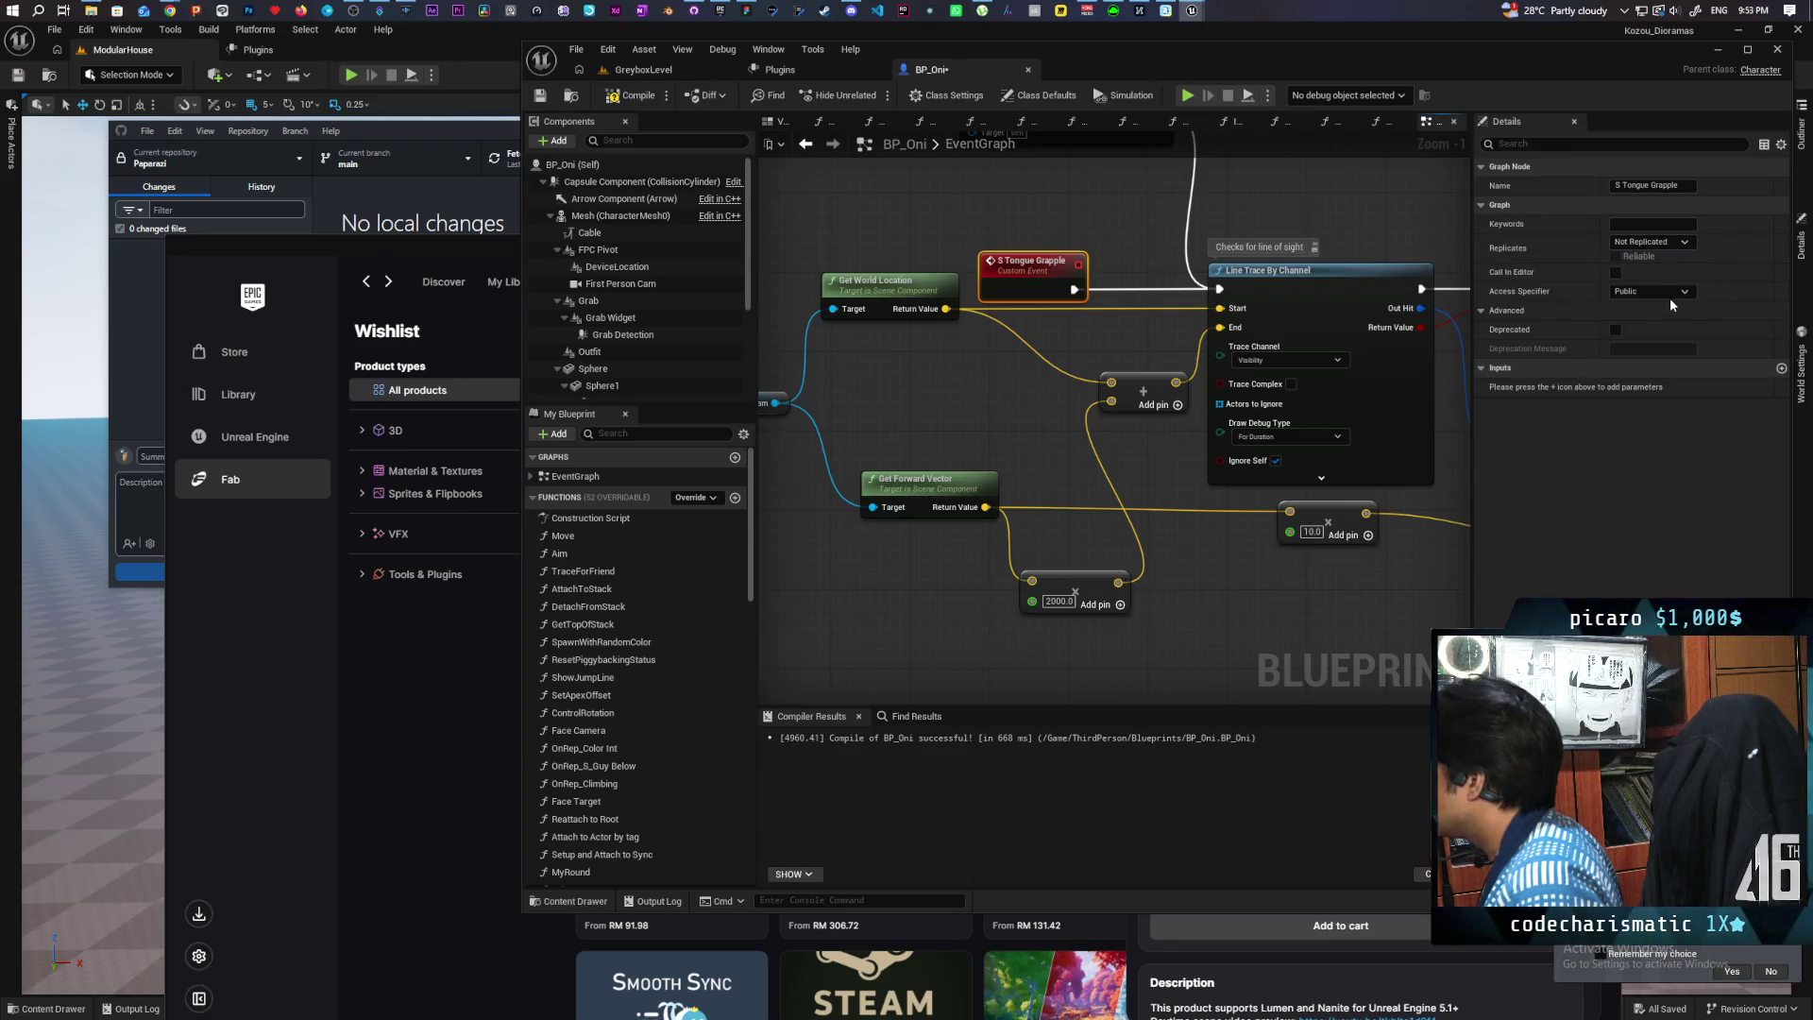
pyautogui.click(1669, 298)
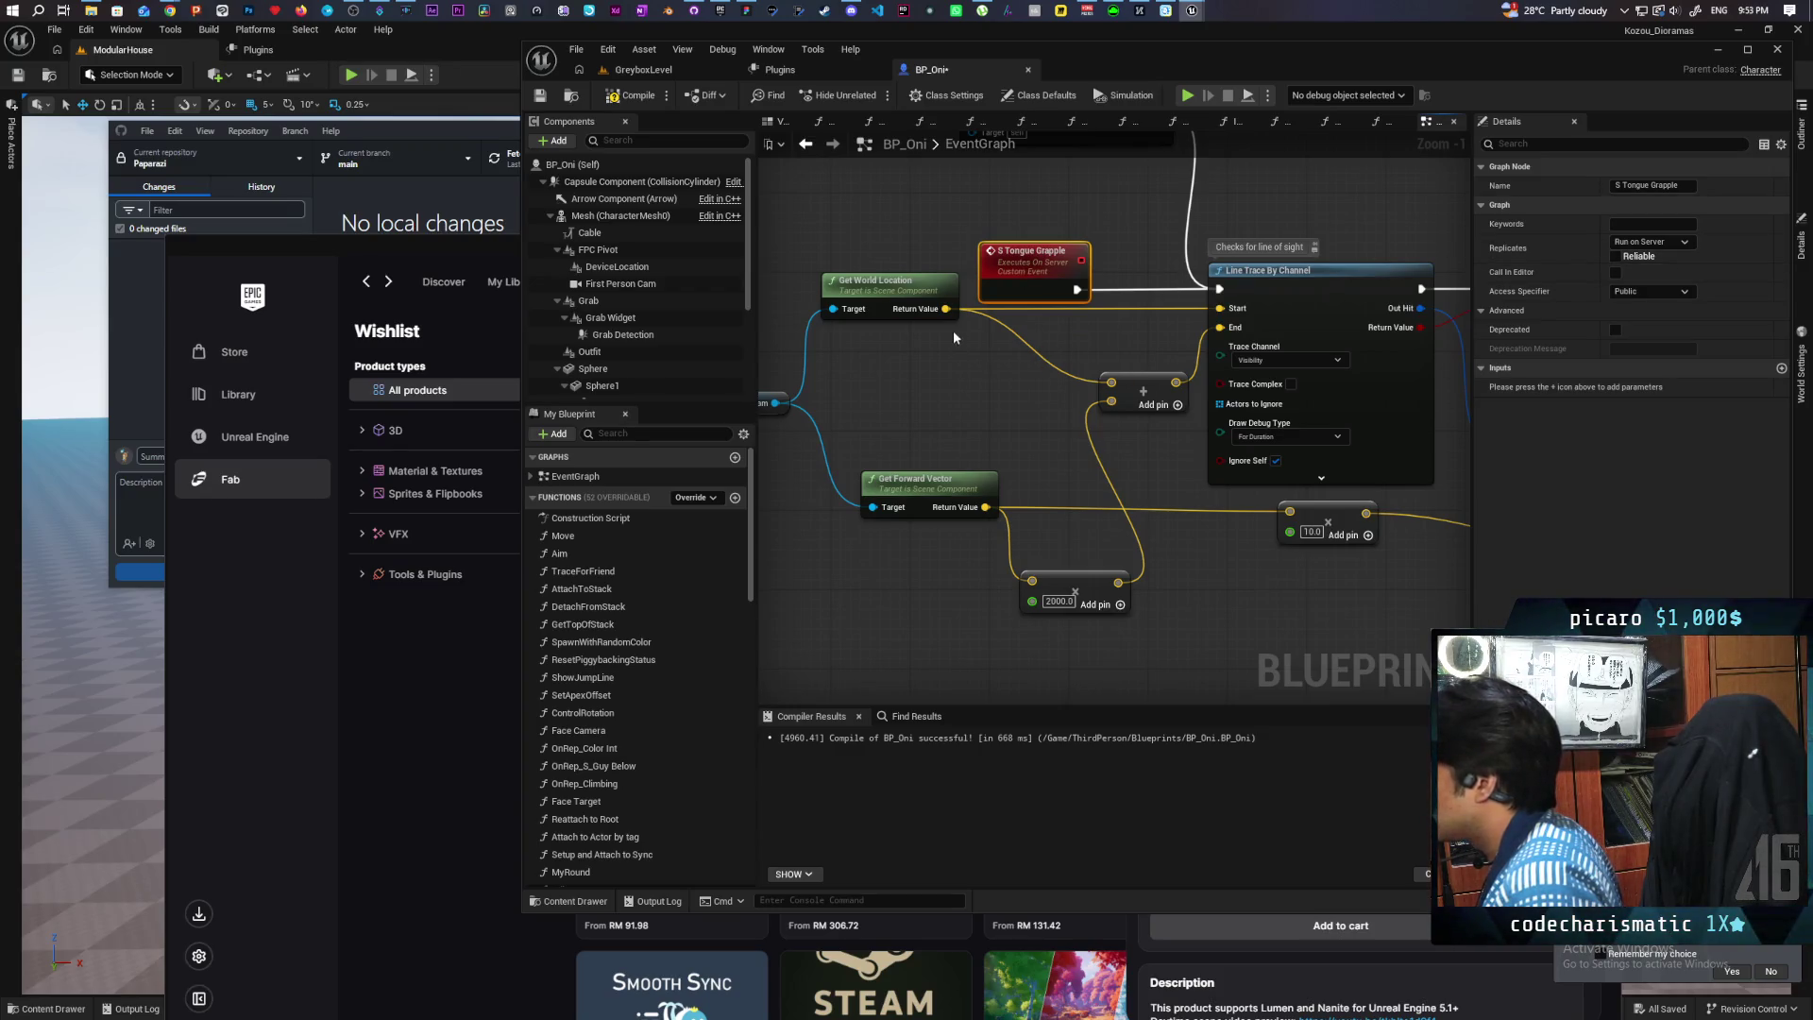
pyautogui.moveTo(945, 309)
pyautogui.mouseDown()
pyautogui.moveTo(1016, 356)
pyautogui.moveTo(1046, 291)
pyautogui.moveTo(1050, 315)
pyautogui.mouseUp()
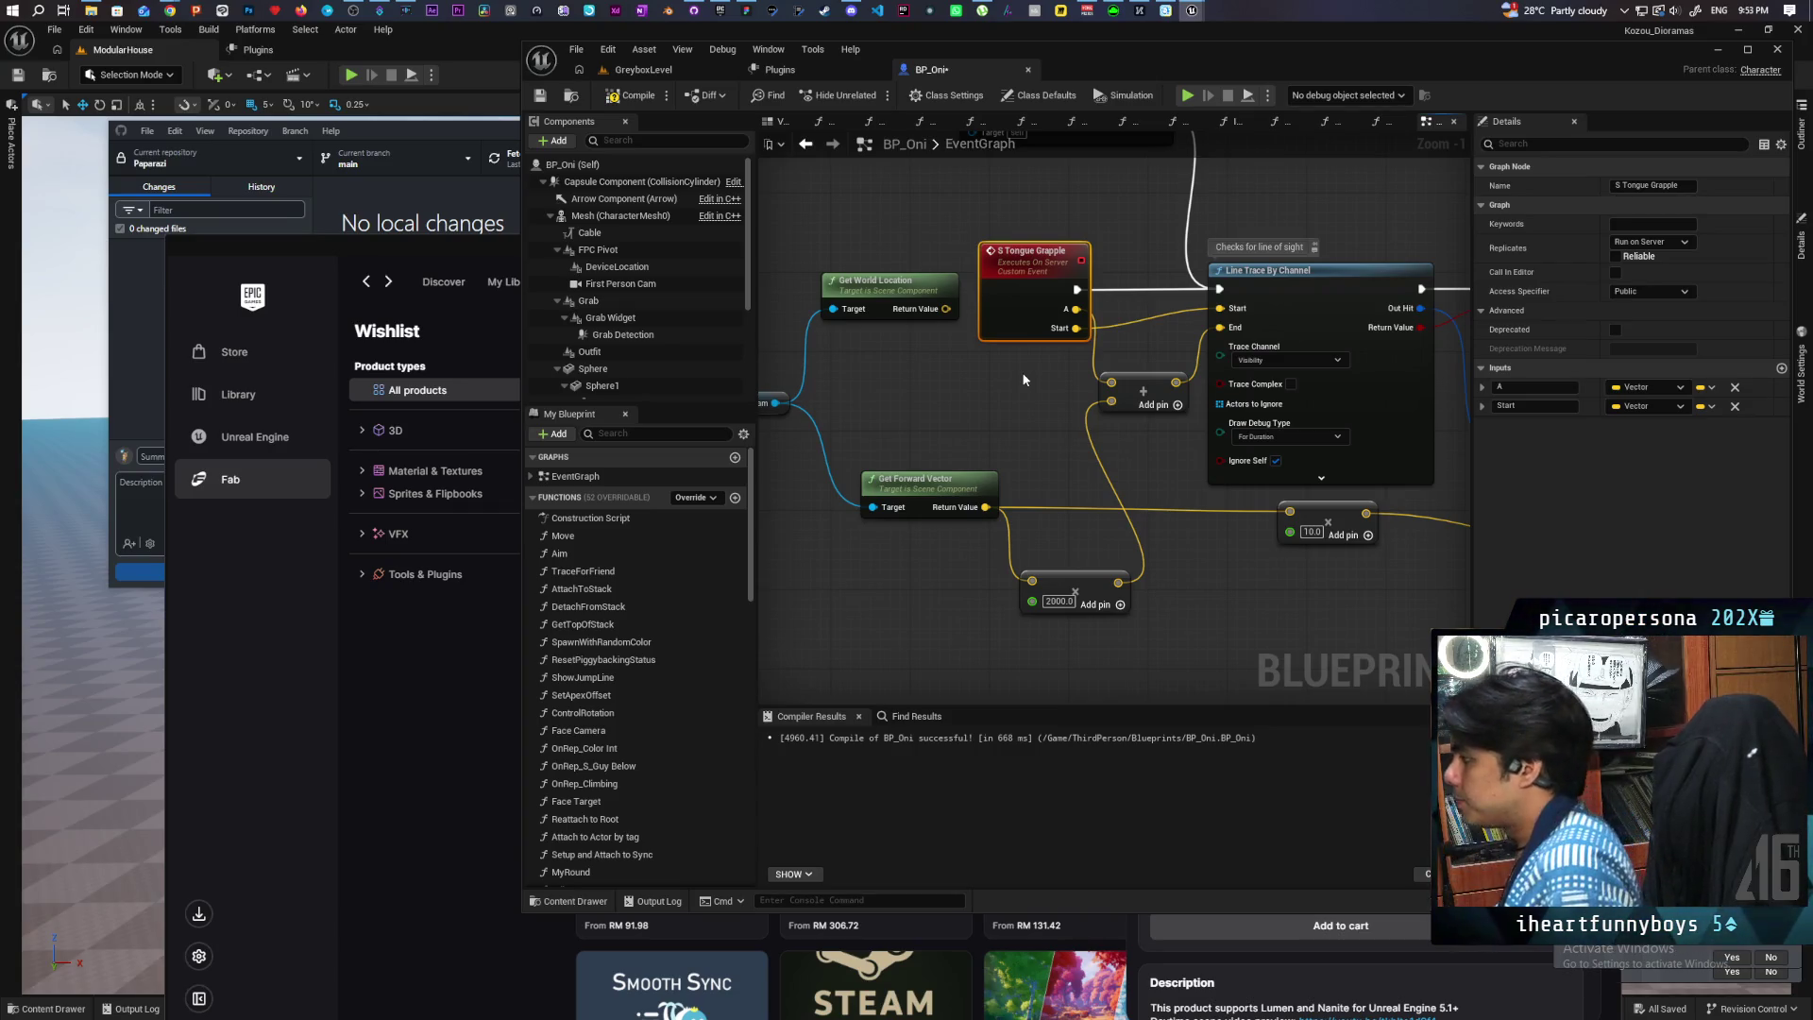
# Step: Undo the extra pins, feed the trace Start from an event input renamed Location, and wire the add node
pyautogui.hotkey('ctrl', 'z')
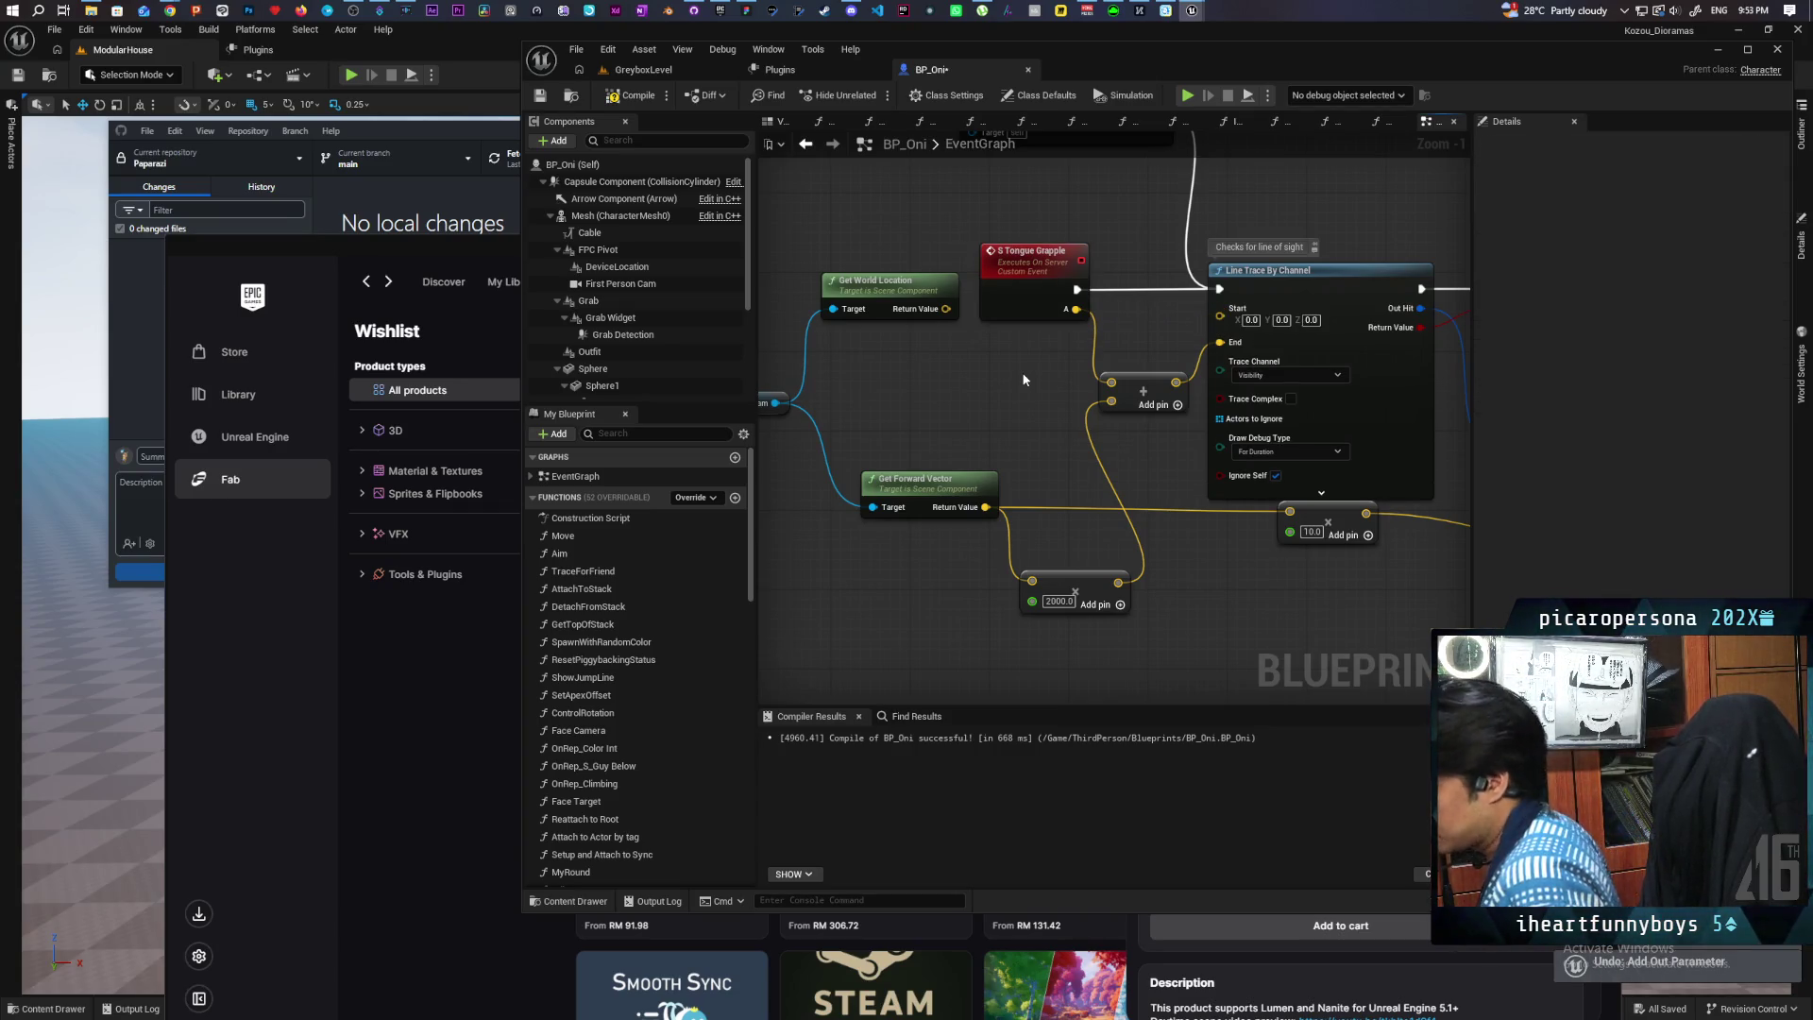
pyautogui.hotkey('ctrl', 'z')
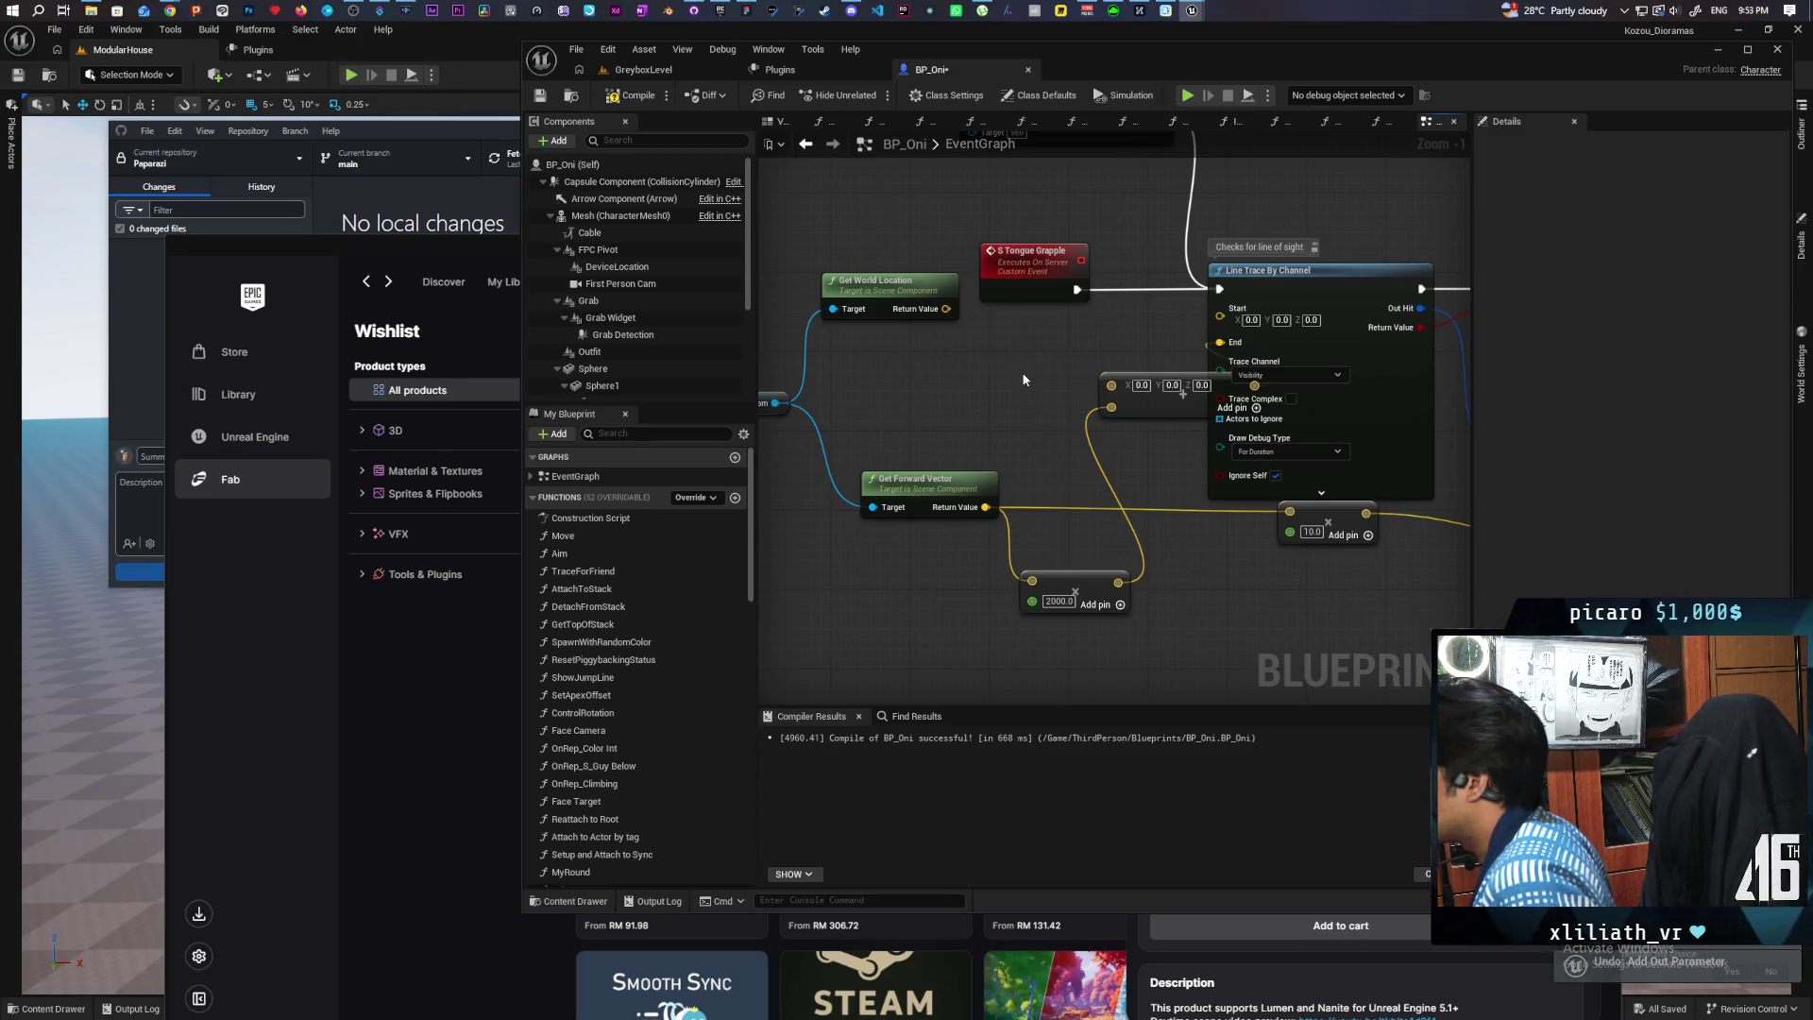
pyautogui.hotkey('ctrl', 'z')
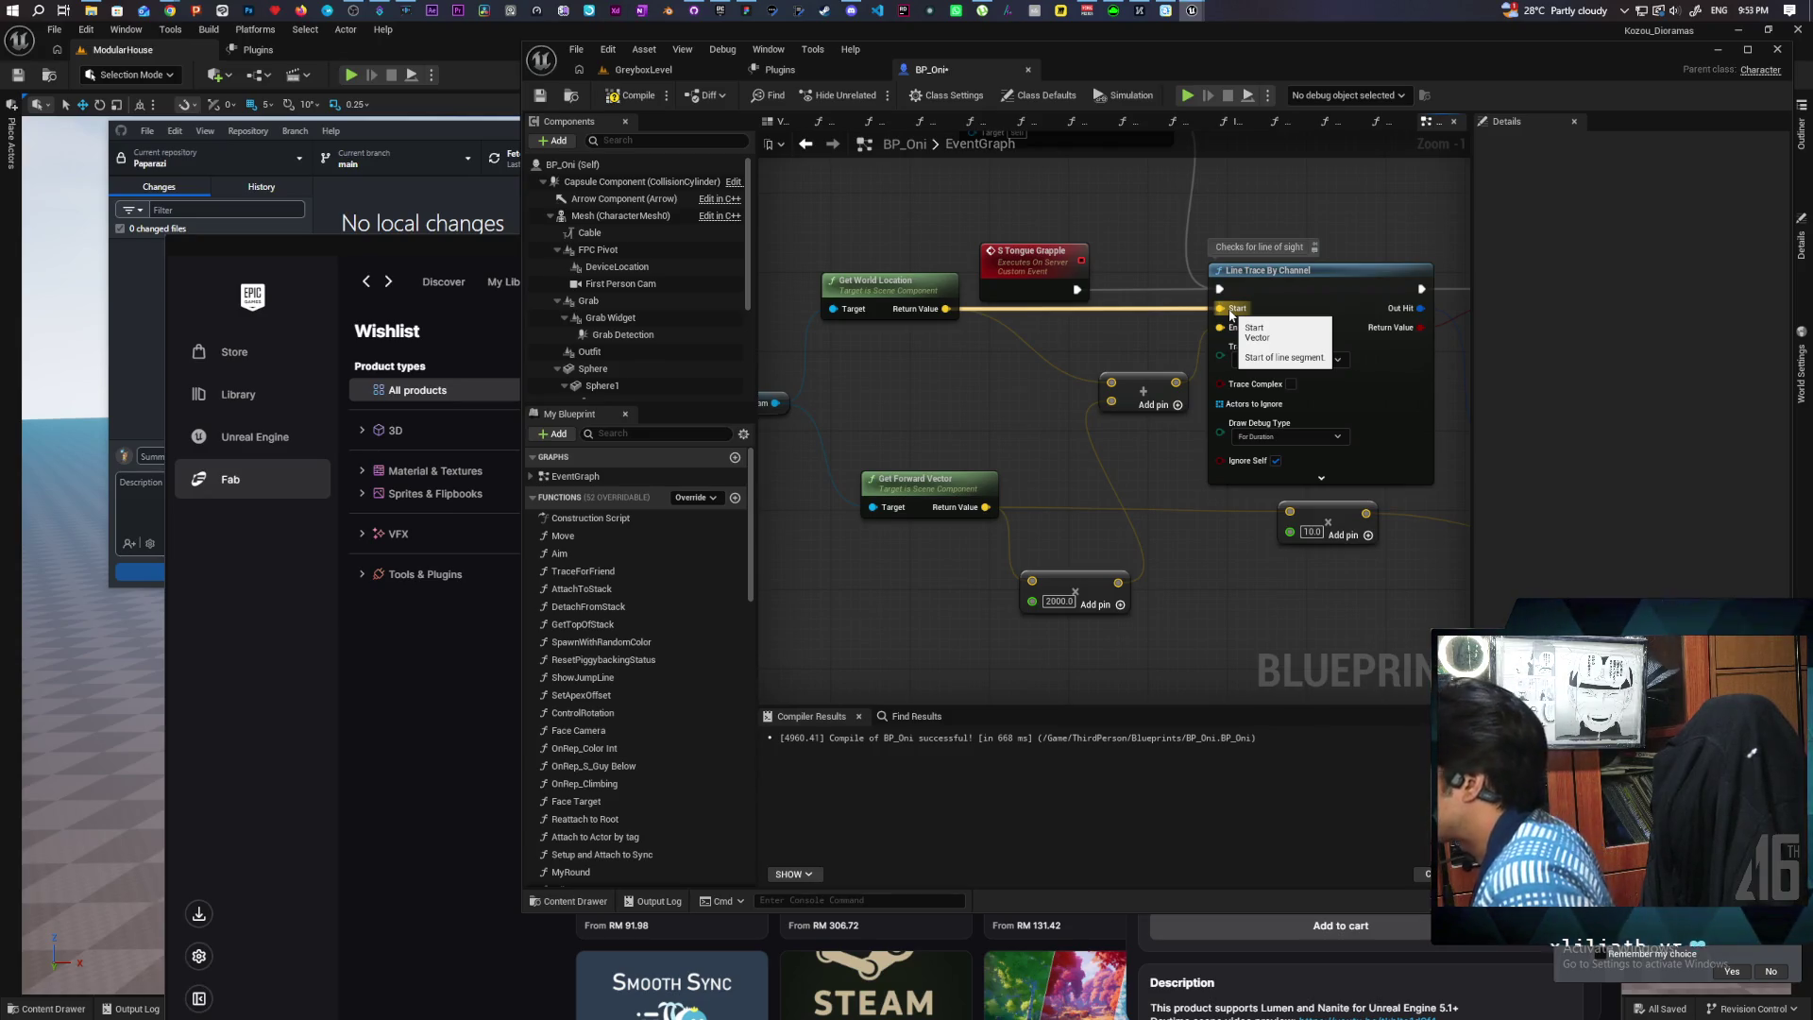
pyautogui.moveTo(1230, 314); pyautogui.dragTo(1048, 296)
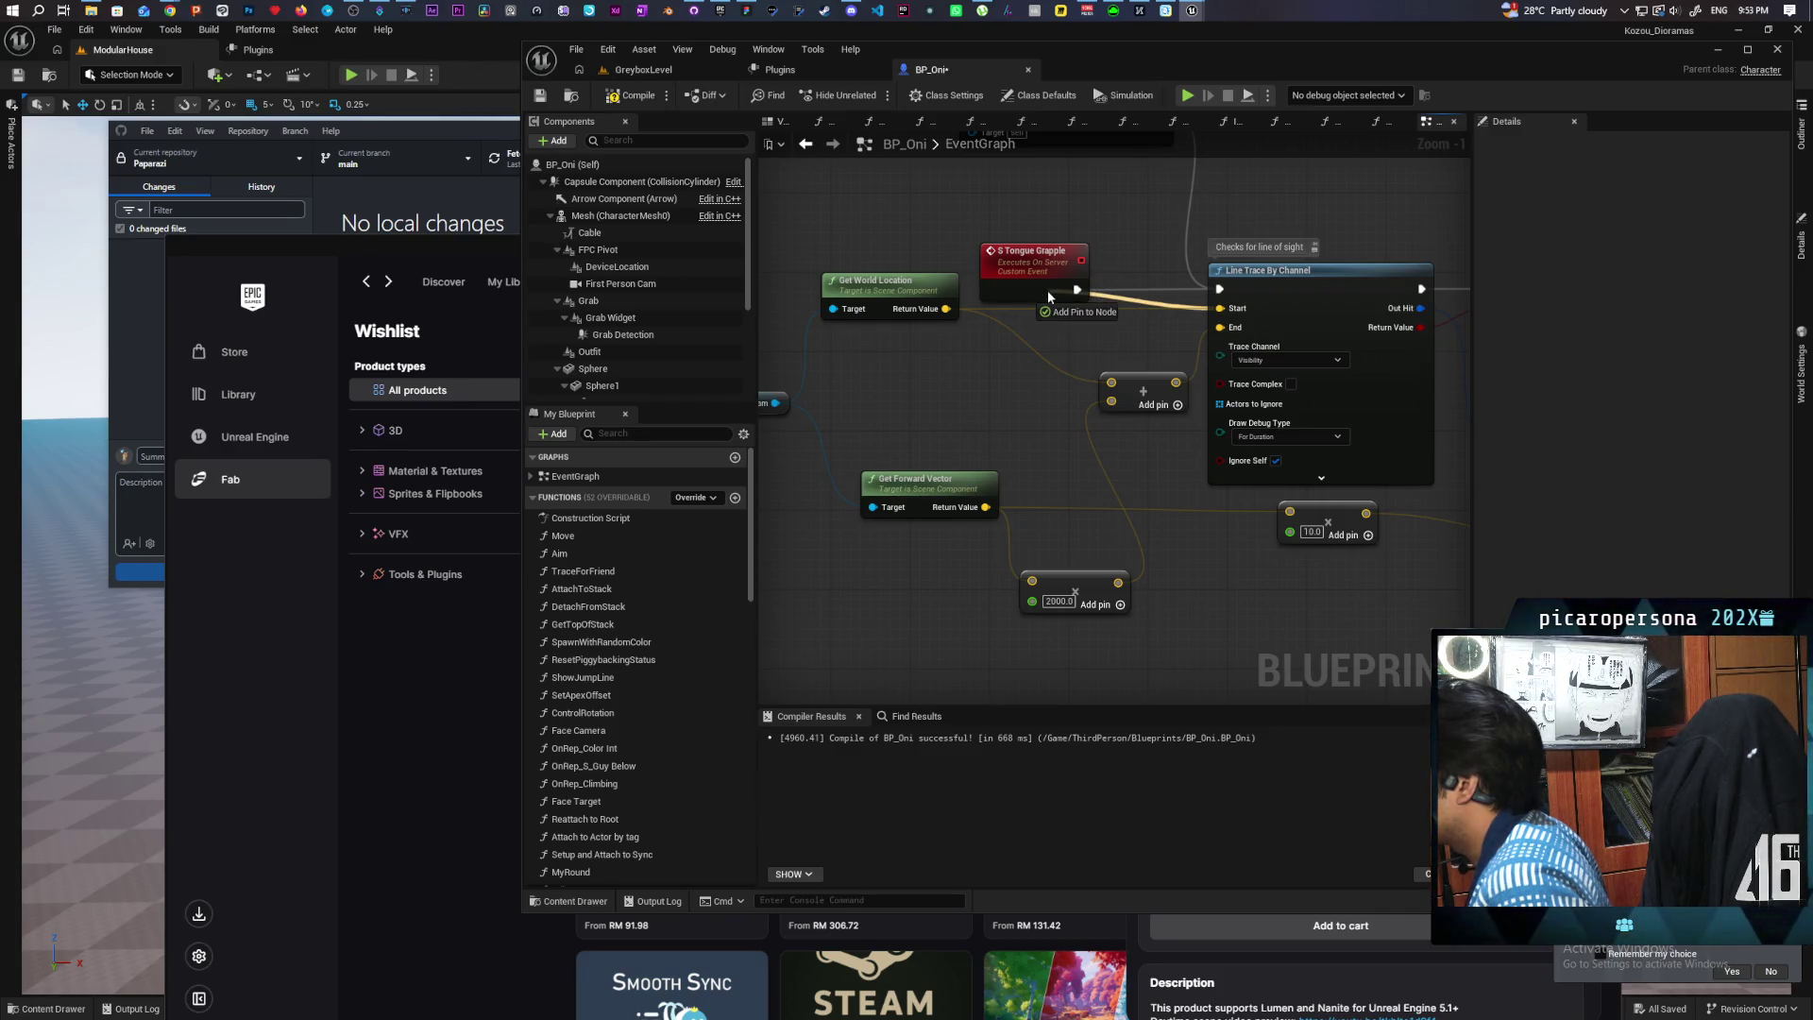
pyautogui.moveTo(1106, 340); pyautogui.dragTo(1104, 338)
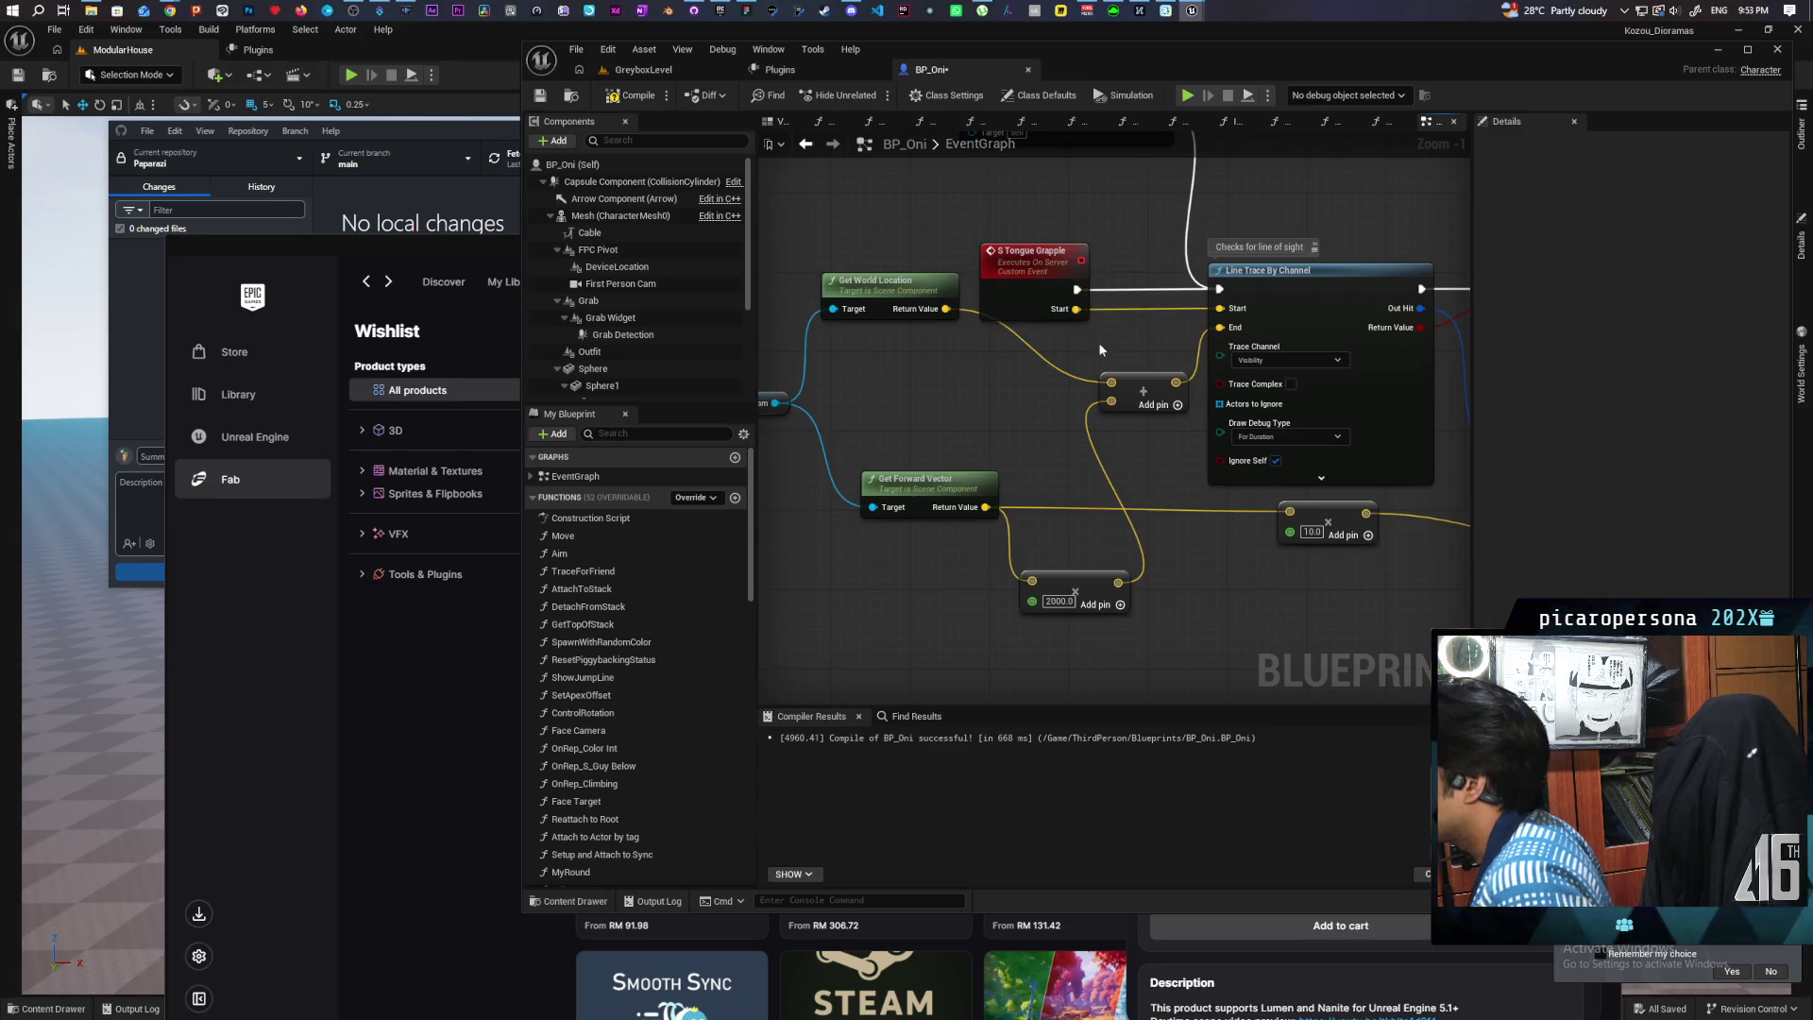
pyautogui.click(1018, 306)
pyautogui.write('Location')
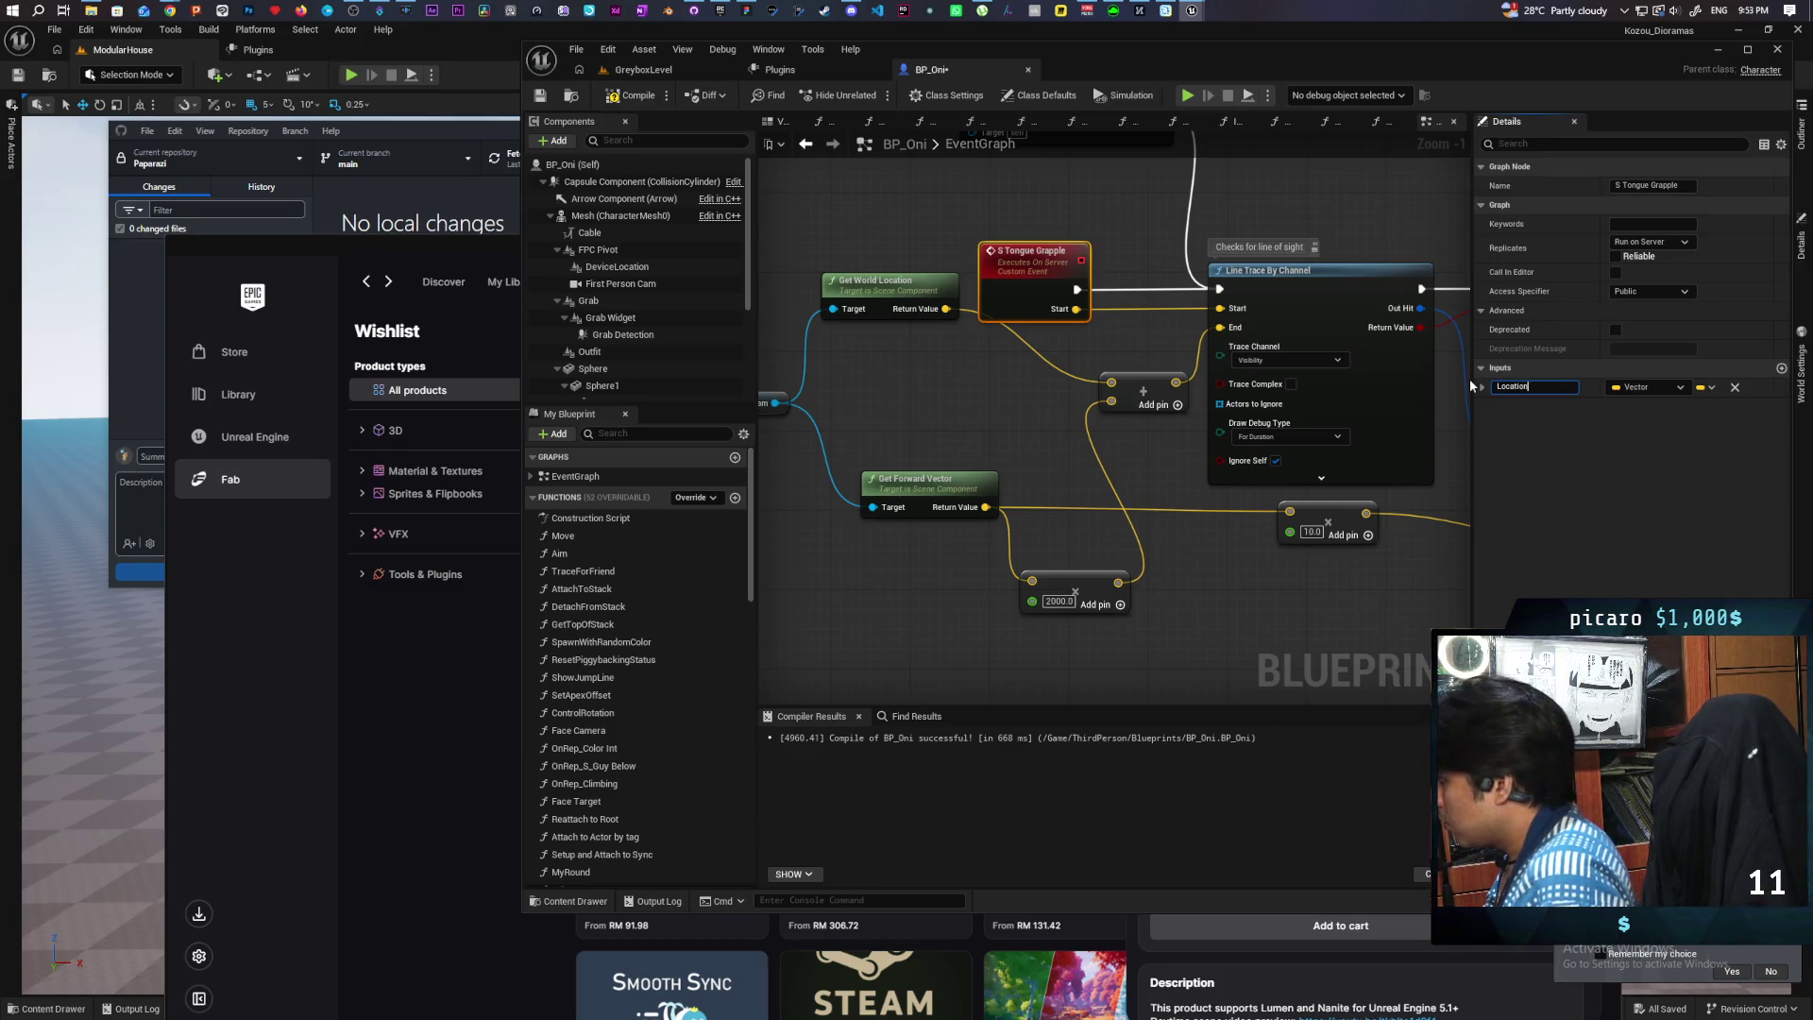
pyautogui.press('Return')
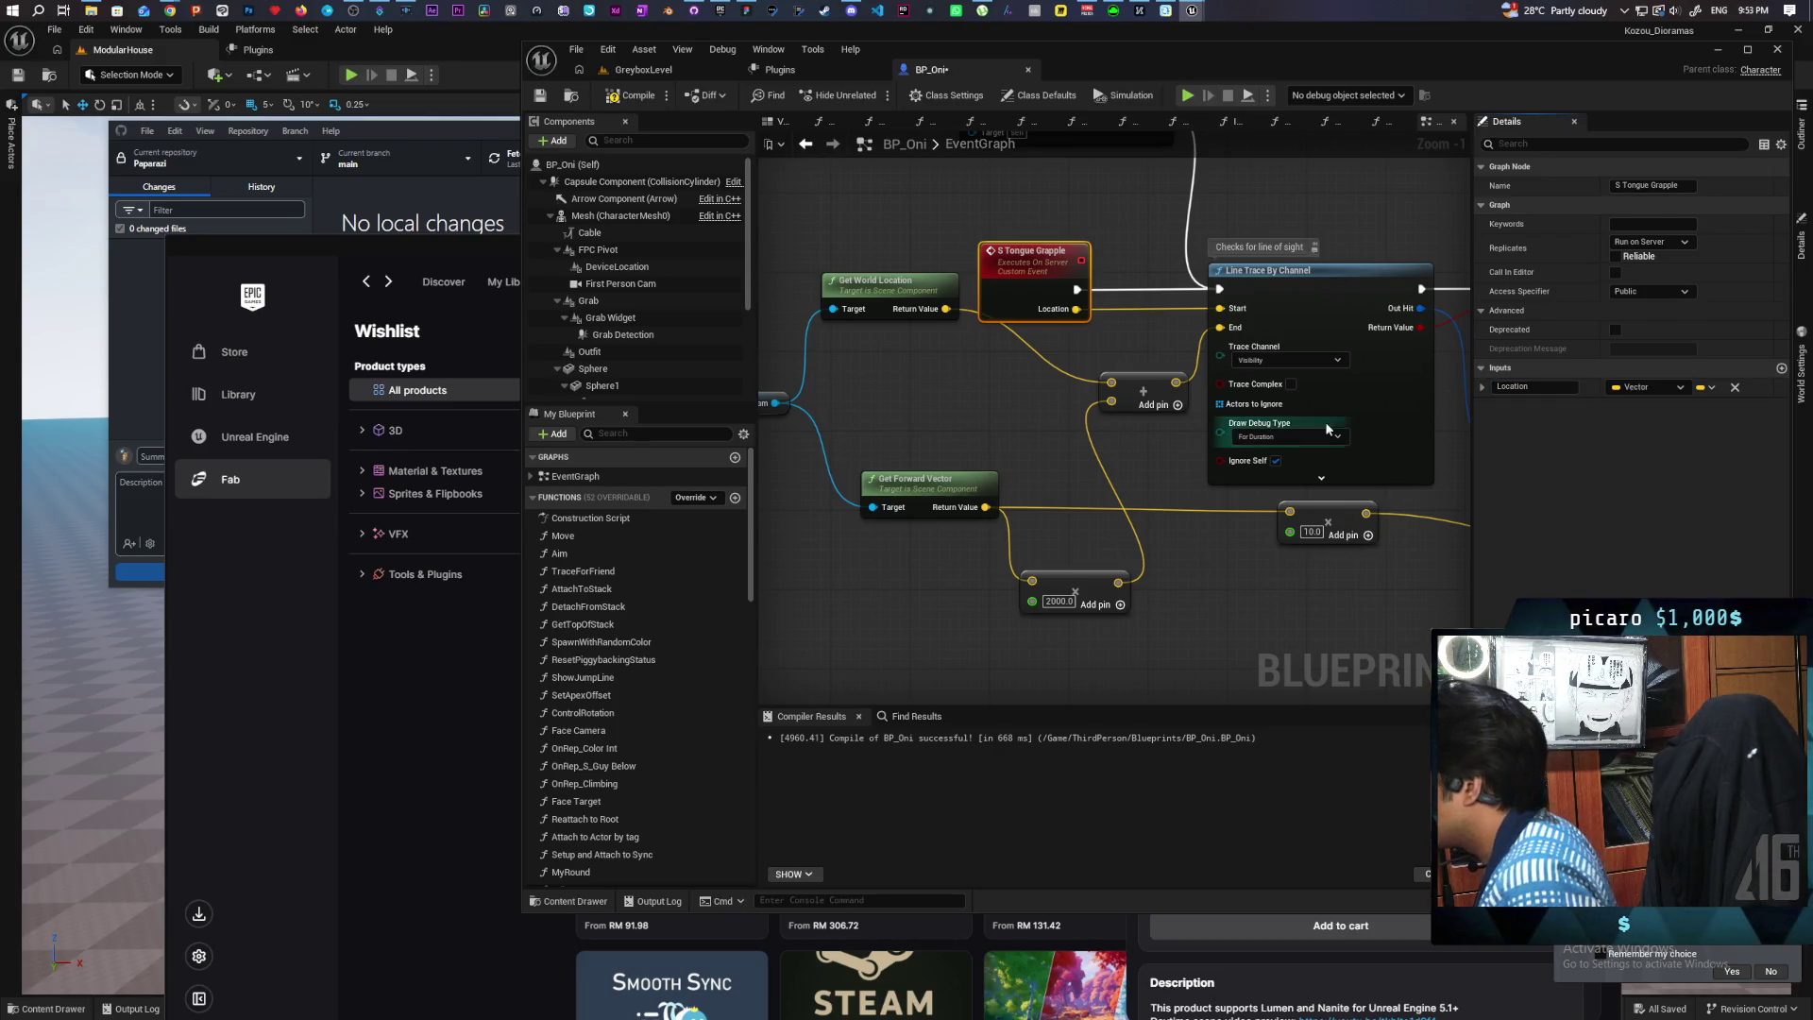
pyautogui.moveTo(1111, 385); pyautogui.dragTo(1077, 310)
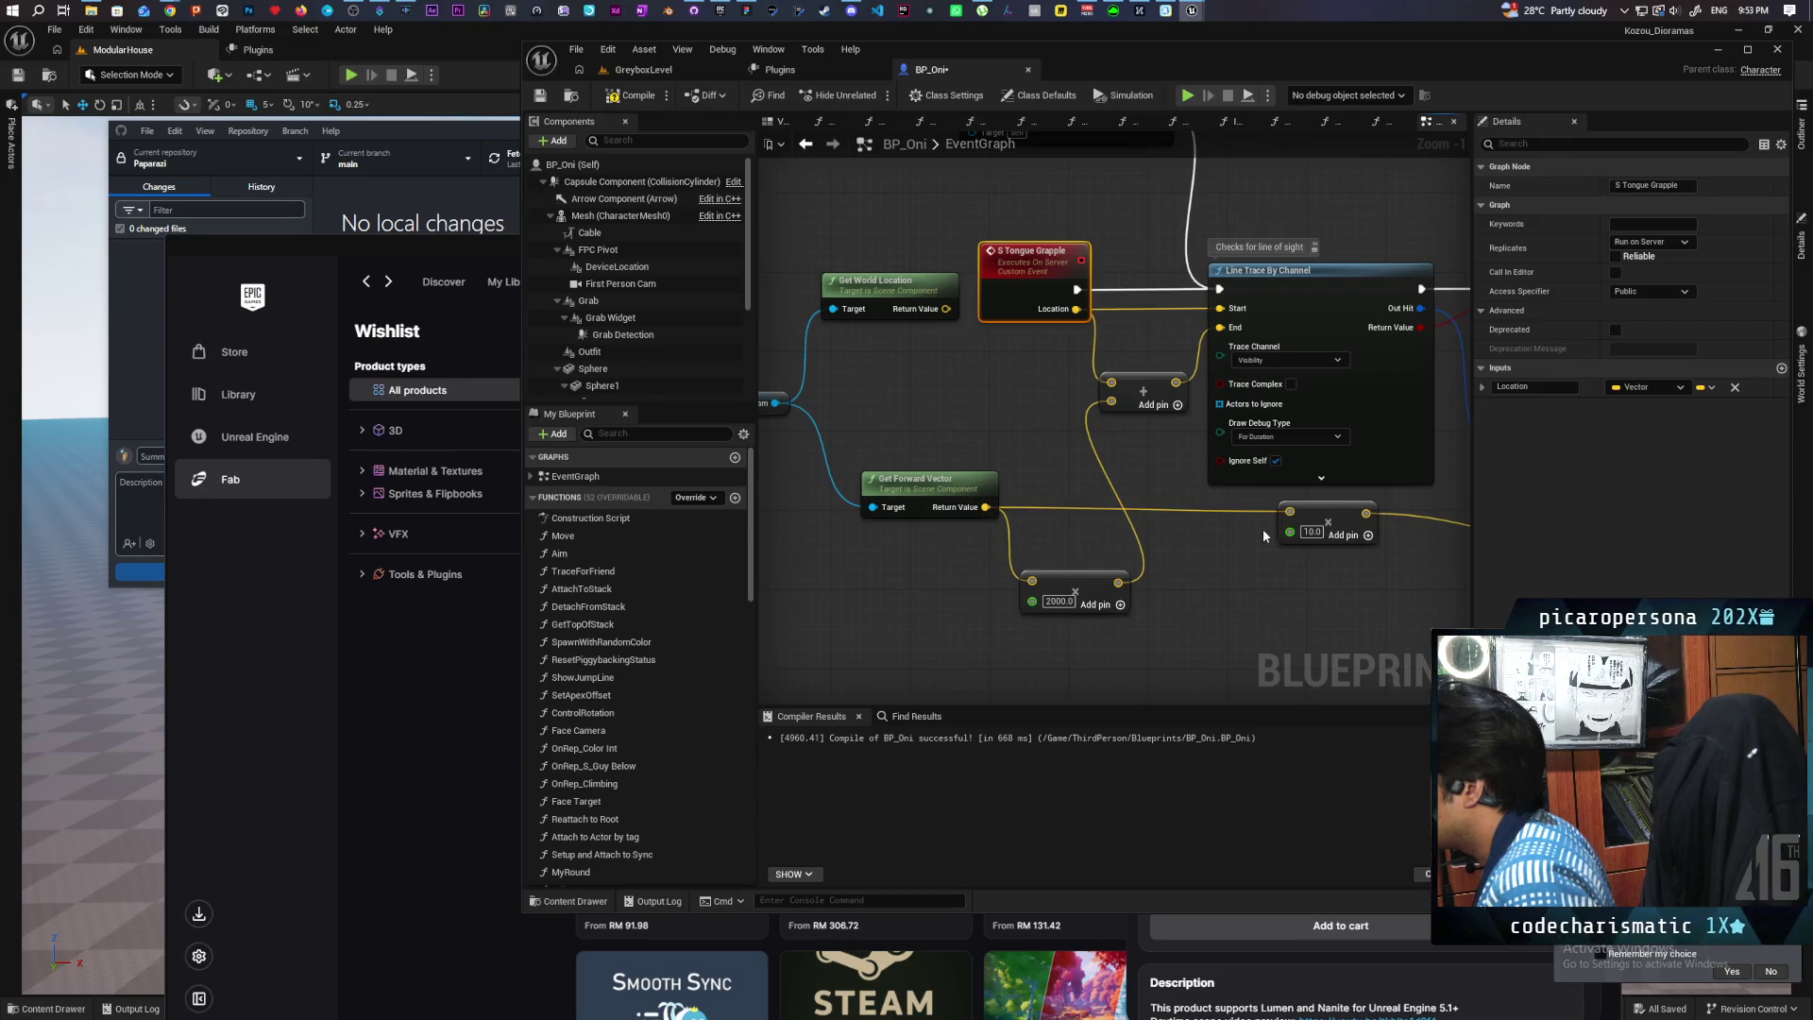
# Step: Add a second event input named Forward feeding the 2000.0 multiply node, and move that node up
pyautogui.moveTo(1290, 513)
pyautogui.mouseDown()
pyautogui.moveTo(1051, 452)
pyautogui.moveTo(1006, 319)
pyautogui.mouseUp()
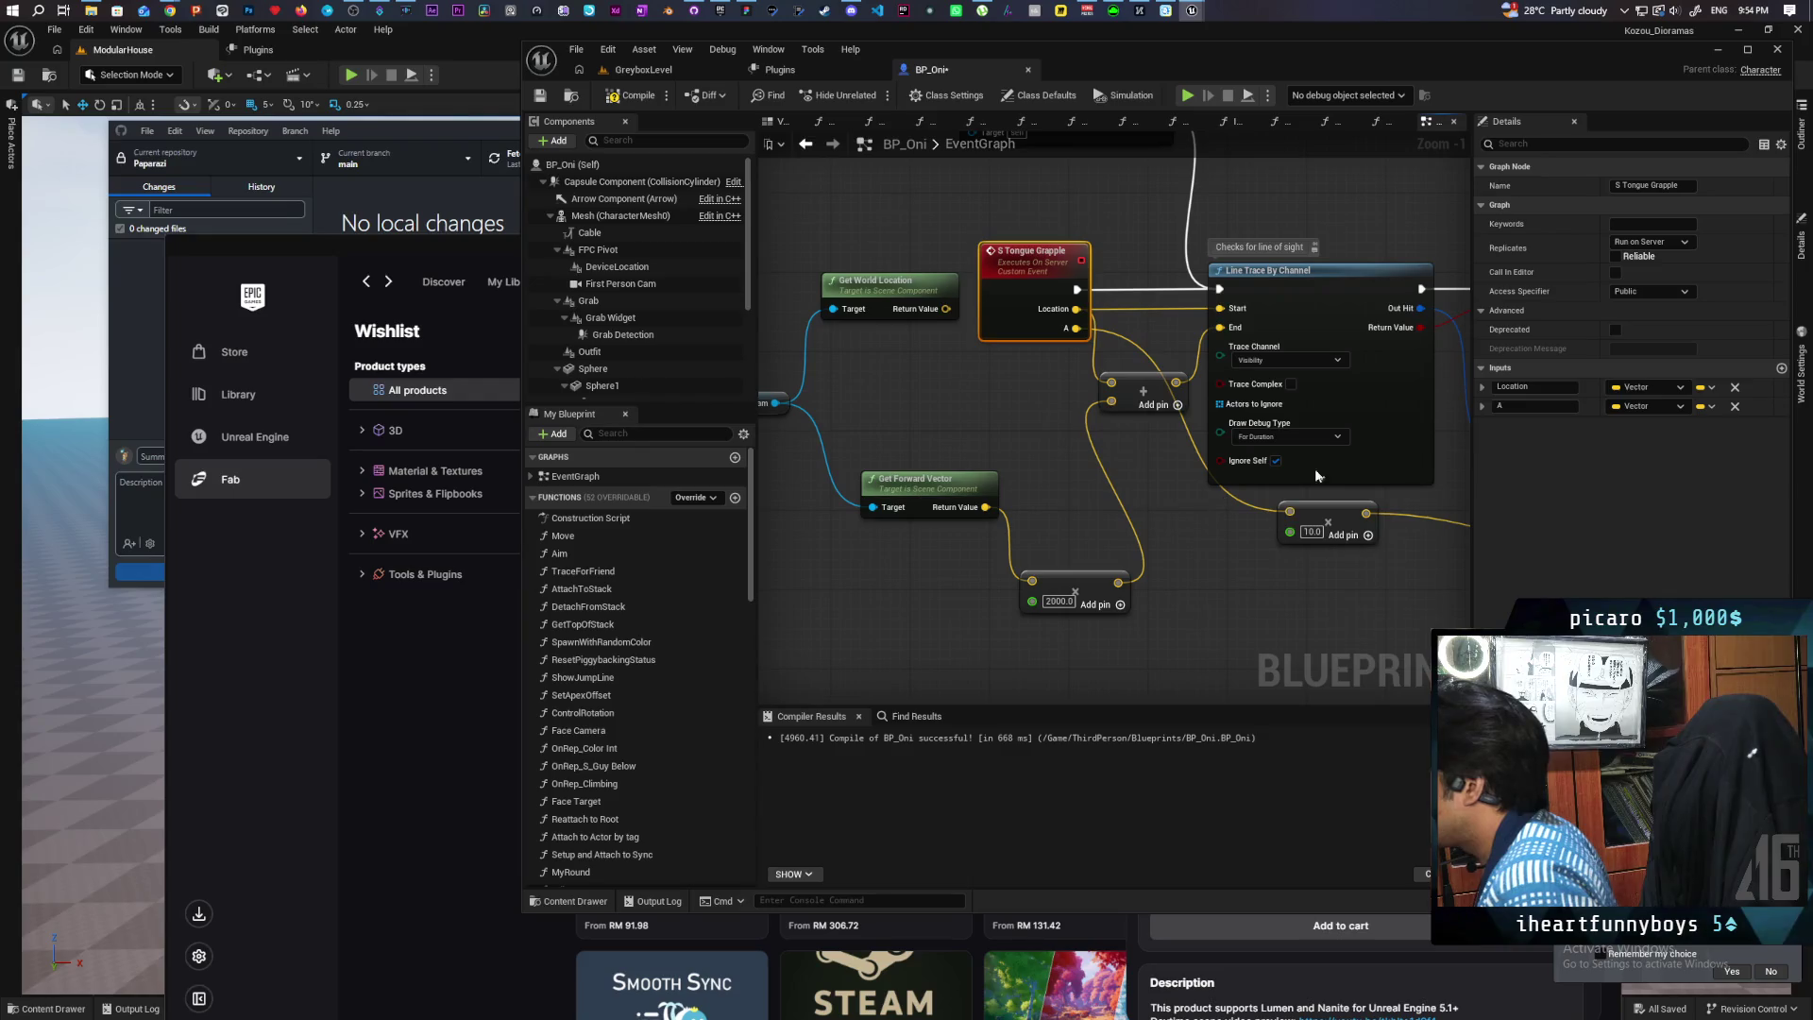
pyautogui.click(1529, 407)
pyautogui.write('Fo')
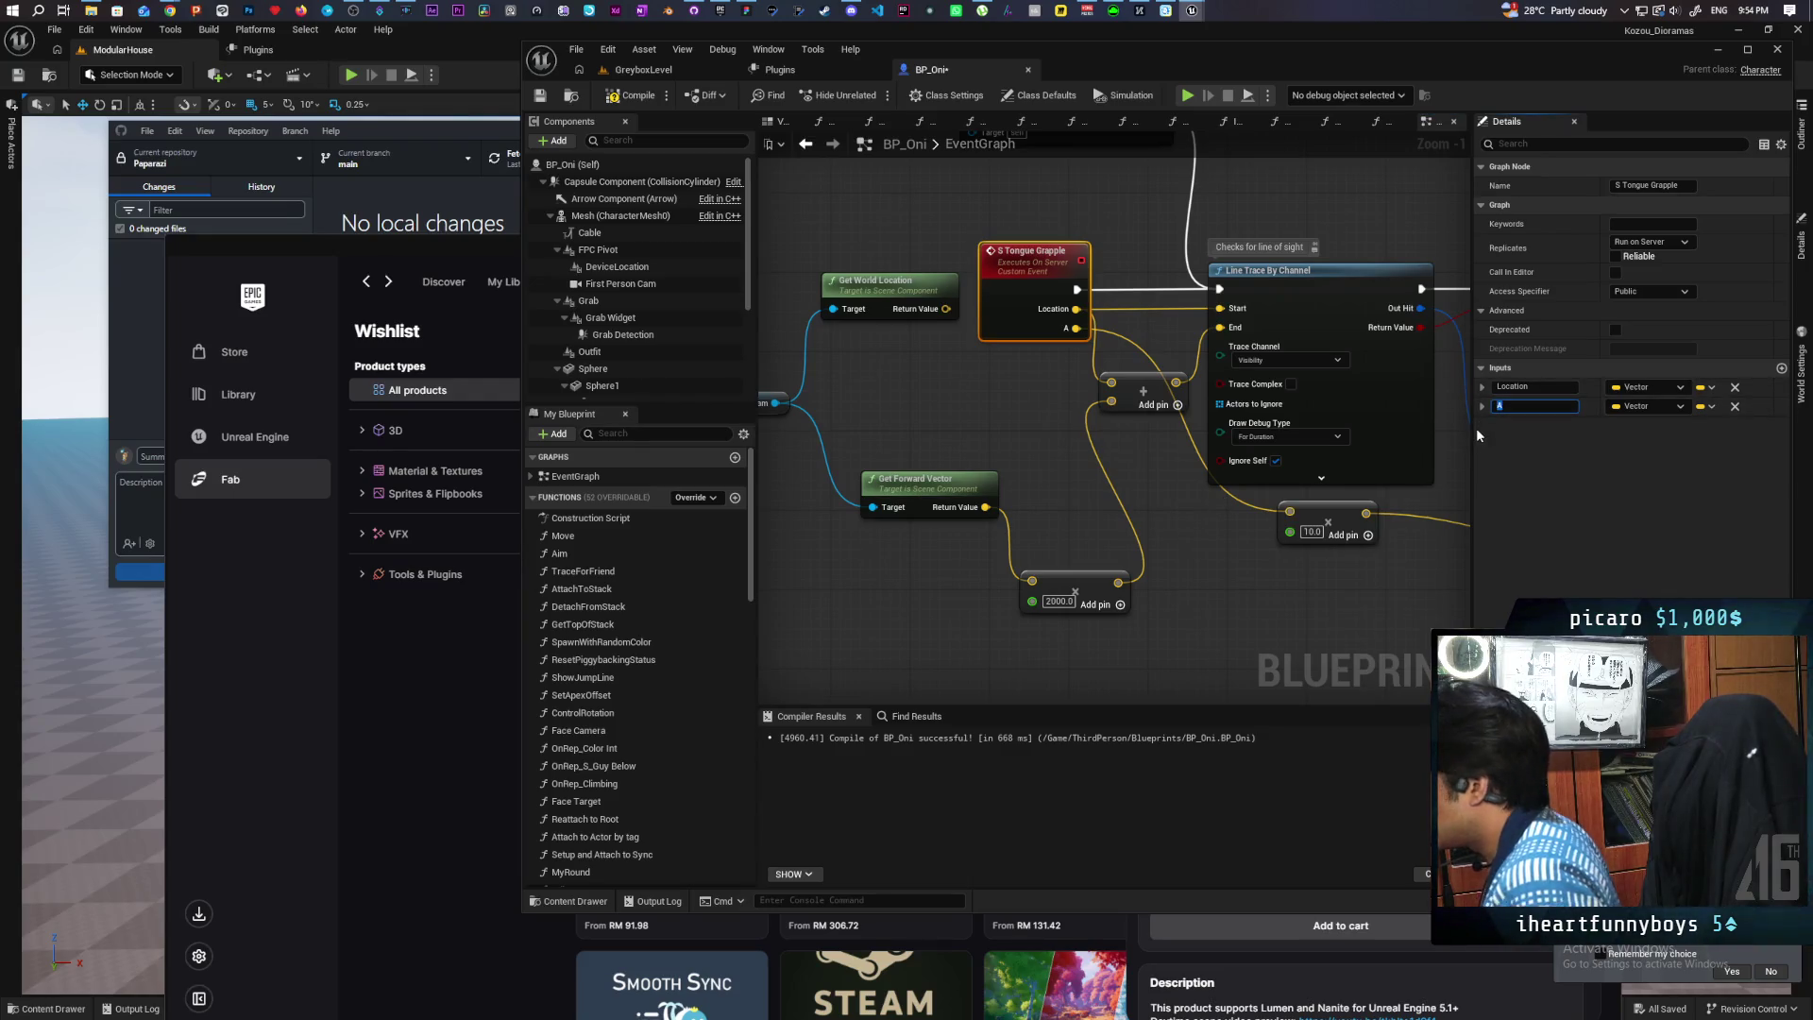
pyautogui.write('raward')
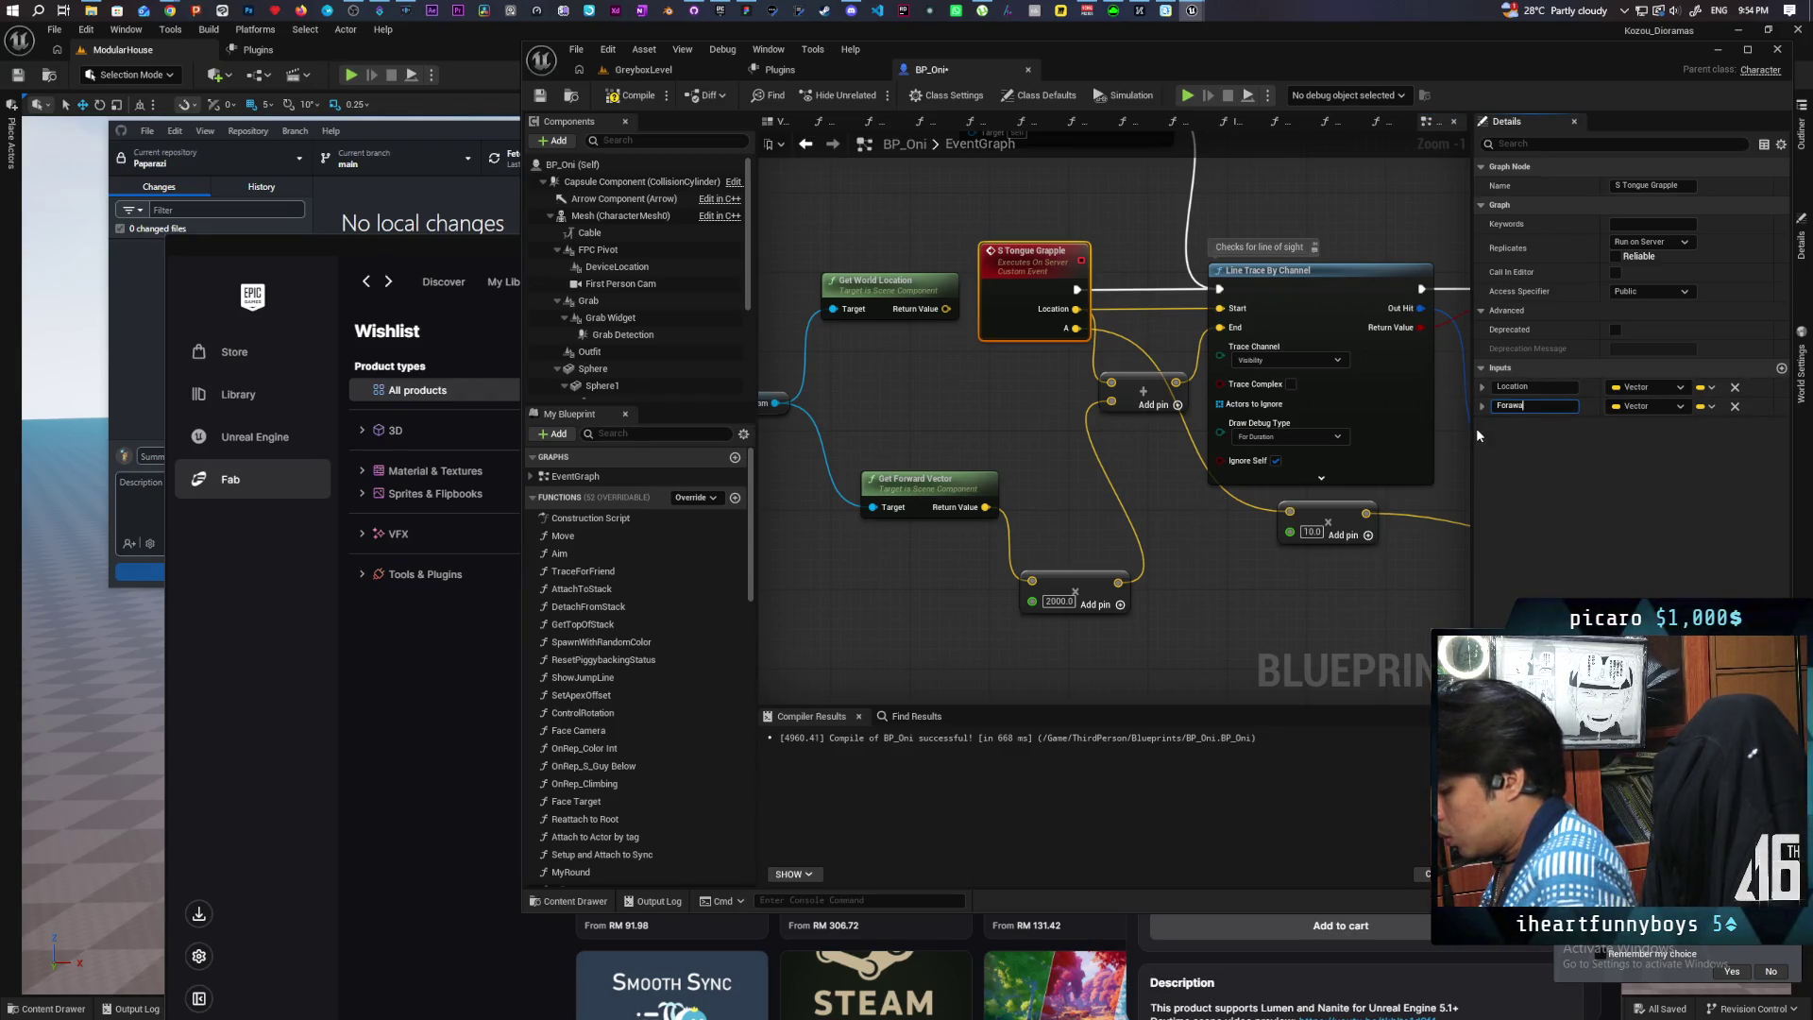
pyautogui.press('BackSpace')
pyautogui.press('BackSpace')
pyautogui.press('BackSpace')
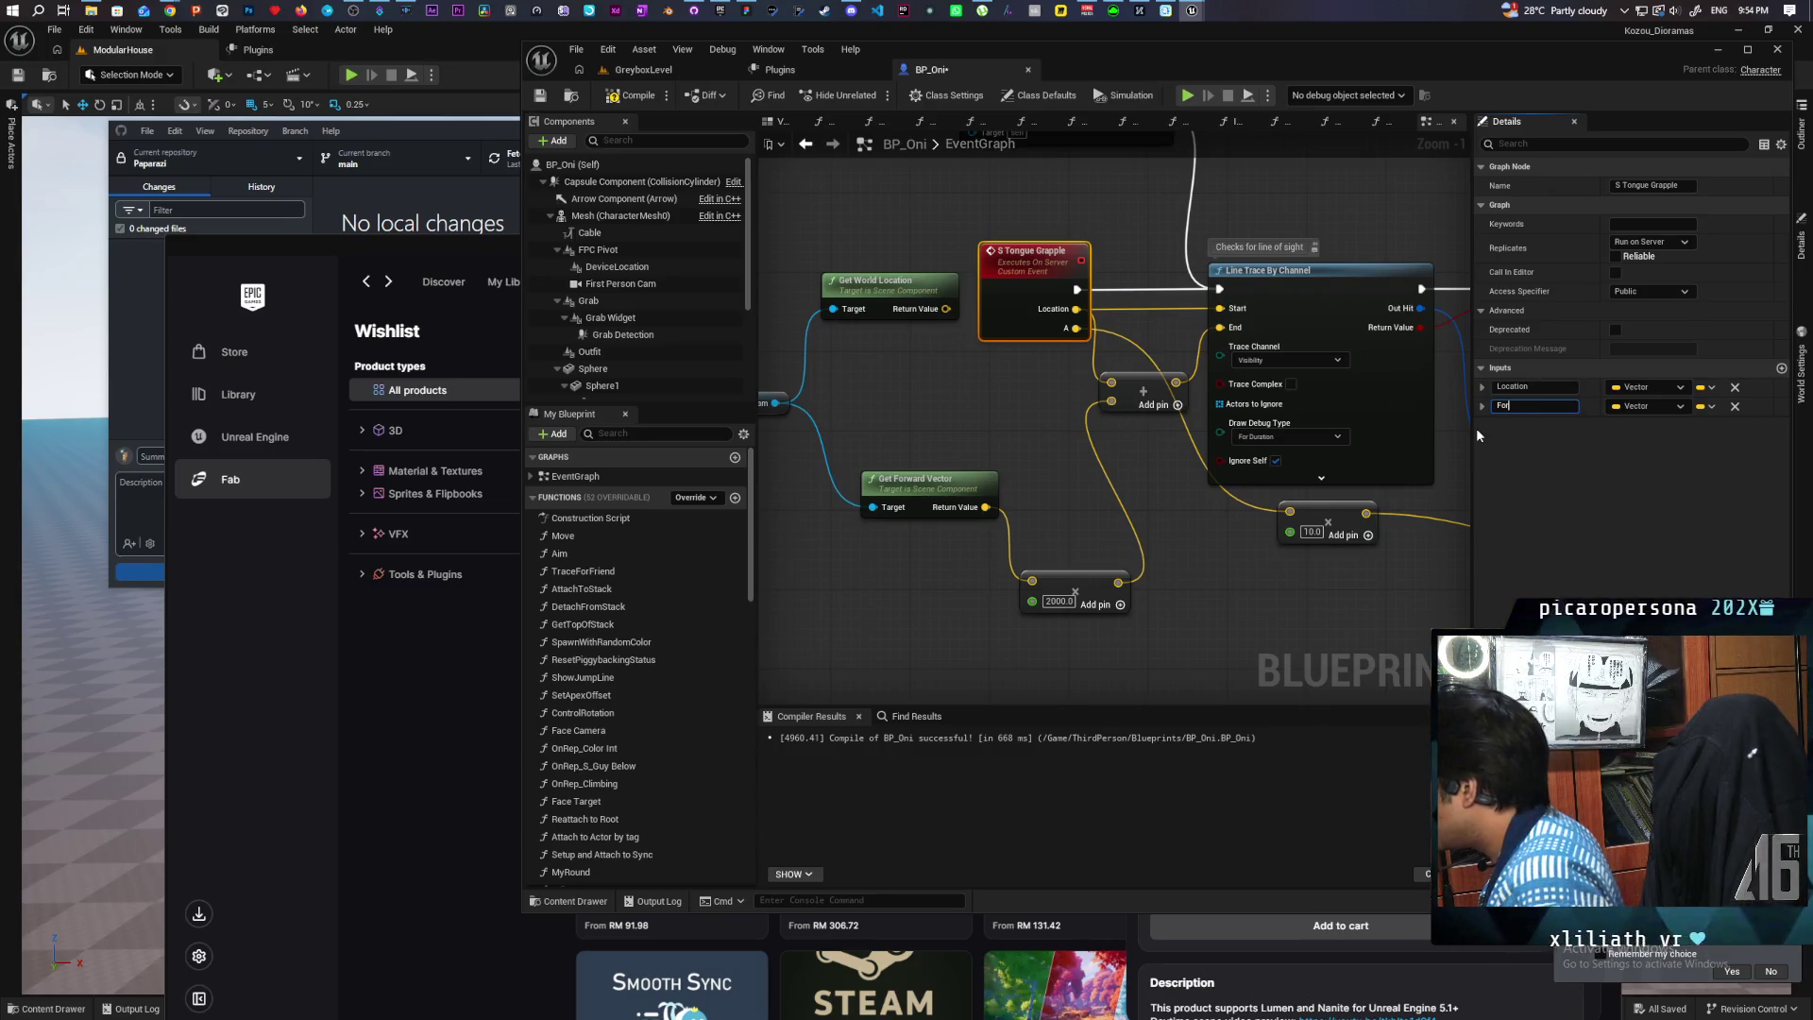
pyautogui.write('ward')
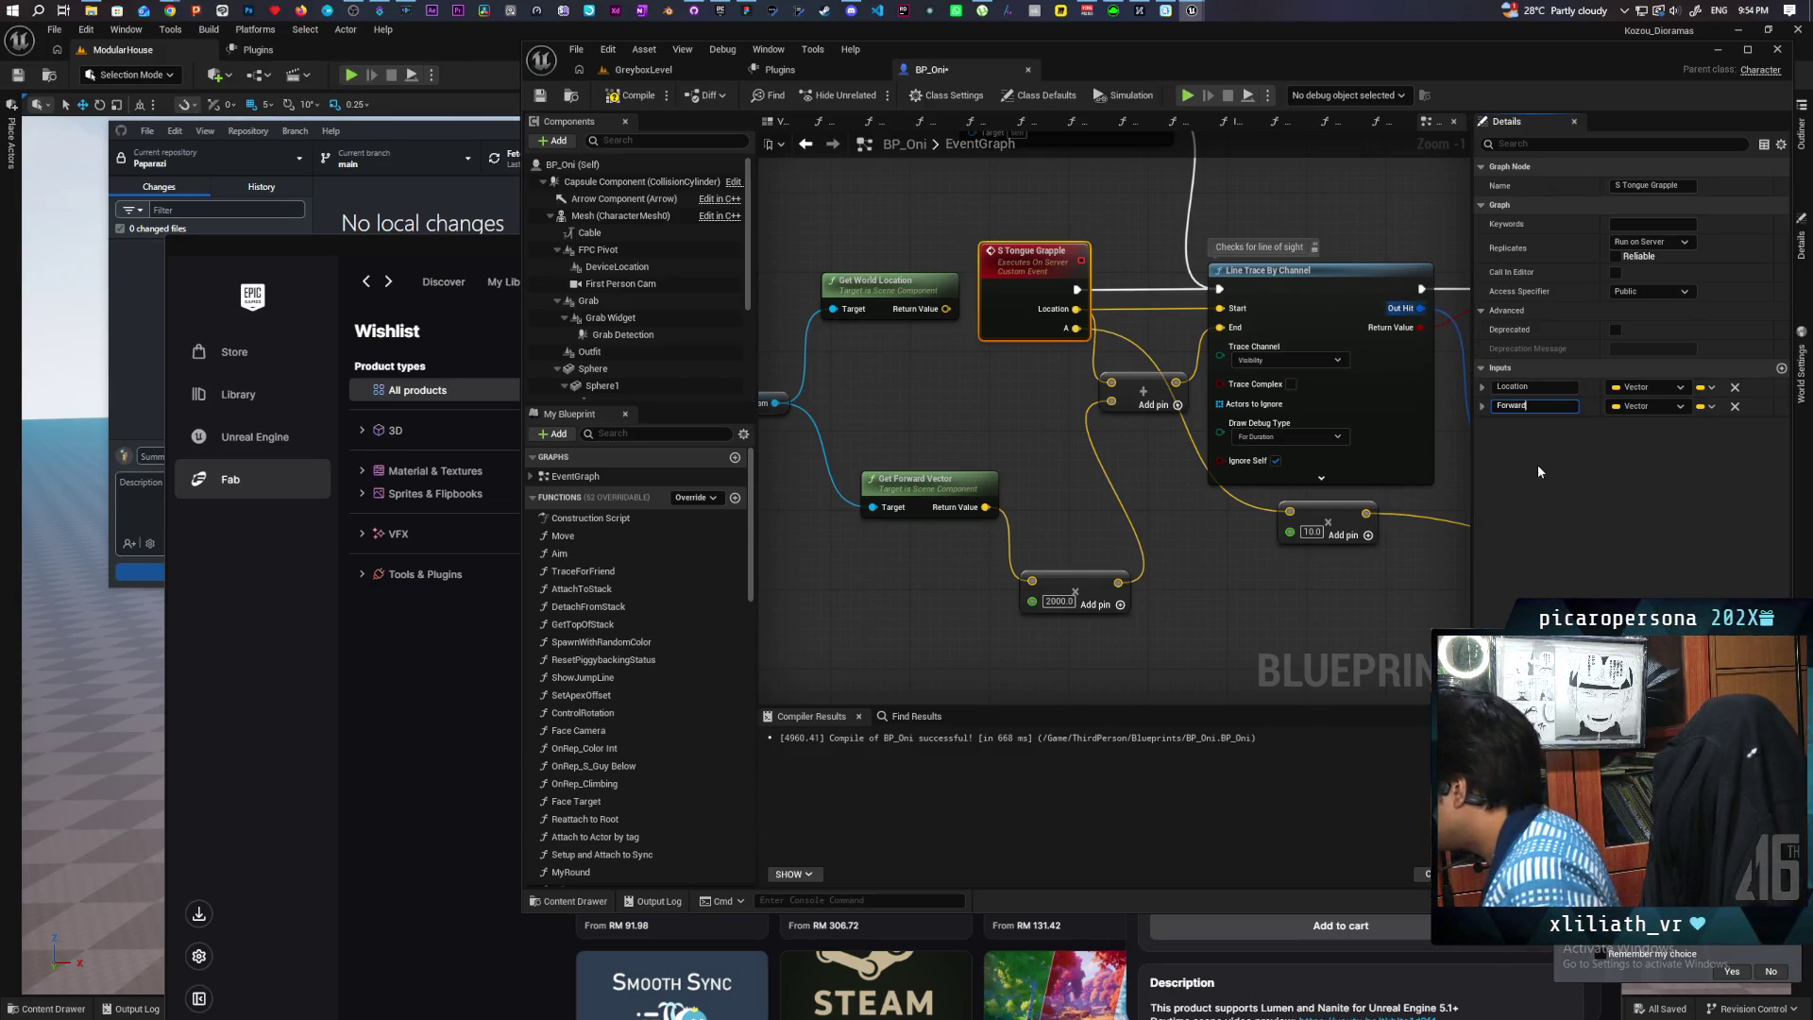
pyautogui.press('Return')
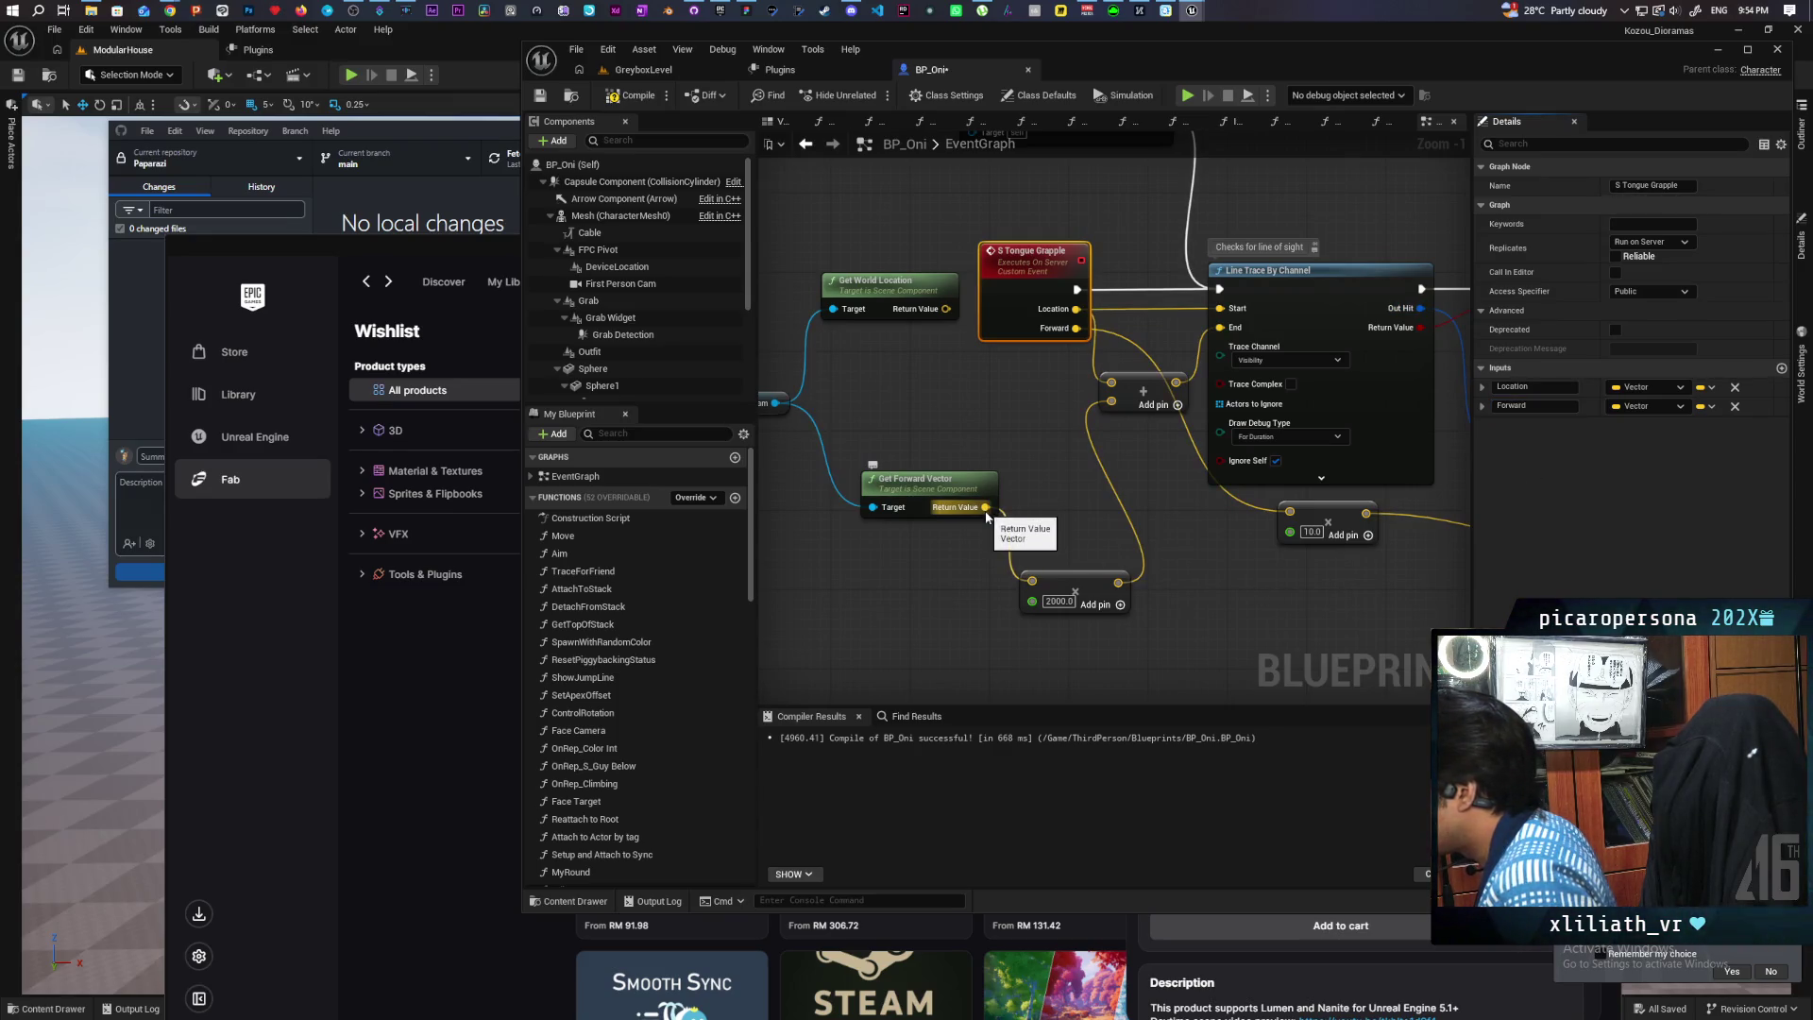
pyautogui.moveTo(985, 507)
pyautogui.mouseDown()
pyautogui.moveTo(1086, 364)
pyautogui.moveTo(1077, 327)
pyautogui.mouseUp()
pyautogui.moveTo(1107, 575); pyautogui.dragTo(1125, 499)
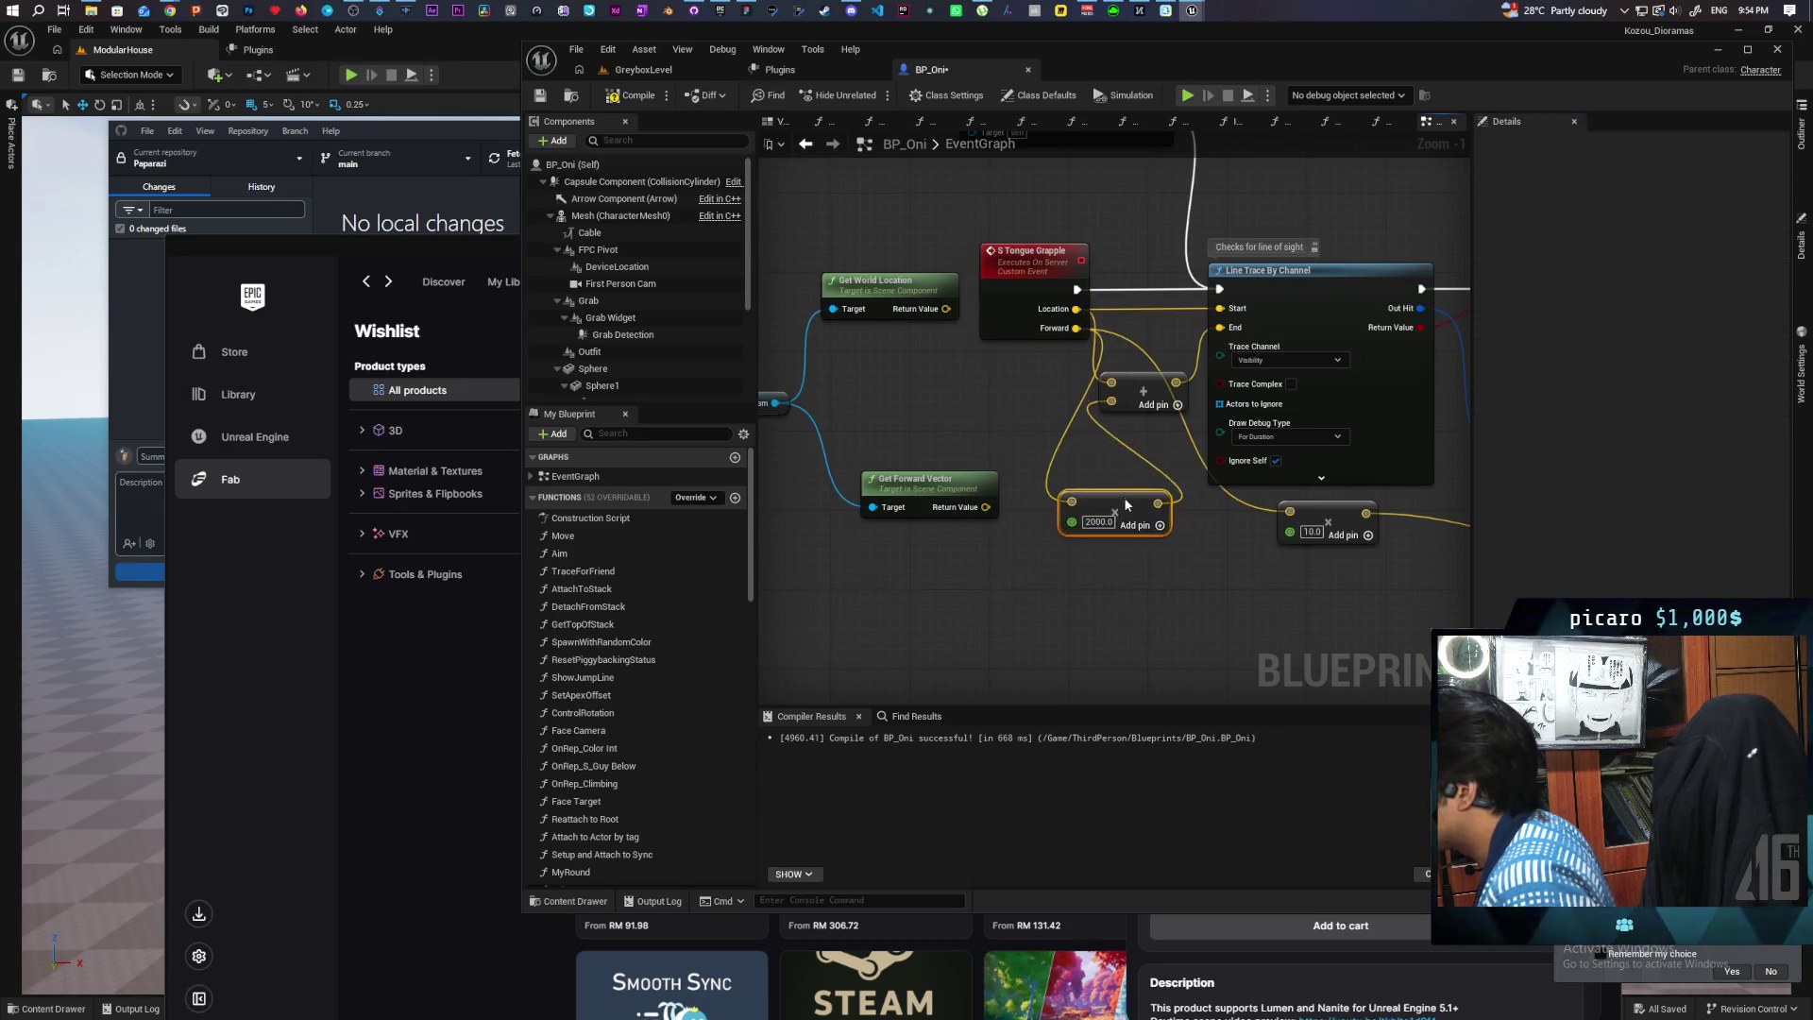
# Step: Drag an execution wire from C Force End Roll and search for 's tongu'
pyautogui.scroll(-2, 1152, 595)
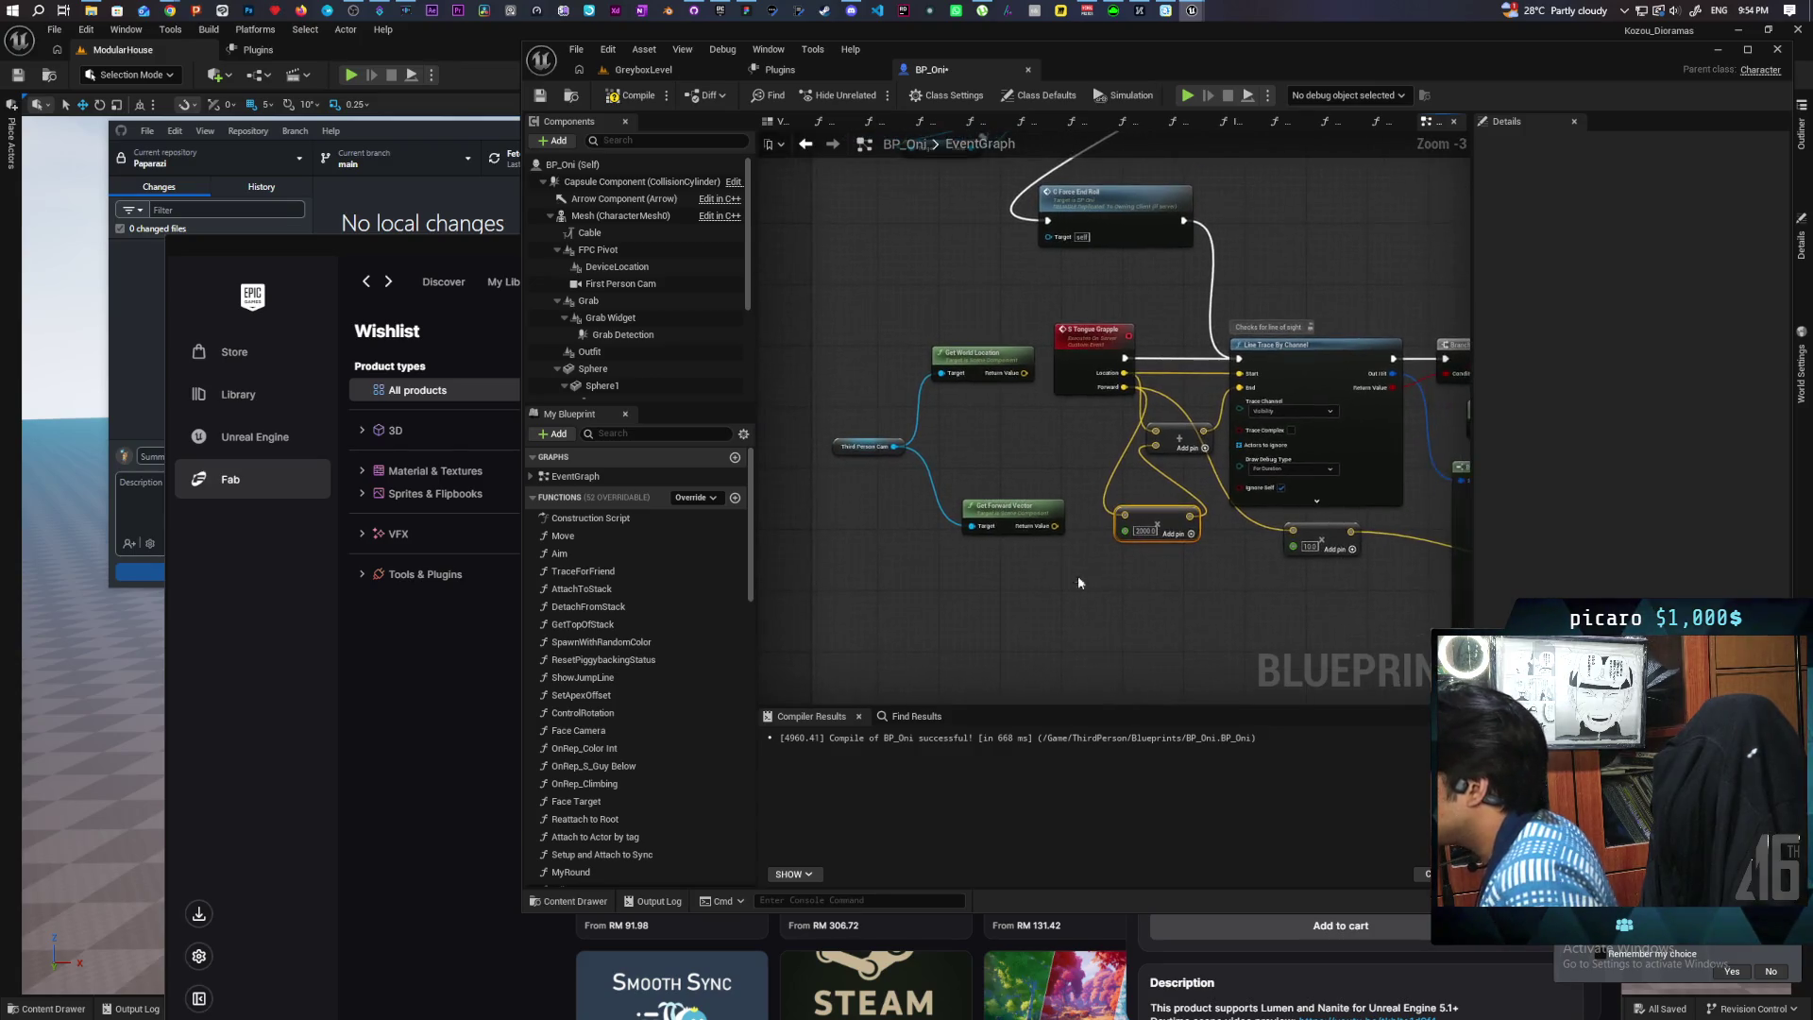
pyautogui.moveTo(1010, 275); pyautogui.dragTo(1170, 302)
pyautogui.write('s tongu')
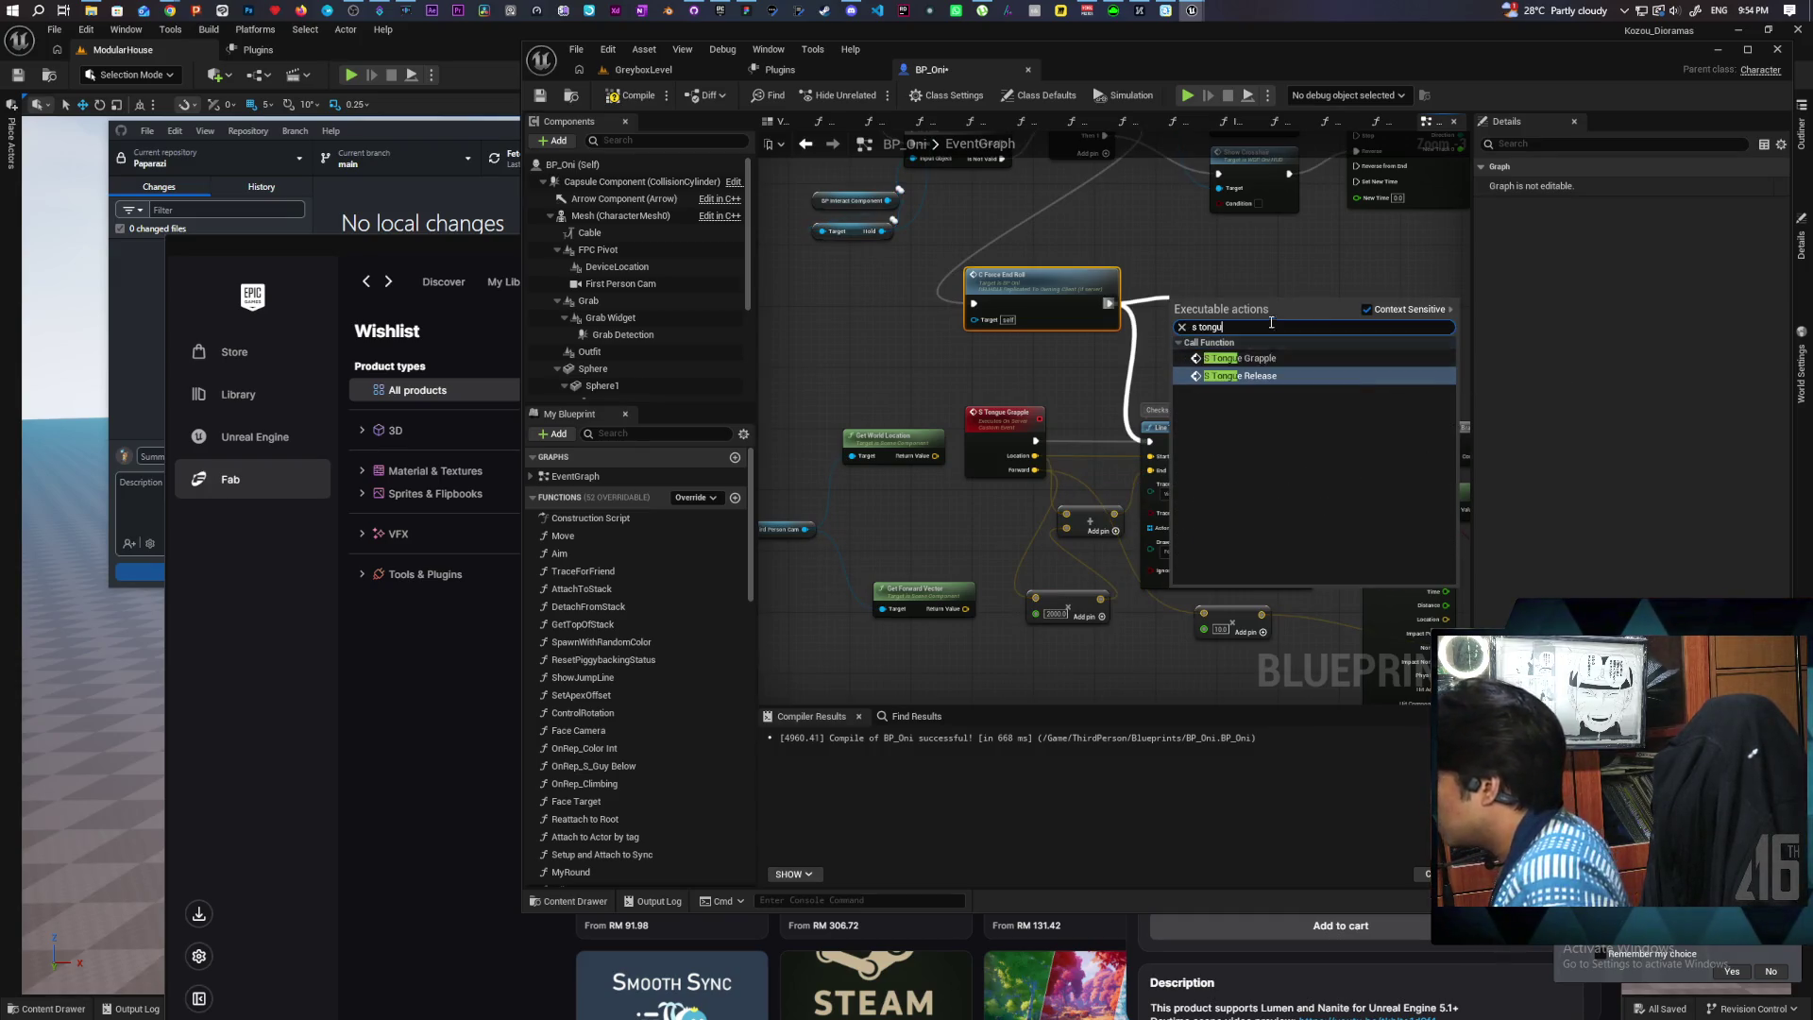
# Step: Add an S Tongue Grapple call after C Force End Roll and place Get Forward Vector beside the camera nodes
pyautogui.click(1291, 358)
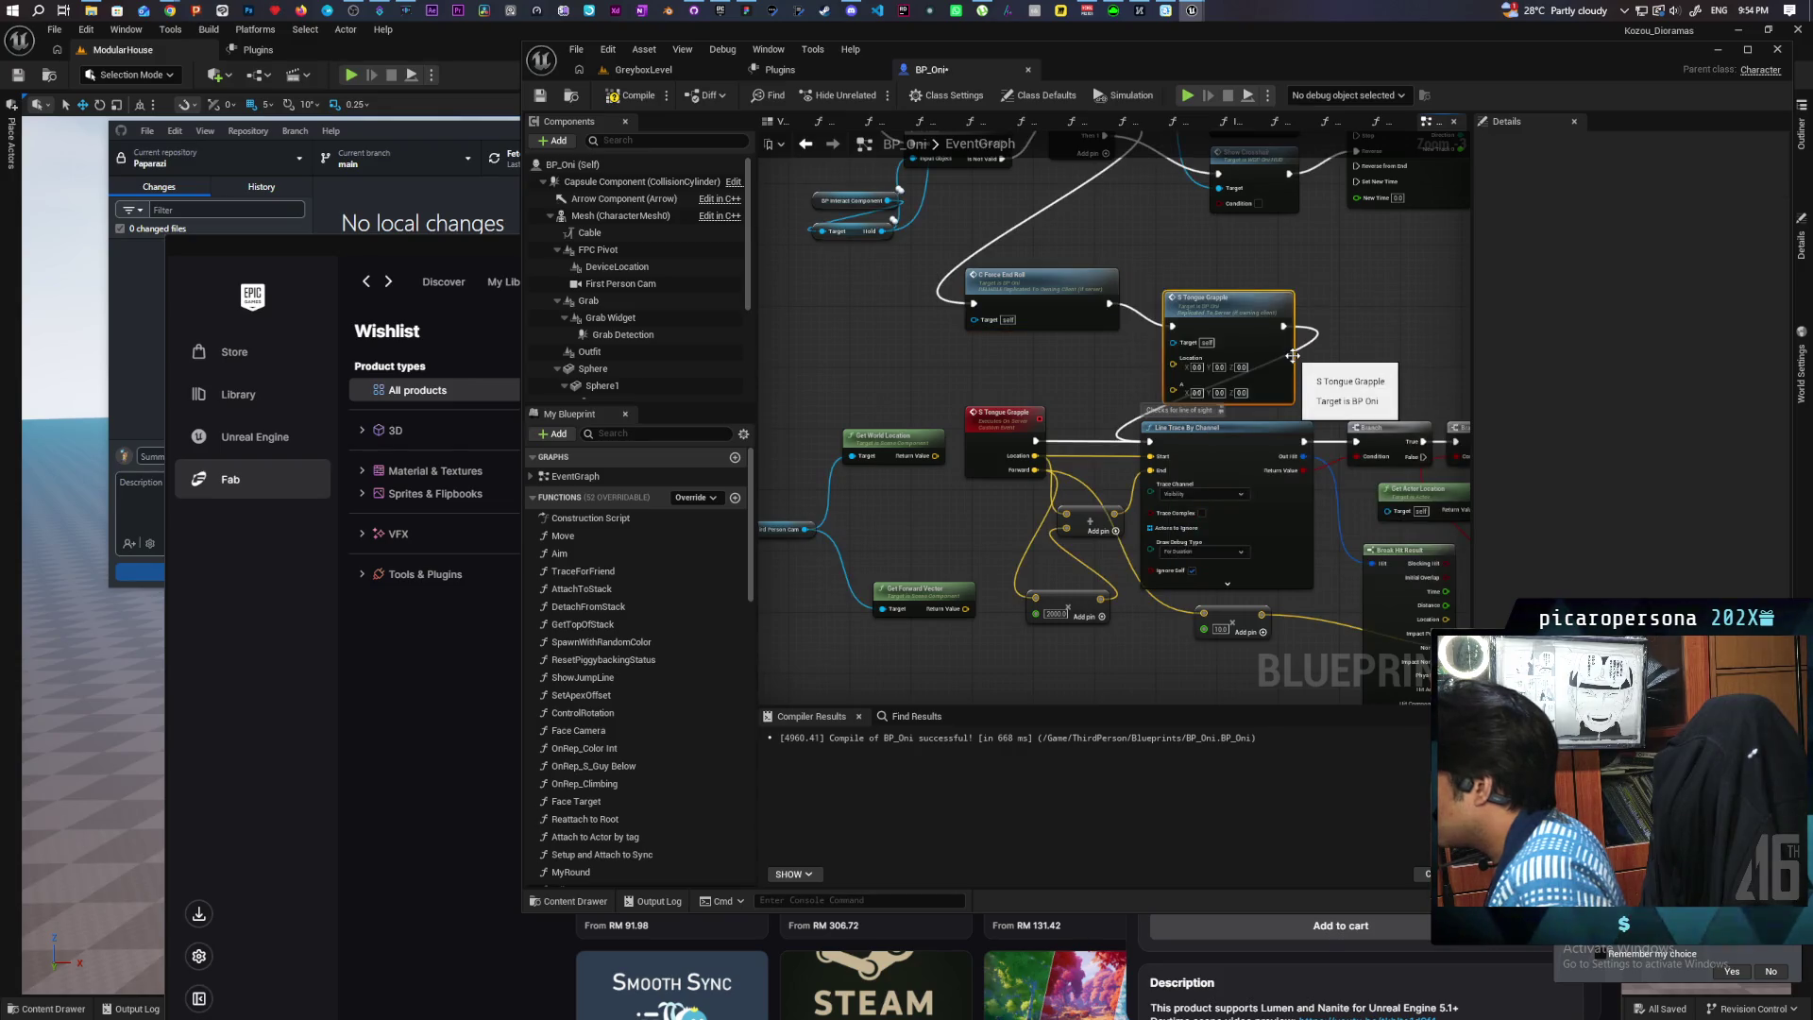
pyautogui.moveTo(1227, 299); pyautogui.dragTo(1228, 305)
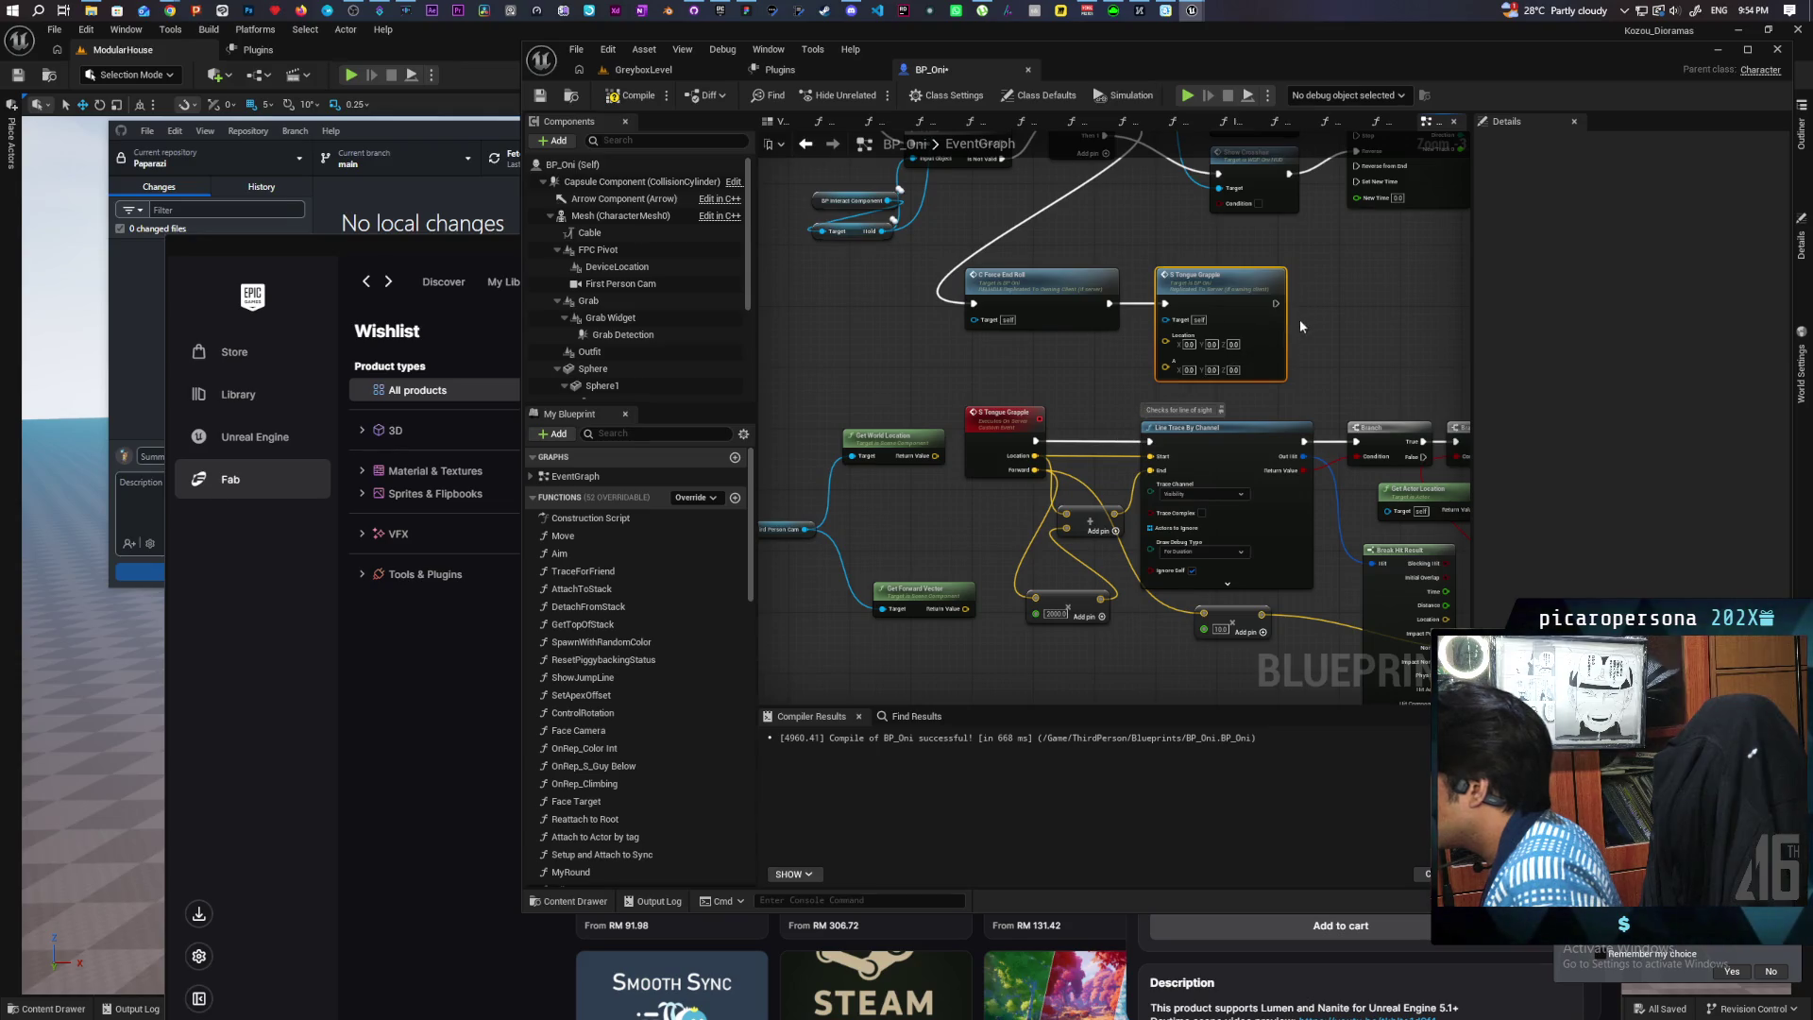
pyautogui.moveTo(1075, 378); pyautogui.dragTo(1172, 339)
pyautogui.moveTo(919, 413)
pyautogui.mouseDown()
pyautogui.moveTo(1085, 594)
pyautogui.moveTo(1053, 415)
pyautogui.moveTo(1035, 449)
pyautogui.moveTo(1004, 344)
pyautogui.moveTo(1278, 306)
pyautogui.mouseUp()
pyautogui.click(1035, 449)
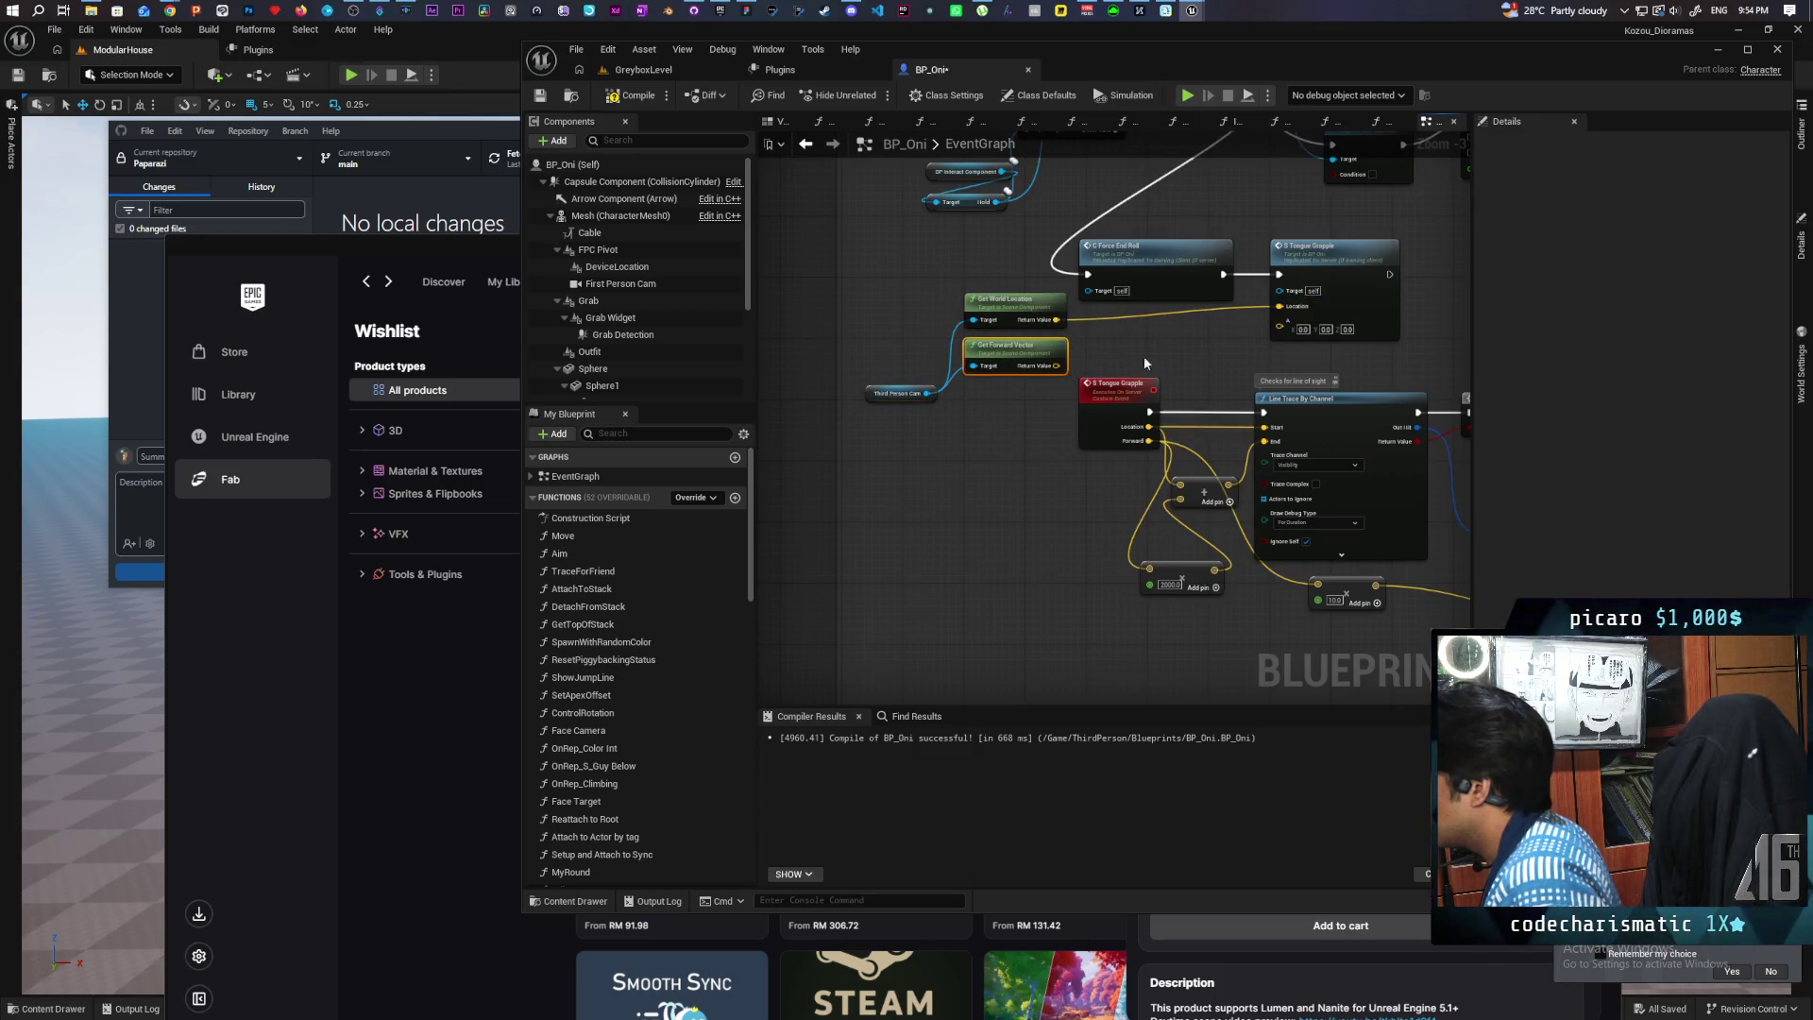
# Step: Wire the camera's world location and forward vector into S Tongue Grapple, raise Third Person Cam, and save BP_Oni
pyautogui.moveTo(1055, 365); pyautogui.dragTo(1278, 320)
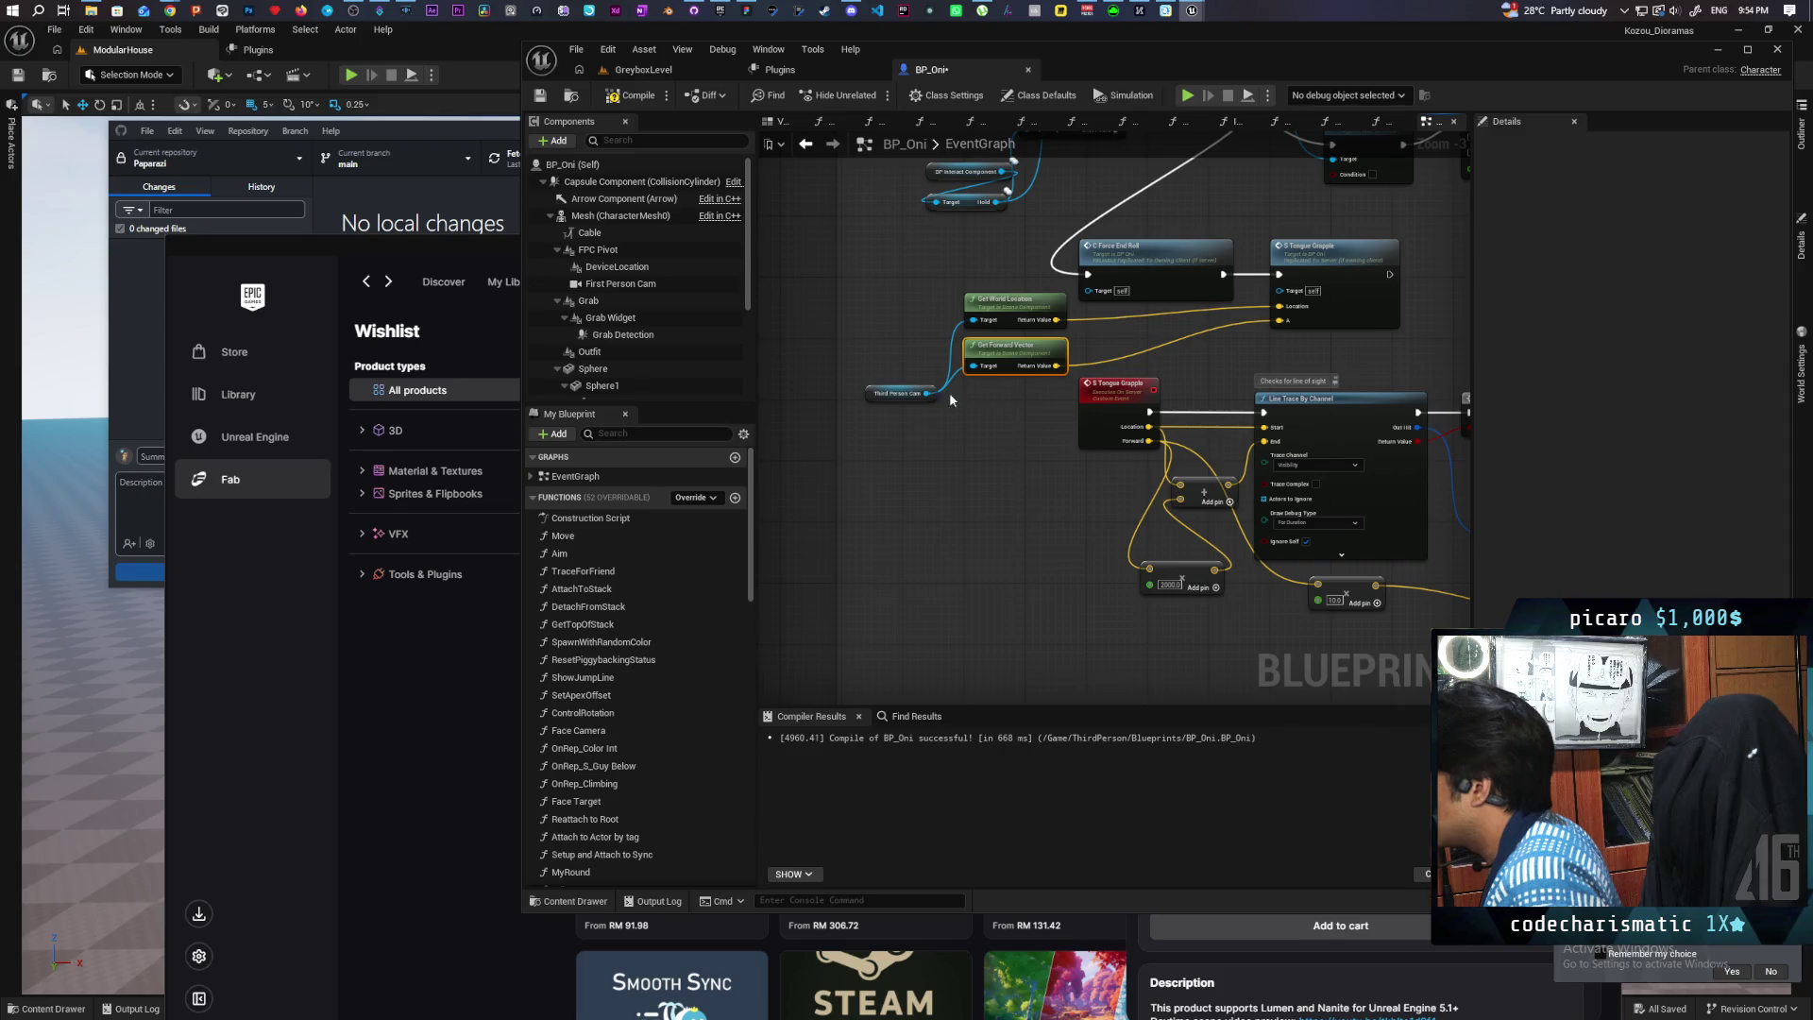
pyautogui.click(902, 396)
pyautogui.moveTo(902, 397); pyautogui.dragTo(902, 330)
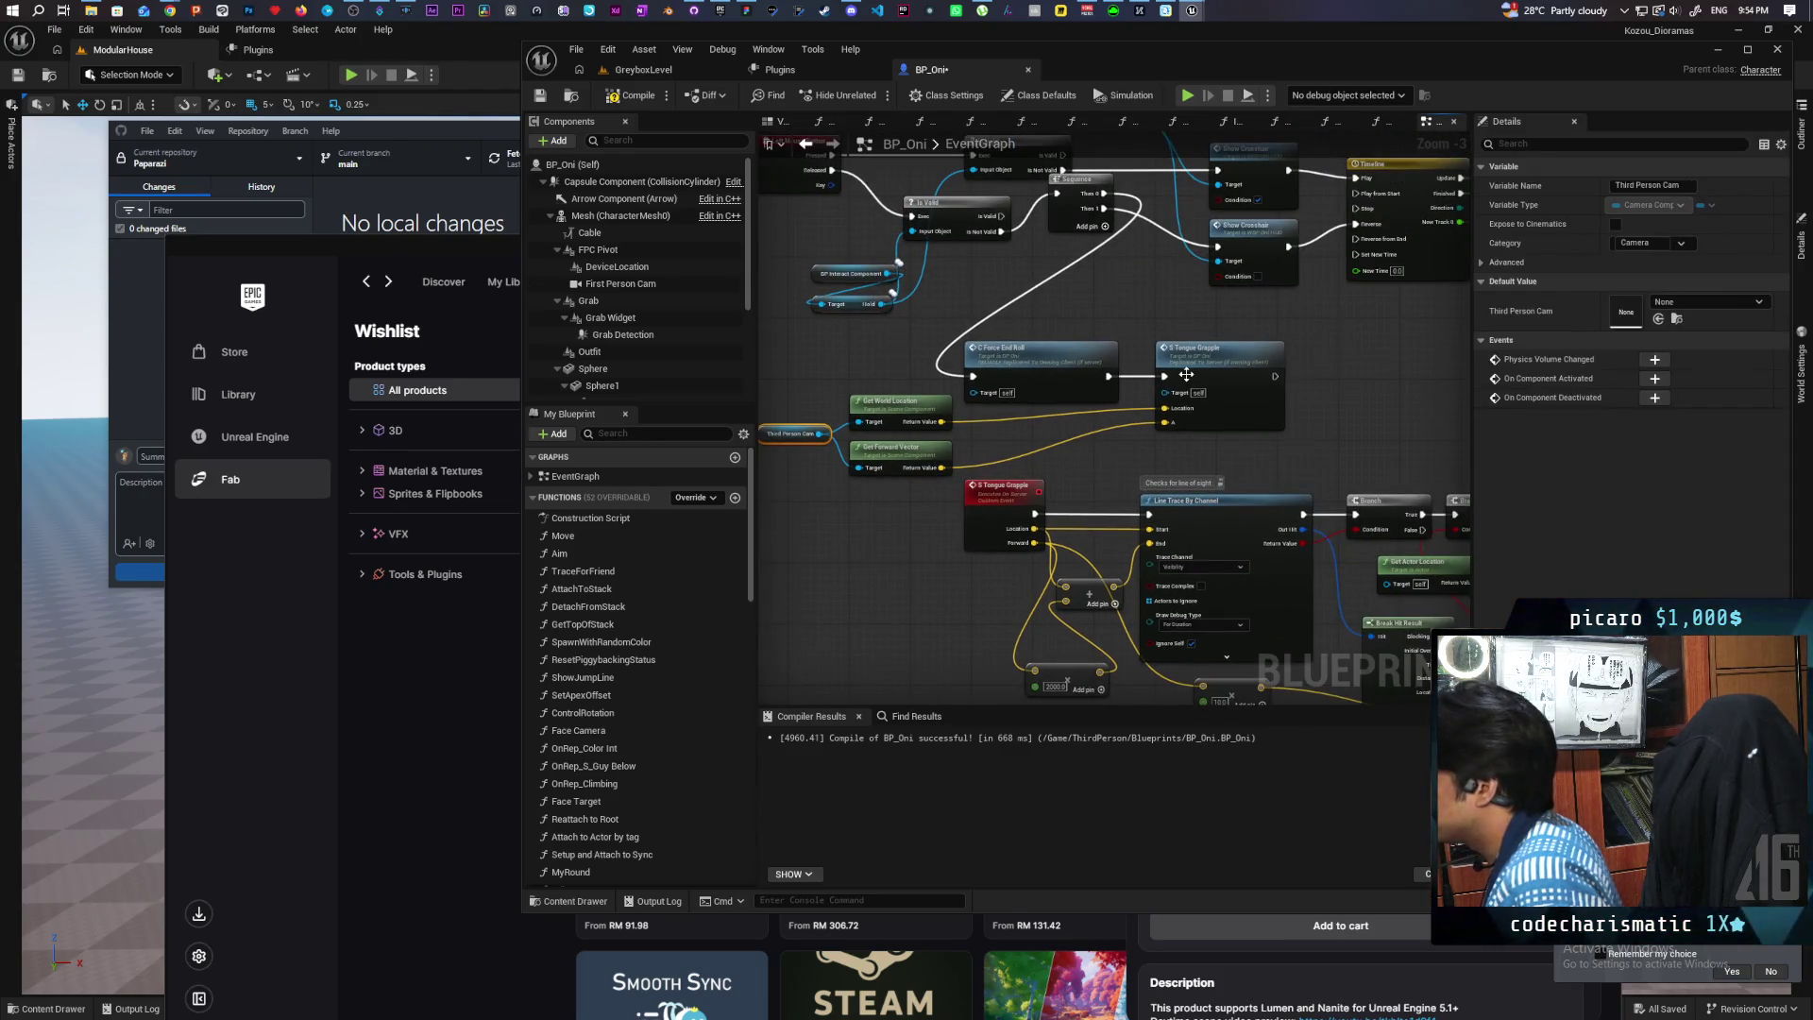
pyautogui.scroll(-3, 1186, 375)
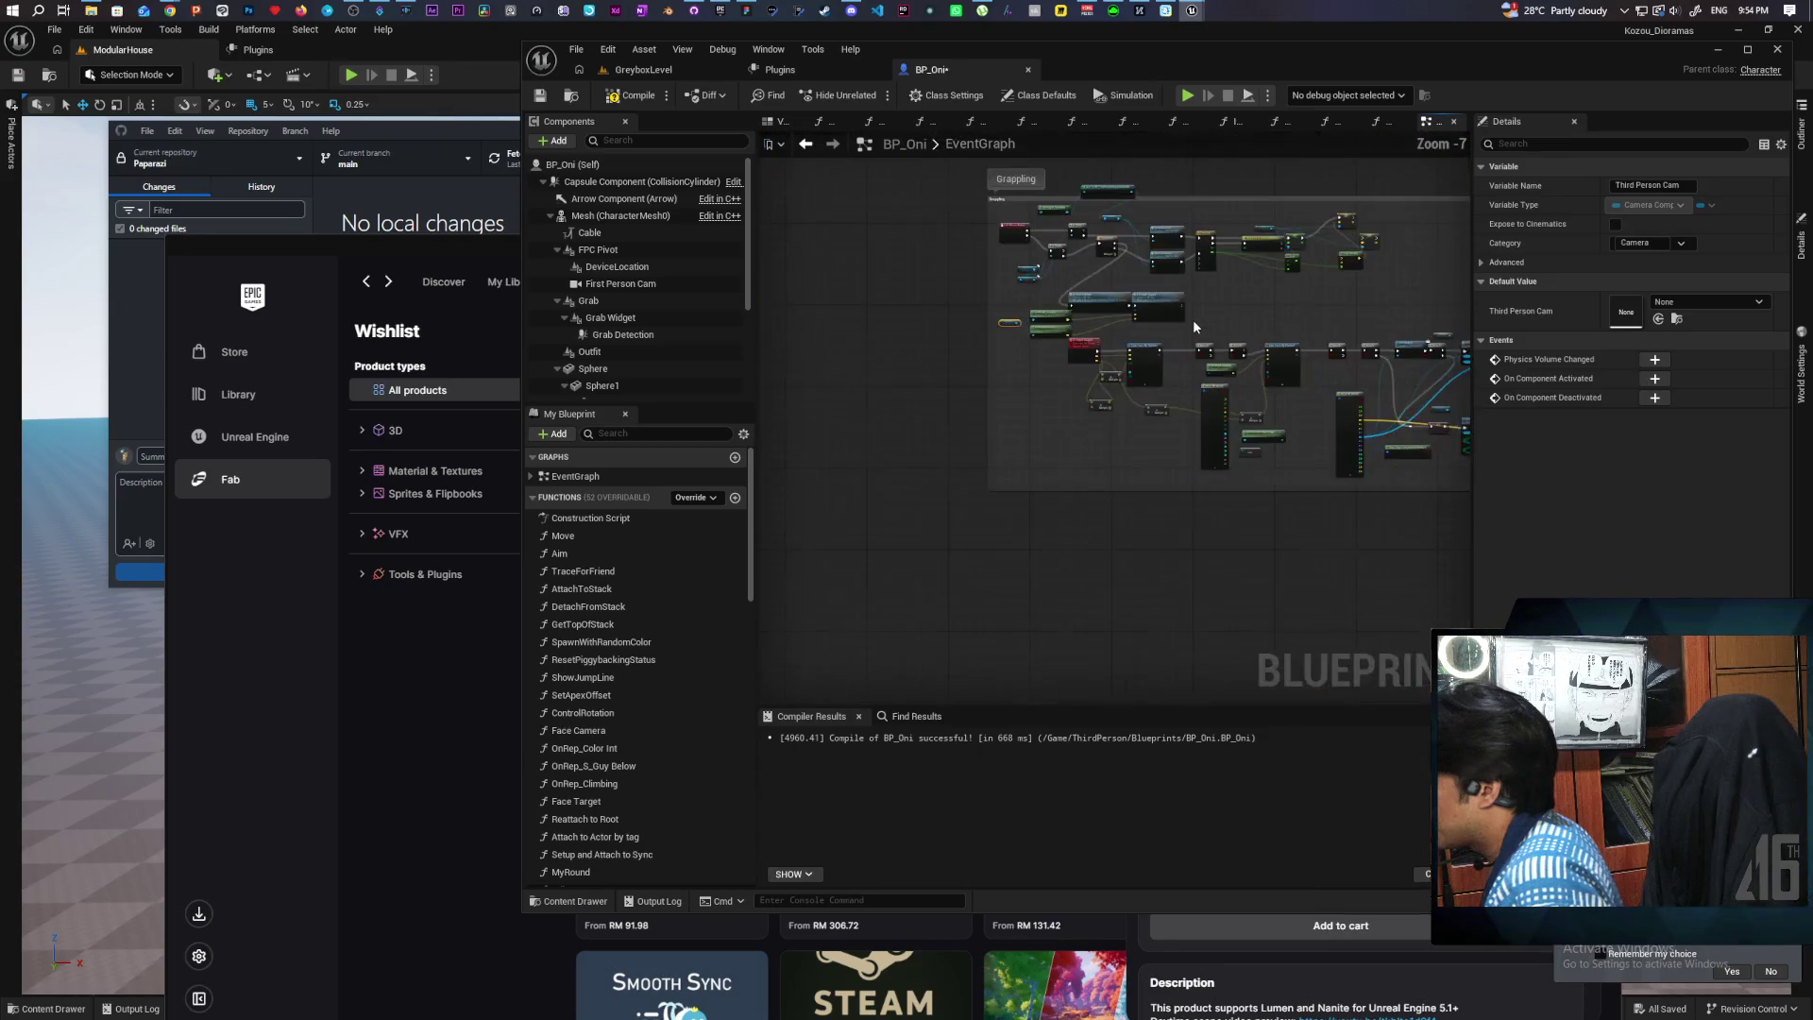
pyautogui.scroll(4, 1180, 313)
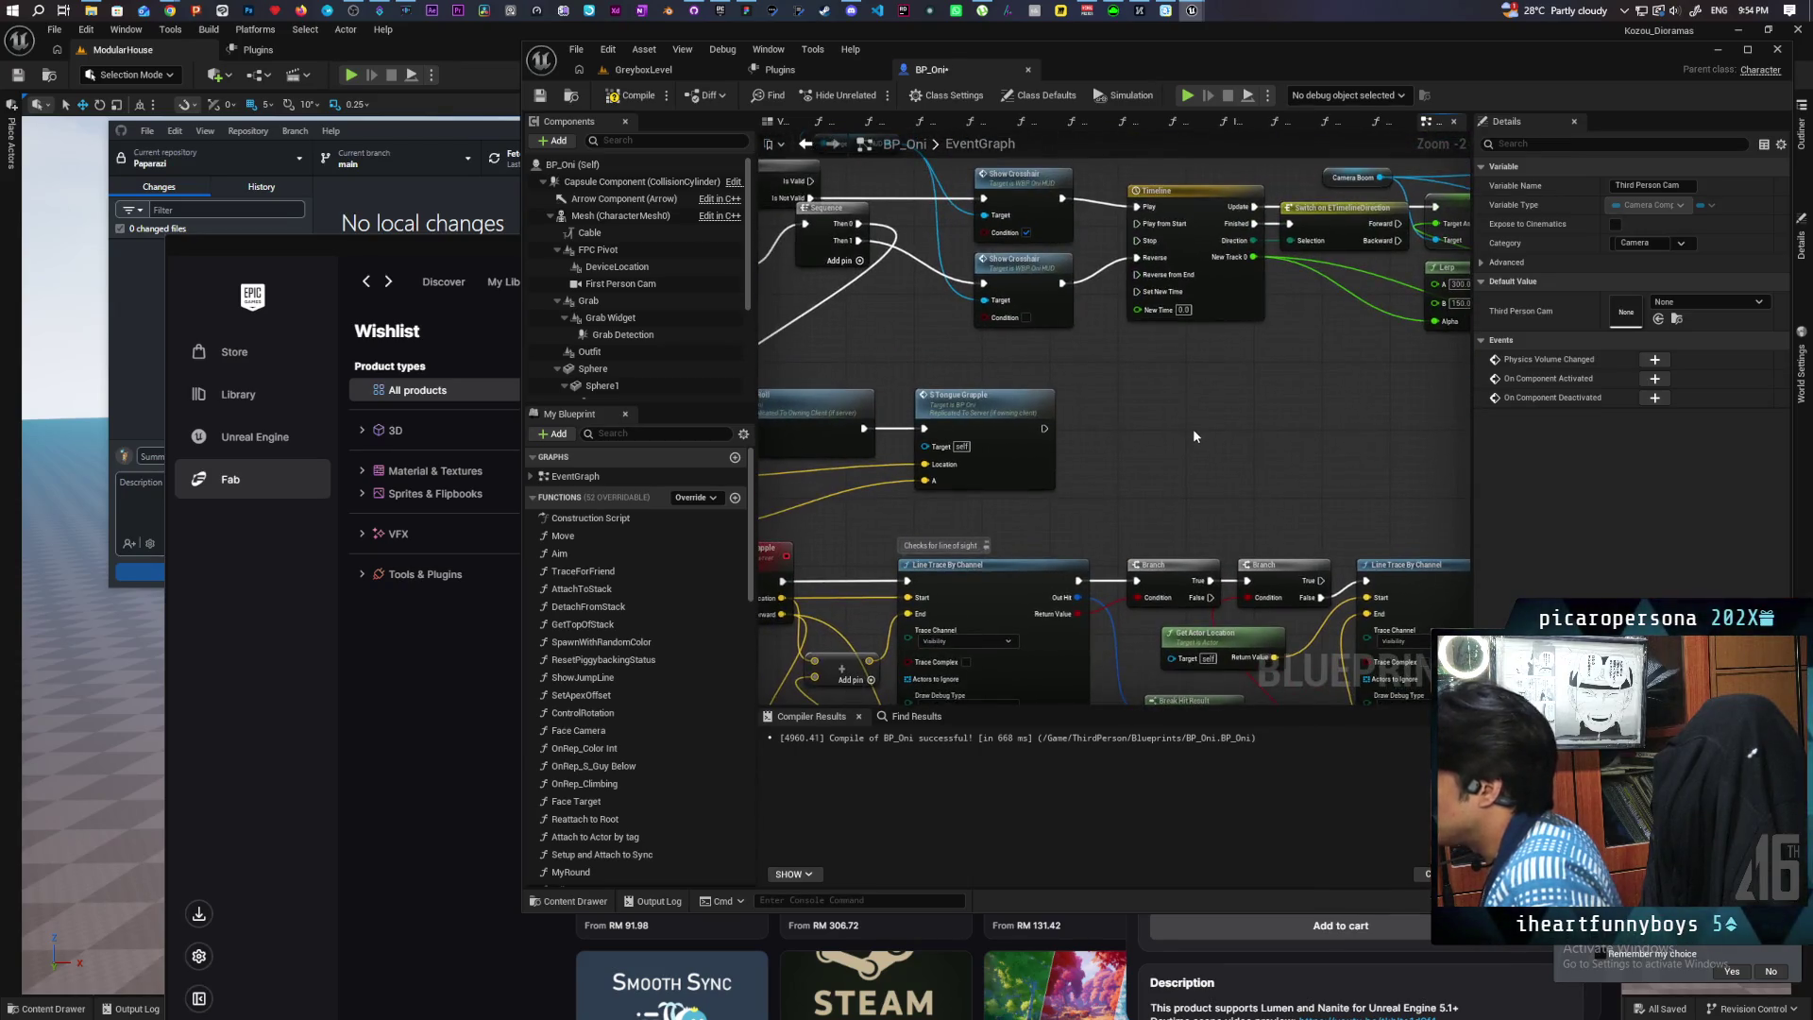
pyautogui.scroll(-3, 1199, 431)
pyautogui.hotkey('ctrl', 's')
pyautogui.moveTo(1223, 417)
pyautogui.mouseDown()
pyautogui.moveTo(995, 246)
pyautogui.moveTo(1188, 299)
pyautogui.mouseUp()
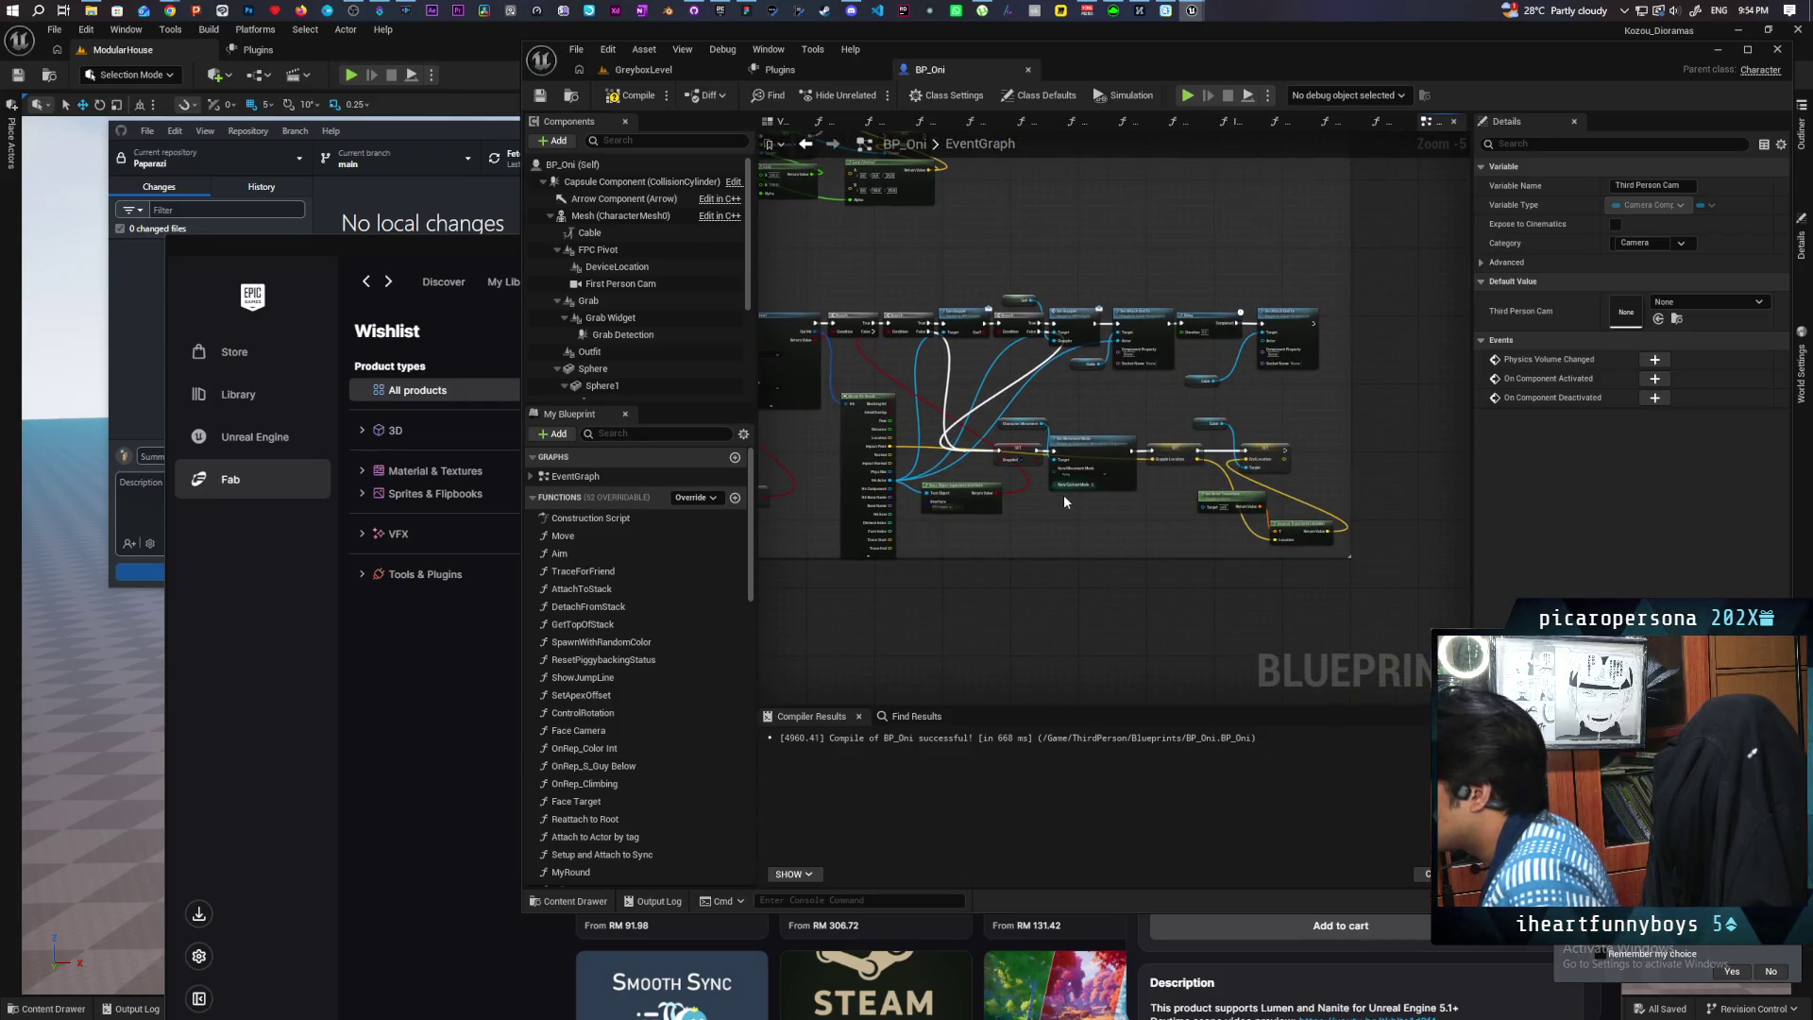
pyautogui.scroll(1, 1057, 498)
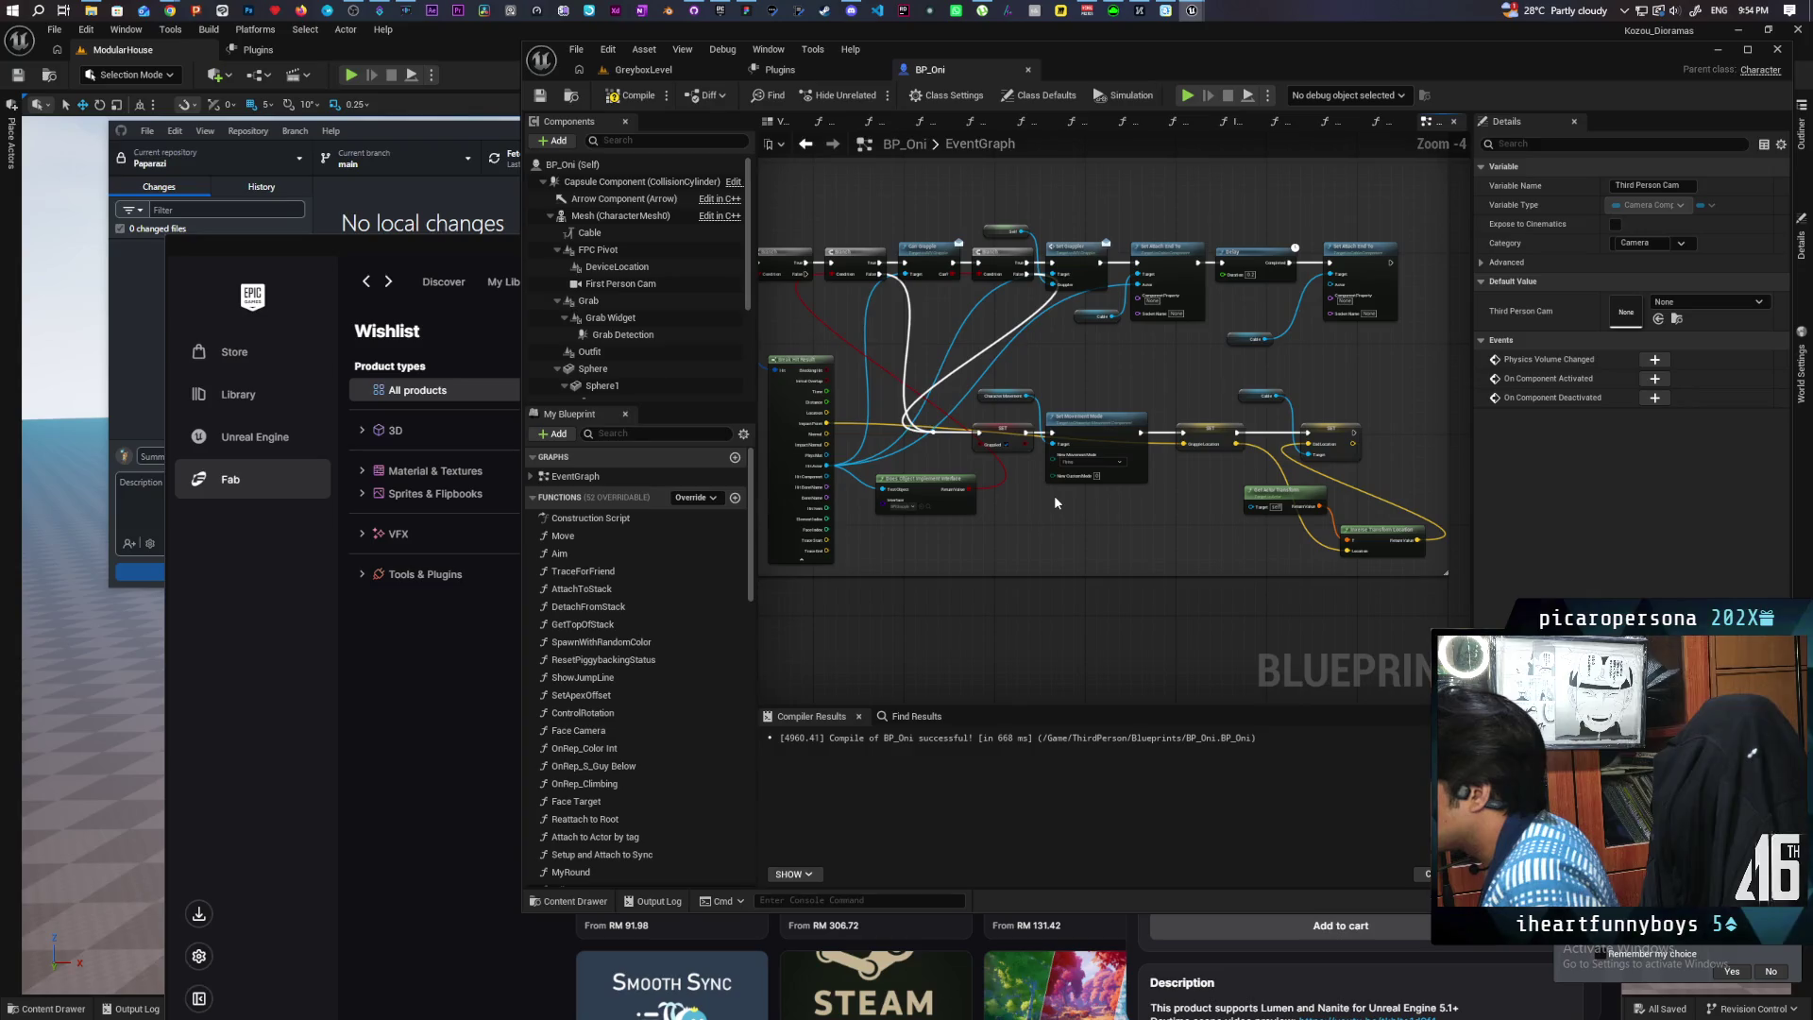
pyautogui.moveTo(1054, 495)
pyautogui.mouseDown()
pyautogui.moveTo(1237, 474)
pyautogui.moveTo(1232, 362)
pyautogui.mouseUp()
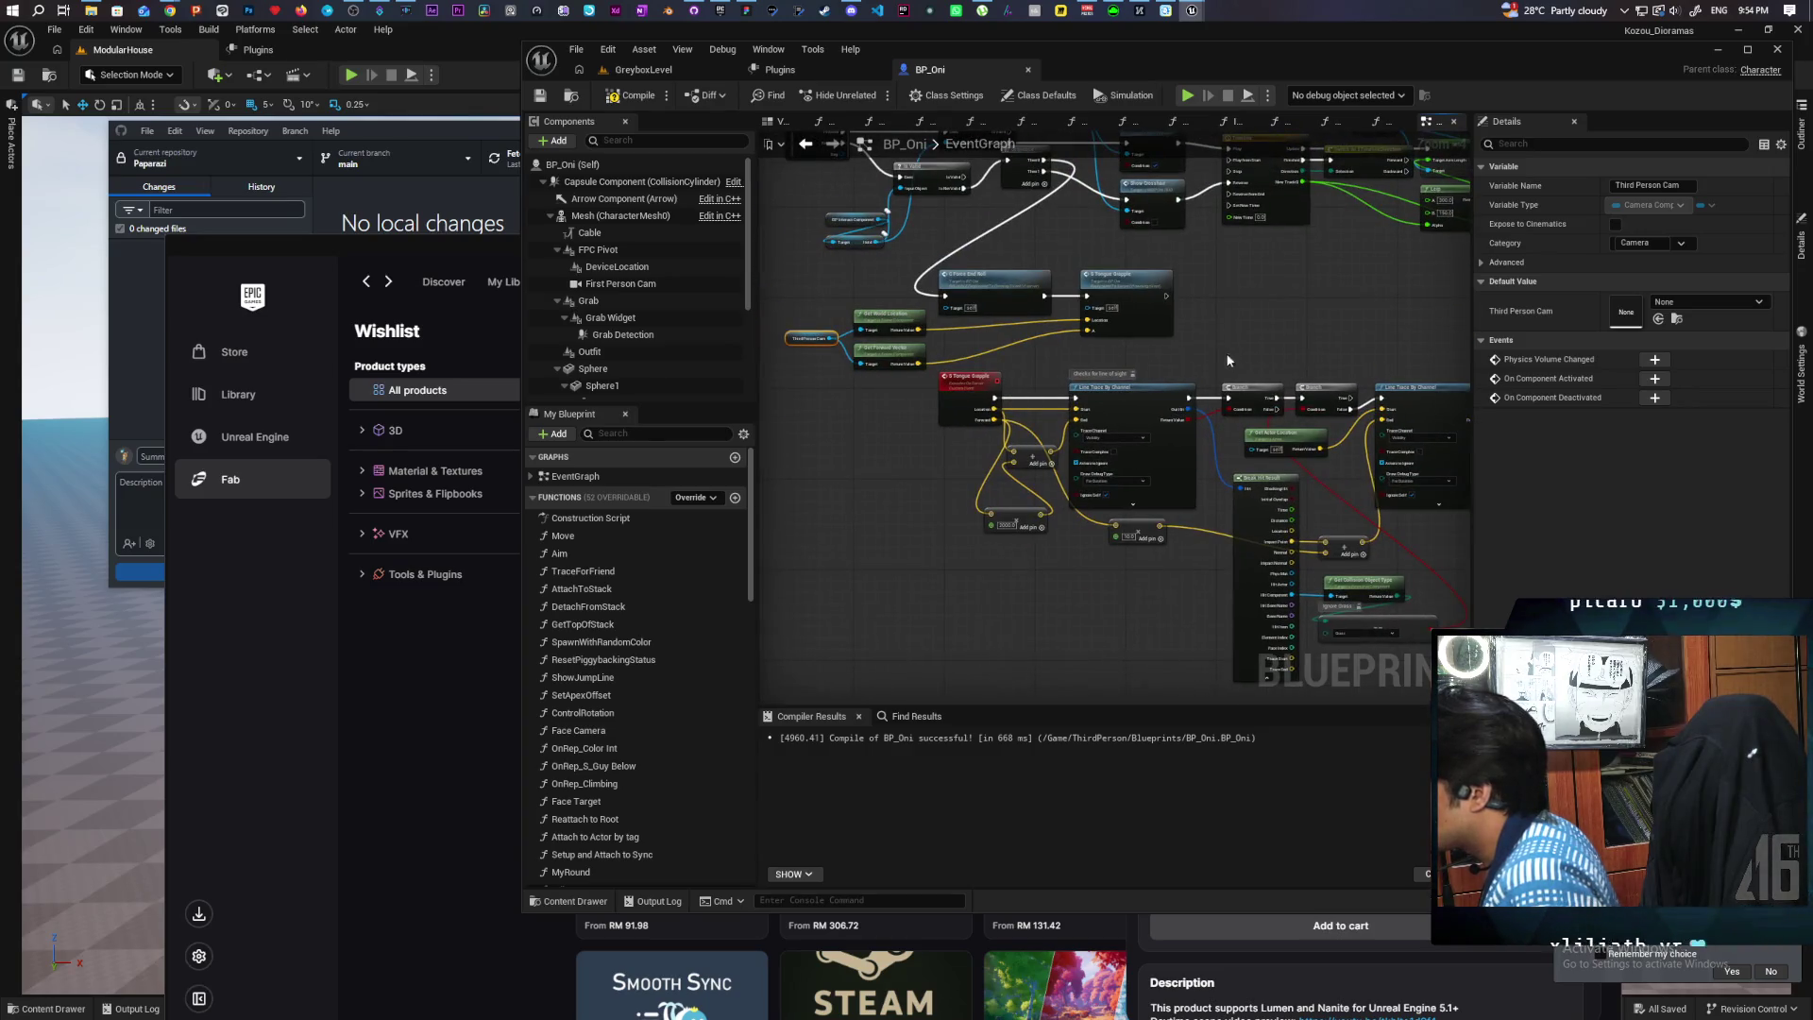
pyautogui.moveTo(1046, 495); pyautogui.dragTo(1036, 591)
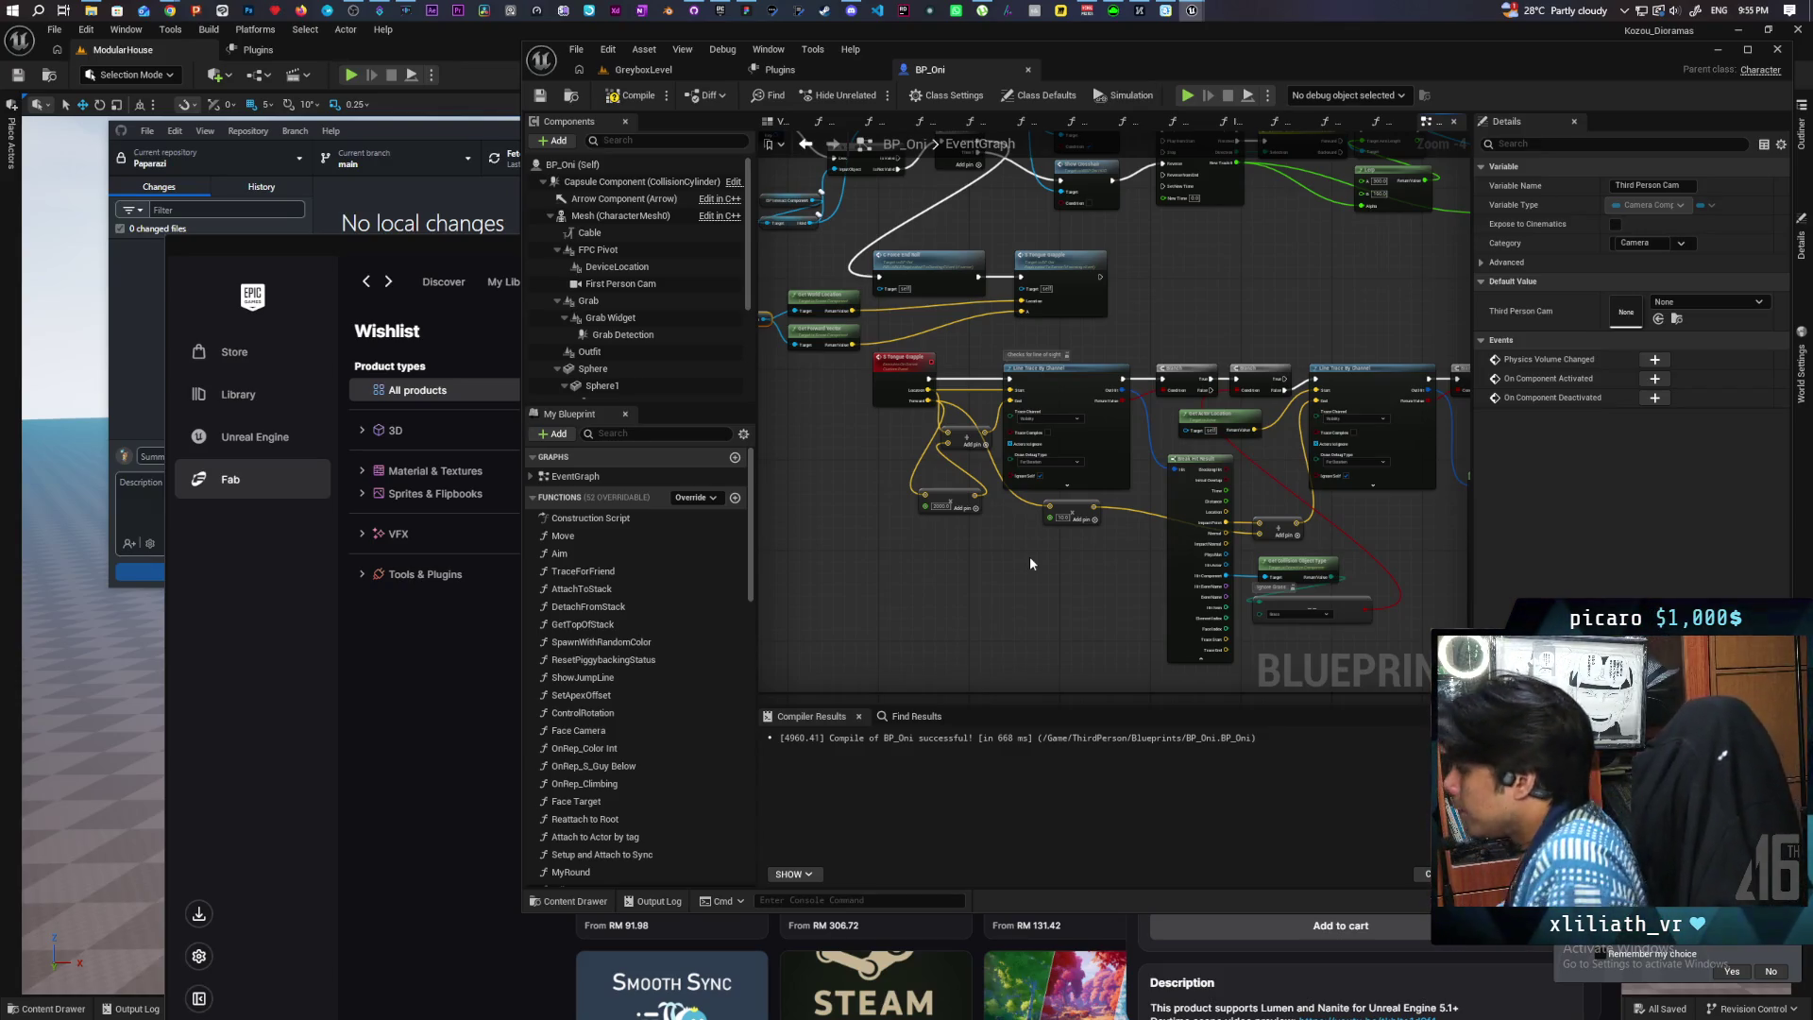
pyautogui.moveTo(1085, 516); pyautogui.dragTo(936, 535)
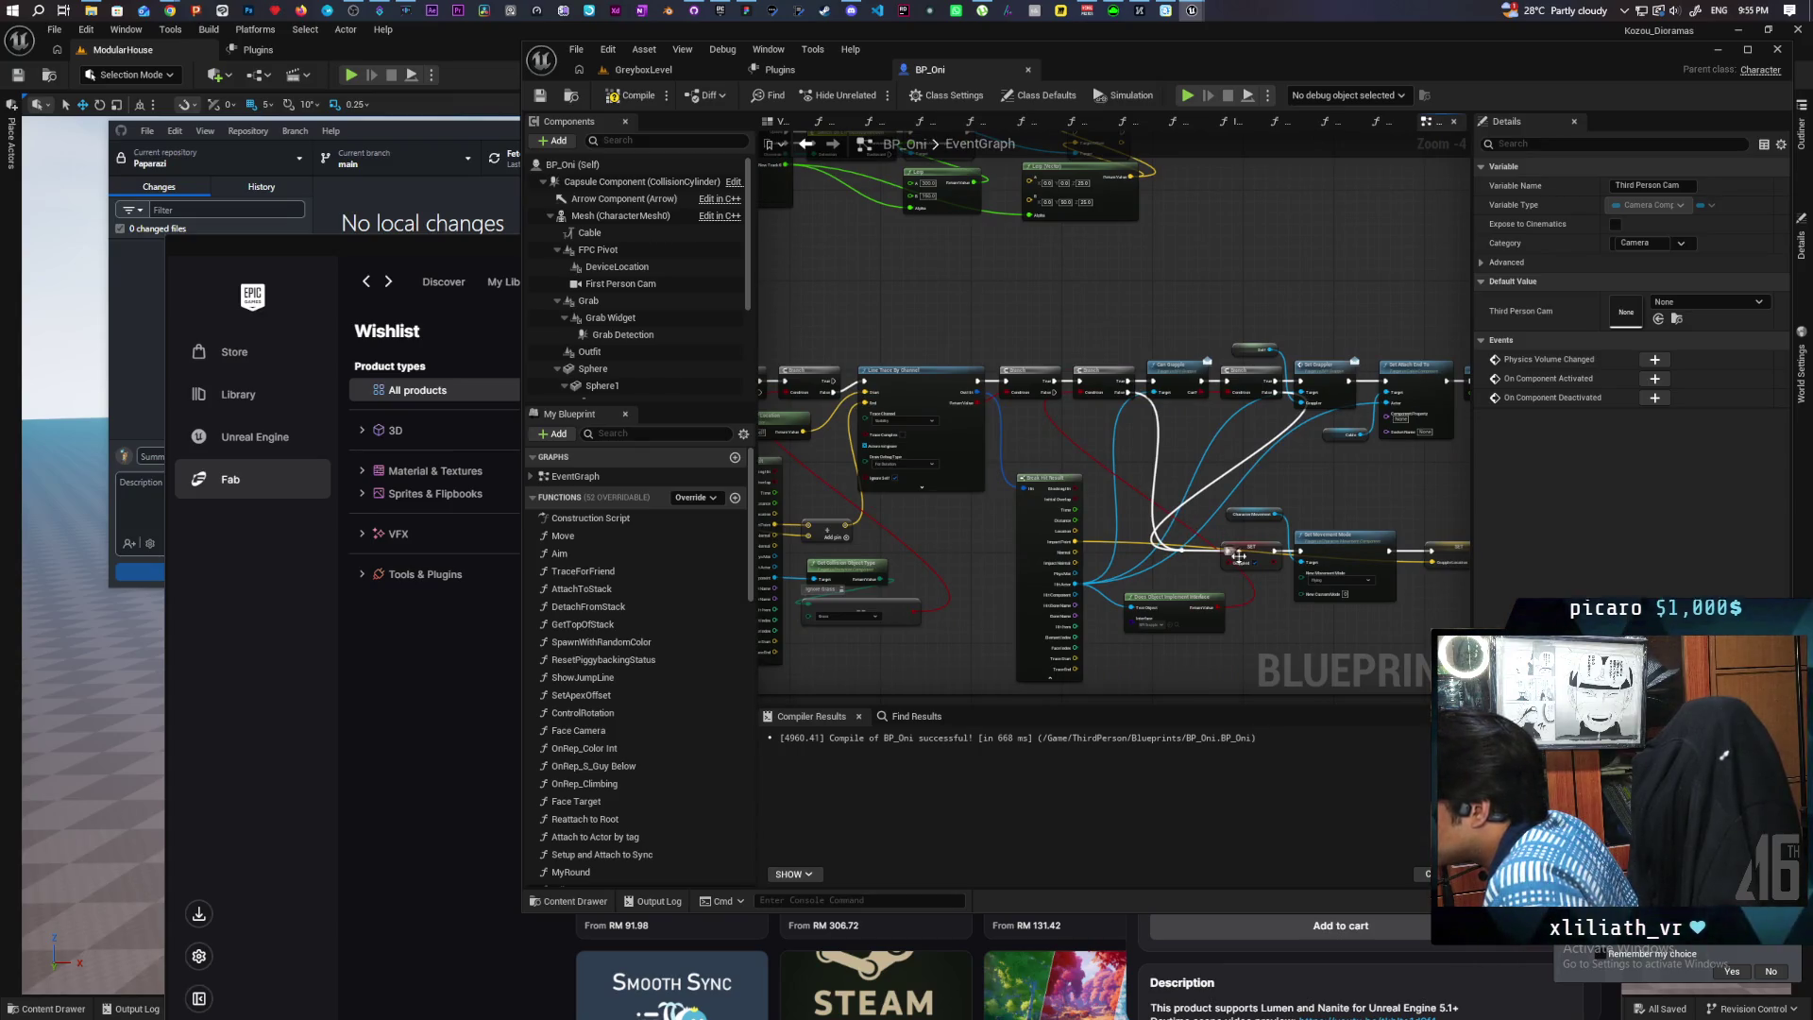
pyautogui.moveTo(1312, 502); pyautogui.dragTo(1198, 451)
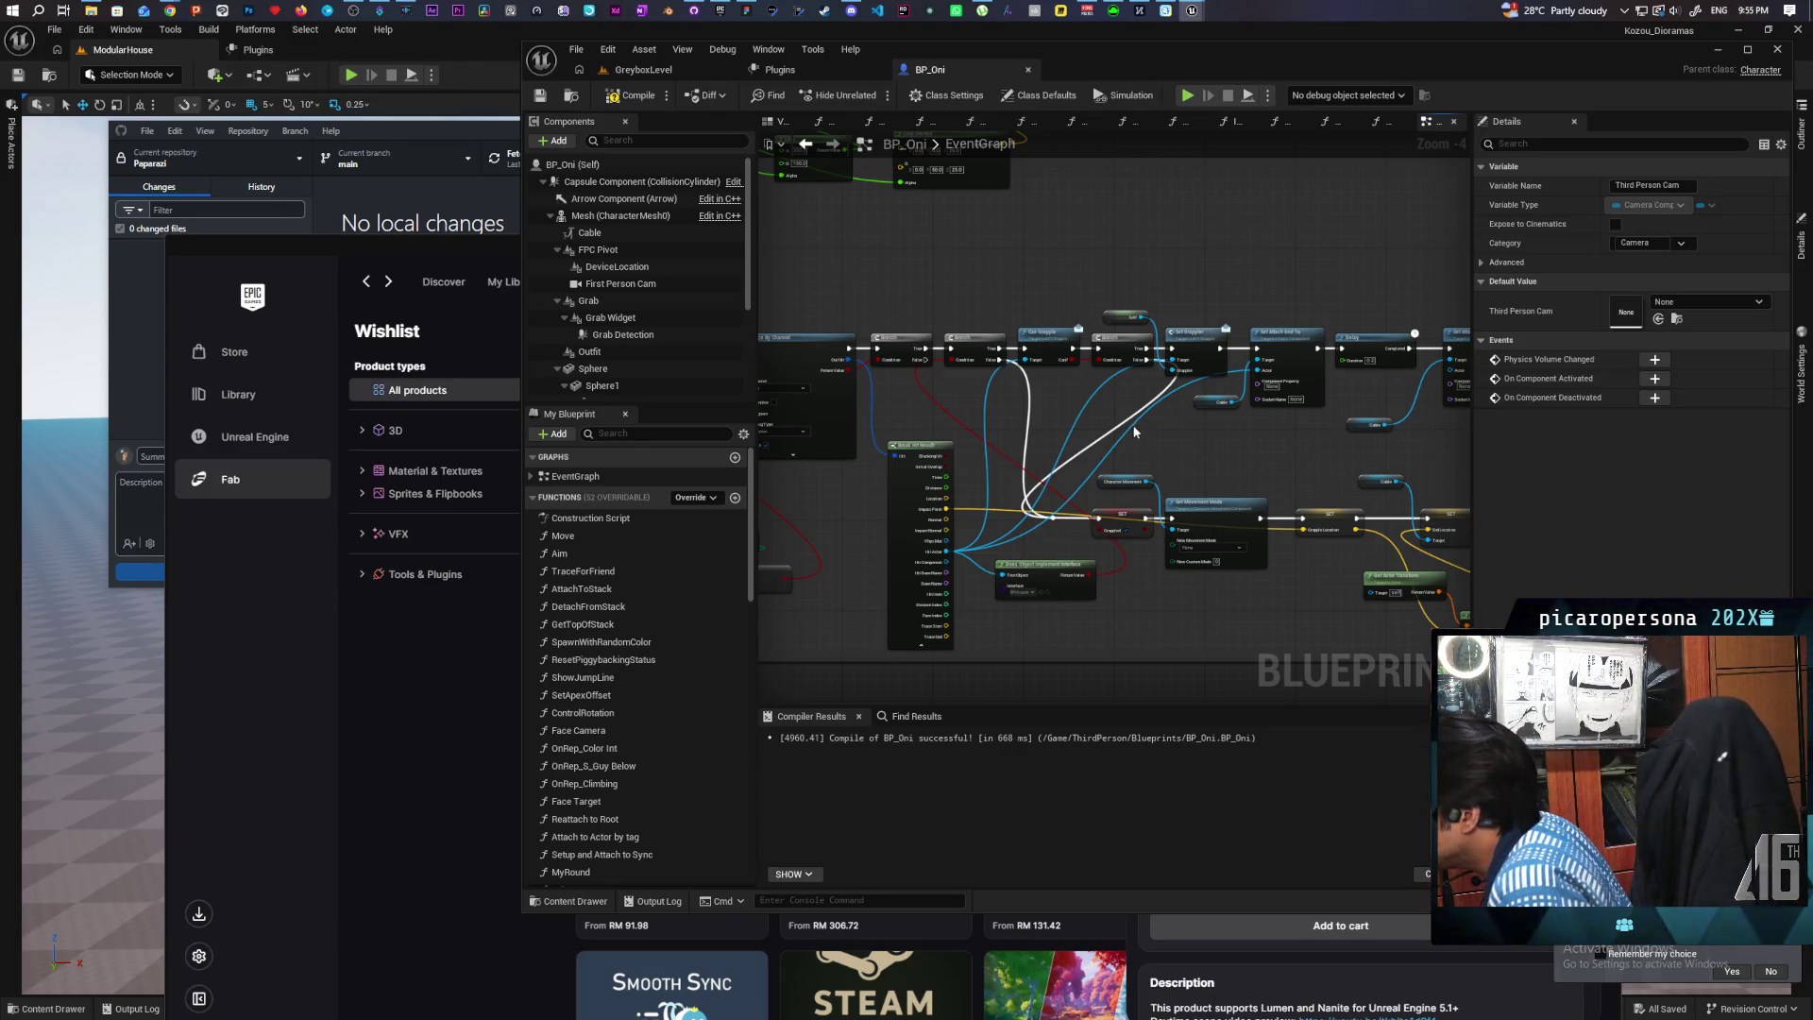
pyautogui.moveTo(1186, 460)
pyautogui.mouseDown()
pyautogui.moveTo(1168, 457)
pyautogui.moveTo(1281, 423)
pyautogui.moveTo(1218, 409)
pyautogui.moveTo(1138, 433)
pyautogui.mouseUp()
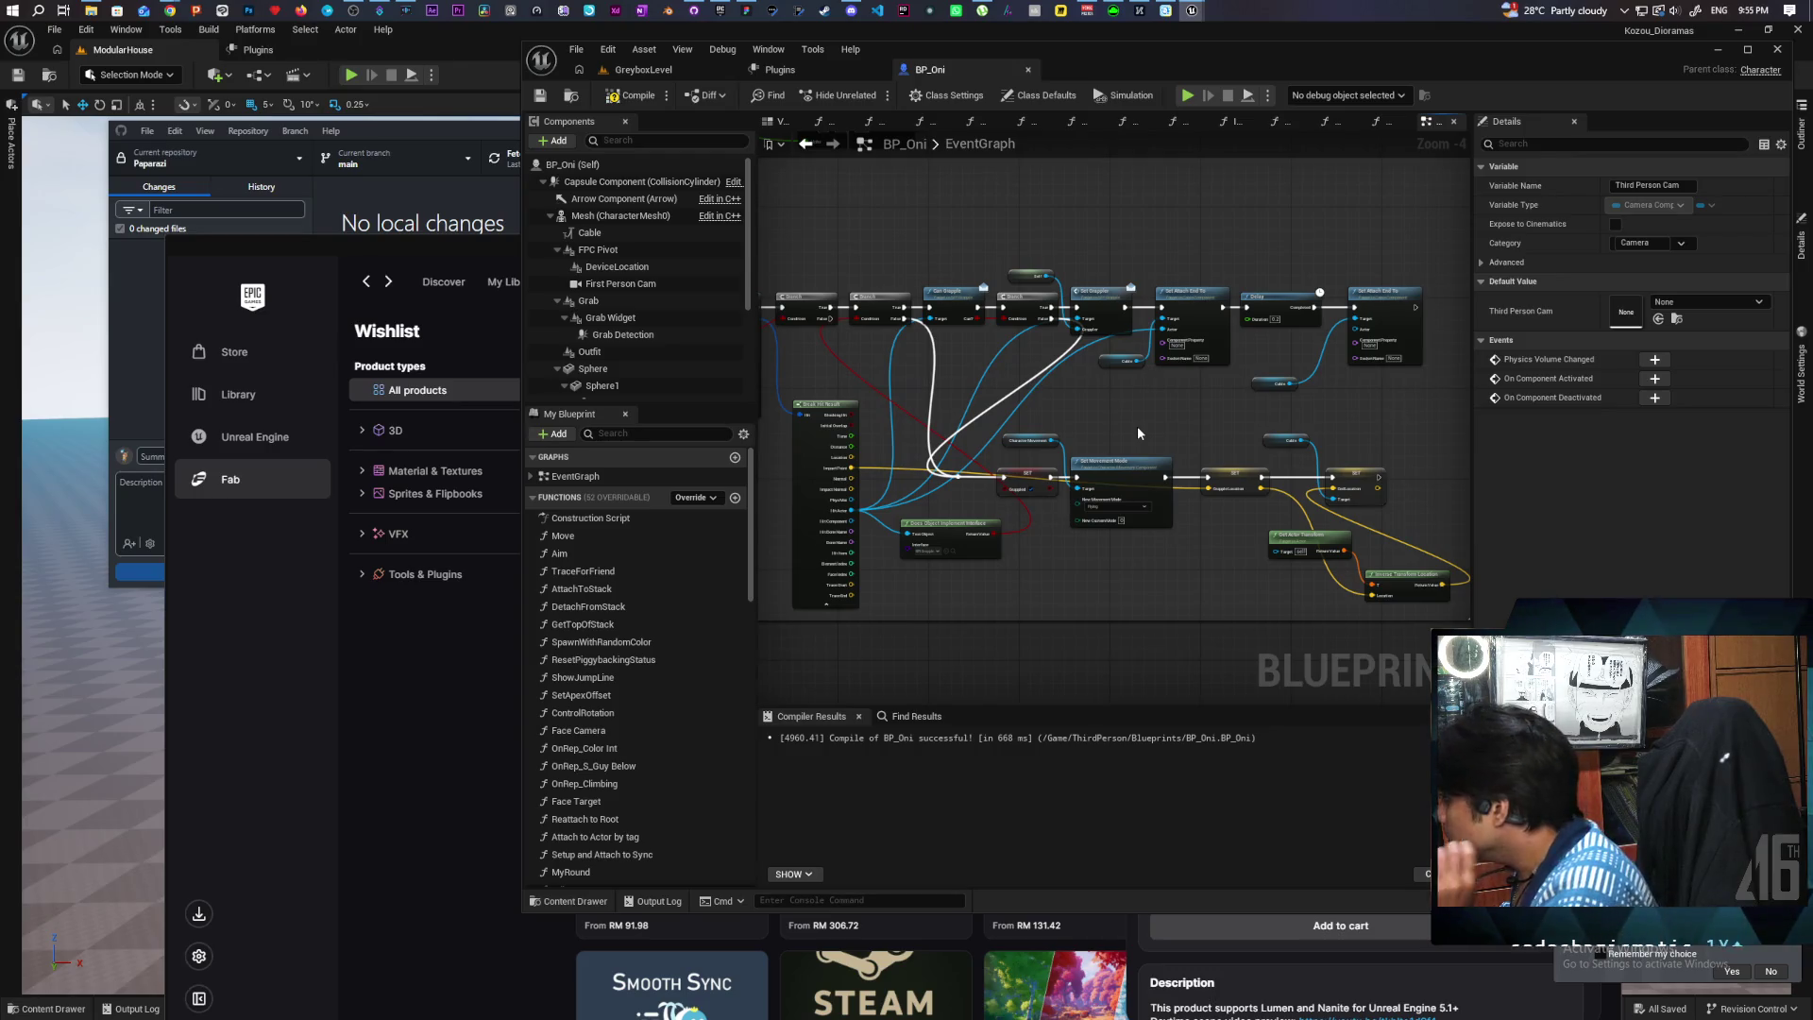
pyautogui.scroll(2, 1136, 427)
pyautogui.moveTo(1039, 441)
pyautogui.mouseDown()
pyautogui.moveTo(1142, 425)
pyautogui.moveTo(1064, 437)
pyautogui.moveTo(990, 409)
pyautogui.moveTo(1100, 399)
pyautogui.mouseUp()
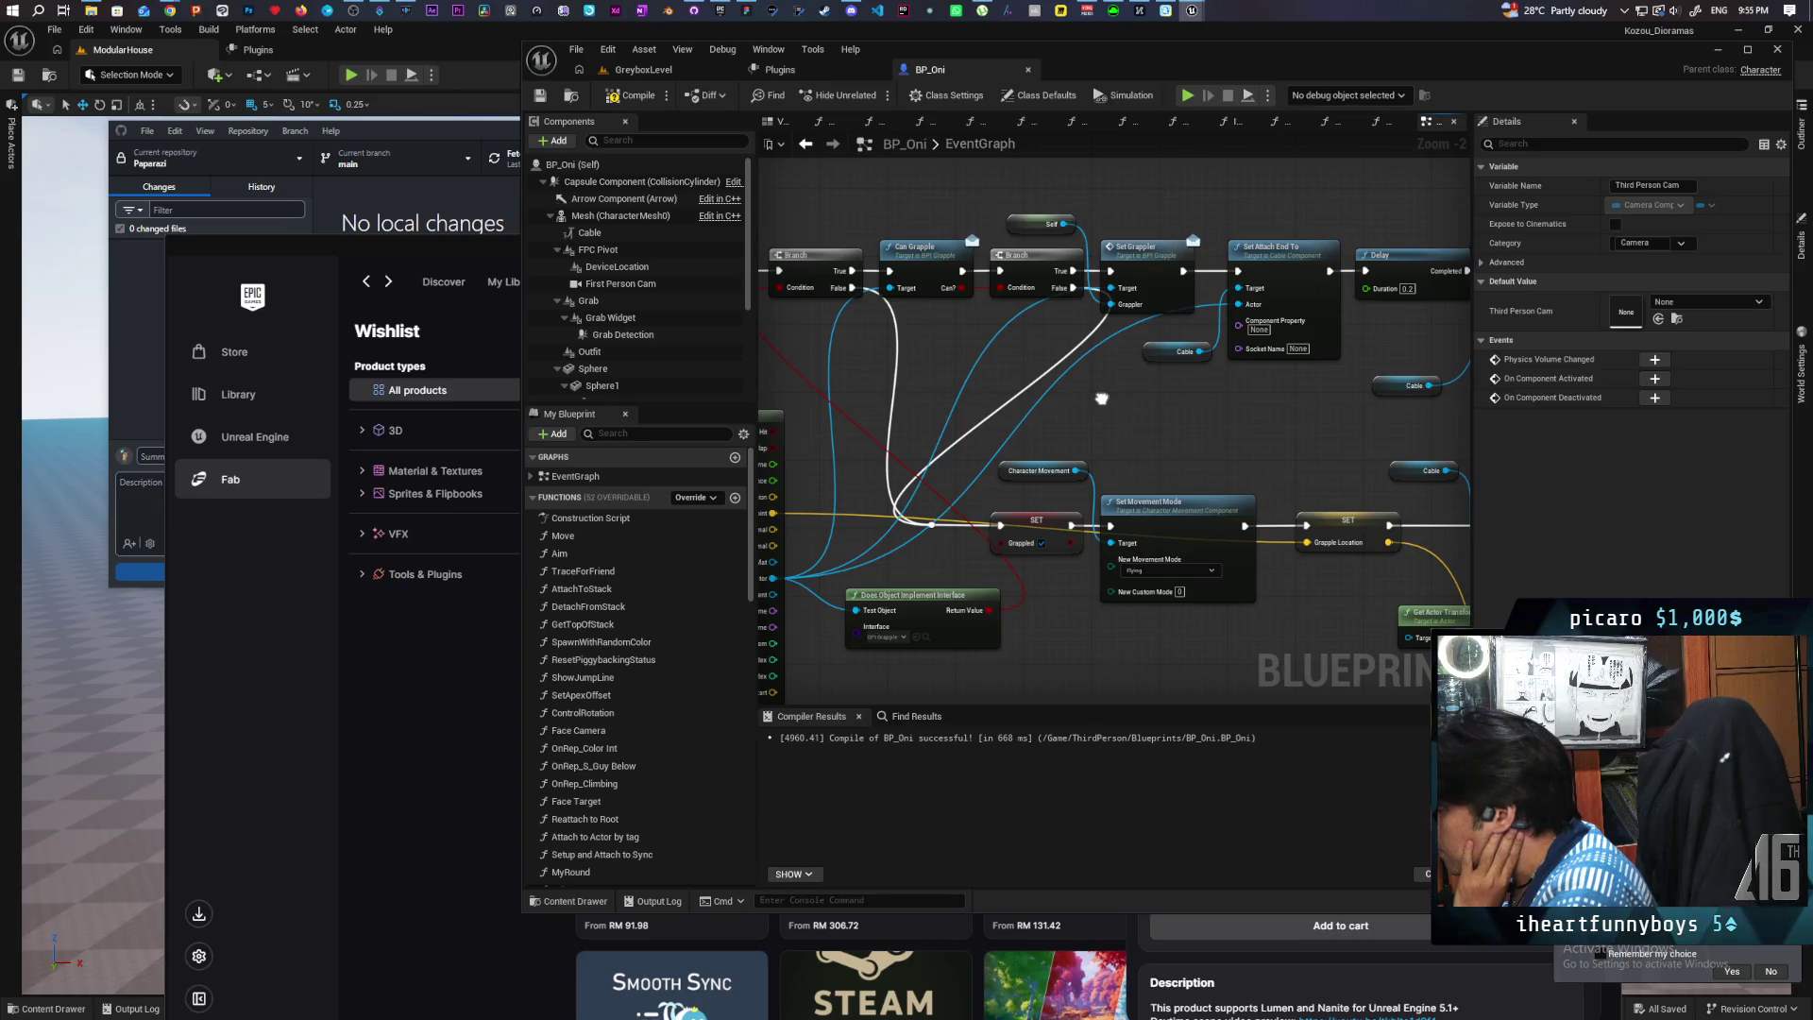
pyautogui.moveTo(1101, 398); pyautogui.dragTo(1101, 397)
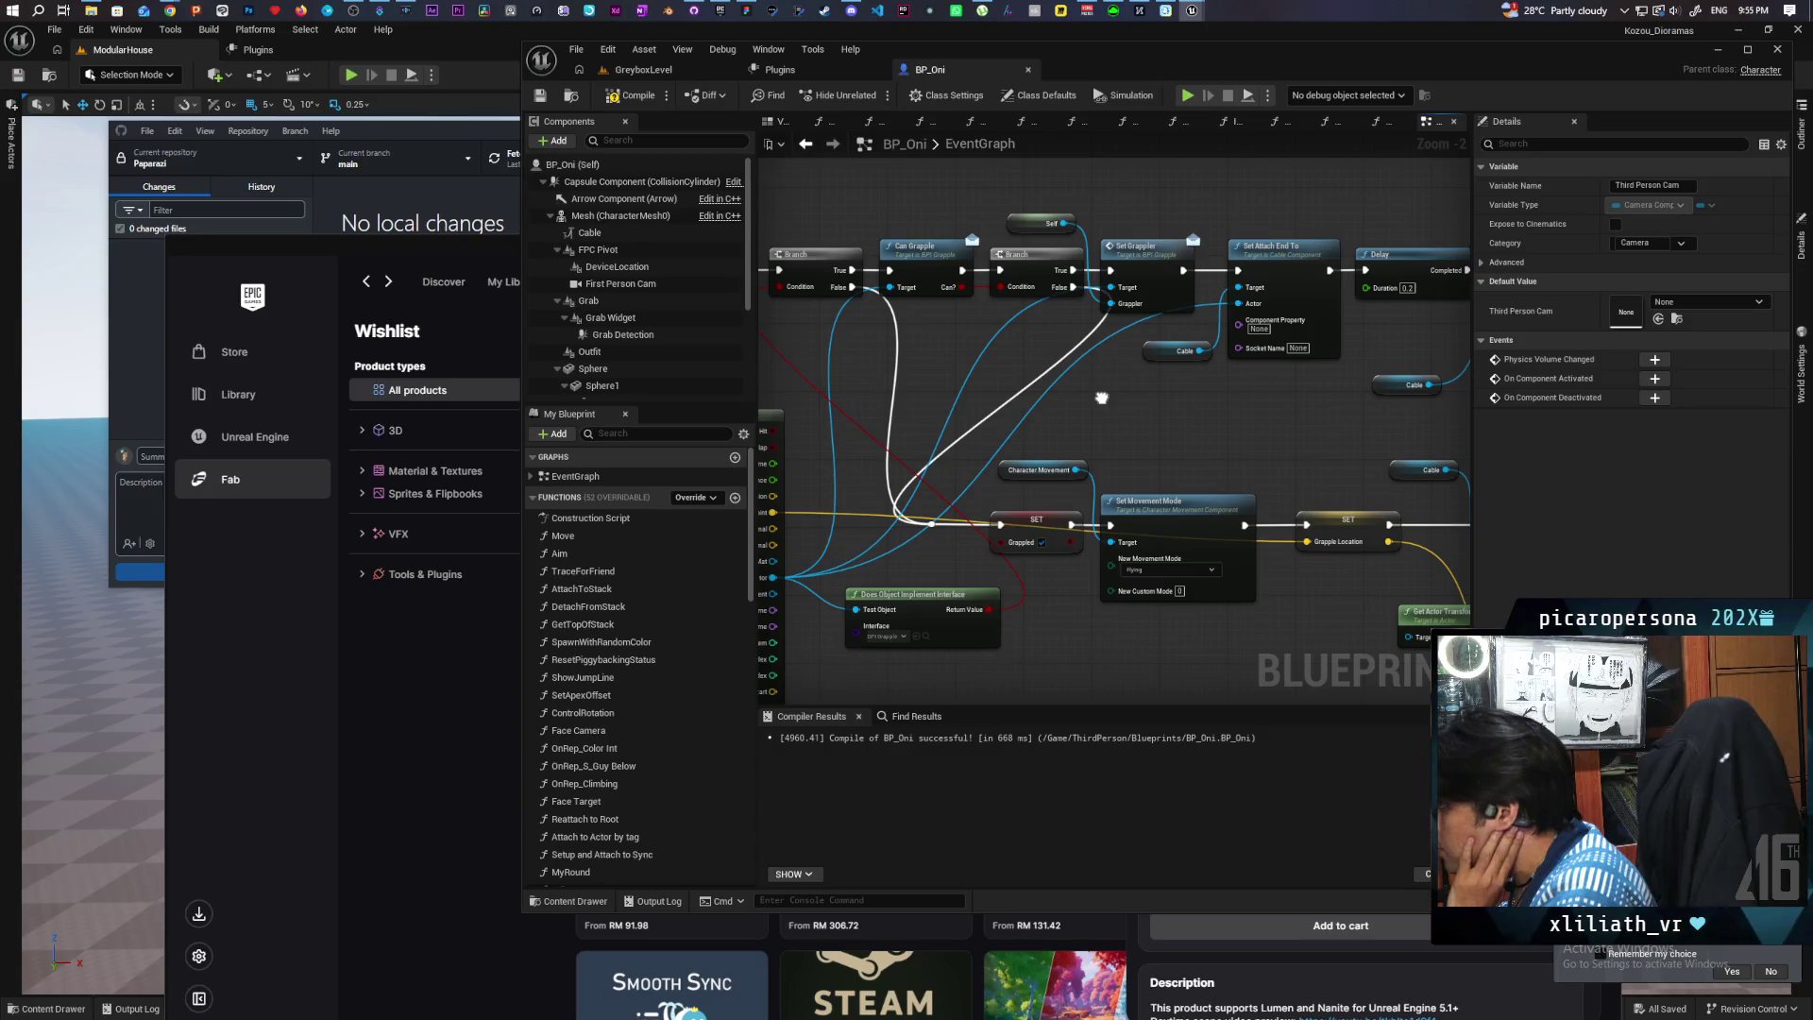
pyautogui.moveTo(1101, 397); pyautogui.dragTo(1101, 397)
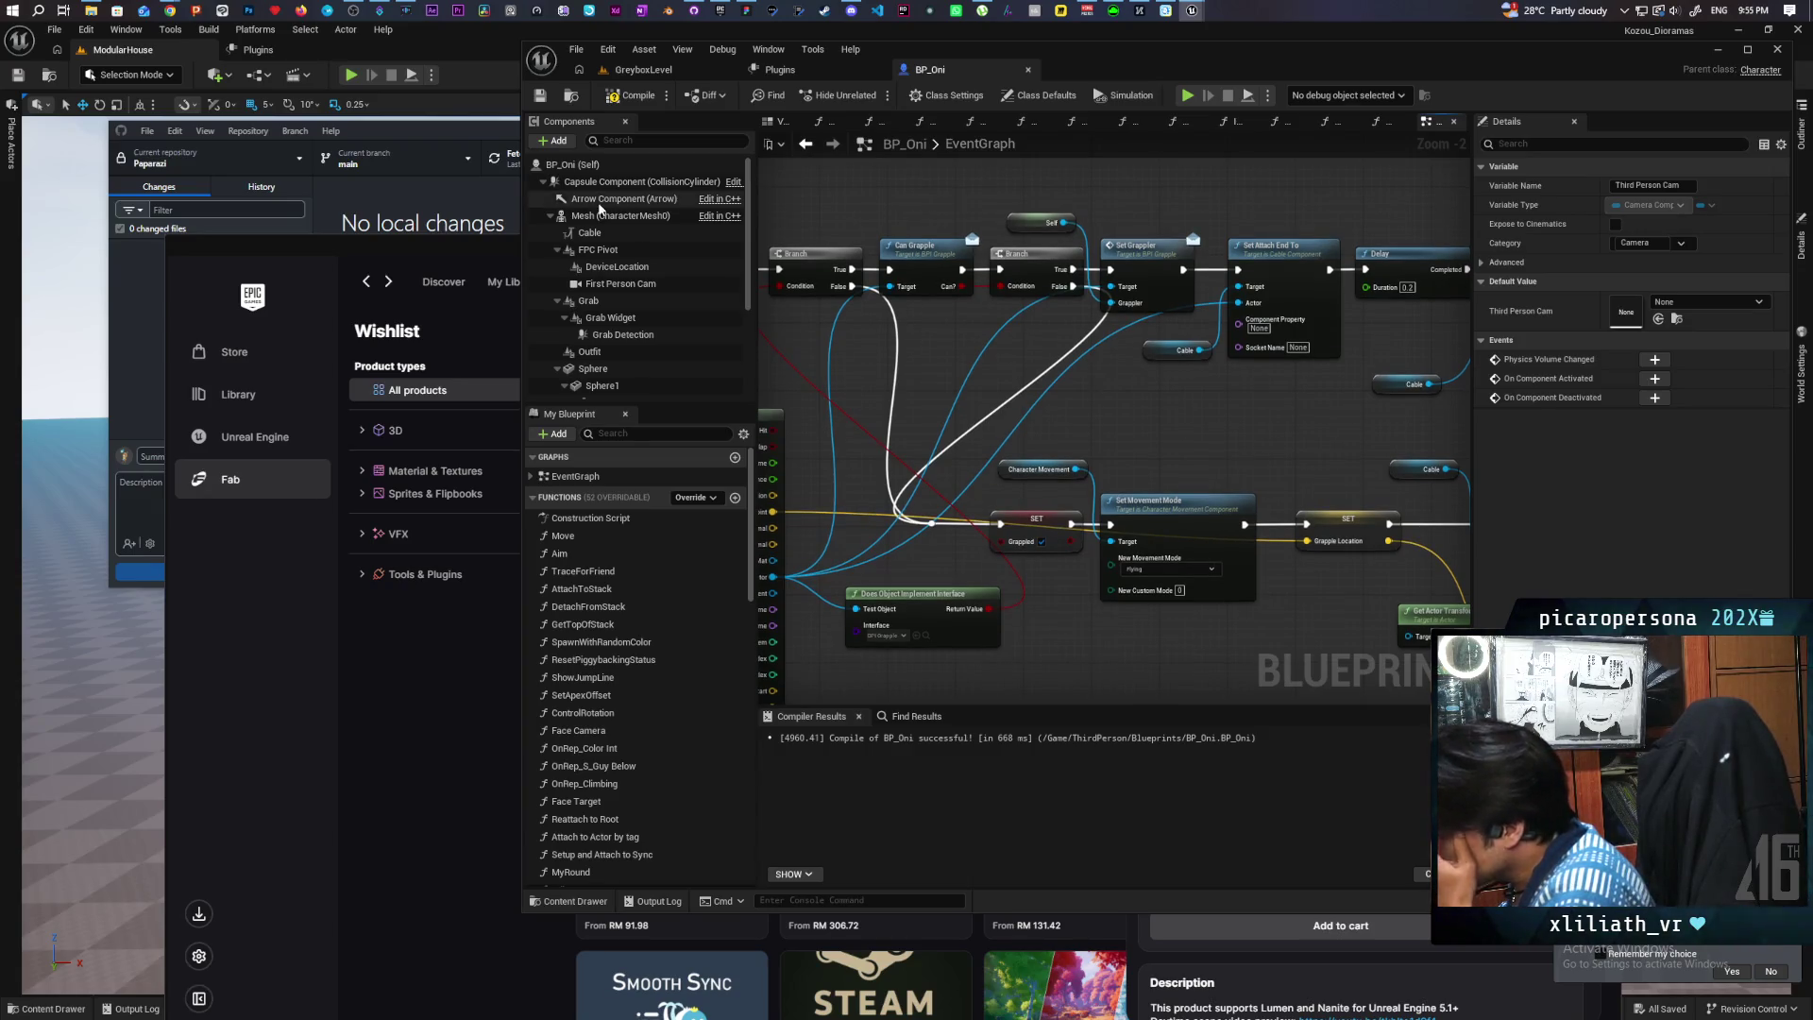
# Step: Compile BP_Oni, jump to the failing S Tongue Grapple node, and refresh its pins with Refresh Nodes
pyautogui.click(541, 97)
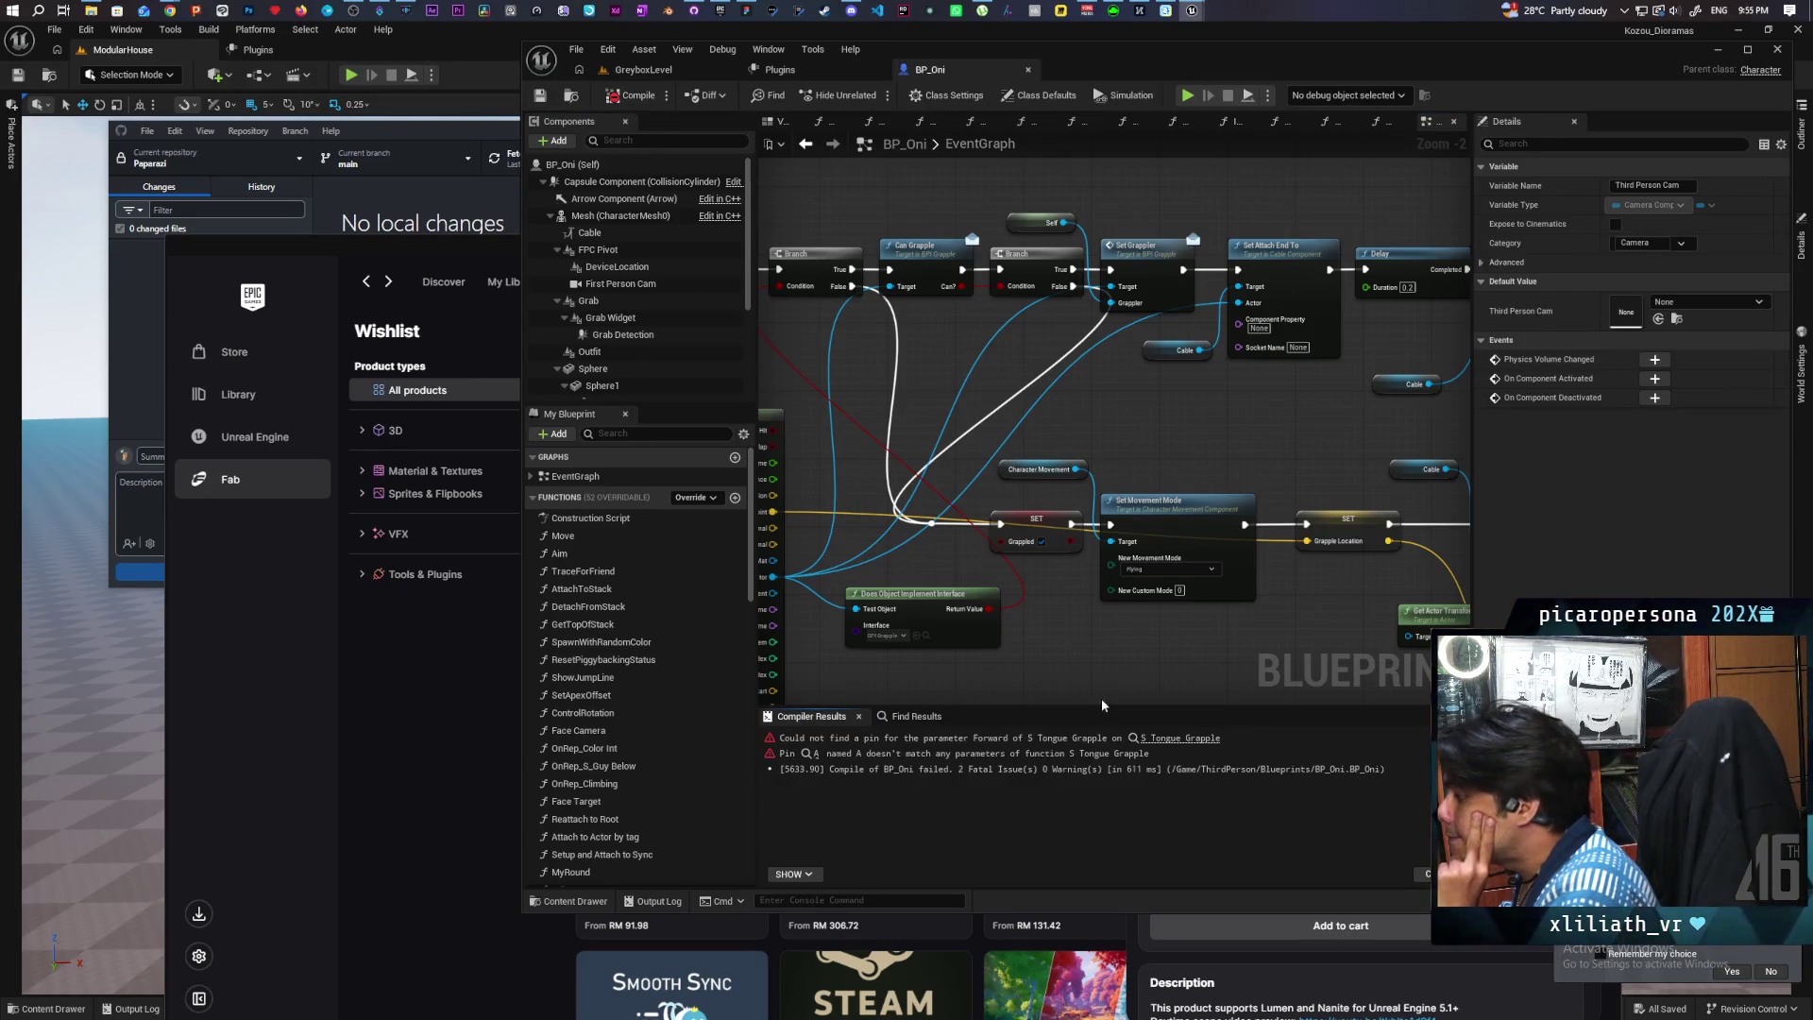
pyautogui.click(1170, 740)
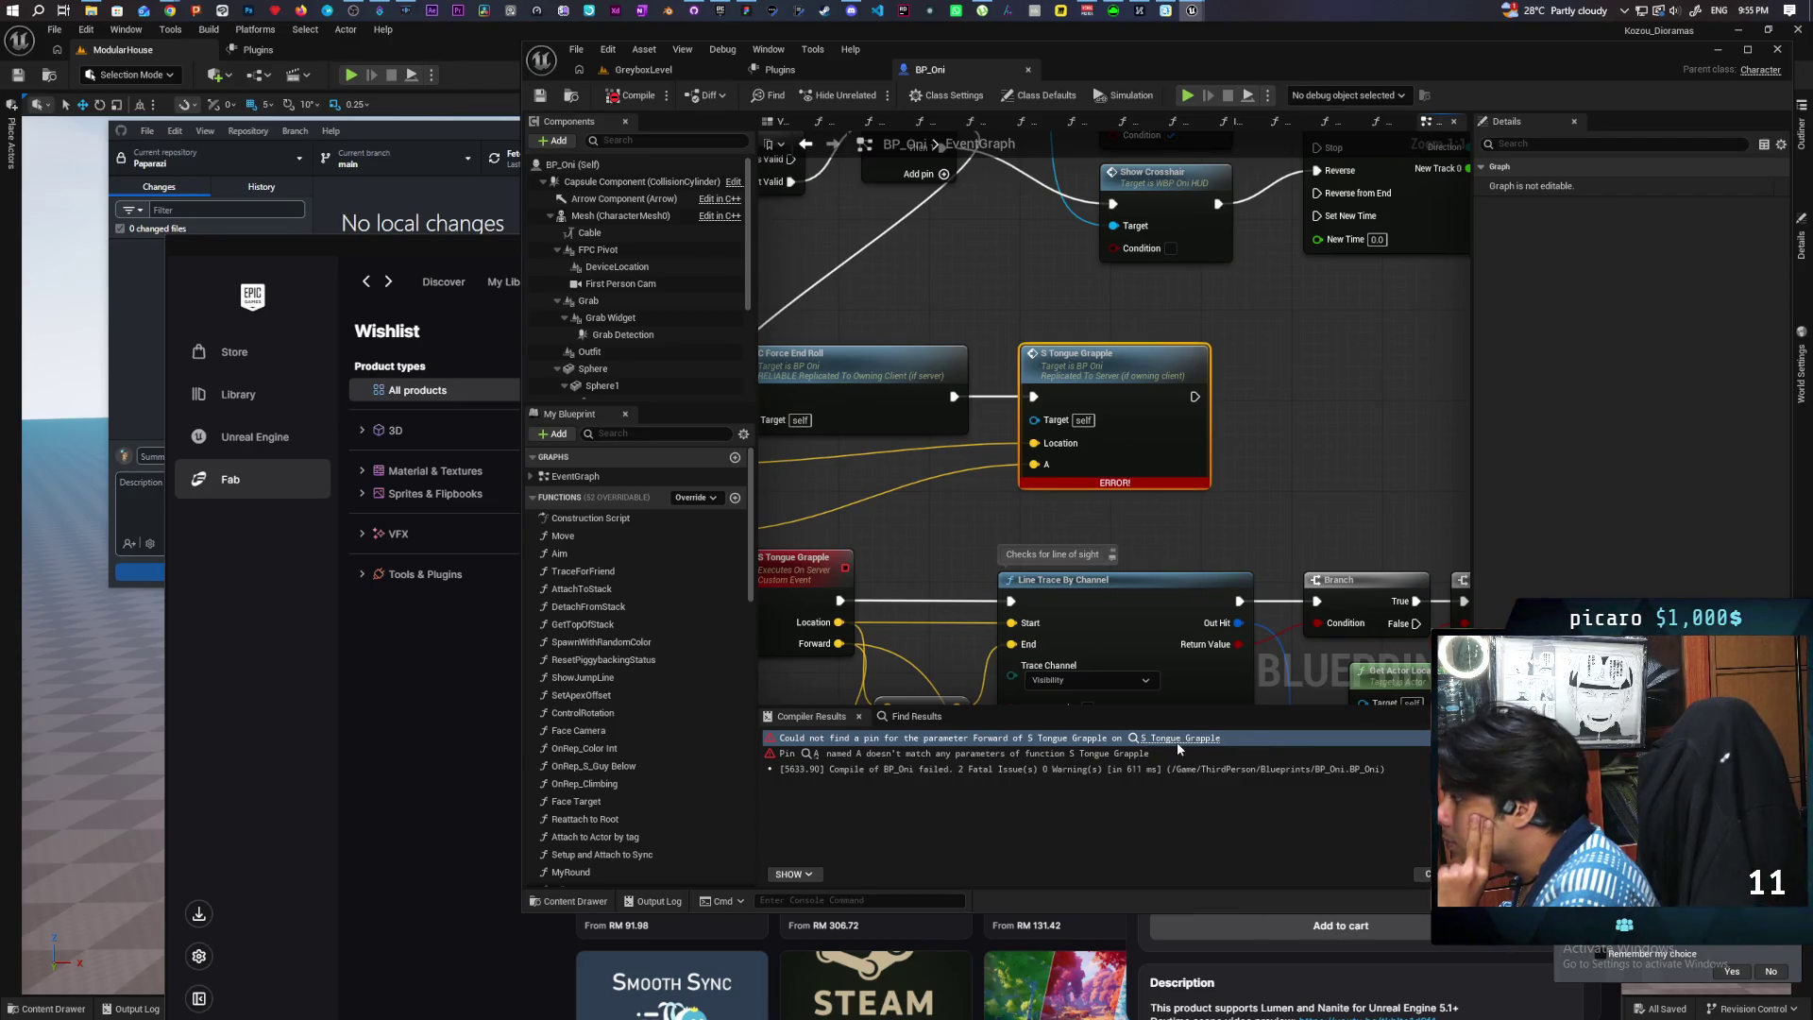
pyautogui.moveTo(857, 535); pyautogui.dragTo(1072, 412)
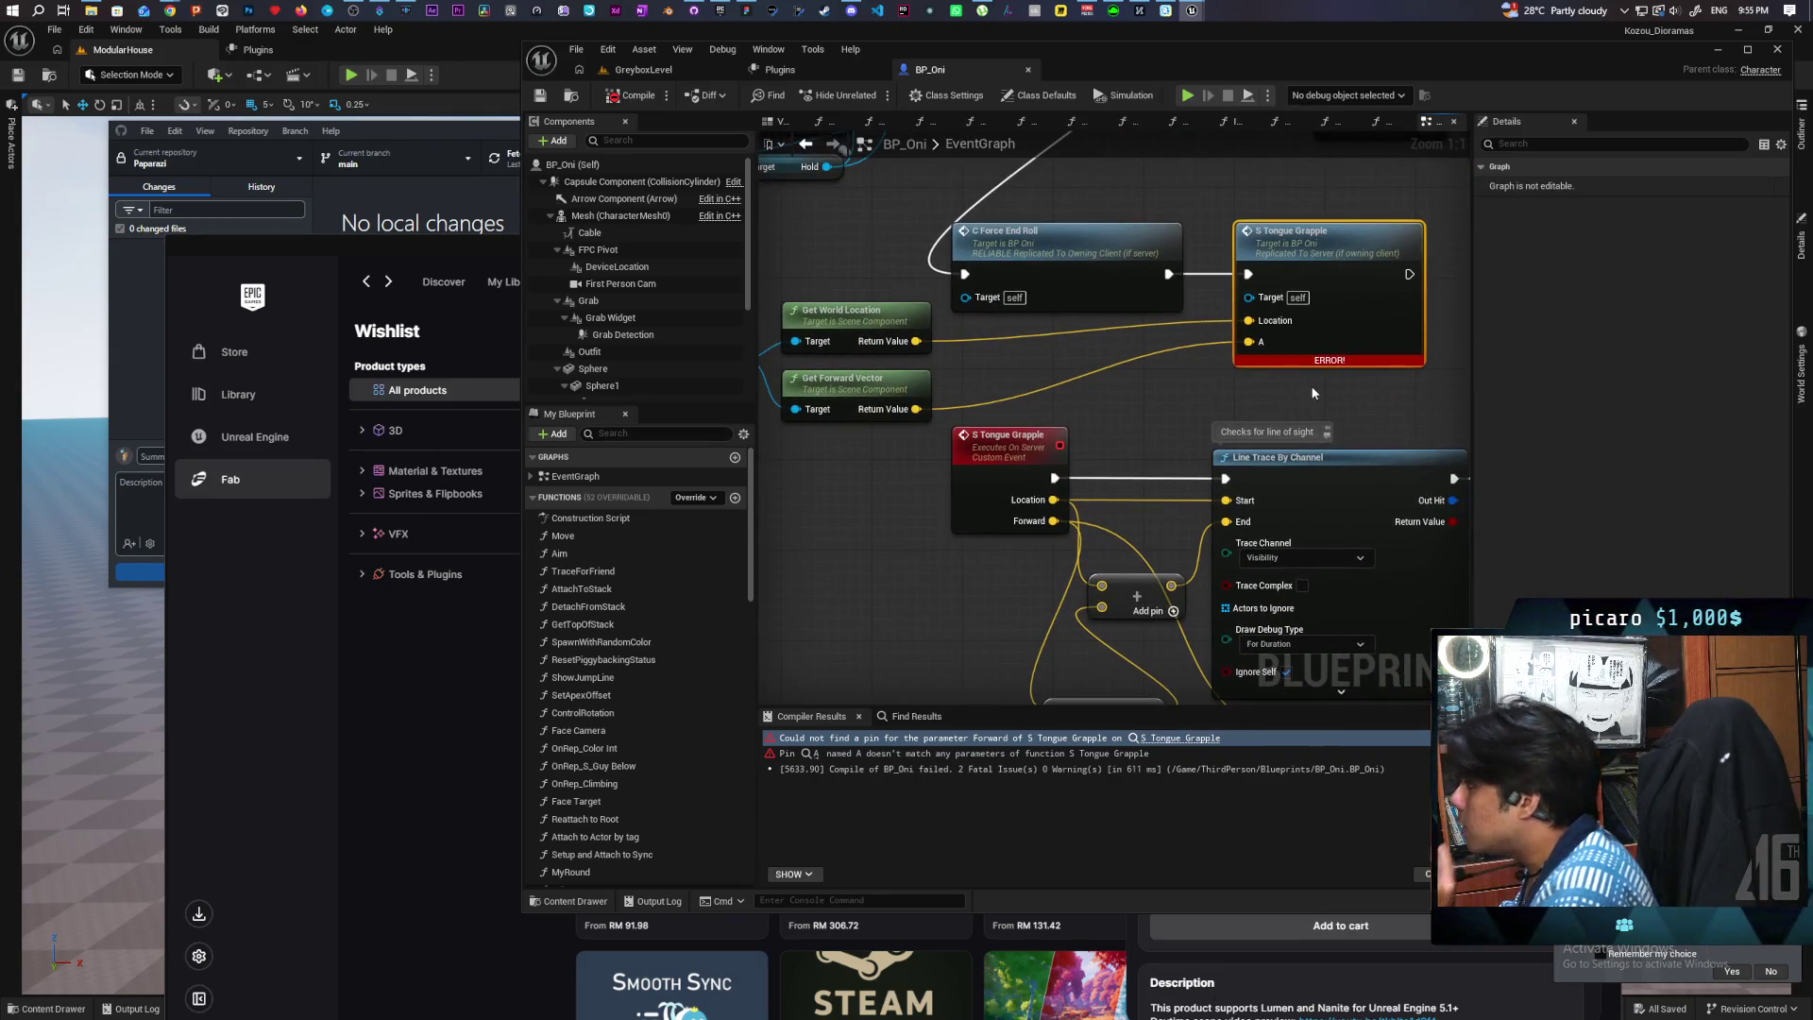
pyautogui.scroll(-2, 1208, 368)
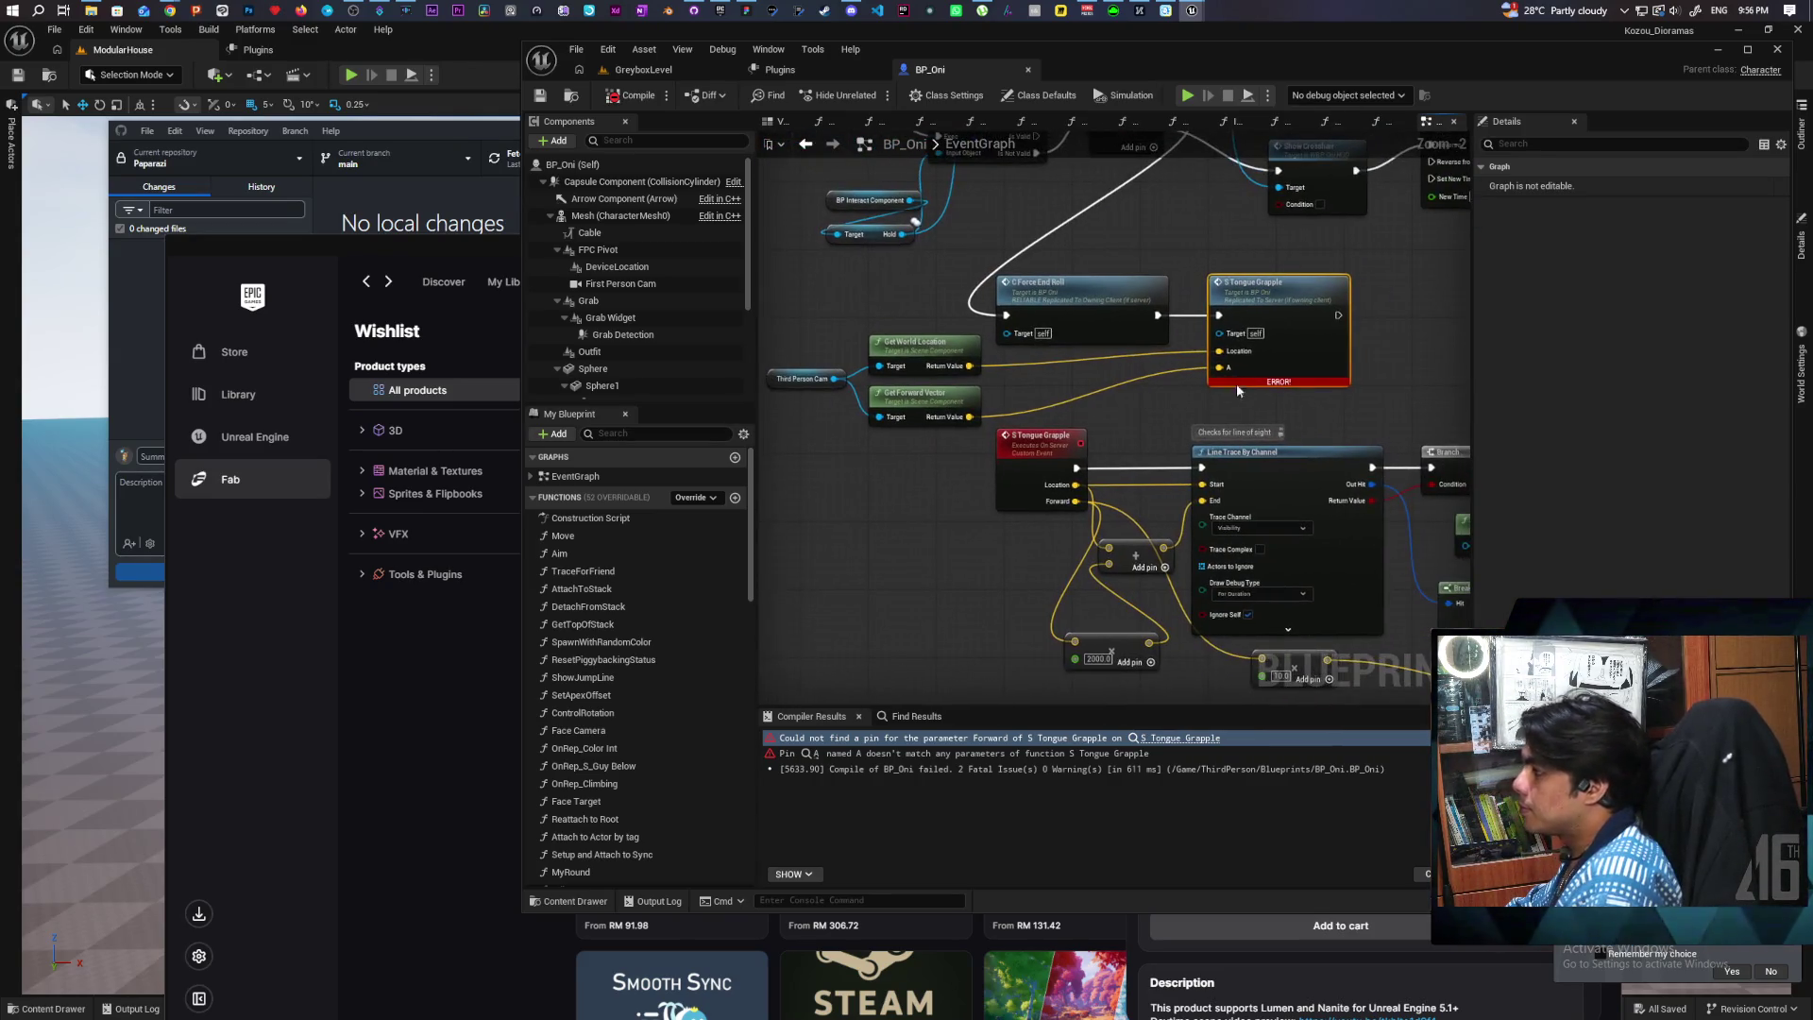
pyautogui.rightClick(1295, 350)
pyautogui.moveTo(1350, 494)
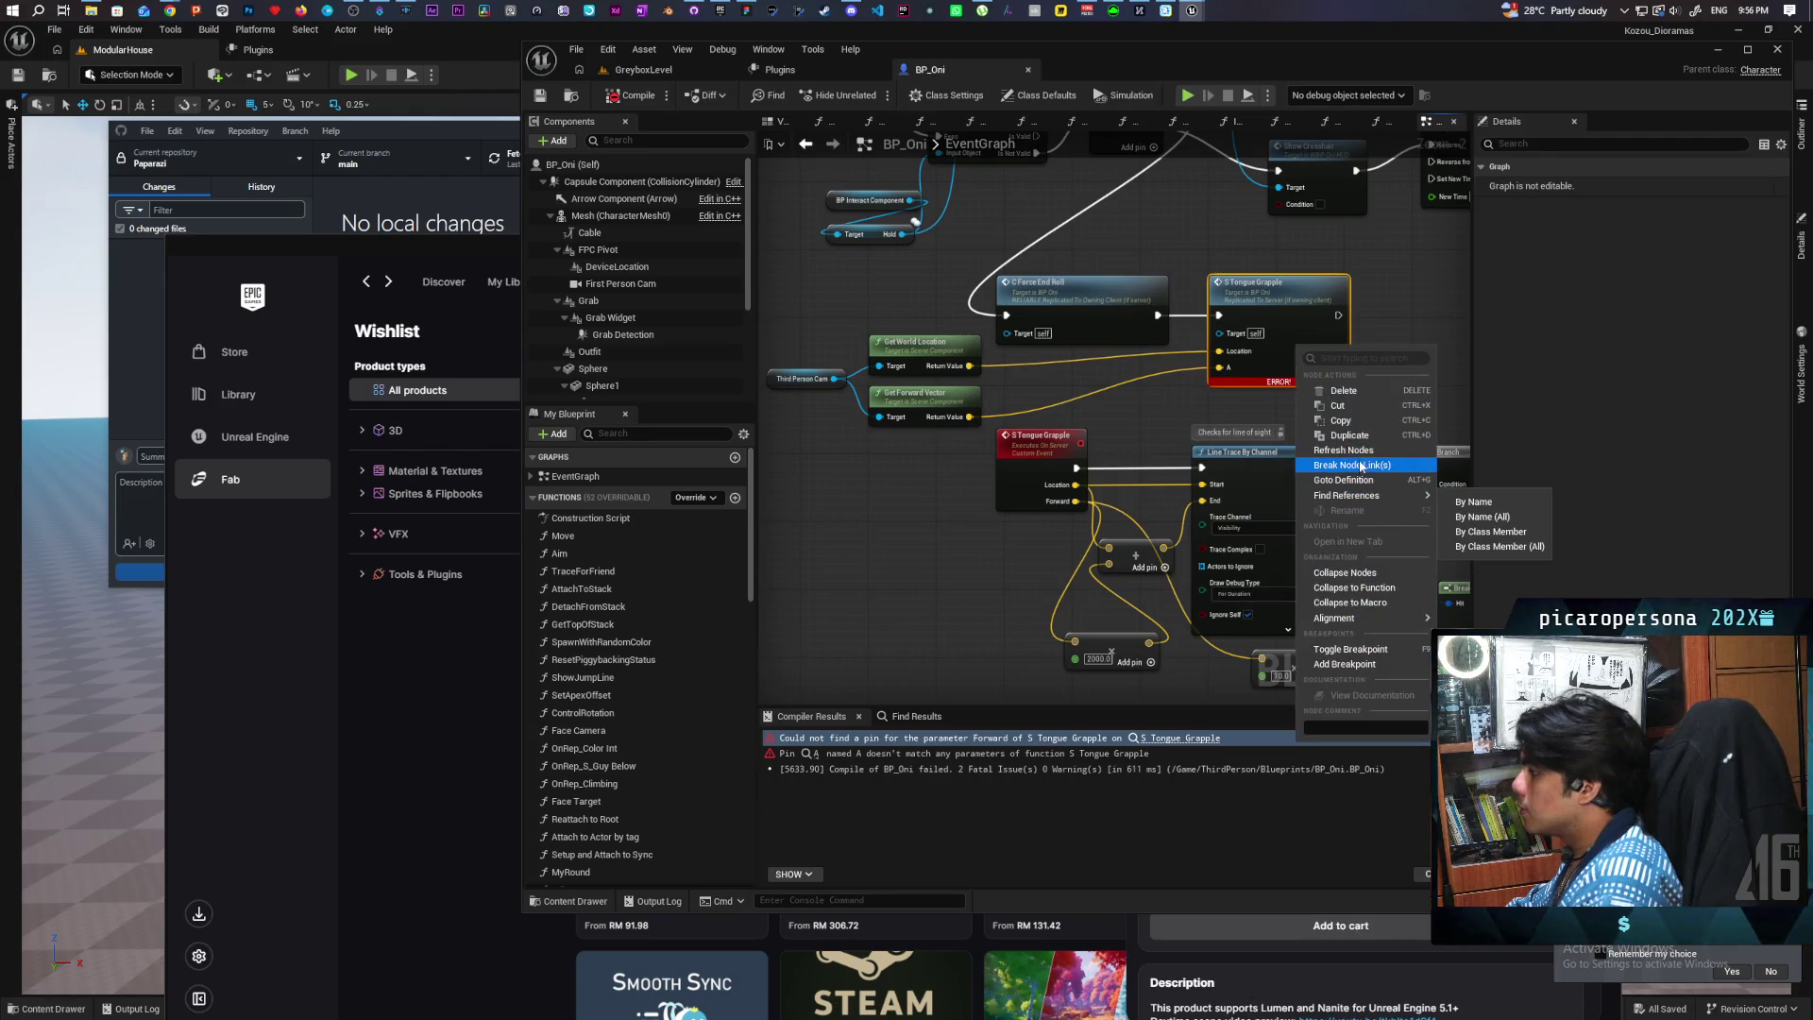
pyautogui.click(1363, 457)
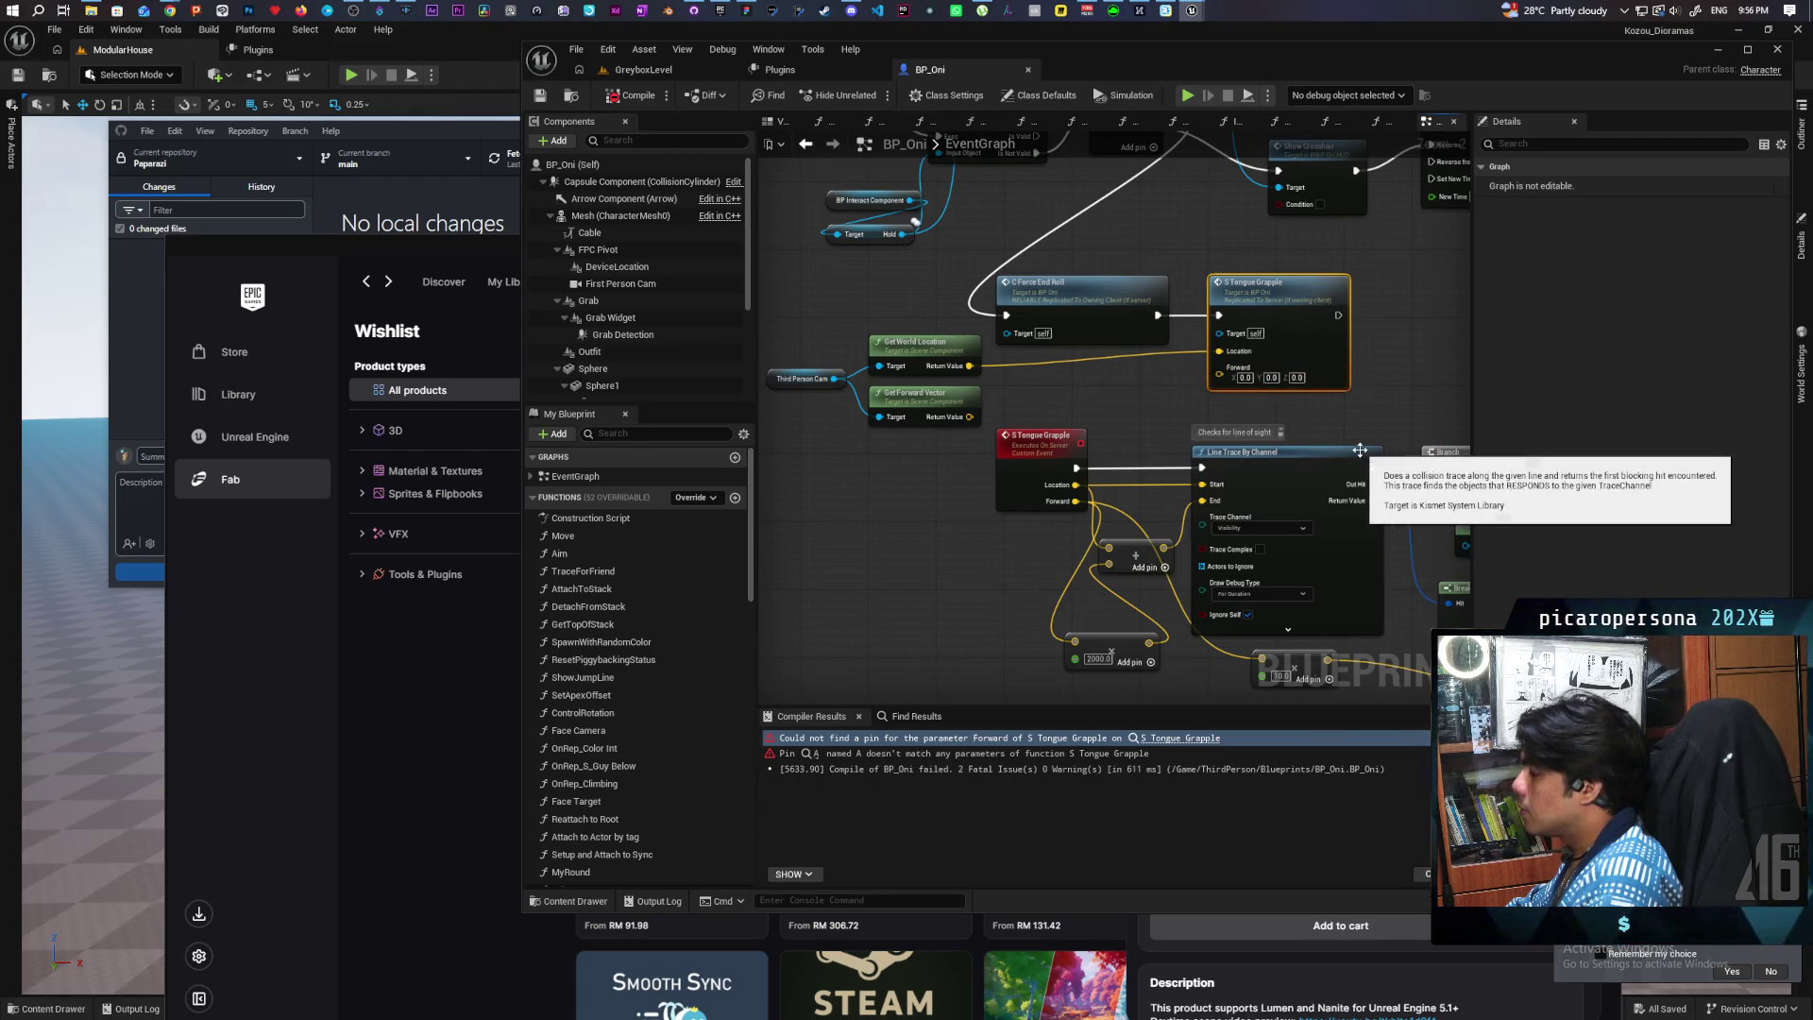
# Step: Connect the forward vector to S Tongue Grapple's Forward input and recompile successfully
pyautogui.moveTo(970, 417)
pyautogui.mouseDown()
pyautogui.moveTo(1100, 420)
pyautogui.moveTo(1221, 380)
pyautogui.mouseUp()
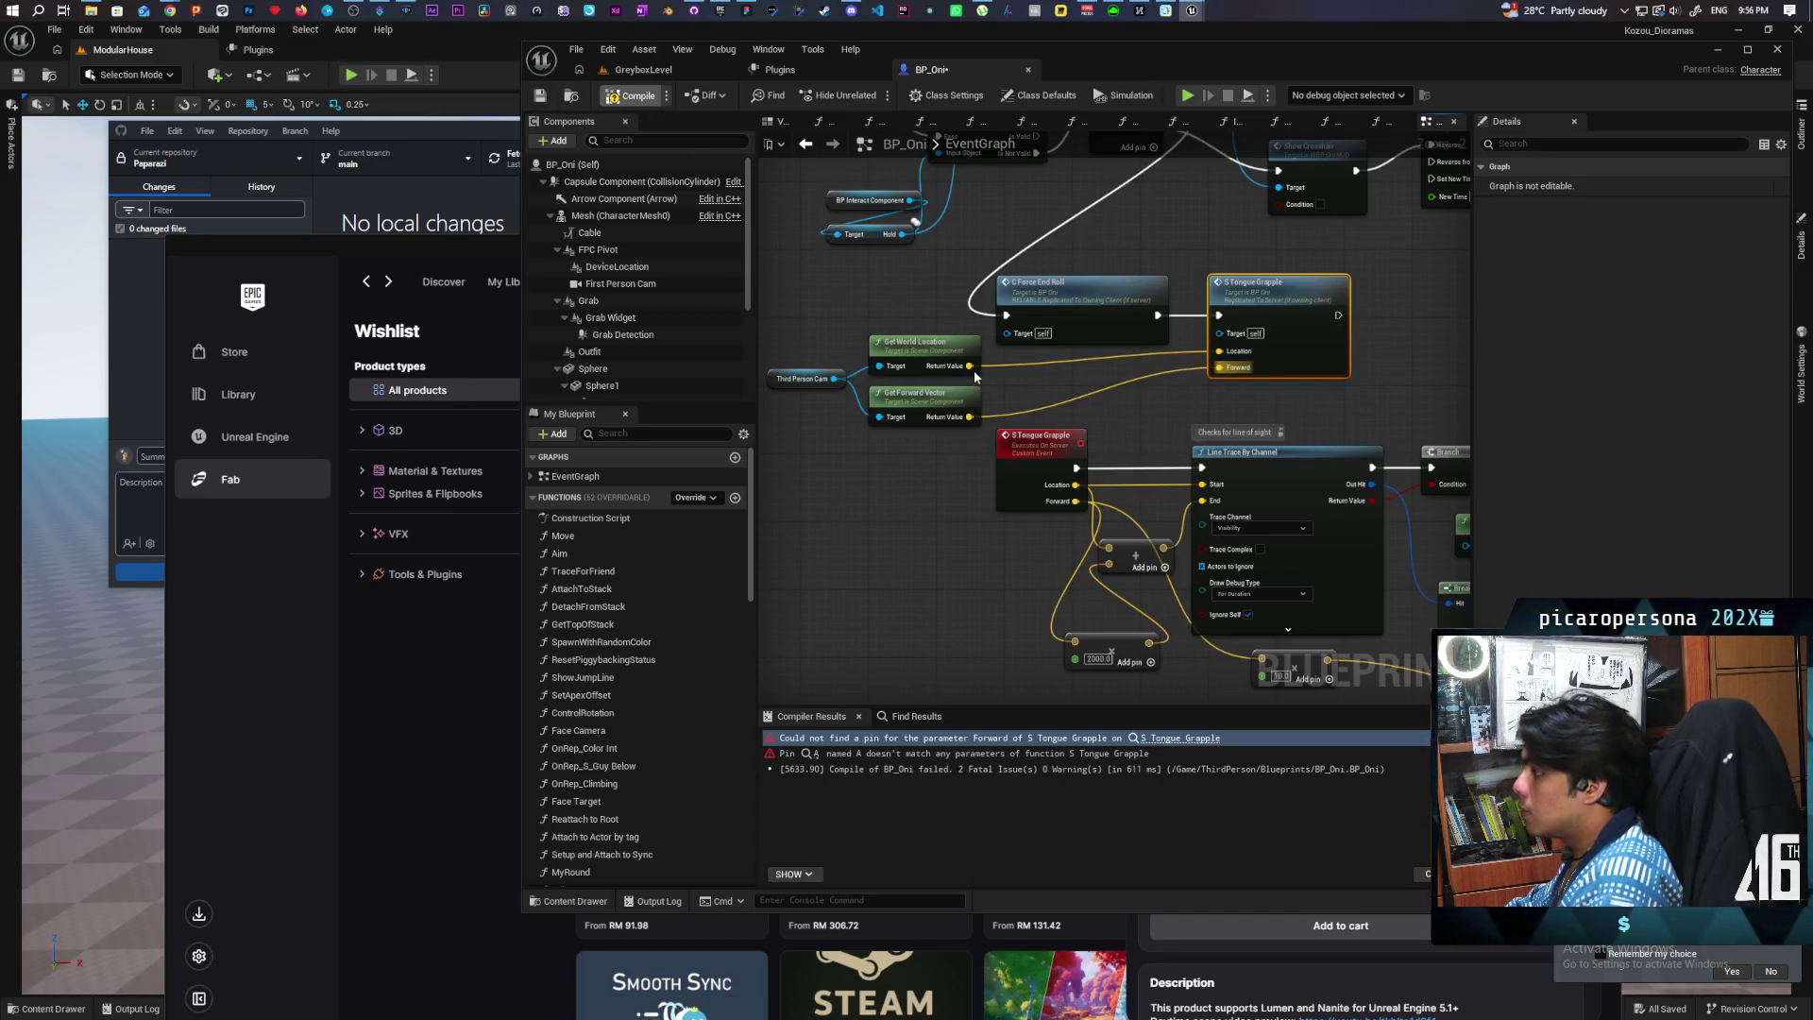
pyautogui.press('F7')
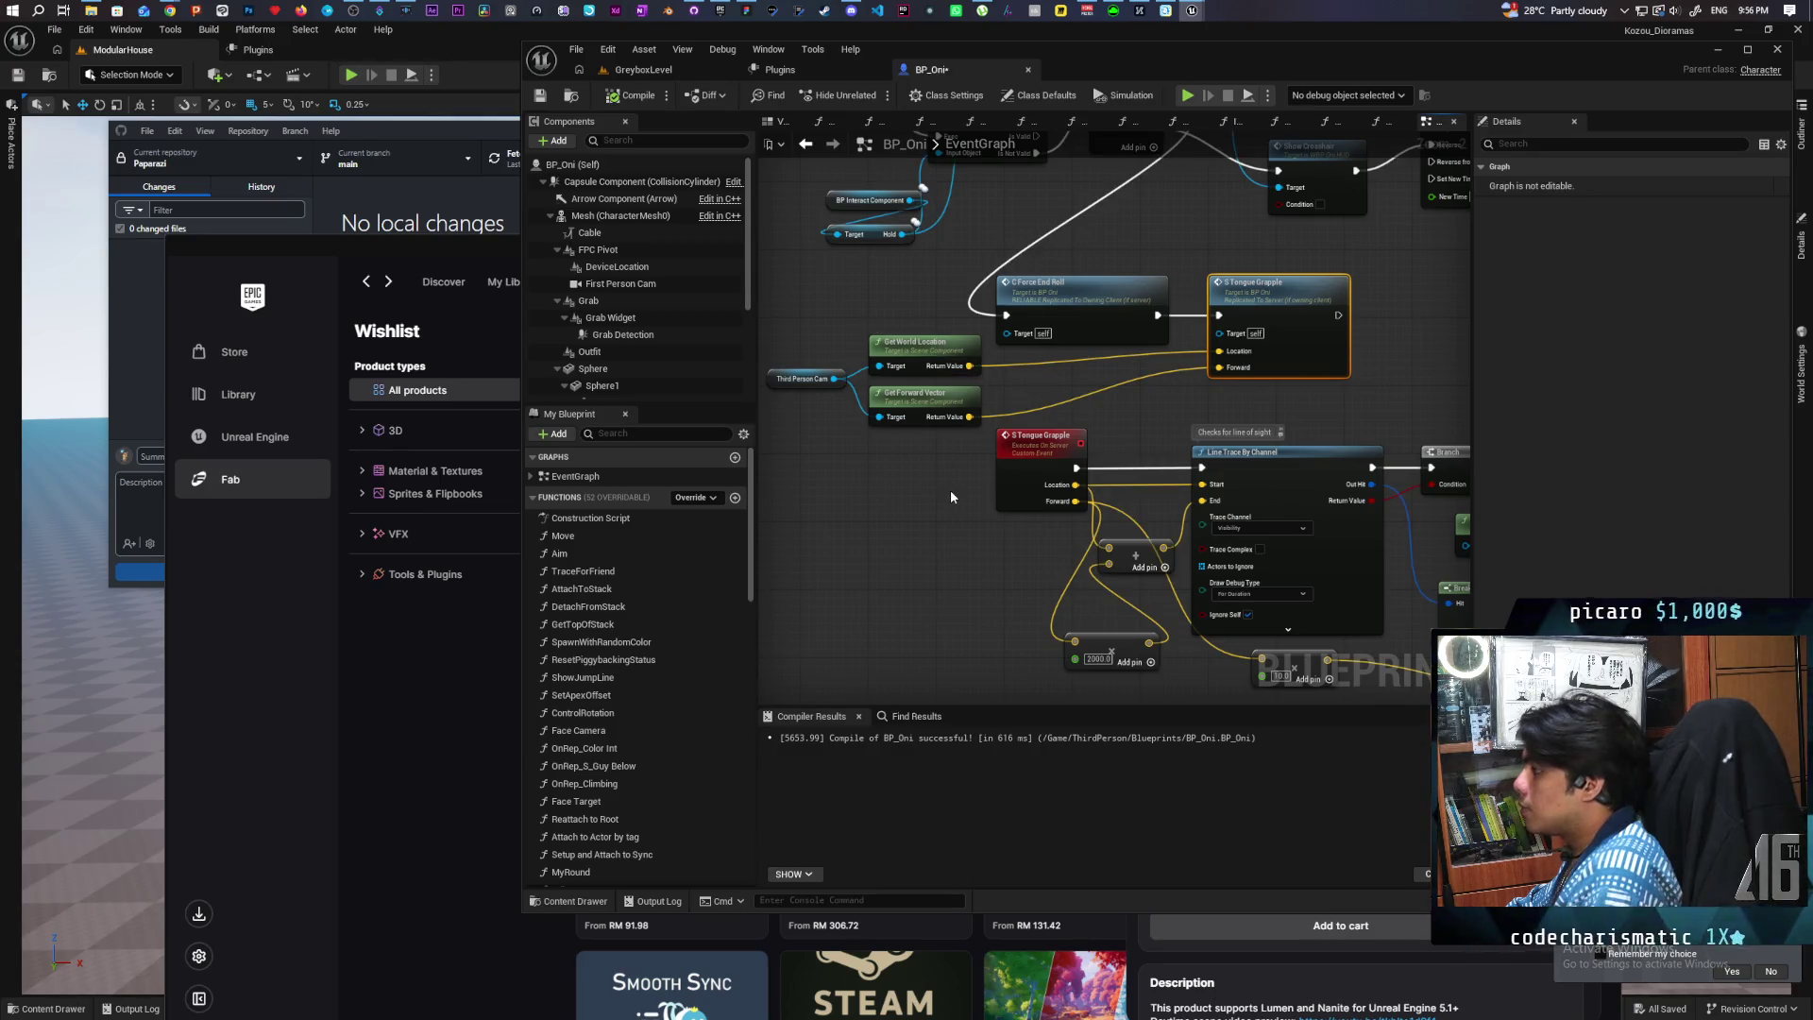
pyautogui.scroll(-2, 950, 489)
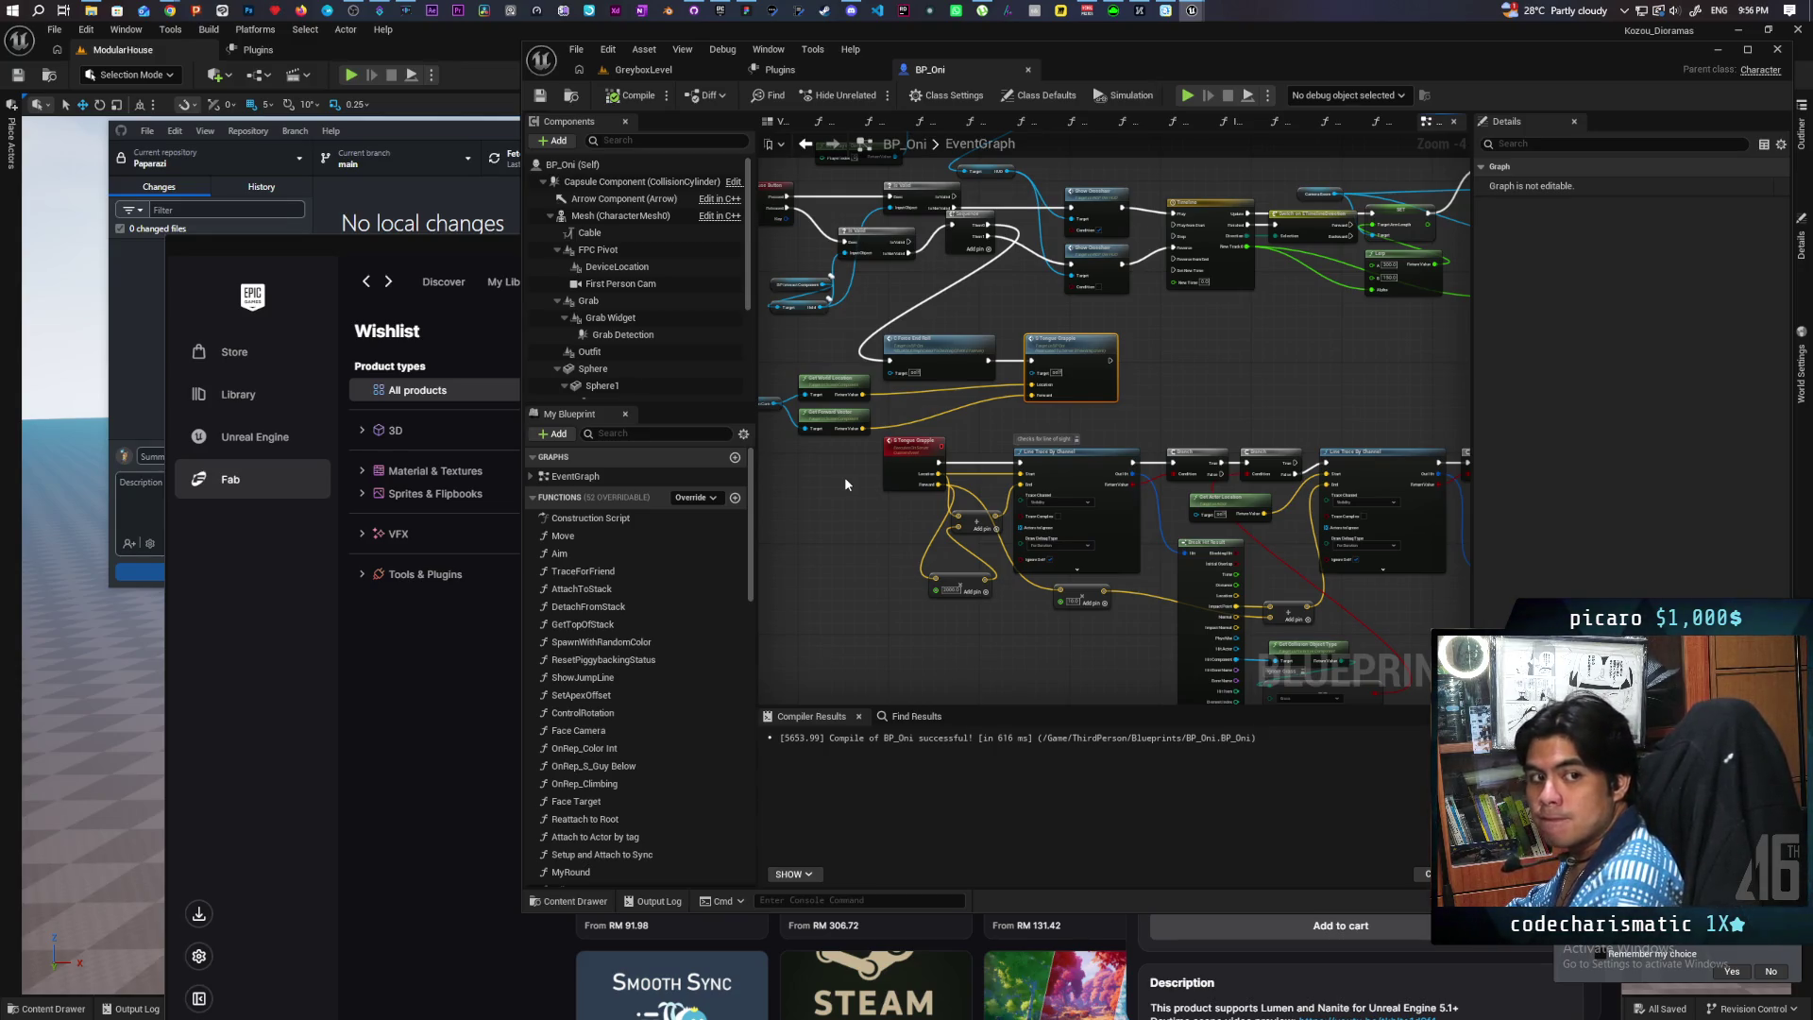
# Step: Shift the Set Attach End To, Delay and Cable nodes right and add a new custom event after Set Grappler
pyautogui.moveTo(1274, 388)
pyautogui.mouseDown()
pyautogui.moveTo(1067, 350)
pyautogui.moveTo(1013, 301)
pyautogui.moveTo(1089, 262)
pyautogui.mouseUp()
pyautogui.scroll(2, 1012, 327)
pyautogui.moveTo(922, 391)
pyautogui.mouseDown()
pyautogui.moveTo(1031, 383)
pyautogui.moveTo(944, 372)
pyautogui.moveTo(1131, 470)
pyautogui.mouseUp()
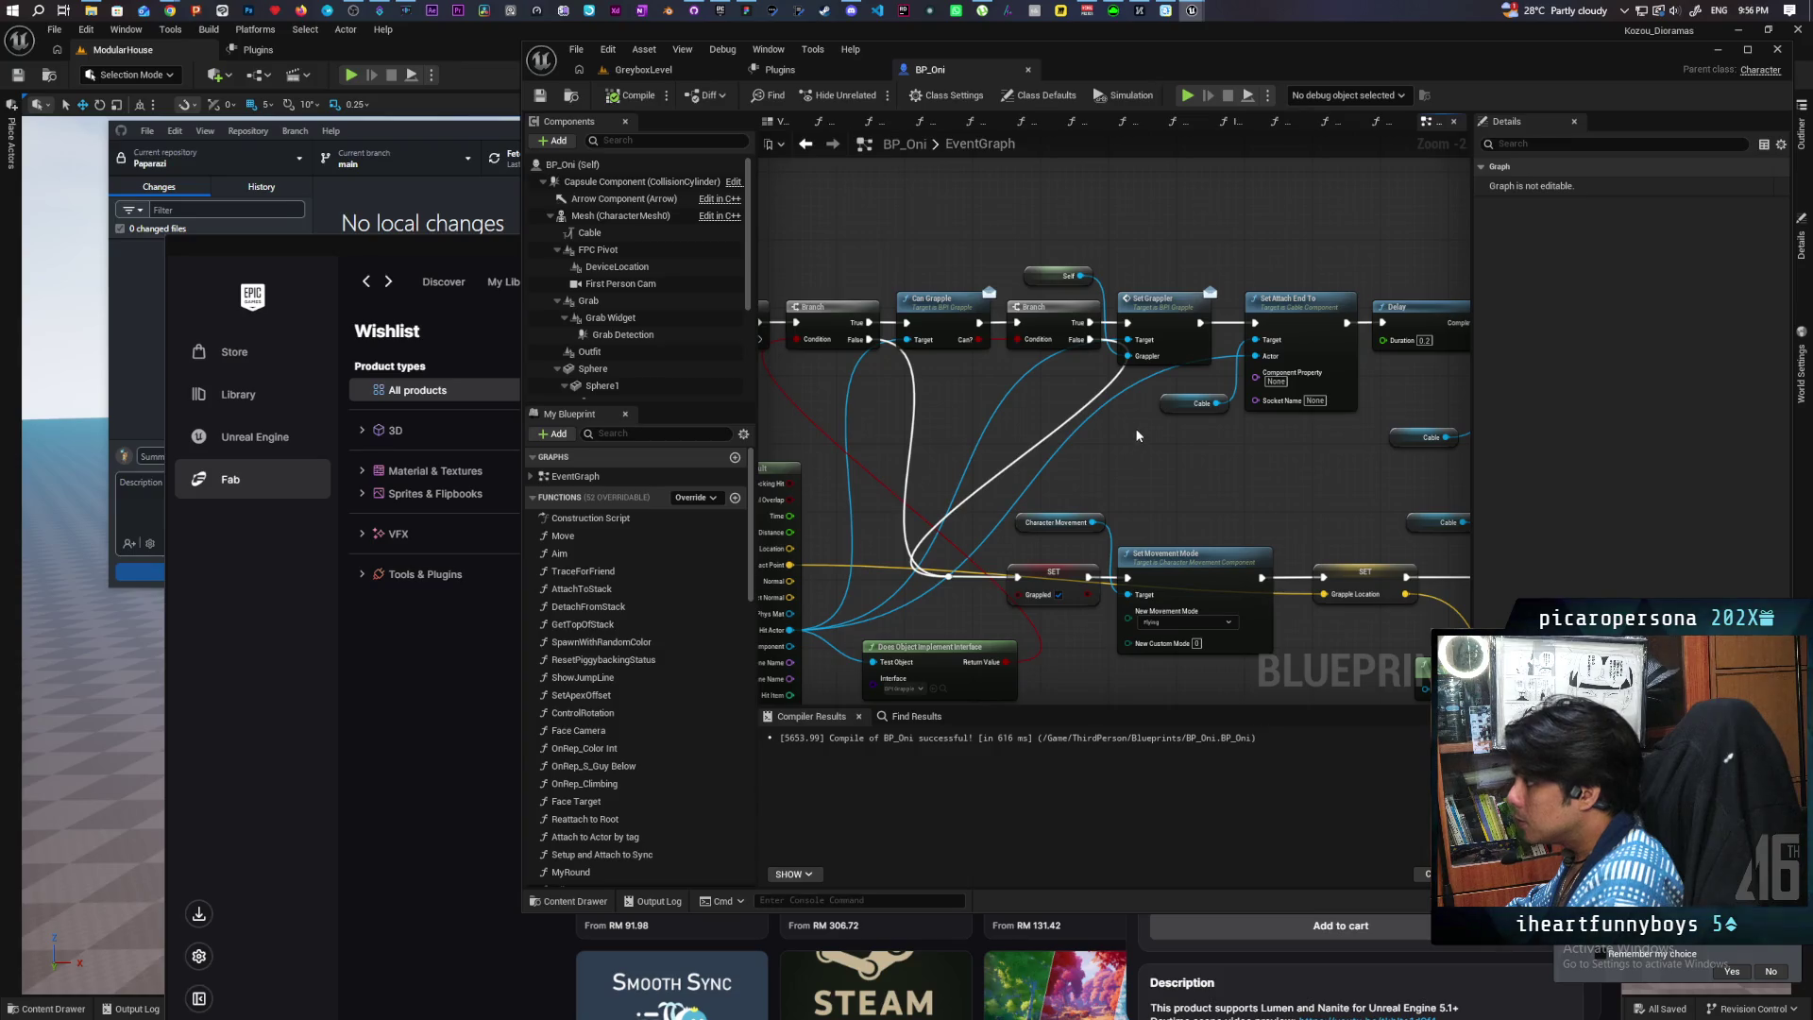
pyautogui.moveTo(1141, 444)
pyautogui.mouseDown()
pyautogui.moveTo(973, 406)
pyautogui.moveTo(936, 439)
pyautogui.moveTo(1129, 385)
pyautogui.moveTo(994, 422)
pyautogui.moveTo(1207, 415)
pyautogui.moveTo(976, 429)
pyautogui.moveTo(1000, 430)
pyautogui.mouseUp()
pyautogui.moveTo(1082, 427)
pyautogui.mouseDown()
pyautogui.moveTo(1353, 407)
pyautogui.moveTo(1138, 407)
pyautogui.moveTo(1005, 459)
pyautogui.moveTo(1285, 421)
pyautogui.moveTo(1024, 437)
pyautogui.moveTo(1323, 343)
pyautogui.mouseUp()
pyautogui.moveTo(1290, 193)
pyautogui.mouseDown()
pyautogui.moveTo(1071, 402)
pyautogui.moveTo(959, 425)
pyautogui.moveTo(928, 422)
pyautogui.moveTo(1011, 418)
pyautogui.moveTo(917, 411)
pyautogui.mouseUp()
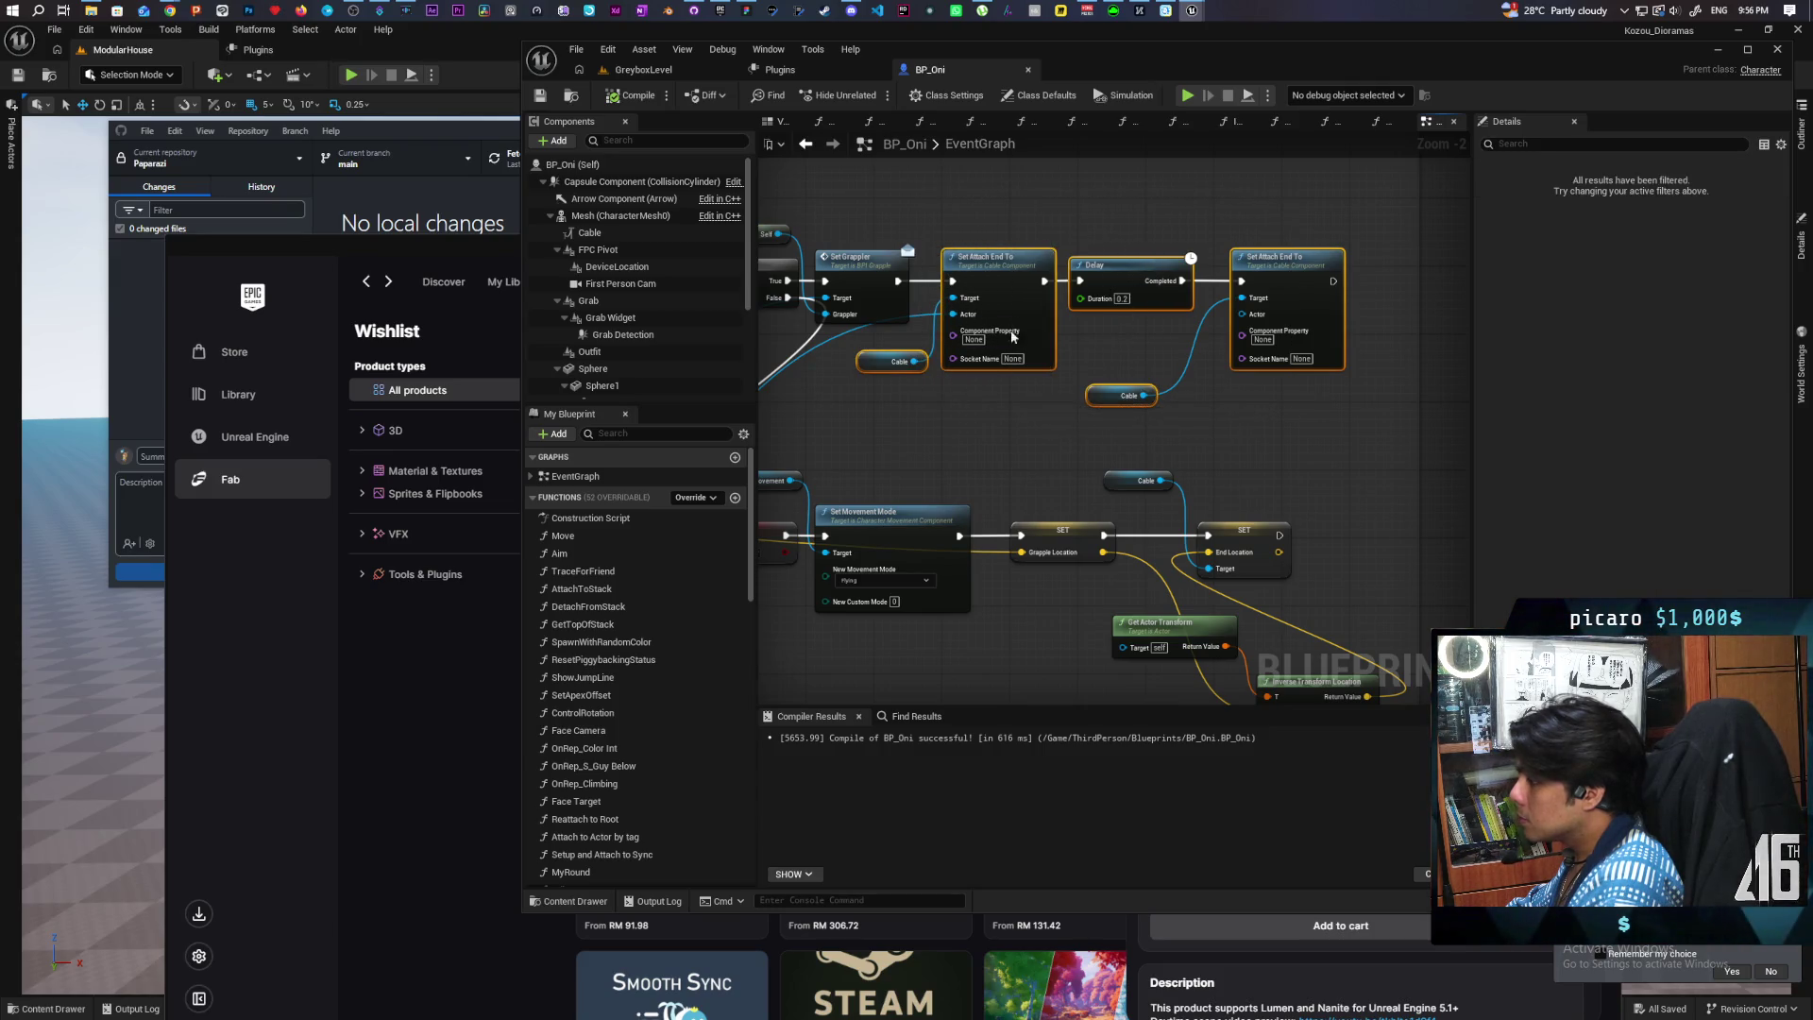
pyautogui.moveTo(1002, 287); pyautogui.dragTo(1164, 291)
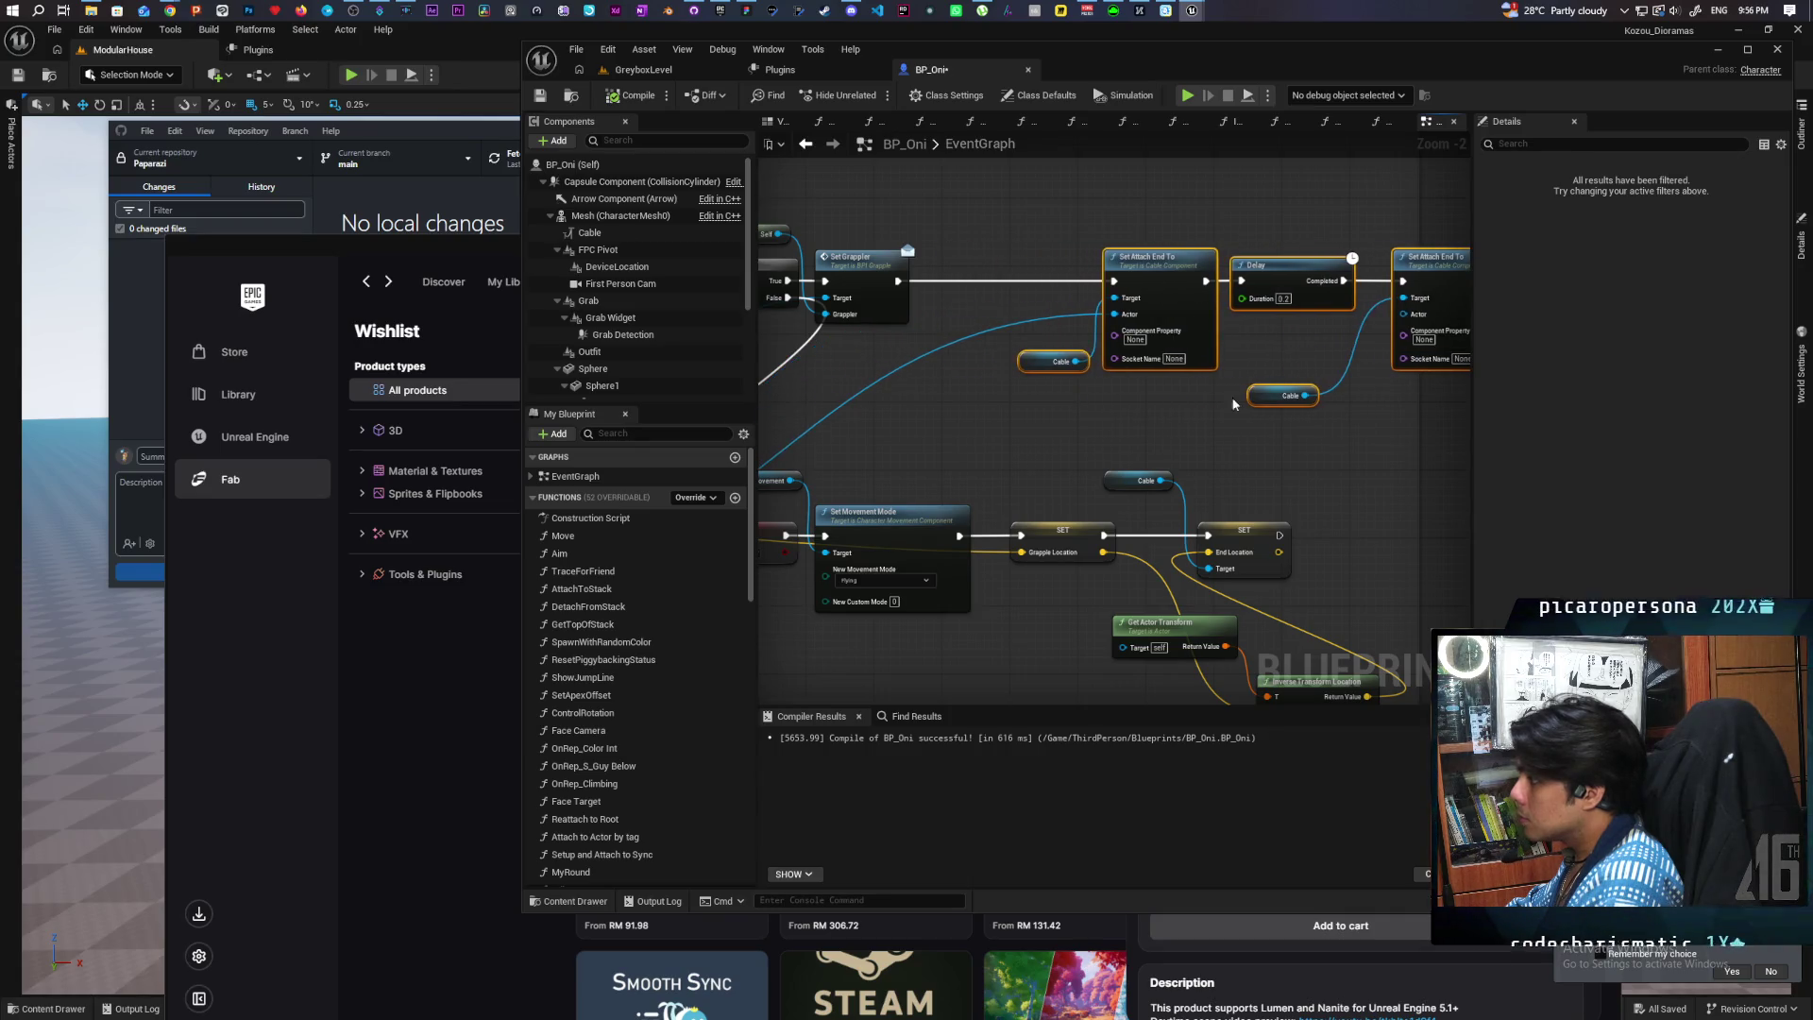
pyautogui.moveTo(1195, 460)
pyautogui.mouseDown()
pyautogui.moveTo(1315, 376)
pyautogui.moveTo(1058, 391)
pyautogui.moveTo(1054, 317)
pyautogui.mouseUp()
pyautogui.click(1054, 294)
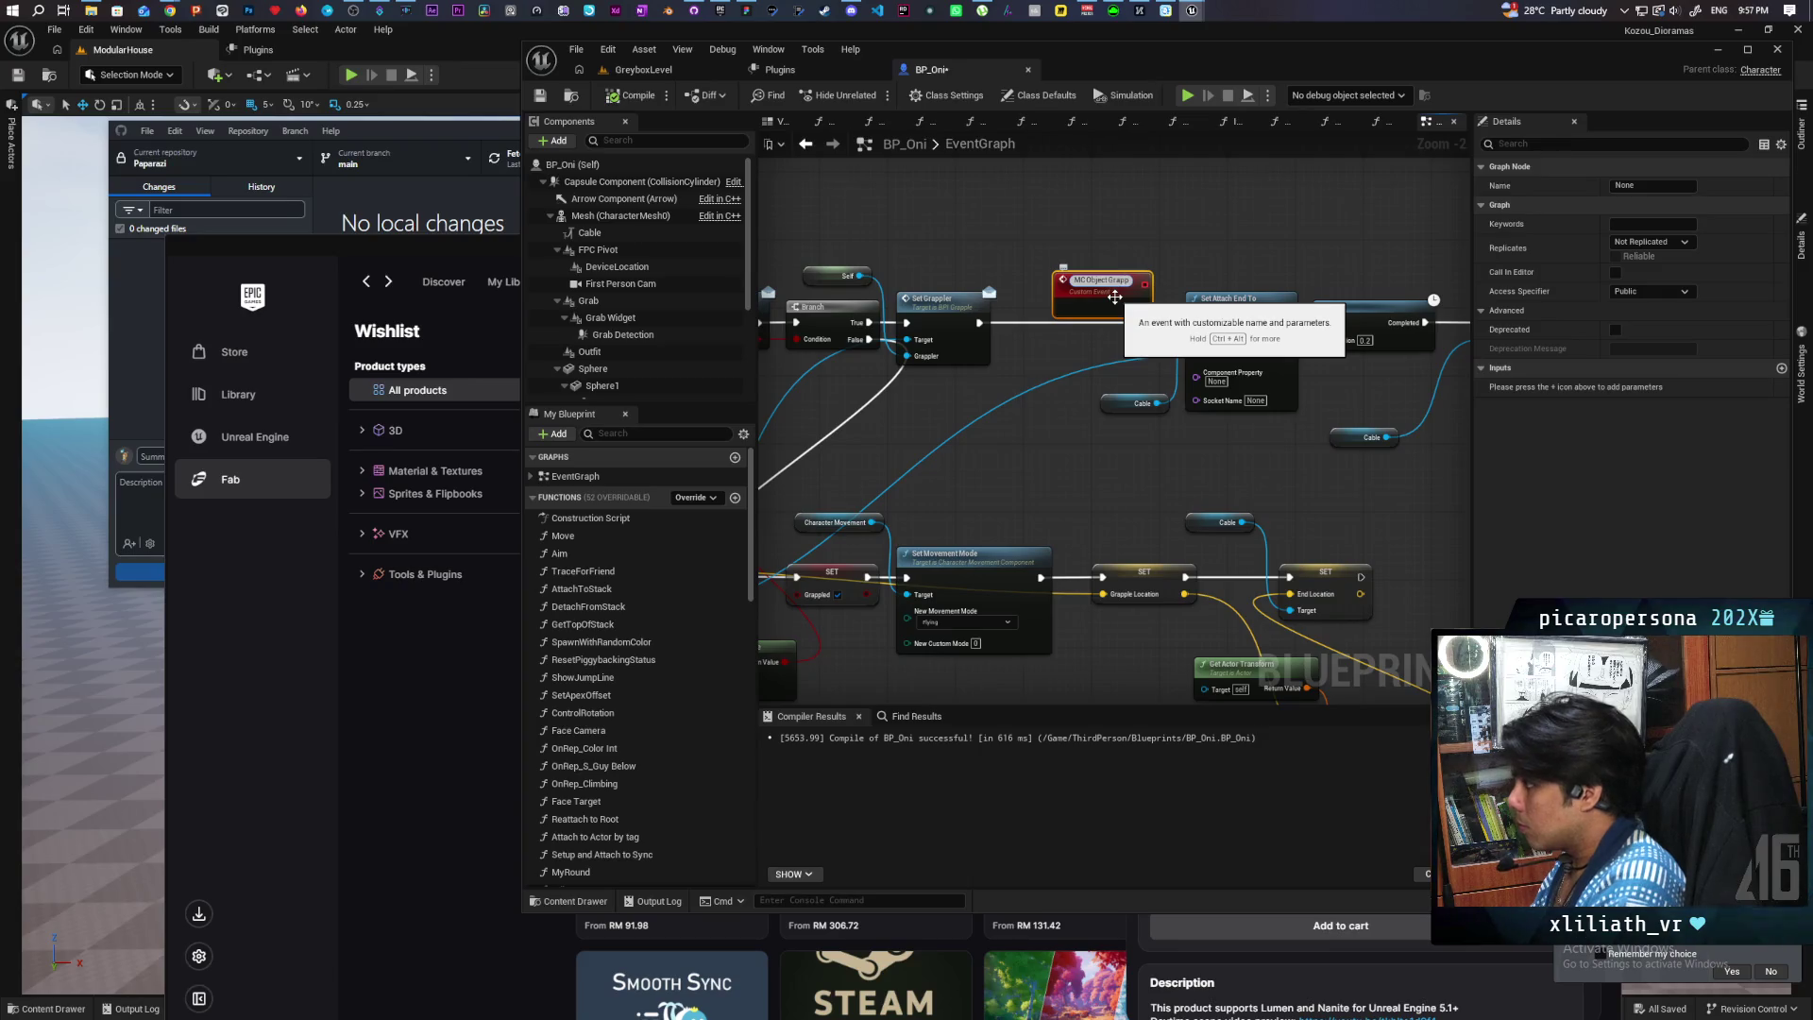
# Step: Place an MC Object Grapple call after Set Grappler, ahead of Set Attach End To
pyautogui.click(1101, 251)
pyautogui.moveTo(1101, 251)
pyautogui.mouseDown()
pyautogui.moveTo(1089, 191)
pyautogui.moveTo(1218, 185)
pyautogui.moveTo(1014, 191)
pyautogui.moveTo(1216, 204)
pyautogui.moveTo(1204, 189)
pyautogui.moveTo(1171, 227)
pyautogui.moveTo(1335, 181)
pyautogui.mouseUp()
pyautogui.moveTo(1386, 295)
pyautogui.mouseDown()
pyautogui.moveTo(1004, 291)
pyautogui.moveTo(1190, 276)
pyautogui.moveTo(1108, 248)
pyautogui.moveTo(1157, 257)
pyautogui.mouseUp()
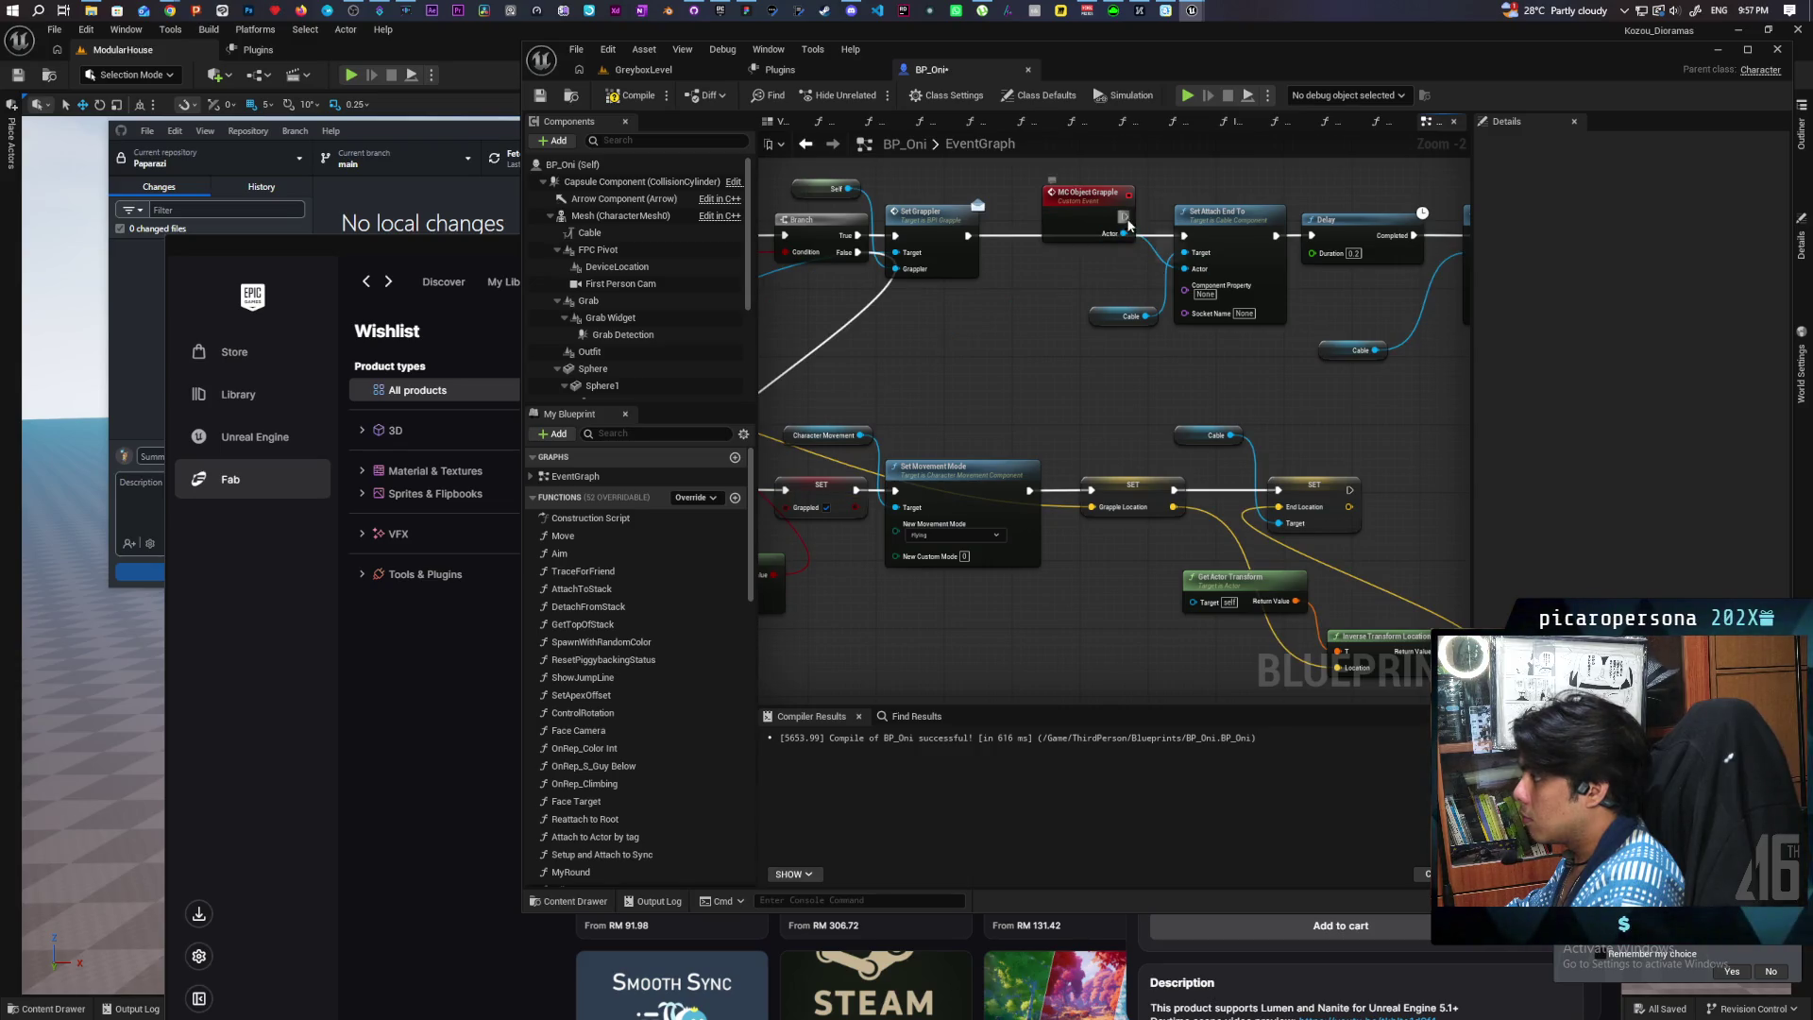
pyautogui.moveTo(1066, 218); pyautogui.dragTo(1078, 235)
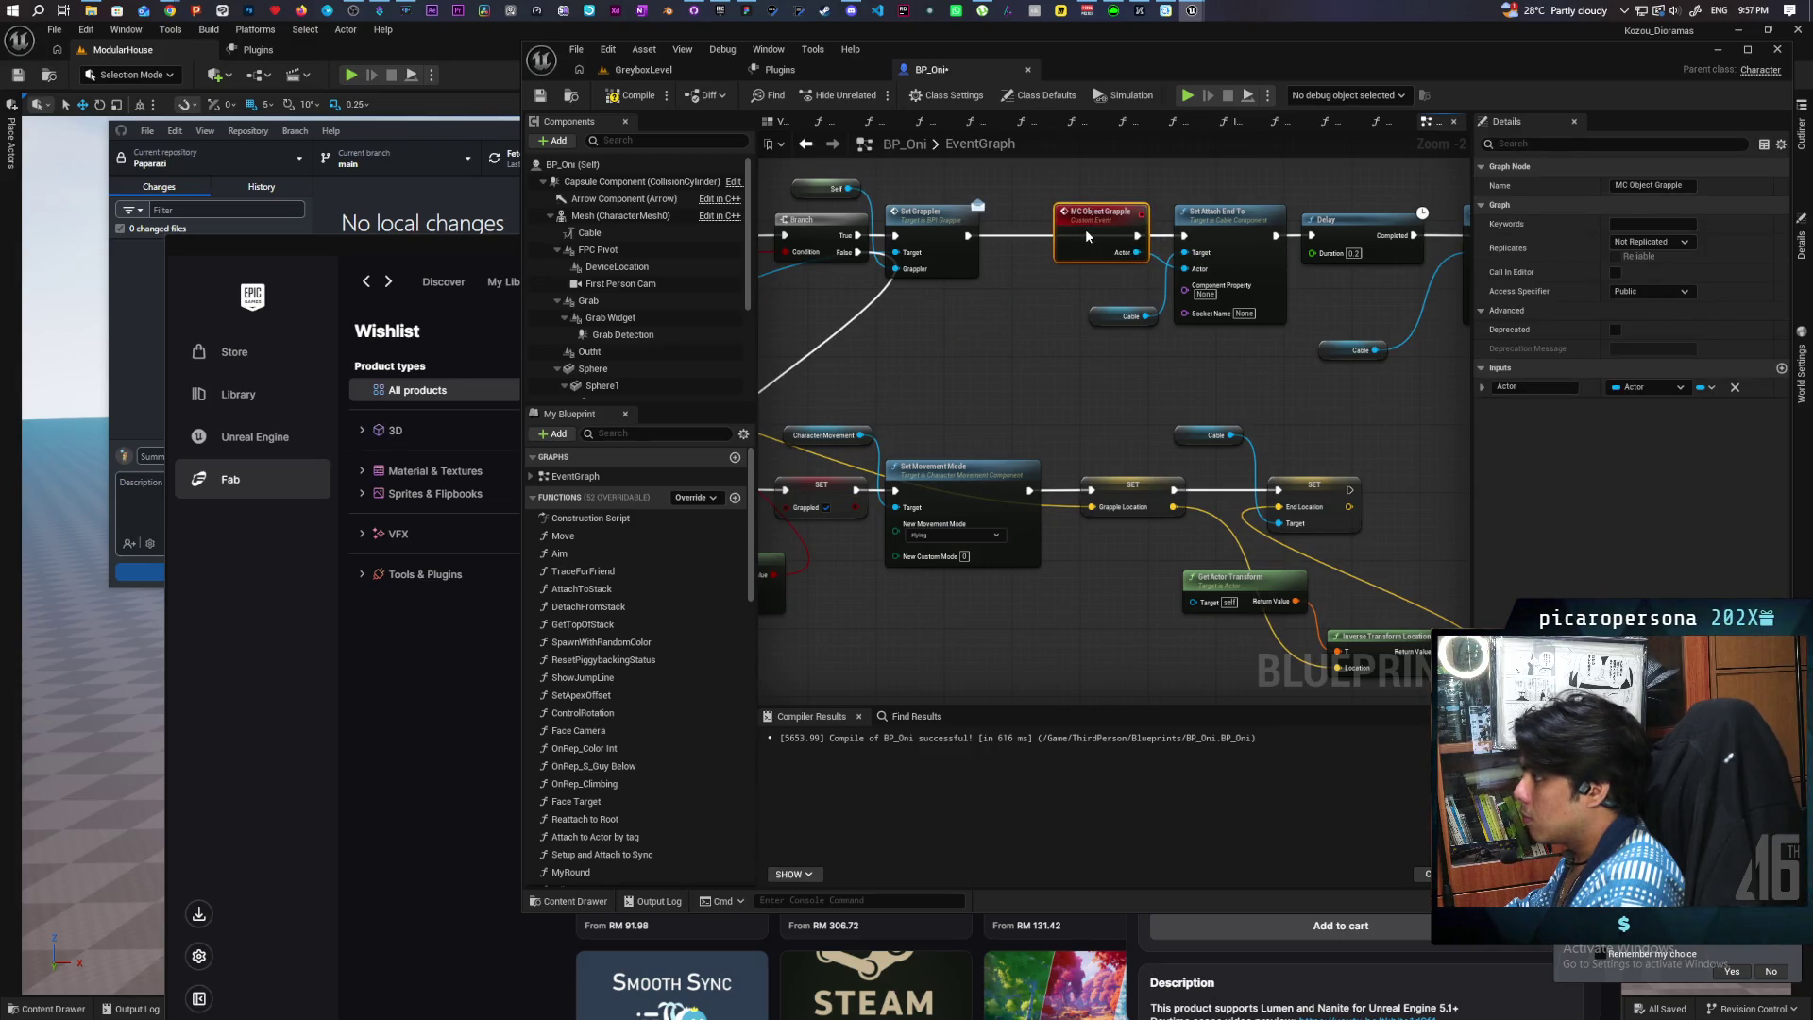
pyautogui.keyDown('alt'); pyautogui.click(1015, 236); pyautogui.keyUp('alt')
pyautogui.moveTo(1017, 262)
pyautogui.mouseDown()
pyautogui.moveTo(1067, 323)
pyautogui.moveTo(1089, 242)
pyautogui.mouseUp()
pyautogui.write('mc object grapple')
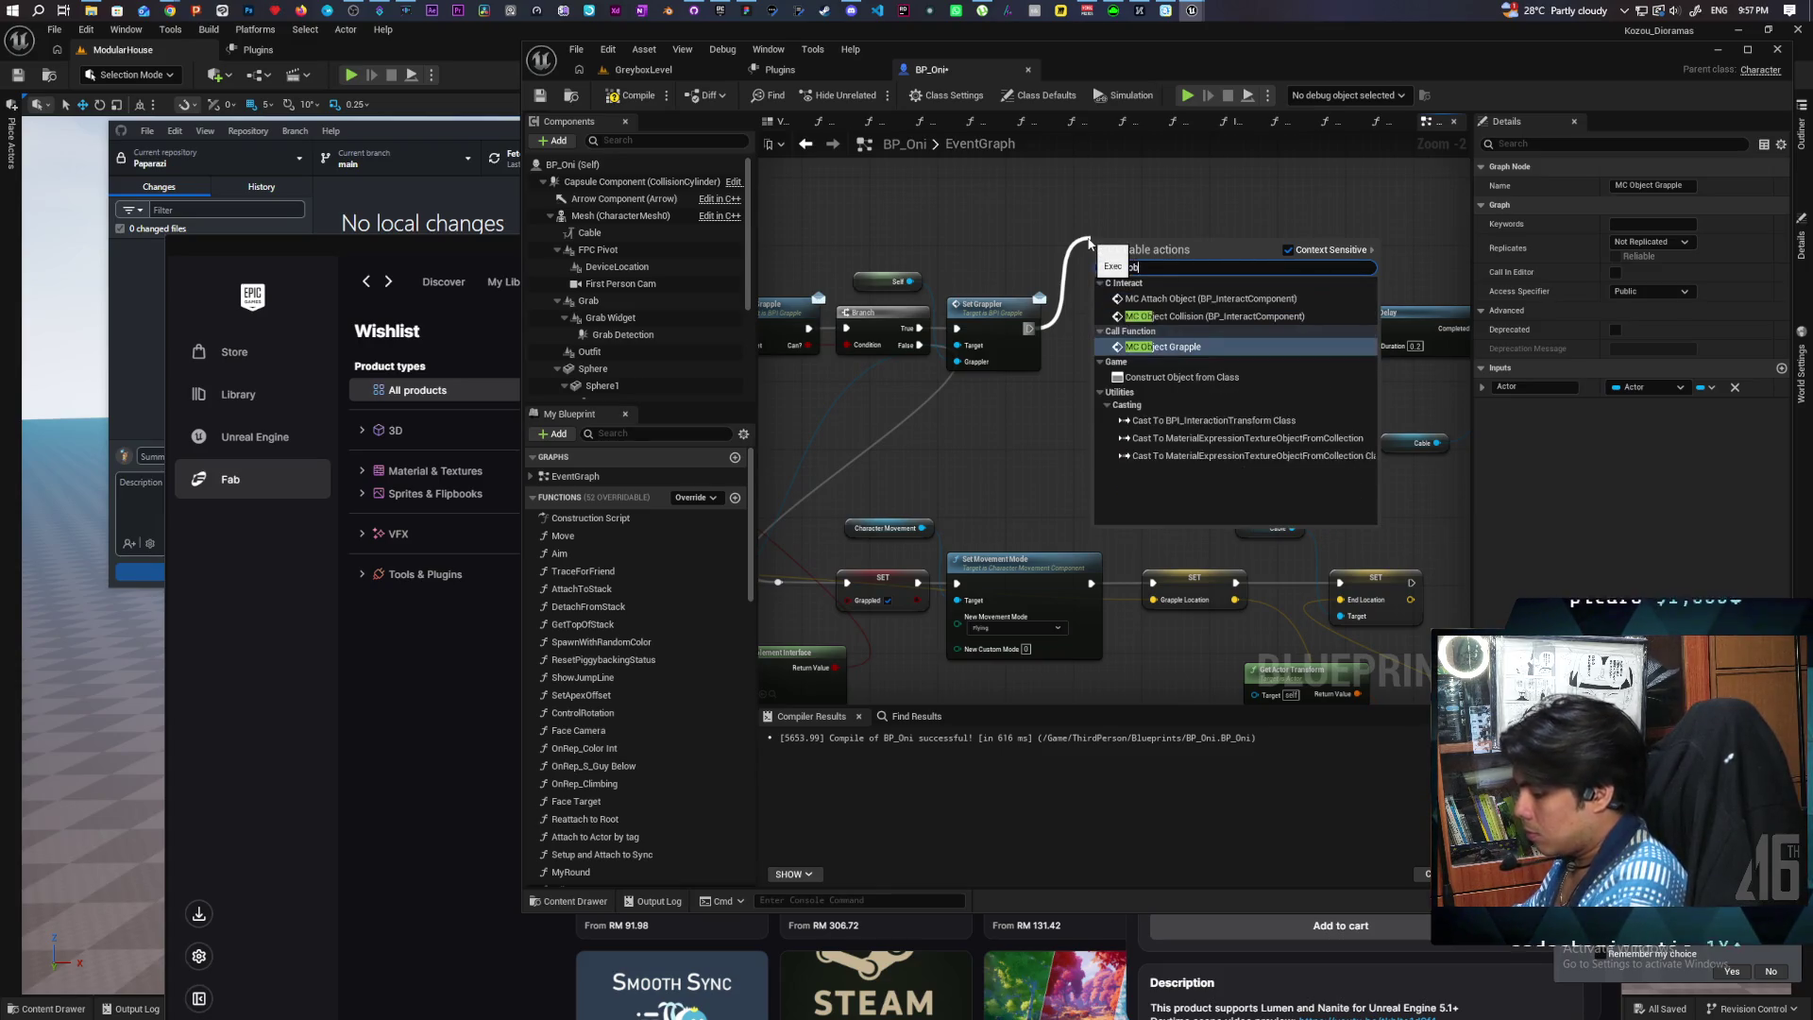
pyautogui.press('Return')
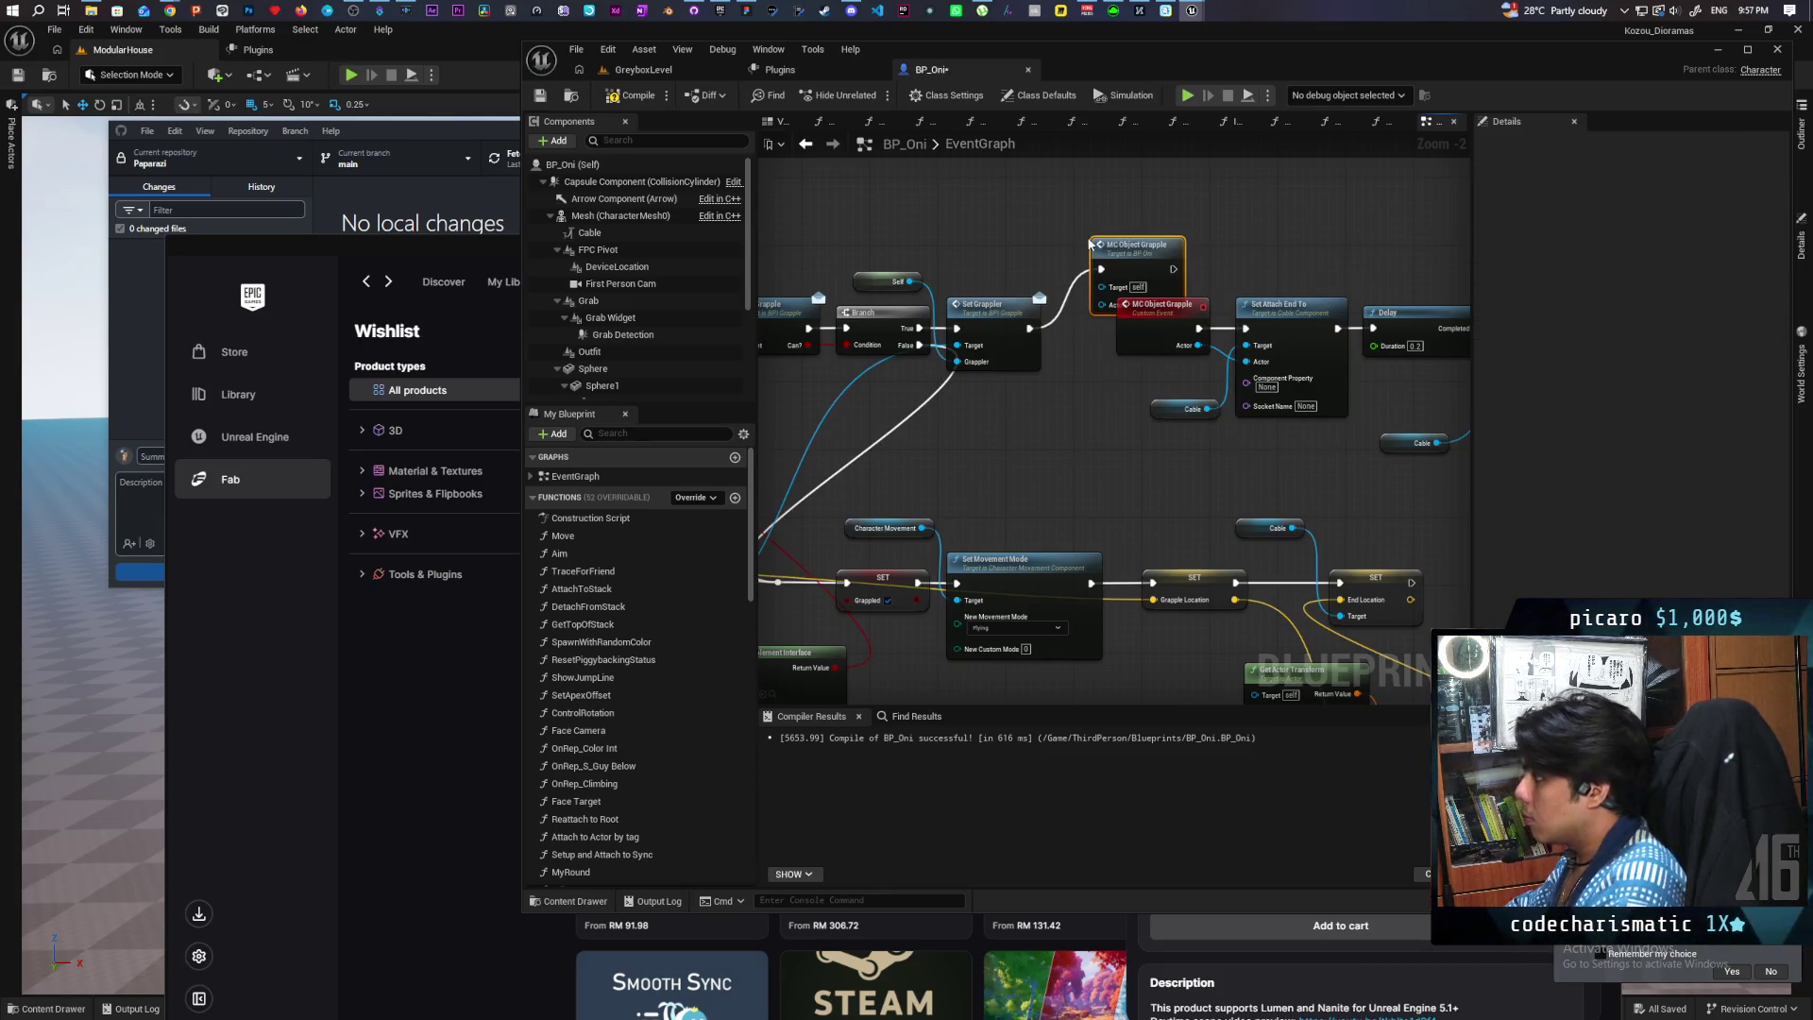
# Step: Set the MC Object Grapple event's Replicates to Multicast and save BP_Oni
pyautogui.moveTo(1069, 434); pyautogui.dragTo(1242, 318)
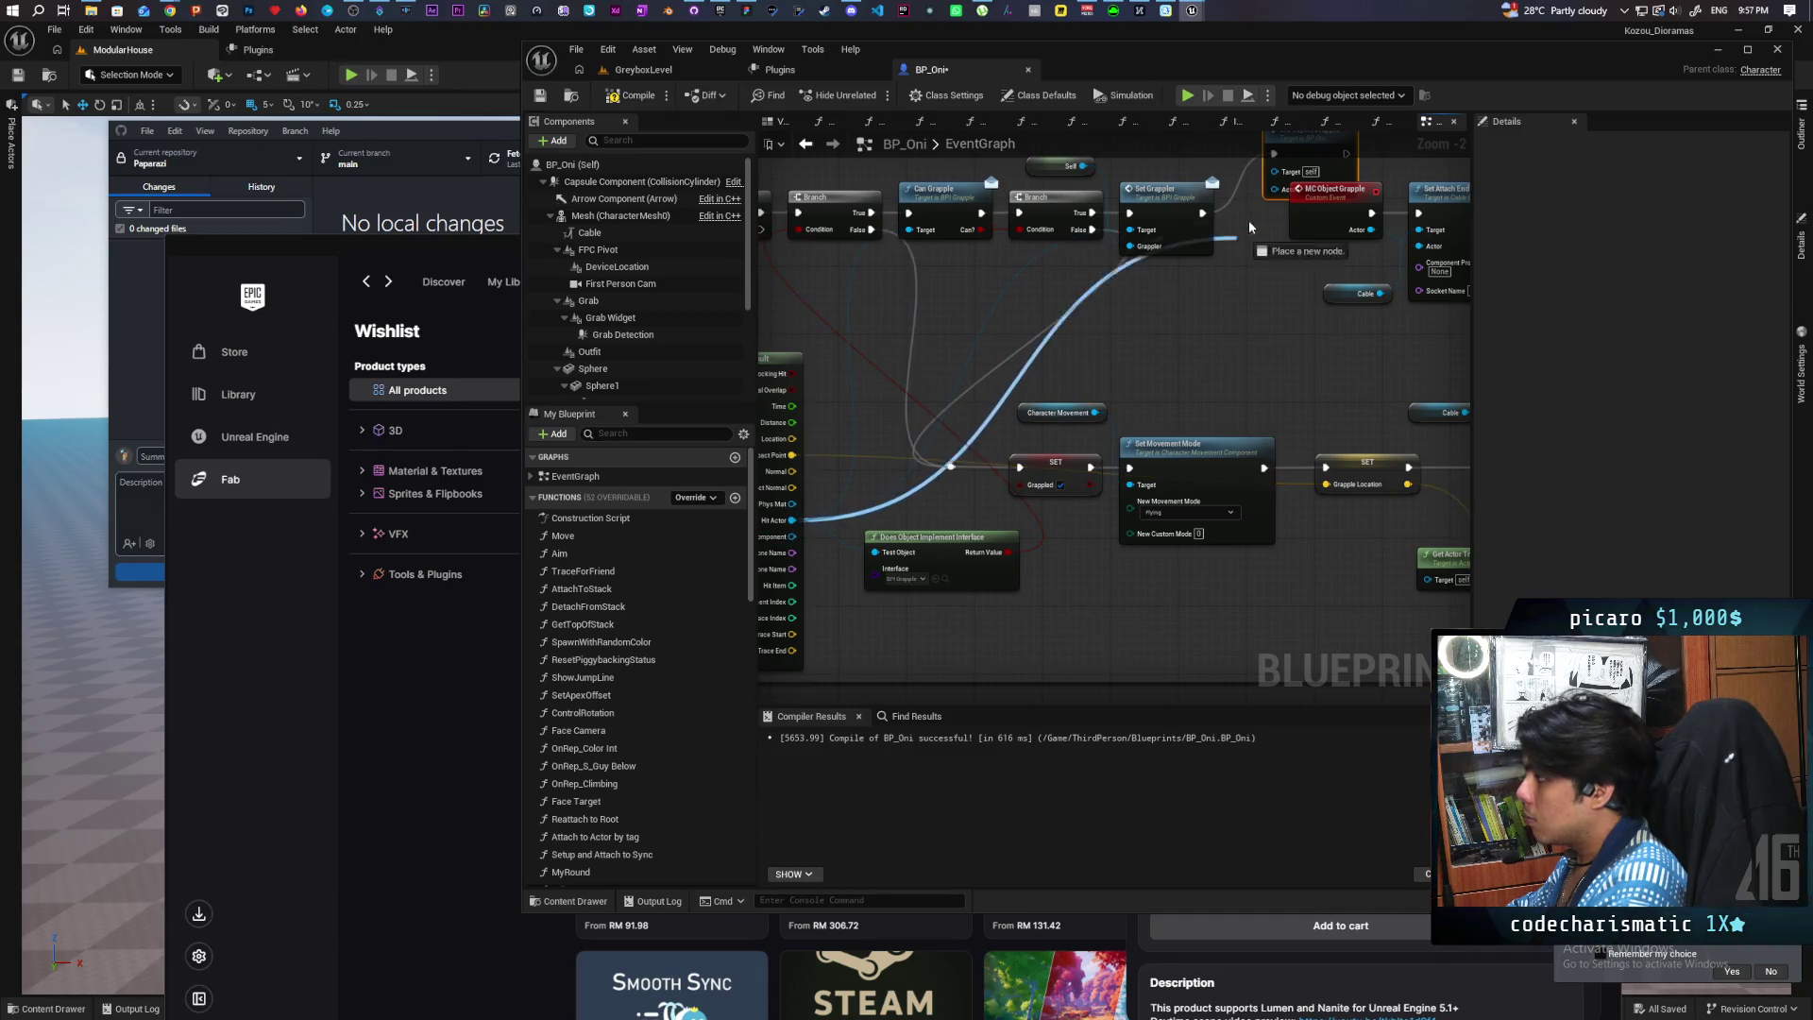
pyautogui.moveTo(1301, 143)
pyautogui.mouseDown()
pyautogui.moveTo(1117, 330)
pyautogui.moveTo(1095, 290)
pyautogui.mouseUp()
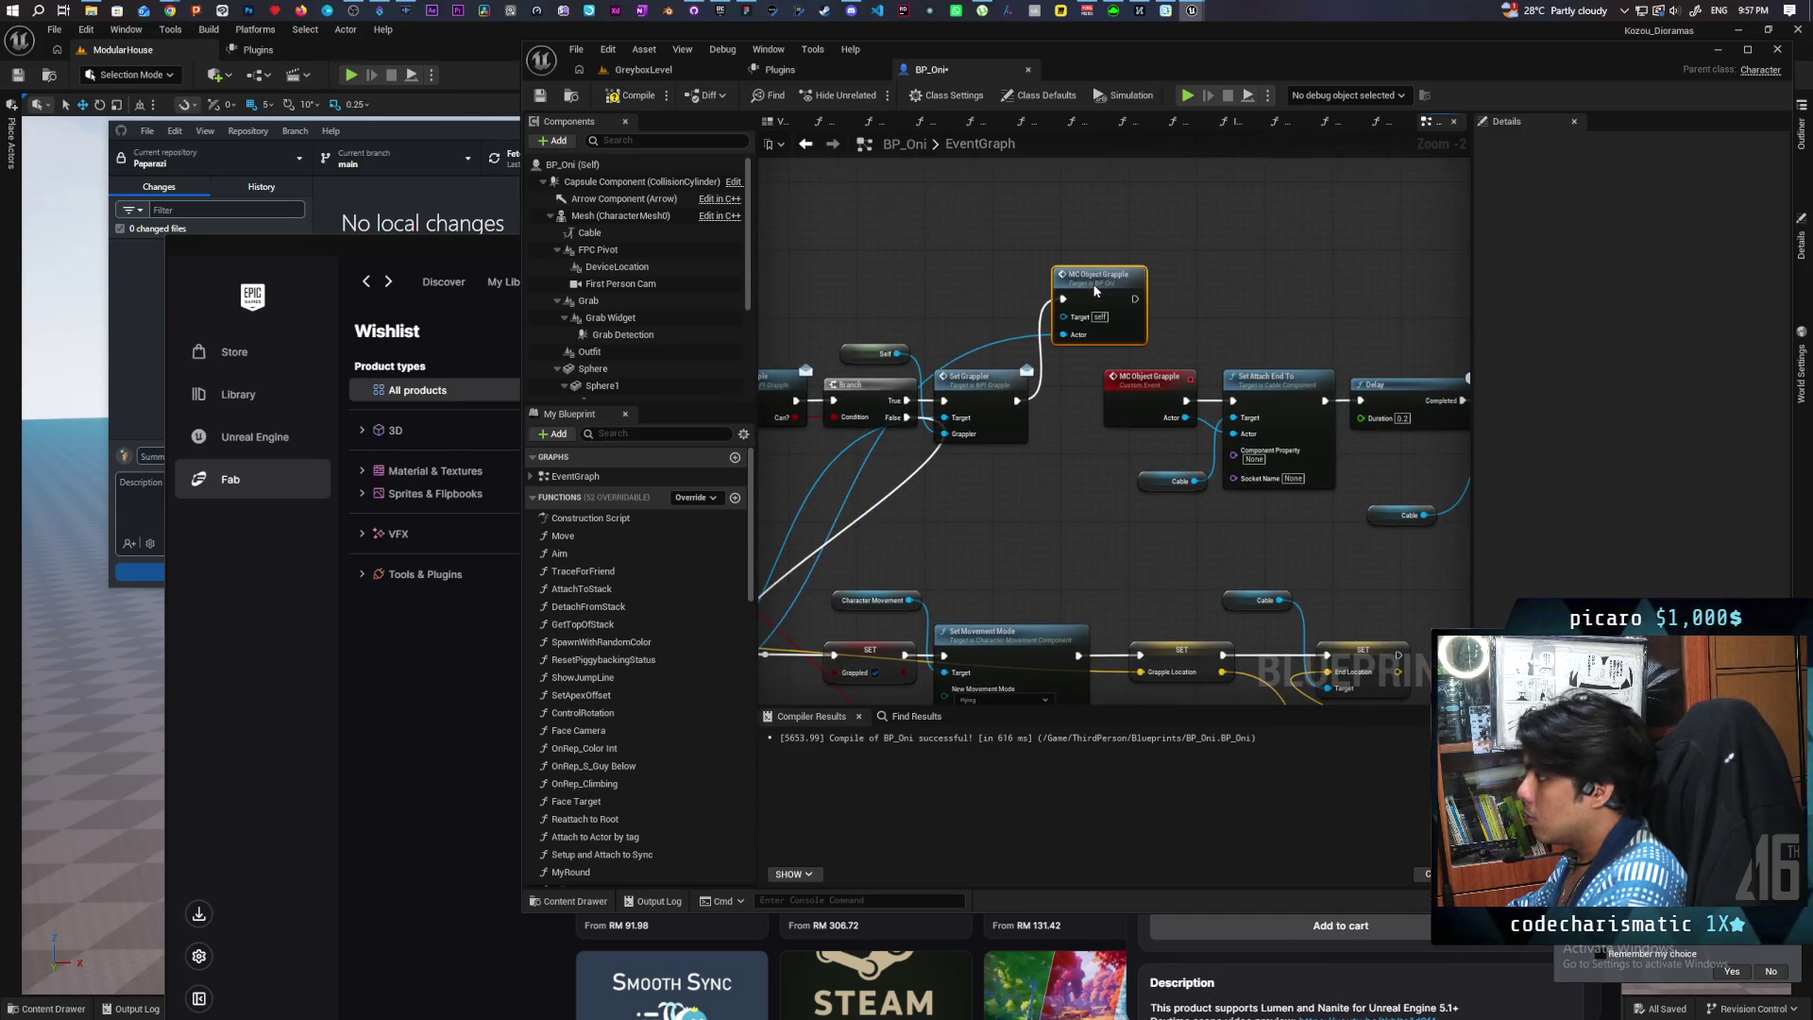
pyautogui.click(1129, 395)
pyautogui.click(1652, 241)
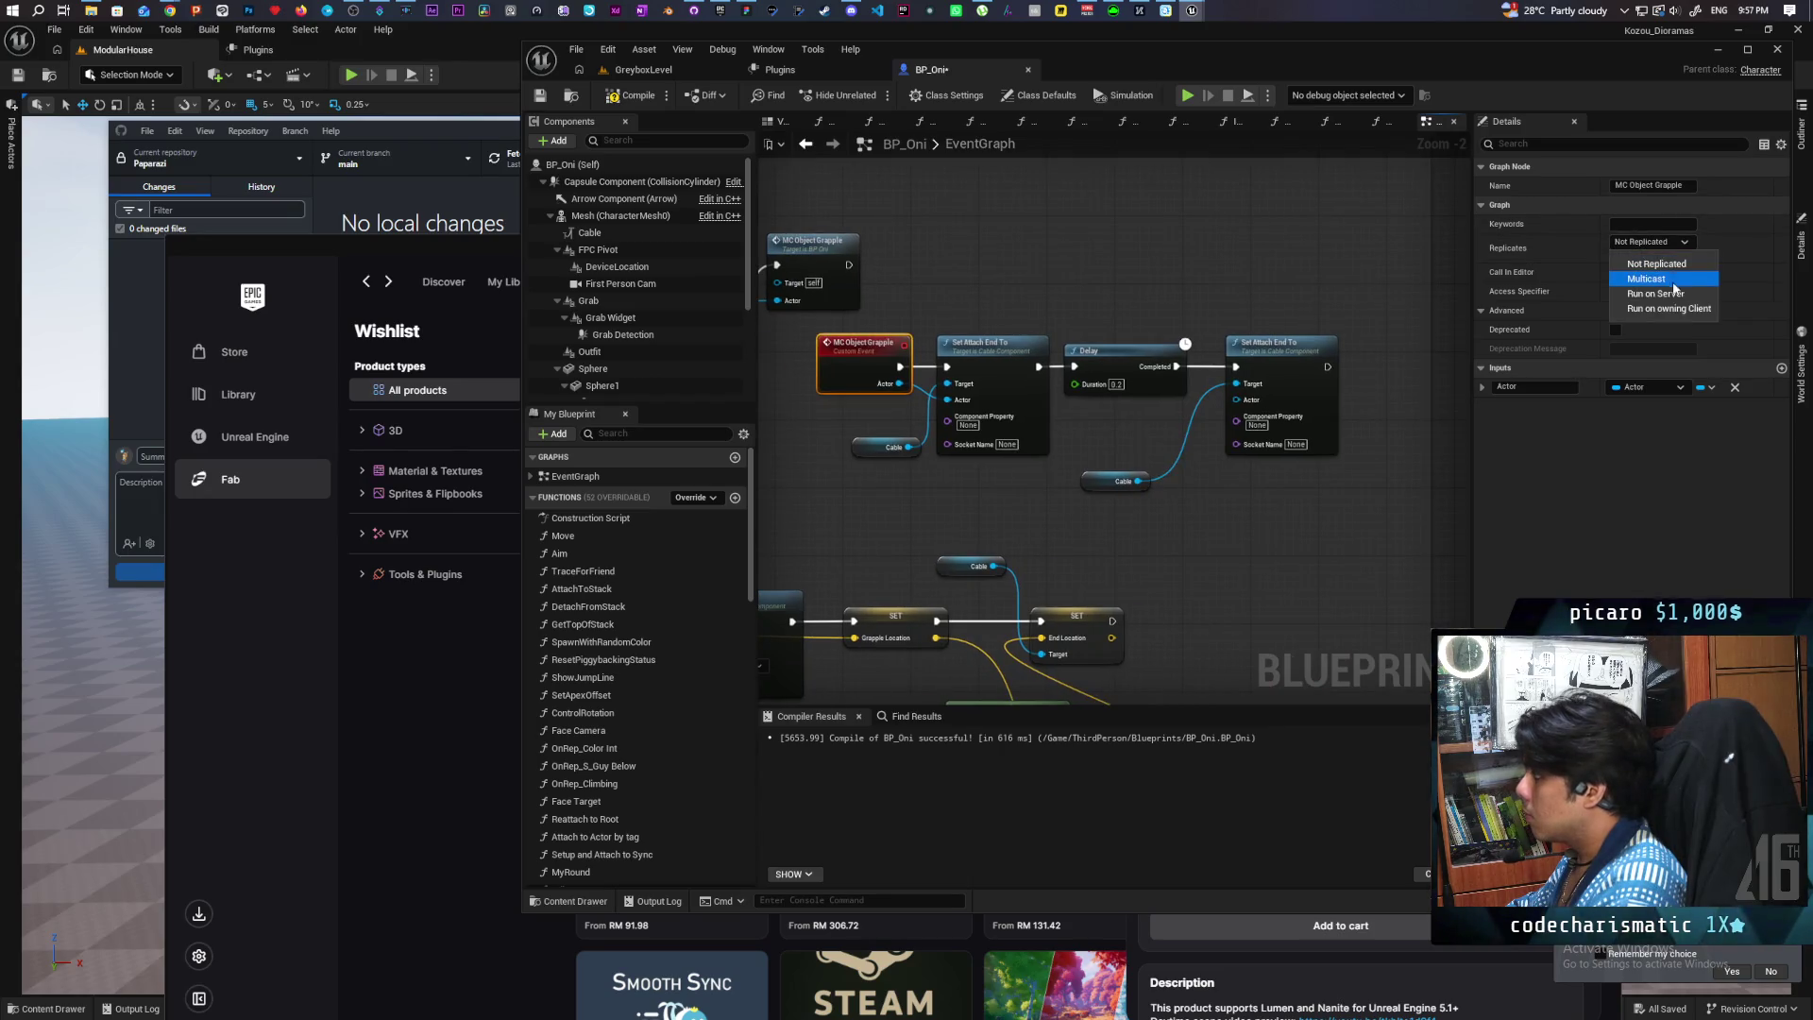
pyautogui.press('Escape')
pyautogui.click(1652, 242)
pyautogui.click(1633, 273)
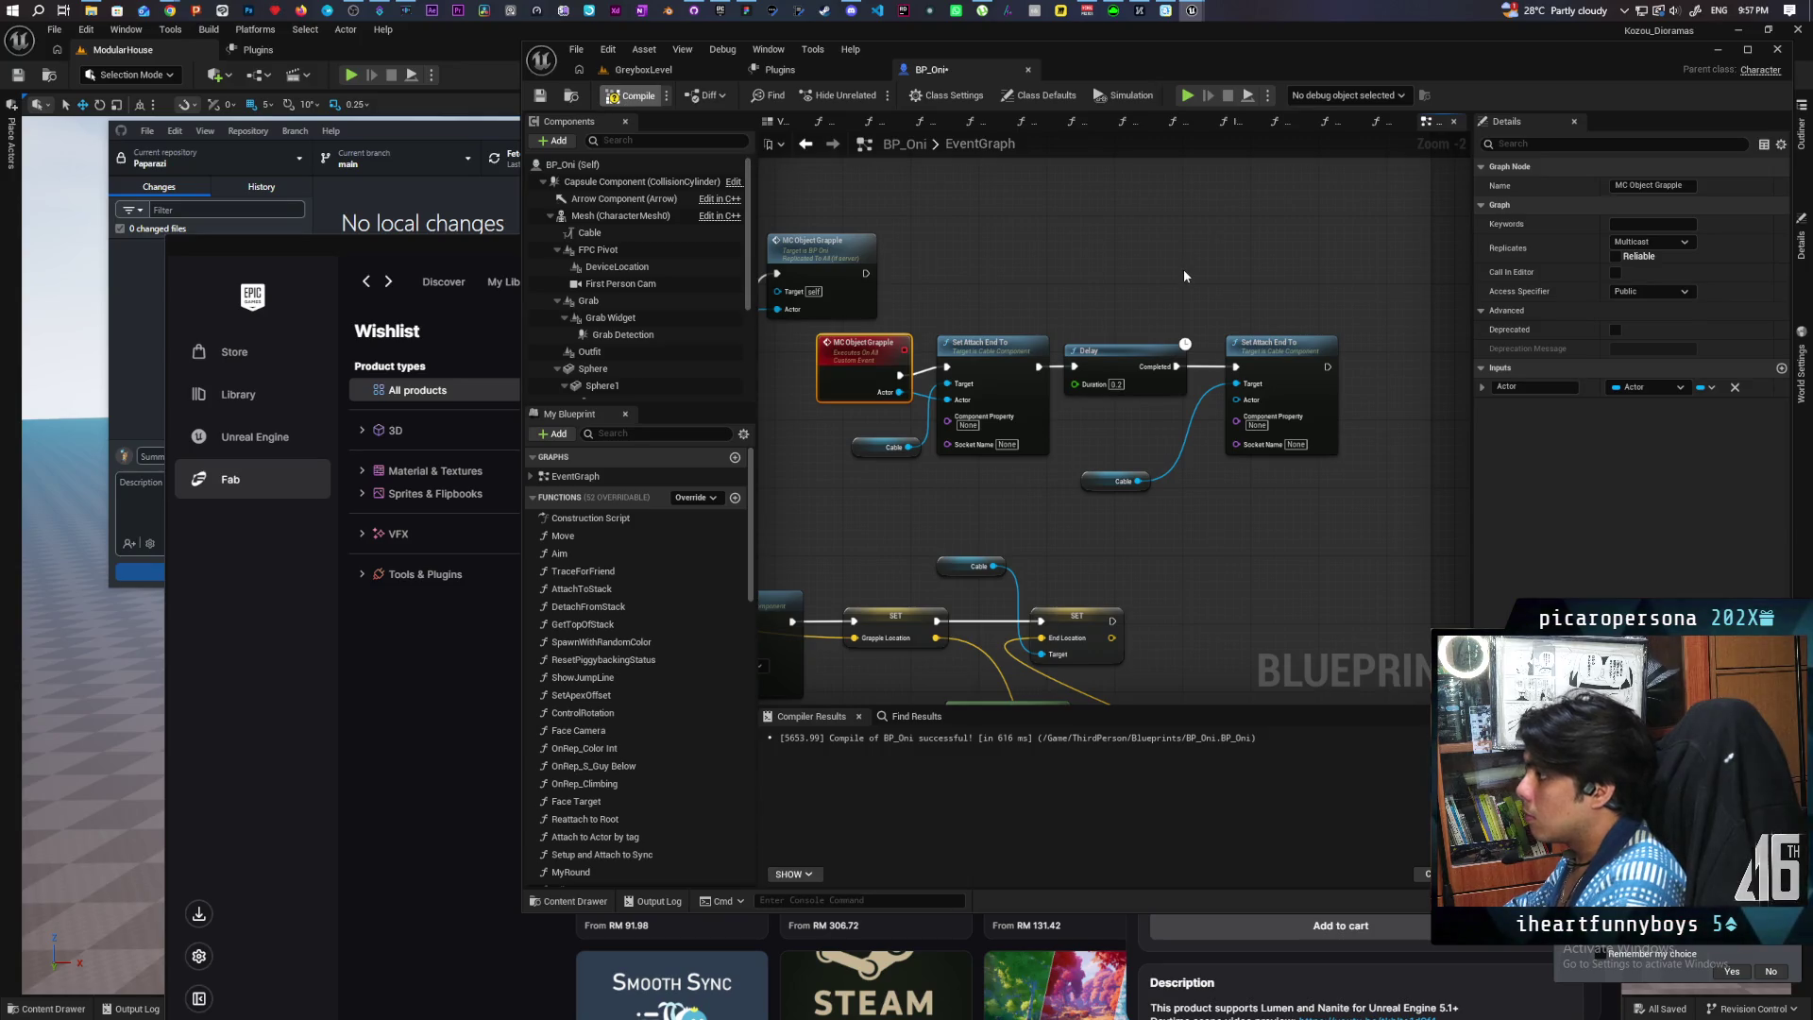
pyautogui.hotkey('ctrl', 's')
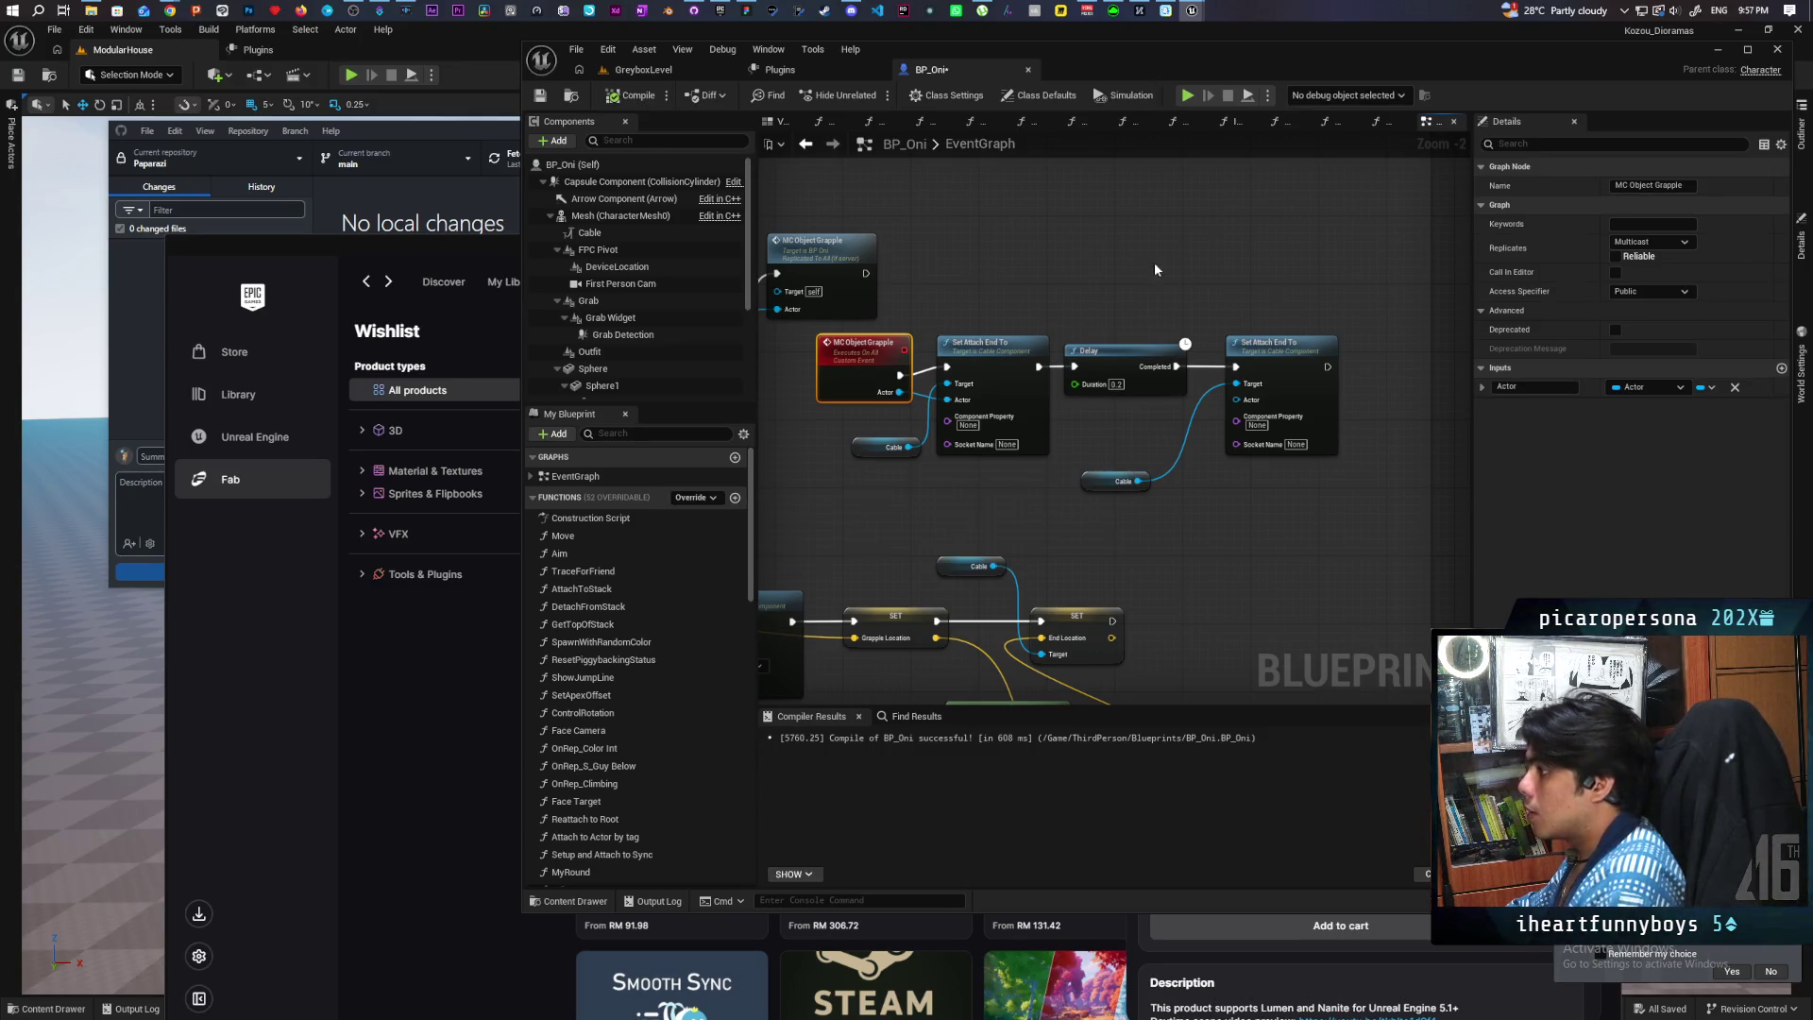
# Step: Shift the grapple event group right, line up the MC Object Grapple call, and save
pyautogui.scroll(-1, 1114, 283)
pyautogui.moveTo(868, 353); pyautogui.dragTo(1324, 491)
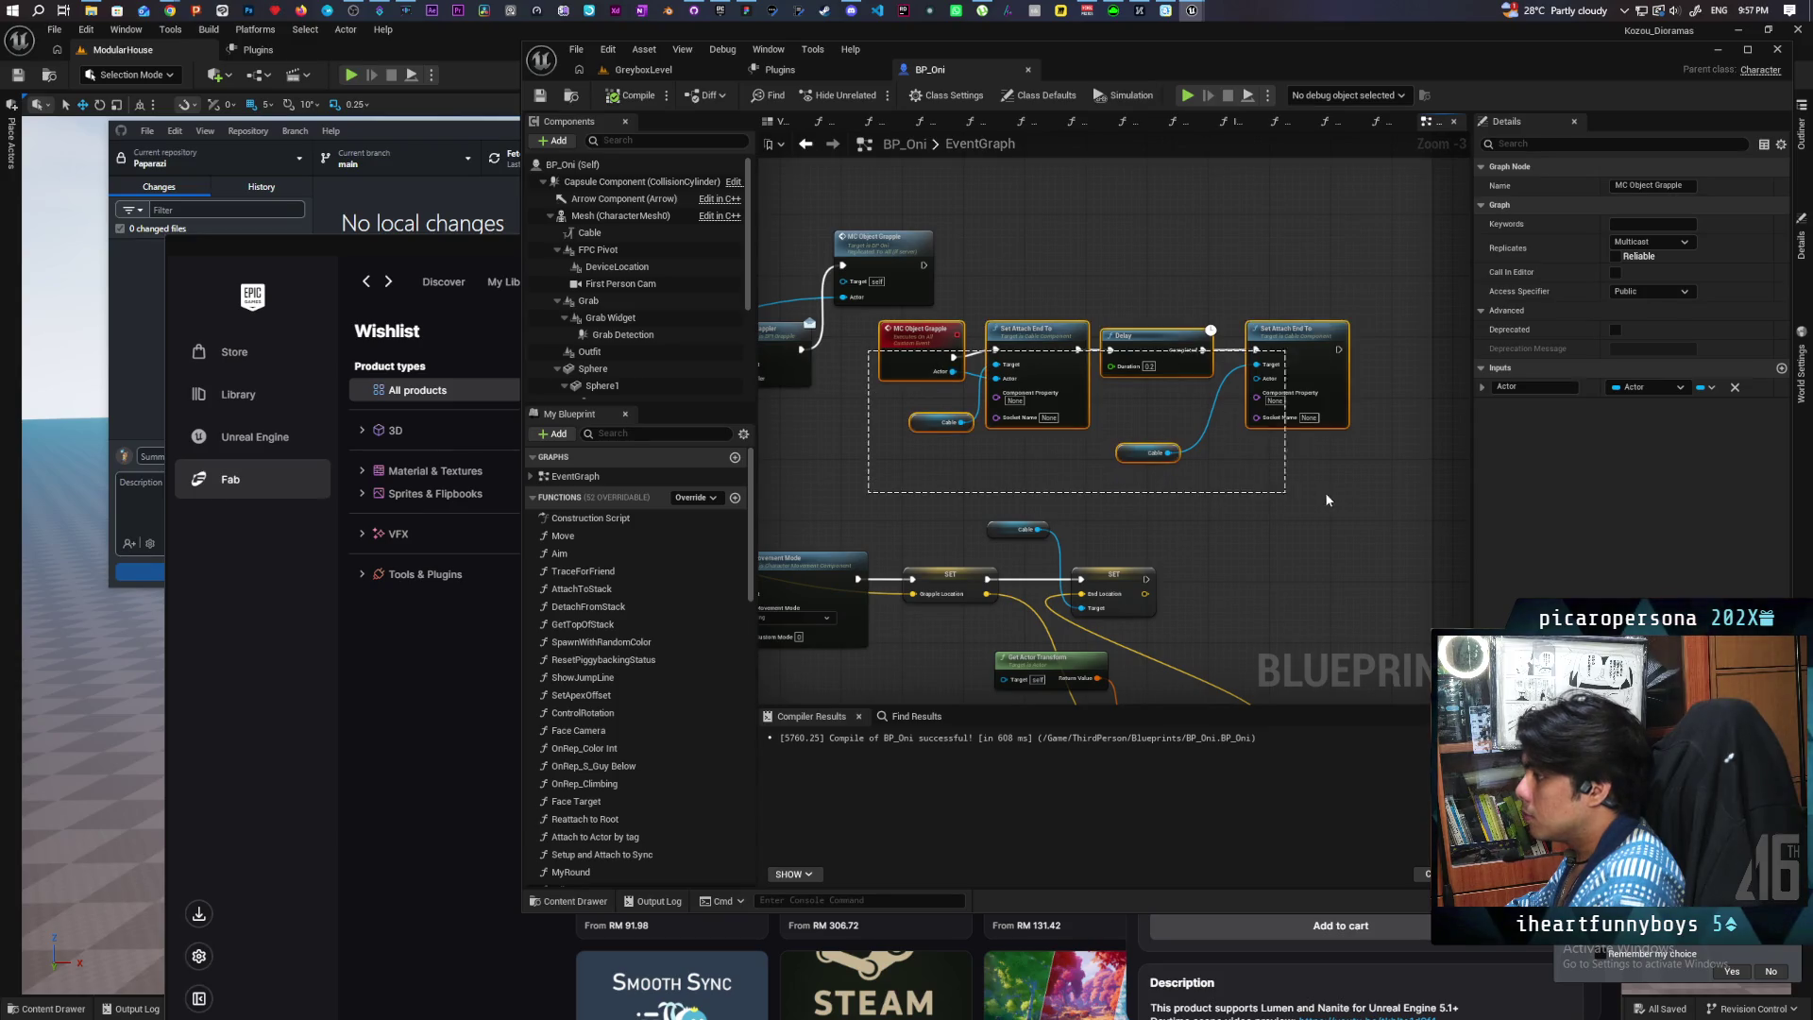
pyautogui.moveTo(925, 338)
pyautogui.mouseDown()
pyautogui.moveTo(1018, 331)
pyautogui.moveTo(1001, 344)
pyautogui.mouseUp()
pyautogui.moveTo(888, 247); pyautogui.dragTo(893, 336)
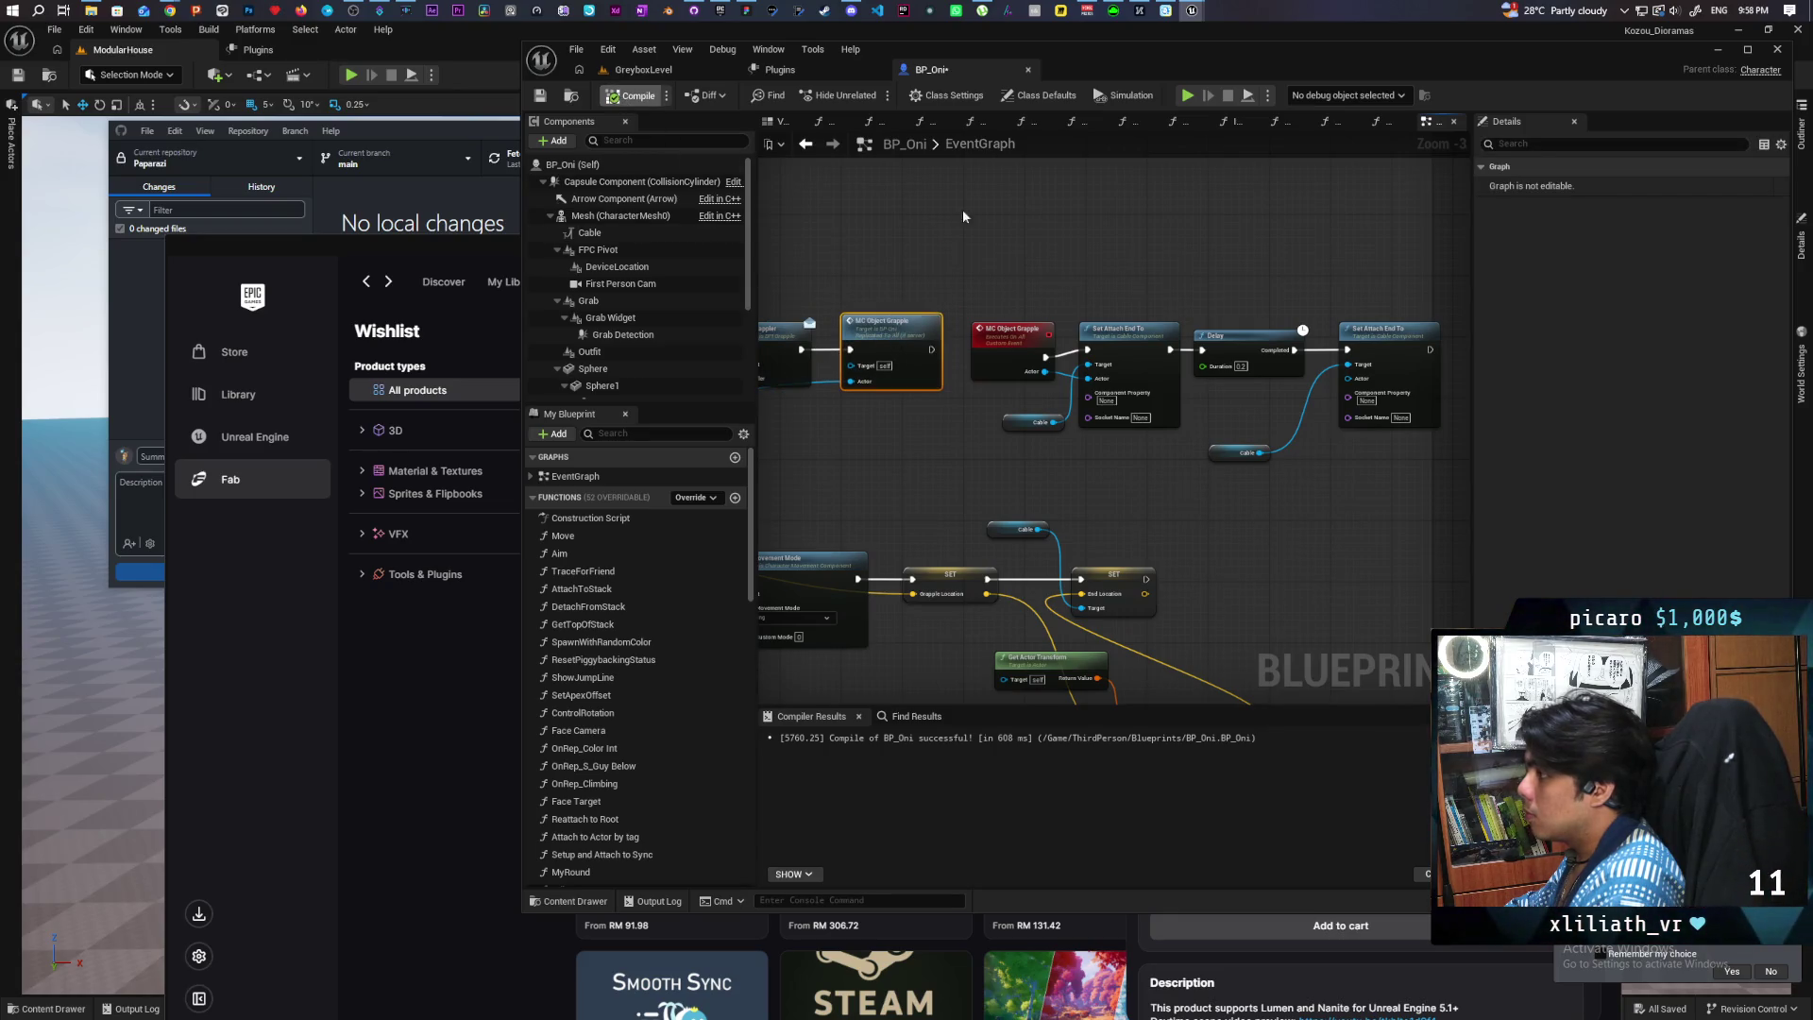
pyautogui.scroll(-2, 992, 219)
pyautogui.hotkey('ctrl', 's')
# Step: Straighten the Delay and second Set Attach End To nodes onto the exec line and save
pyautogui.scroll(4, 1059, 262)
pyautogui.click(1101, 330)
pyautogui.click(1094, 327)
pyautogui.press('q')
pyautogui.click(1271, 314)
pyautogui.press('q')
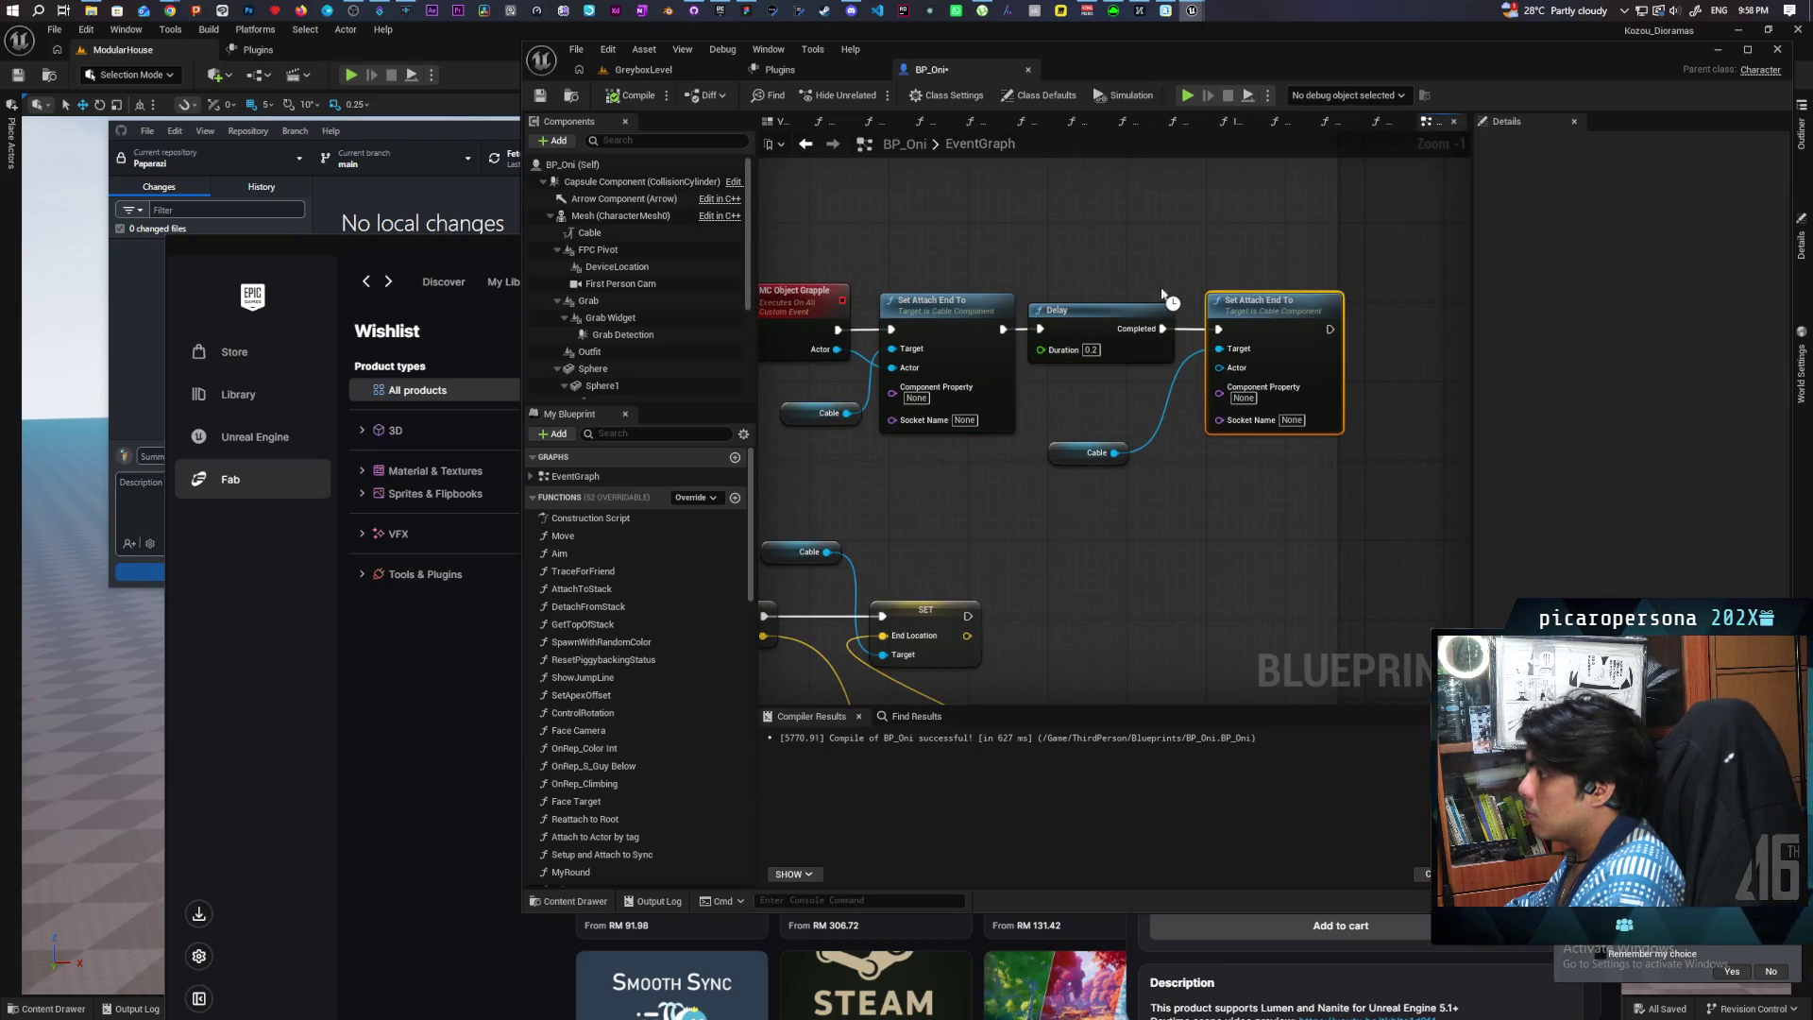
pyautogui.scroll(-2, 1188, 295)
pyautogui.hotkey('ctrl', 's')
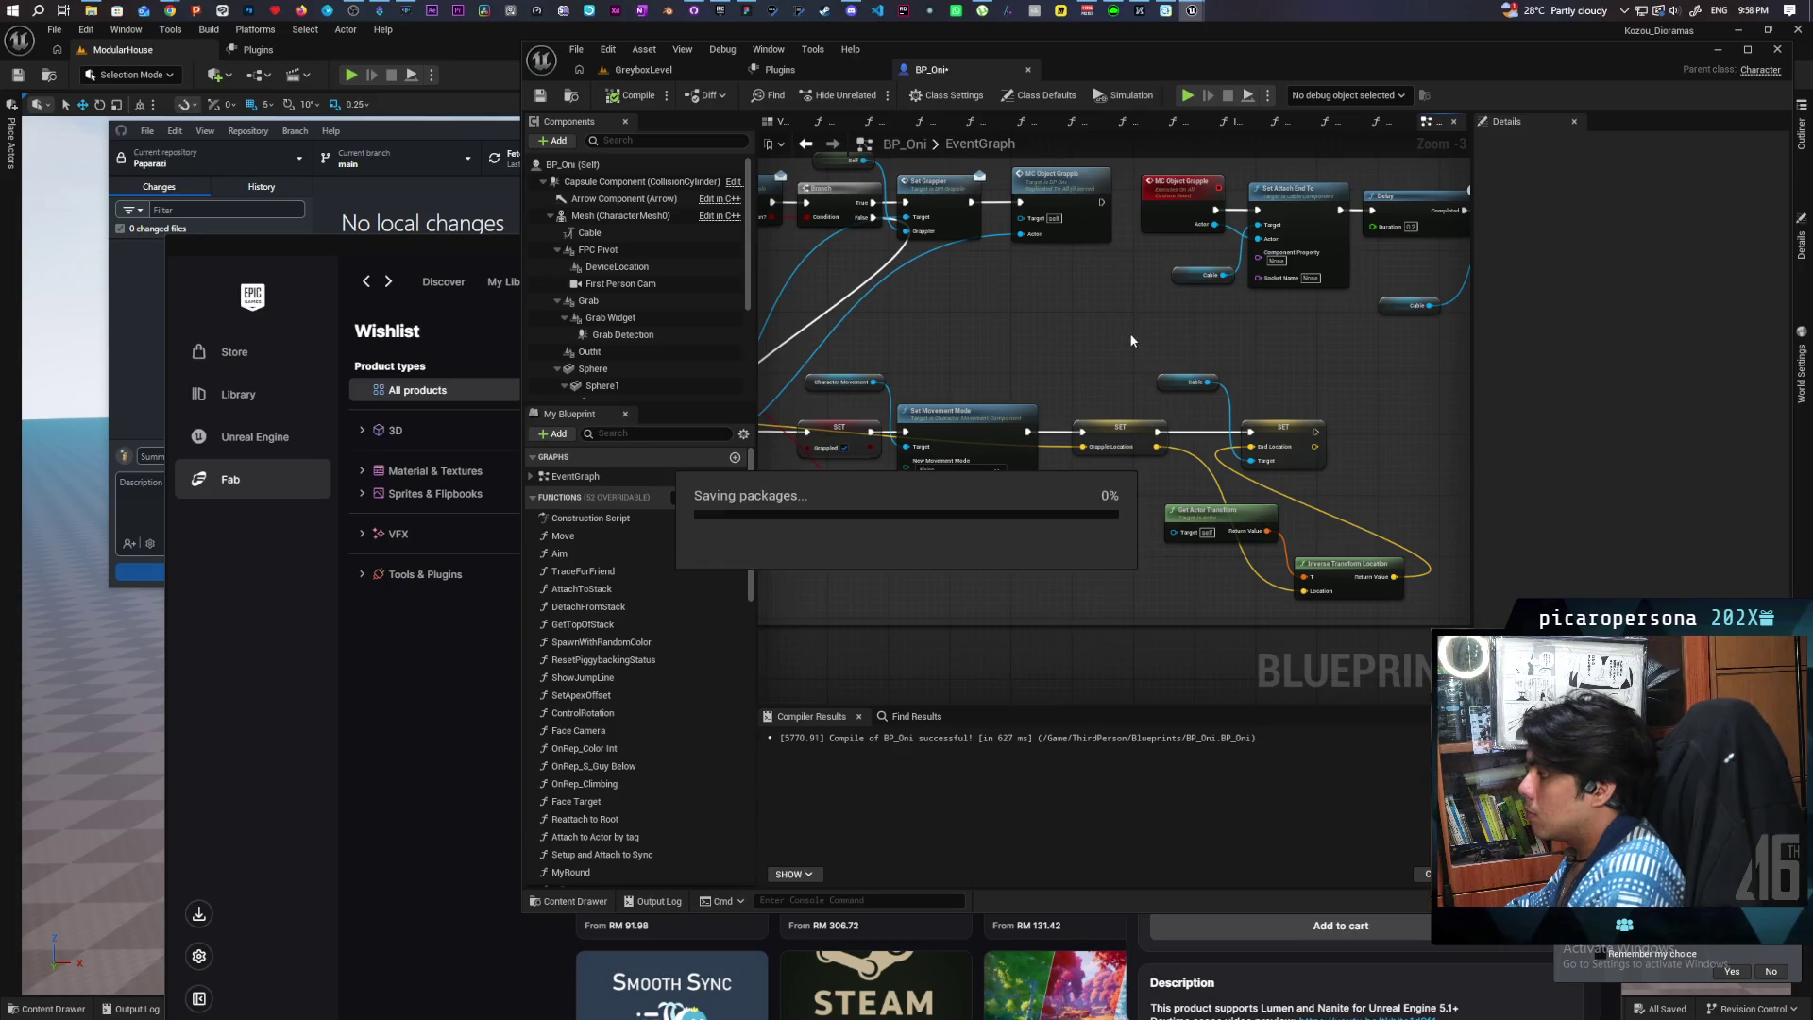
pyautogui.moveTo(1135, 327)
pyautogui.mouseDown()
pyautogui.moveTo(1294, 292)
pyautogui.moveTo(1309, 322)
pyautogui.moveTo(954, 303)
pyautogui.moveTo(1055, 265)
pyautogui.moveTo(1178, 292)
pyautogui.moveTo(1190, 257)
pyautogui.moveTo(1112, 273)
pyautogui.mouseUp()
pyautogui.moveTo(1017, 407)
pyautogui.mouseDown()
pyautogui.moveTo(1092, 429)
pyautogui.moveTo(1027, 434)
pyautogui.moveTo(1110, 395)
pyautogui.mouseUp()
pyautogui.click(1060, 346)
pyautogui.moveTo(1380, 284)
pyautogui.mouseDown()
pyautogui.moveTo(1191, 481)
pyautogui.moveTo(1257, 453)
pyautogui.moveTo(1191, 481)
pyautogui.moveTo(1188, 542)
pyautogui.moveTo(1211, 523)
pyautogui.mouseUp()
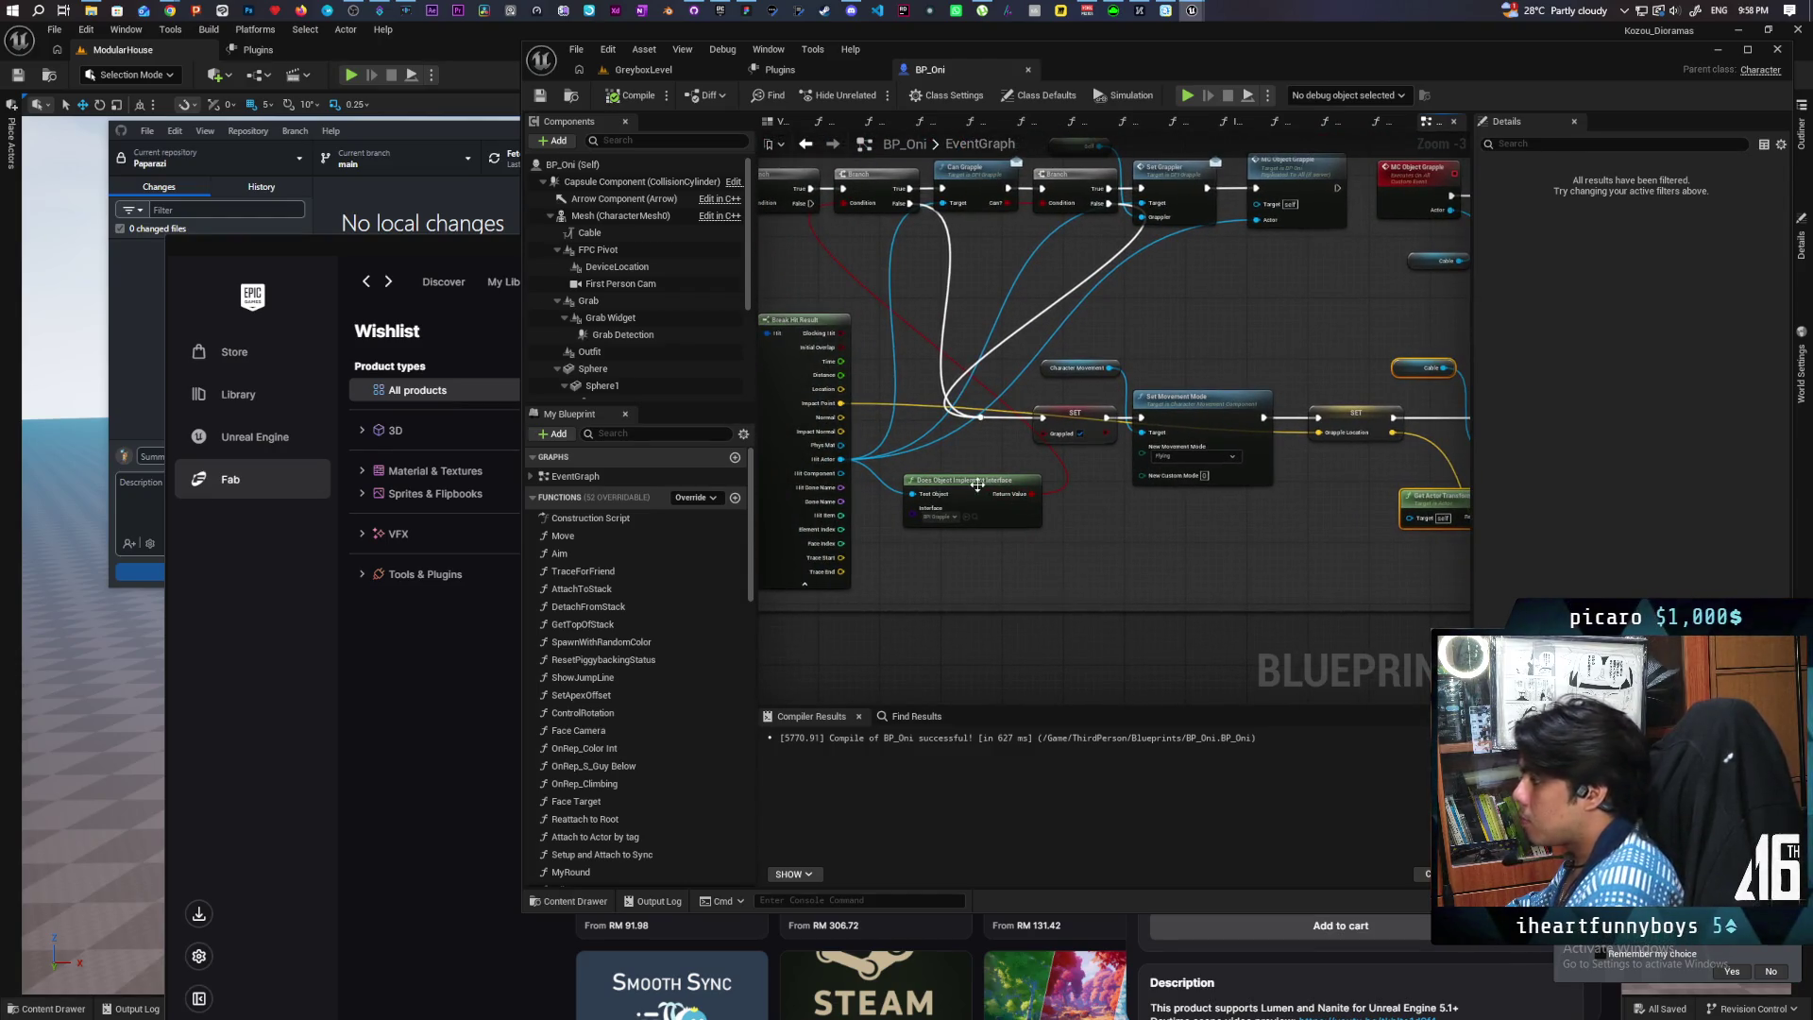
pyautogui.moveTo(1203, 523)
pyautogui.mouseDown()
pyautogui.moveTo(1096, 514)
pyautogui.moveTo(1081, 463)
pyautogui.moveTo(1062, 515)
pyautogui.moveTo(1121, 567)
pyautogui.moveTo(1206, 561)
pyautogui.moveTo(1073, 507)
pyautogui.moveTo(1163, 482)
pyautogui.moveTo(1145, 479)
pyautogui.moveTo(1185, 522)
pyautogui.moveTo(1217, 424)
pyautogui.mouseUp()
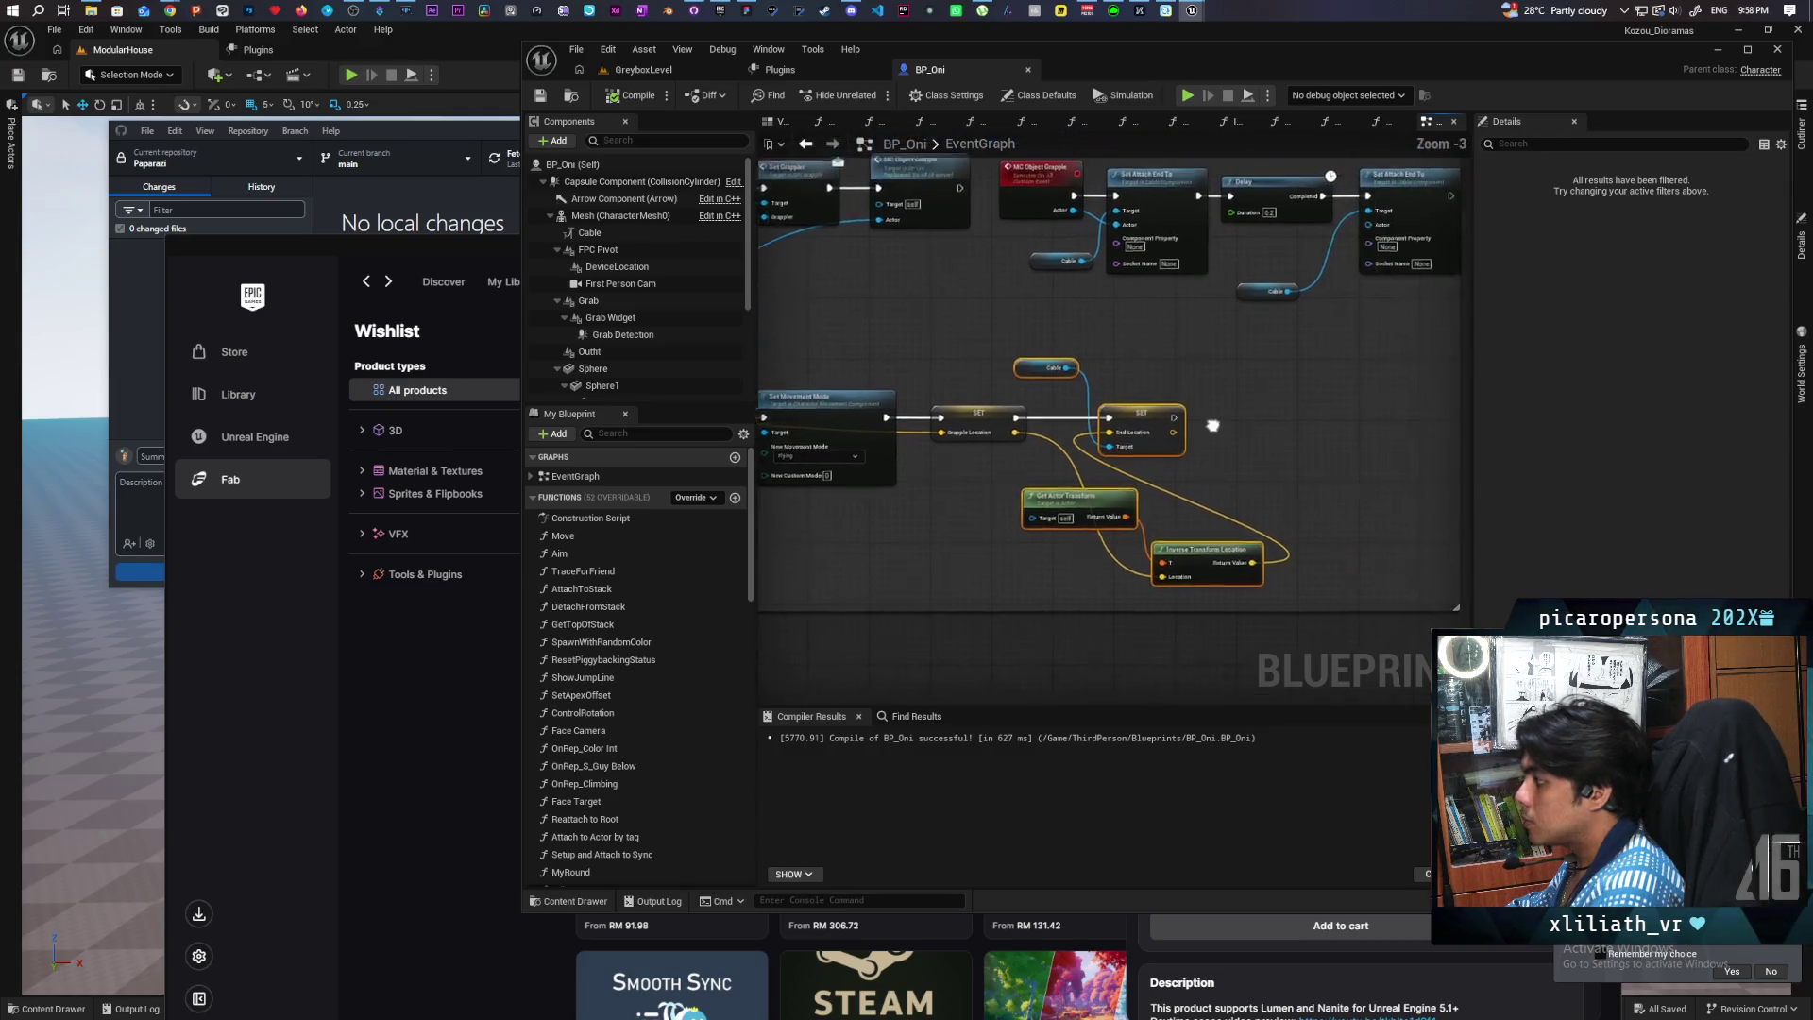
pyautogui.scroll(-2, 1218, 424)
pyautogui.scroll(1, 1165, 423)
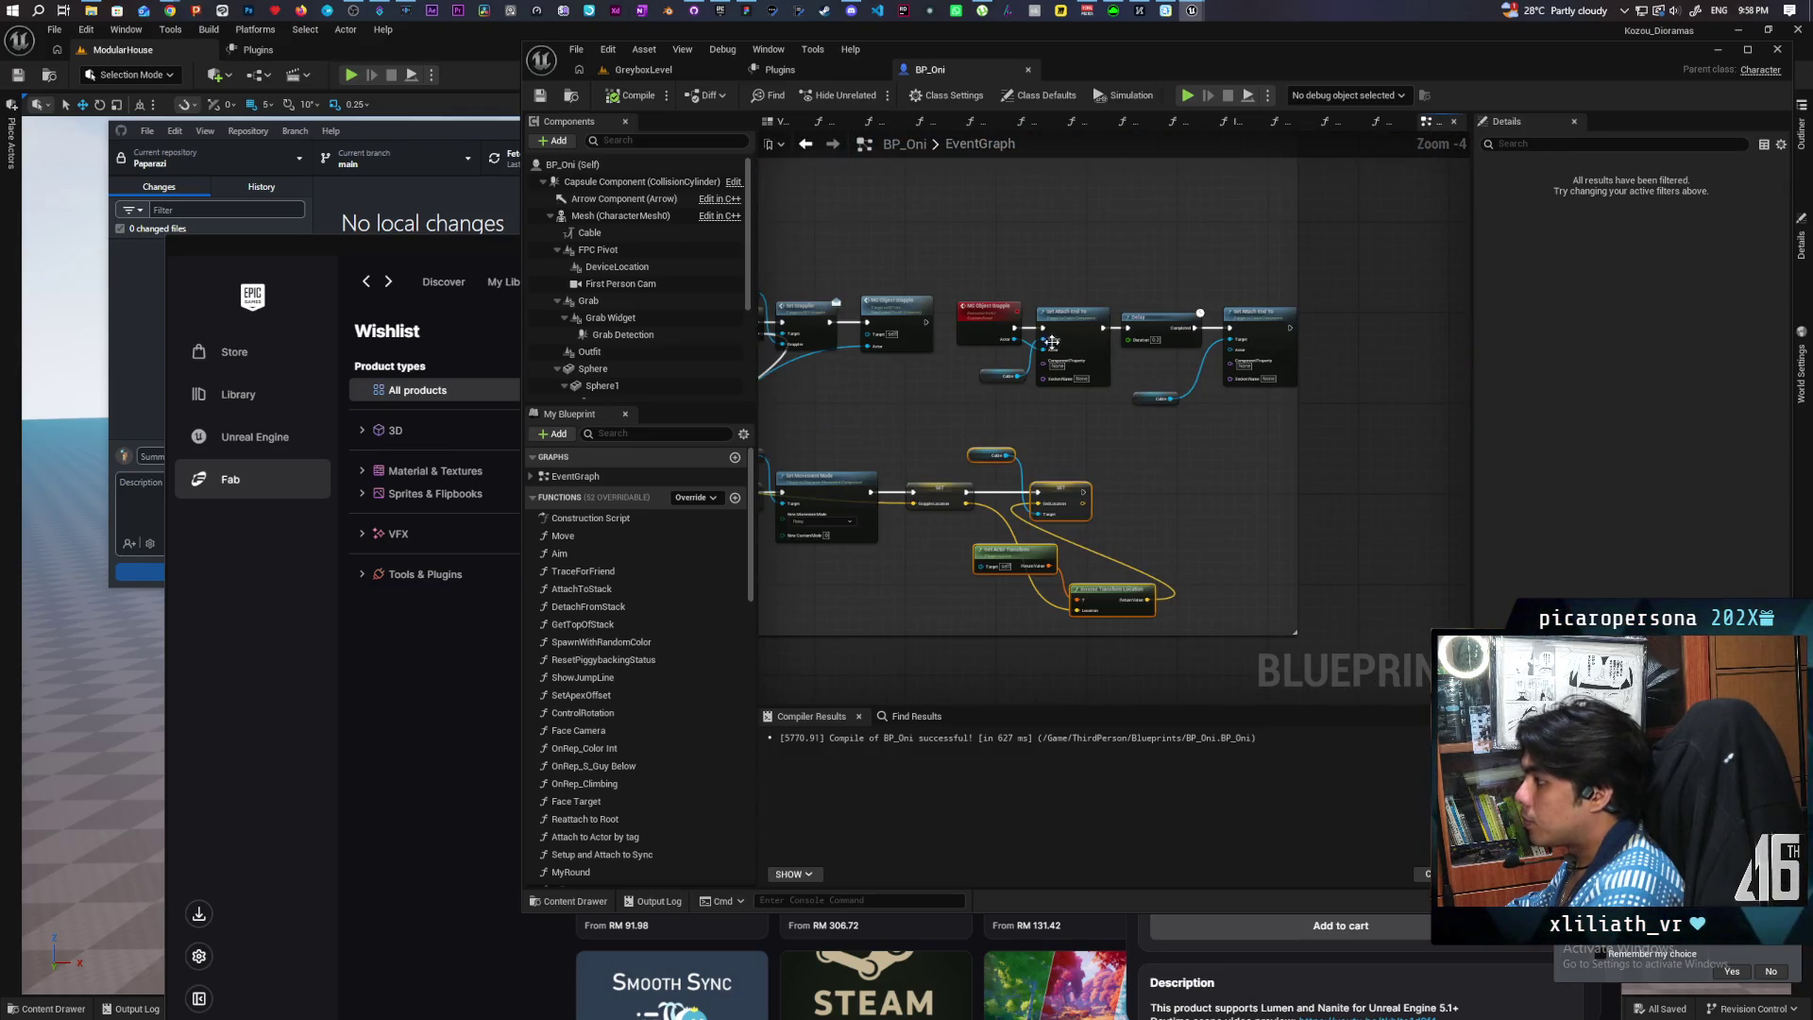
pyautogui.moveTo(995, 270)
pyautogui.mouseDown()
pyautogui.moveTo(961, 347)
pyautogui.moveTo(971, 315)
pyautogui.moveTo(1011, 312)
pyautogui.moveTo(1178, 183)
pyautogui.mouseUp()
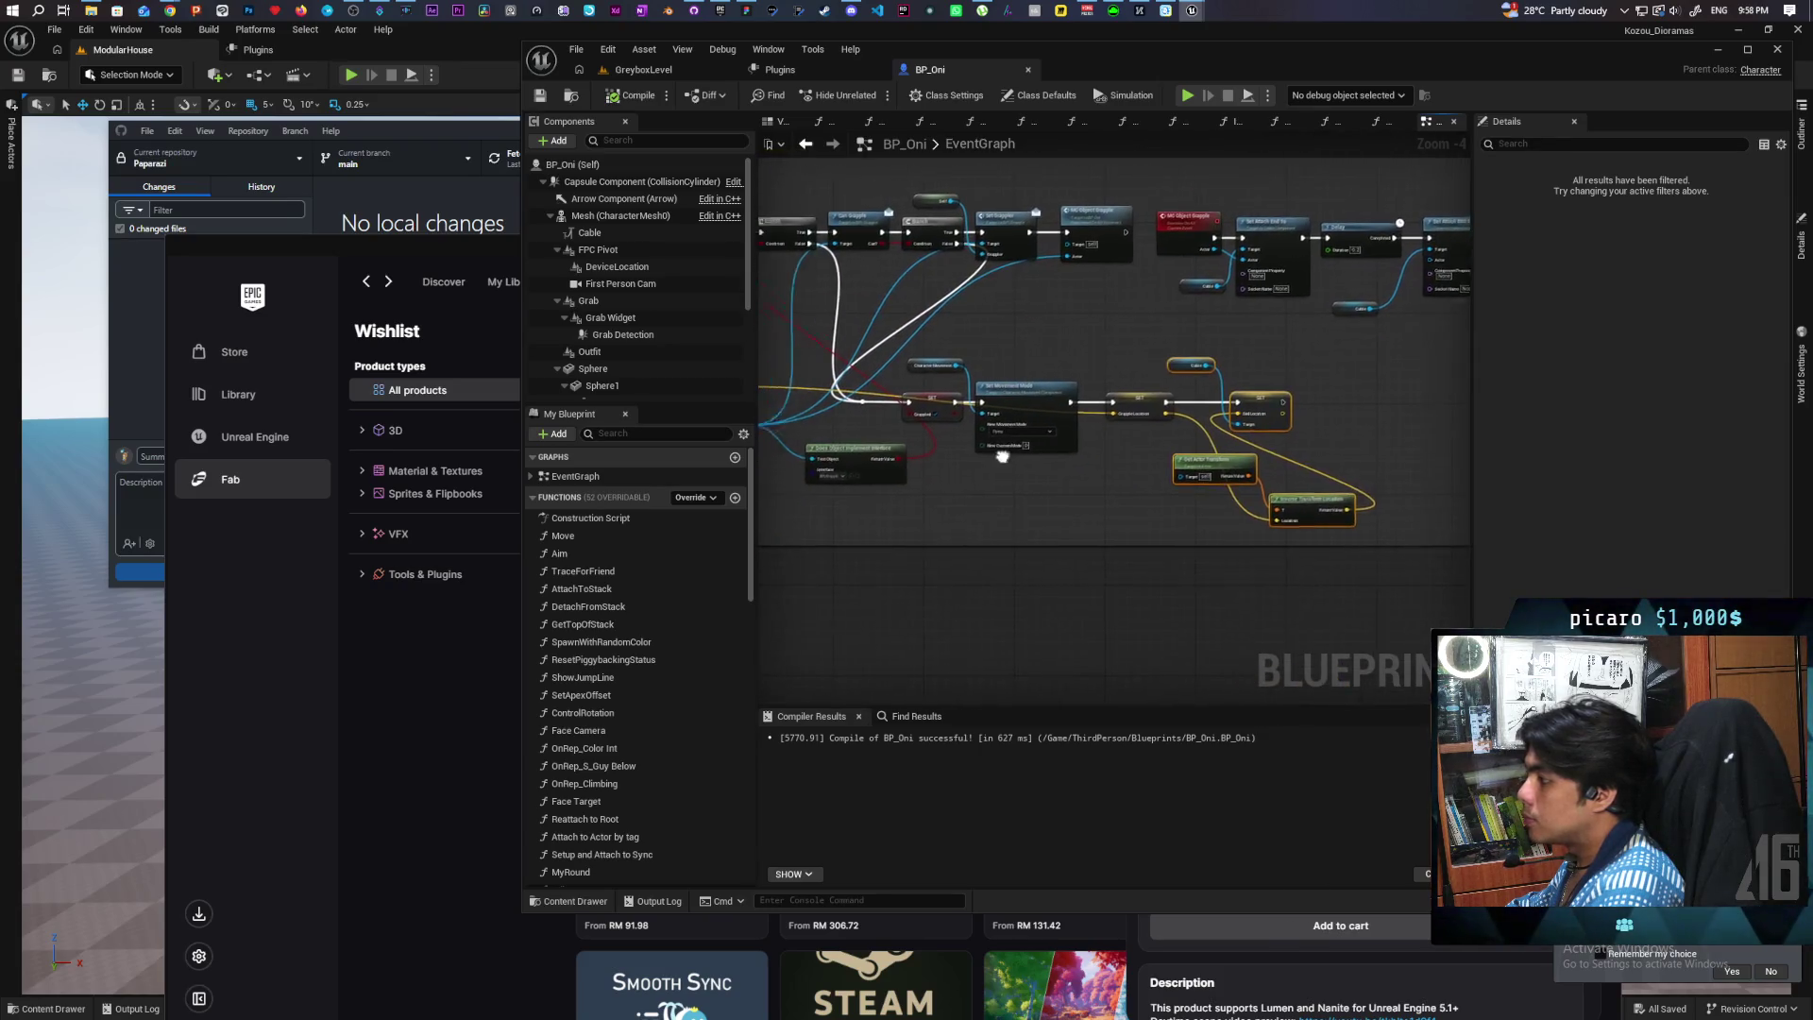
pyautogui.moveTo(987, 456); pyautogui.dragTo(1119, 461)
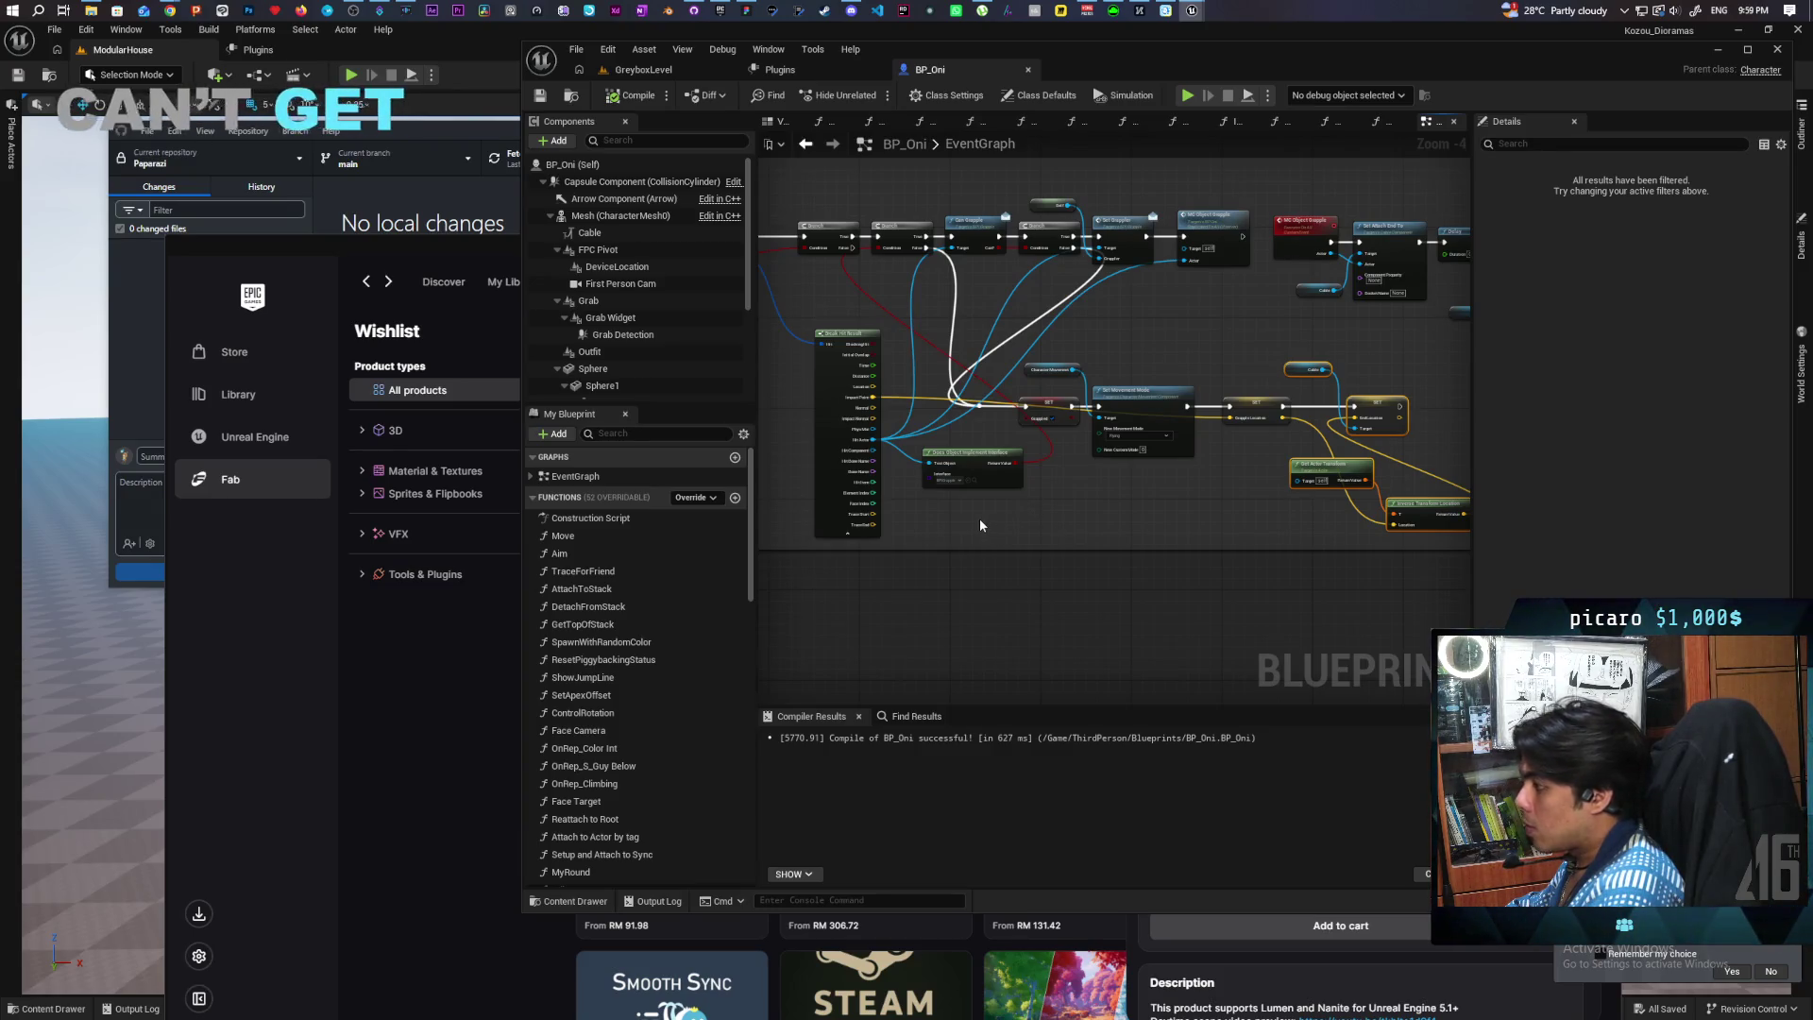
pyautogui.hotkey('ctrl', 'v')
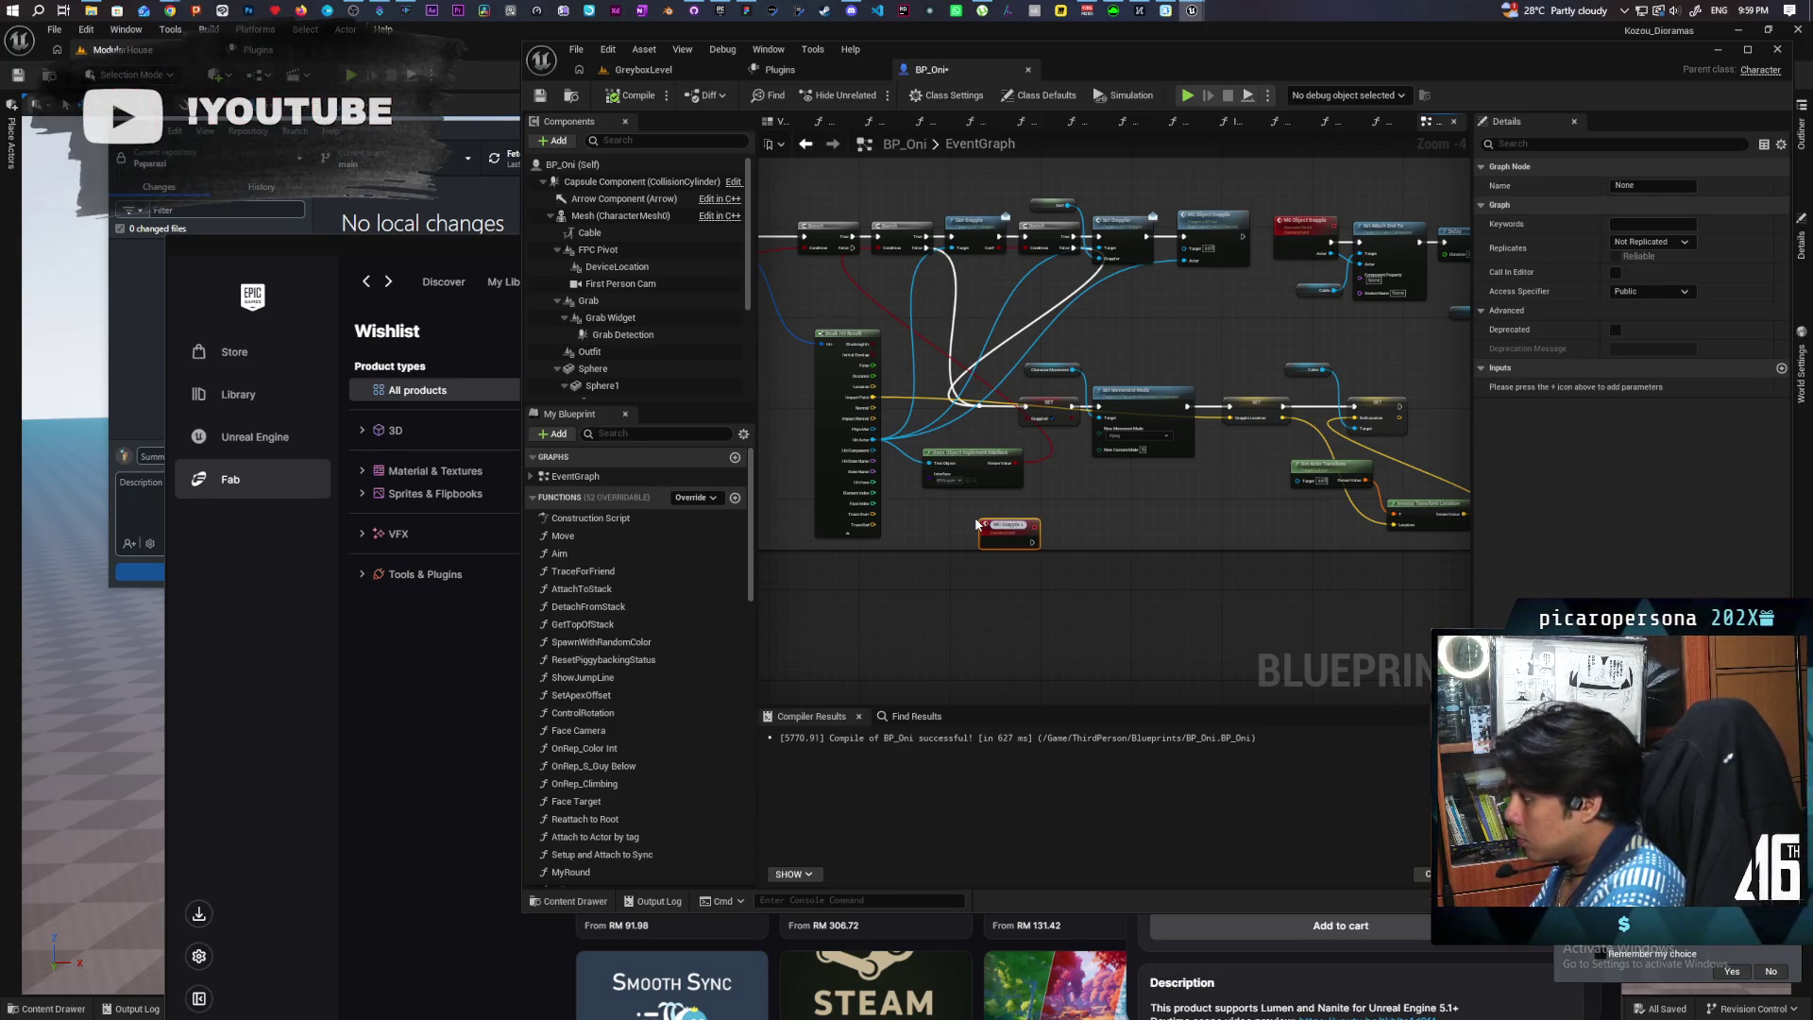
# Step: Name the event MC Grapple Location, wire it to SET Grappled, and add a Grapple Location input
pyautogui.write('ocation')
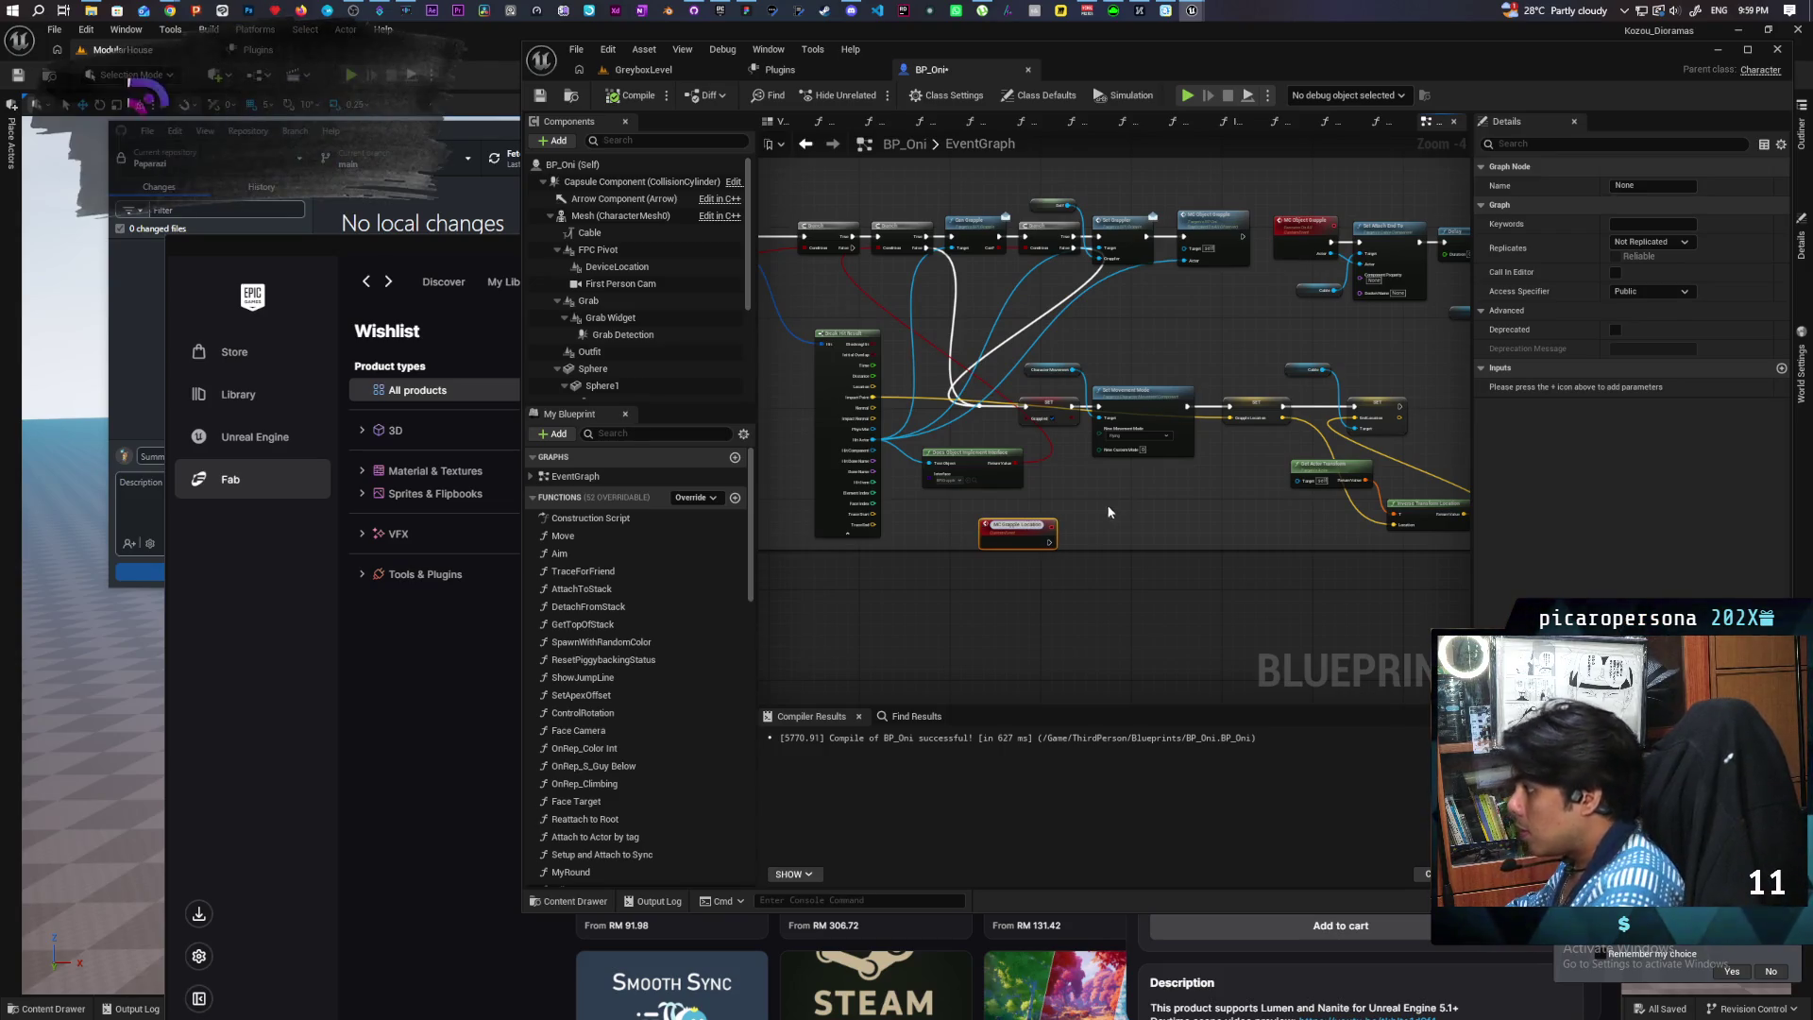
pyautogui.click(1080, 507)
pyautogui.scroll(5, 1081, 506)
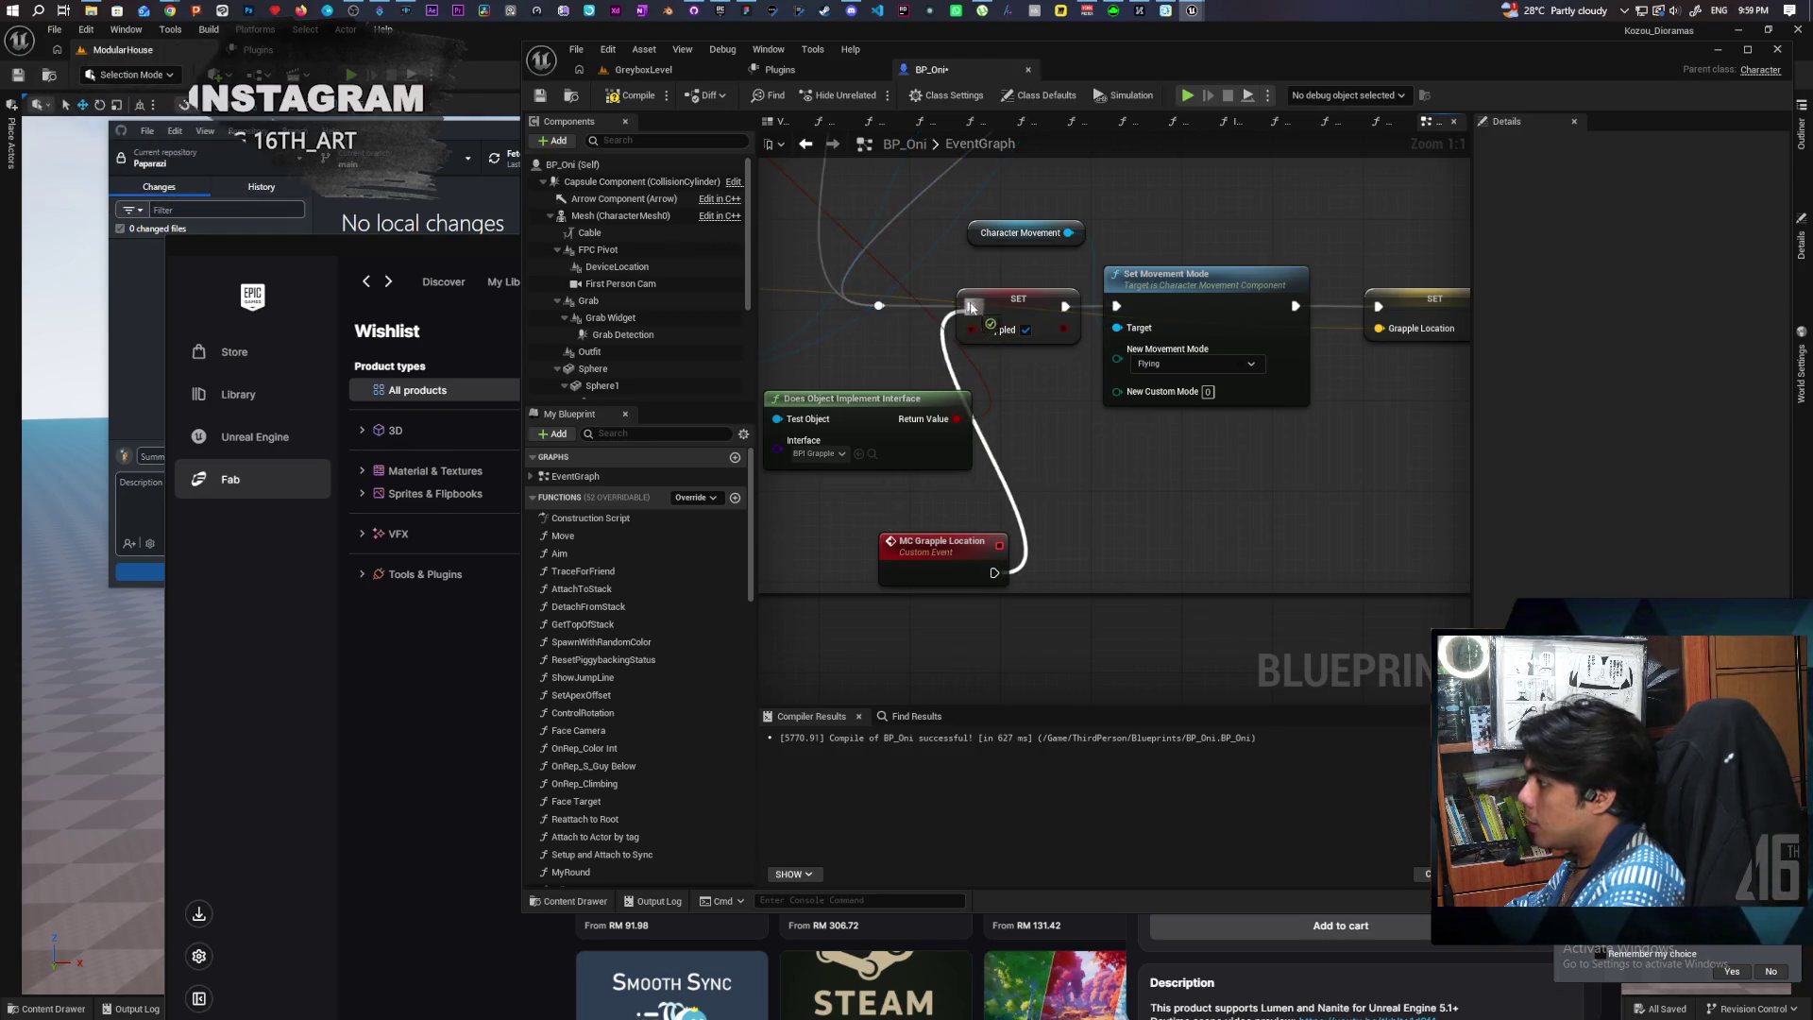
pyautogui.moveTo(992, 573); pyautogui.dragTo(970, 306)
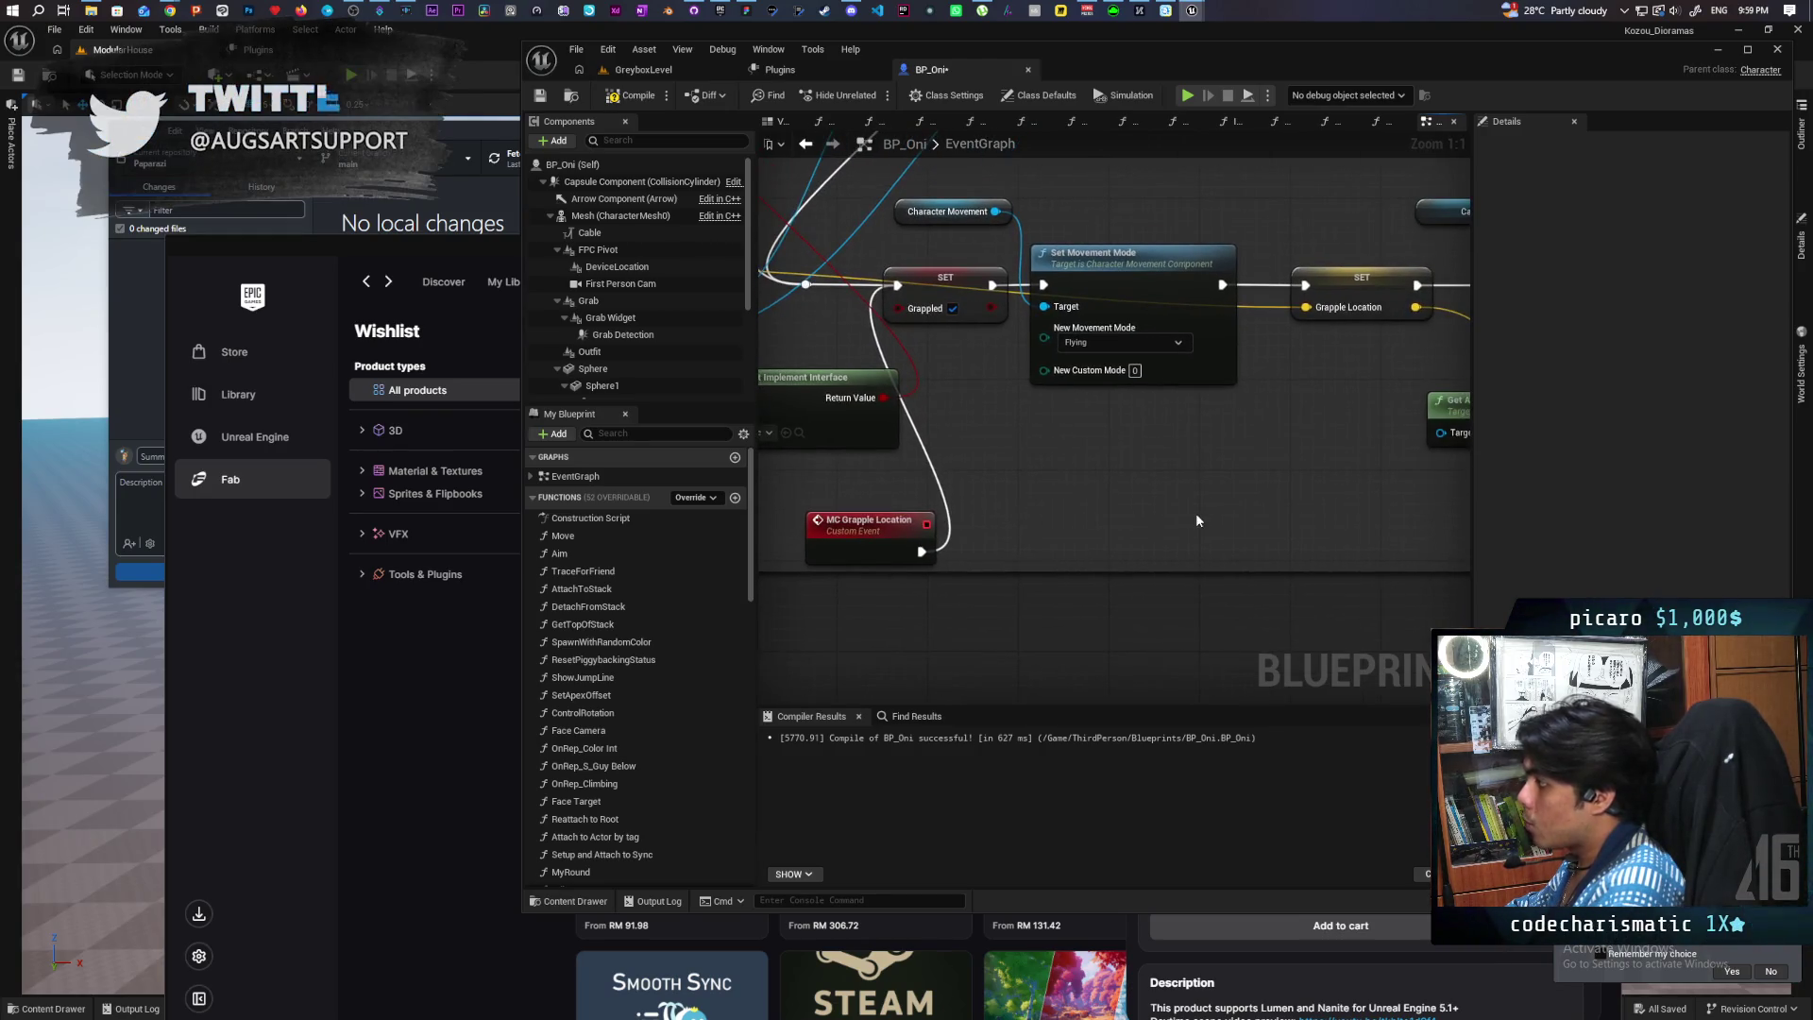
pyautogui.scroll(-2, 1197, 506)
pyautogui.moveTo(1365, 352); pyautogui.dragTo(1051, 530)
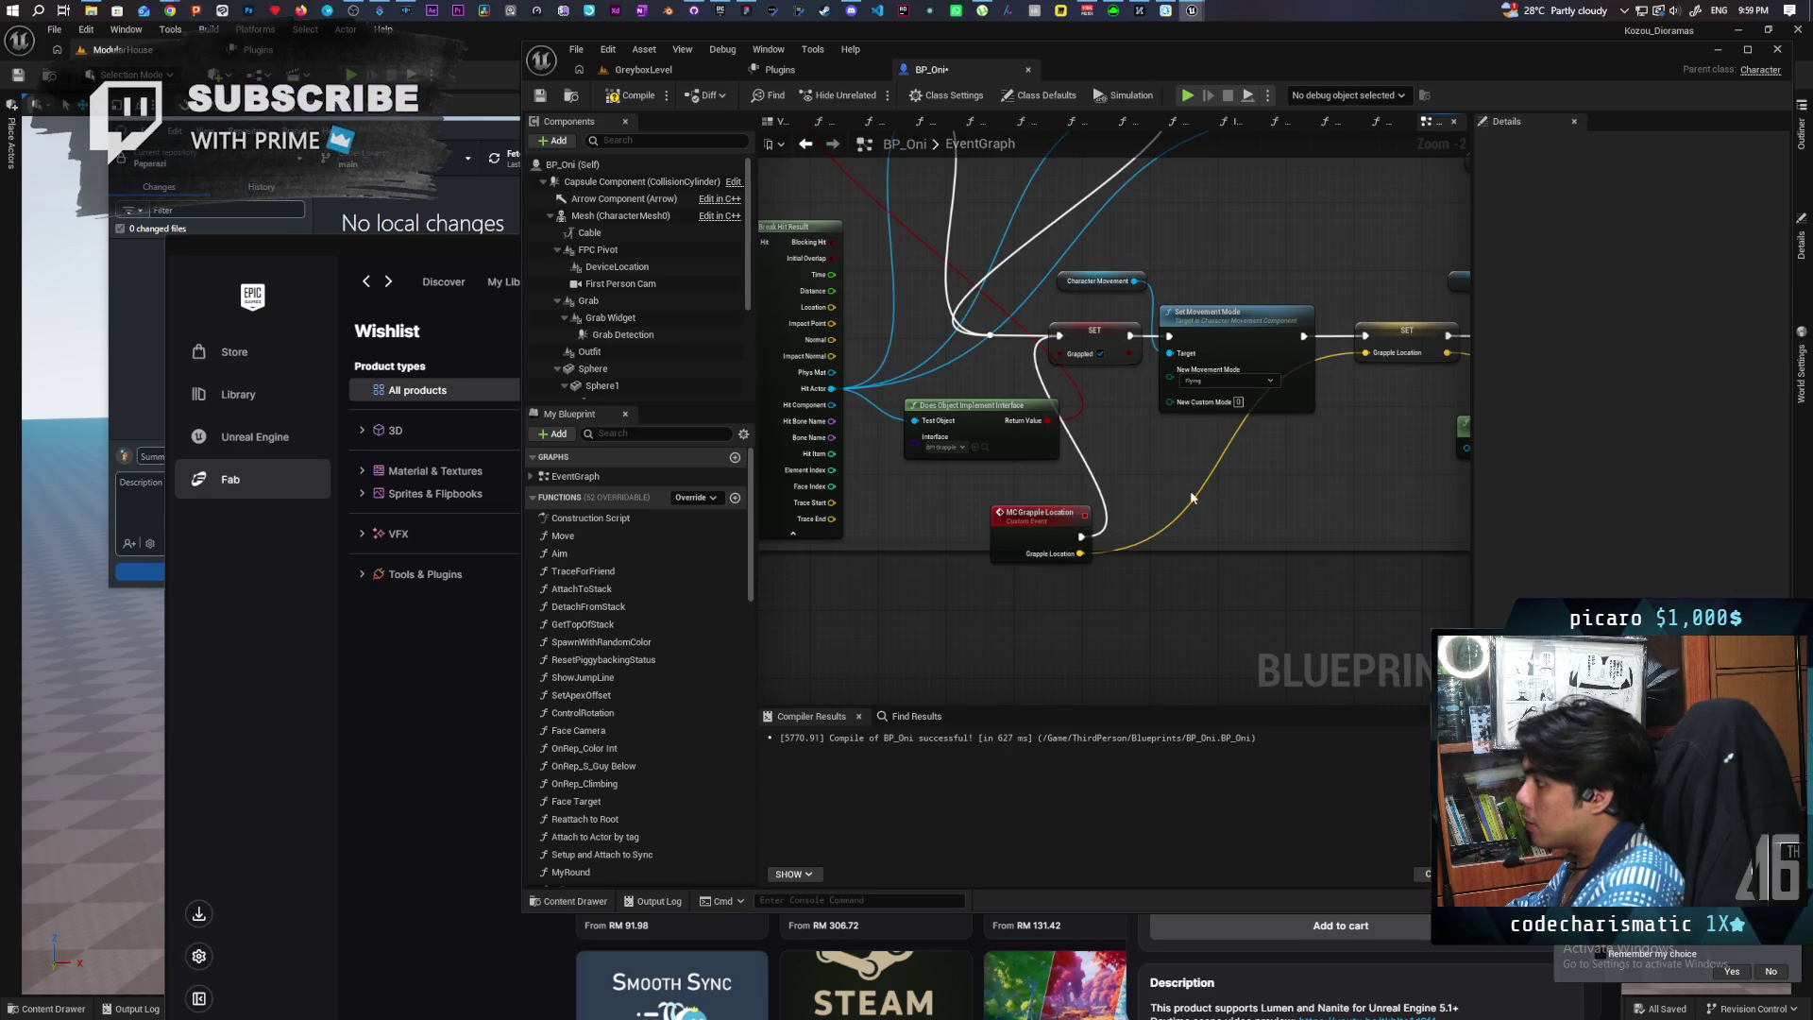
# Step: Add an MC Grapple Location call node and route the exec flow through it
pyautogui.moveTo(997, 347); pyautogui.dragTo(975, 483)
pyautogui.write('grap')
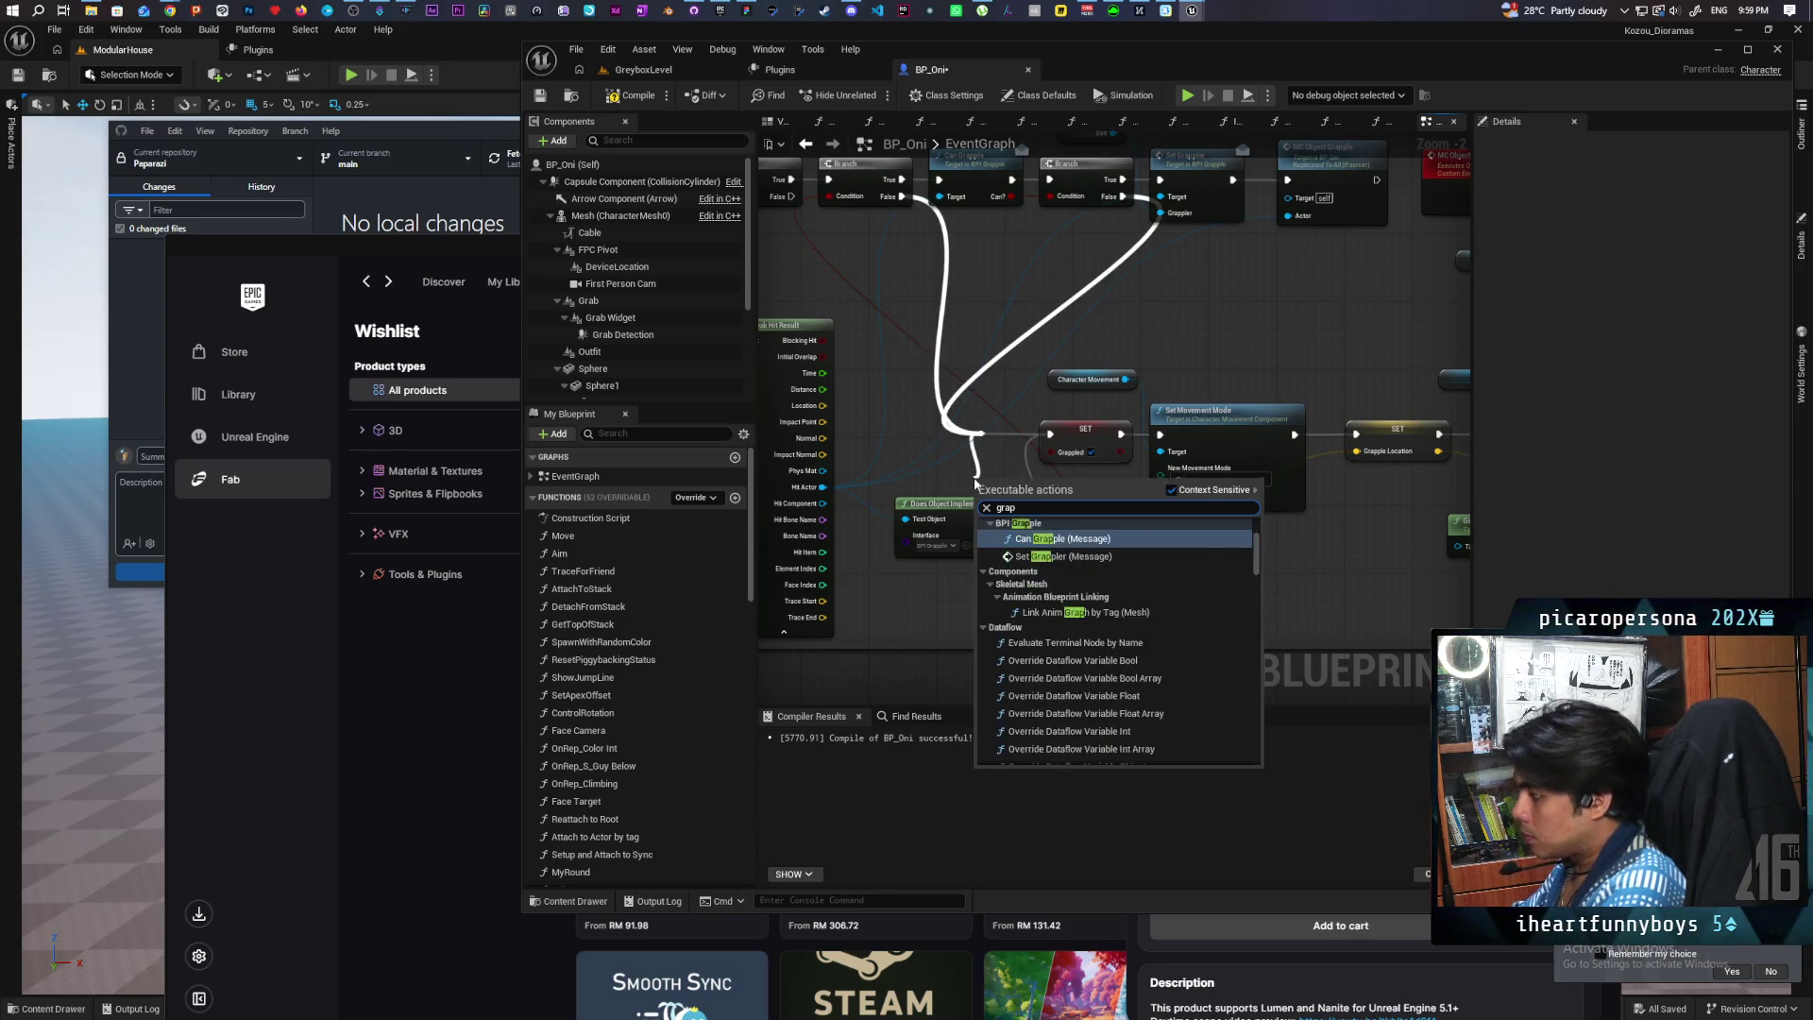
pyautogui.press('BackSpace')
pyautogui.press('BackSpace')
pyautogui.press('BackSpace')
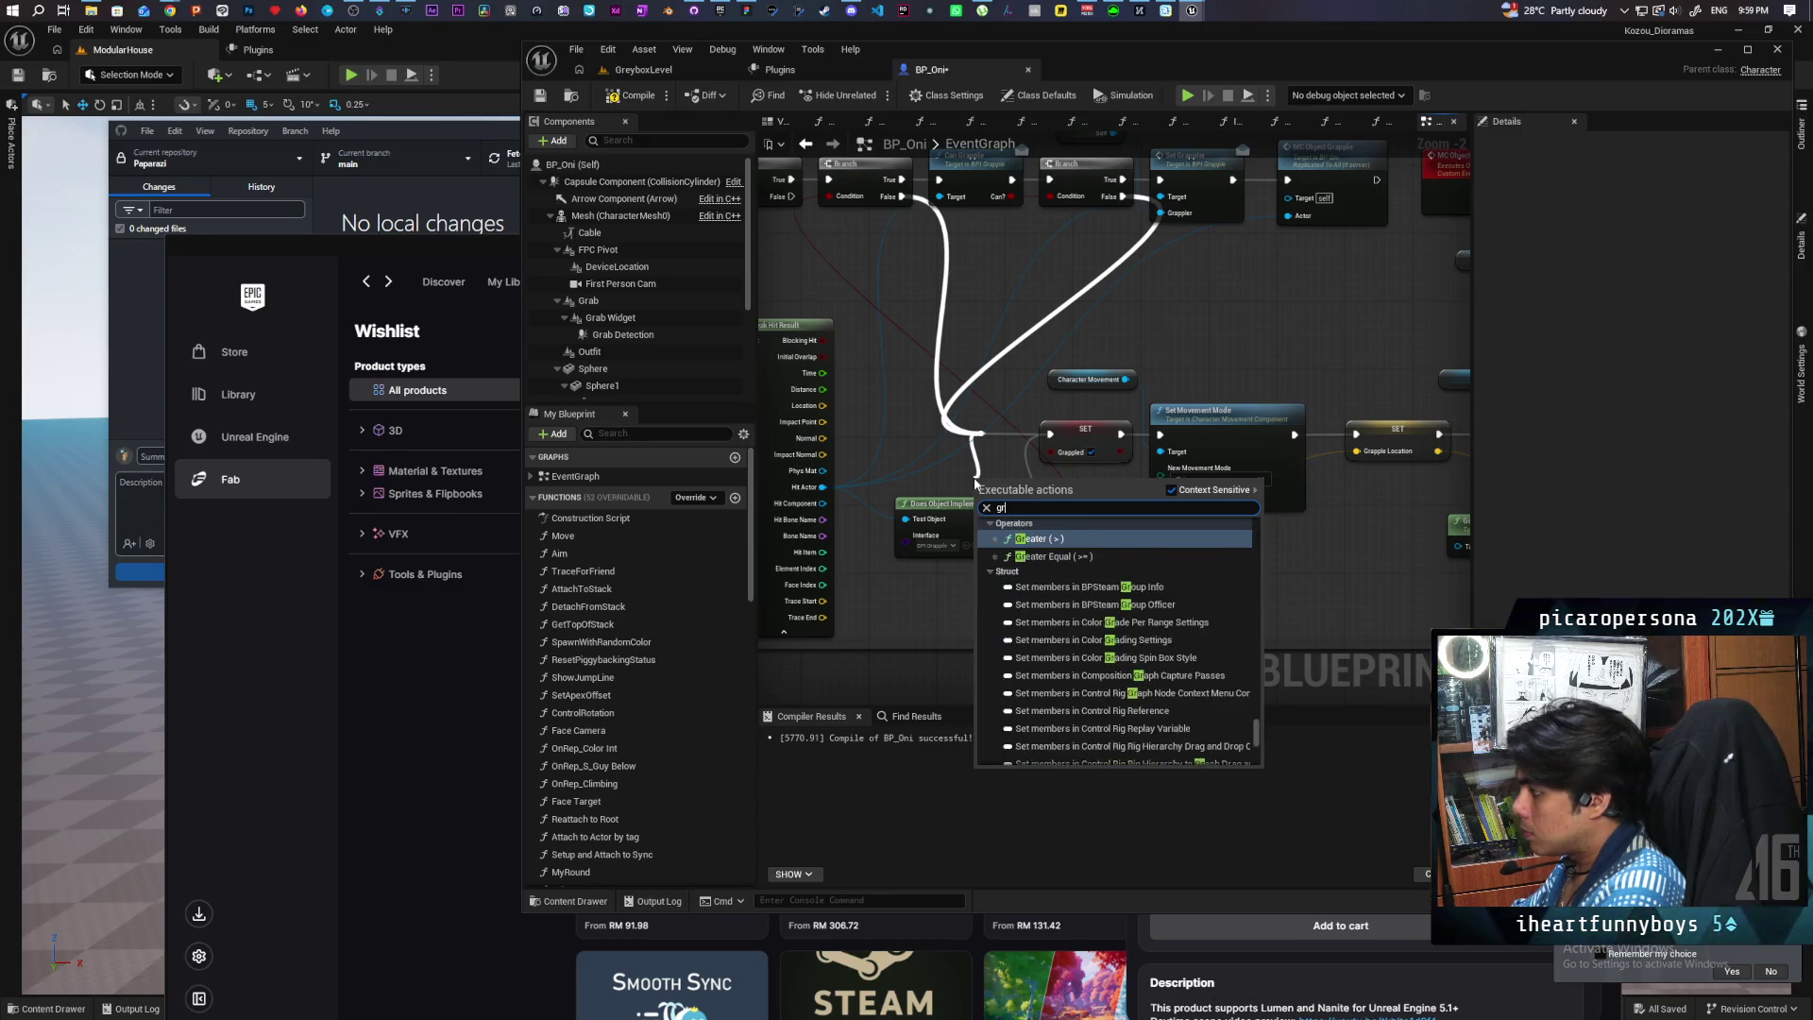
pyautogui.write('mc grapple loca')
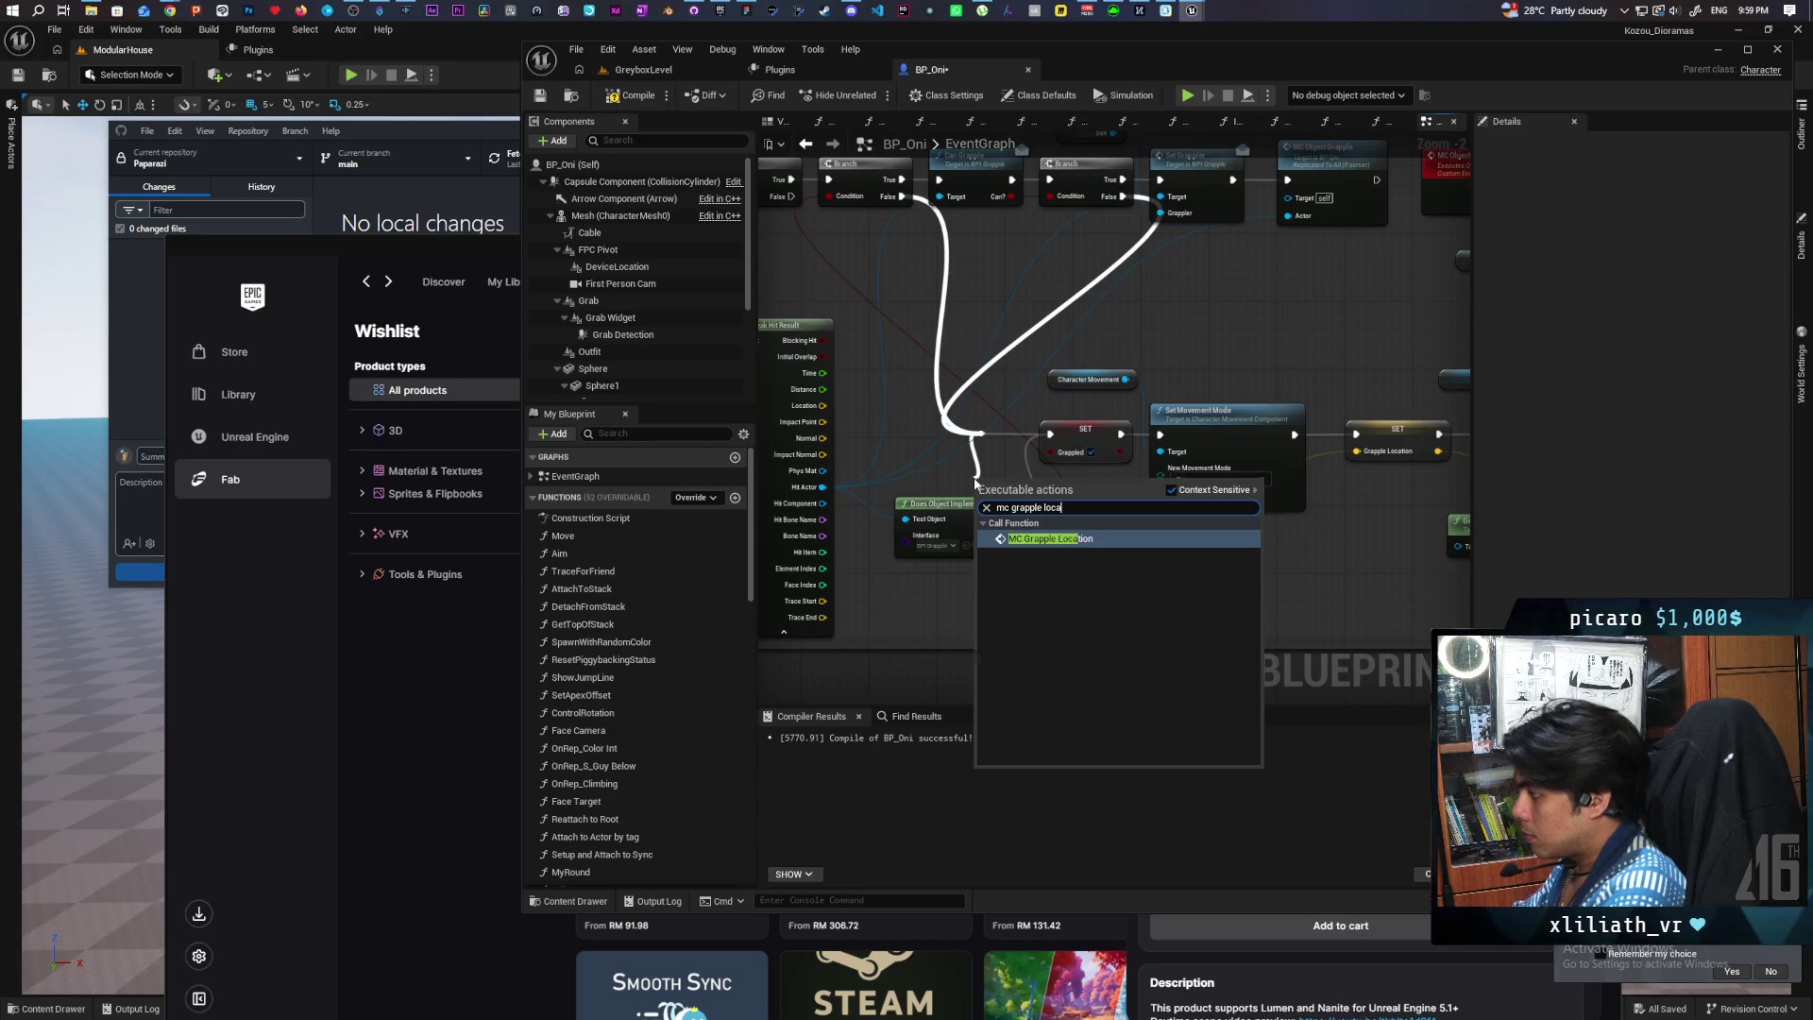
pyautogui.press('Return')
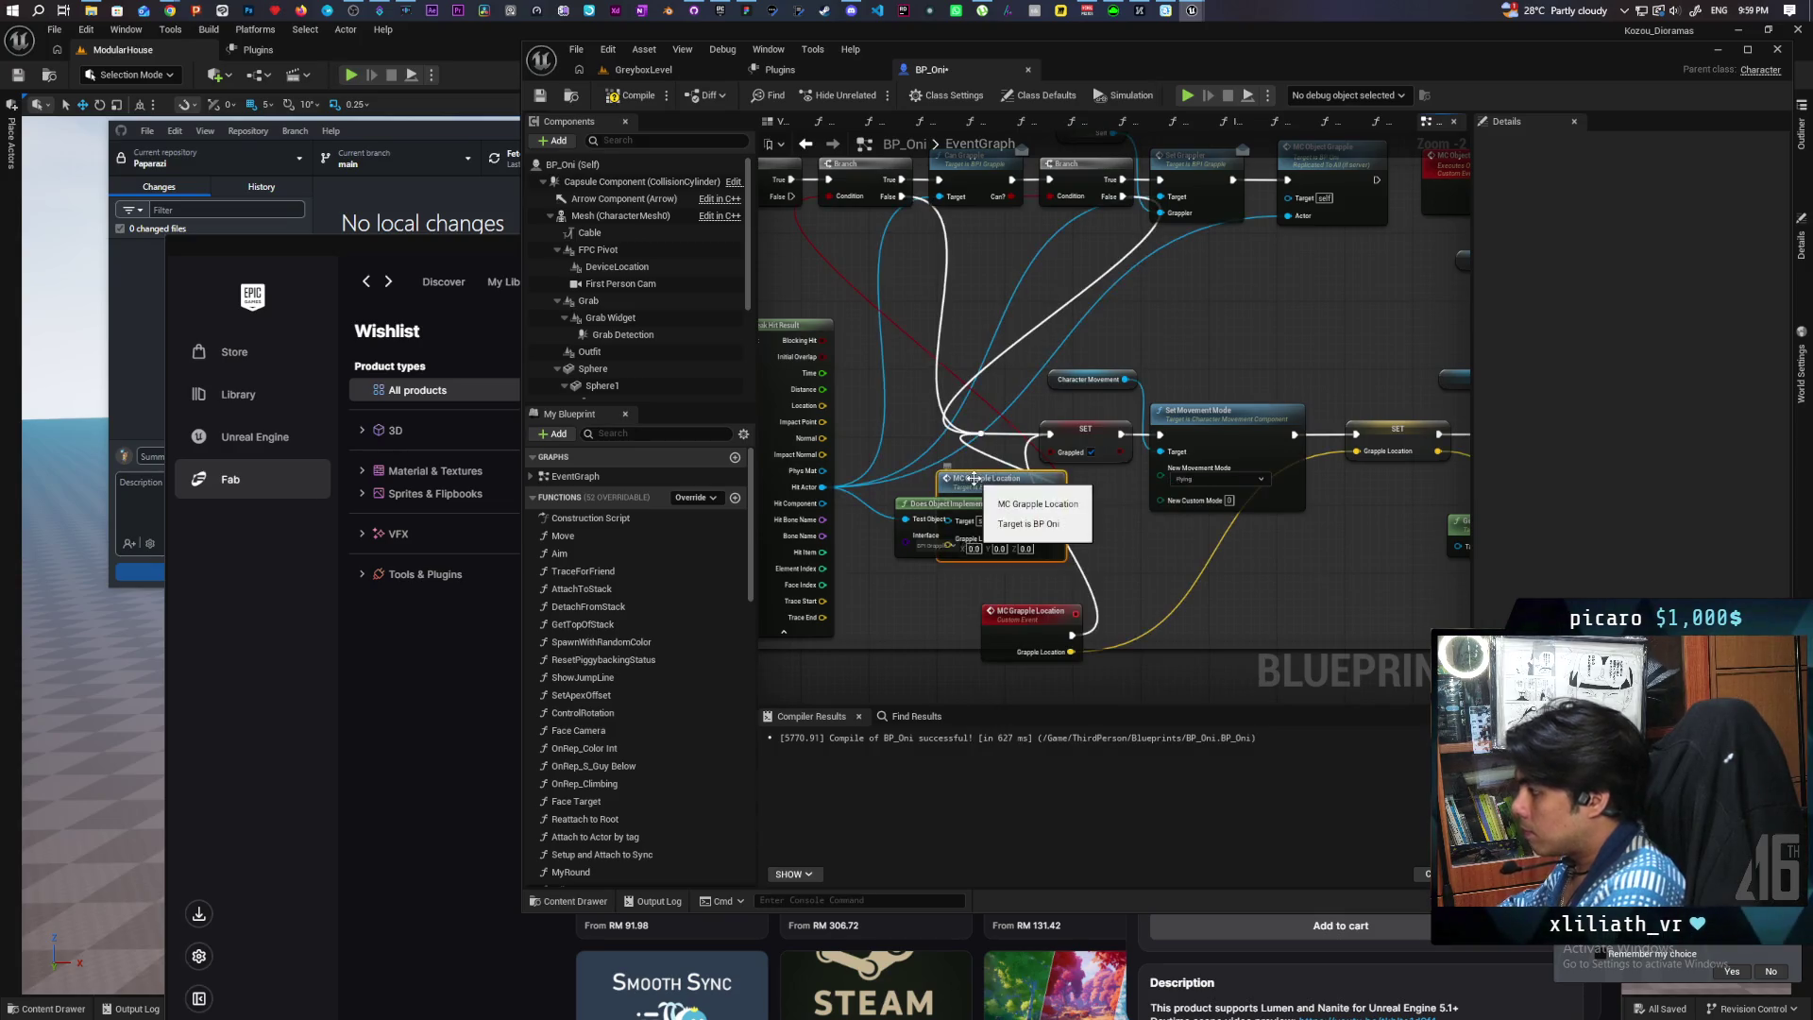
pyautogui.moveTo(1014, 475)
pyautogui.mouseDown()
pyautogui.moveTo(1208, 302)
pyautogui.moveTo(947, 276)
pyautogui.moveTo(1030, 269)
pyautogui.mouseUp()
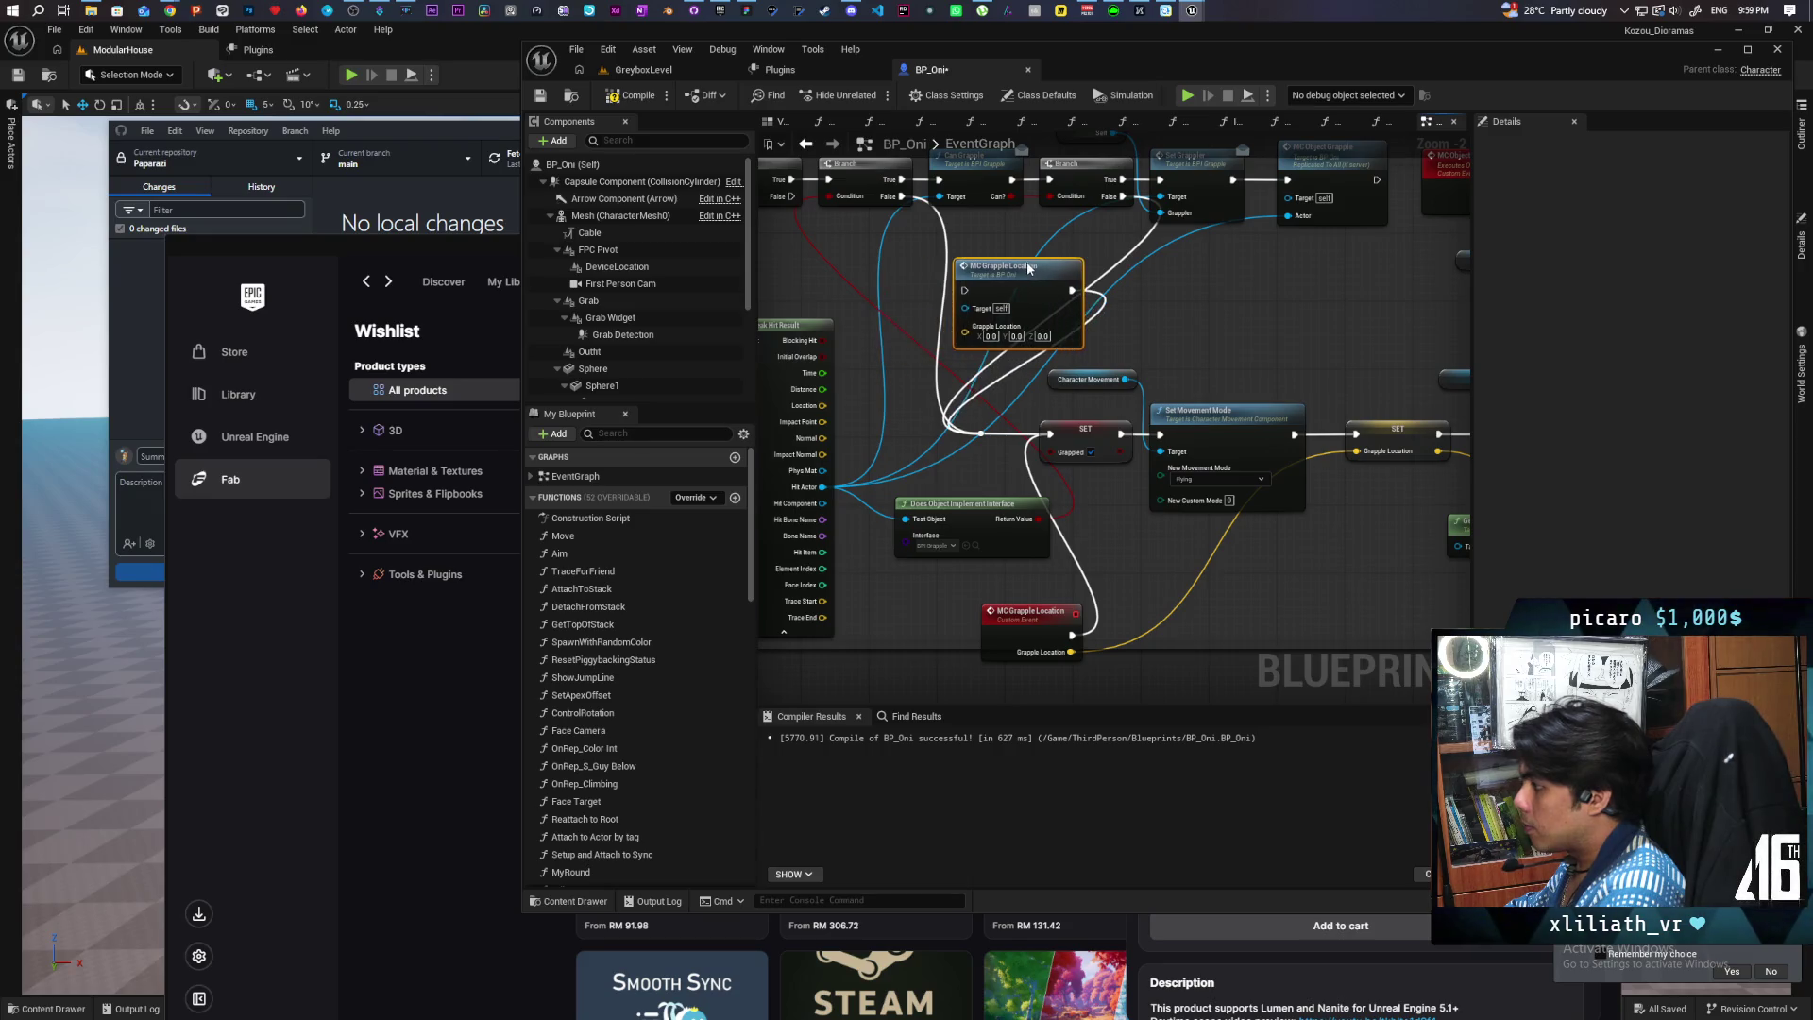
pyautogui.moveTo(981, 433)
pyautogui.mouseDown()
pyautogui.moveTo(964, 290)
pyautogui.moveTo(1049, 433)
pyautogui.mouseUp()
pyautogui.hotkey('ctrl', 'z')
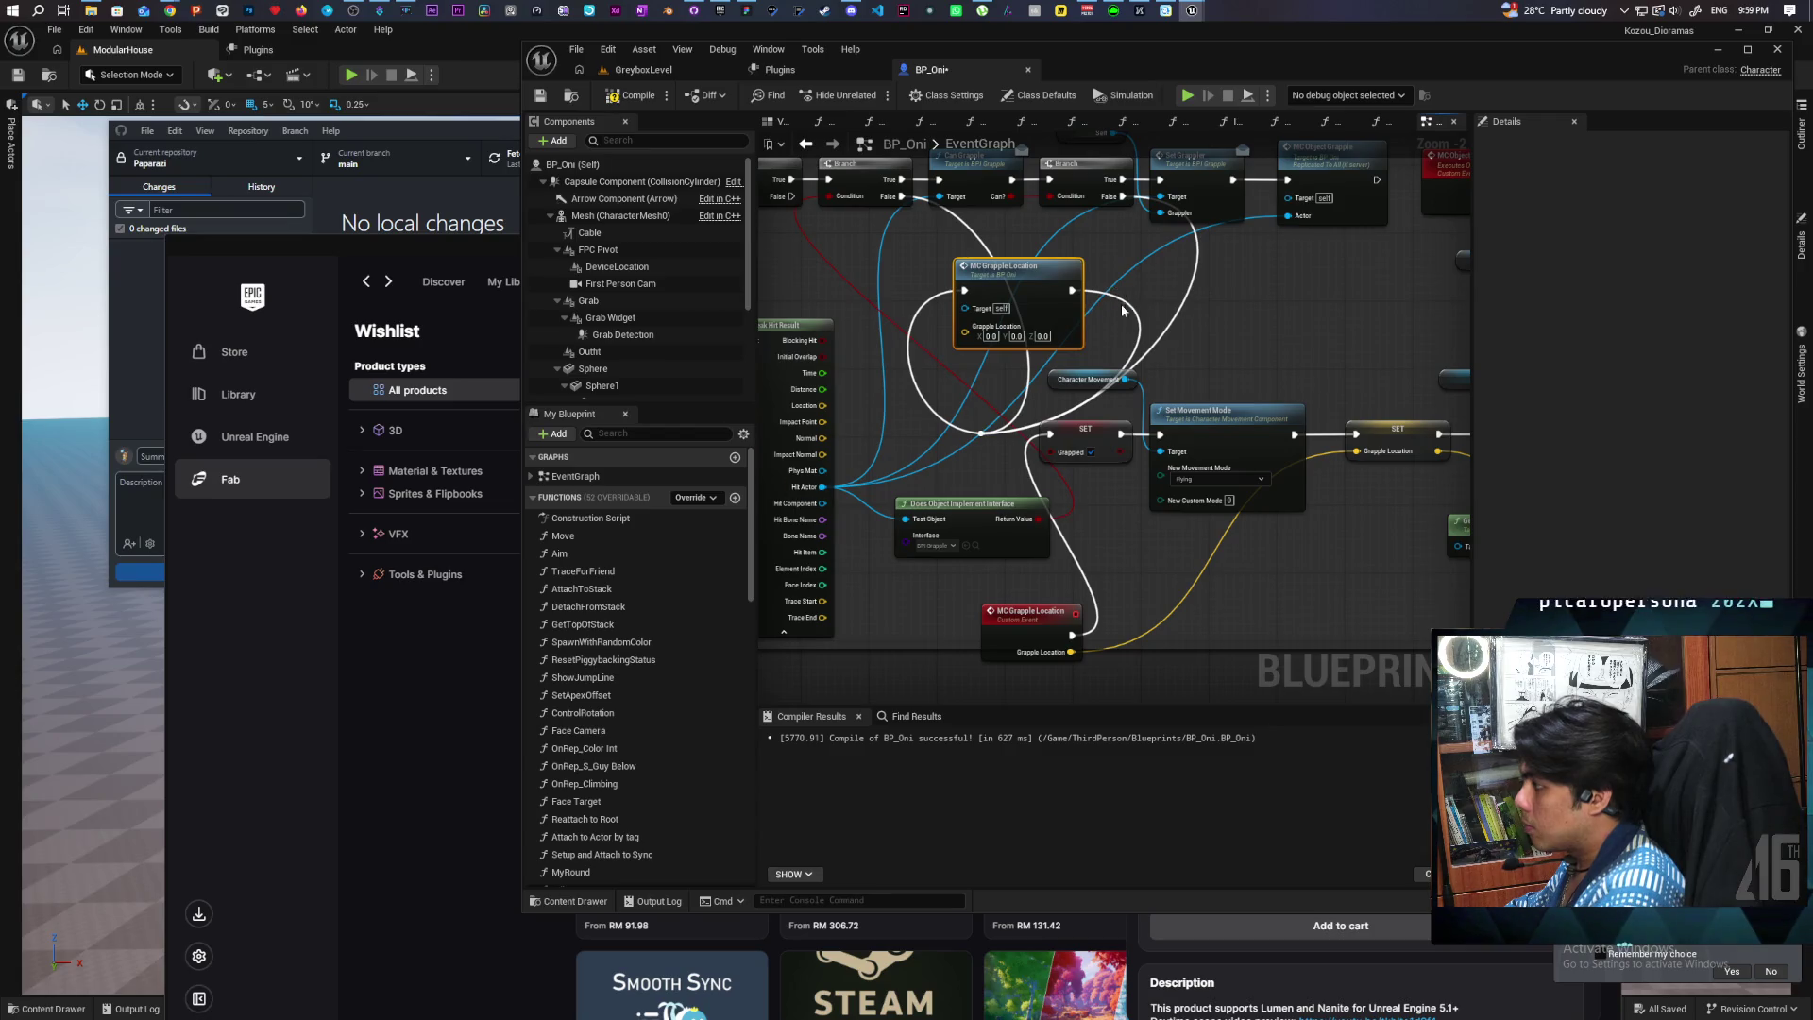
# Step: Feed the impact point into the call's Grapple Location pin and tidy the reroute knot and event
pyautogui.moveTo(1039, 308); pyautogui.dragTo(1261, 316)
pyautogui.click(982, 434)
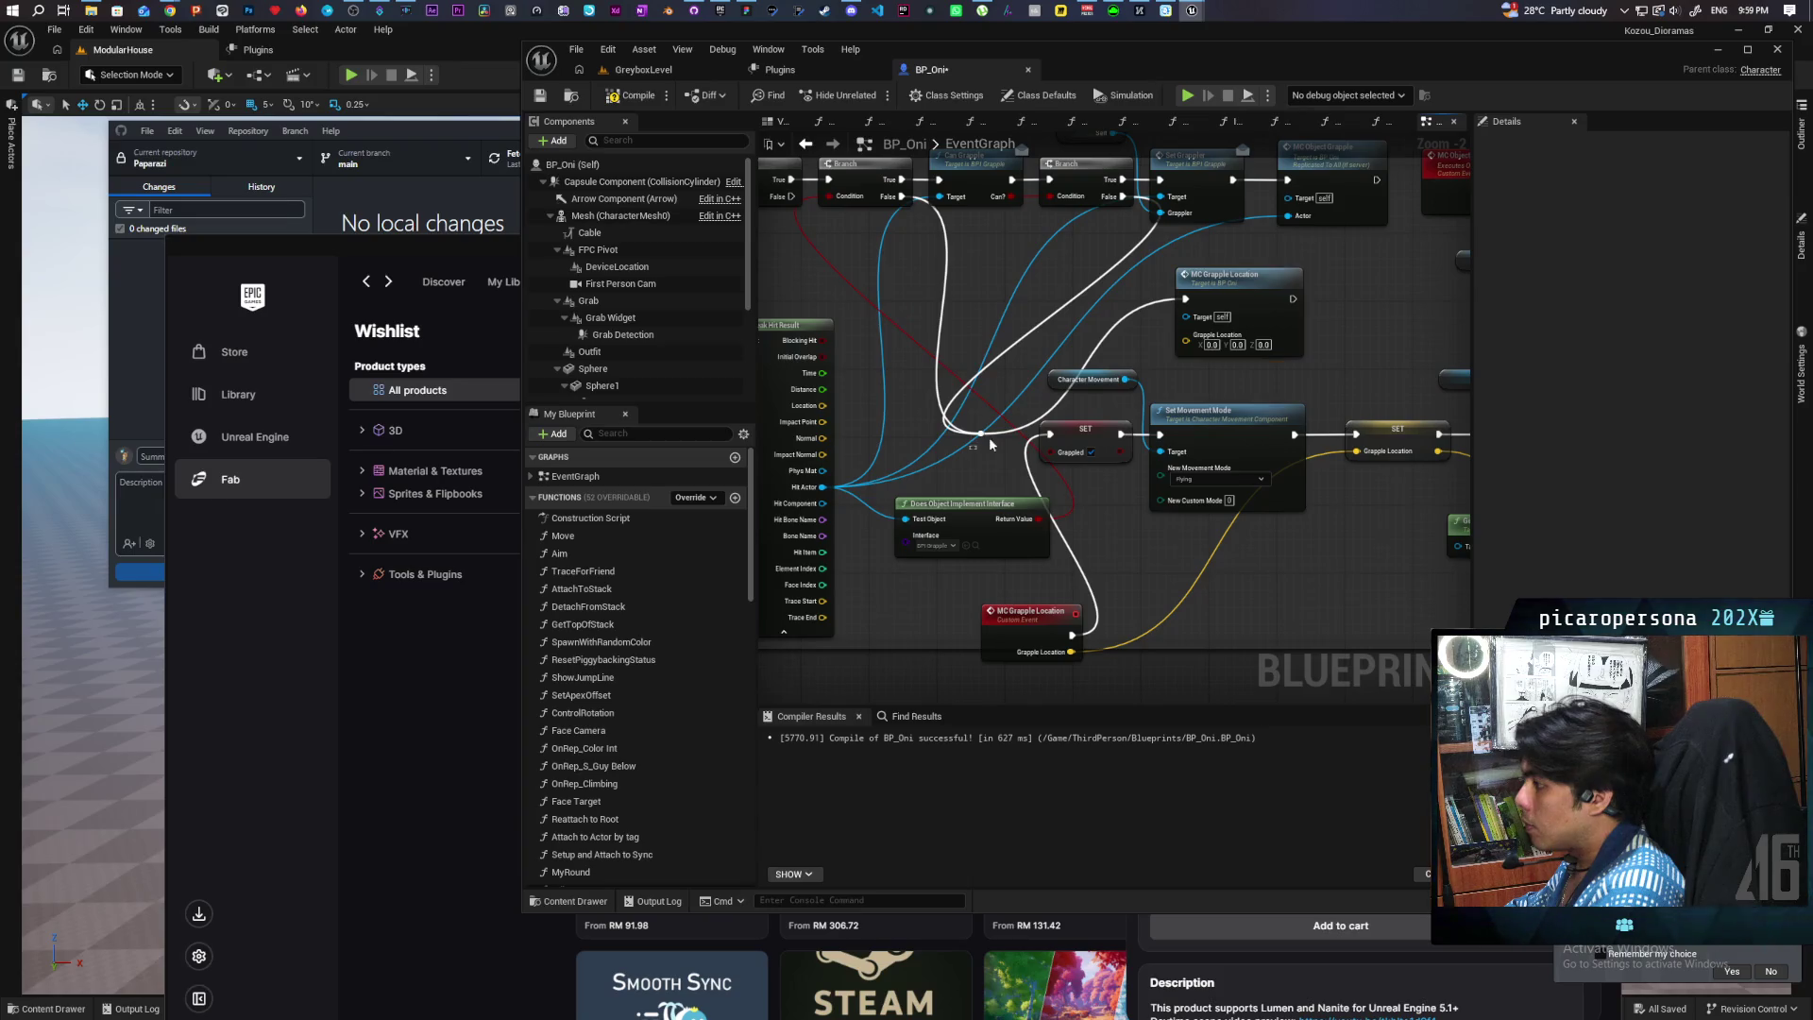
pyautogui.moveTo(988, 437); pyautogui.dragTo(1013, 310)
pyautogui.moveTo(823, 422); pyautogui.dragTo(1187, 343)
pyautogui.click(957, 637)
pyautogui.moveTo(958, 644)
pyautogui.mouseDown()
pyautogui.moveTo(914, 453)
pyautogui.moveTo(857, 449)
pyautogui.mouseUp()
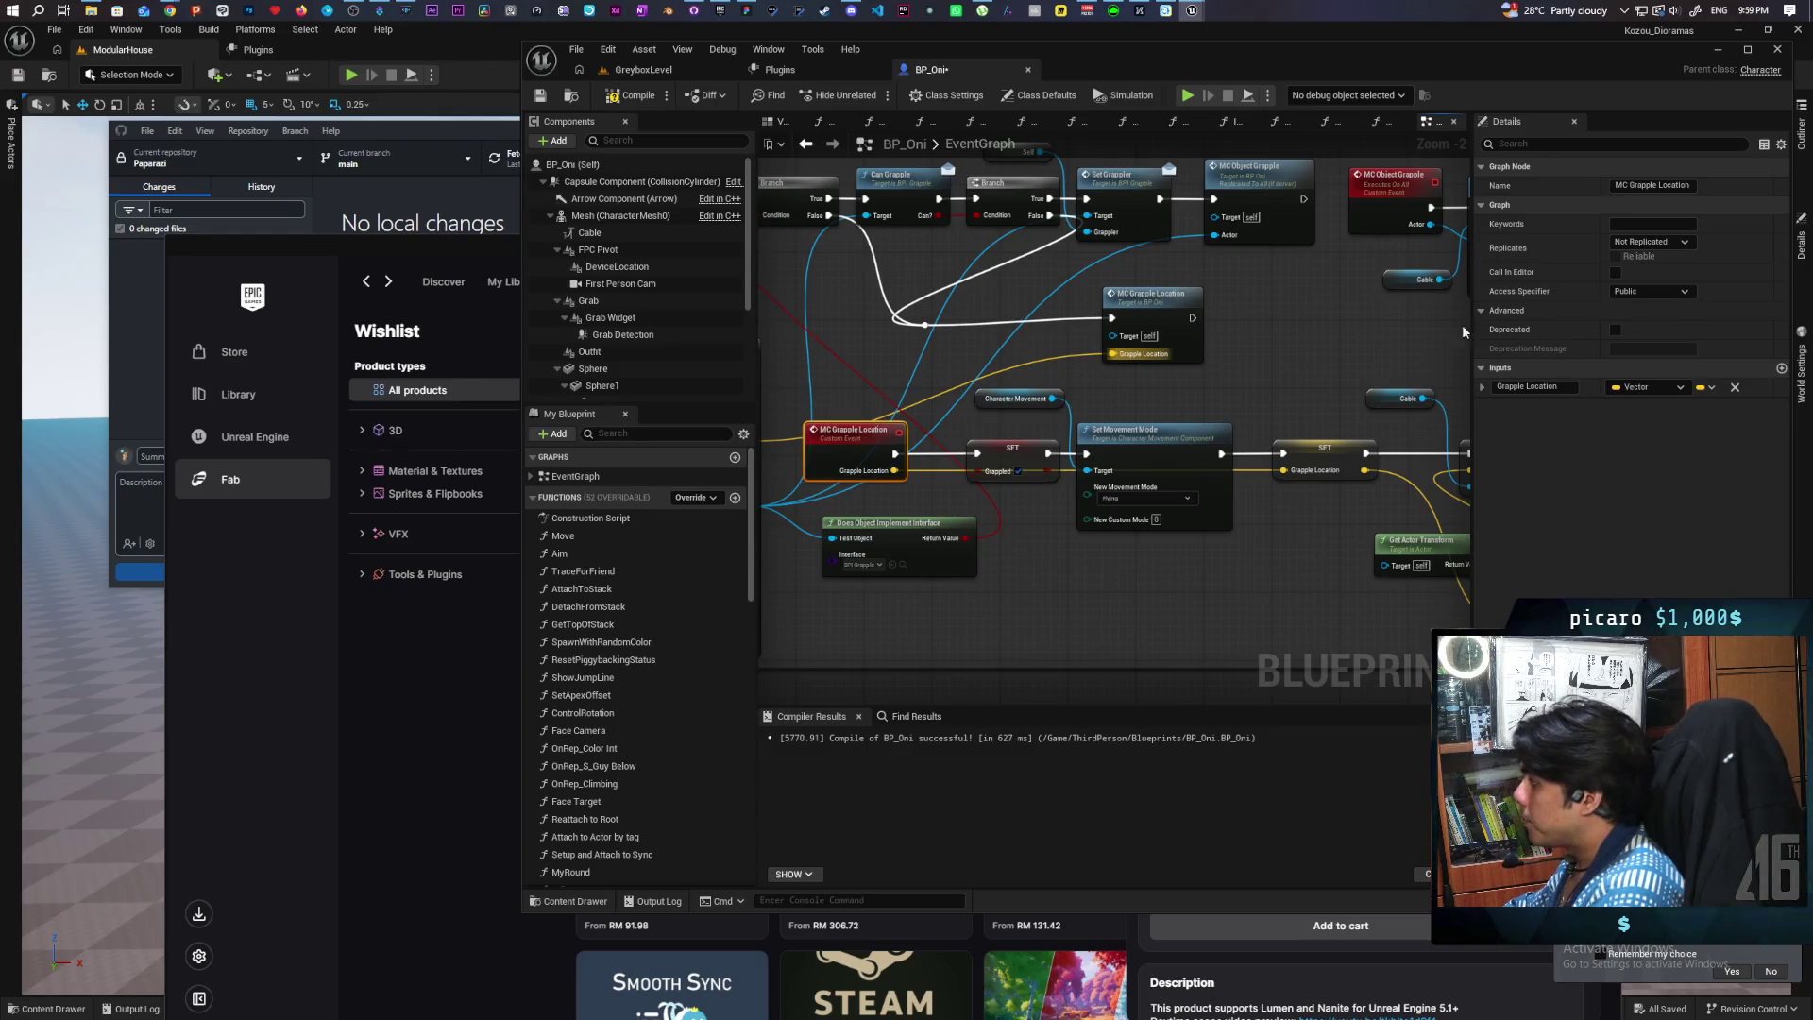
# Step: Give MC Grapple Location Multicast, Reliable replication like MC Object Grapple, and compile BP_Oni
pyautogui.click(1648, 242)
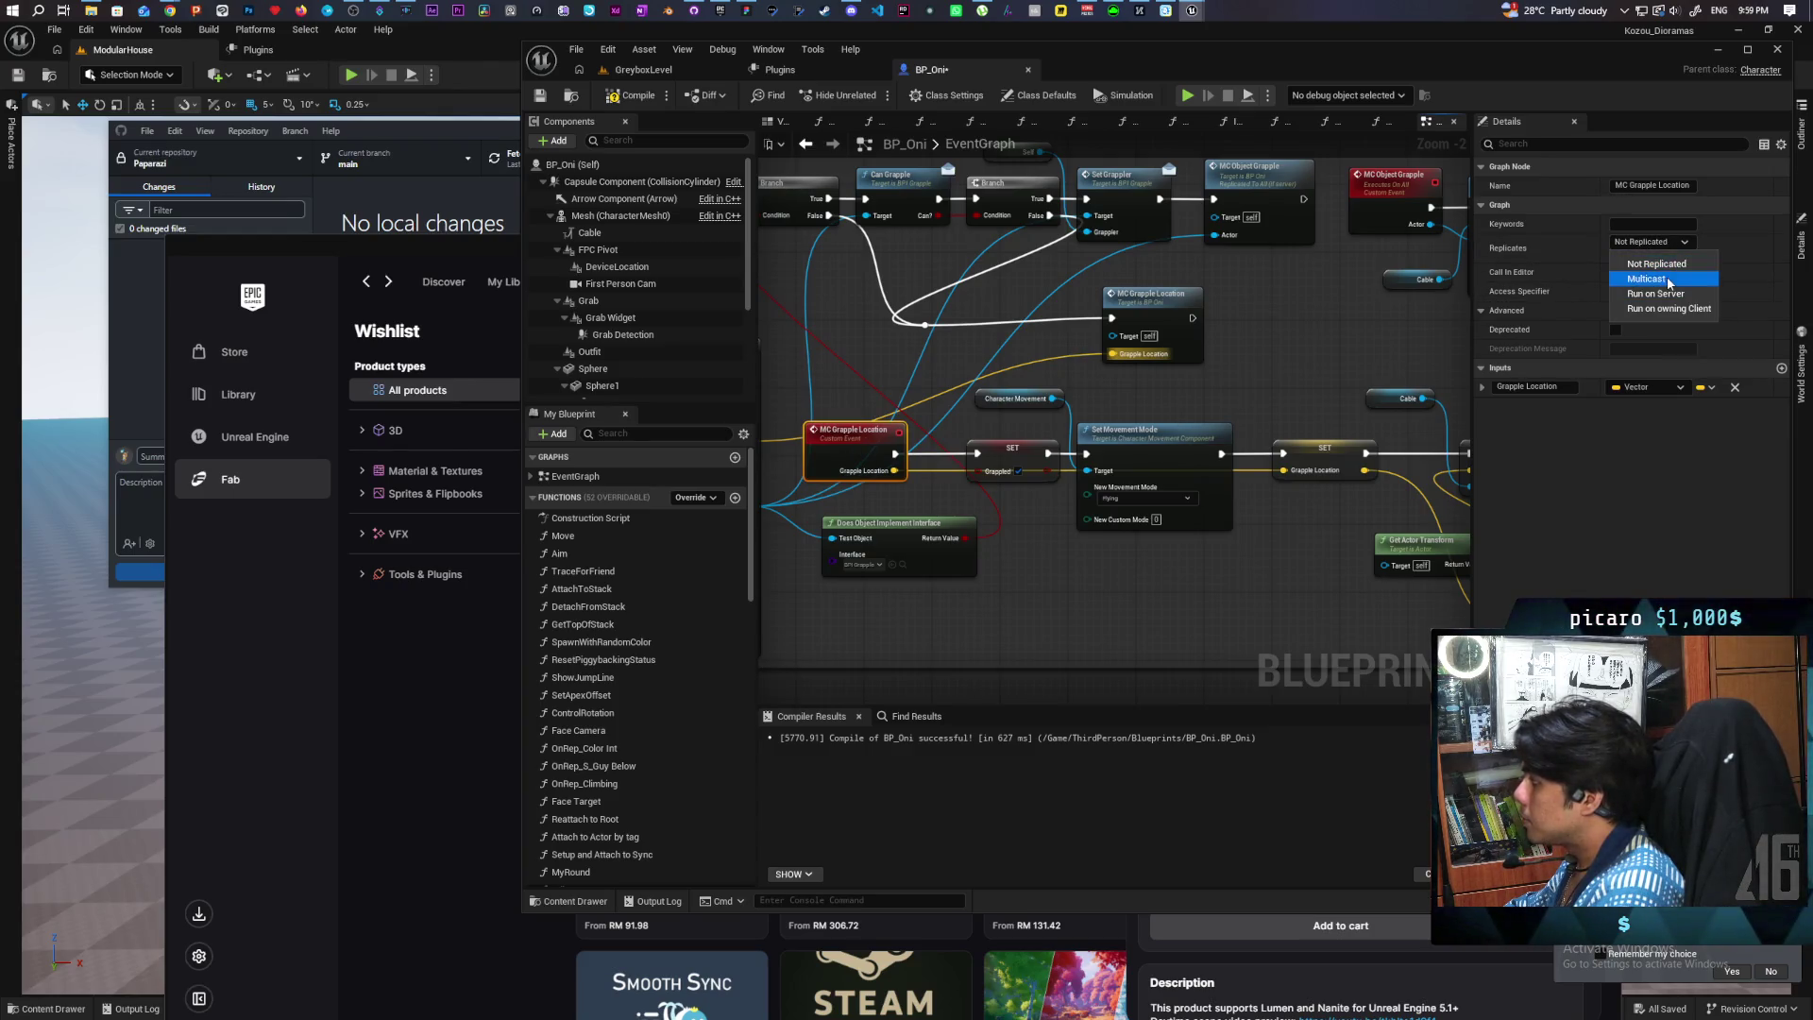
pyautogui.click(1260, 301)
pyautogui.click(931, 414)
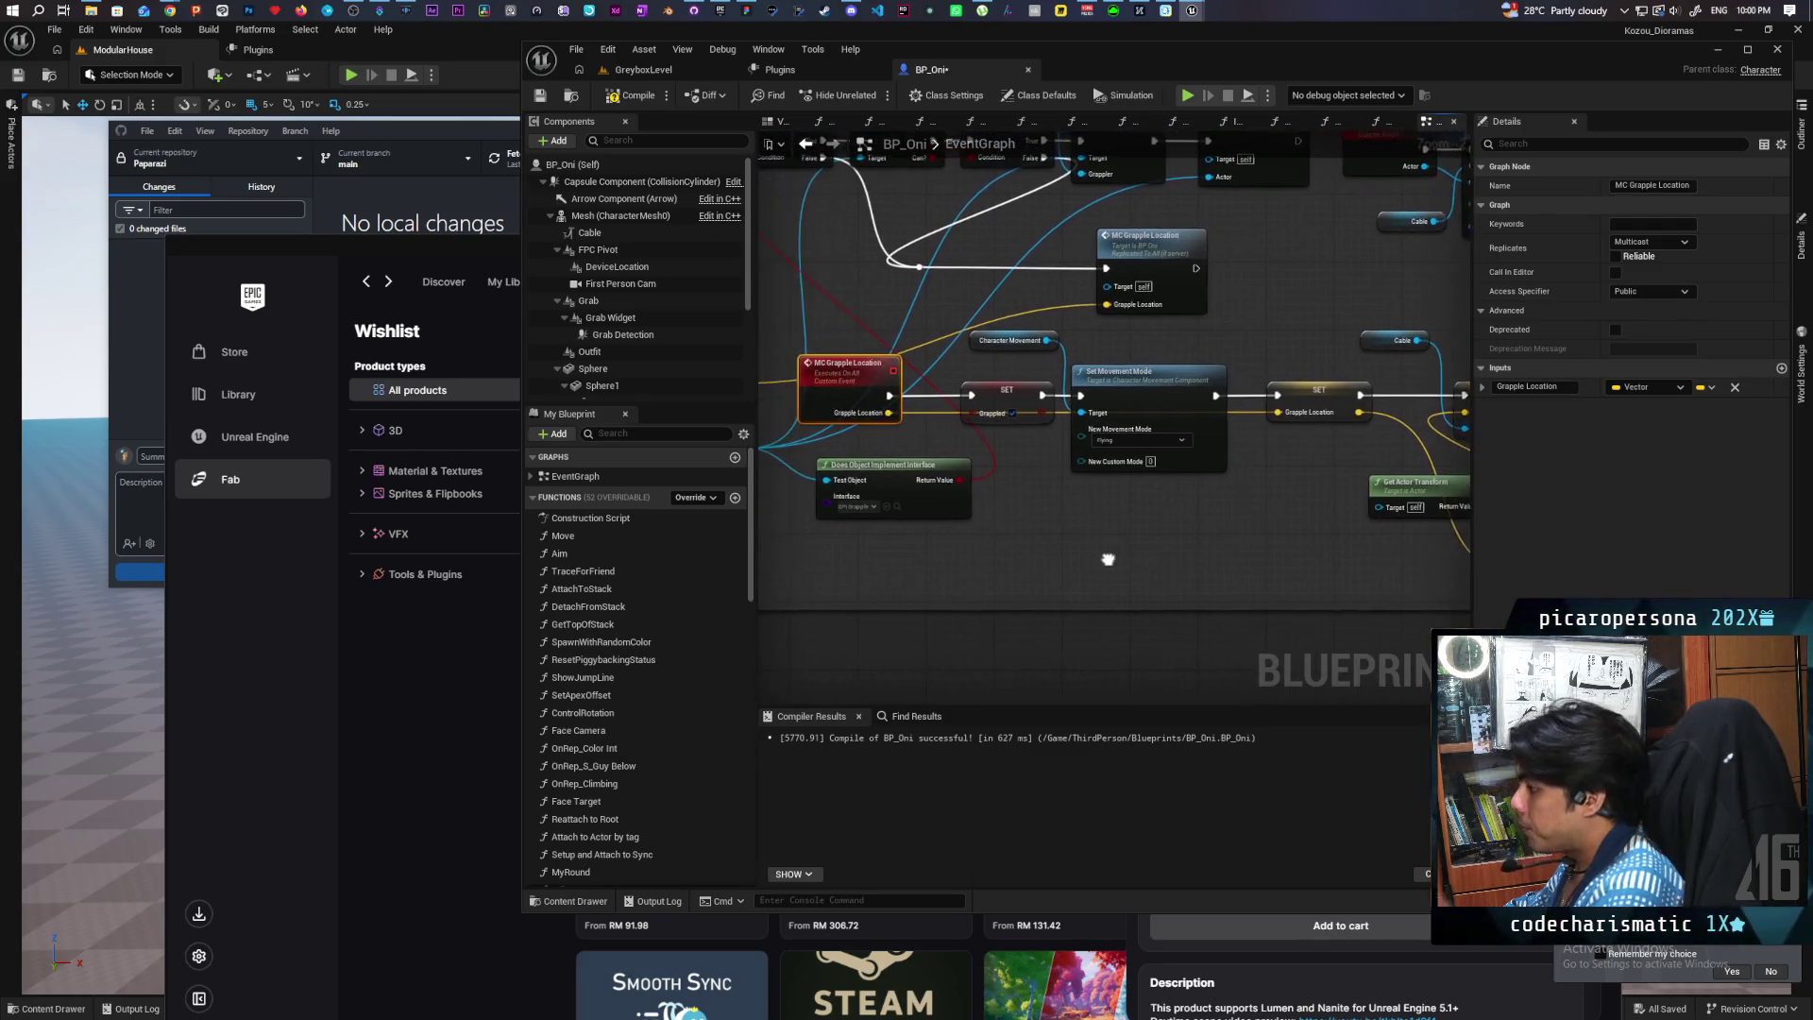
pyautogui.moveTo(1102, 560)
pyautogui.mouseDown()
pyautogui.moveTo(926, 545)
pyautogui.moveTo(975, 526)
pyautogui.moveTo(1070, 536)
pyautogui.moveTo(943, 520)
pyautogui.mouseUp()
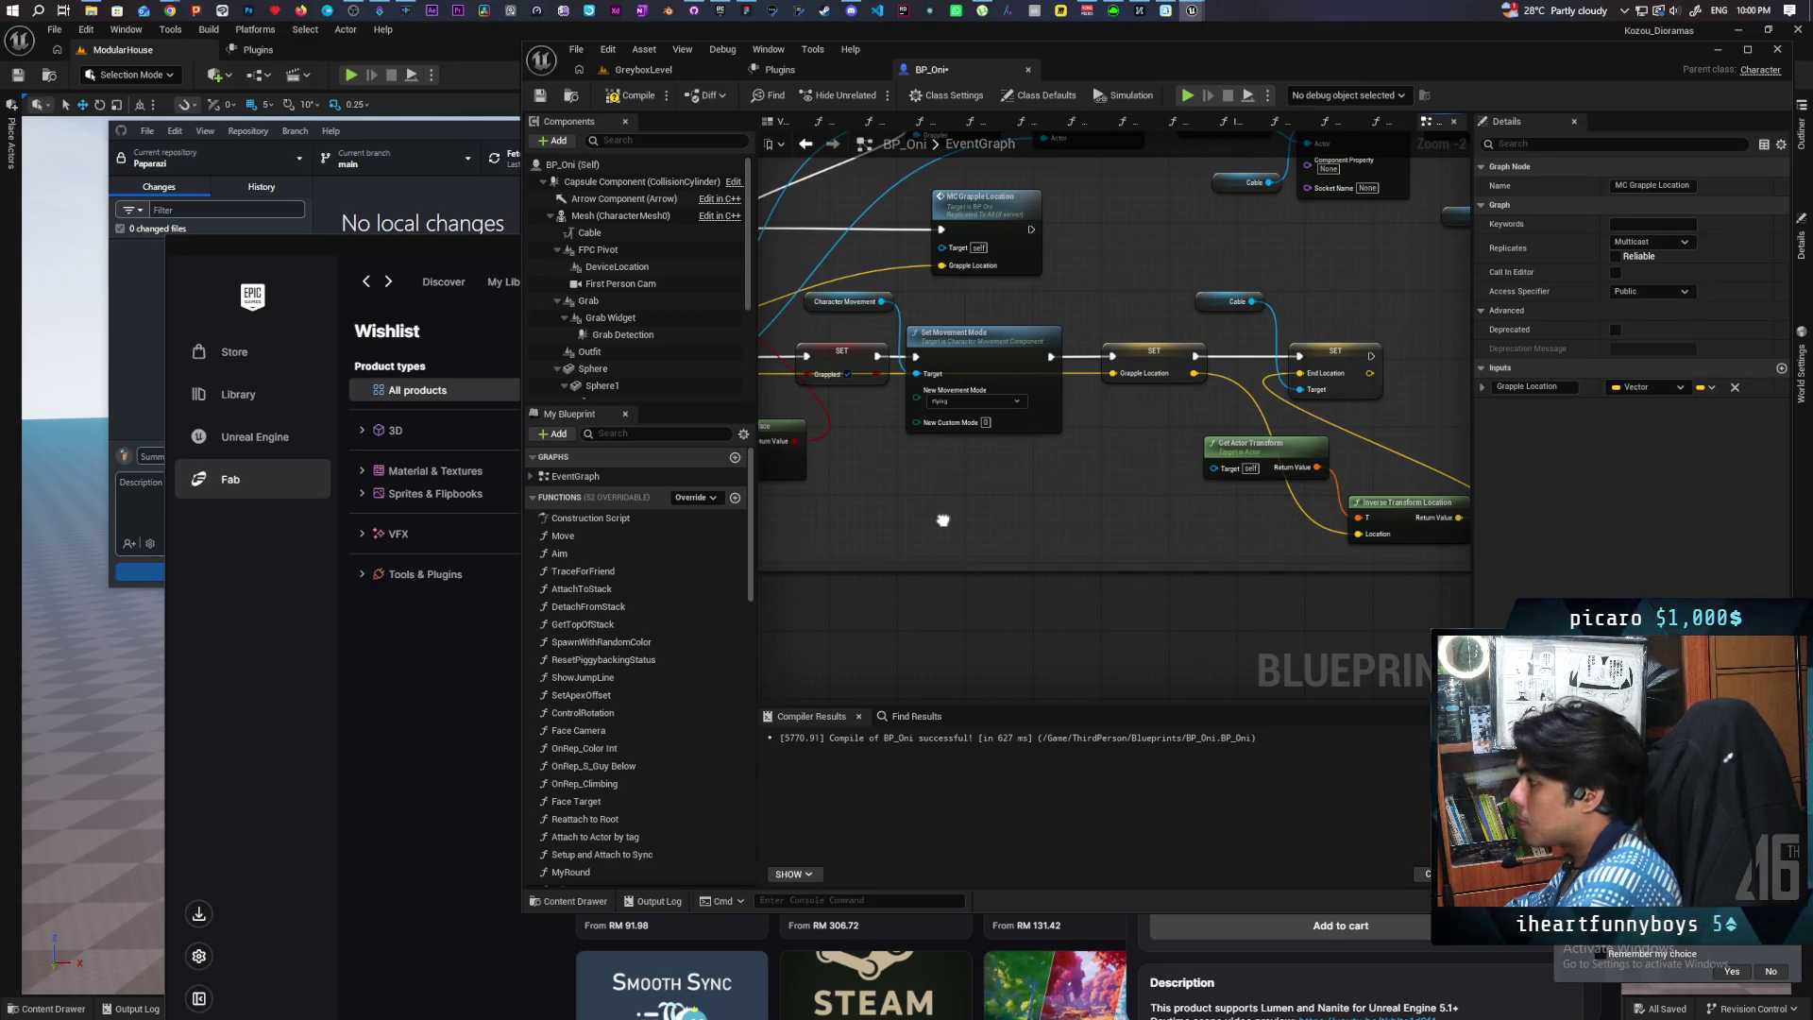
pyautogui.moveTo(943, 520)
pyautogui.mouseDown()
pyautogui.moveTo(1119, 515)
pyautogui.moveTo(1164, 492)
pyautogui.mouseUp()
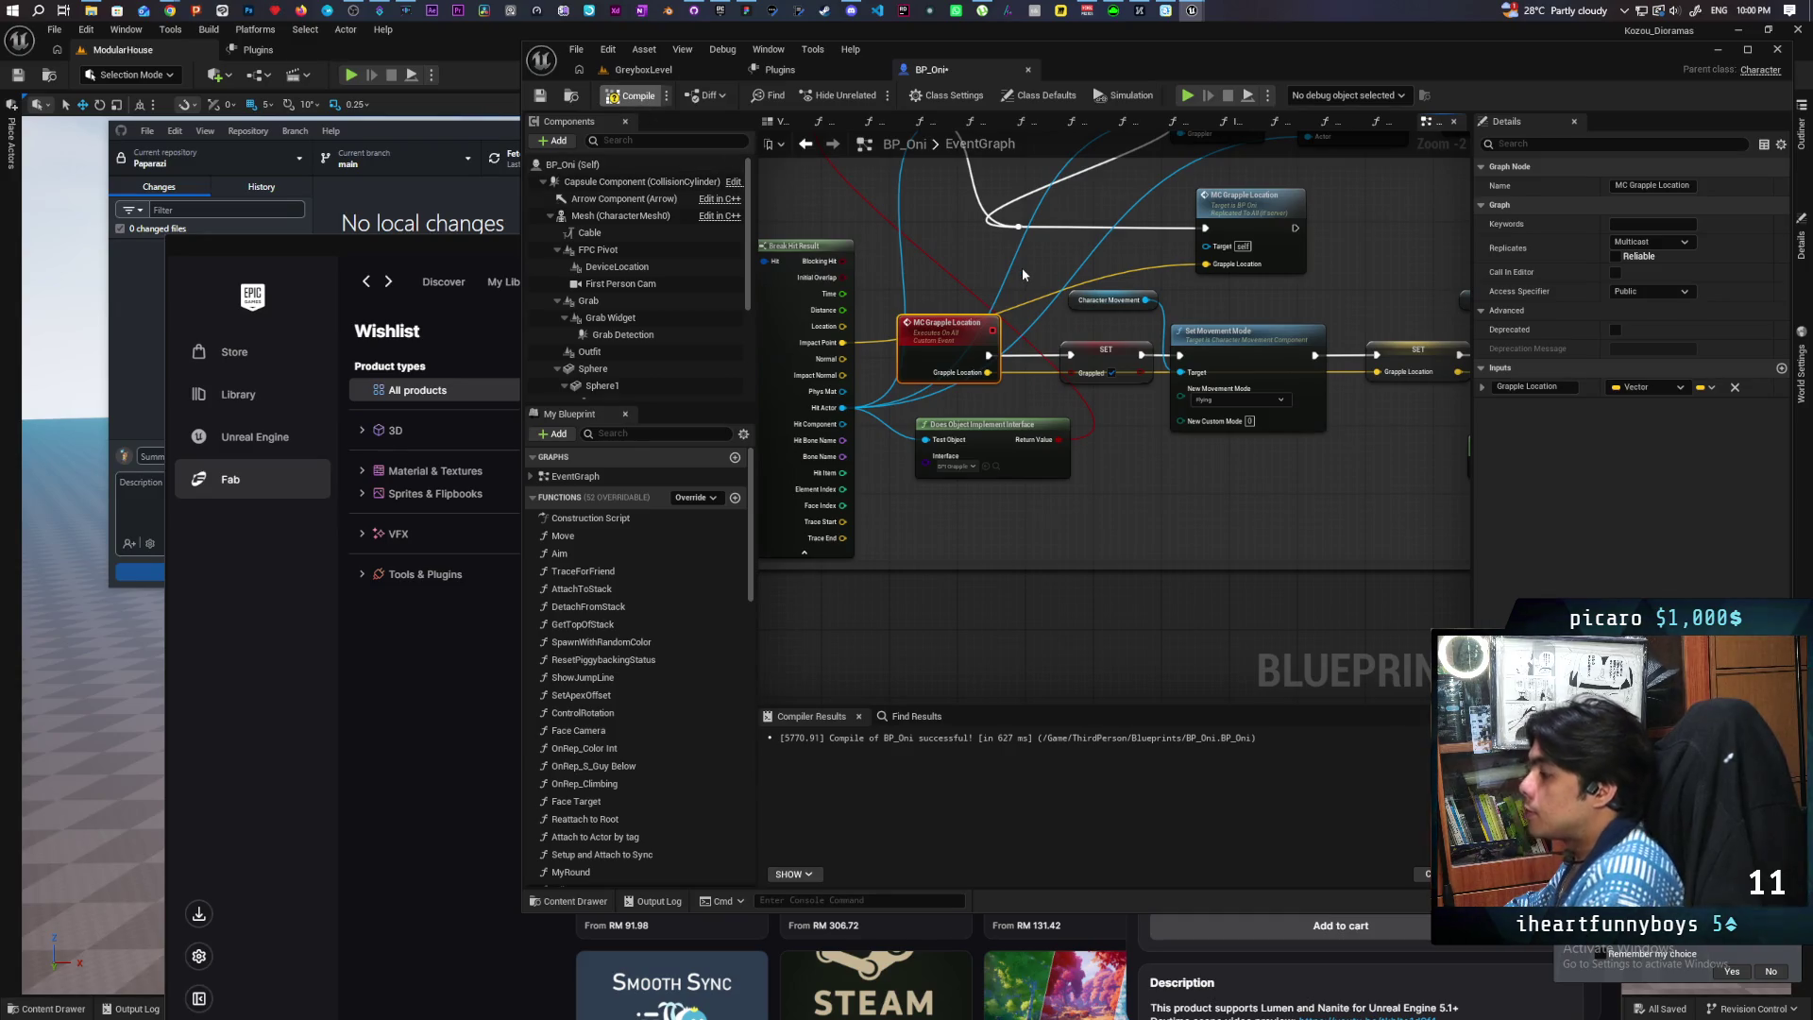
pyautogui.press('F7')
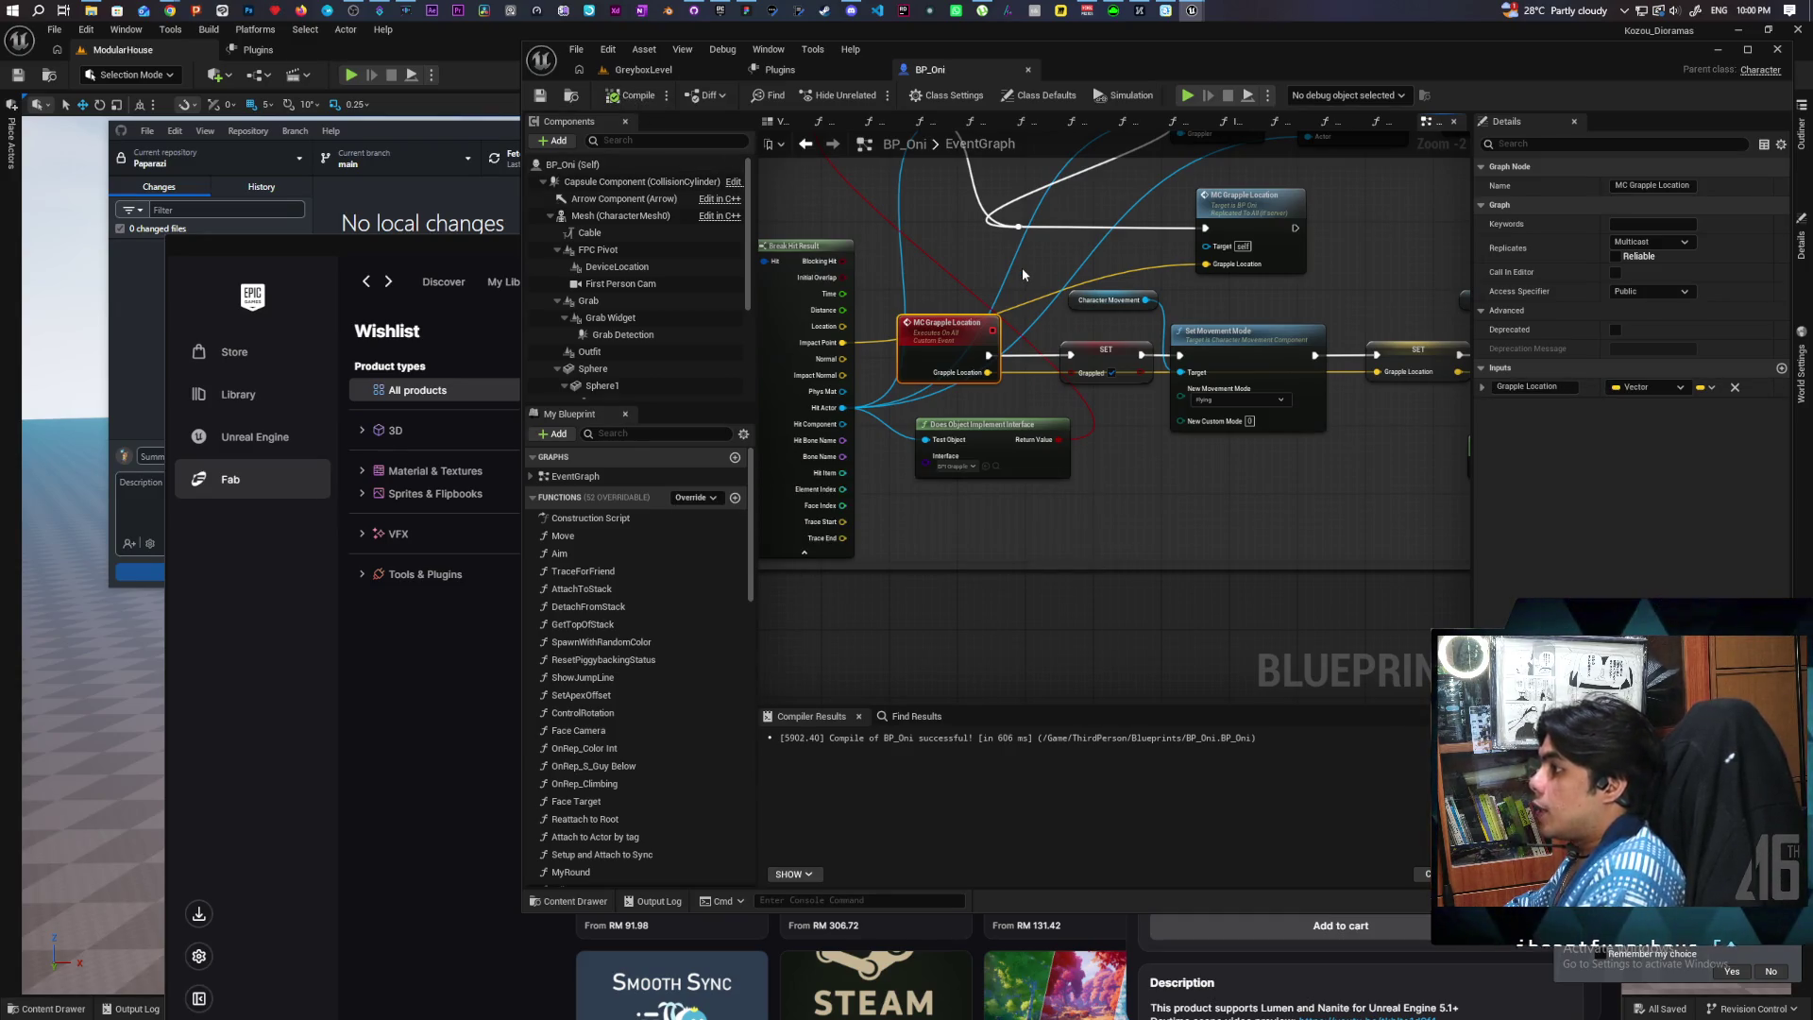
# Step: Run a two-client play test of the grapple in GreyboxLevel, stop it, and return to BP_Oni
pyautogui.click(661, 70)
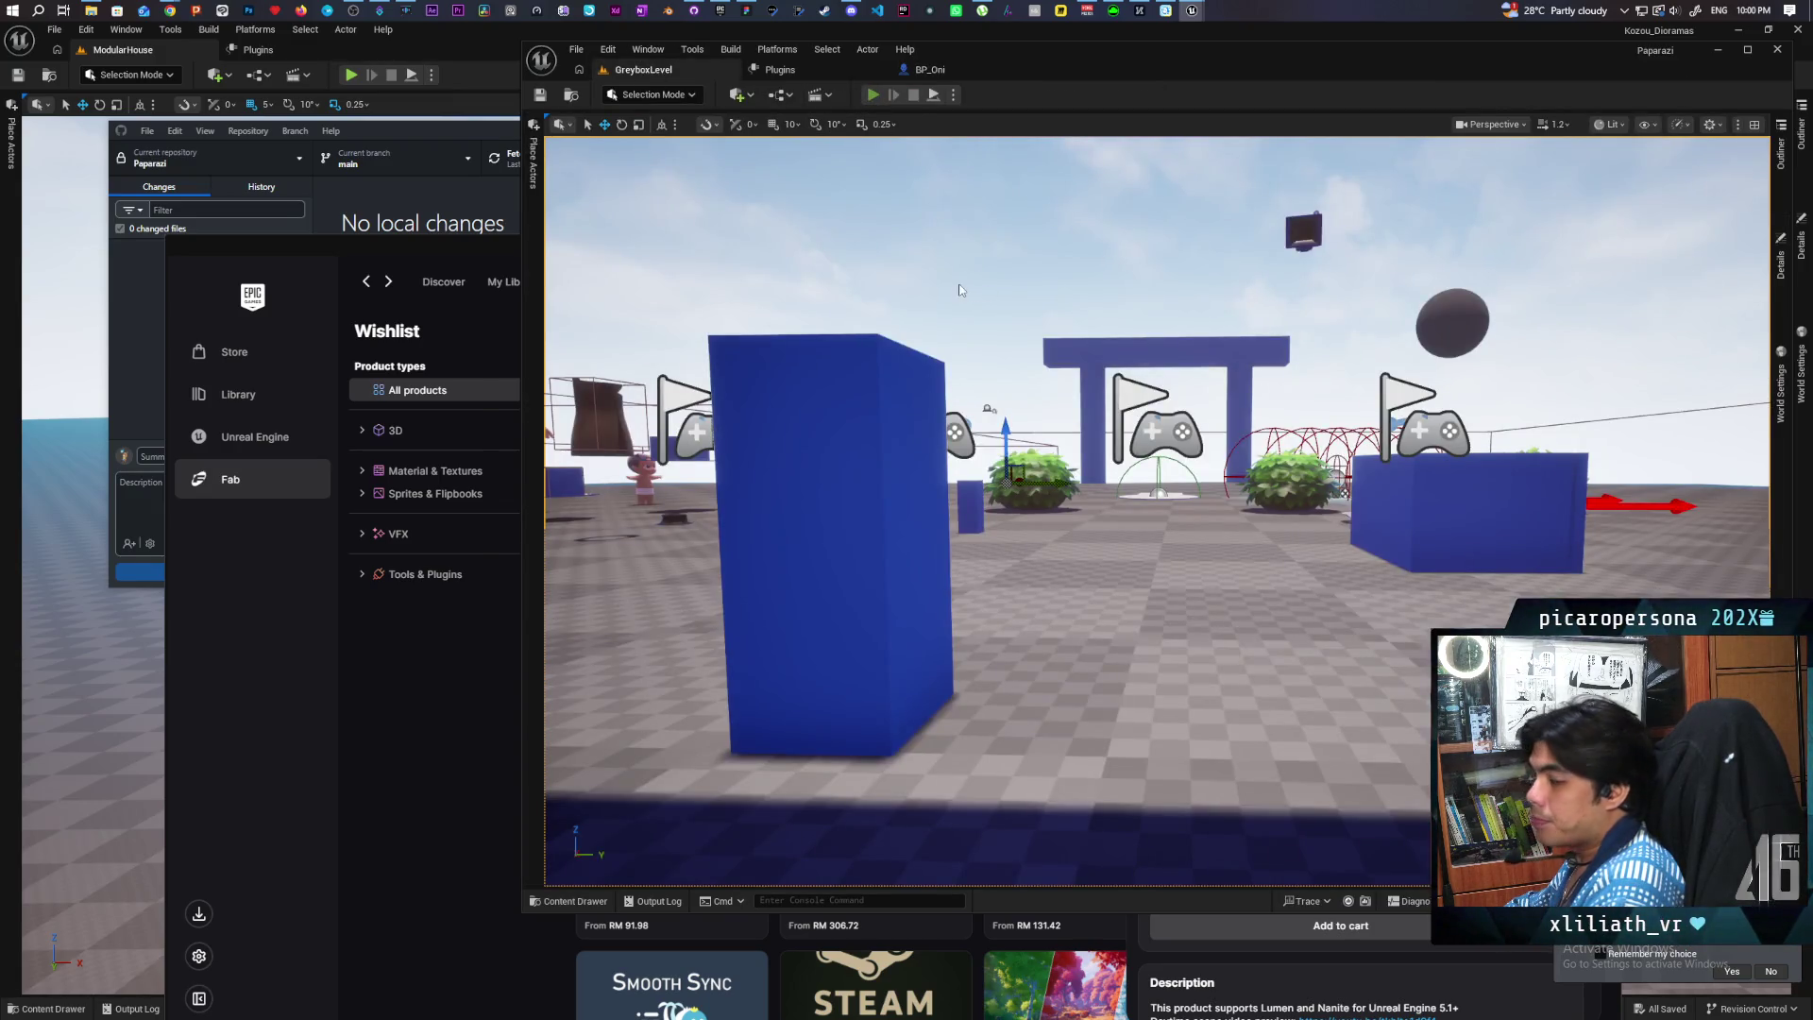
pyautogui.hotkey('alt', 'p')
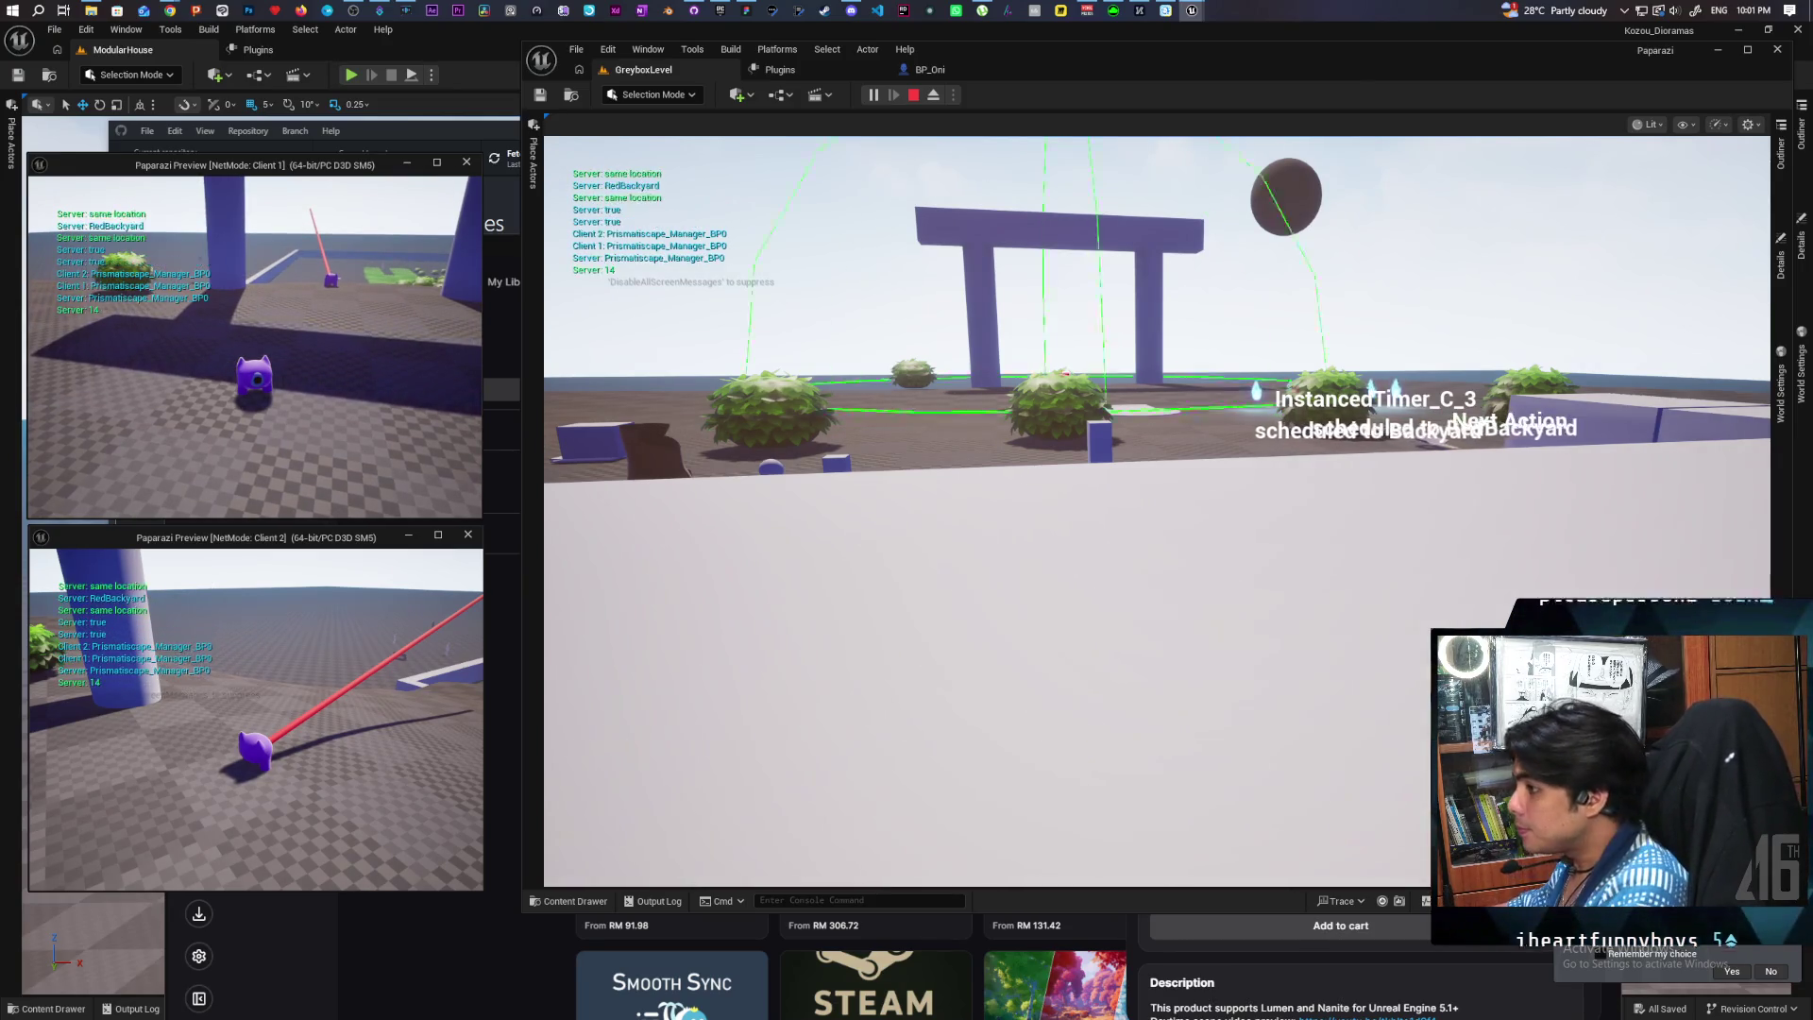
pyautogui.press('Escape')
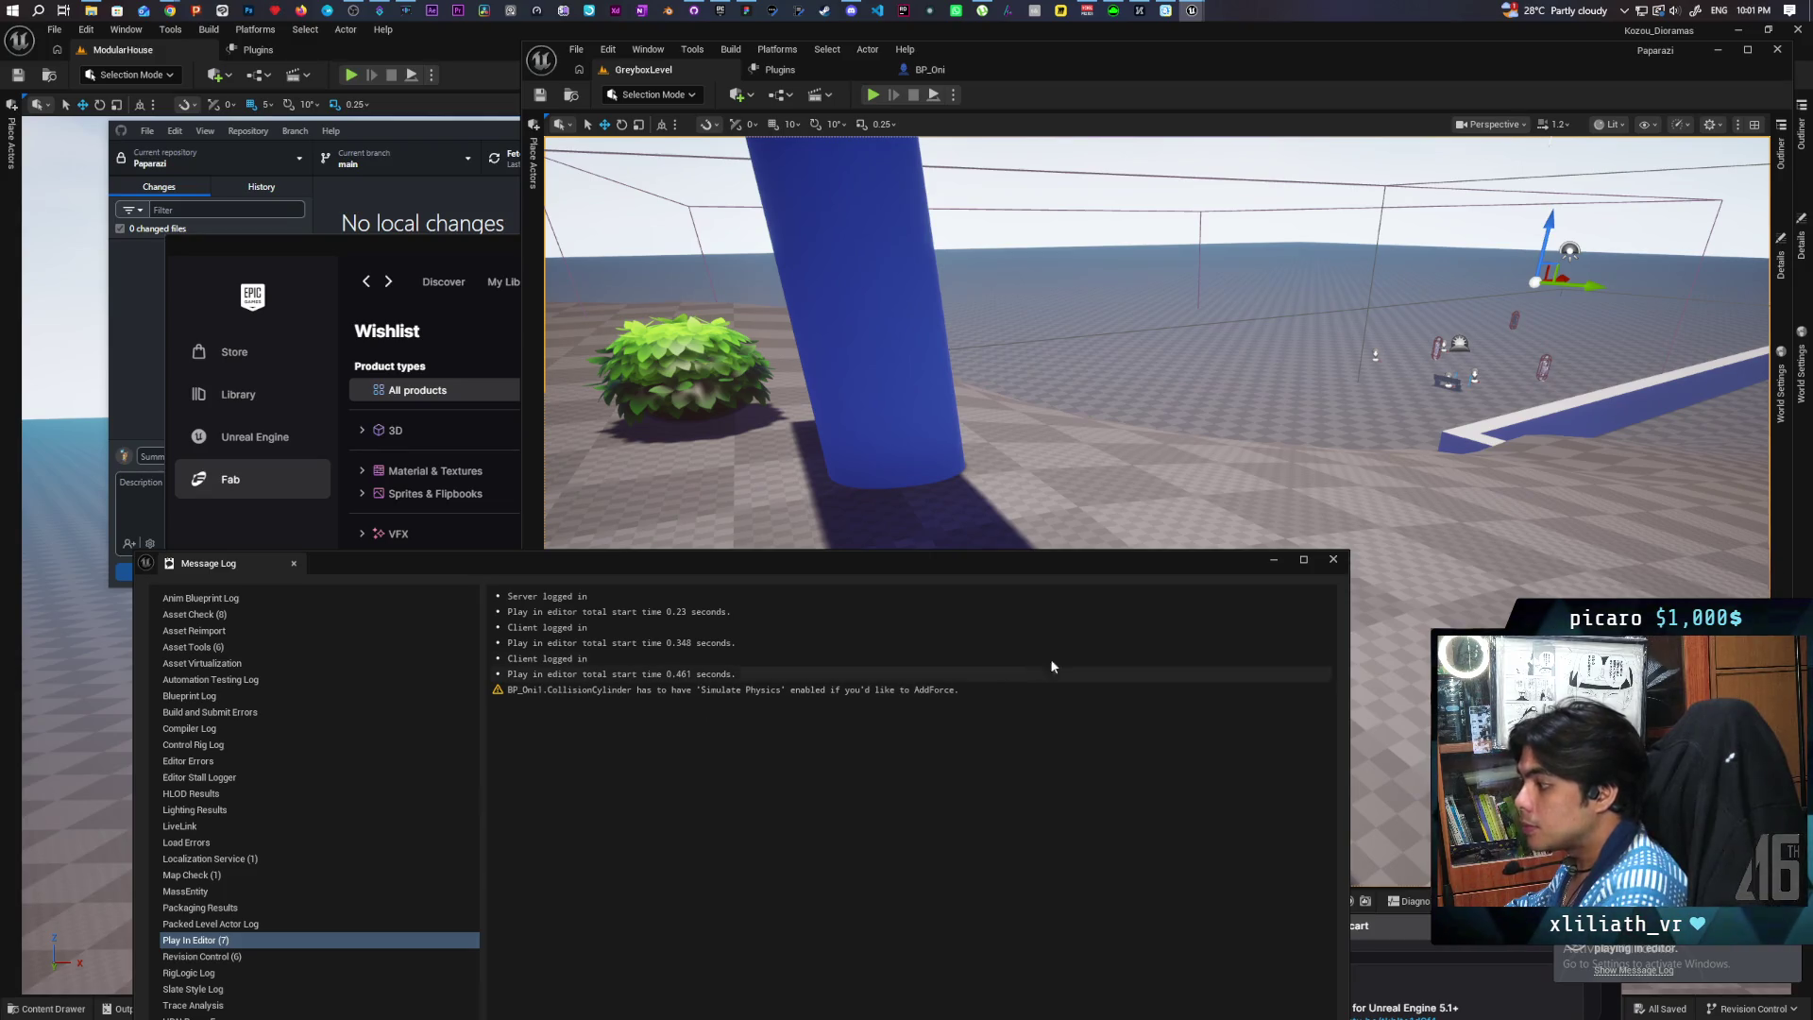
pyautogui.click(1341, 559)
pyautogui.click(945, 71)
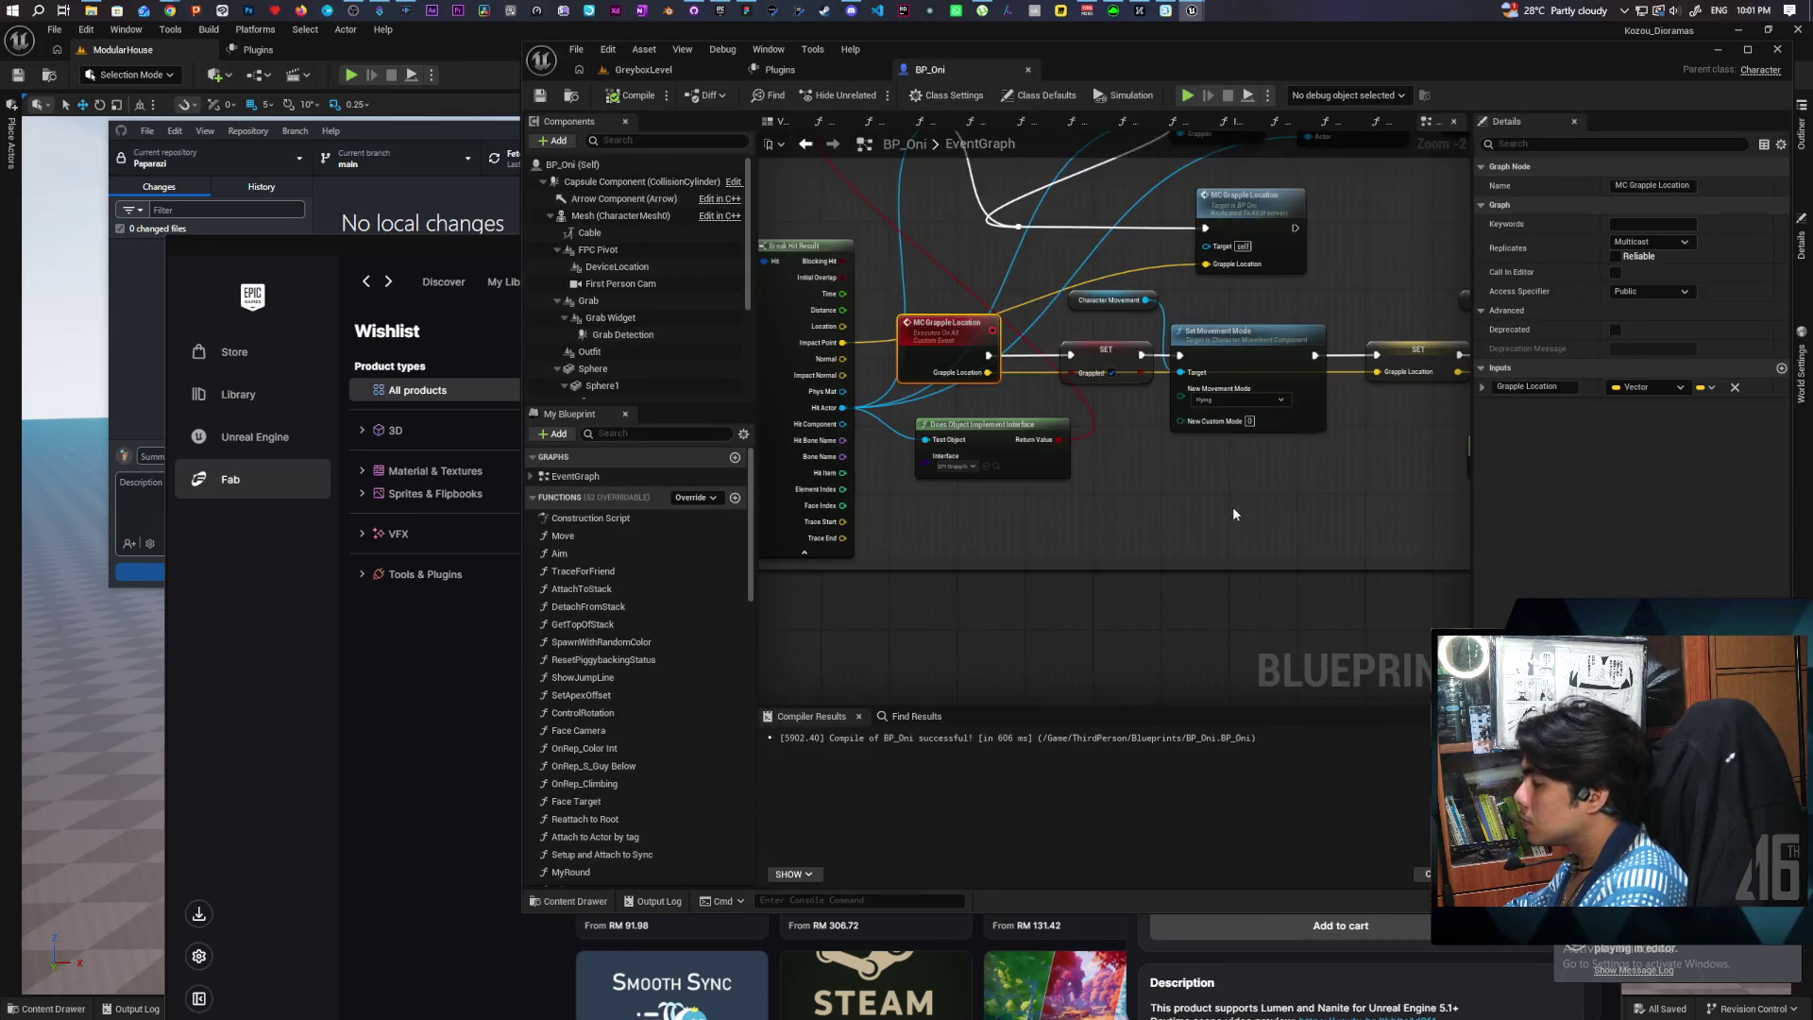
# Step: Move the 'Allows anim montage to still work when movement not replicated' comment block up and left
pyautogui.scroll(2, 1233, 502)
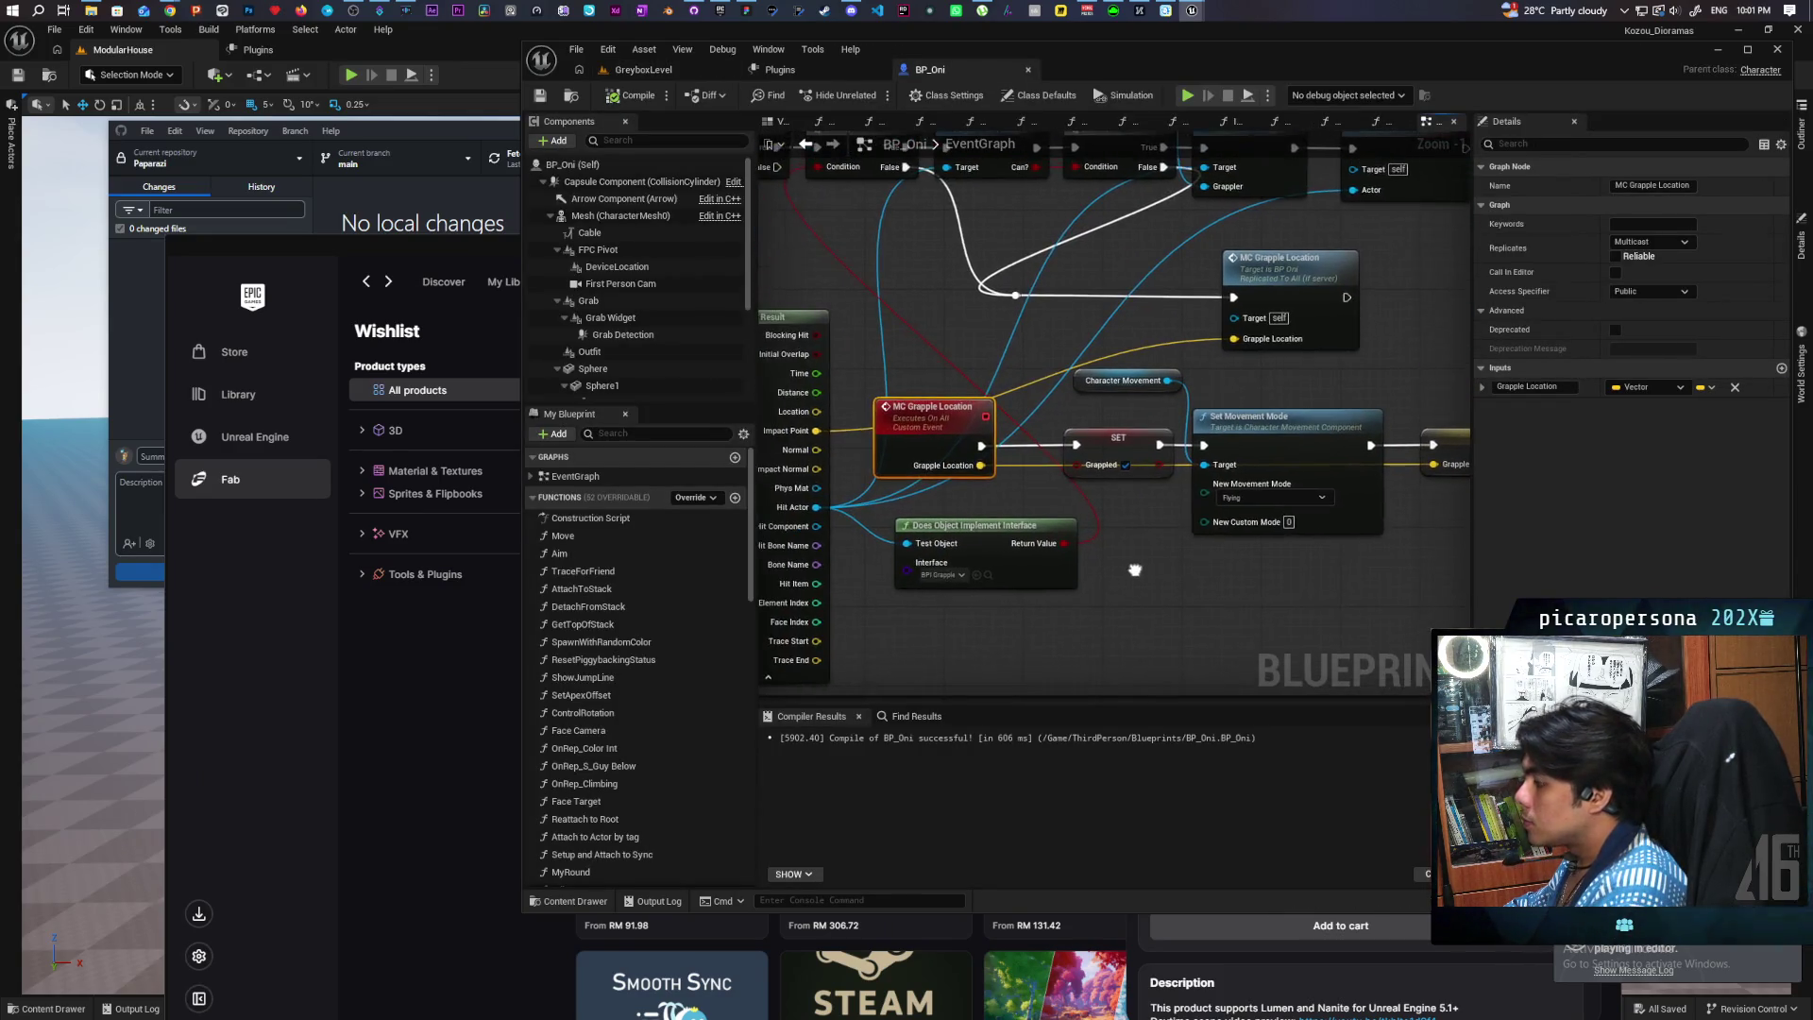
pyautogui.moveTo(1134, 569); pyautogui.dragTo(1044, 552)
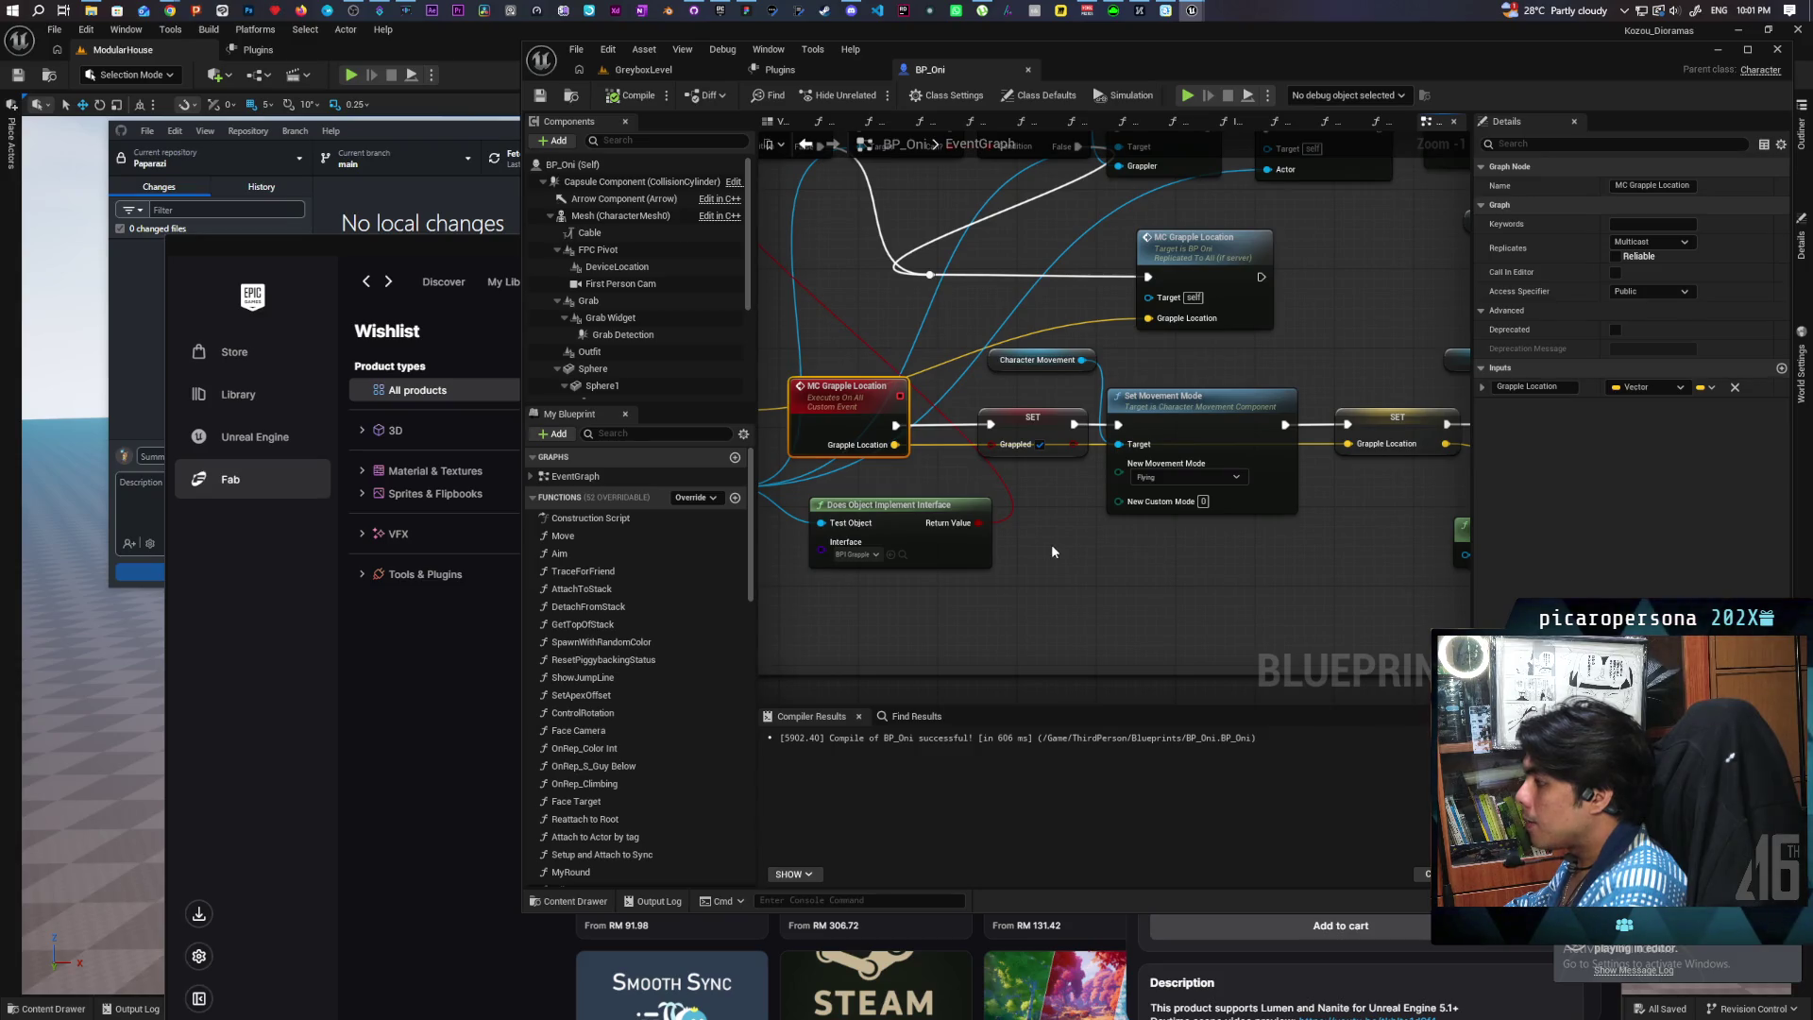
pyautogui.scroll(-11, 1058, 536)
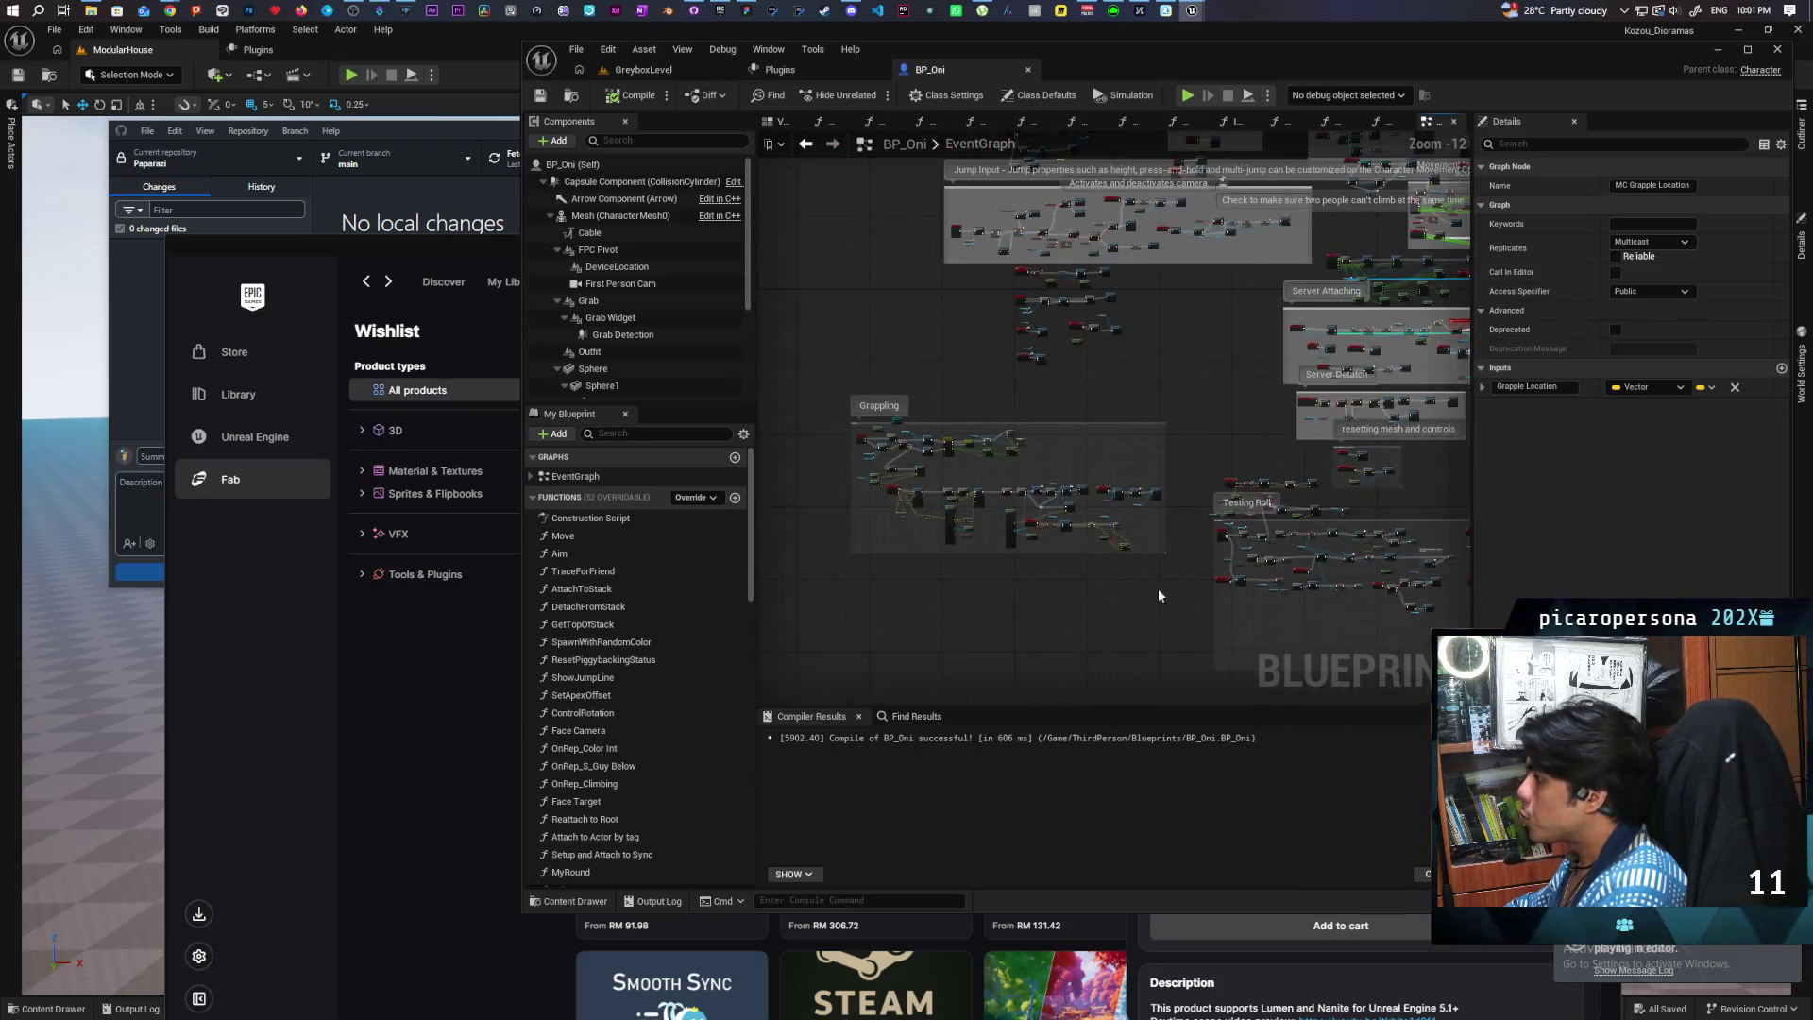
pyautogui.scroll(6, 1114, 425)
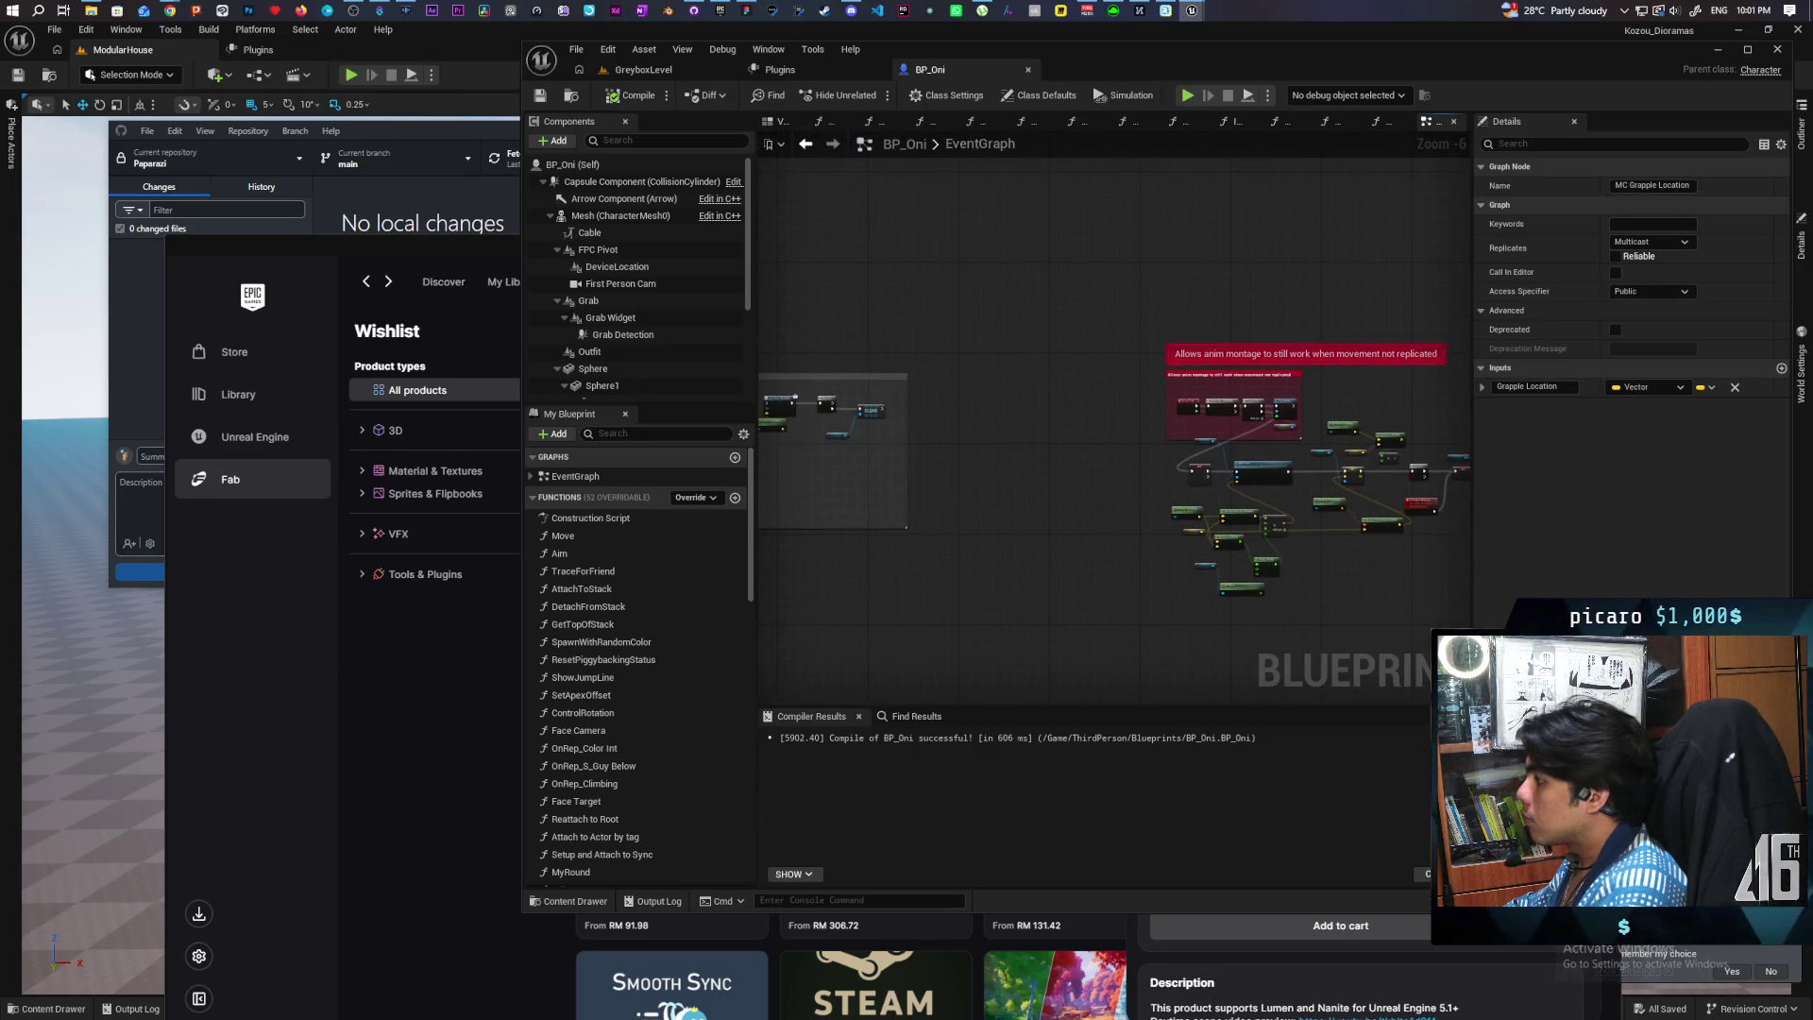
pyautogui.scroll(3, 1366, 444)
pyautogui.moveTo(1068, 432)
pyautogui.mouseDown()
pyautogui.moveTo(812, 452)
pyautogui.moveTo(765, 412)
pyautogui.moveTo(751, 356)
pyautogui.moveTo(727, 370)
pyautogui.moveTo(793, 246)
pyautogui.moveTo(878, 284)
pyautogui.moveTo(942, 366)
pyautogui.mouseUp()
pyautogui.moveTo(904, 201); pyautogui.dragTo(1347, 415)
pyautogui.moveTo(1304, 352)
pyautogui.mouseDown()
pyautogui.moveTo(1128, 288)
pyautogui.moveTo(914, 253)
pyautogui.moveTo(955, 226)
pyautogui.mouseUp()
# Step: Wrap the grapple force node cluster below it in a new comment box titled 'Grapple Tick'
pyautogui.scroll(-3, 1180, 362)
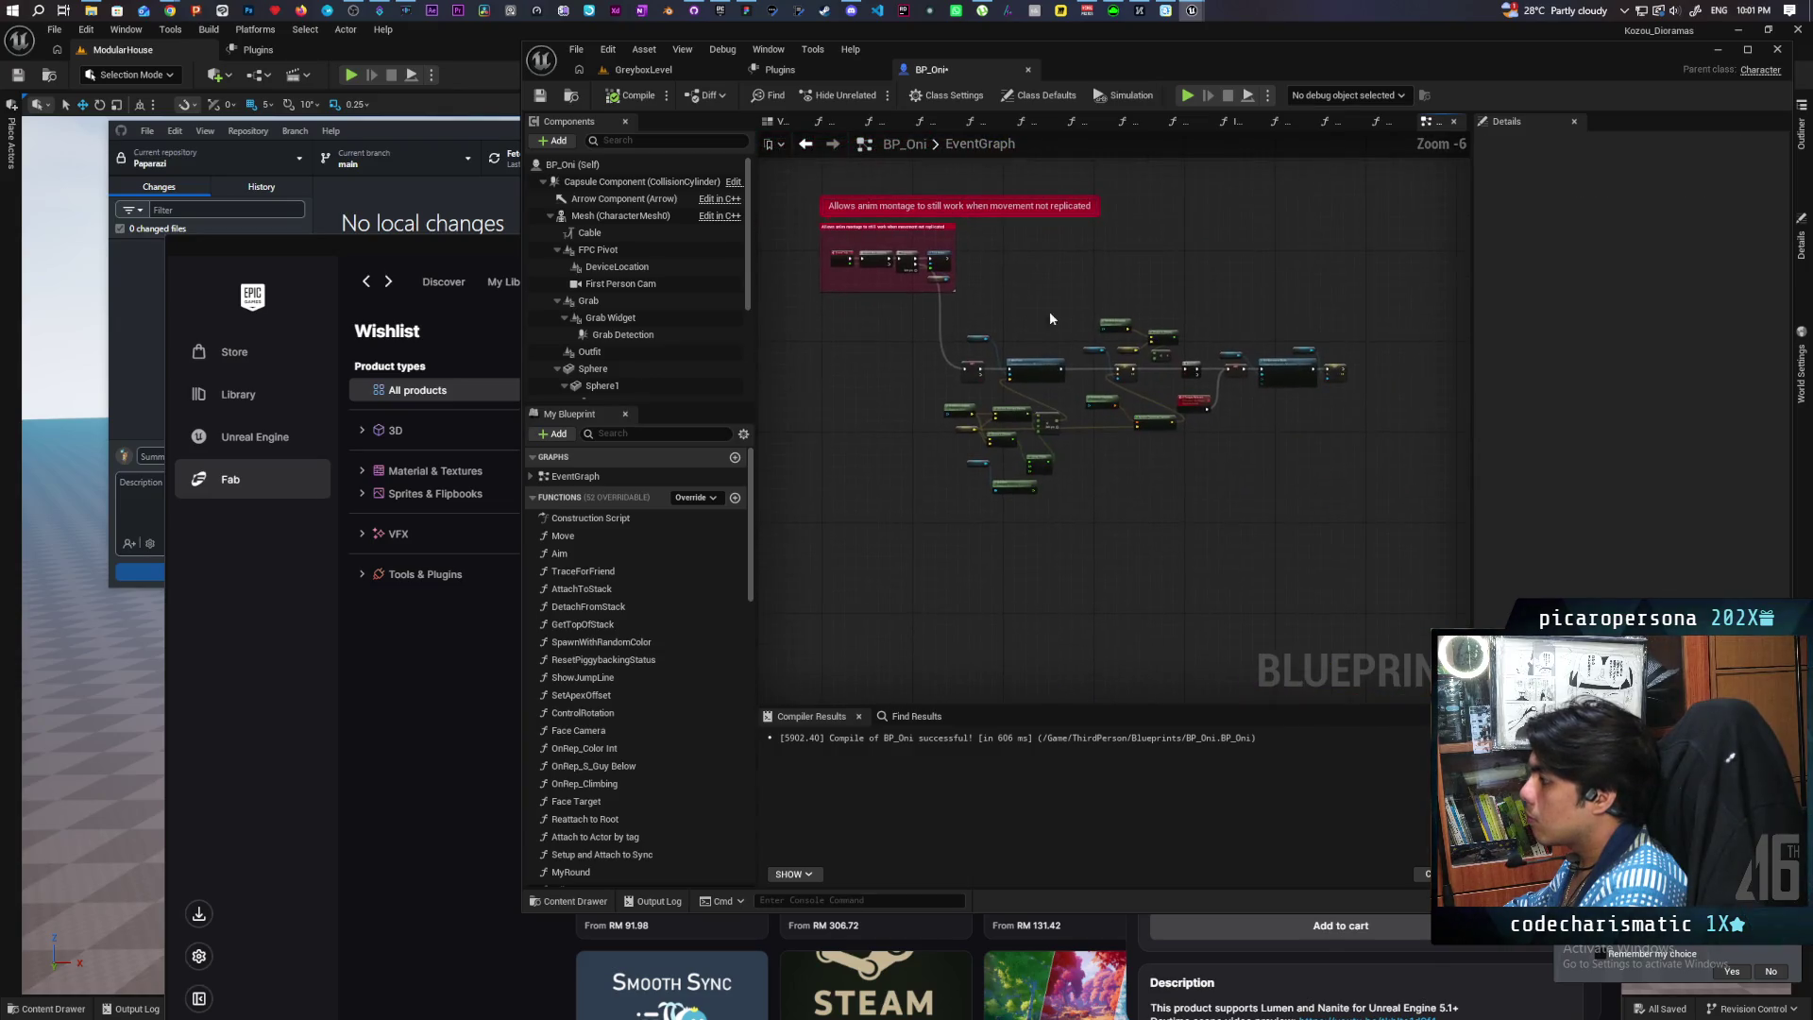
pyautogui.moveTo(1399, 284); pyautogui.dragTo(971, 548)
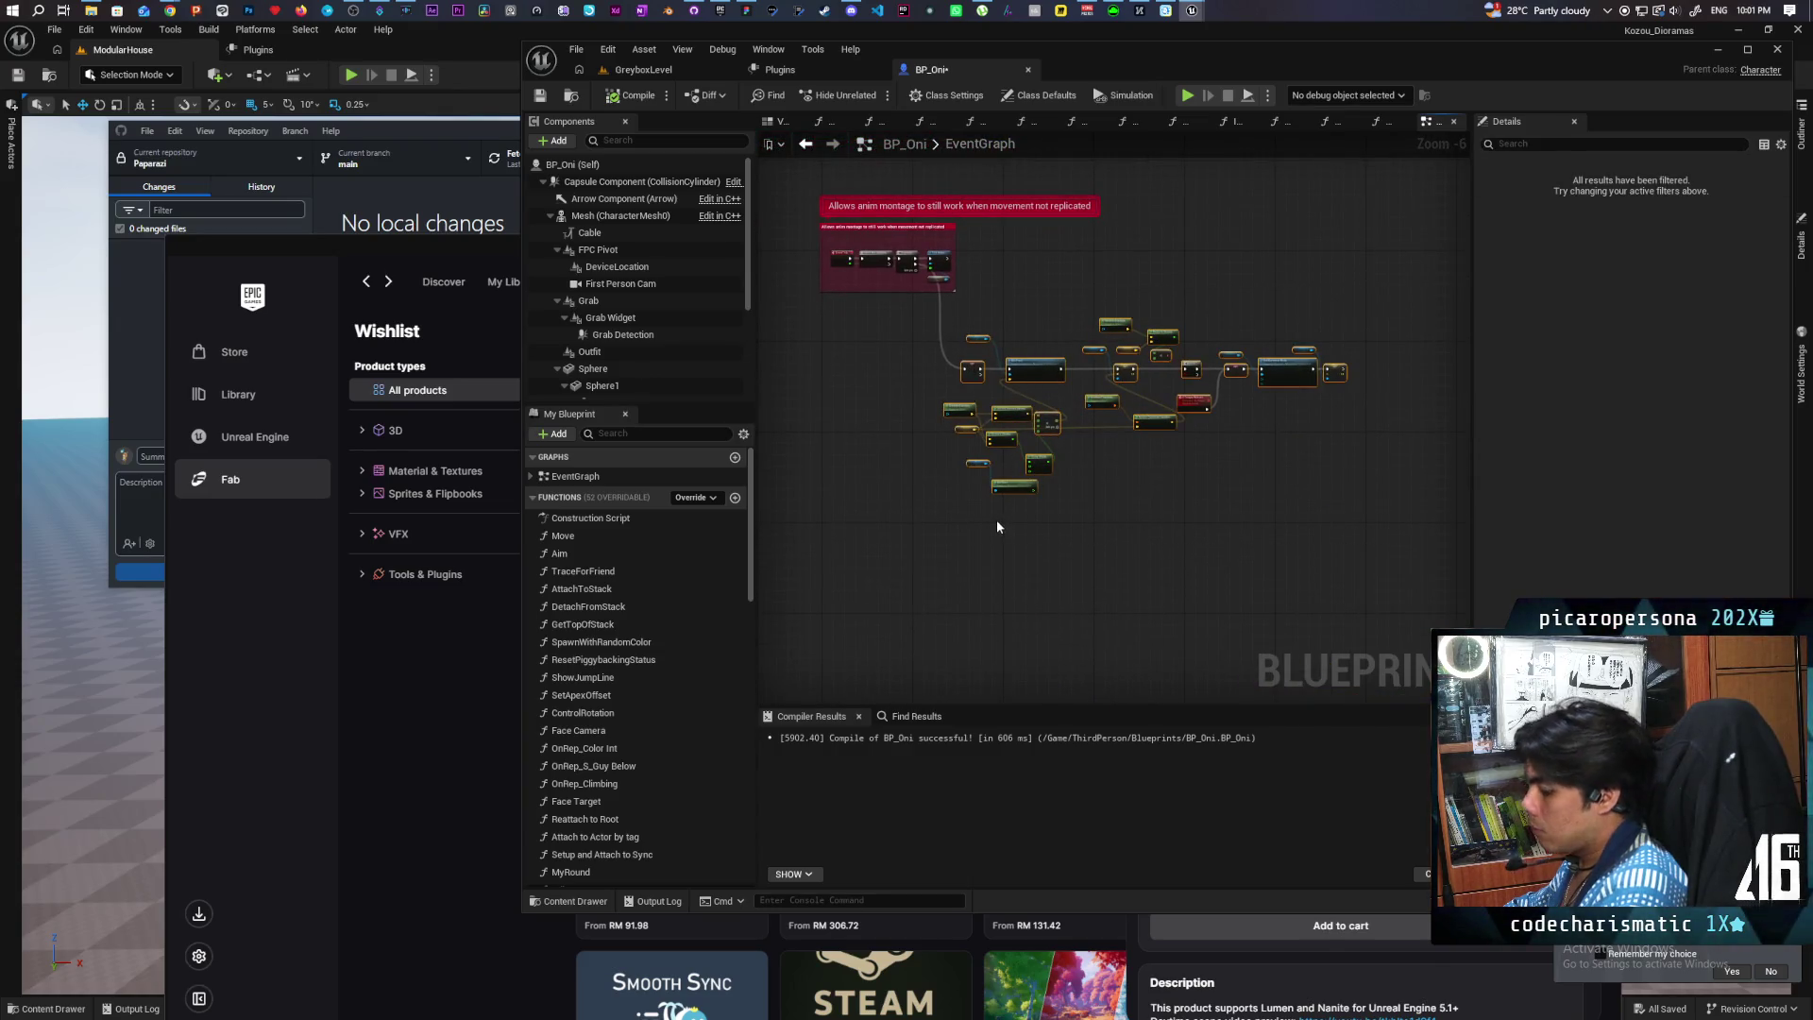
pyautogui.press('c')
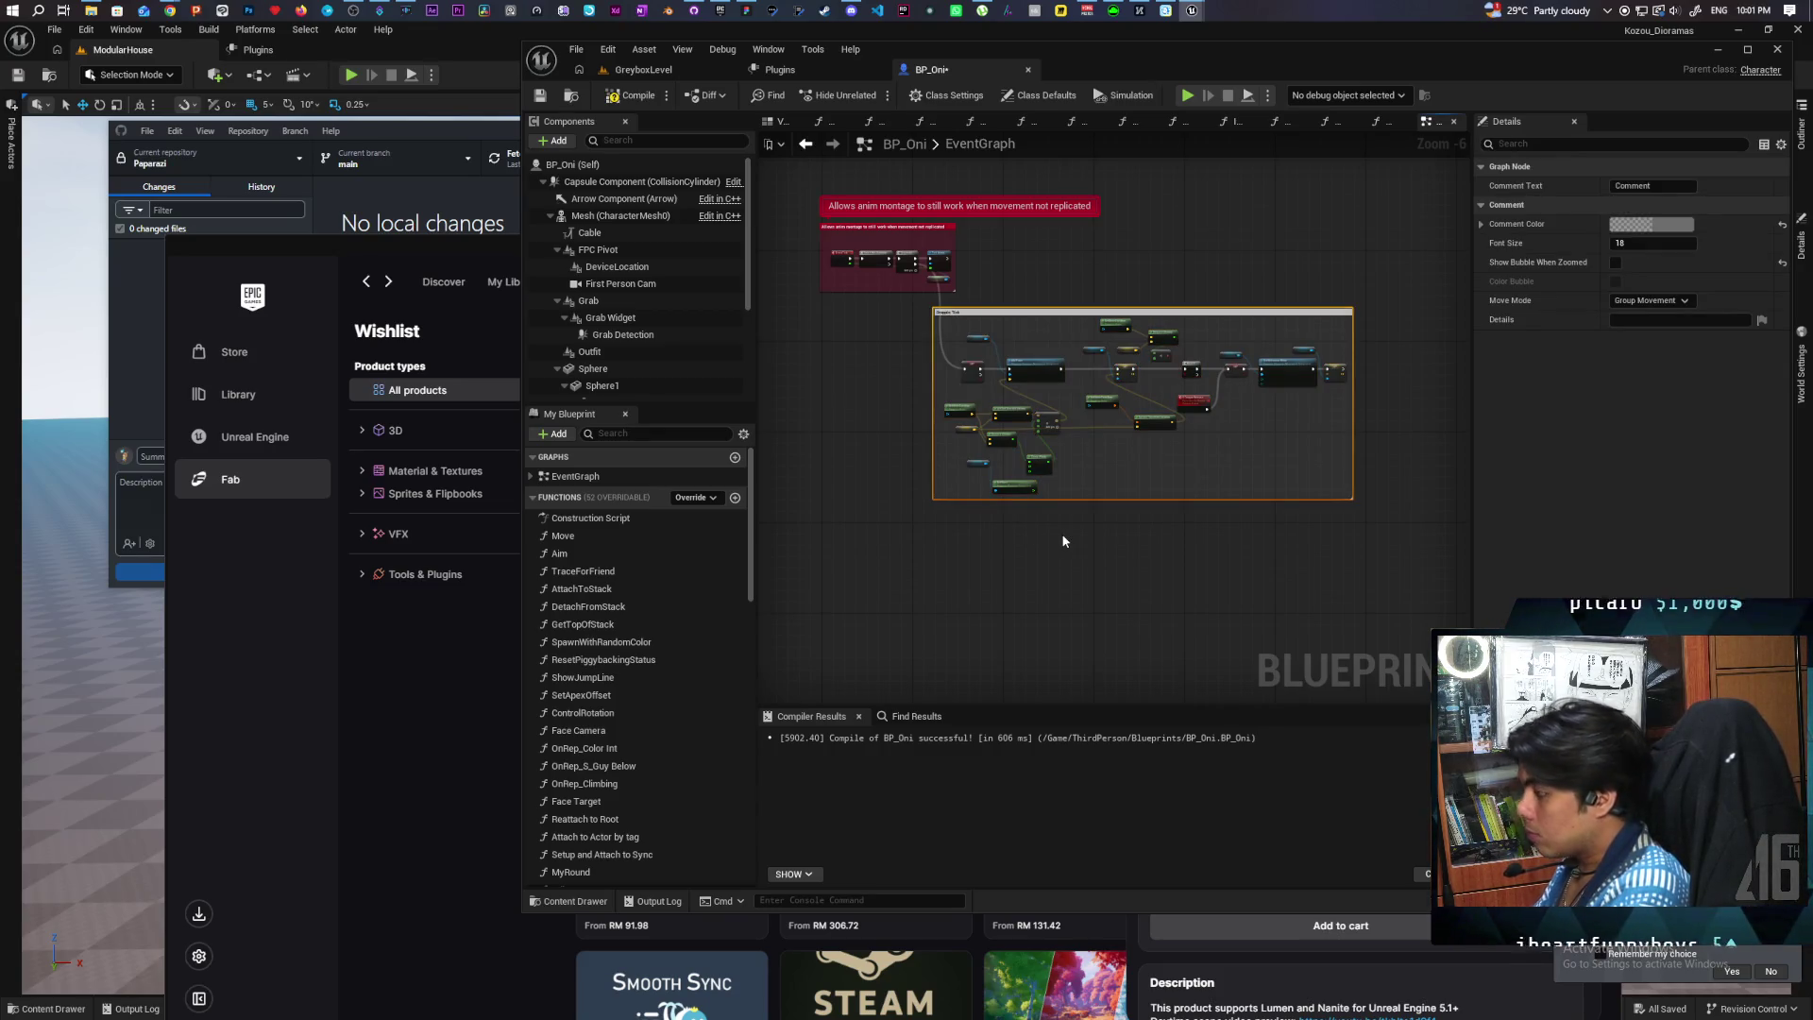
pyautogui.click(1063, 540)
pyautogui.scroll(4, 1004, 346)
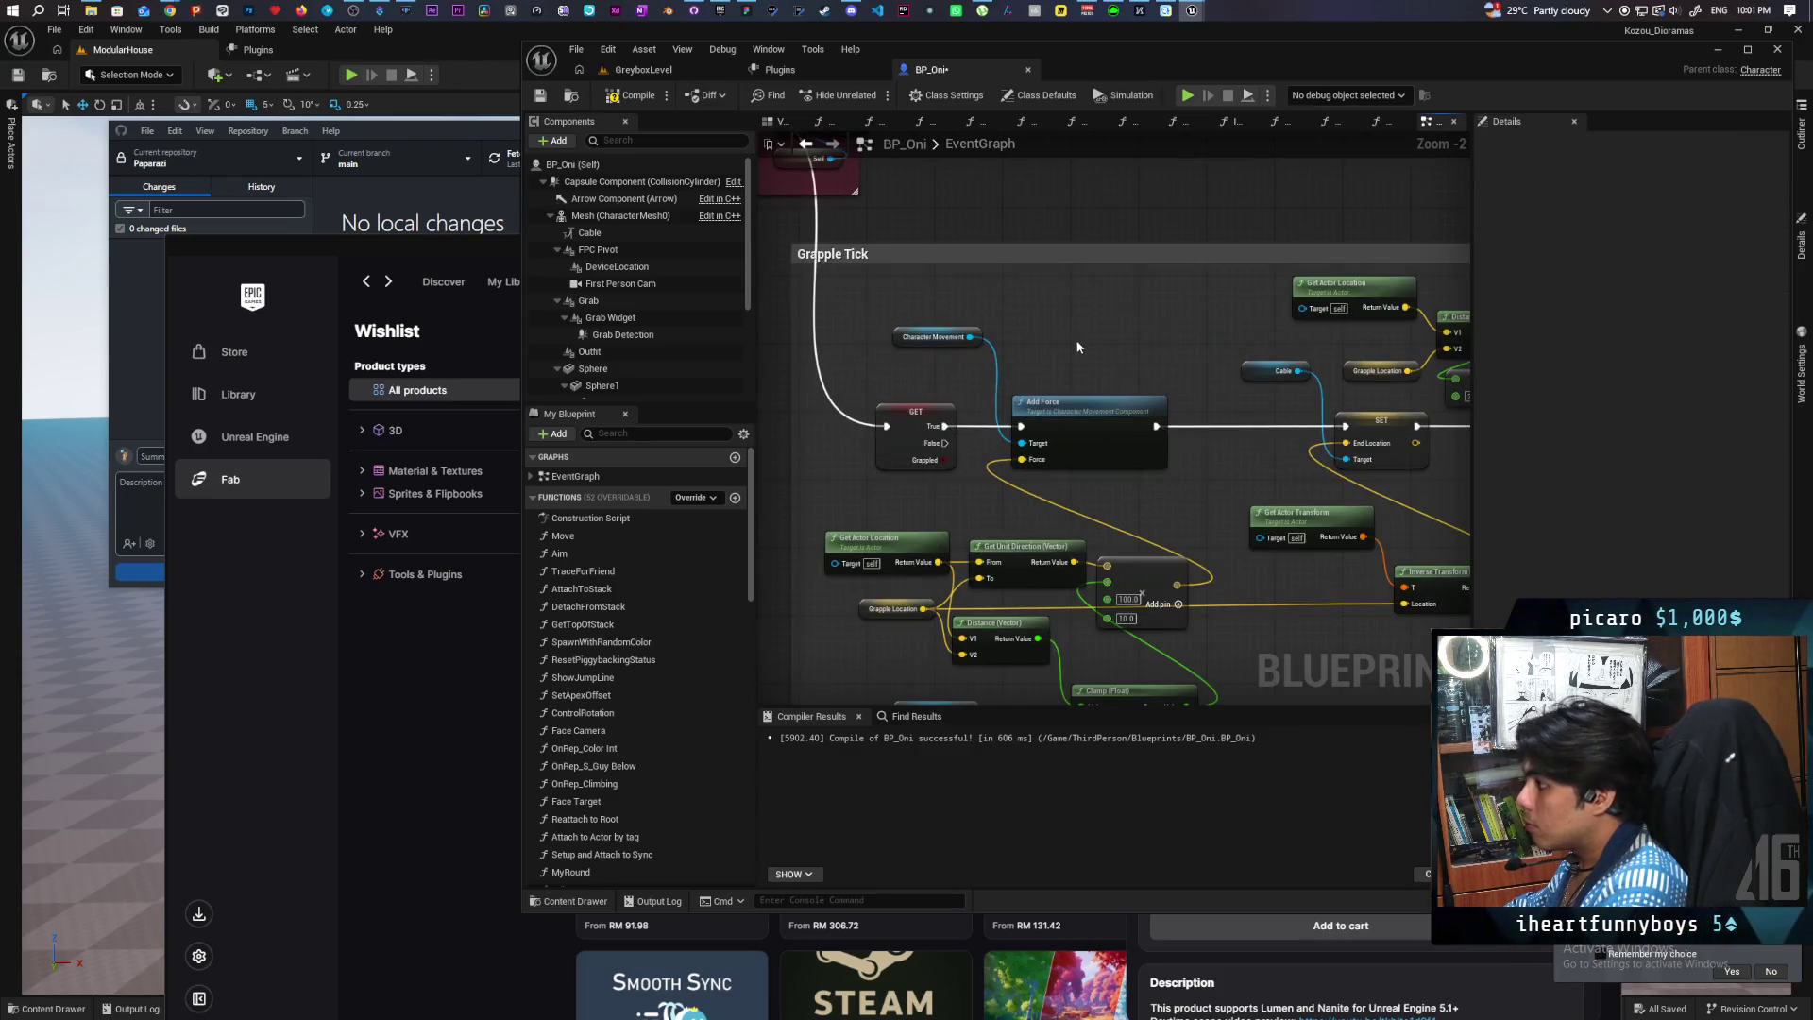
pyautogui.scroll(-1, 1003, 338)
pyautogui.moveTo(1073, 286)
pyautogui.mouseDown()
pyautogui.moveTo(1000, 203)
pyautogui.moveTo(1097, 281)
pyautogui.mouseUp()
pyautogui.moveTo(961, 419)
pyautogui.mouseDown()
pyautogui.moveTo(829, 469)
pyautogui.moveTo(809, 427)
pyautogui.moveTo(955, 404)
pyautogui.moveTo(915, 360)
pyautogui.moveTo(889, 361)
pyautogui.mouseUp()
pyautogui.moveTo(1157, 413); pyautogui.dragTo(765, 410)
pyautogui.moveTo(1161, 486); pyautogui.dragTo(1161, 481)
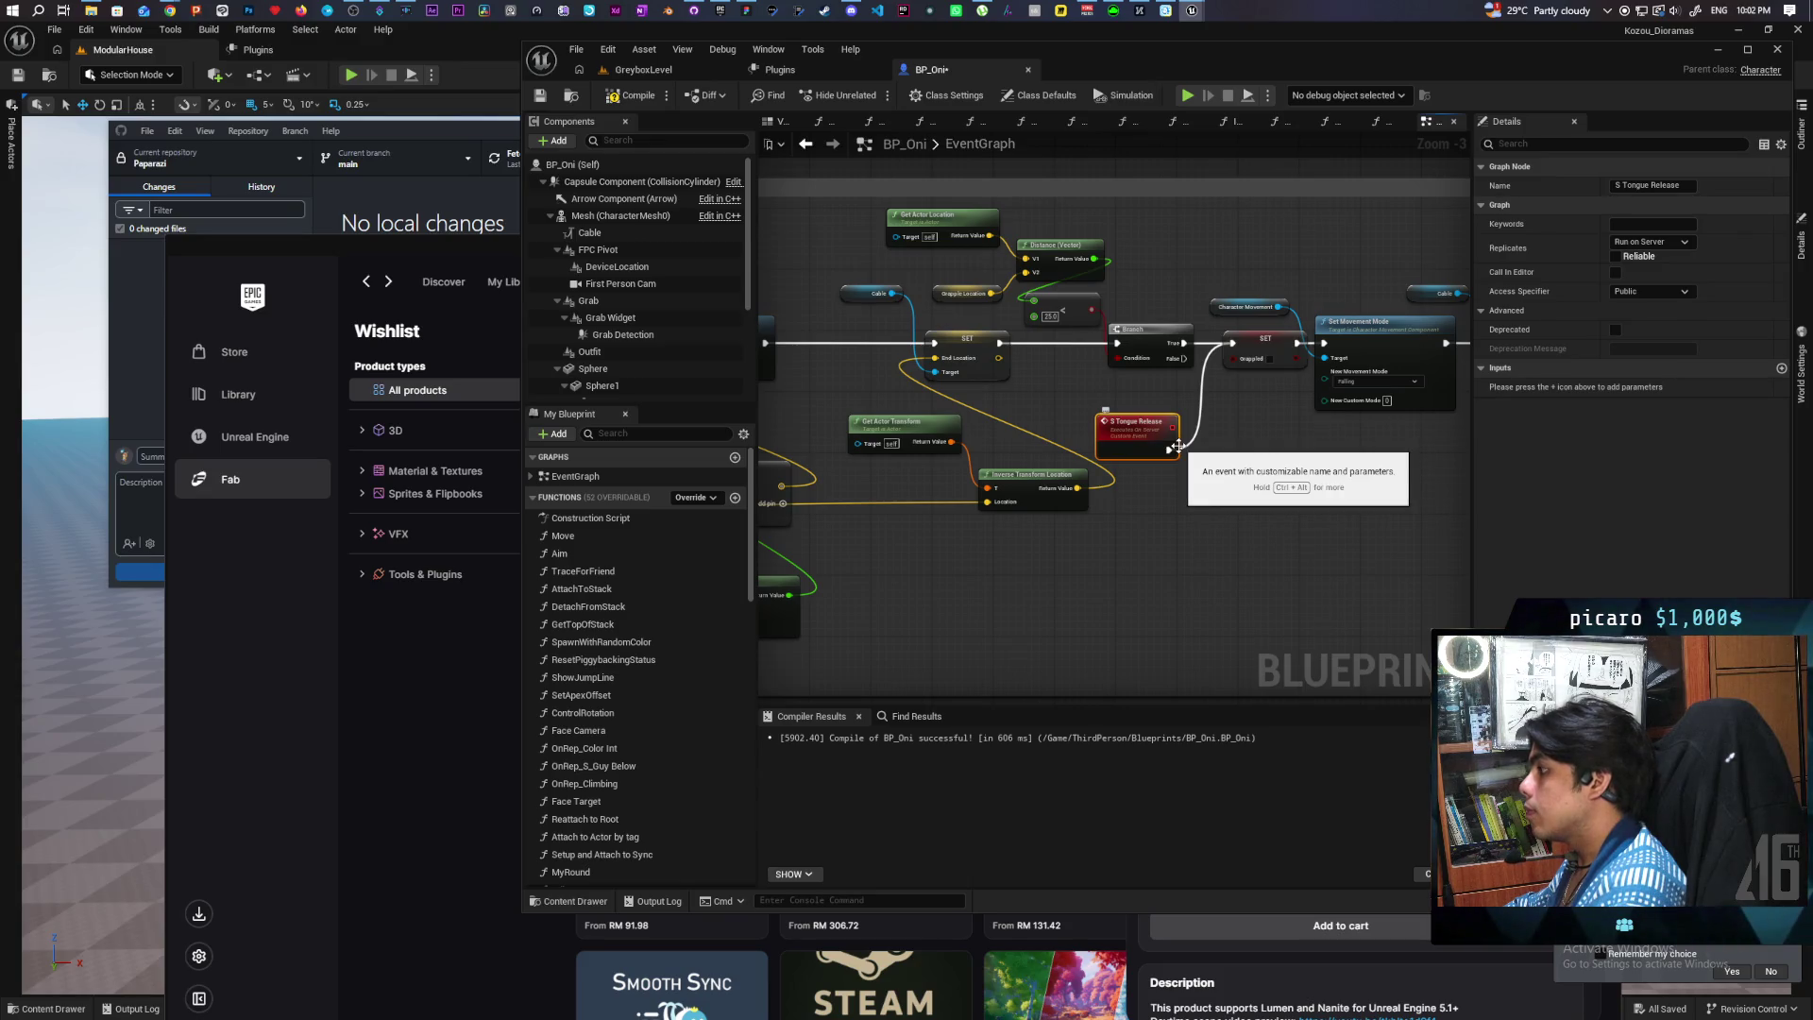
pyautogui.scroll(-1, 1079, 495)
pyautogui.scroll(-1, 1108, 485)
pyautogui.moveTo(1108, 485); pyautogui.dragTo(1107, 527)
pyautogui.scroll(1, 988, 332)
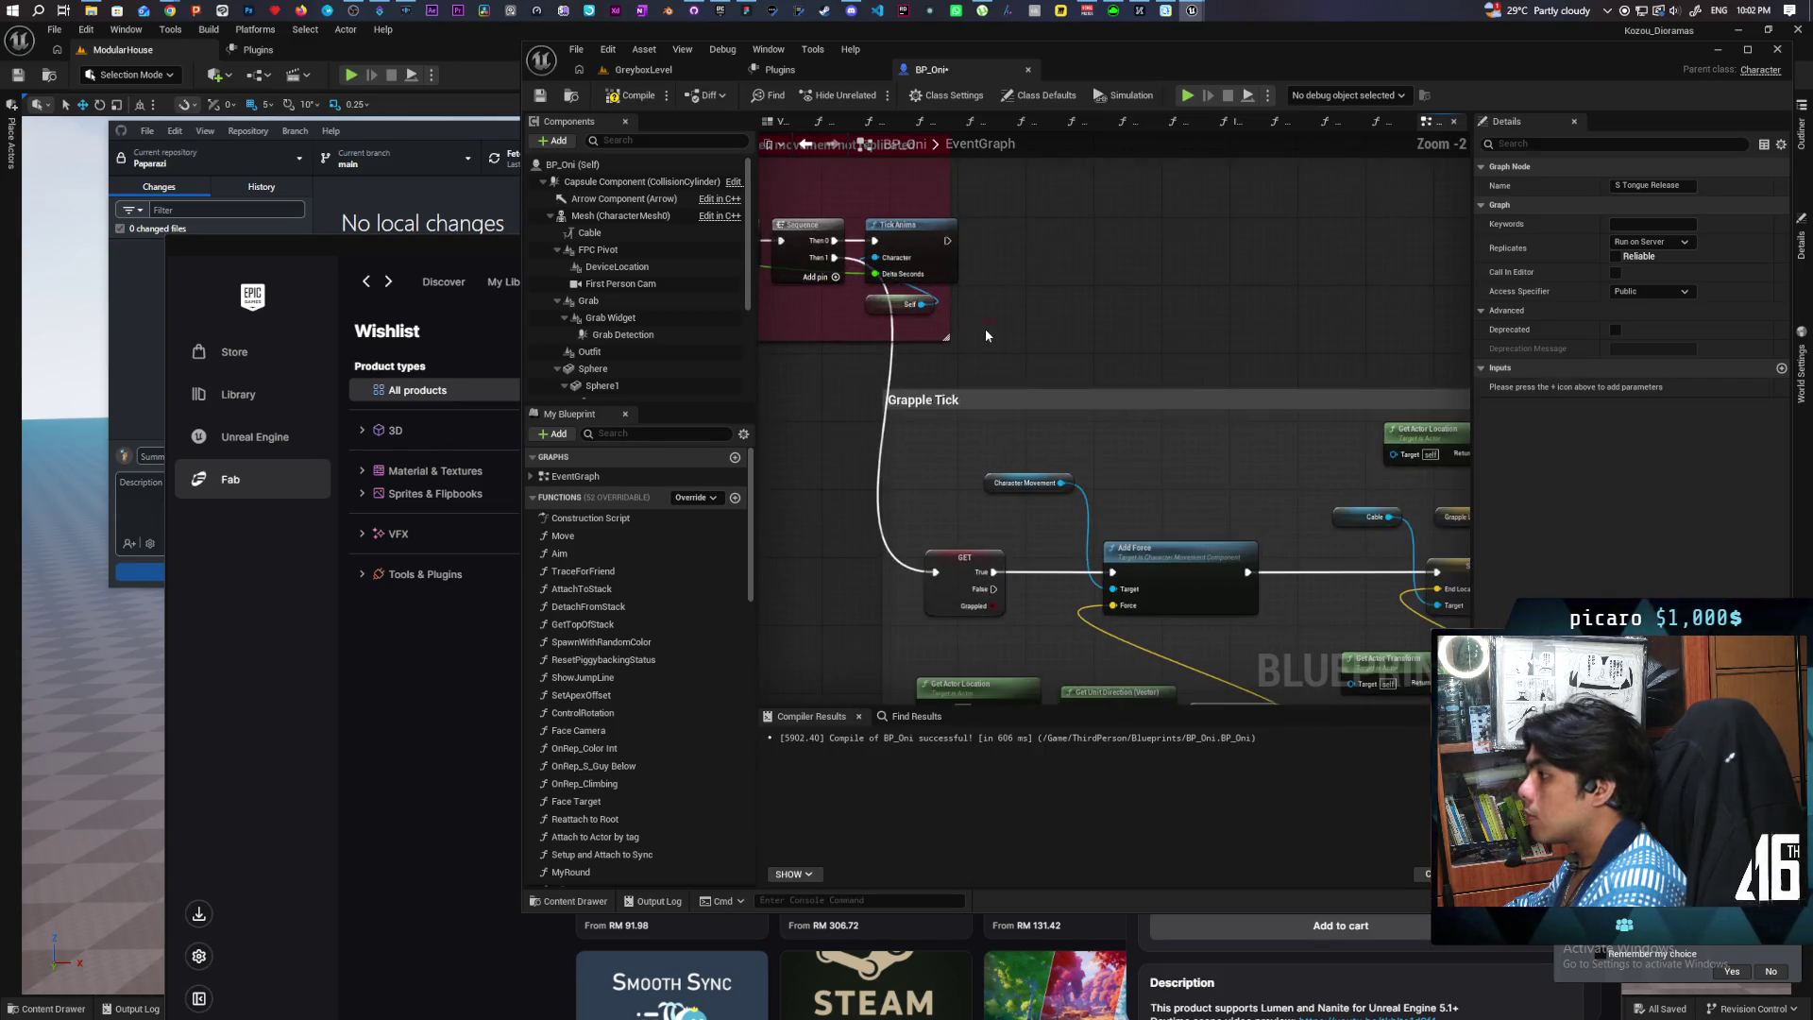
pyautogui.scroll(1, 1057, 383)
pyautogui.moveTo(1057, 382)
pyautogui.mouseDown()
pyautogui.moveTo(1323, 494)
pyautogui.moveTo(1271, 494)
pyautogui.mouseUp()
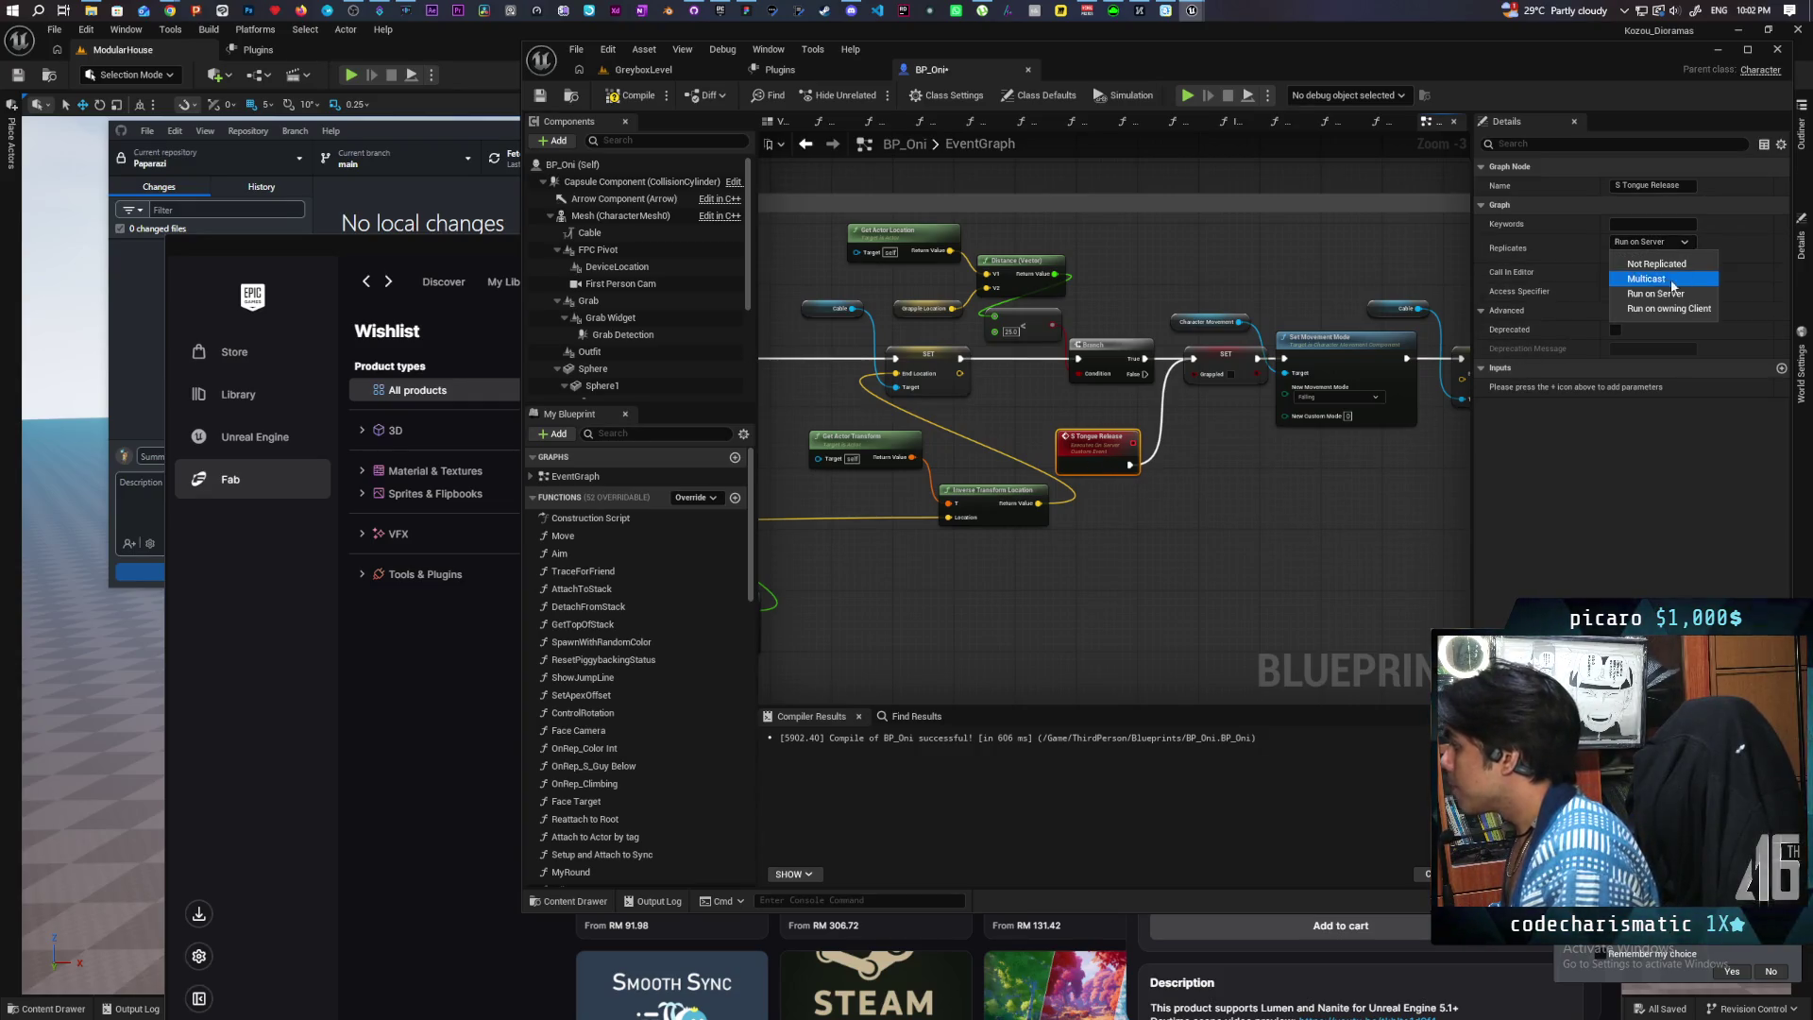
# Step: Make S Tongue Release replicate as Multicast, still Reliable, then compile and save BP_Oni
pyautogui.click(1655, 293)
pyautogui.hotkey('ctrl', 'z')
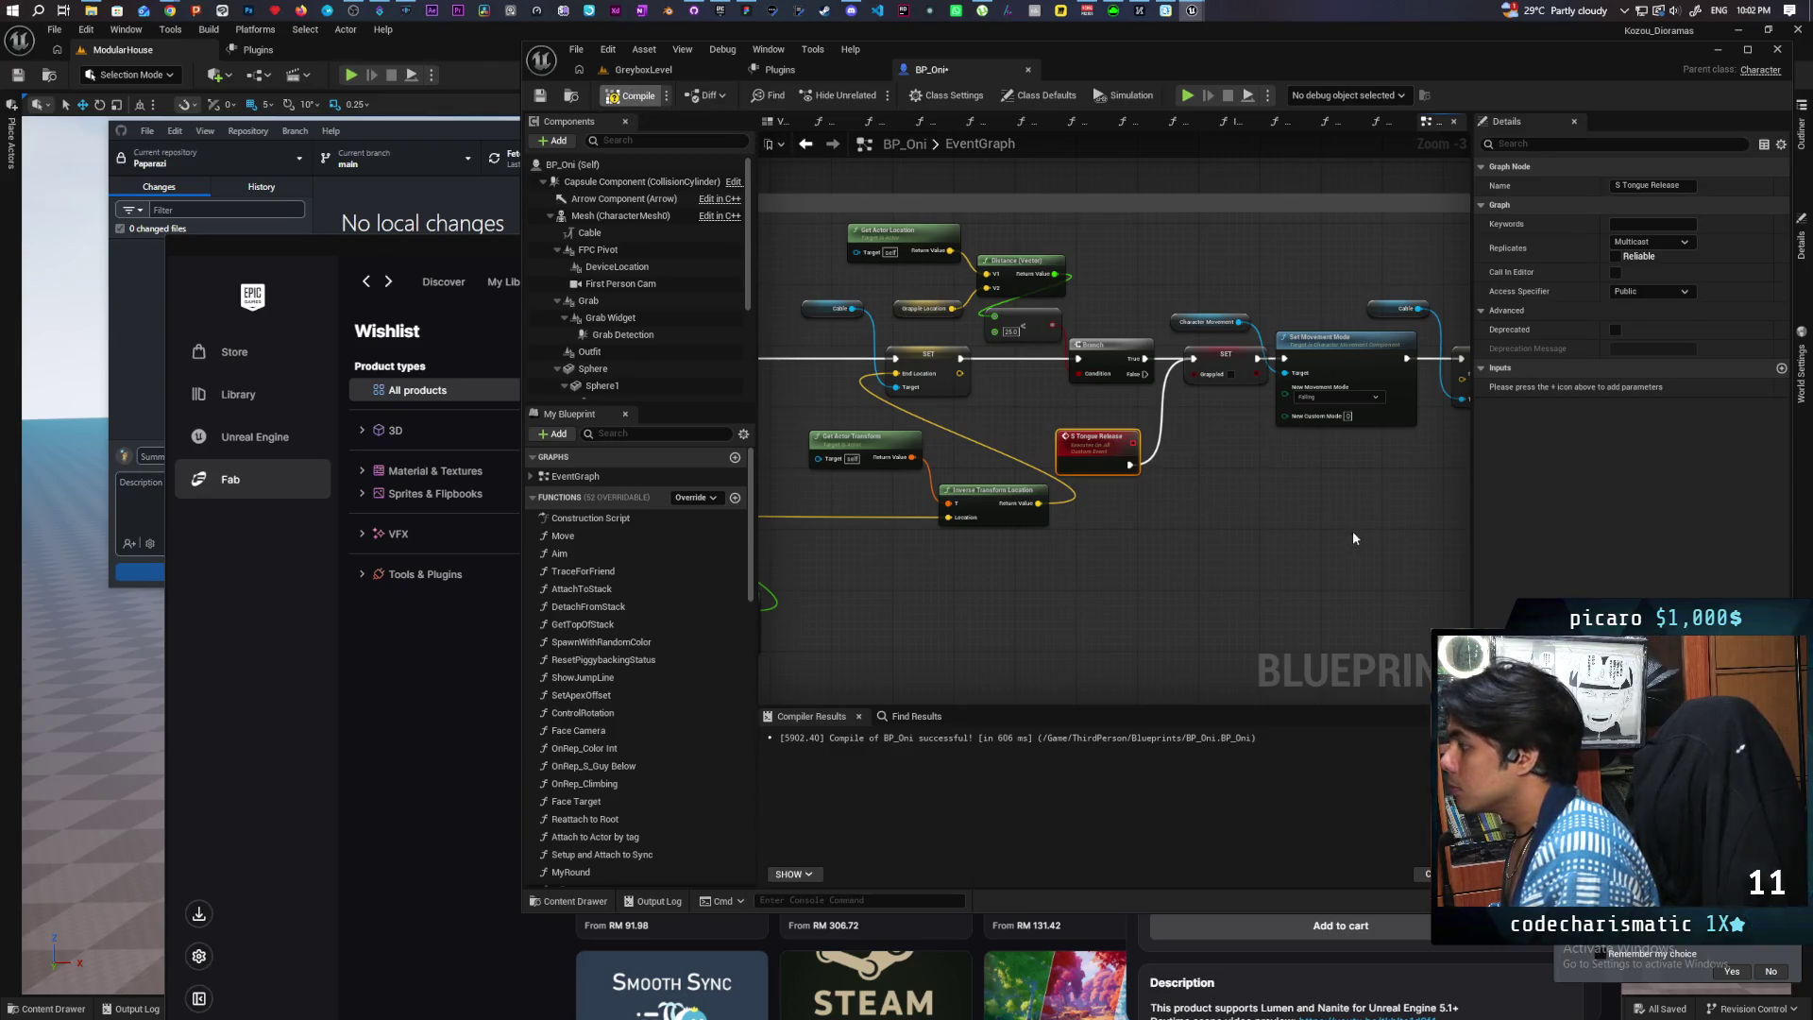
pyautogui.moveTo(1343, 507); pyautogui.dragTo(1198, 506)
pyautogui.hotkey('ctrl', 's')
pyautogui.scroll(-1, 1205, 495)
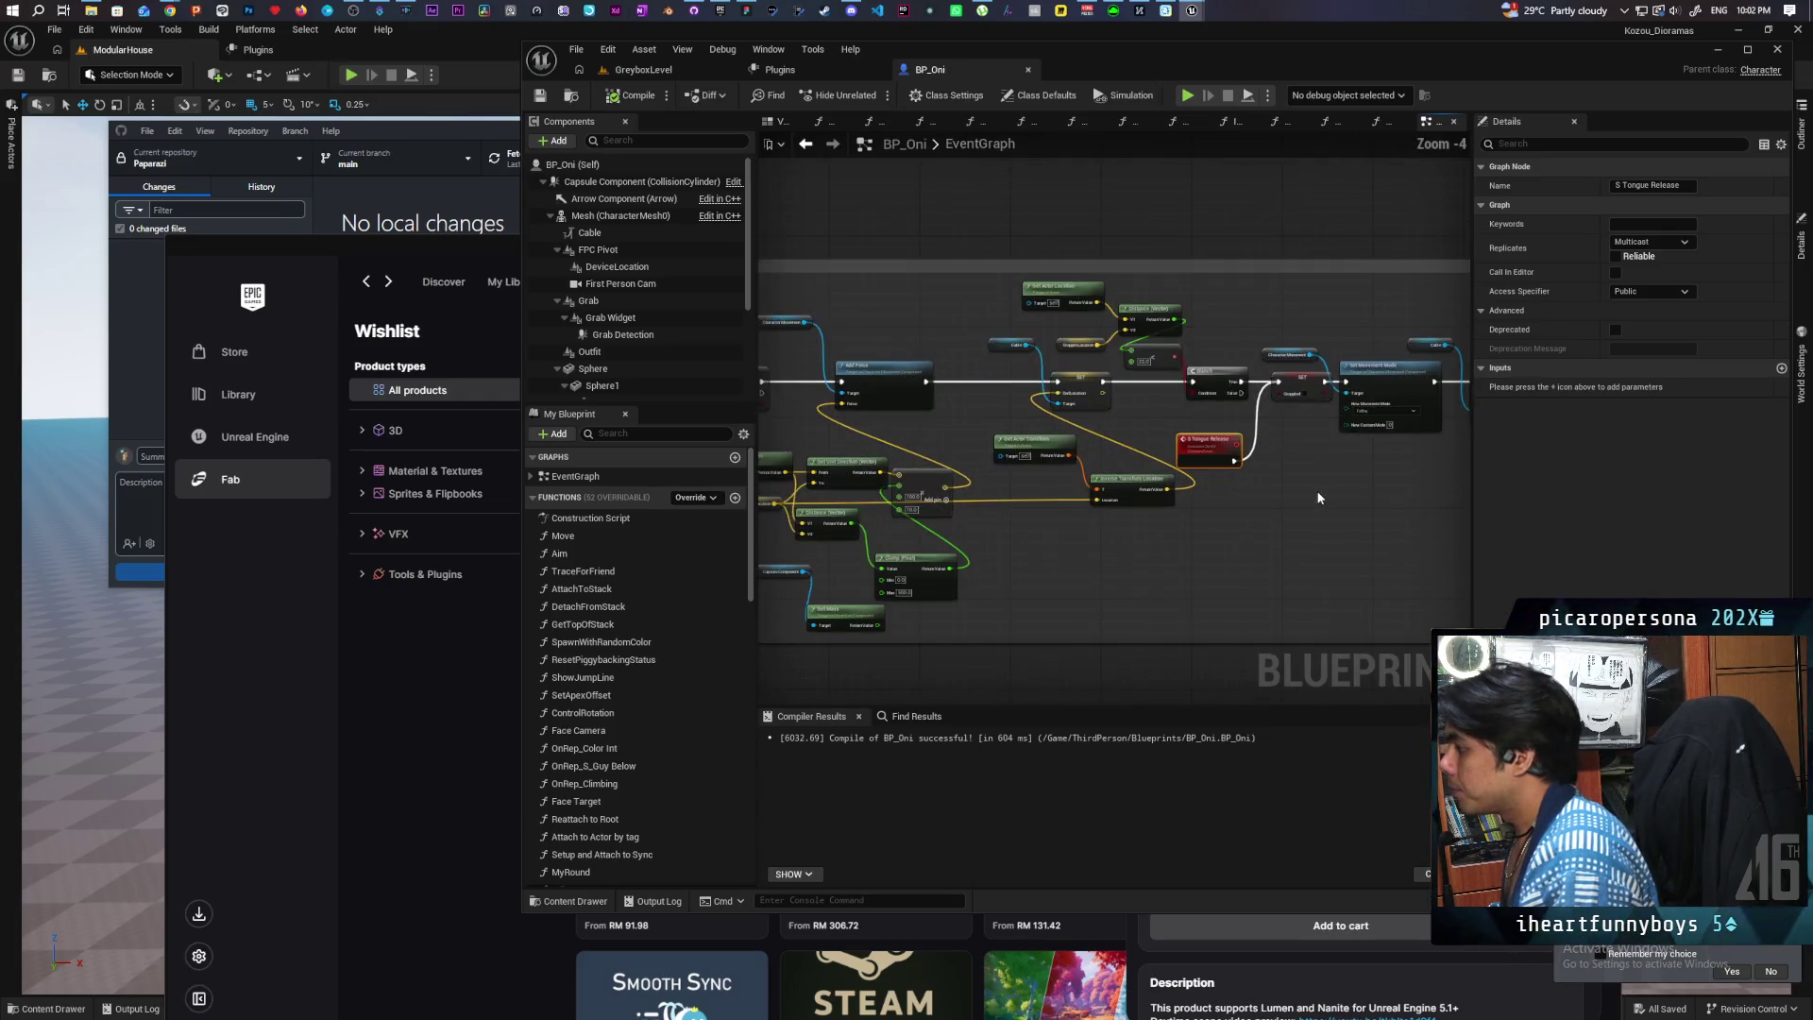
pyautogui.moveTo(1192, 513)
pyautogui.mouseDown()
pyautogui.moveTo(1377, 494)
pyautogui.moveTo(1323, 478)
pyautogui.moveTo(1426, 448)
pyautogui.moveTo(1253, 448)
pyautogui.mouseUp()
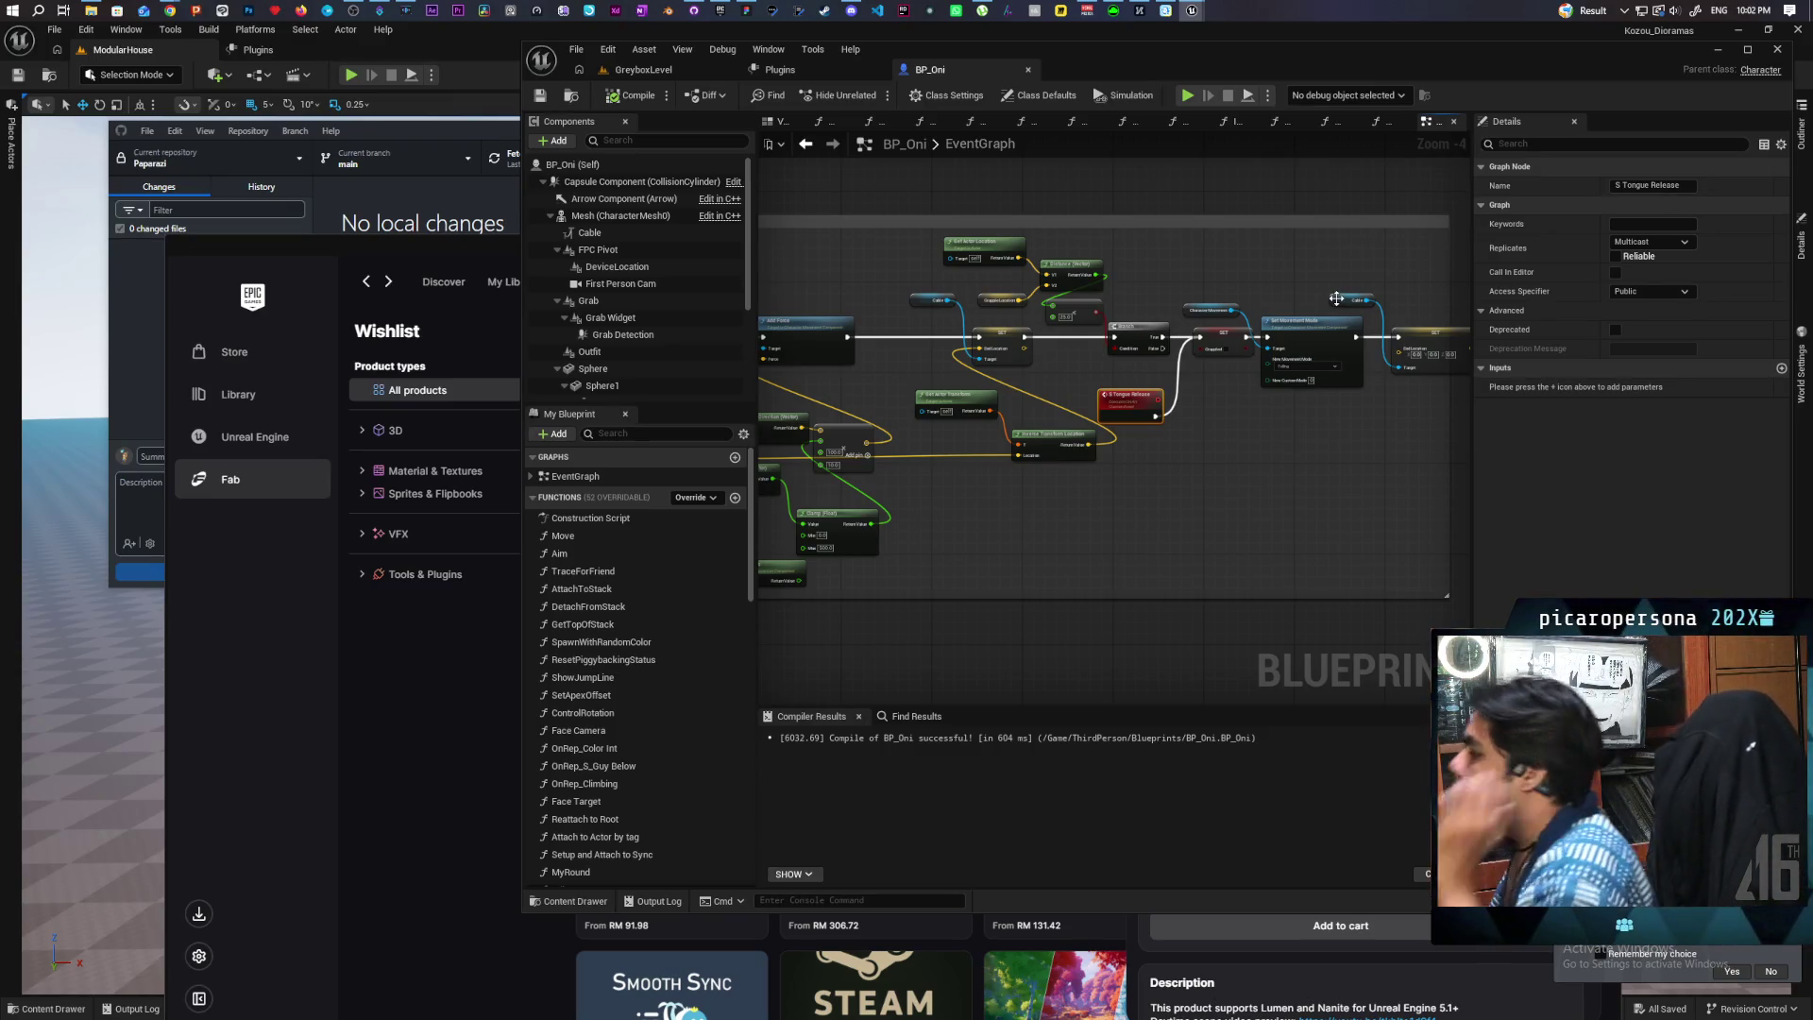
pyautogui.scroll(2, 1247, 368)
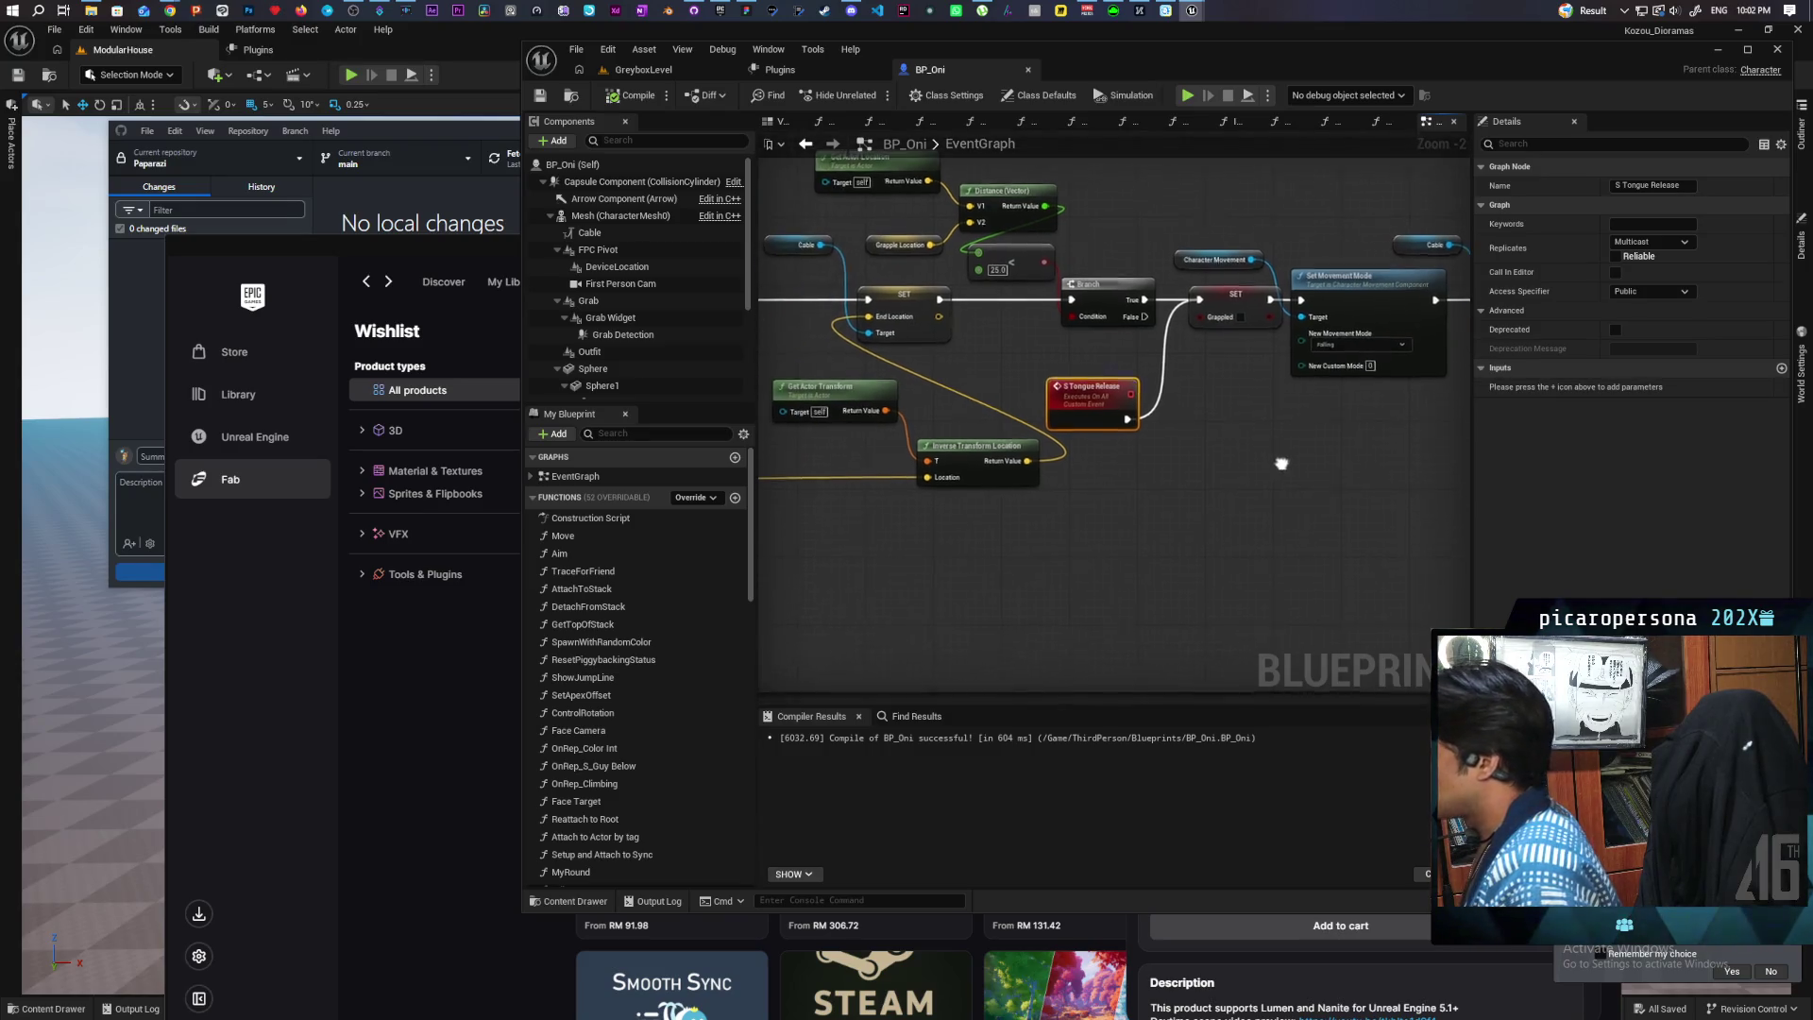
pyautogui.moveTo(1302, 428)
pyautogui.mouseDown()
pyautogui.moveTo(1309, 516)
pyautogui.moveTo(1176, 406)
pyautogui.moveTo(1289, 444)
pyautogui.moveTo(1385, 444)
pyautogui.moveTo(1414, 486)
pyautogui.moveTo(1147, 484)
pyautogui.mouseUp()
pyautogui.scroll(-6, 1158, 478)
pyautogui.scroll(5, 1157, 478)
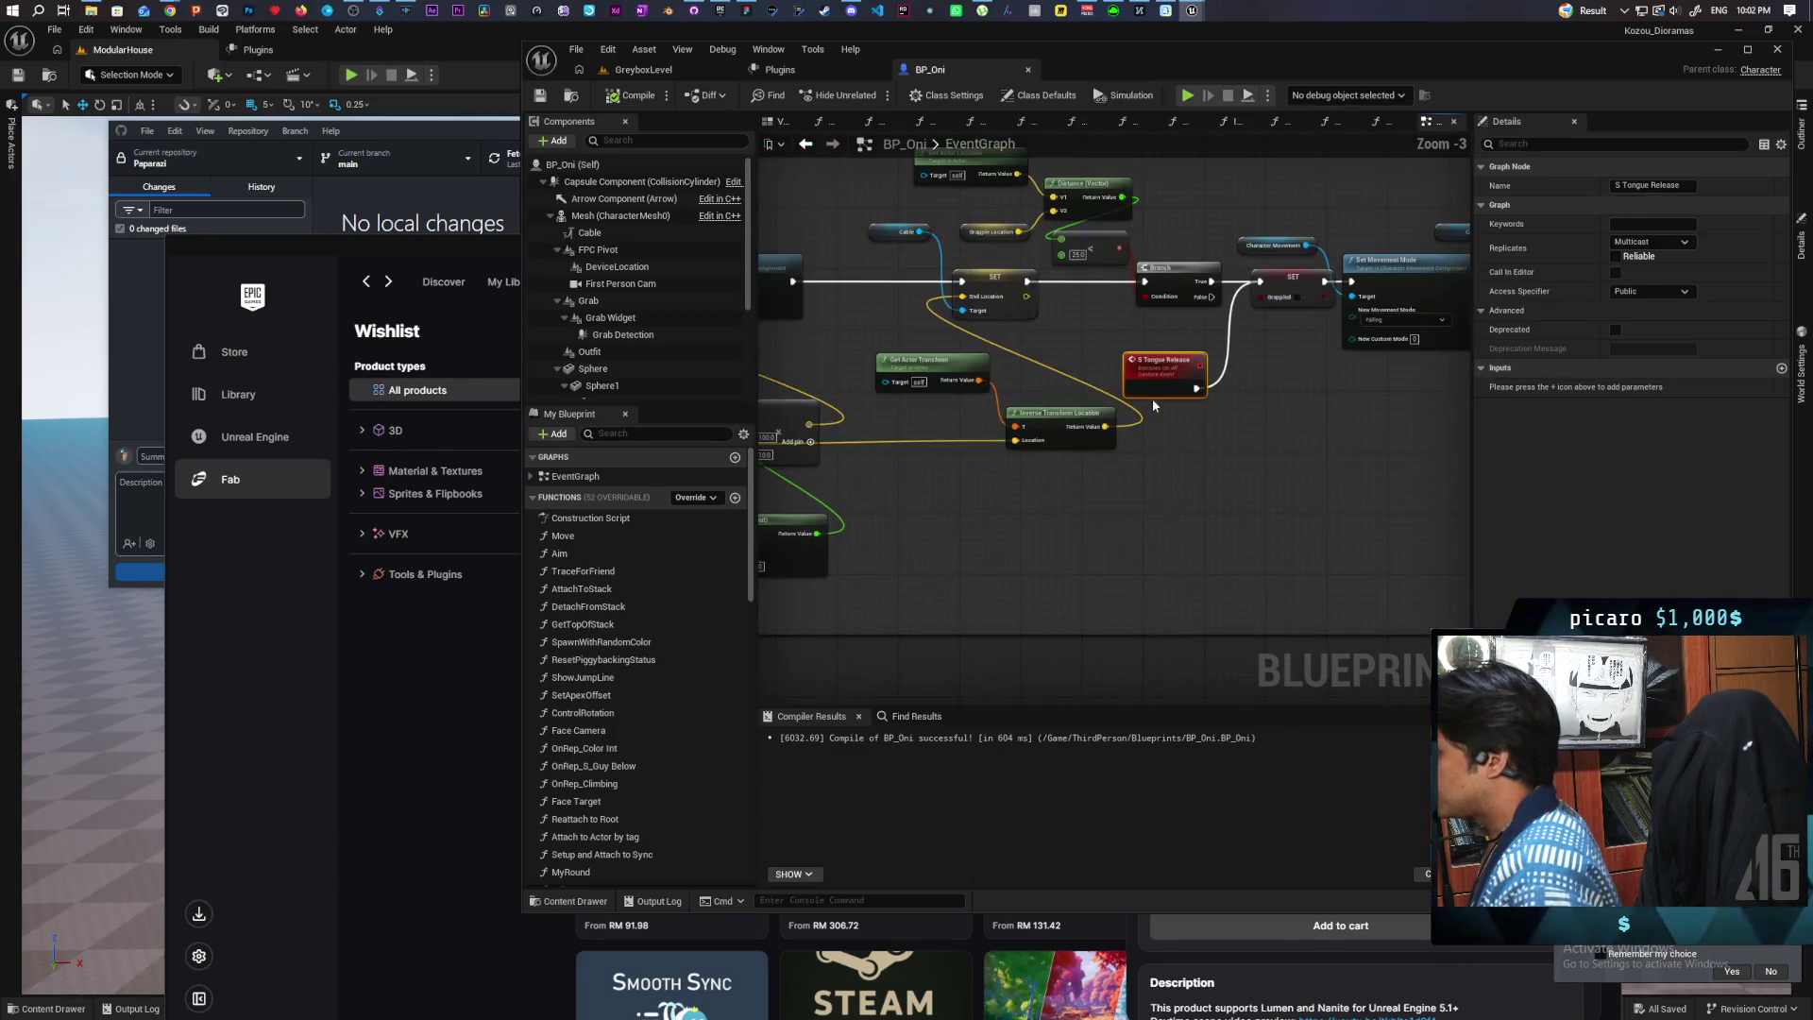
# Step: Find references to S Tongue Release by class member, then jump to its call and event definition
pyautogui.rightClick(1152, 370)
pyautogui.moveTo(1245, 524)
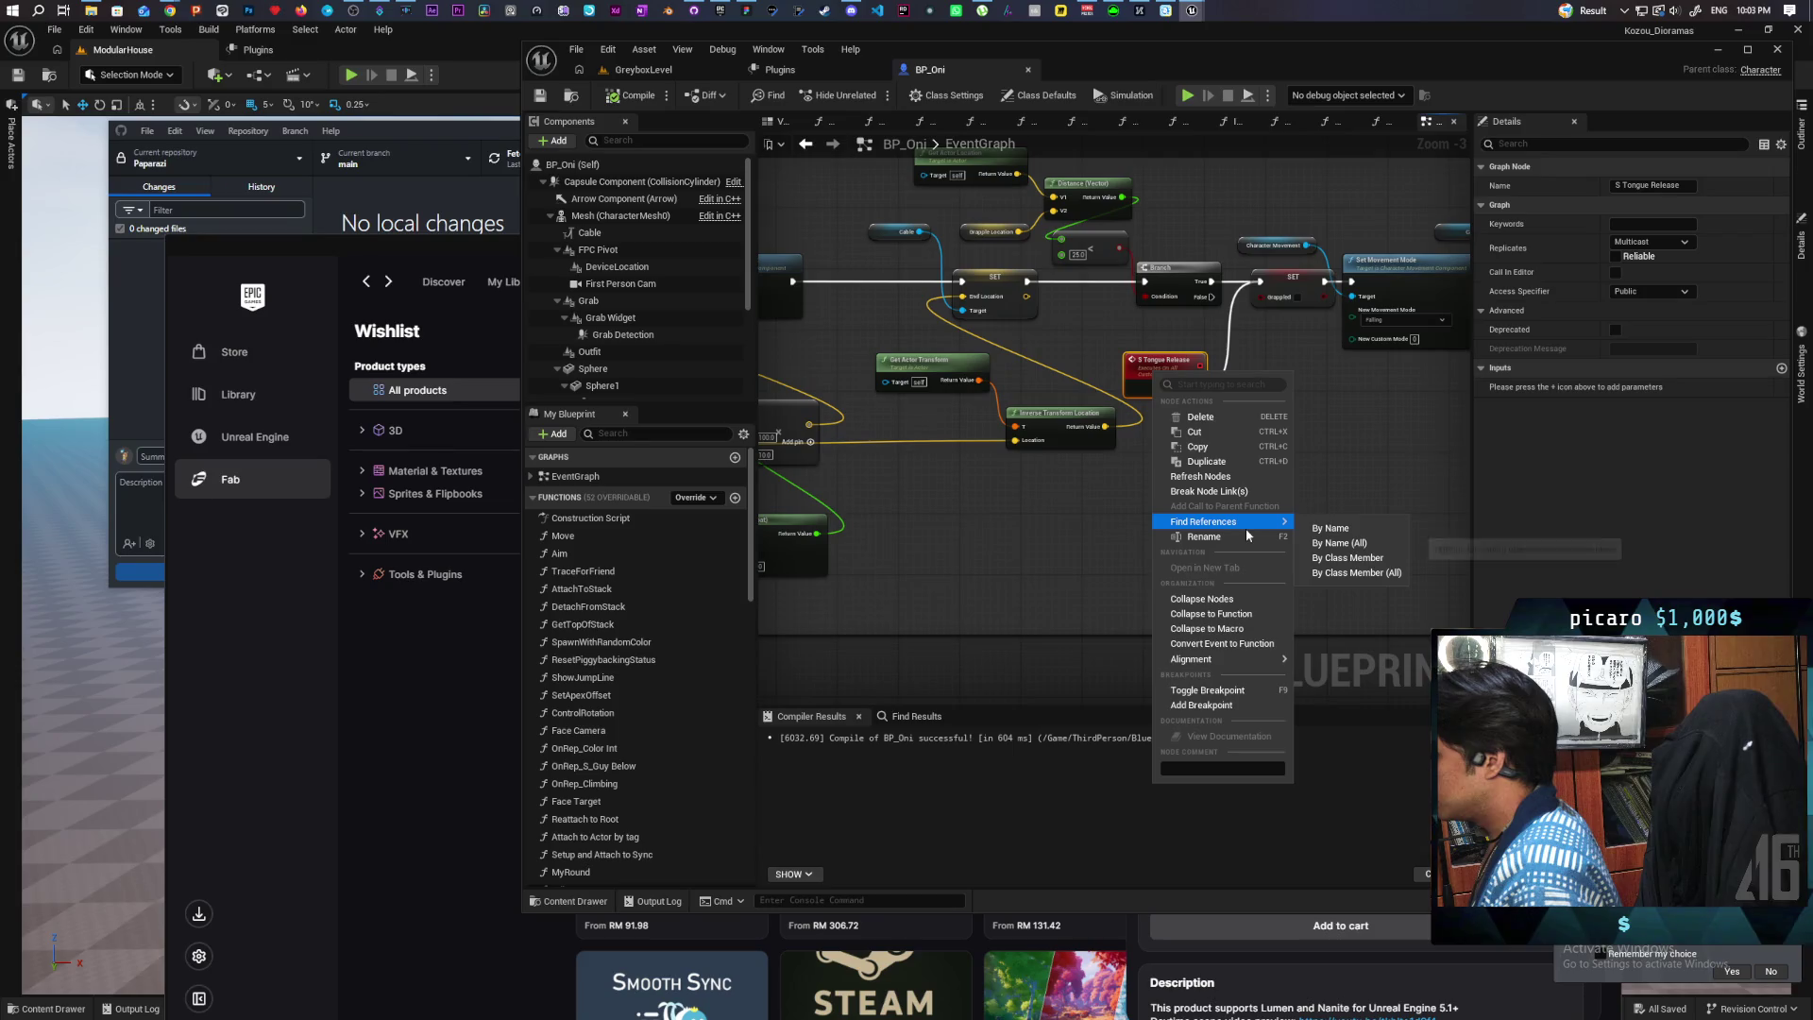
pyautogui.click(1336, 558)
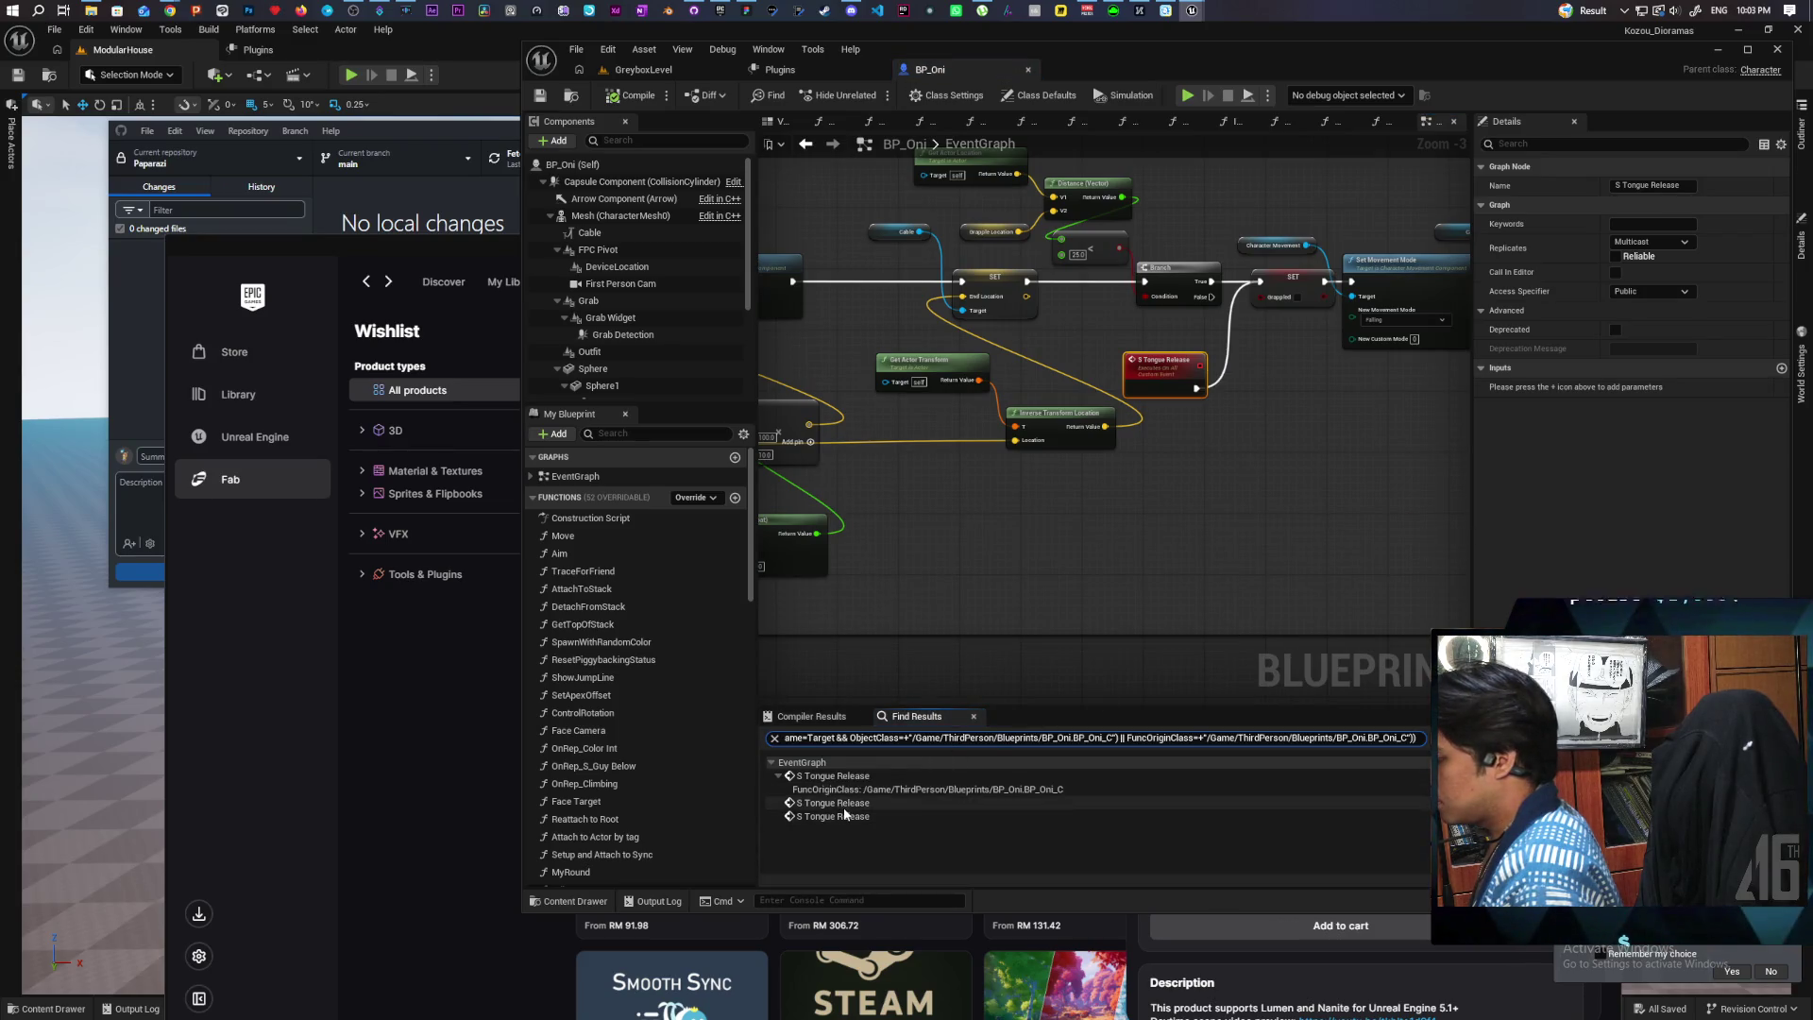
pyautogui.click(844, 808)
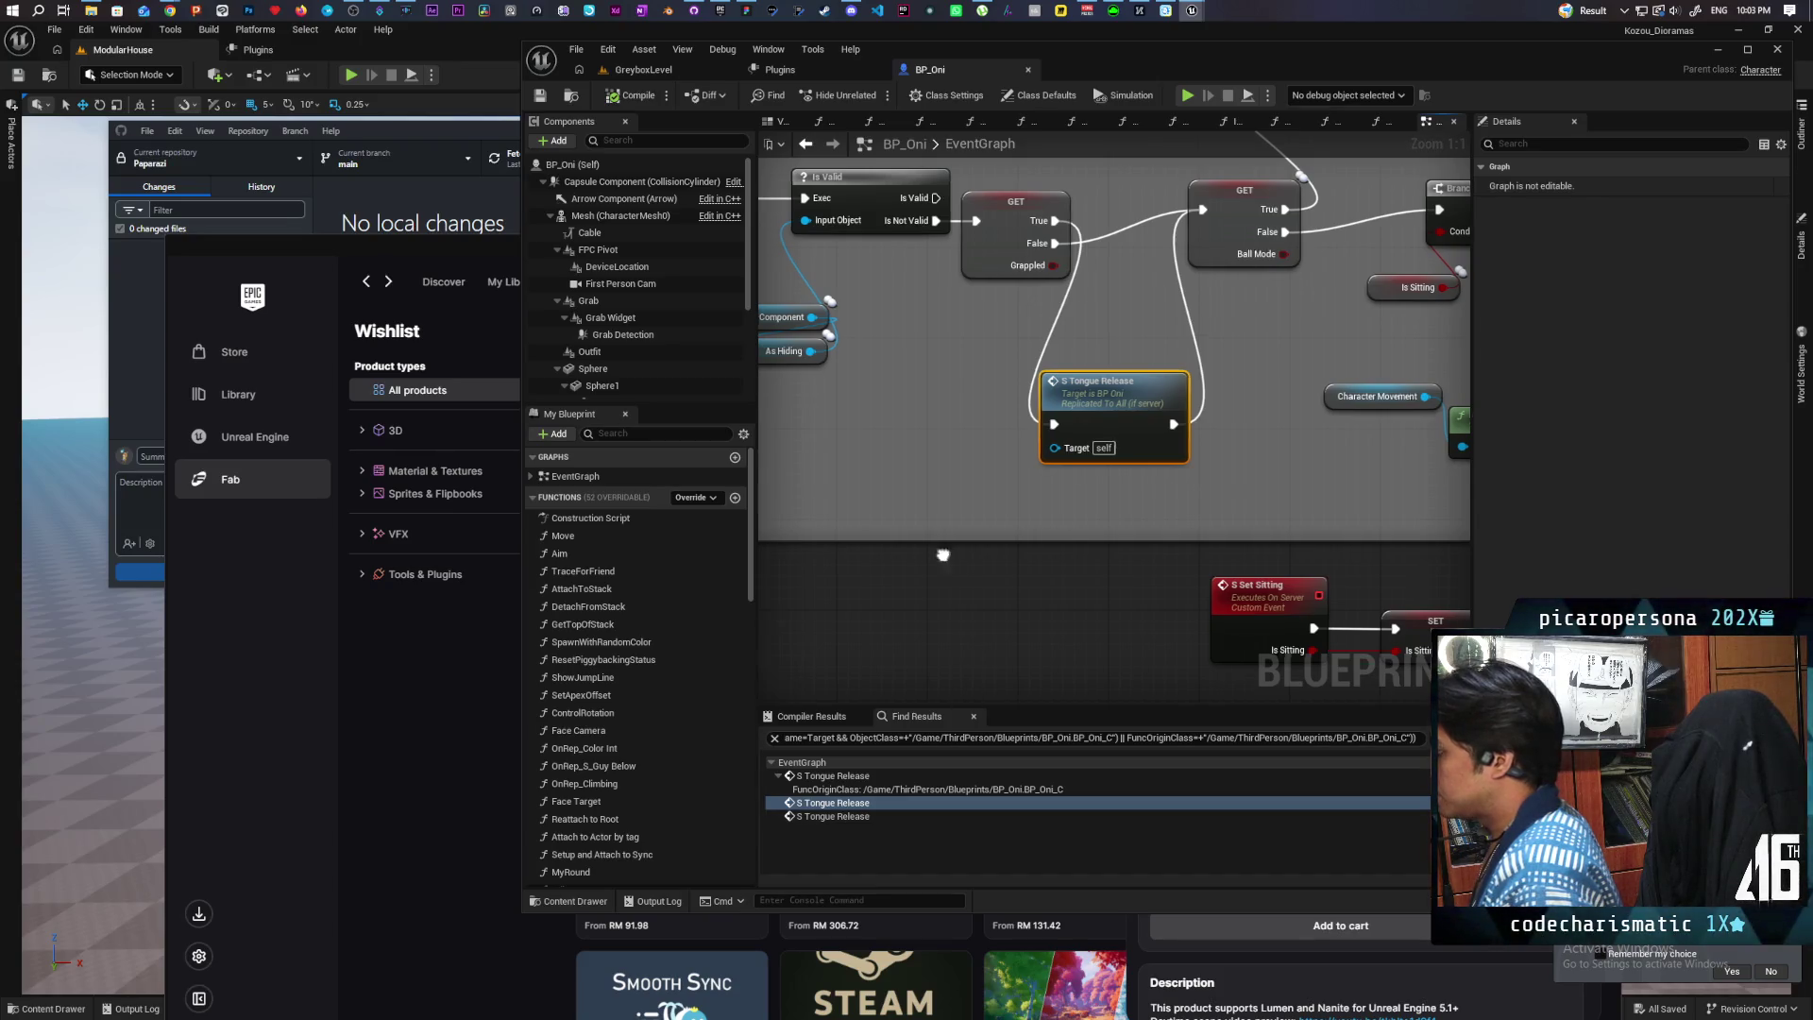
pyautogui.moveTo(1157, 574)
pyautogui.mouseDown()
pyautogui.moveTo(1036, 558)
pyautogui.moveTo(1150, 570)
pyautogui.moveTo(1062, 568)
pyautogui.mouseUp()
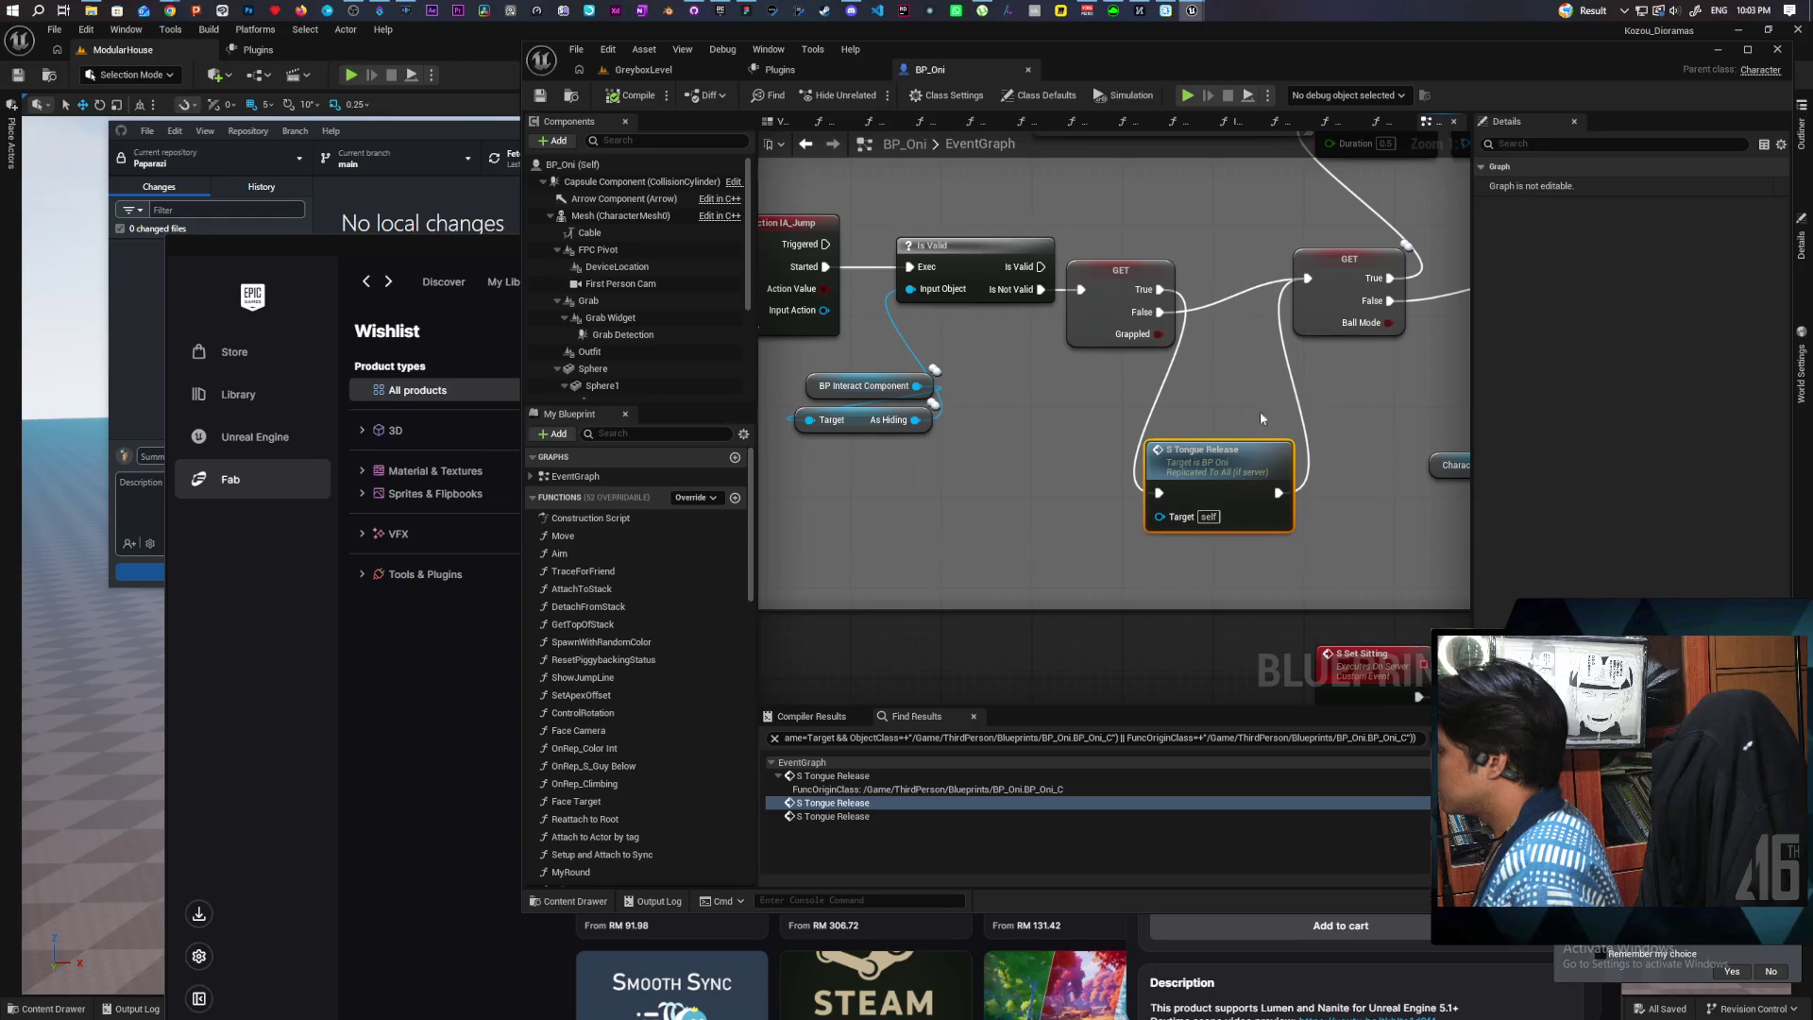
pyautogui.doubleClick(1214, 479)
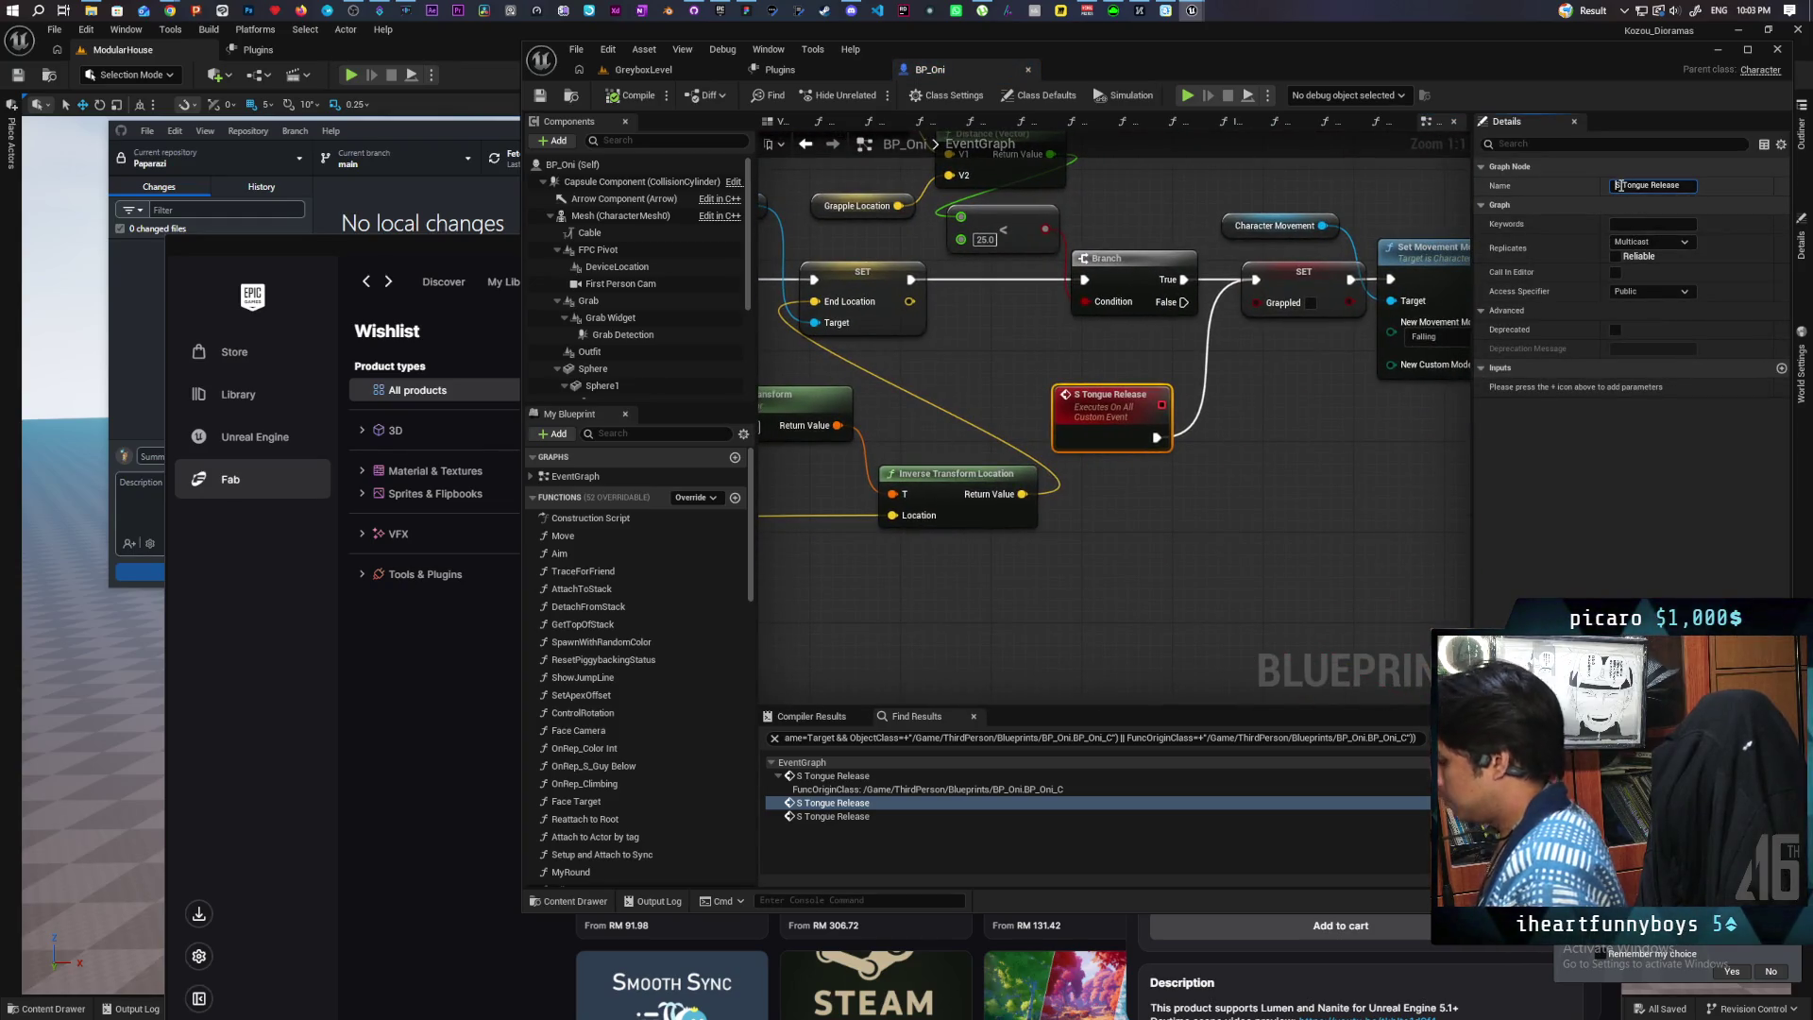
pyautogui.click(1322, 503)
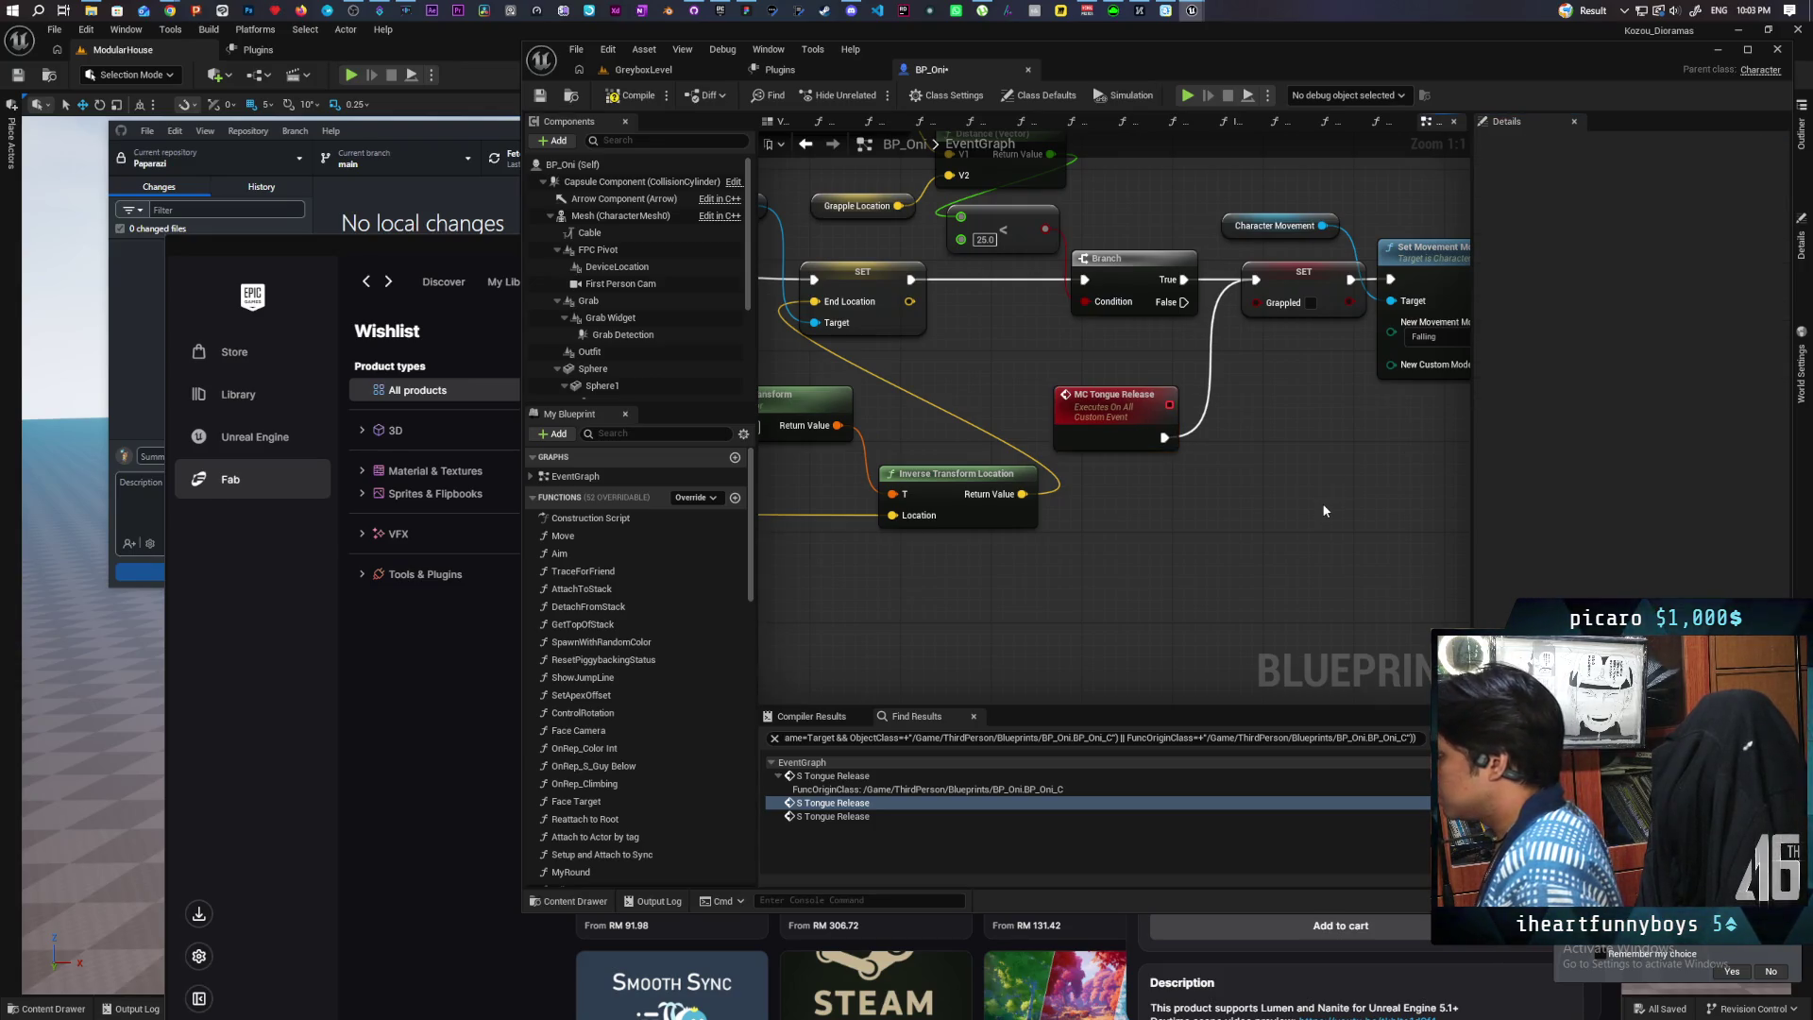
pyautogui.scroll(-3, 1289, 487)
pyautogui.moveTo(1284, 490)
pyautogui.mouseDown()
pyautogui.moveTo(1303, 404)
pyautogui.moveTo(1182, 413)
pyautogui.mouseUp()
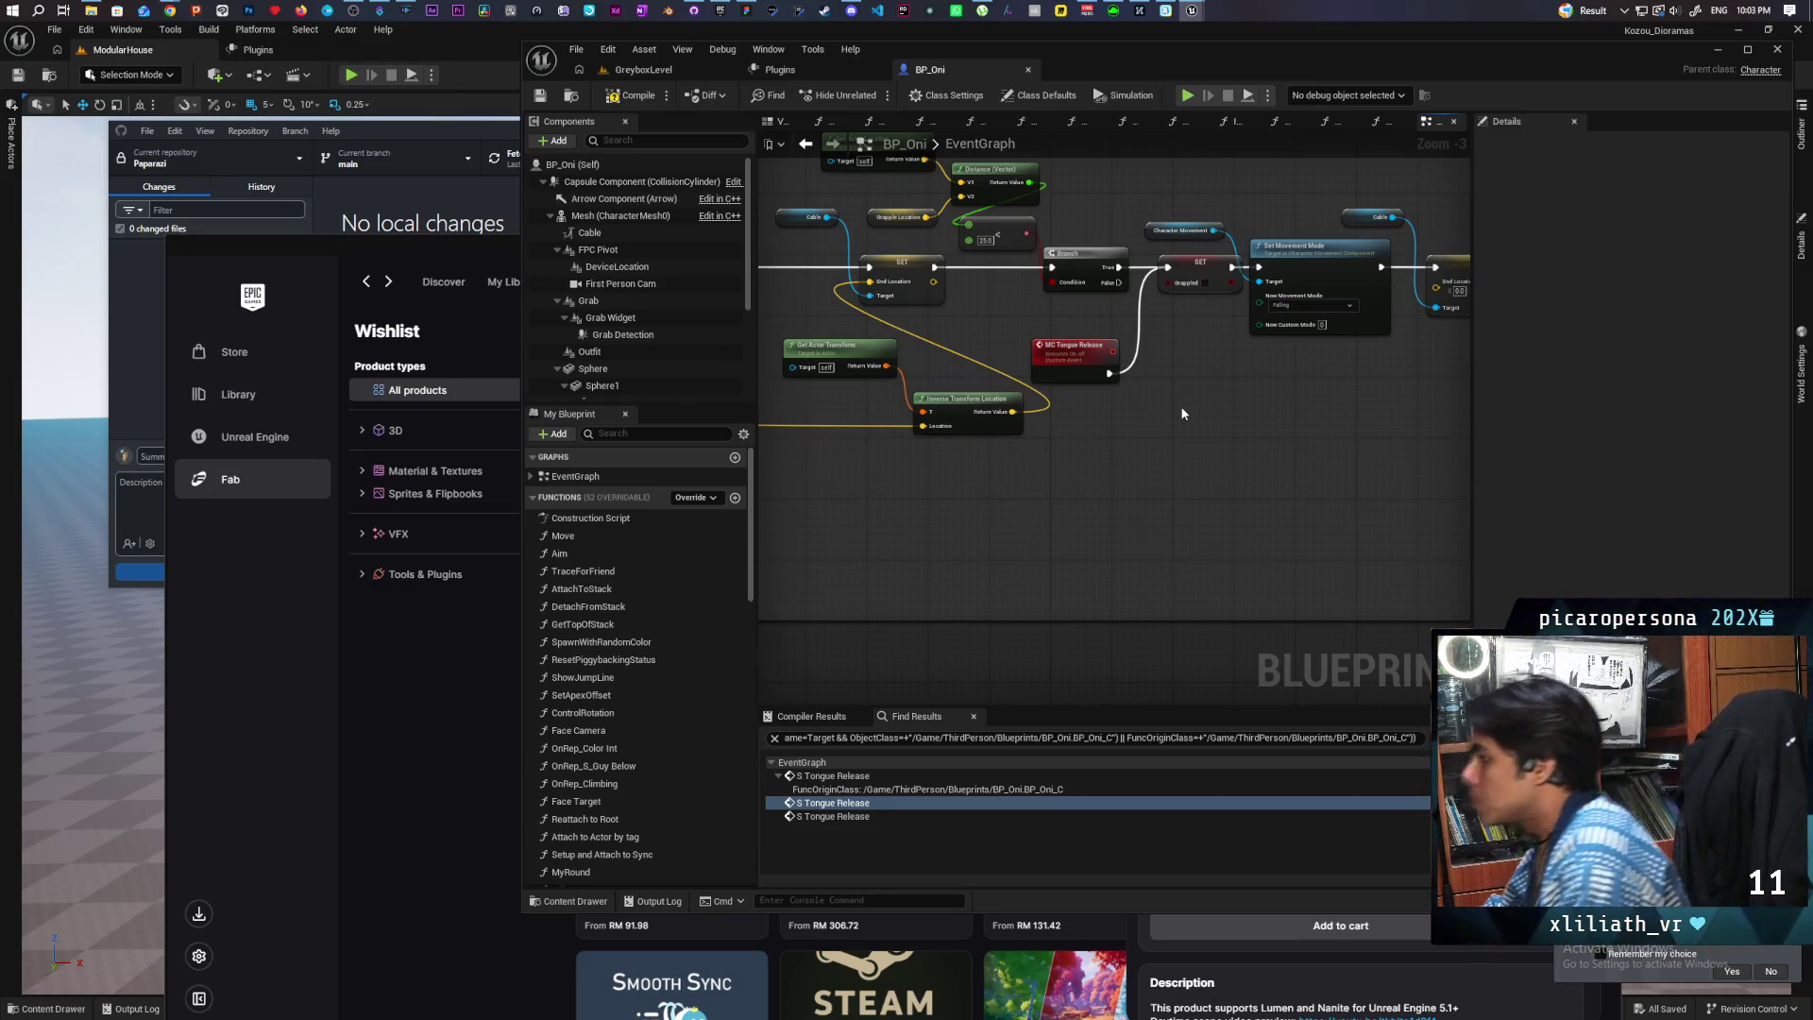
pyautogui.moveTo(1169, 416)
pyautogui.mouseDown()
pyautogui.moveTo(1051, 393)
pyautogui.moveTo(1227, 438)
pyautogui.moveTo(1445, 444)
pyautogui.moveTo(1388, 494)
pyautogui.moveTo(982, 509)
pyautogui.moveTo(1388, 432)
pyautogui.moveTo(1322, 443)
pyautogui.moveTo(1370, 452)
pyautogui.moveTo(887, 463)
pyautogui.moveTo(971, 453)
pyautogui.moveTo(926, 461)
pyautogui.moveTo(1224, 459)
pyautogui.moveTo(867, 478)
pyautogui.moveTo(971, 466)
pyautogui.moveTo(1000, 501)
pyautogui.moveTo(1041, 505)
pyautogui.mouseUp()
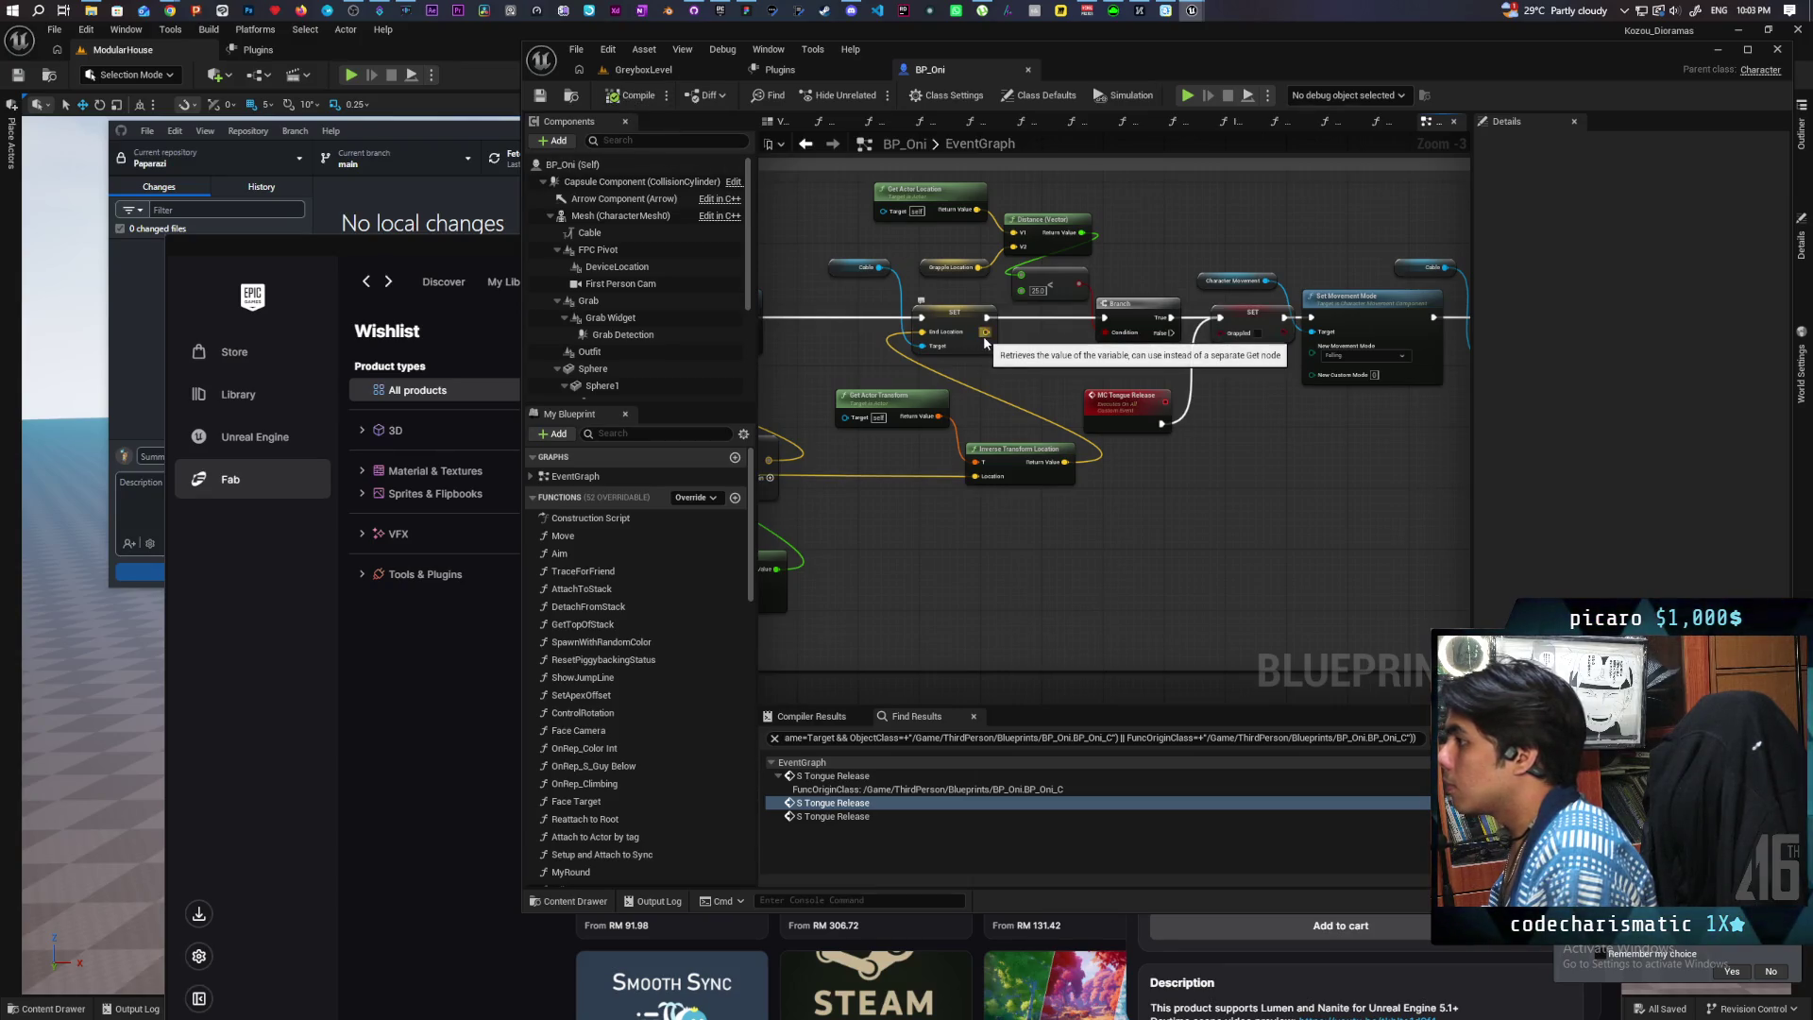
pyautogui.click(666, 70)
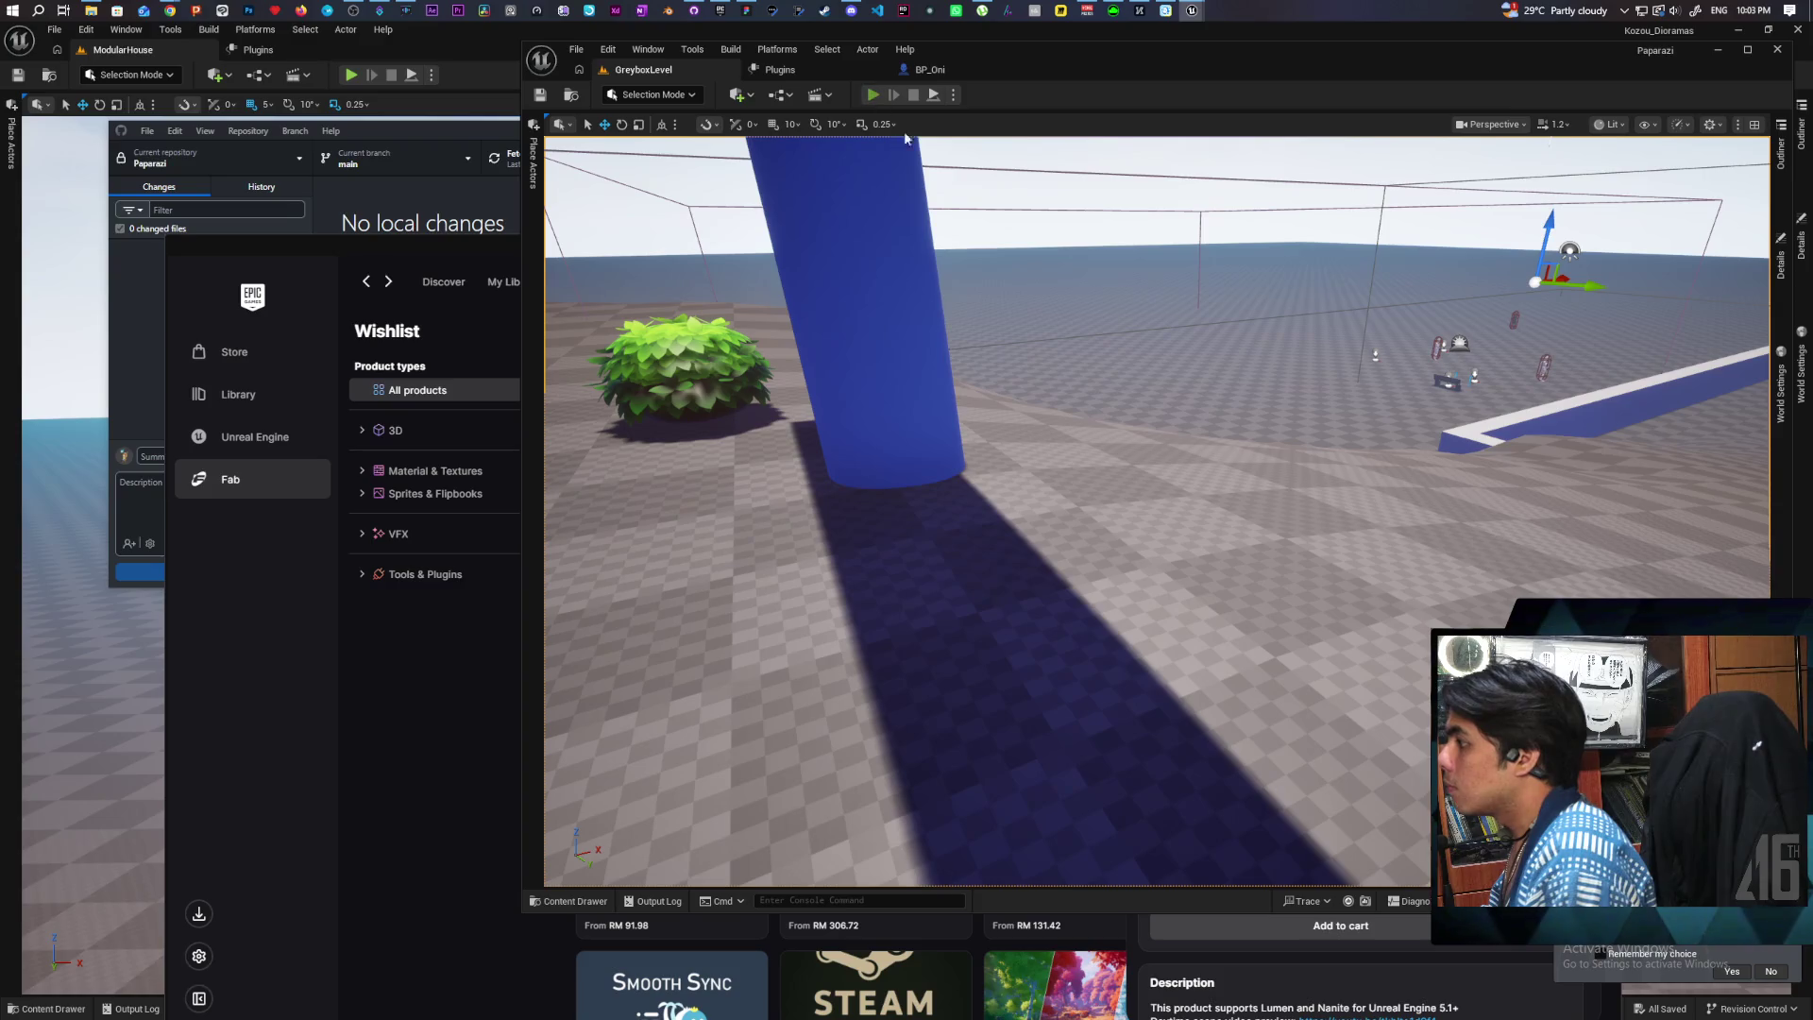
# Step: Run a two-client play test of the tongue release, stop it, and return to BP_Oni's graph
pyautogui.click(873, 94)
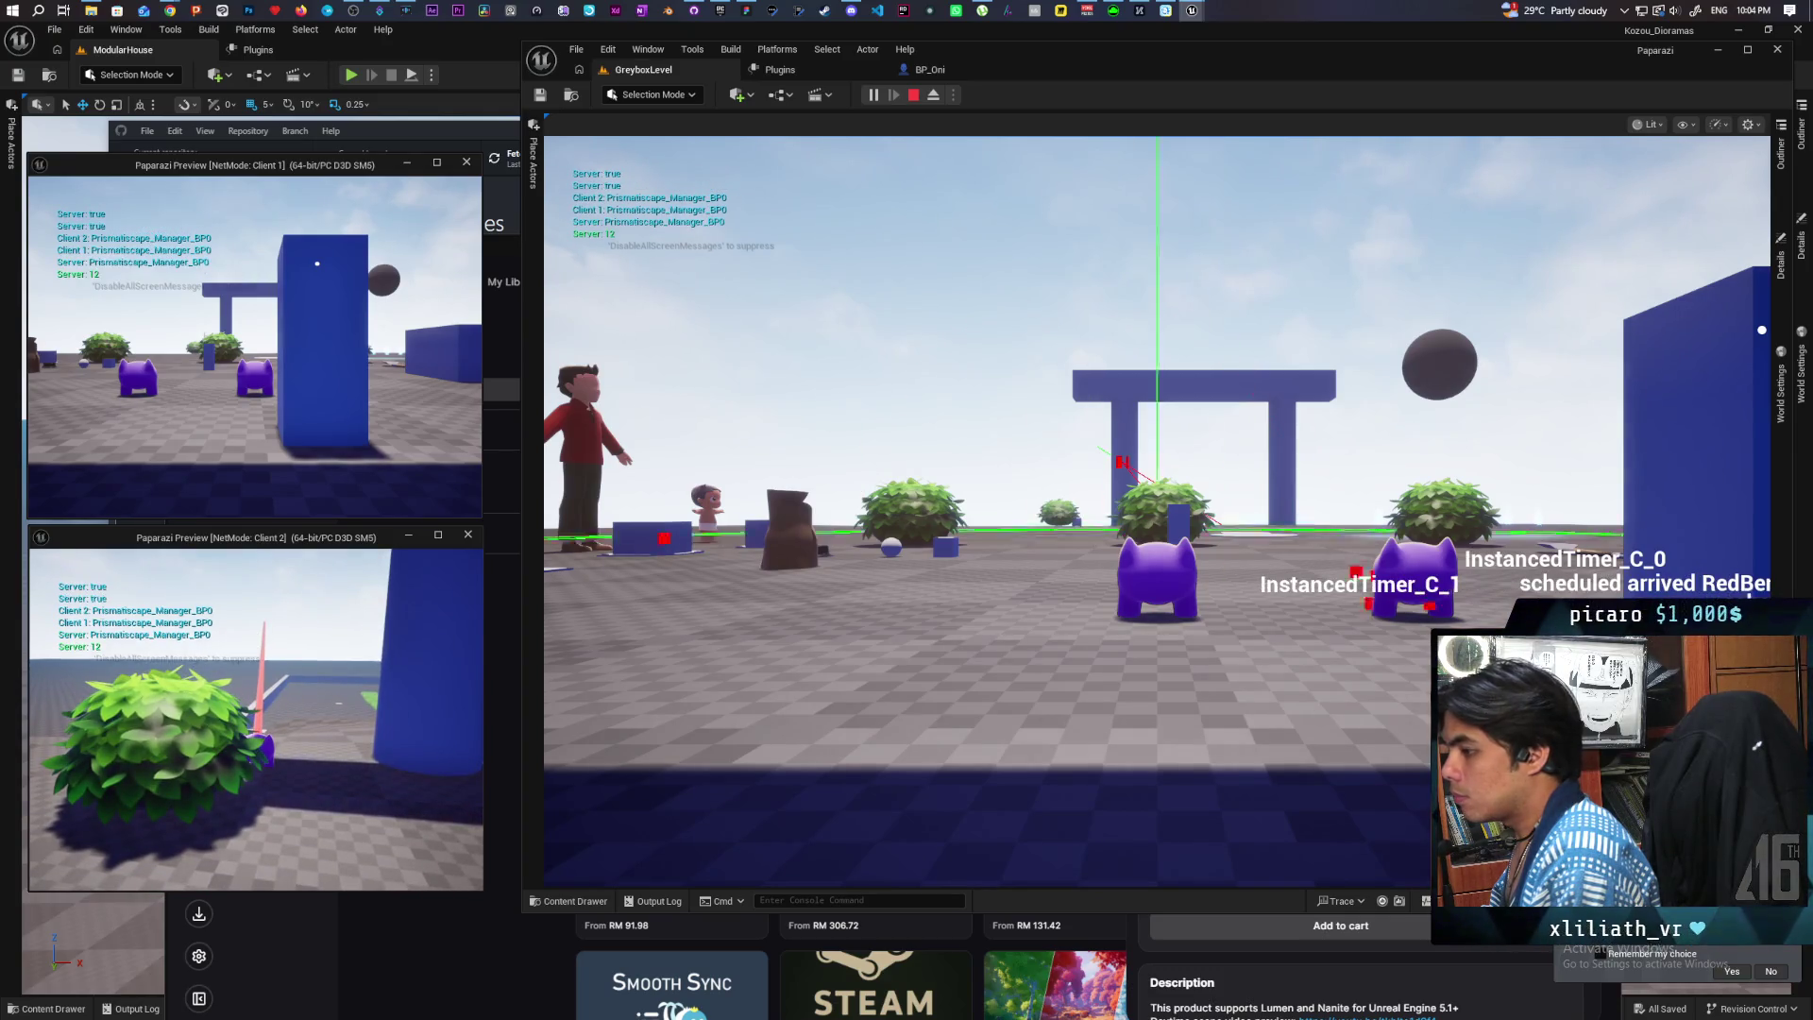
pyautogui.press('Escape')
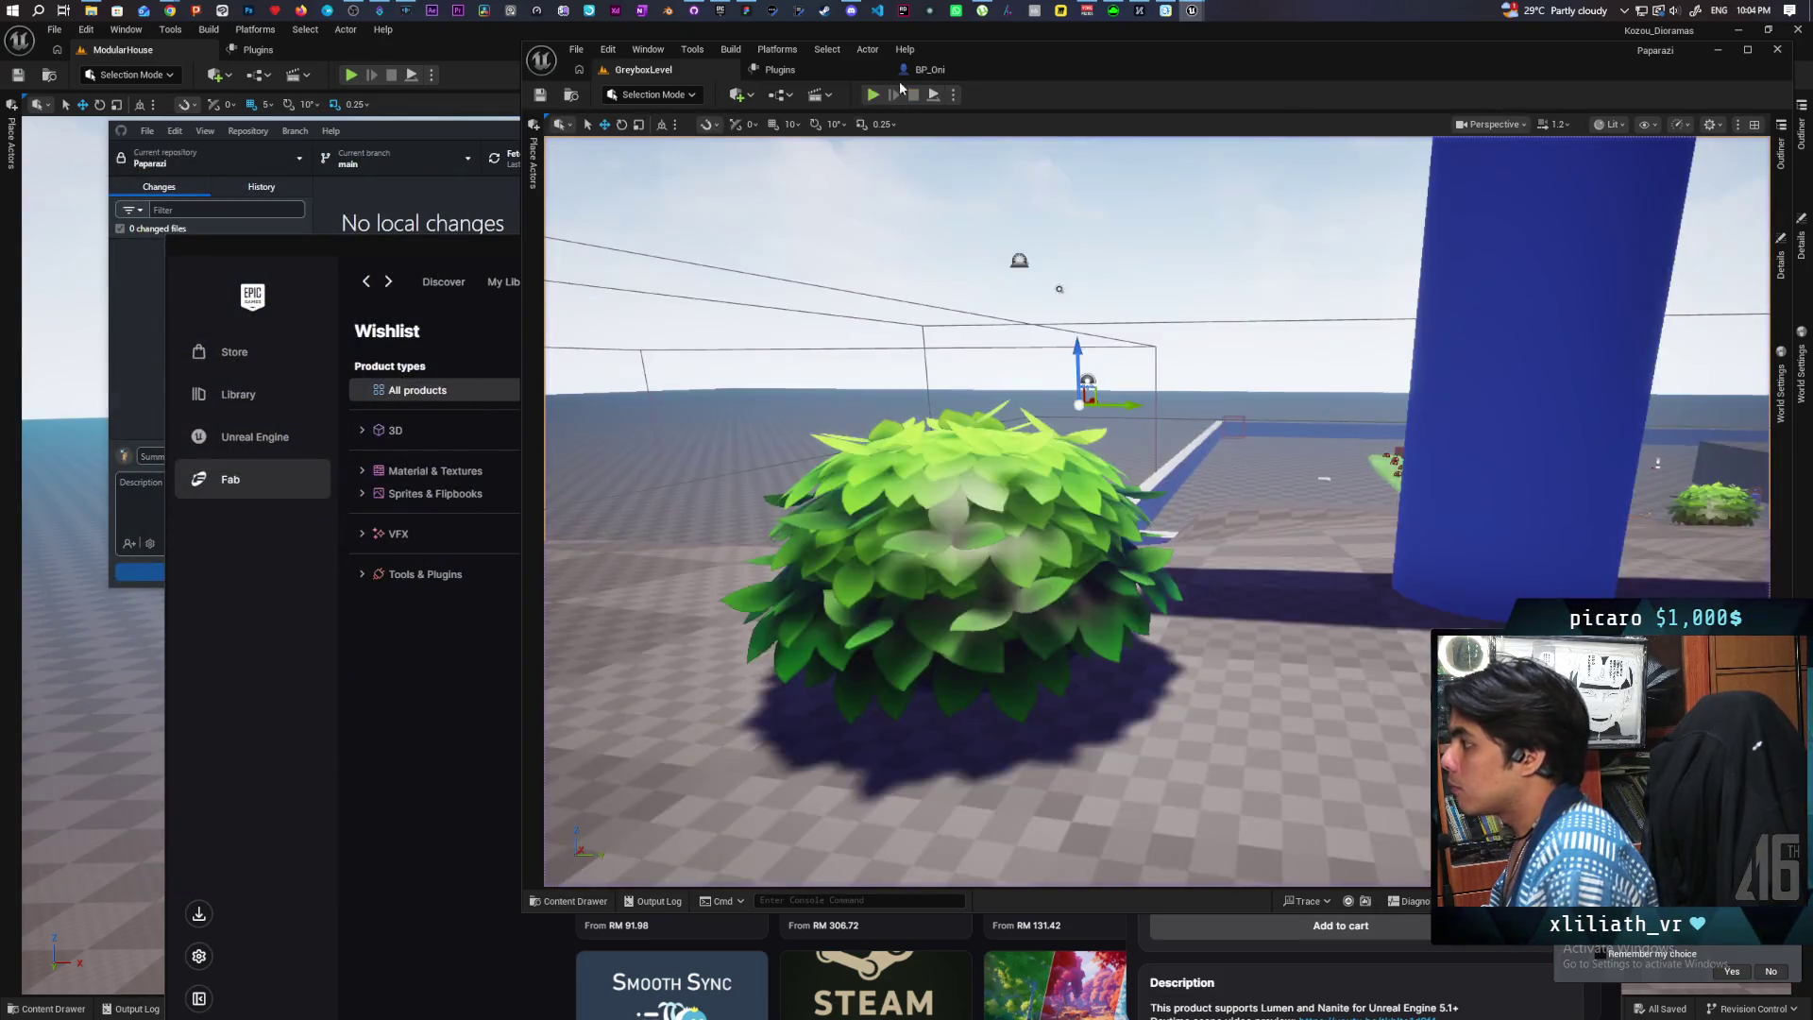
pyautogui.click(921, 70)
pyautogui.moveTo(1046, 398)
pyautogui.mouseDown()
pyautogui.moveTo(1161, 378)
pyautogui.moveTo(946, 398)
pyautogui.moveTo(823, 387)
pyautogui.mouseUp()
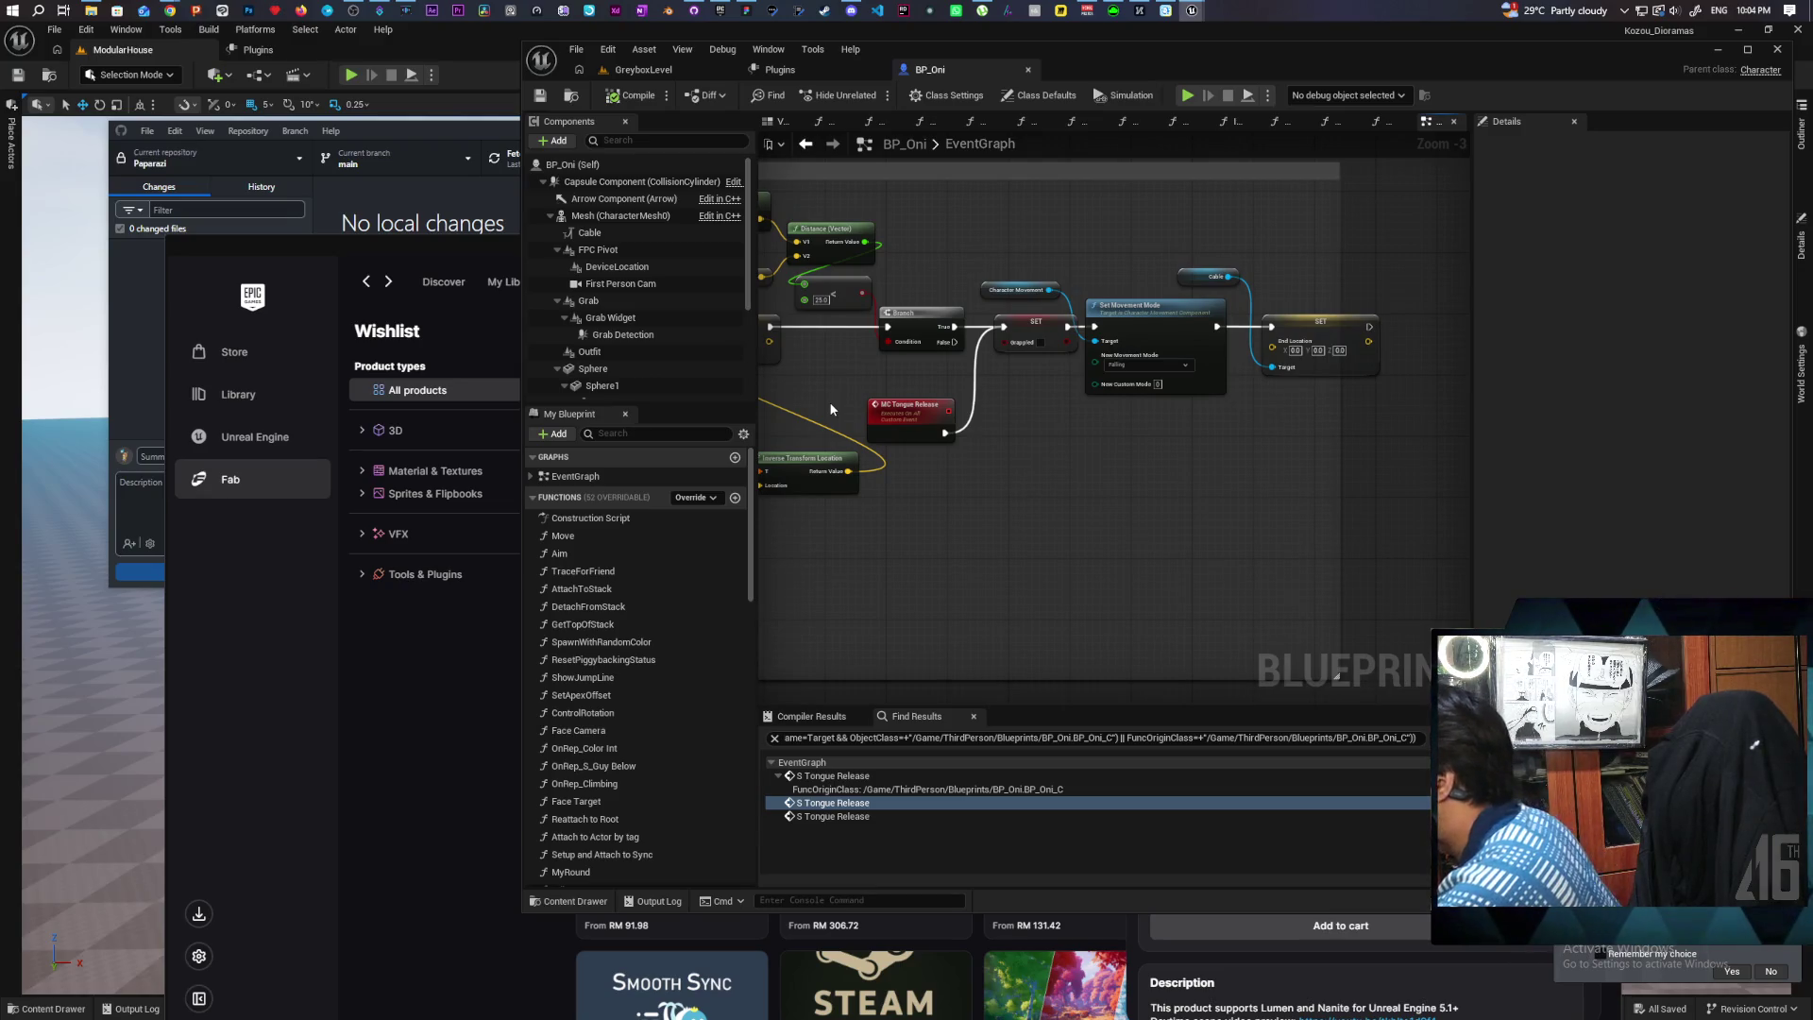
pyautogui.moveTo(1005, 439); pyautogui.dragTo(1465, 395)
pyautogui.moveTo(1179, 484)
pyautogui.mouseDown()
pyautogui.moveTo(1097, 468)
pyautogui.moveTo(1111, 487)
pyautogui.mouseUp()
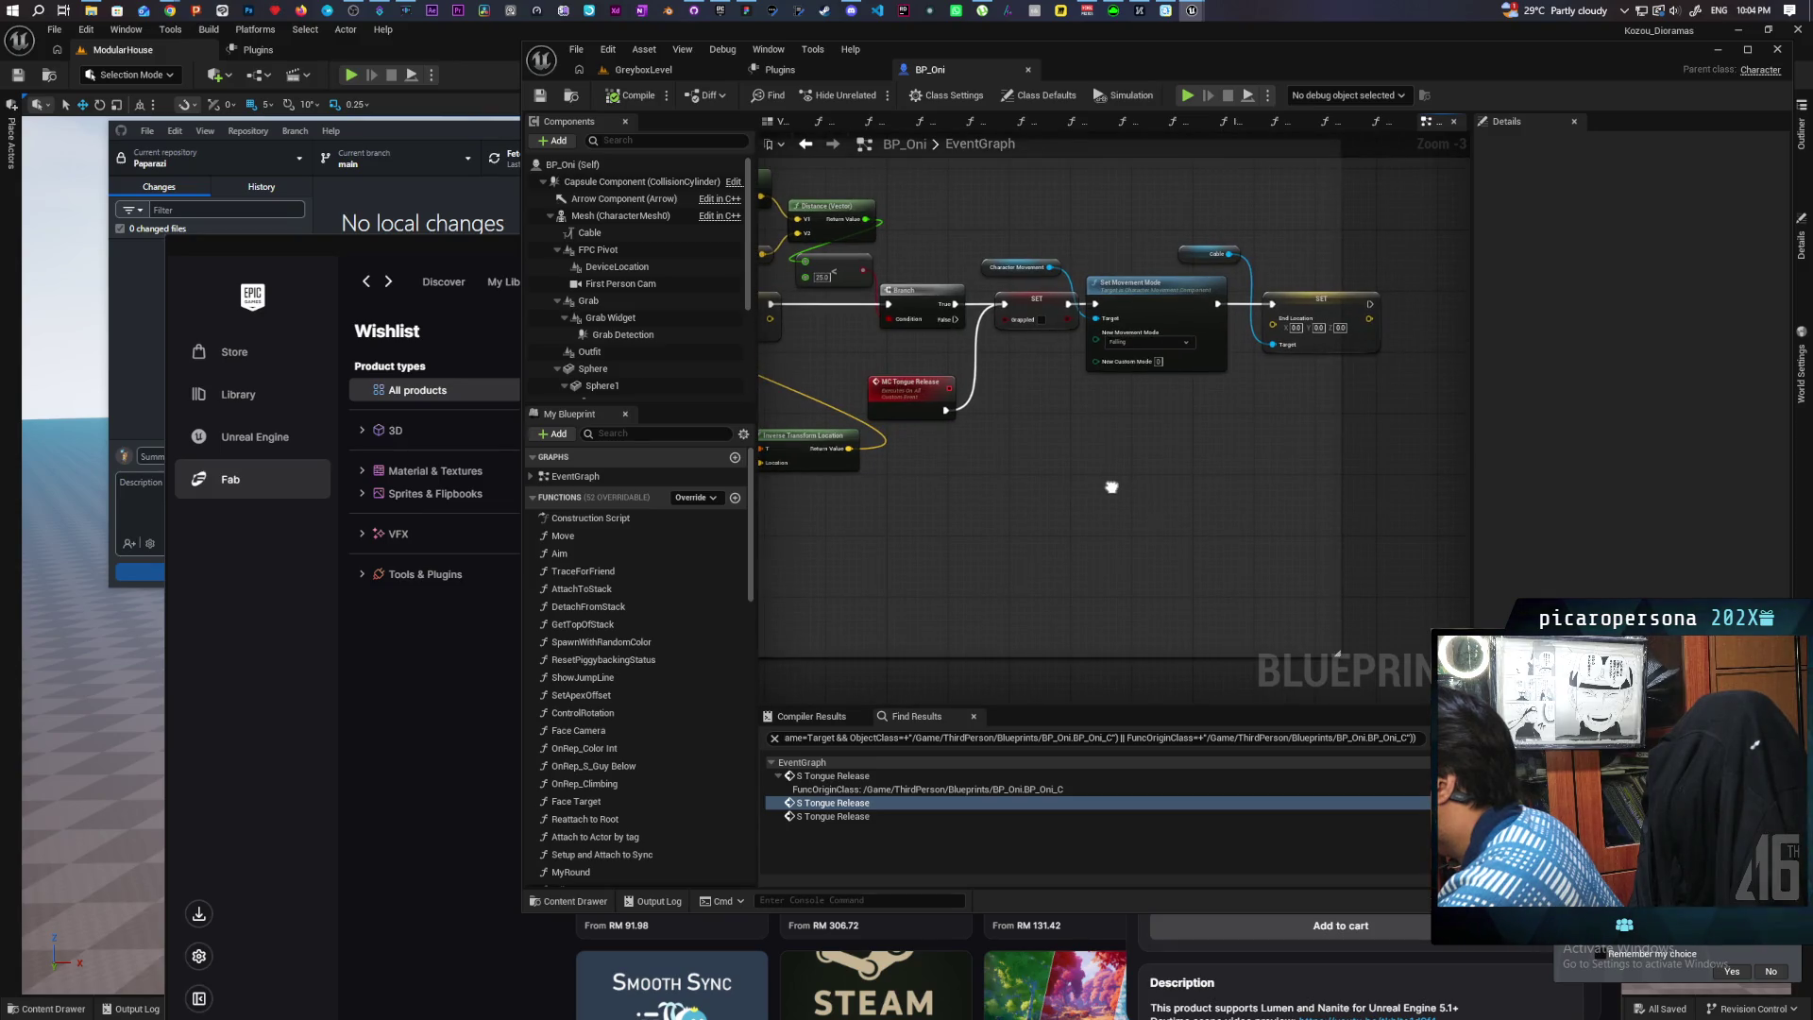
pyautogui.moveTo(1111, 487); pyautogui.dragTo(1111, 486)
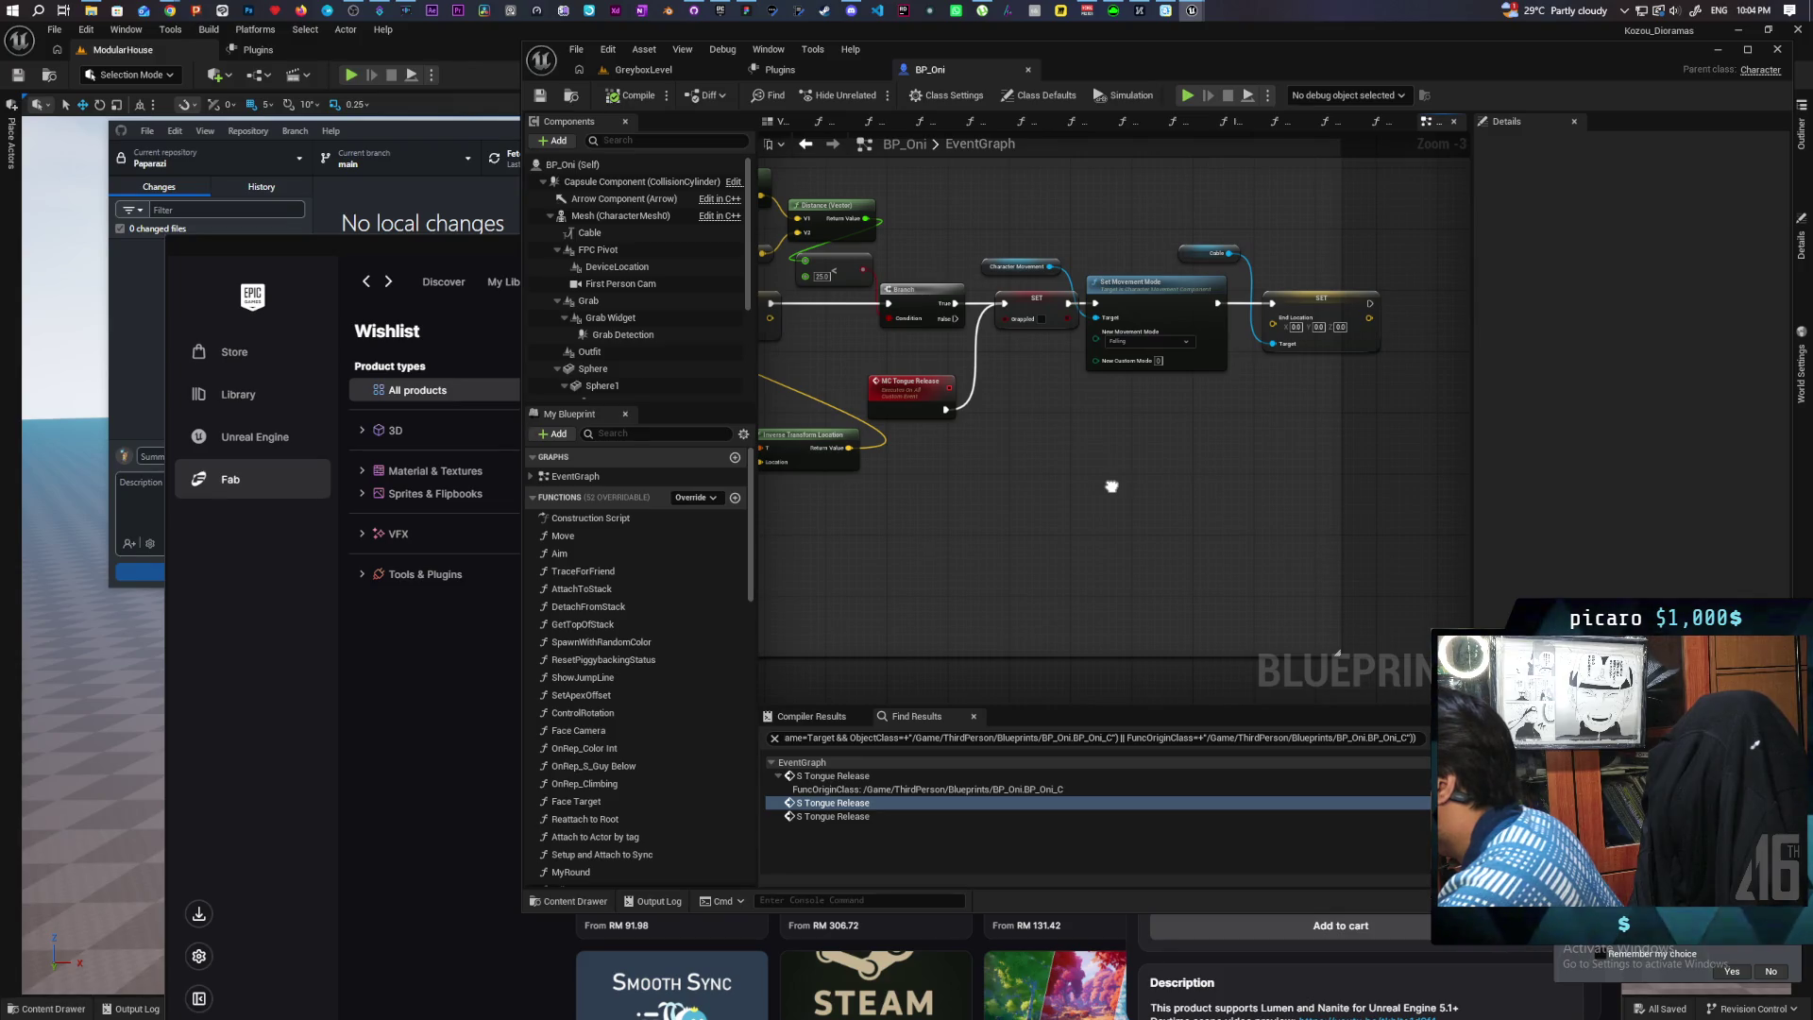
pyautogui.moveTo(1112, 486)
pyautogui.mouseDown()
pyautogui.moveTo(1131, 474)
pyautogui.moveTo(1109, 470)
pyautogui.moveTo(1204, 472)
pyautogui.mouseUp()
pyautogui.scroll(-4, 1082, 463)
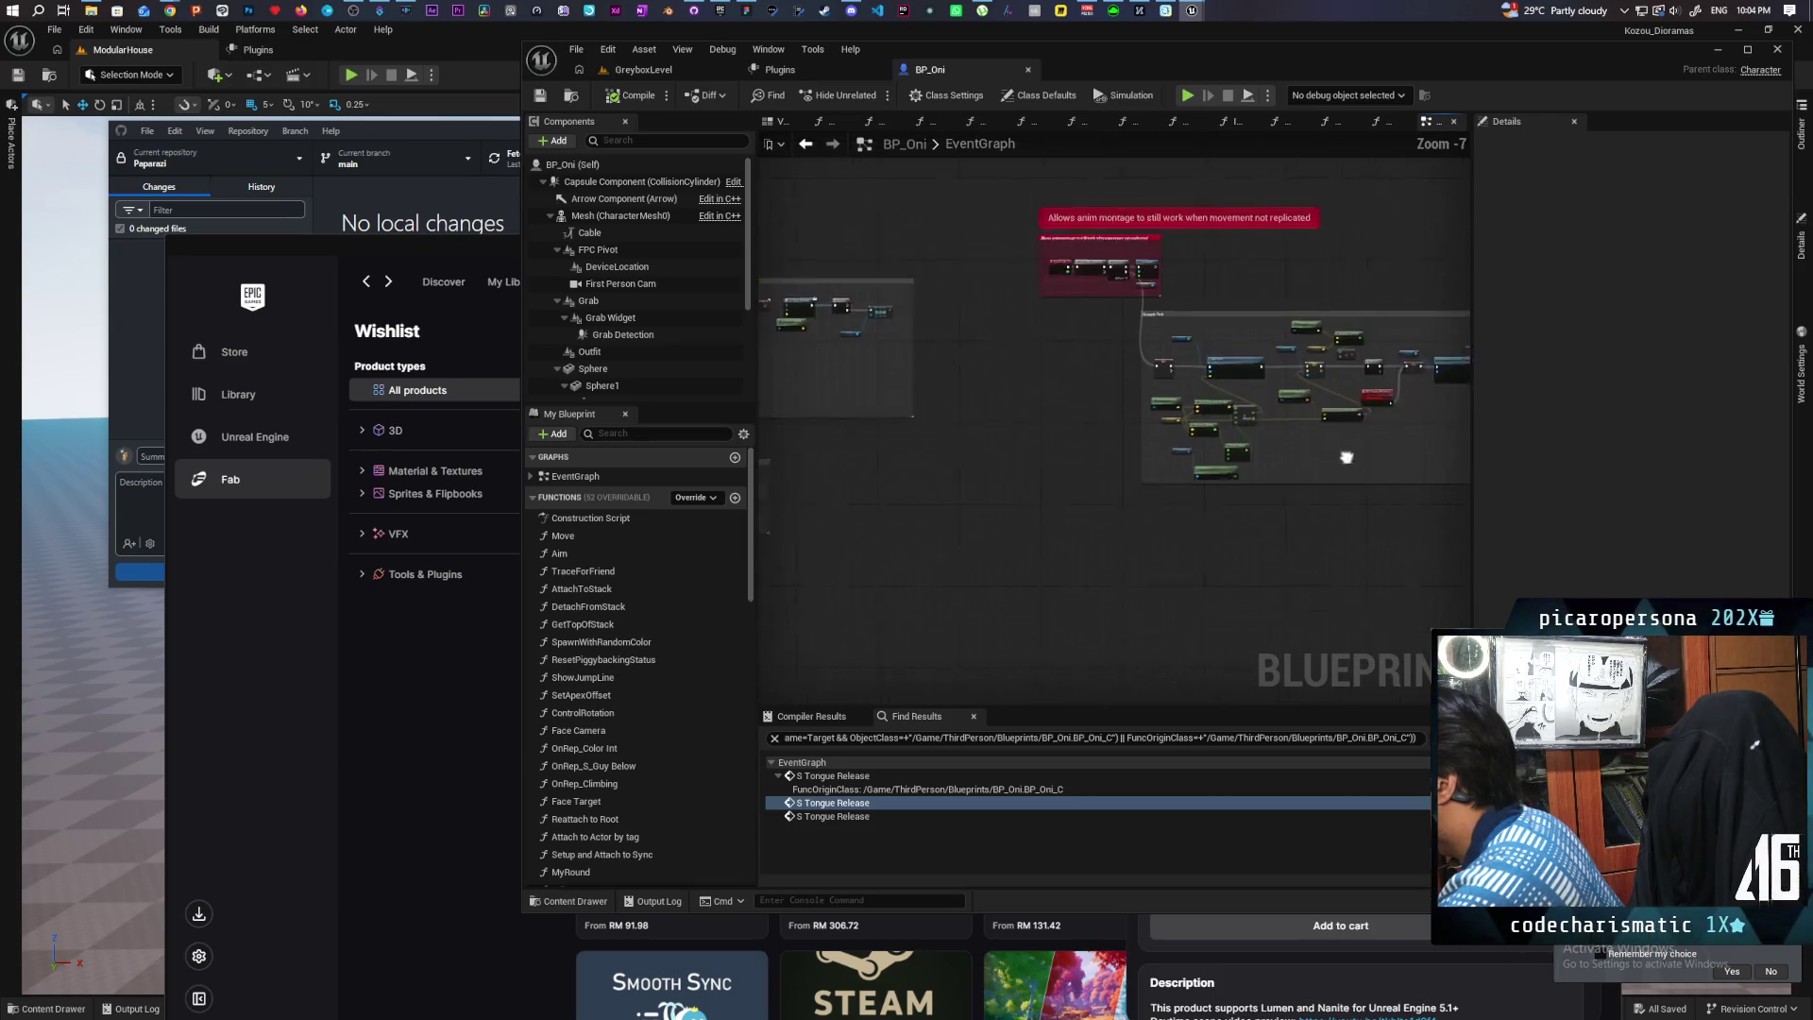
pyautogui.moveTo(1391, 336)
pyautogui.mouseDown()
pyautogui.moveTo(1339, 518)
pyautogui.moveTo(925, 460)
pyautogui.moveTo(1407, 429)
pyautogui.moveTo(1027, 489)
pyautogui.mouseUp()
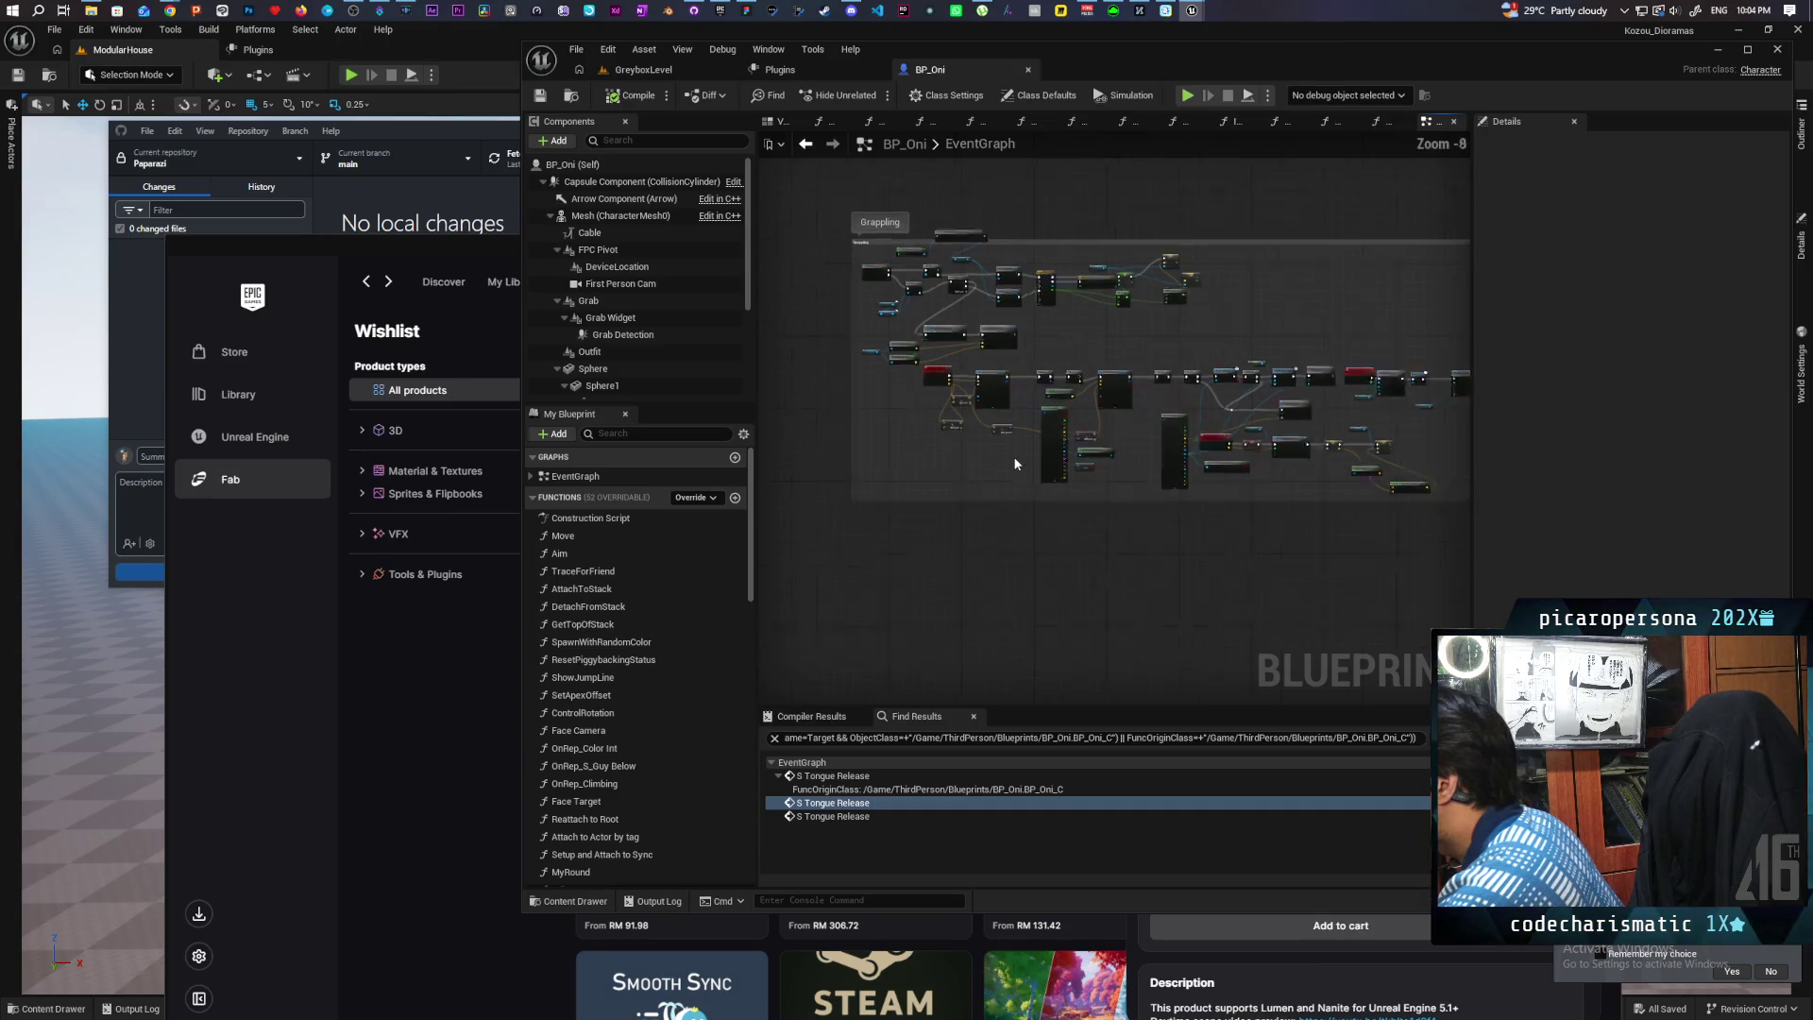
pyautogui.scroll(2, 1012, 456)
pyautogui.moveTo(1216, 467)
pyautogui.mouseDown()
pyautogui.moveTo(1079, 456)
pyautogui.moveTo(1124, 418)
pyautogui.moveTo(1280, 360)
pyautogui.mouseUp()
pyautogui.scroll(1, 1124, 418)
pyautogui.scroll(2, 1330, 376)
pyautogui.moveTo(1330, 526)
pyautogui.mouseDown()
pyautogui.moveTo(1206, 510)
pyautogui.moveTo(994, 370)
pyautogui.mouseUp()
# Step: Spread the Grappled SET, Cable and Set Movement Mode nodes apart to open a gap
pyautogui.click(1150, 479)
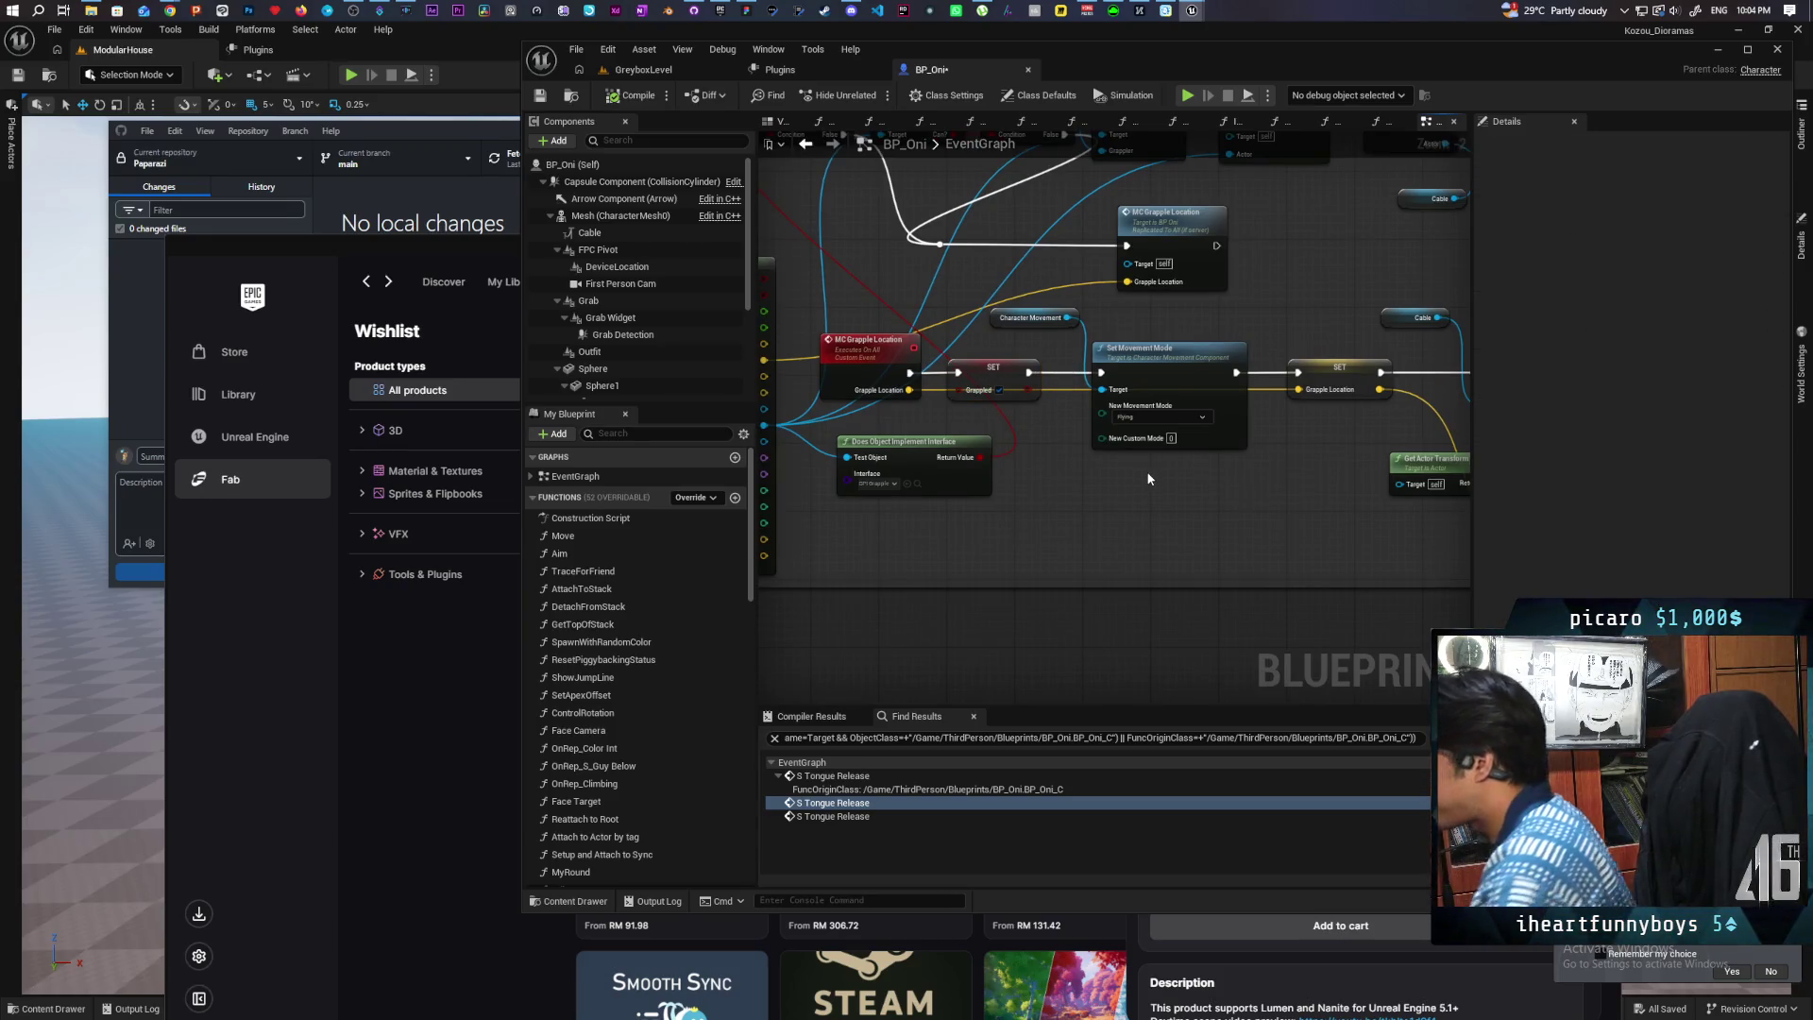
pyautogui.moveTo(1149, 479)
pyautogui.mouseDown()
pyautogui.moveTo(1004, 459)
pyautogui.moveTo(1001, 394)
pyautogui.mouseUp()
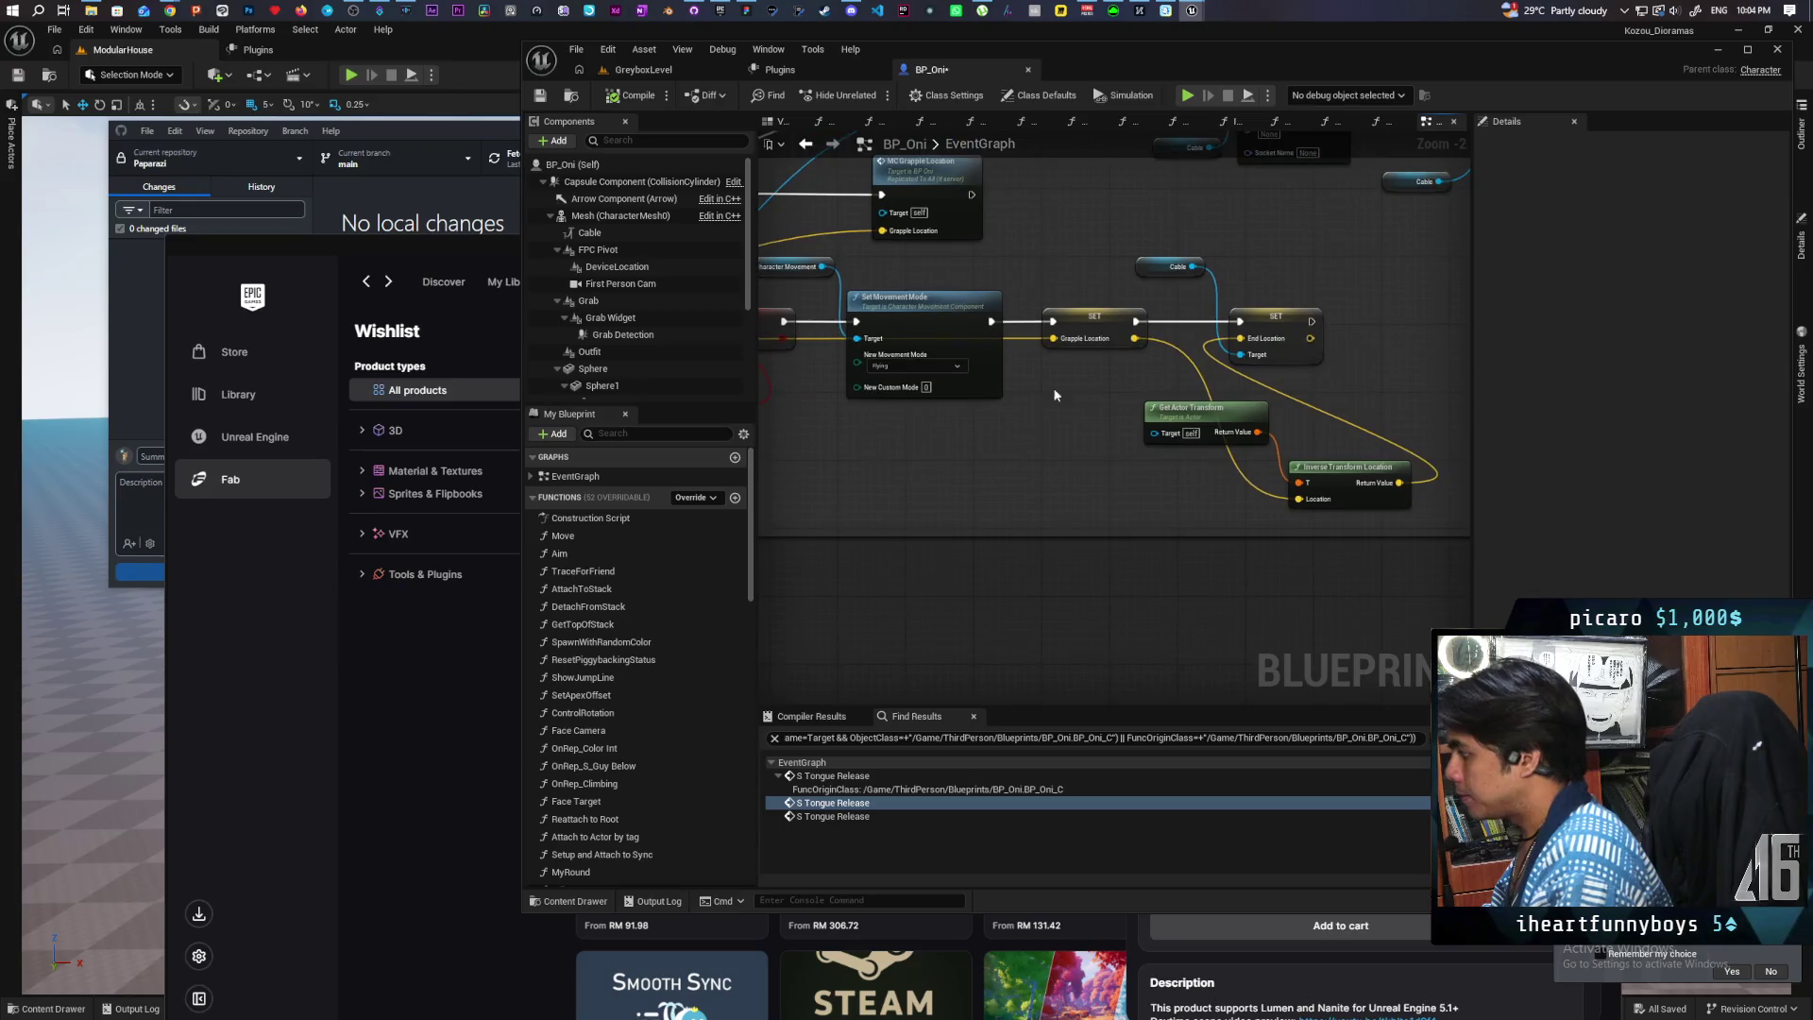
pyautogui.moveTo(1134, 323); pyautogui.dragTo(1255, 323)
pyautogui.click(1021, 259)
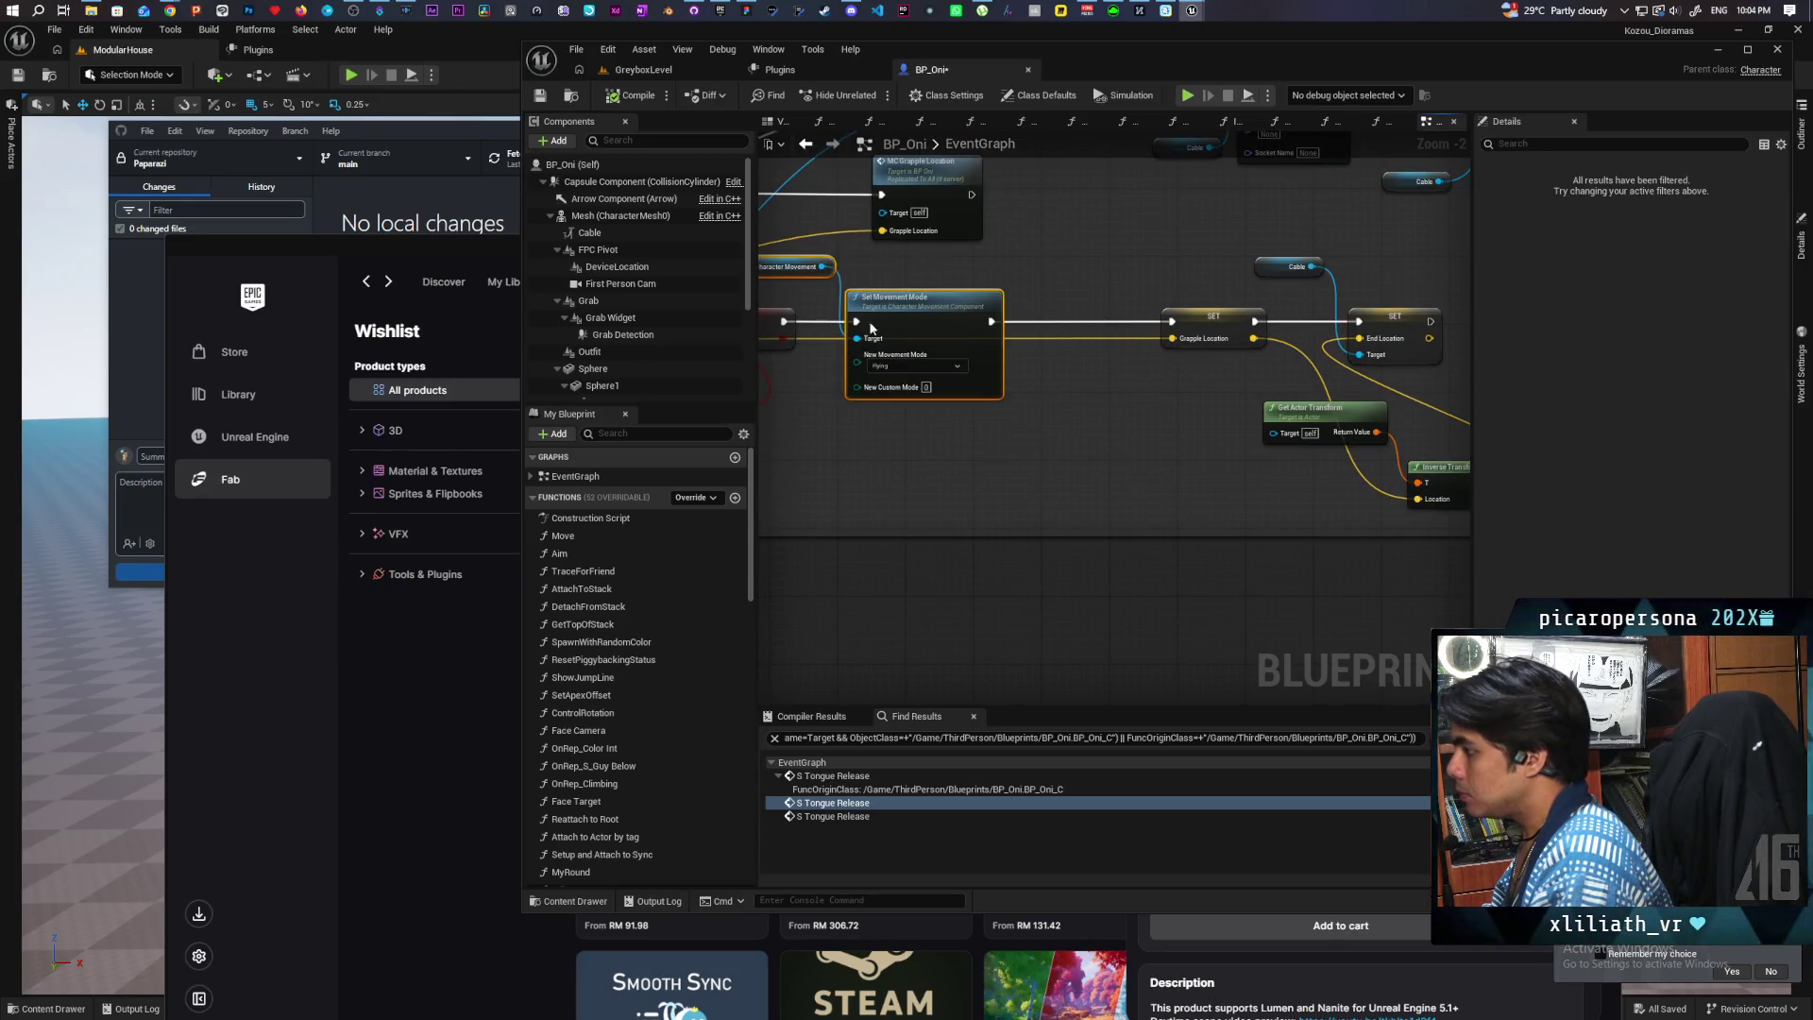
pyautogui.moveTo(855, 326); pyautogui.dragTo(908, 326)
pyautogui.moveTo(918, 479); pyautogui.dragTo(1064, 413)
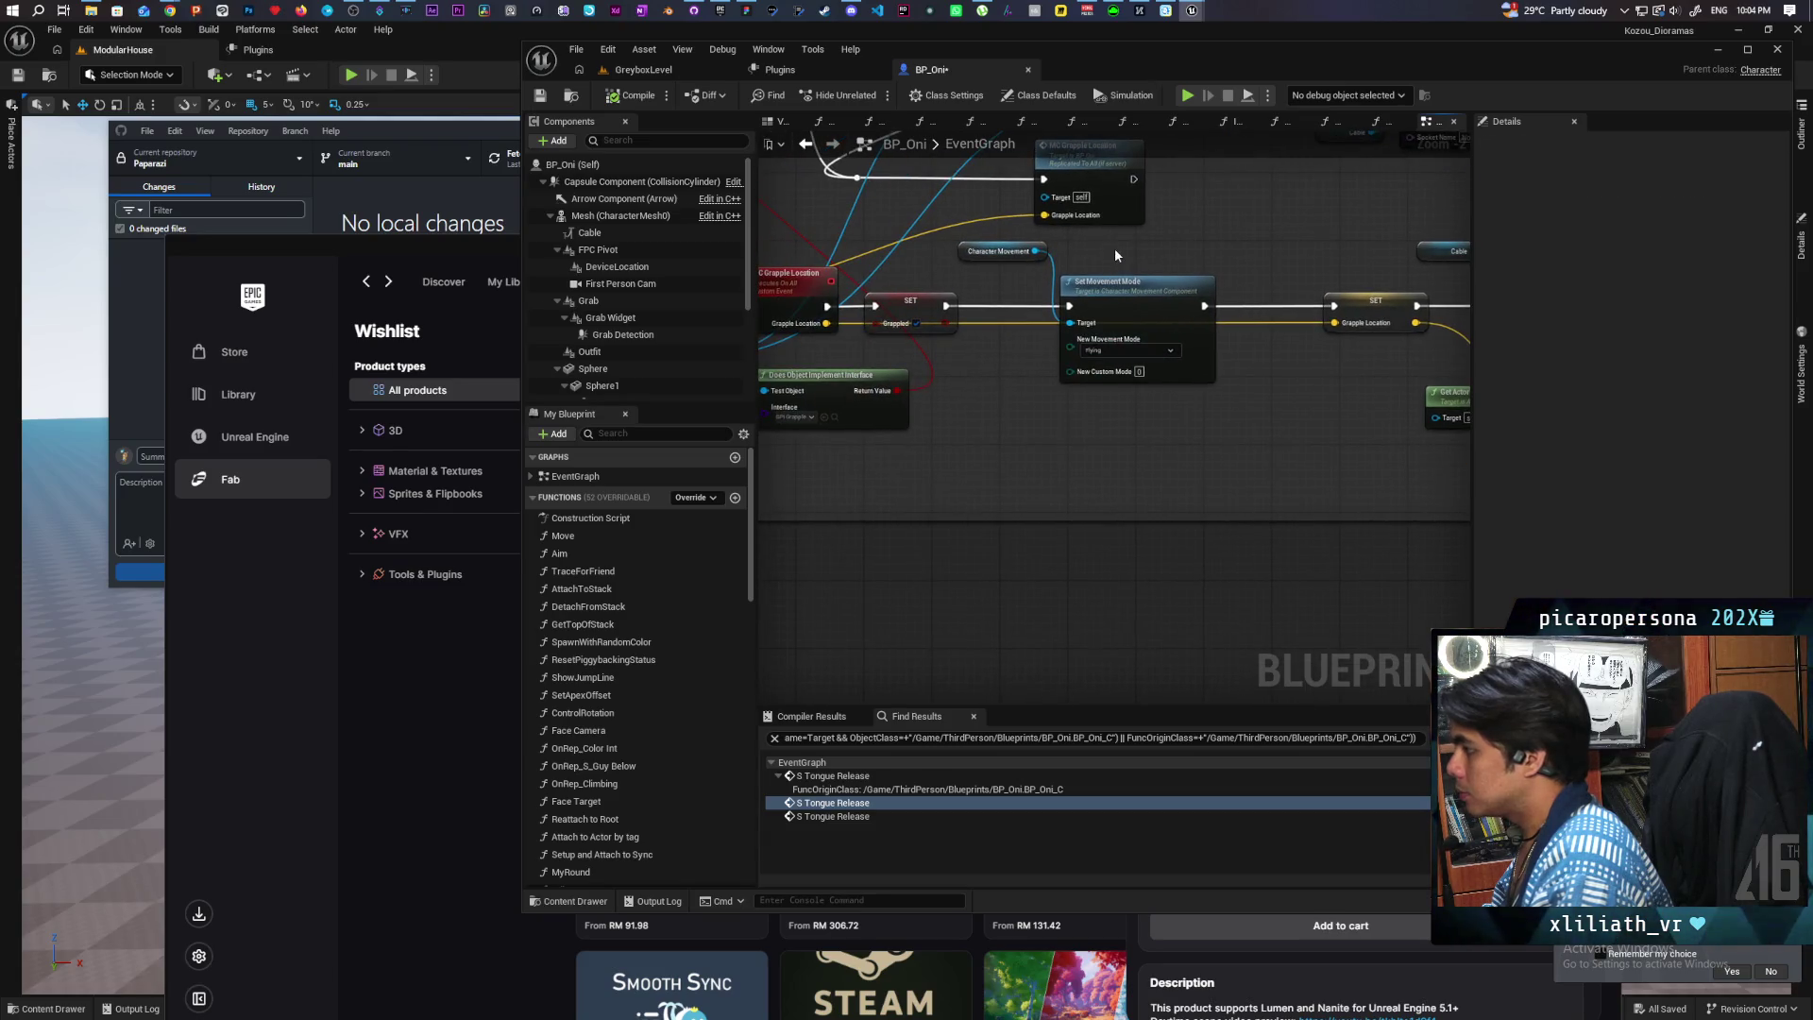
pyautogui.moveTo(1115, 281); pyautogui.dragTo(1131, 281)
# Step: Add a Switch Has Authority node from a 'has auth' search and drop it onto the exec wire
pyautogui.rightClick(969, 408)
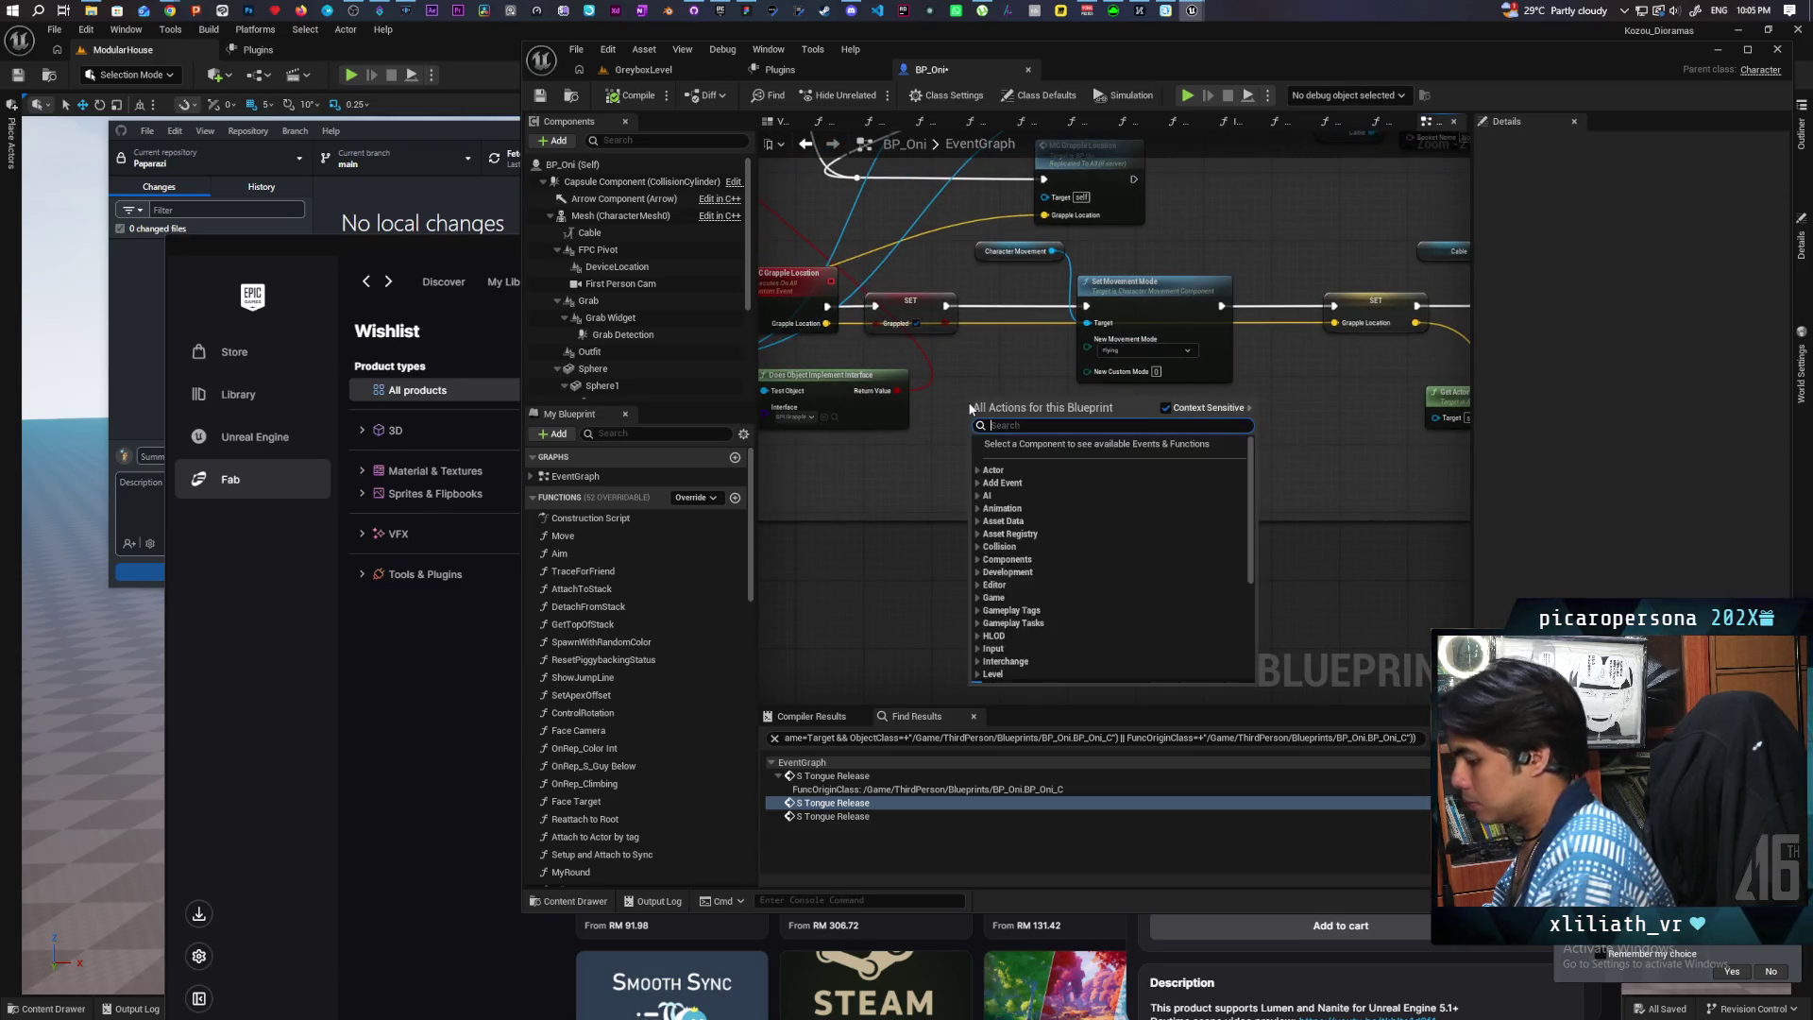
pyautogui.write('is server')
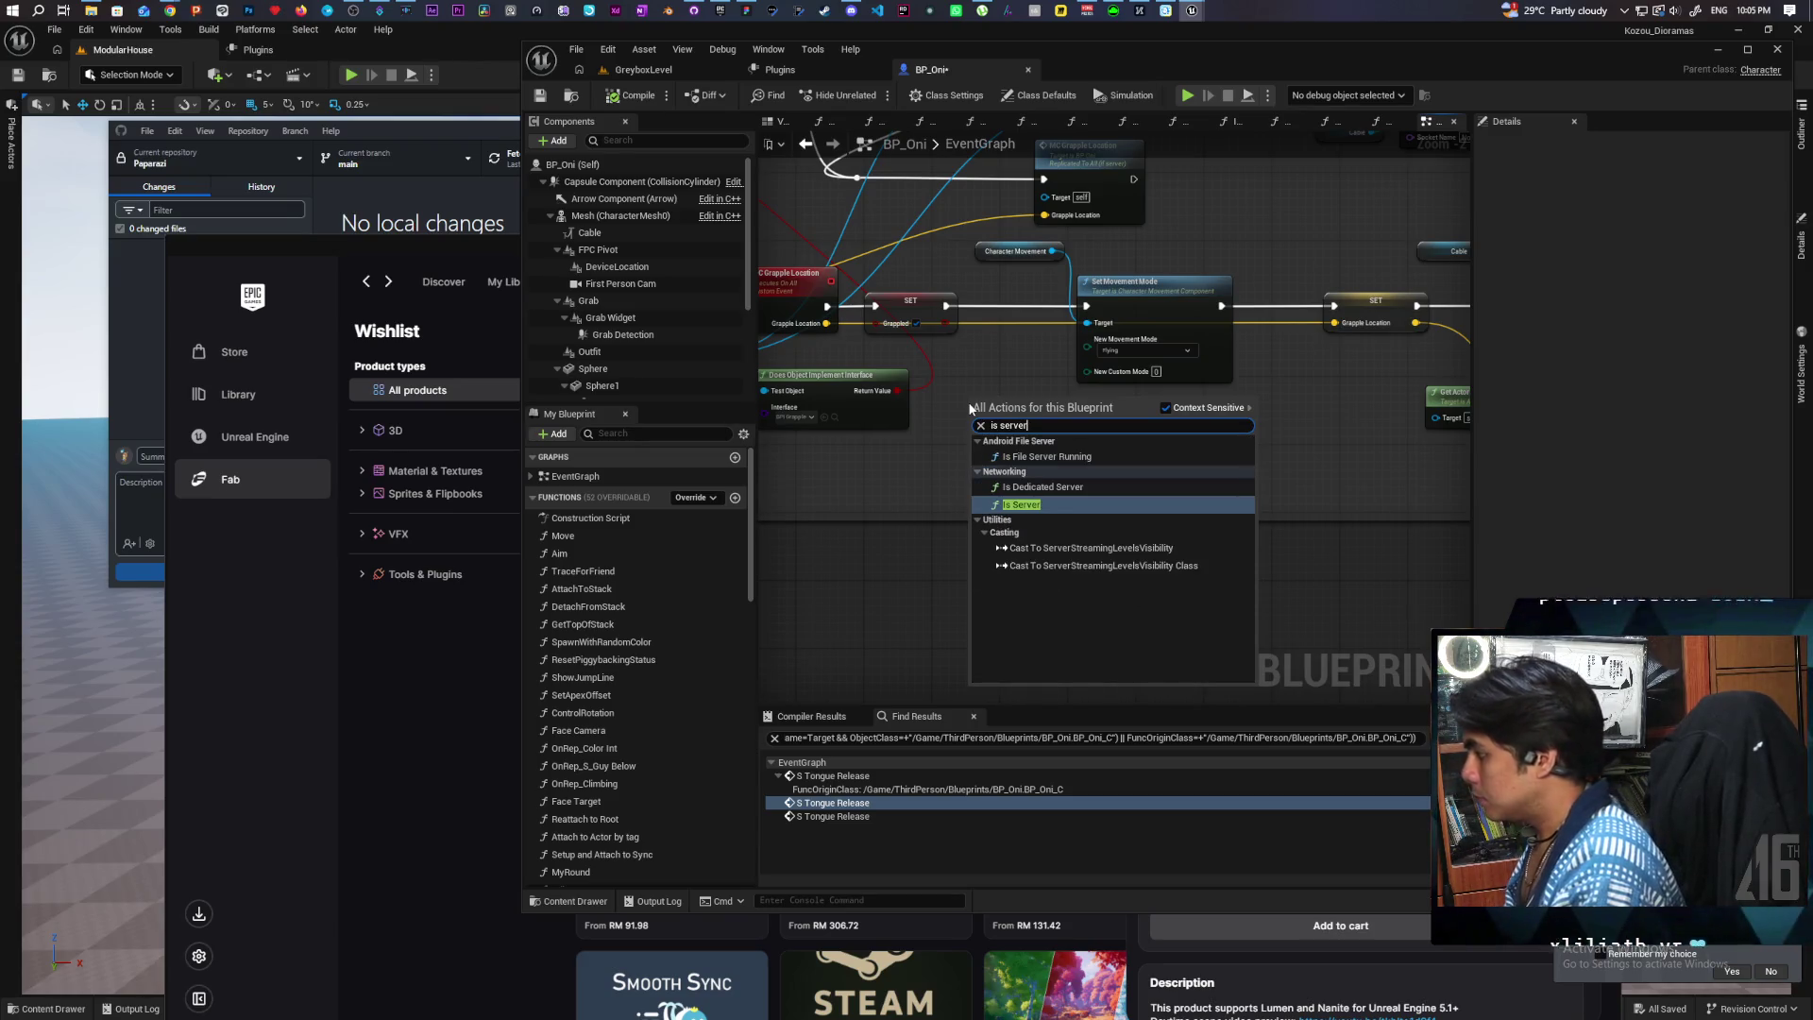
pyautogui.rightClick(957, 404)
pyautogui.write('has author')
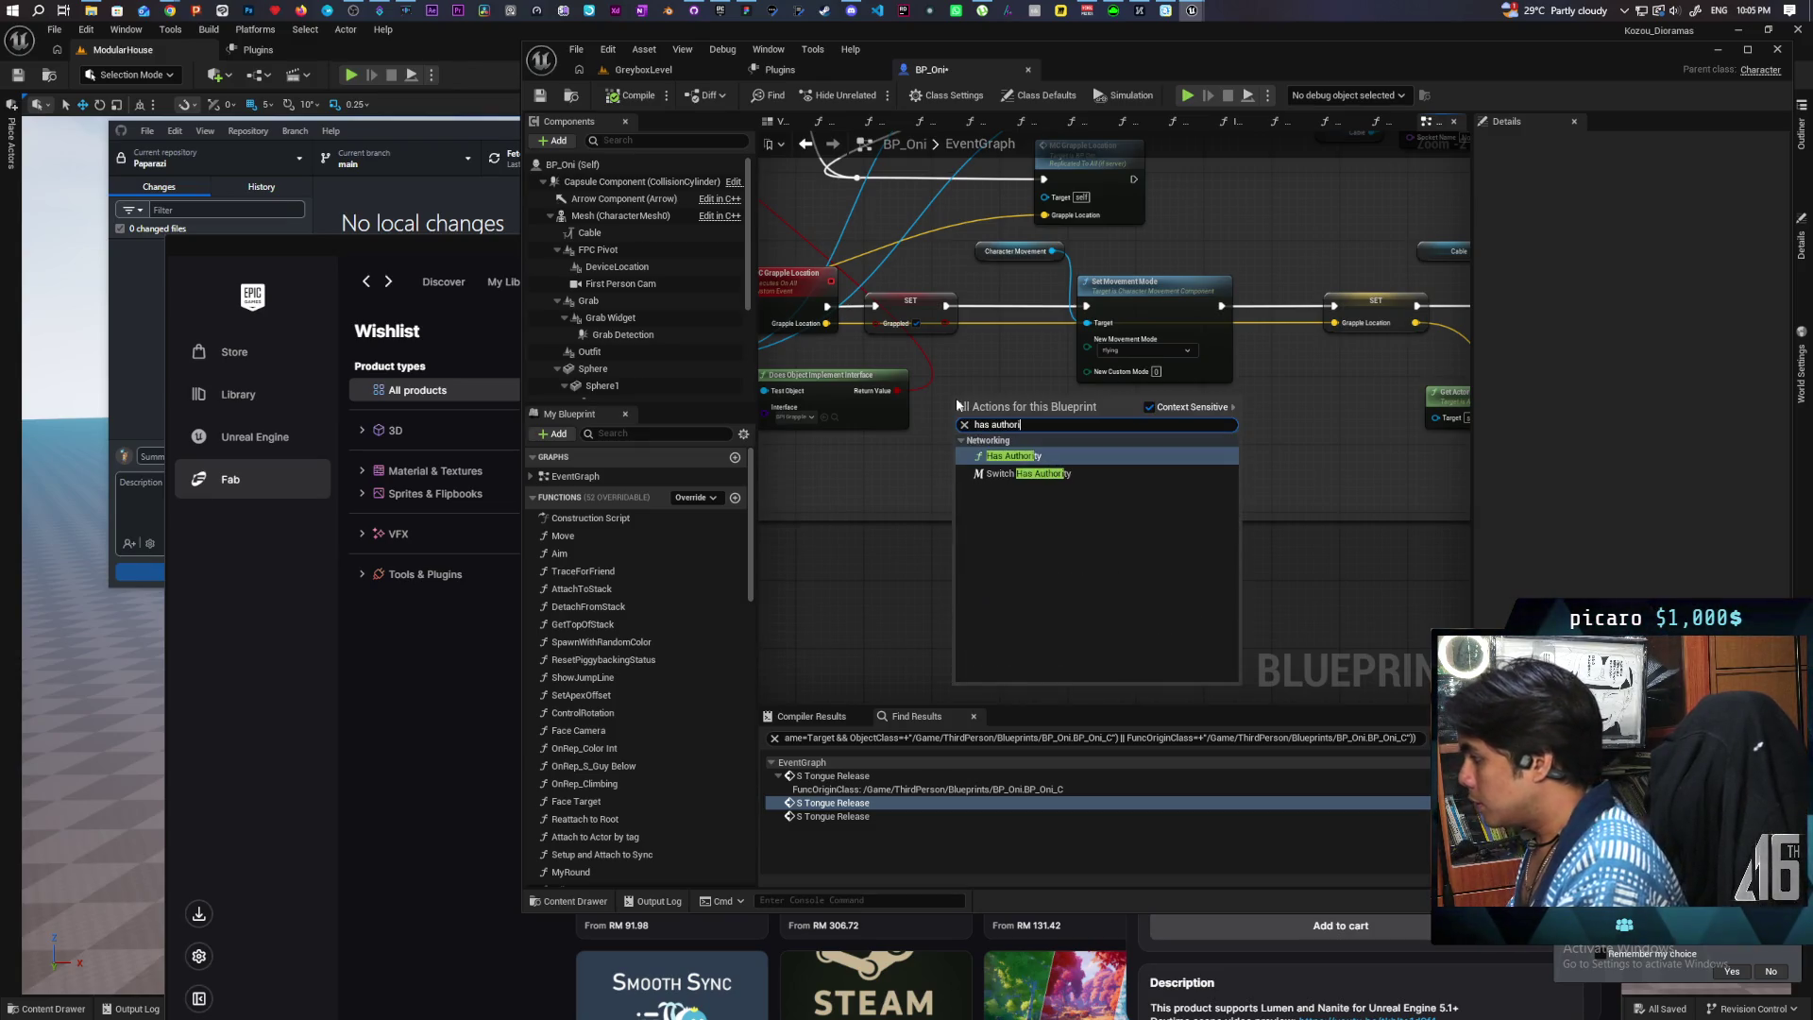
pyautogui.press('Down')
pyautogui.press('Return')
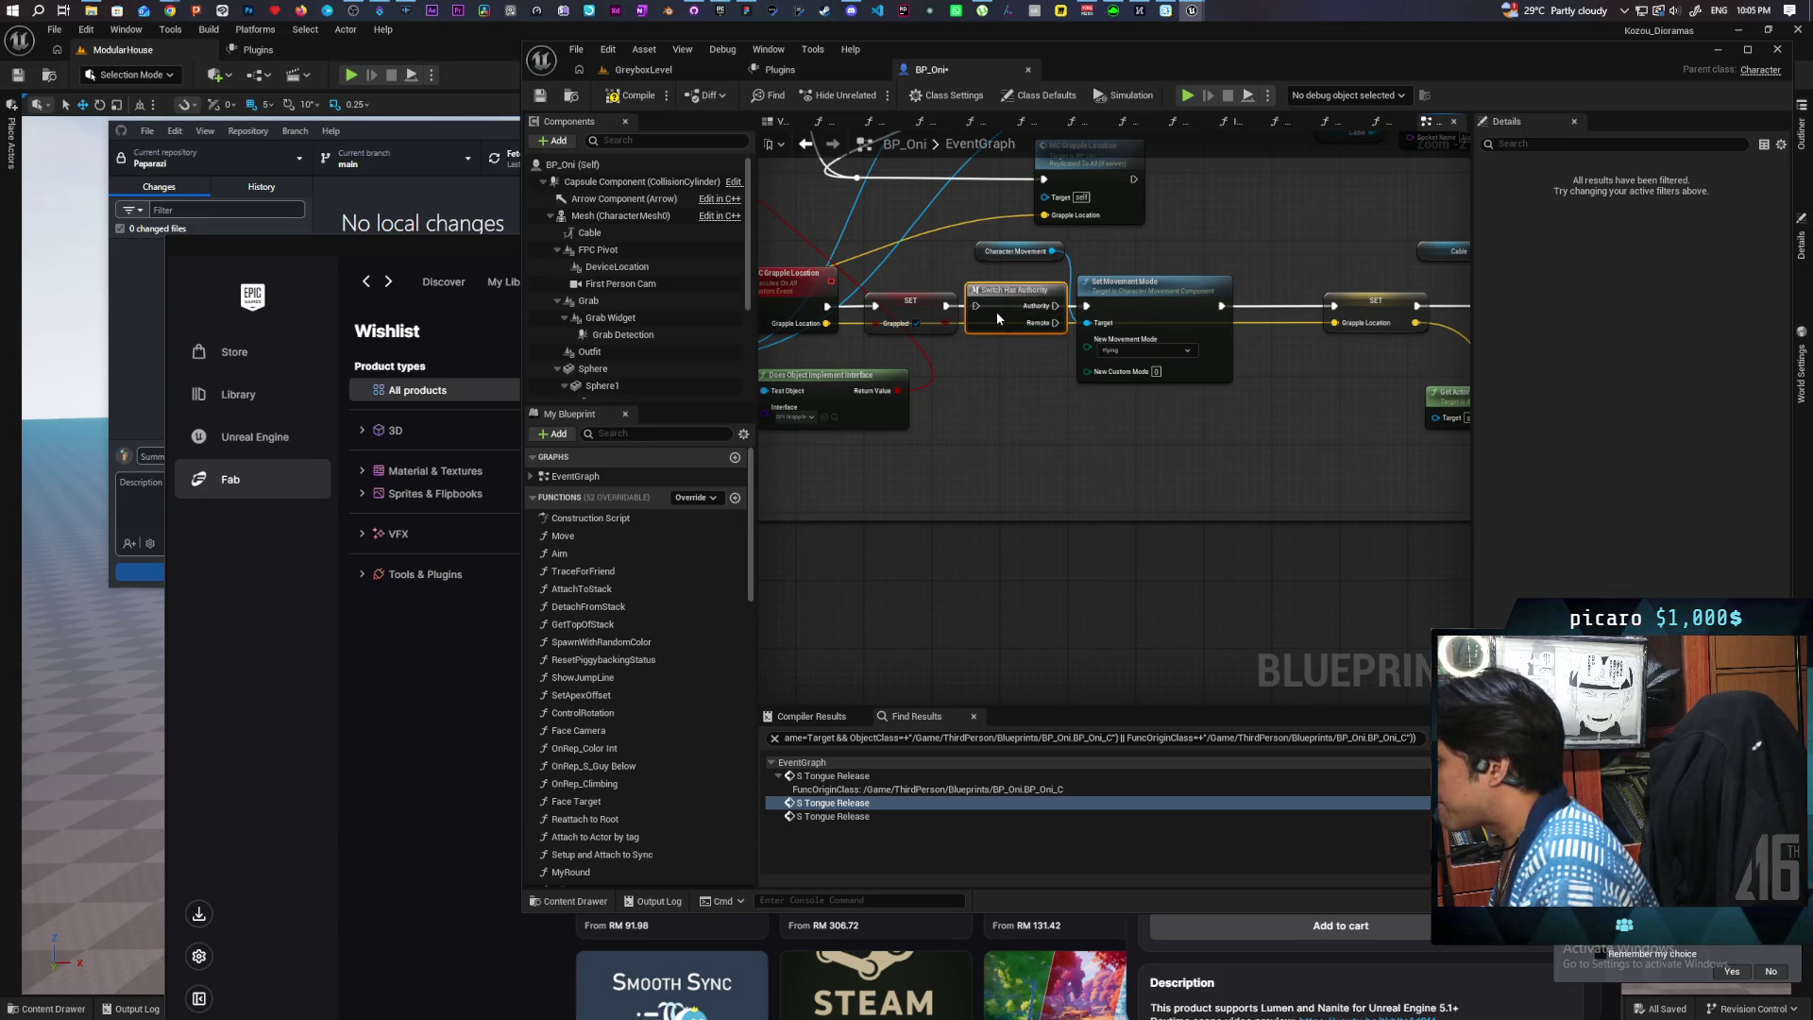
pyautogui.moveTo(995, 312)
pyautogui.mouseDown()
pyautogui.moveTo(1281, 336)
pyautogui.moveTo(1333, 307)
pyautogui.mouseUp()
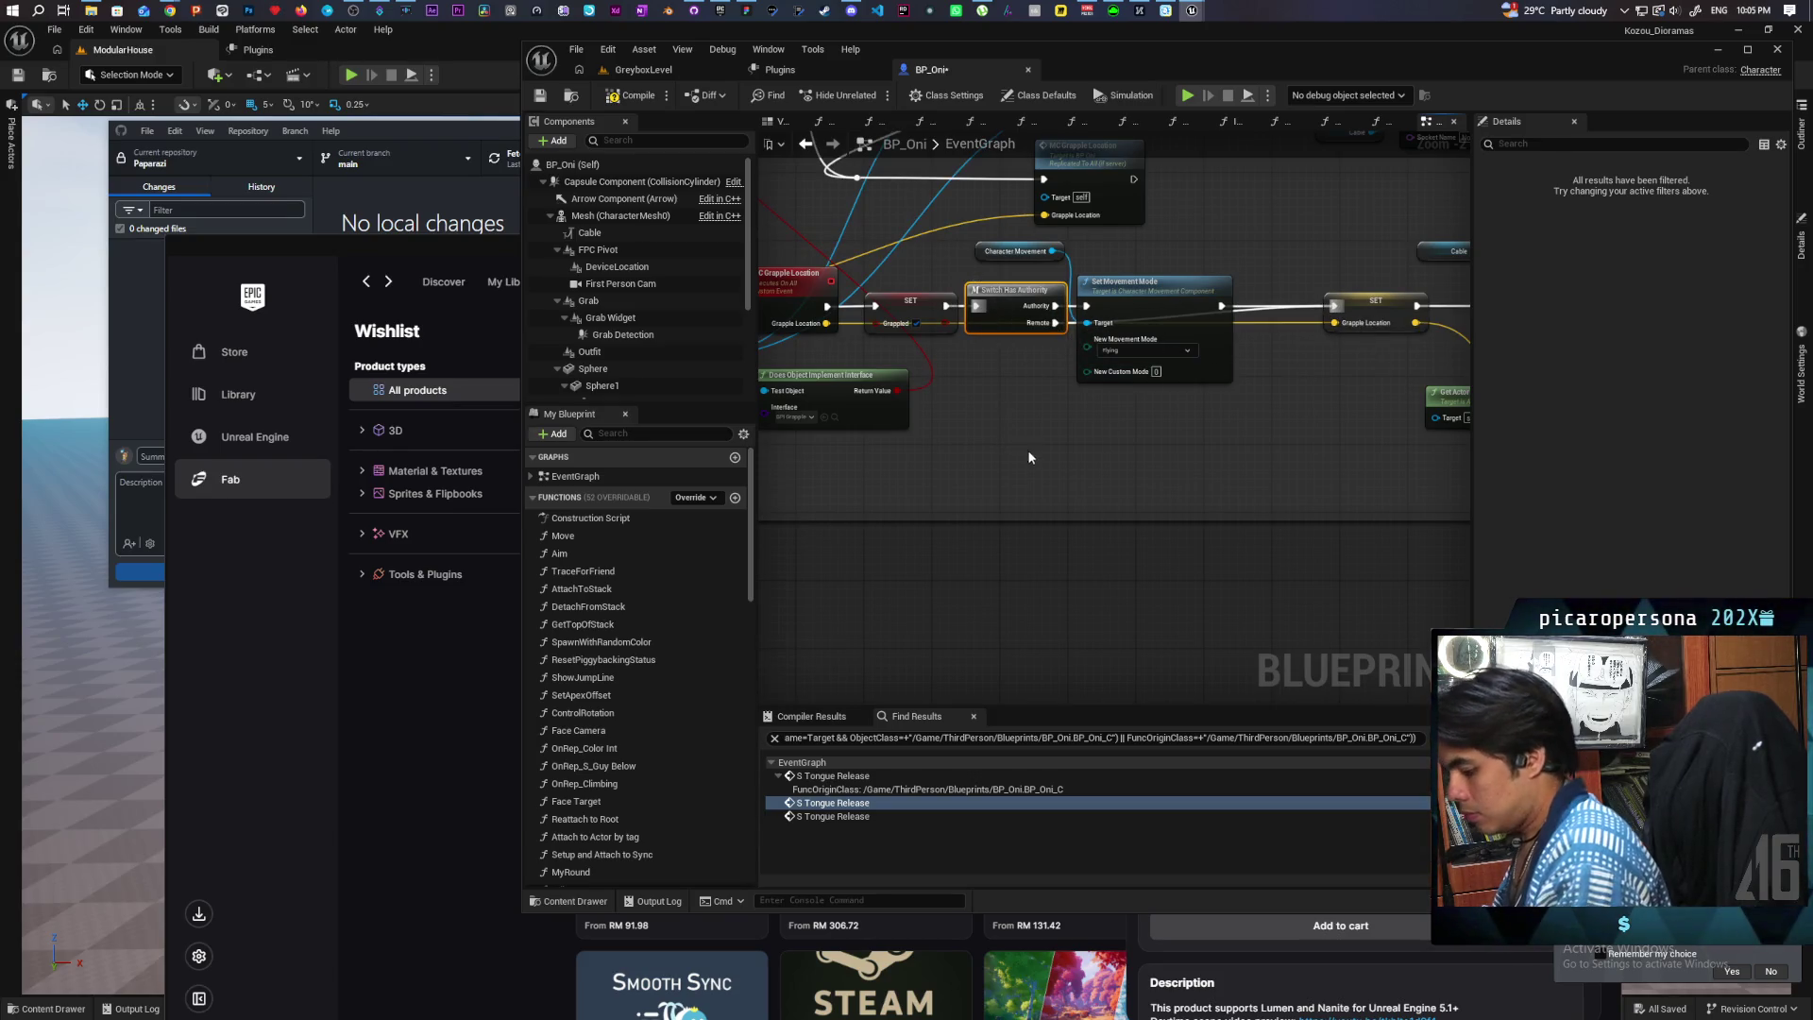
# Step: Turn on Color Bubble for the Grapple Tick comment and widen it to the right
pyautogui.scroll(-7, 1057, 446)
pyautogui.scroll(-3, 891, 451)
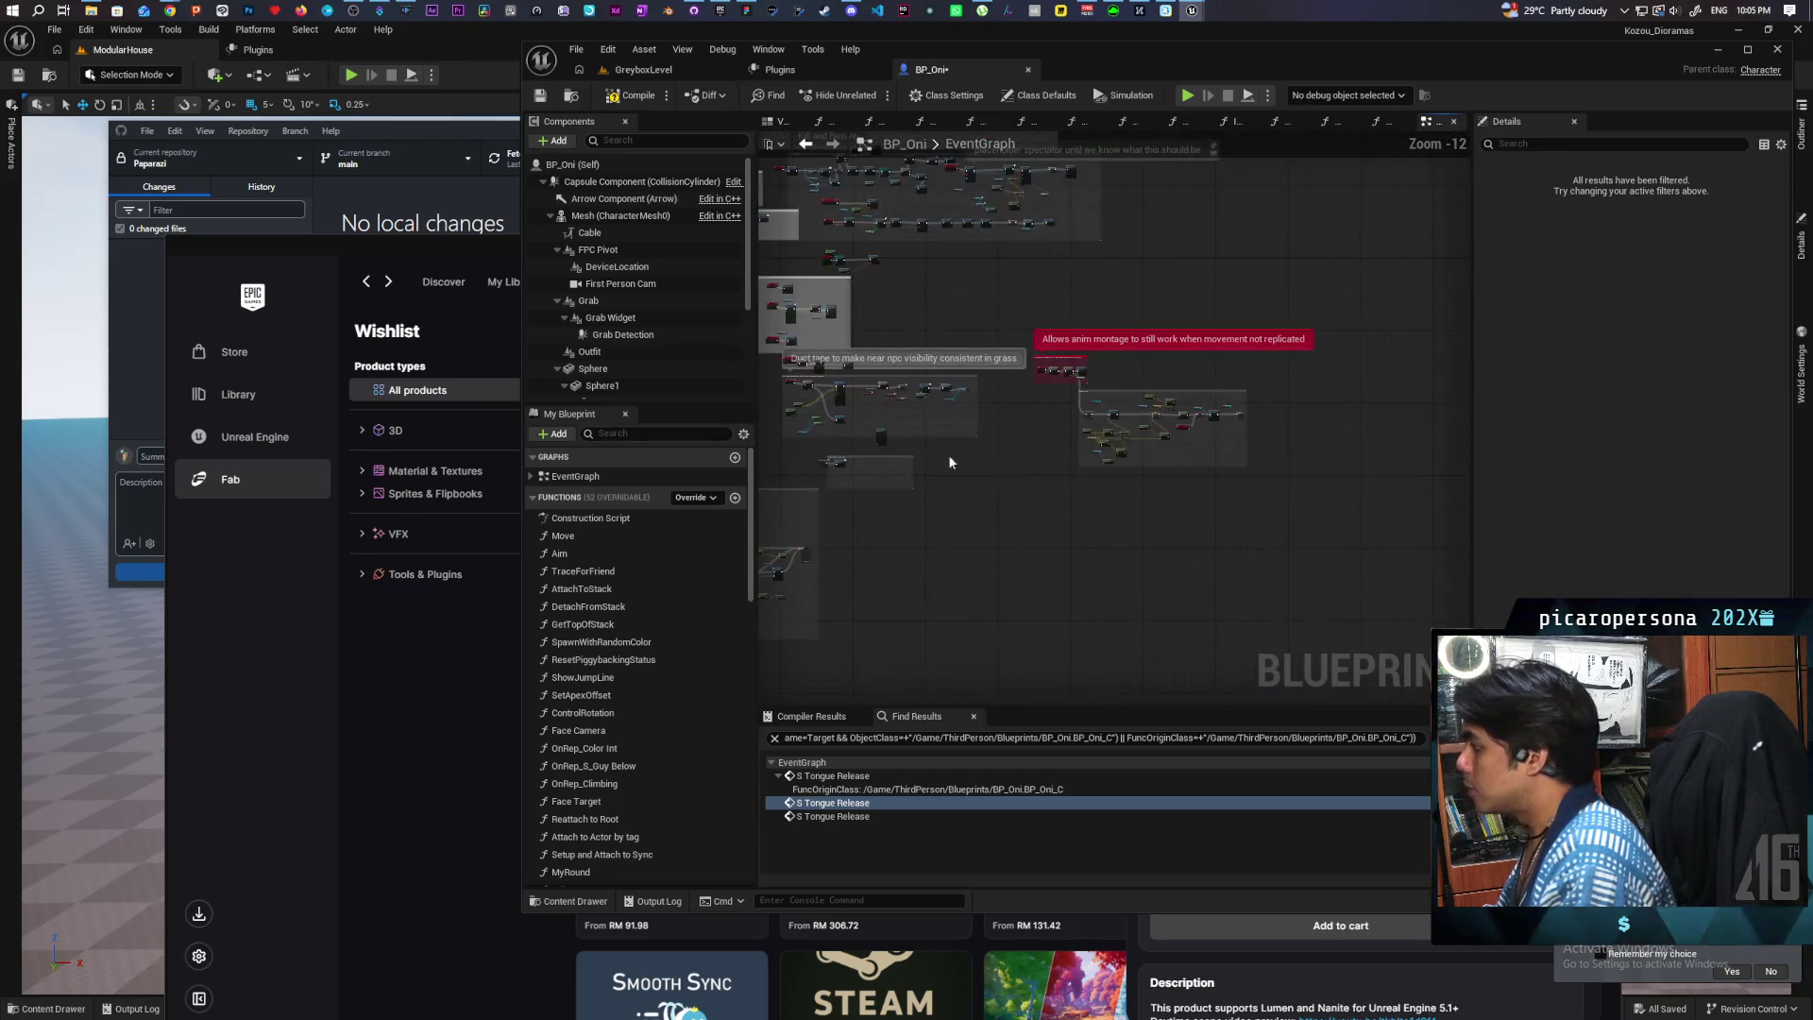
pyautogui.scroll(7, 1065, 426)
pyautogui.click(935, 331)
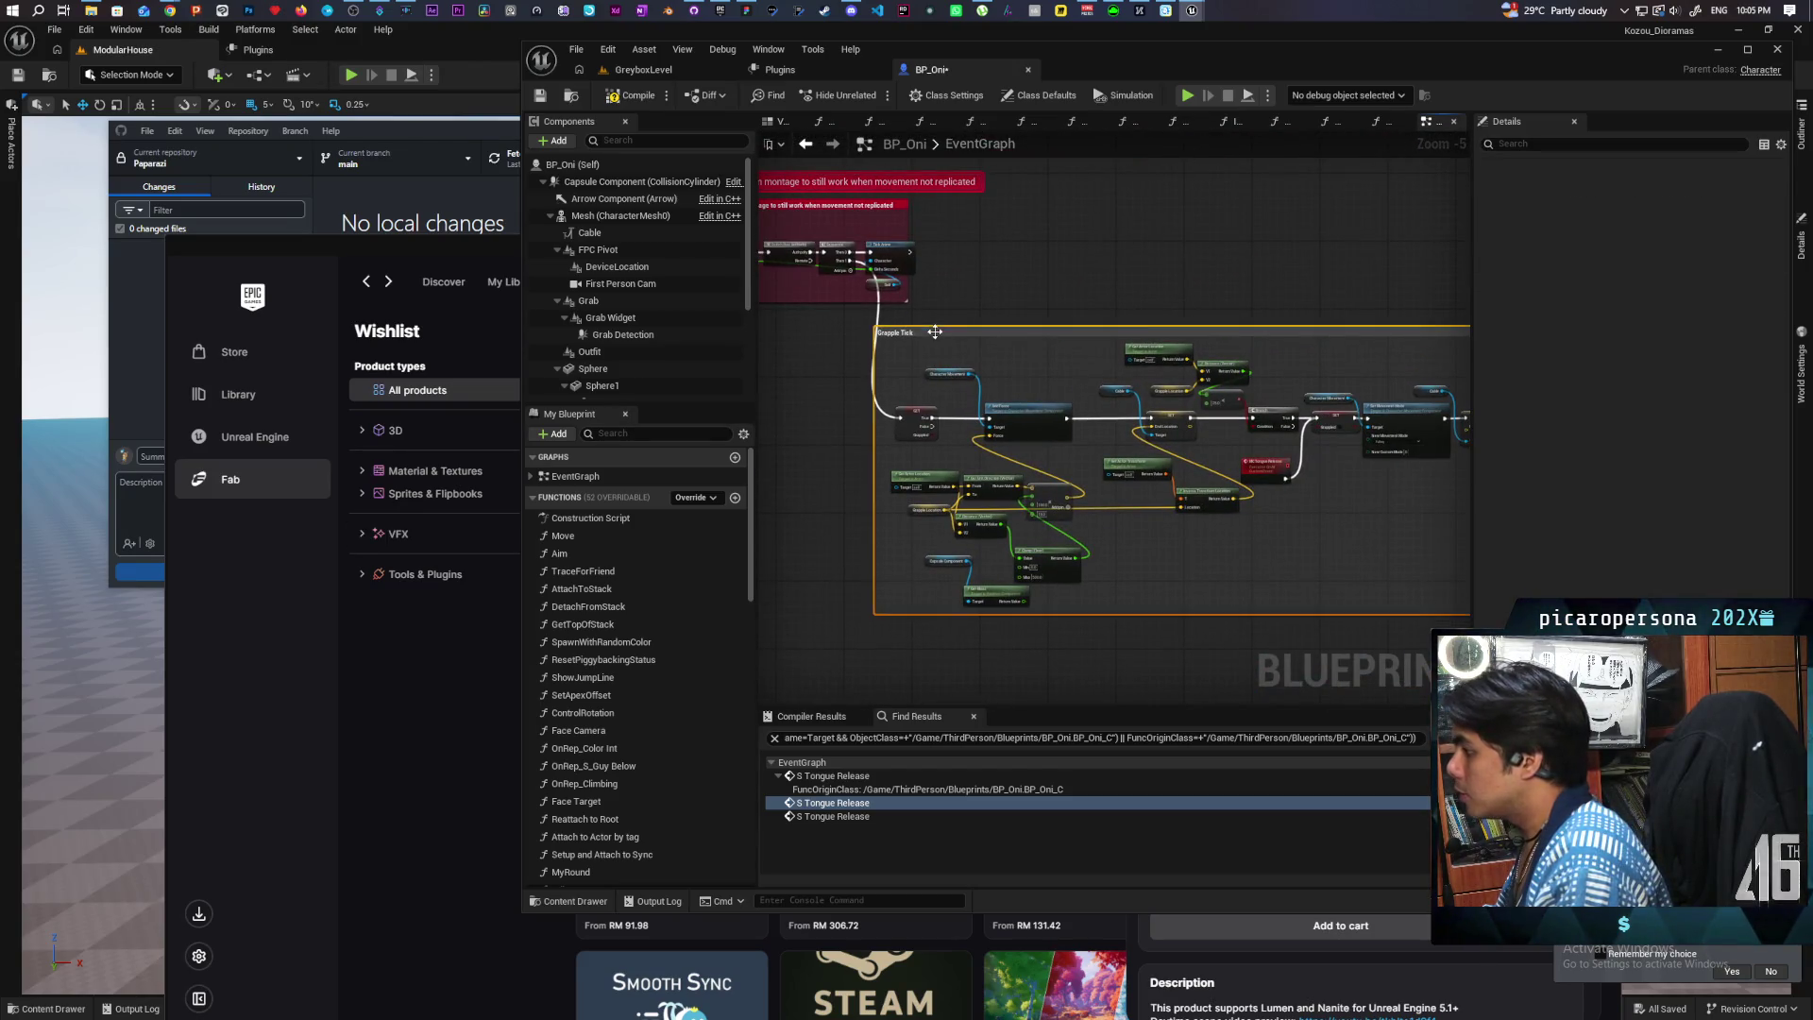
pyautogui.click(1616, 282)
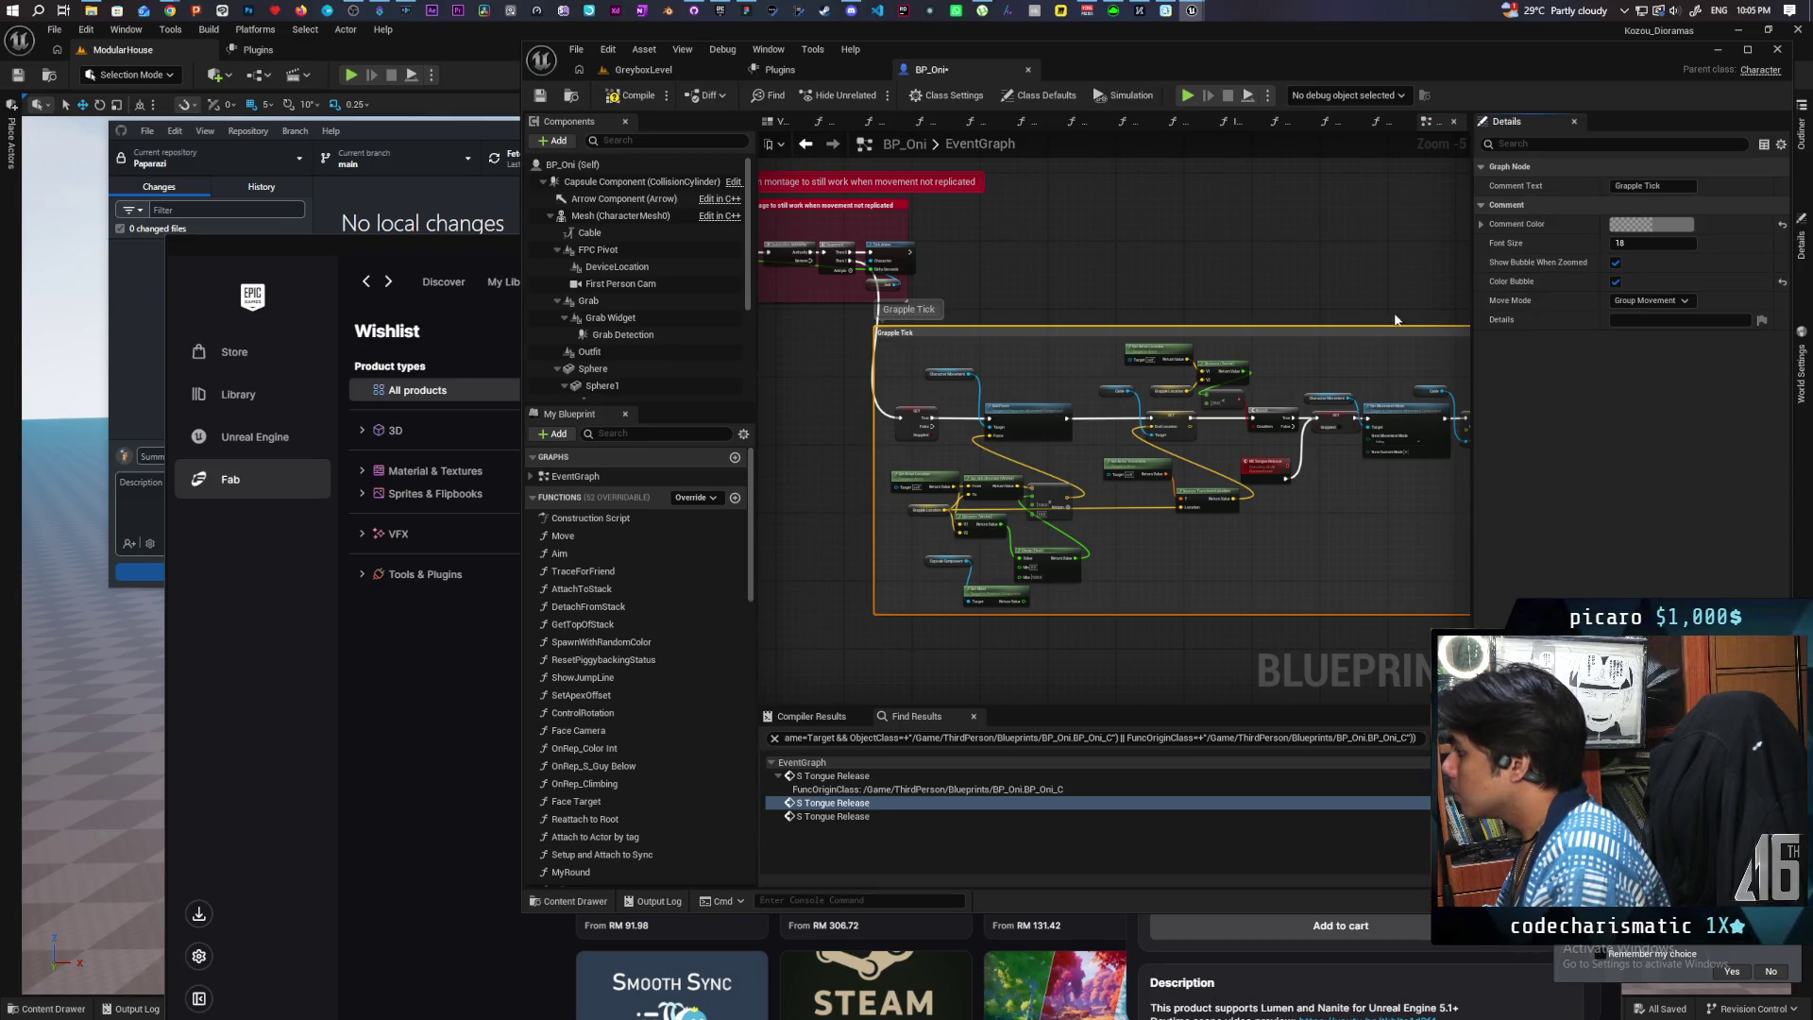
pyautogui.scroll(2, 1170, 324)
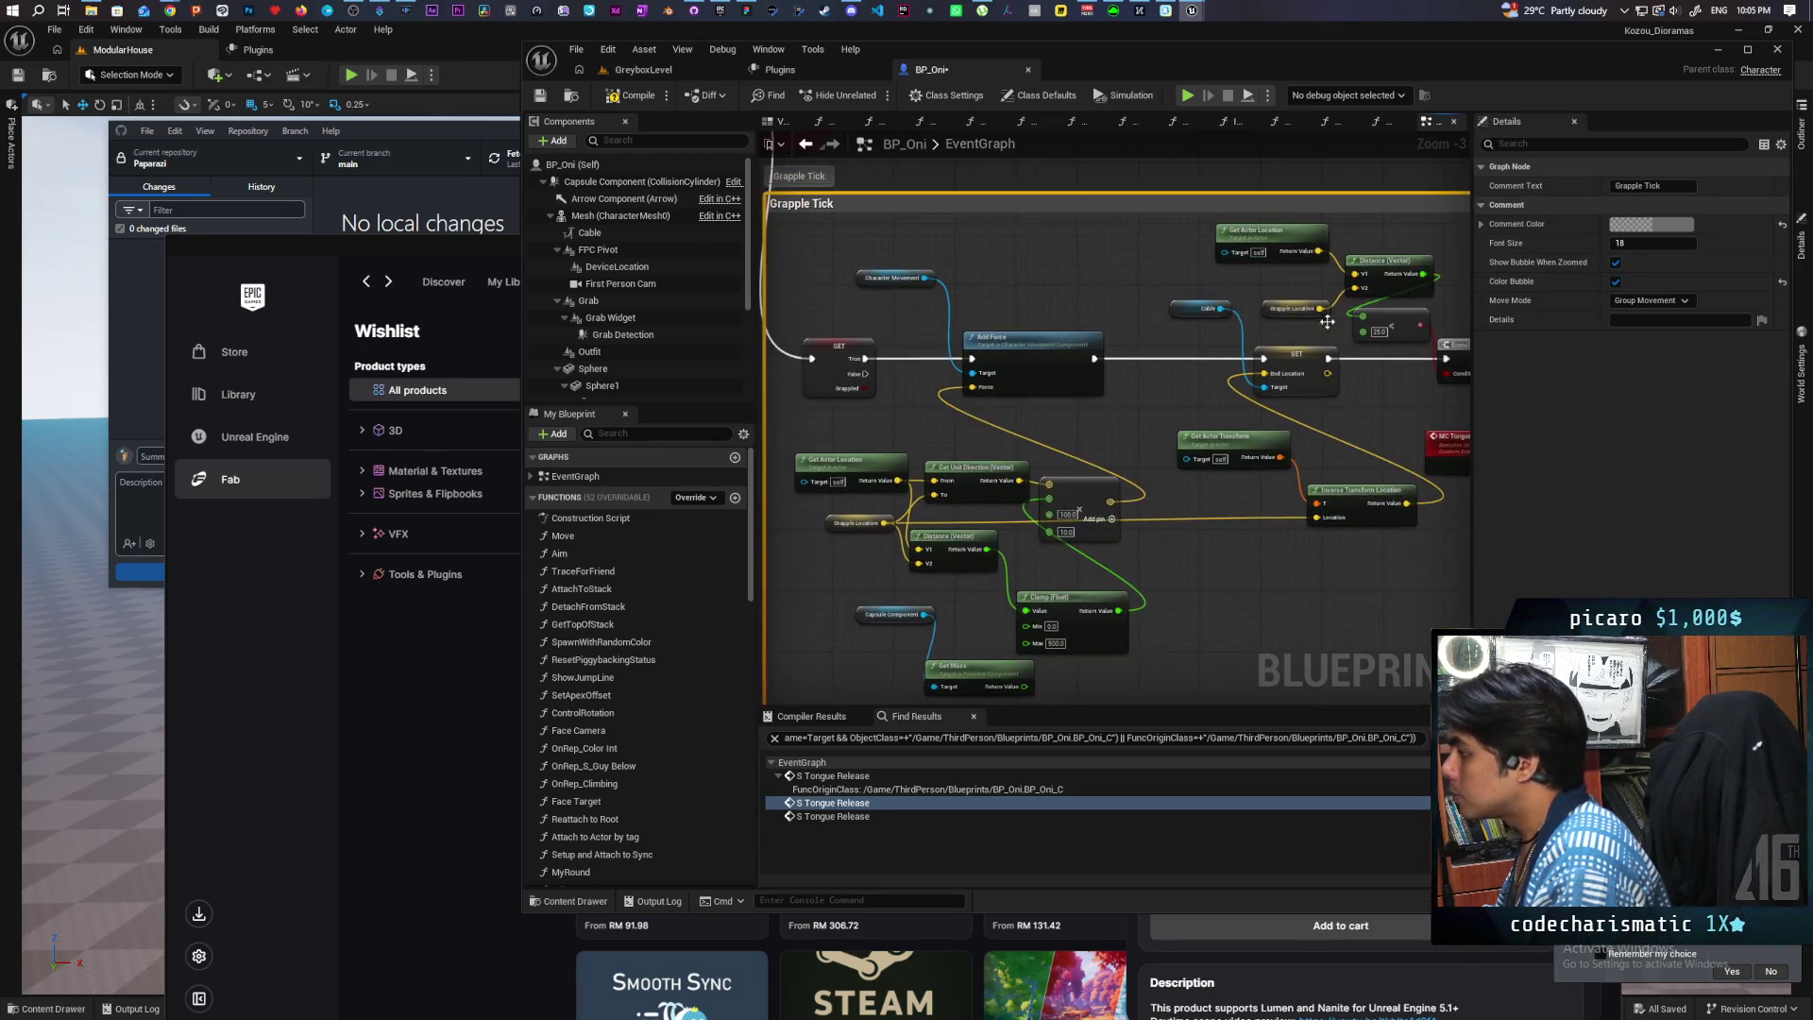
pyautogui.moveTo(1277, 345)
pyautogui.mouseDown()
pyautogui.moveTo(1098, 368)
pyautogui.moveTo(1394, 426)
pyautogui.mouseUp()
pyautogui.click(1226, 264)
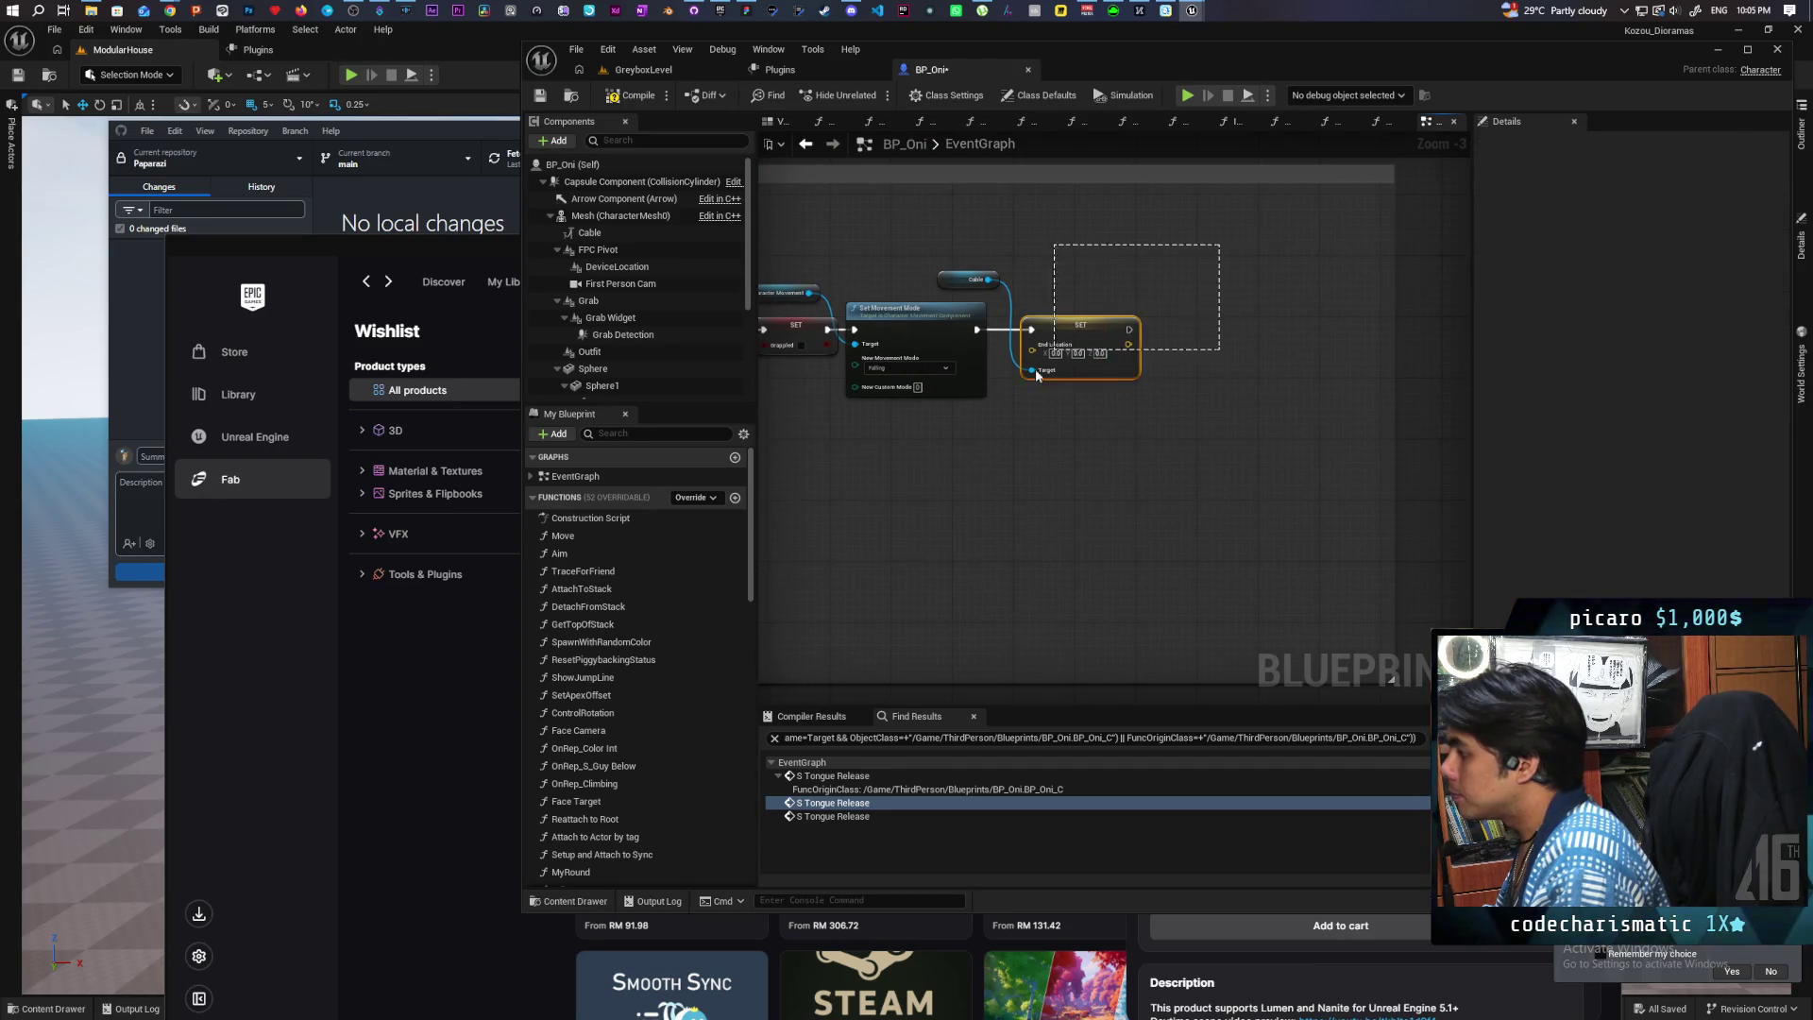
# Step: Move the Cable, SET, Set Movement Mode and Character Movement nodes further right
pyautogui.moveTo(998, 430); pyautogui.dragTo(998, 430)
pyautogui.moveTo(1059, 336)
pyautogui.mouseDown()
pyautogui.moveTo(1160, 325)
pyautogui.moveTo(1182, 343)
pyautogui.mouseUp()
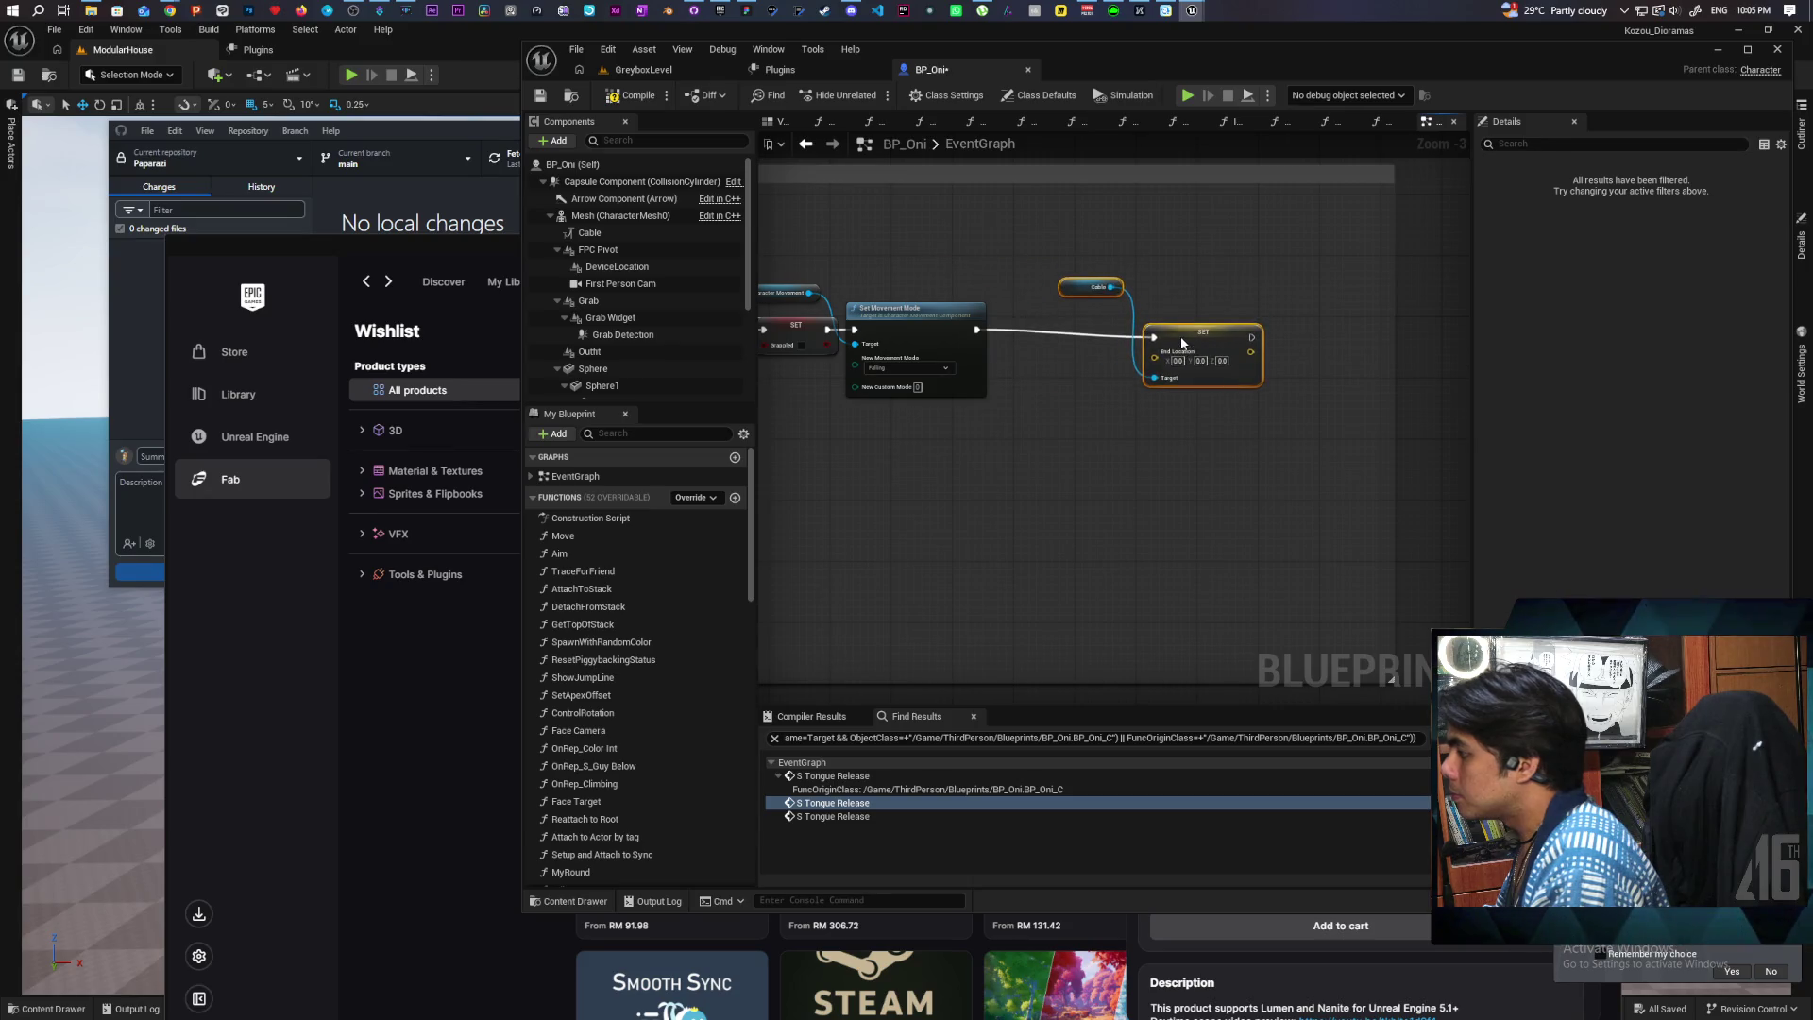
pyautogui.click(1012, 366)
pyautogui.moveTo(1012, 366); pyautogui.dragTo(1142, 355)
pyautogui.moveTo(1048, 309); pyautogui.dragTo(1121, 309)
pyautogui.moveTo(906, 280); pyautogui.dragTo(1028, 252)
# Step: Paste a Switch Has Authority node before Set Movement Mode, shifting it right to fit
pyautogui.click(969, 373)
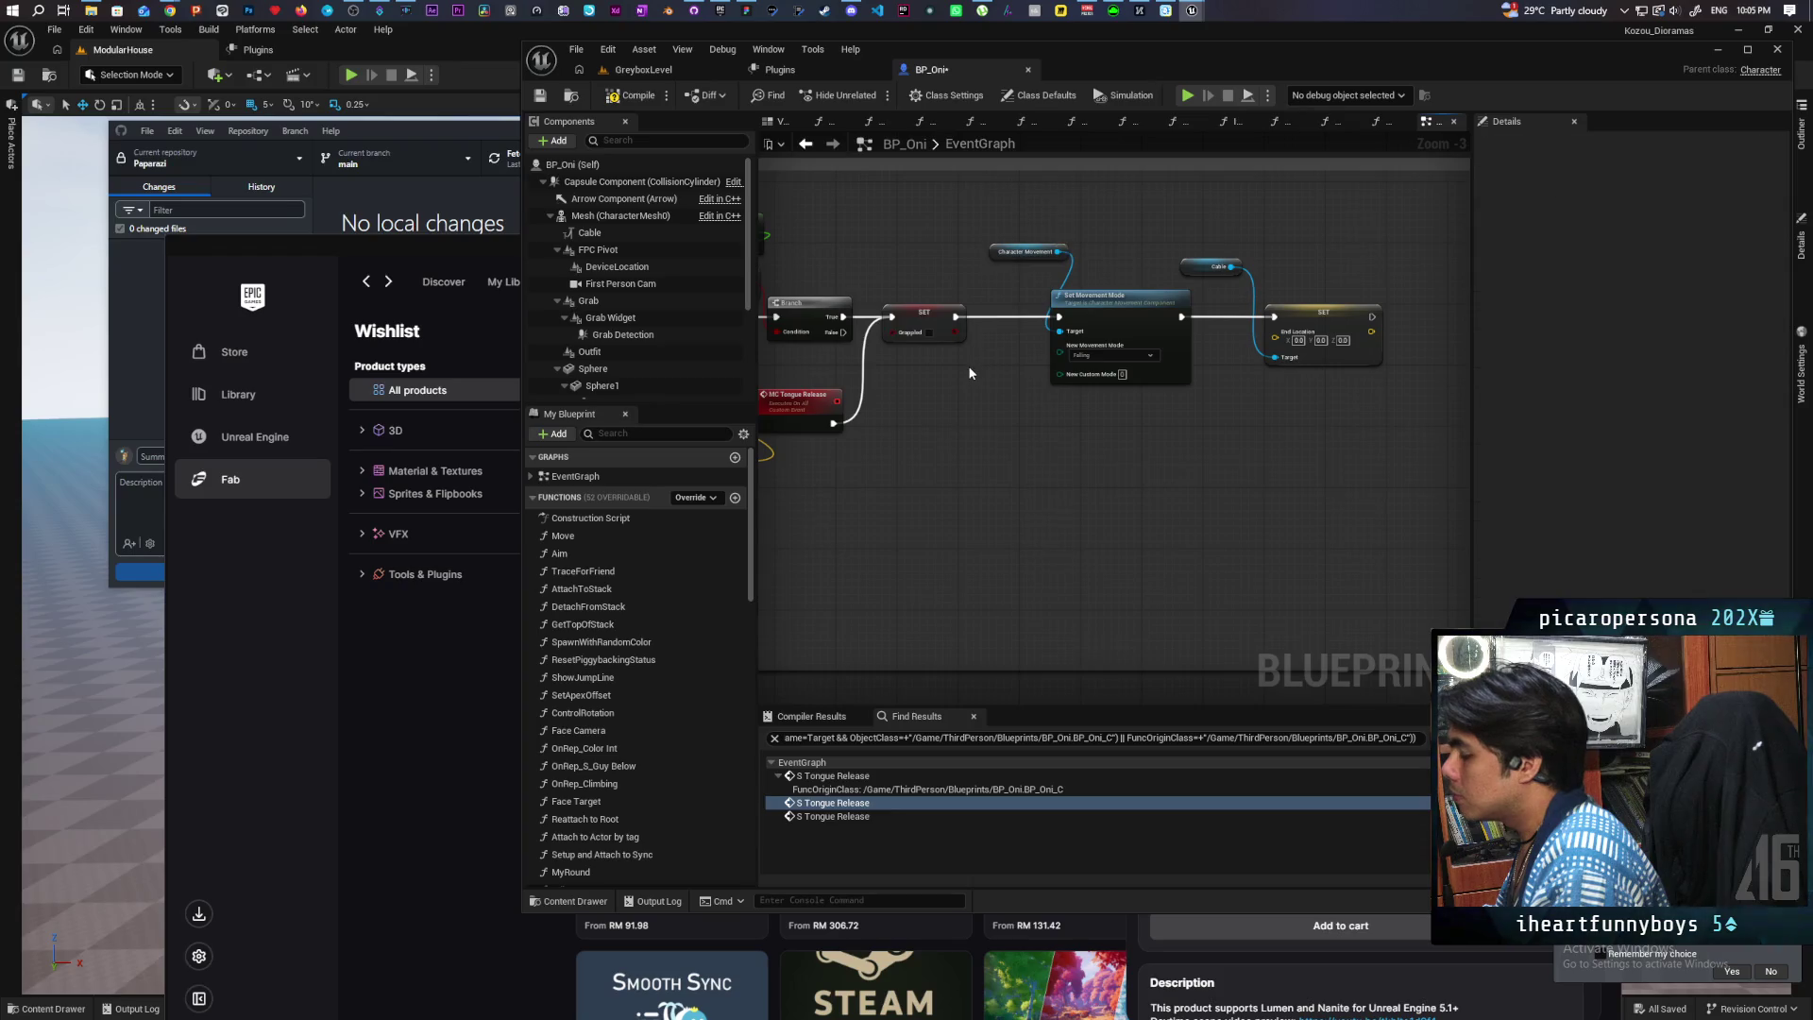
pyautogui.hotkey('ctrl', 'v')
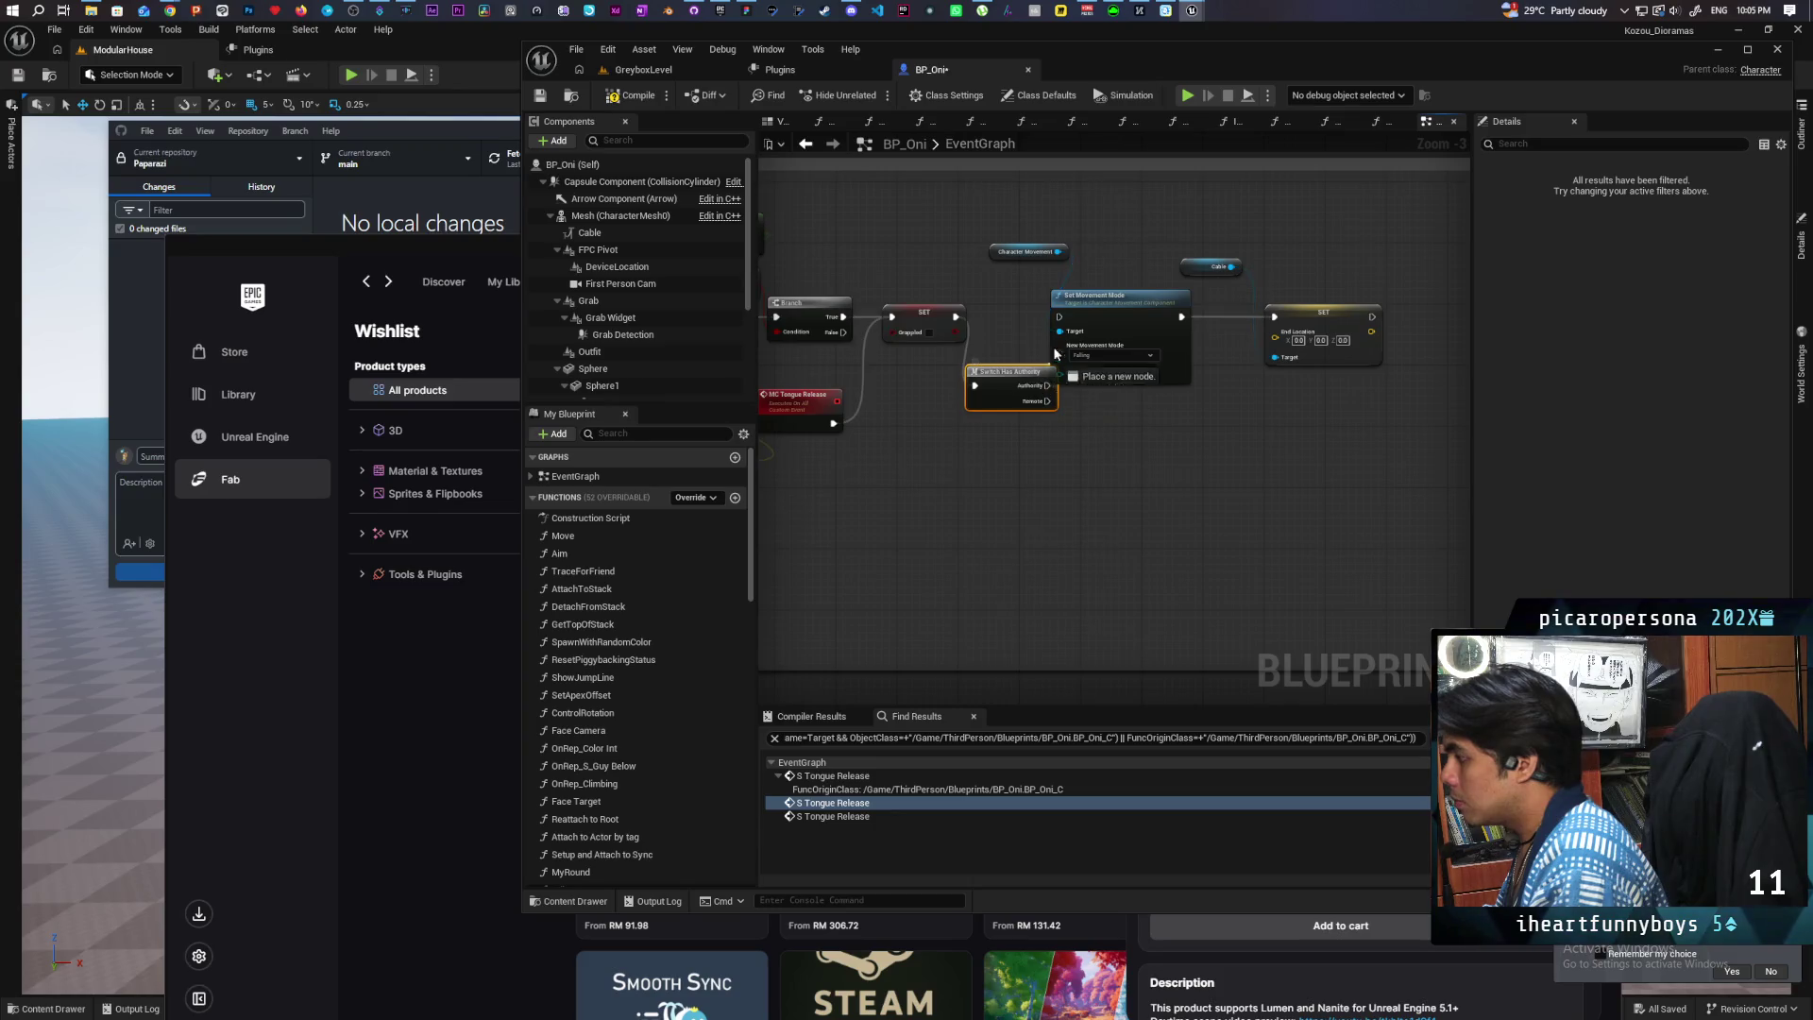
pyautogui.moveTo(1063, 328)
pyautogui.mouseDown()
pyautogui.moveTo(1093, 331)
pyautogui.moveTo(1029, 326)
pyautogui.moveTo(1279, 332)
pyautogui.mouseUp()
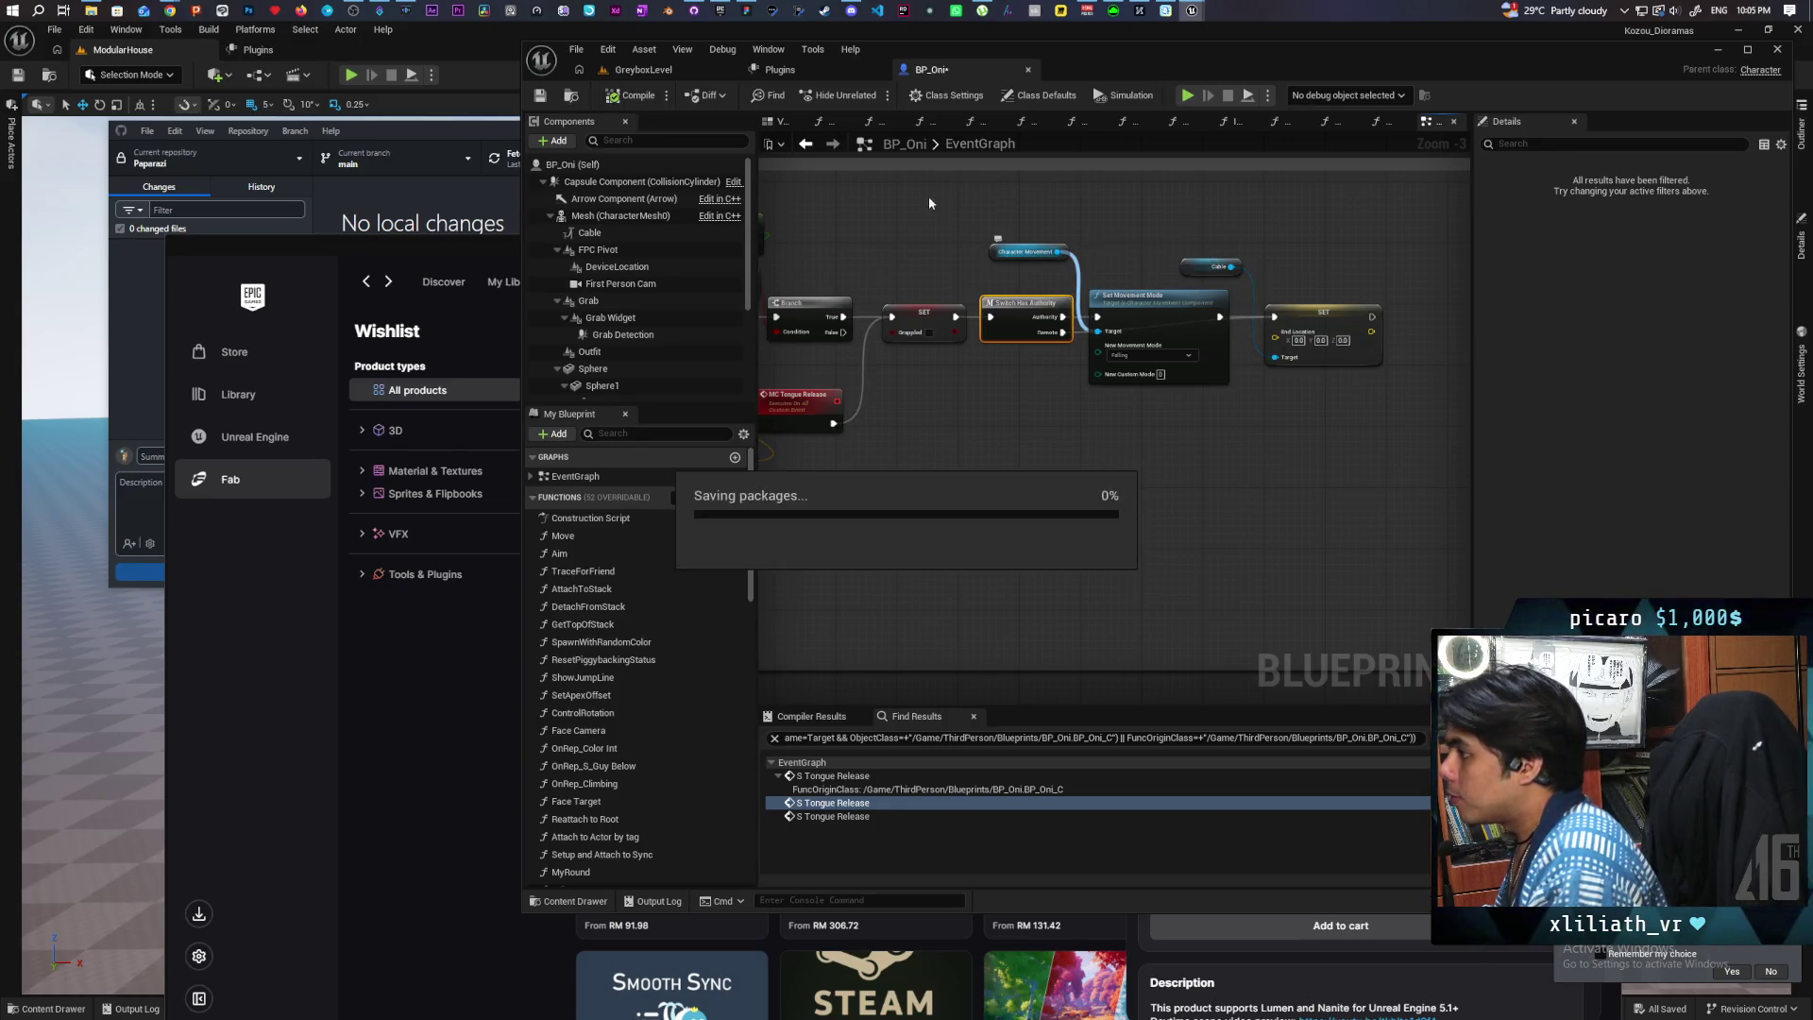
# Step: Run a two-client Alt+P play test in GreyboxLevel, stop it, and return to BP_Oni's graph
pyautogui.click(717, 69)
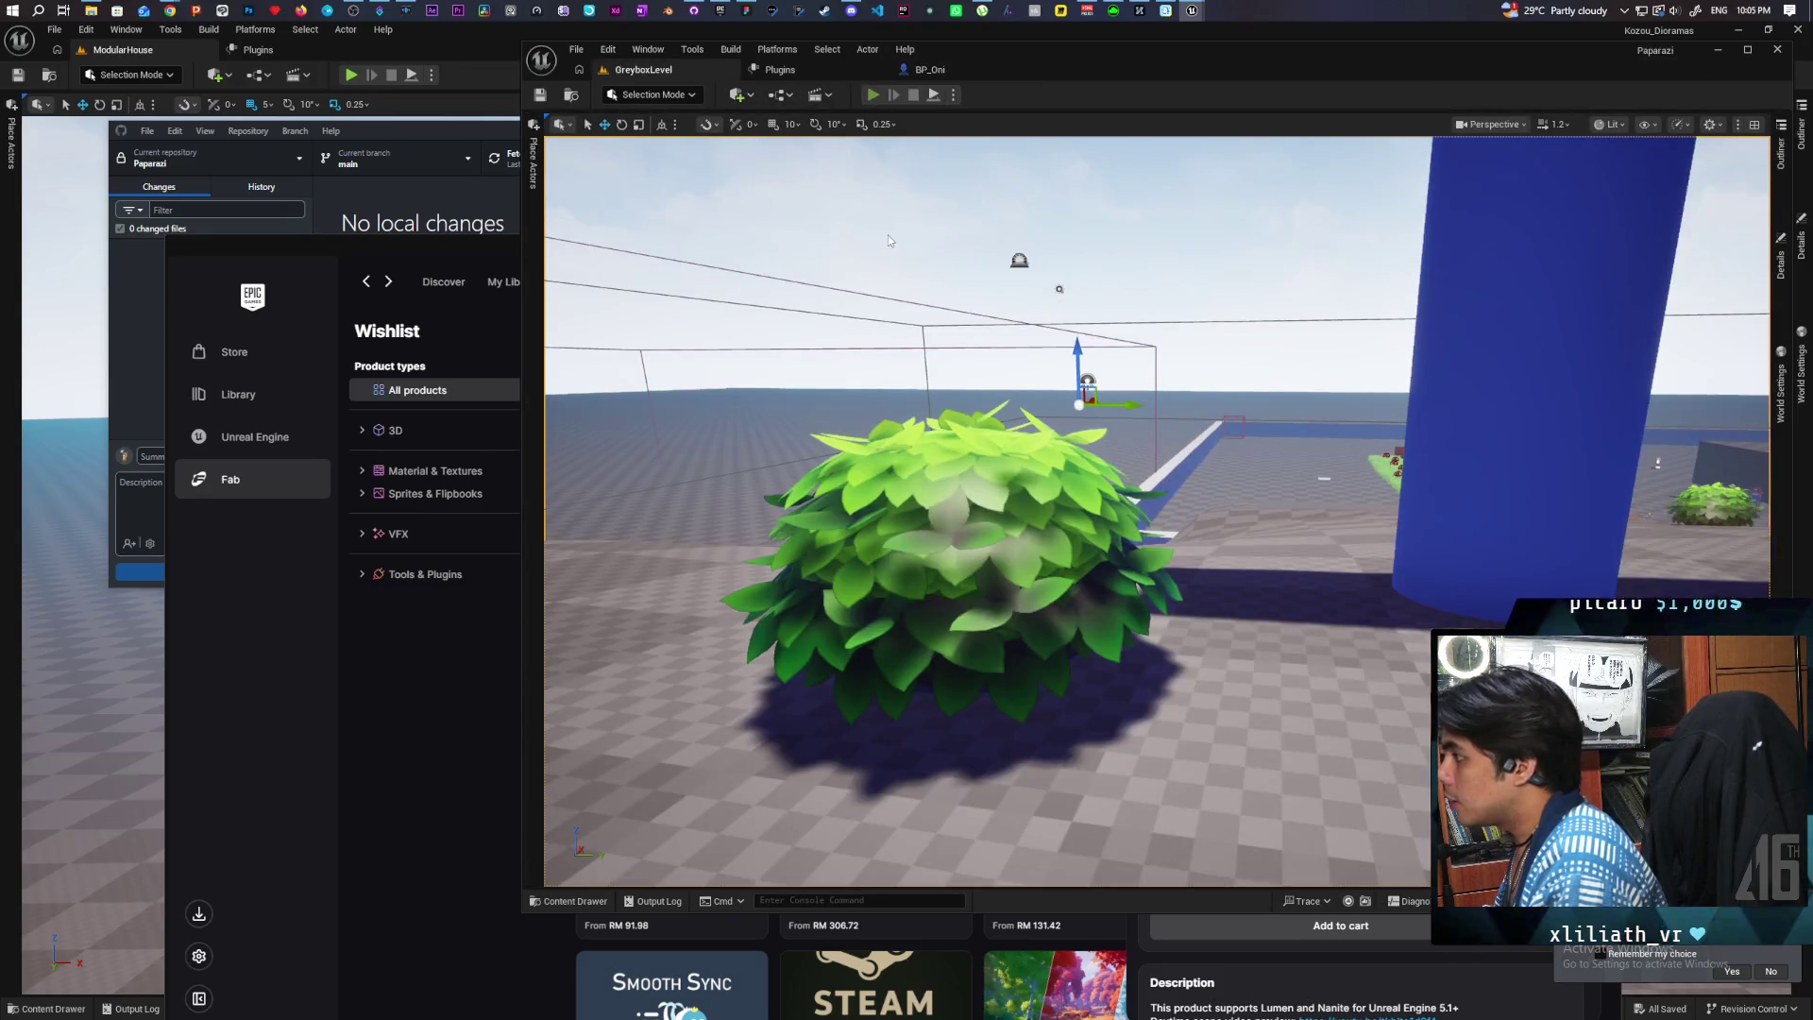
pyautogui.hotkey('alt', 'p')
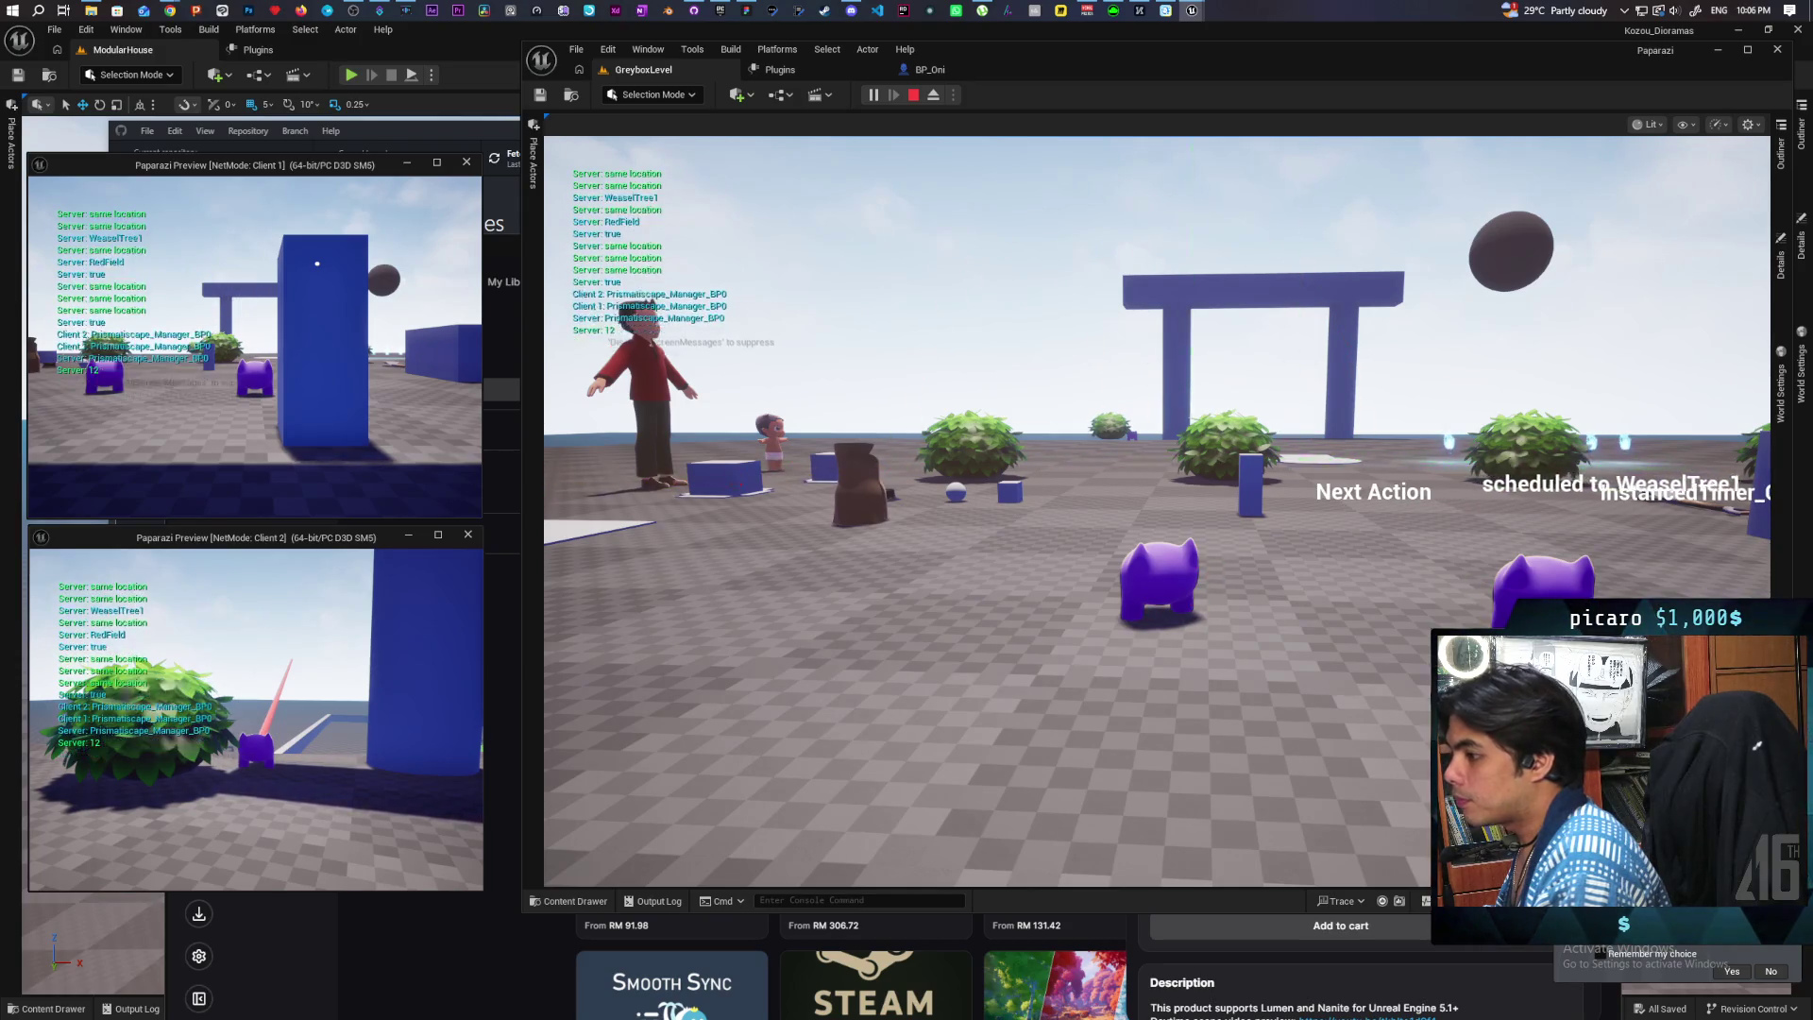
pyautogui.click(606, 566)
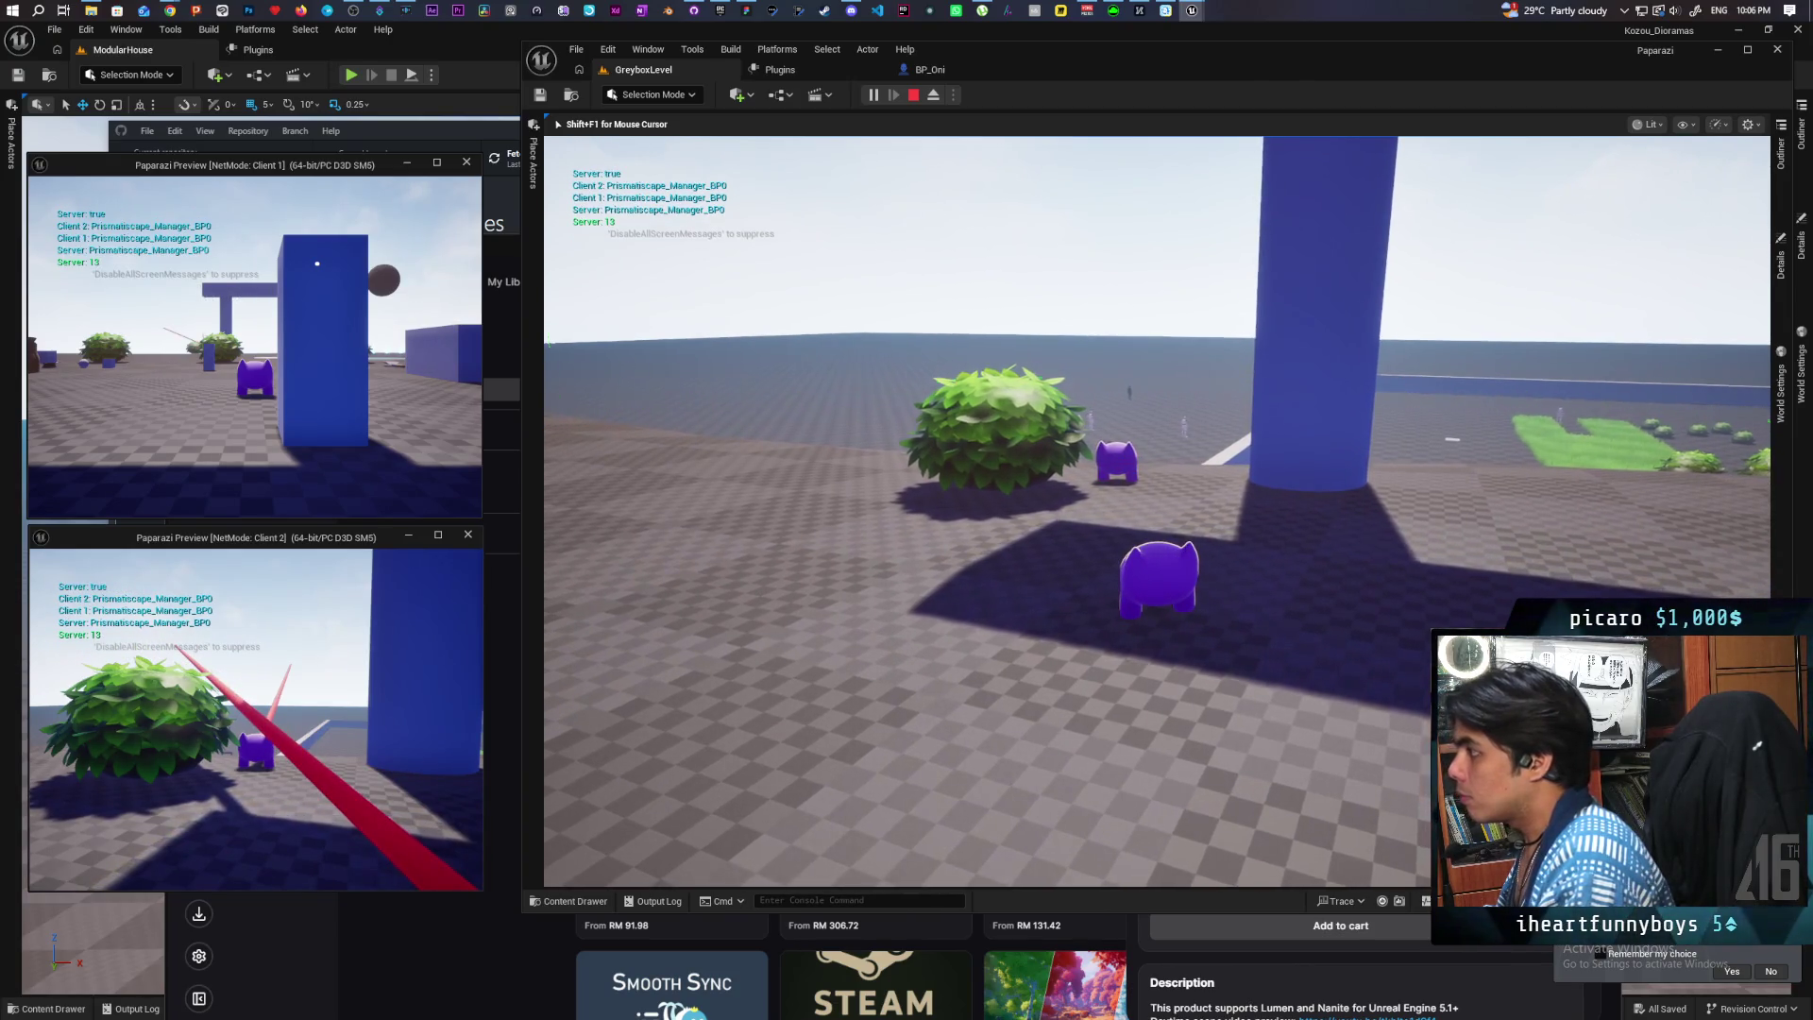
pyautogui.press('Escape')
pyautogui.click(926, 70)
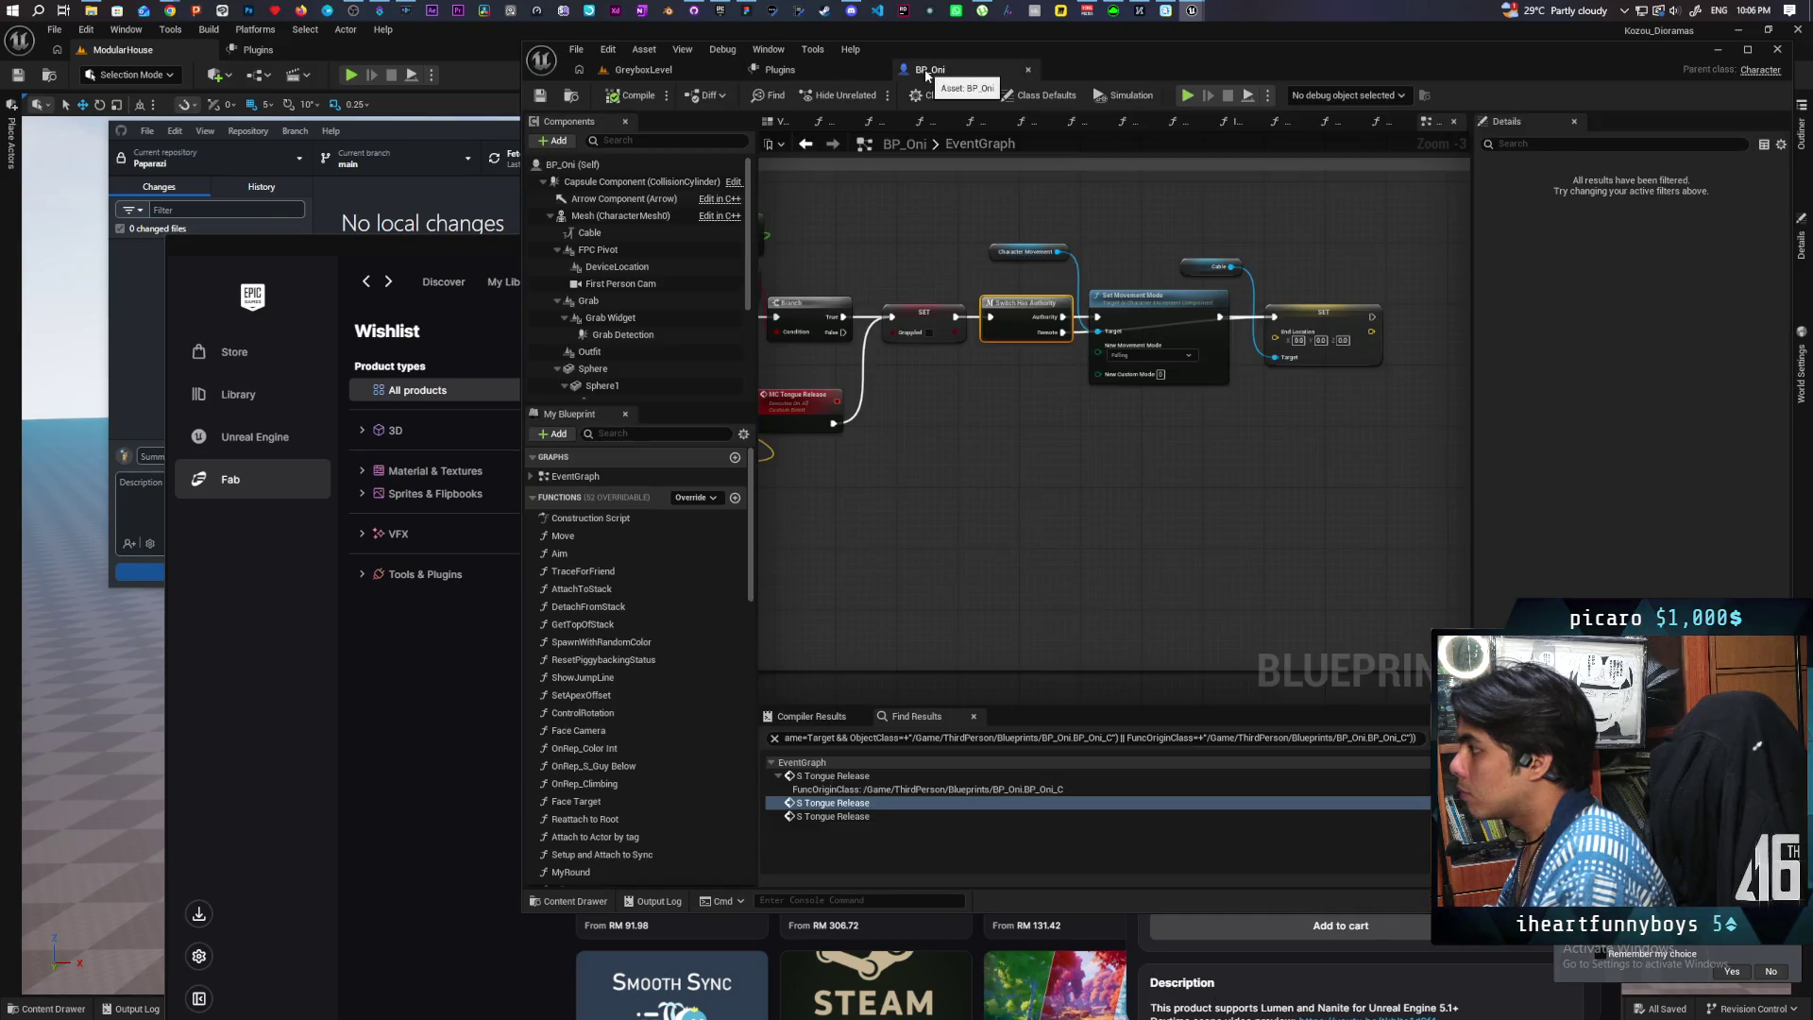
# Step: Marquee-select the Switch Has Authority, Set Movement Mode, SET and Cable nodes and drag them right
pyautogui.moveTo(972, 519)
pyautogui.mouseDown()
pyautogui.moveTo(1153, 506)
pyautogui.moveTo(1089, 471)
pyautogui.mouseUp()
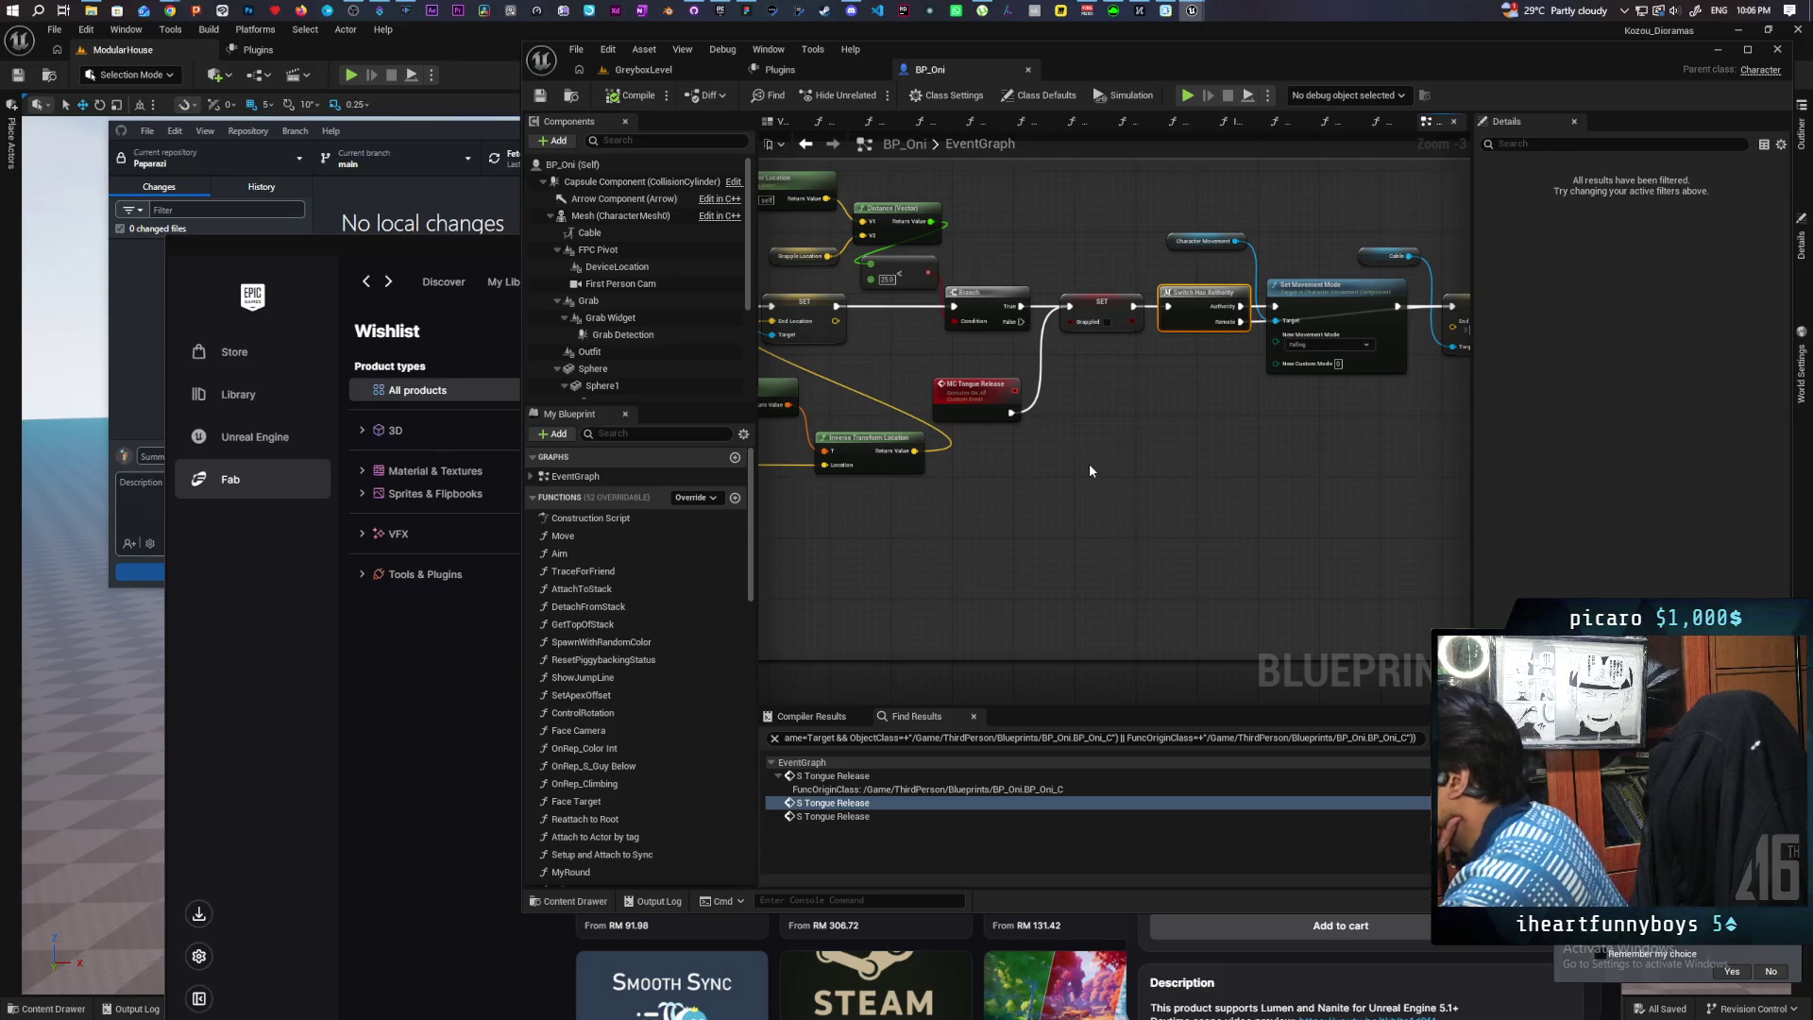
pyautogui.scroll(-2, 1049, 475)
pyautogui.moveTo(1203, 463)
pyautogui.mouseDown()
pyautogui.moveTo(1076, 474)
pyautogui.moveTo(1120, 463)
pyautogui.mouseUp()
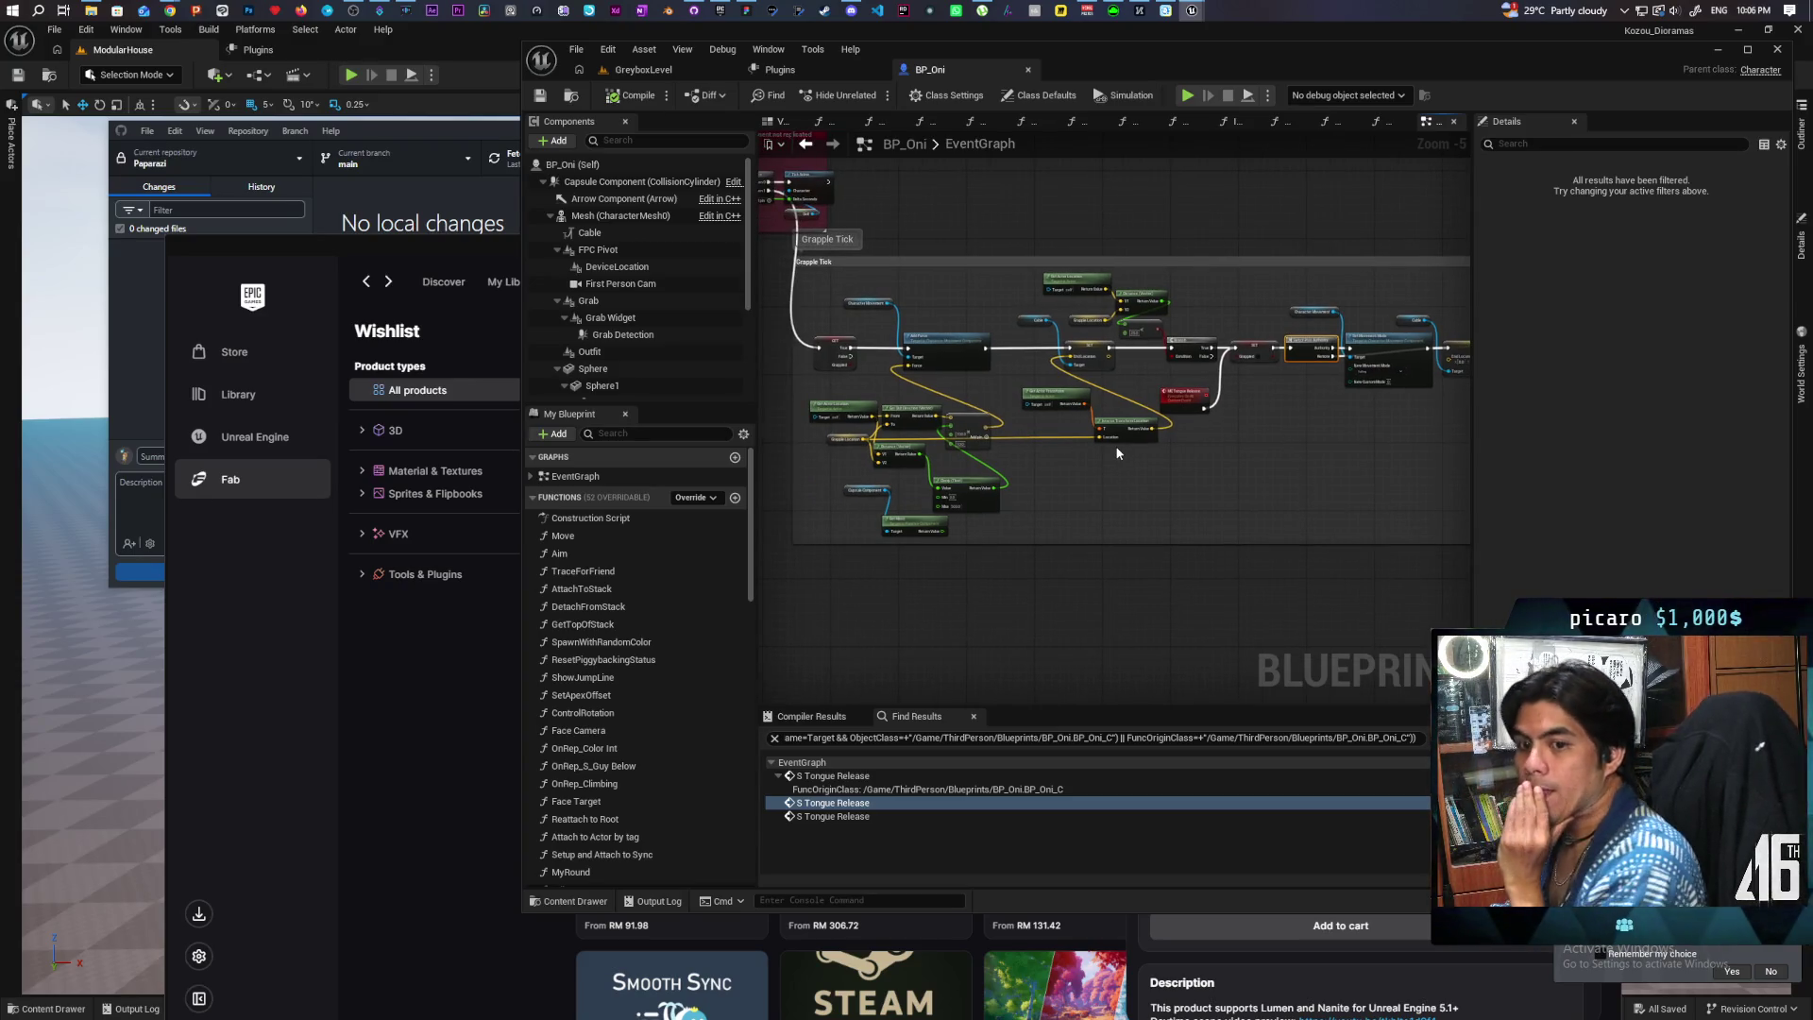
pyautogui.moveTo(1233, 464)
pyautogui.mouseDown()
pyautogui.moveTo(1040, 506)
pyautogui.moveTo(941, 489)
pyautogui.moveTo(1305, 440)
pyautogui.moveTo(1025, 414)
pyautogui.mouseUp()
pyautogui.scroll(2, 1070, 480)
pyautogui.moveTo(1288, 440); pyautogui.dragTo(1246, 412)
pyautogui.moveTo(1116, 347); pyautogui.dragTo(1231, 338)
pyautogui.click(1065, 420)
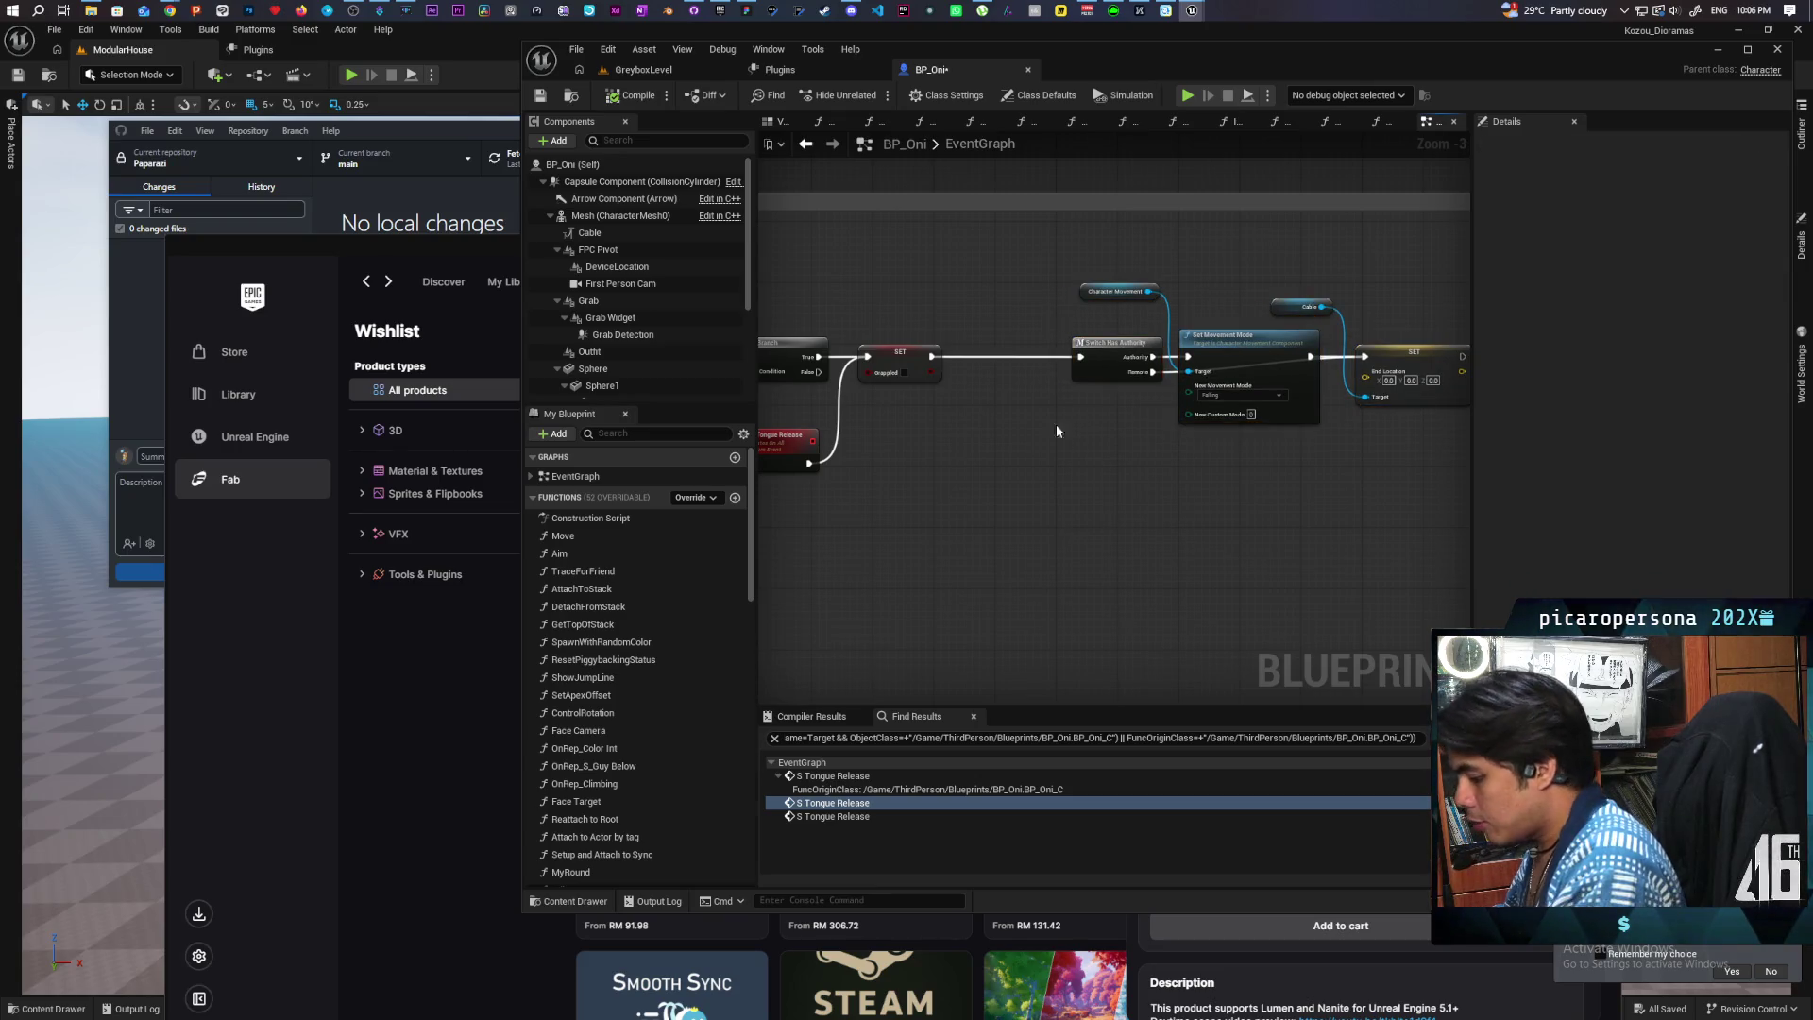
# Step: Add a Delay Until Next Tick node and wire the Grappled SET exec into it
pyautogui.rightClick(978, 387)
pyautogui.write('delay')
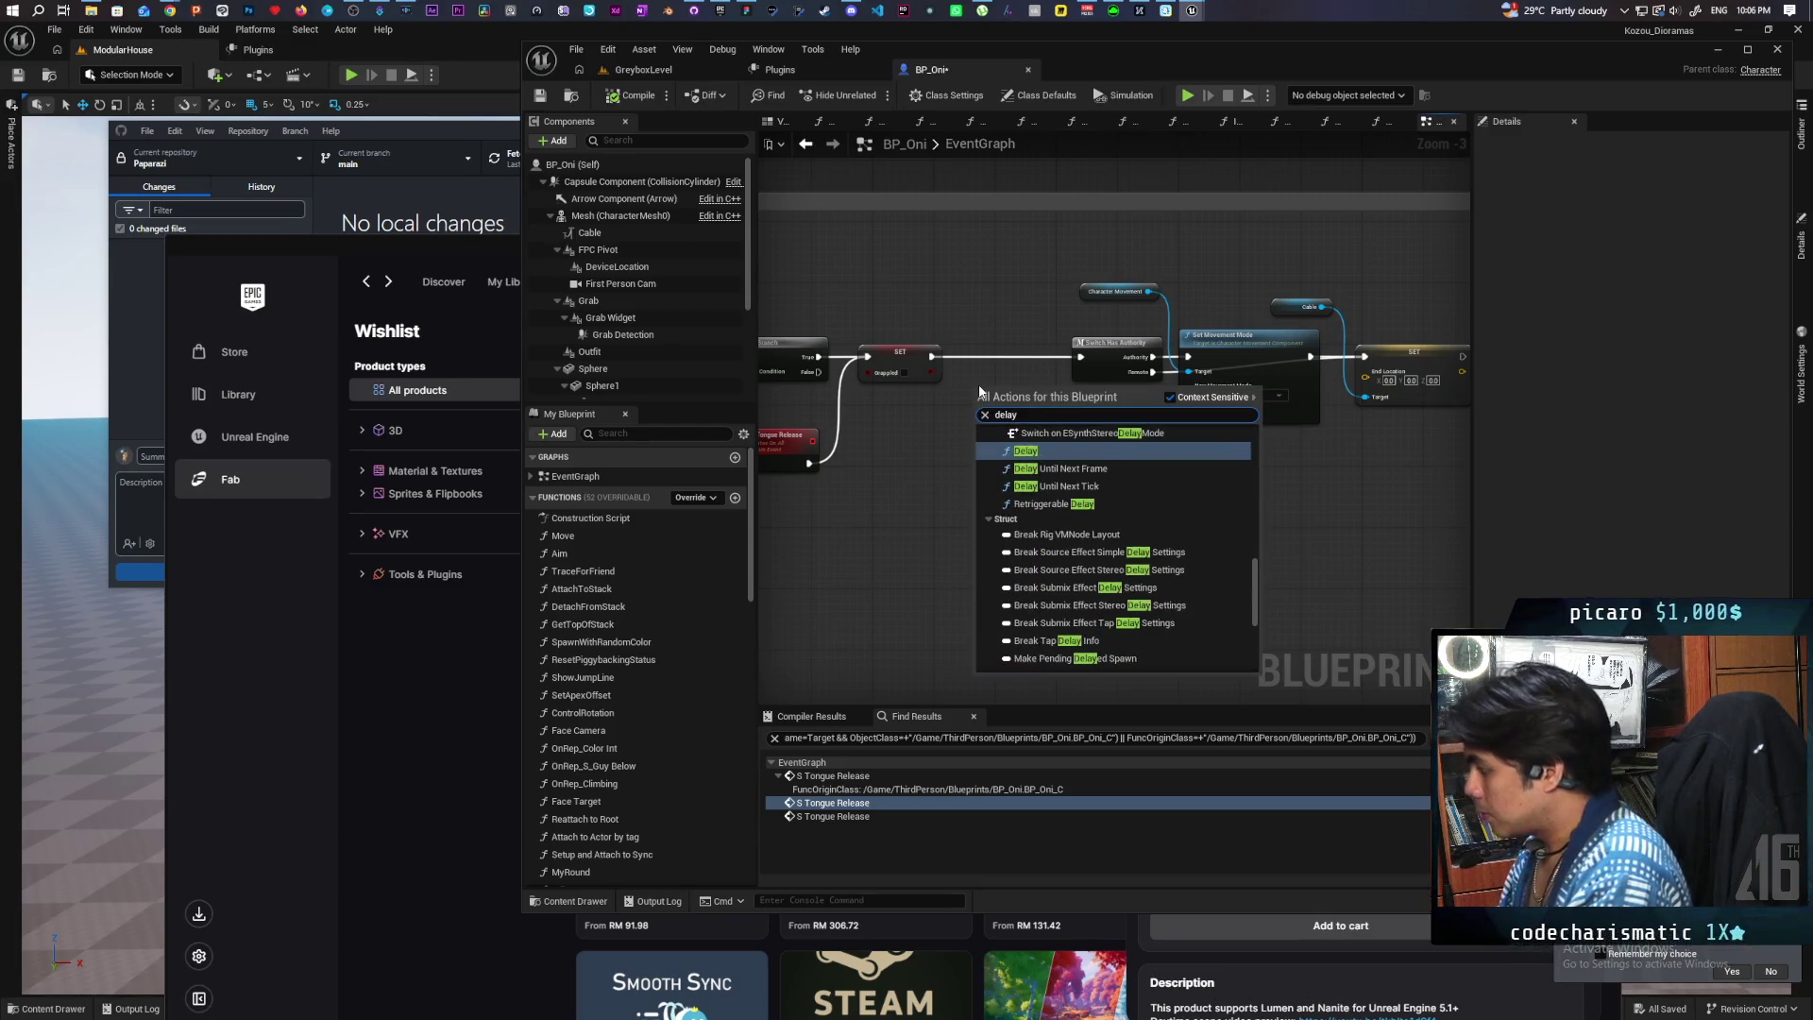
pyautogui.click(1070, 487)
pyautogui.moveTo(1008, 399)
pyautogui.mouseDown()
pyautogui.moveTo(990, 353)
pyautogui.moveTo(966, 359)
pyautogui.mouseUp()
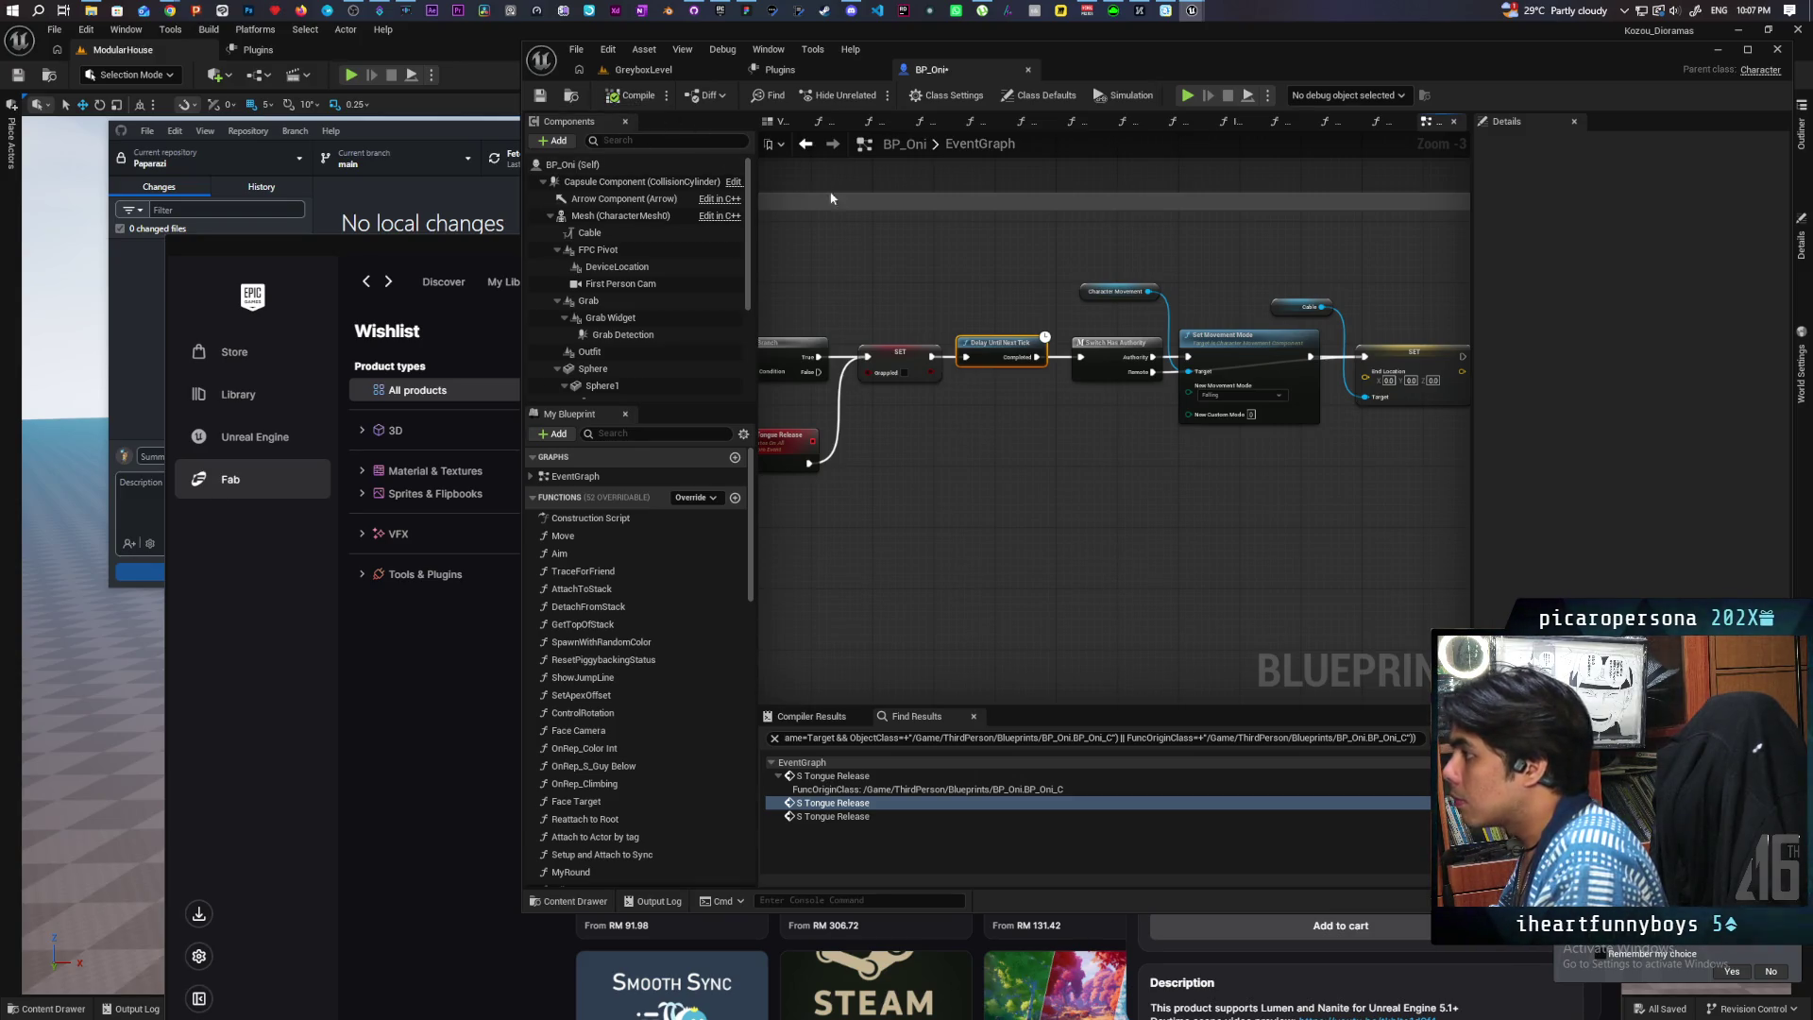
# Step: Play-test the grapple in GreyboxLevel, then return to BP_Oni's Event Graph
pyautogui.click(646, 69)
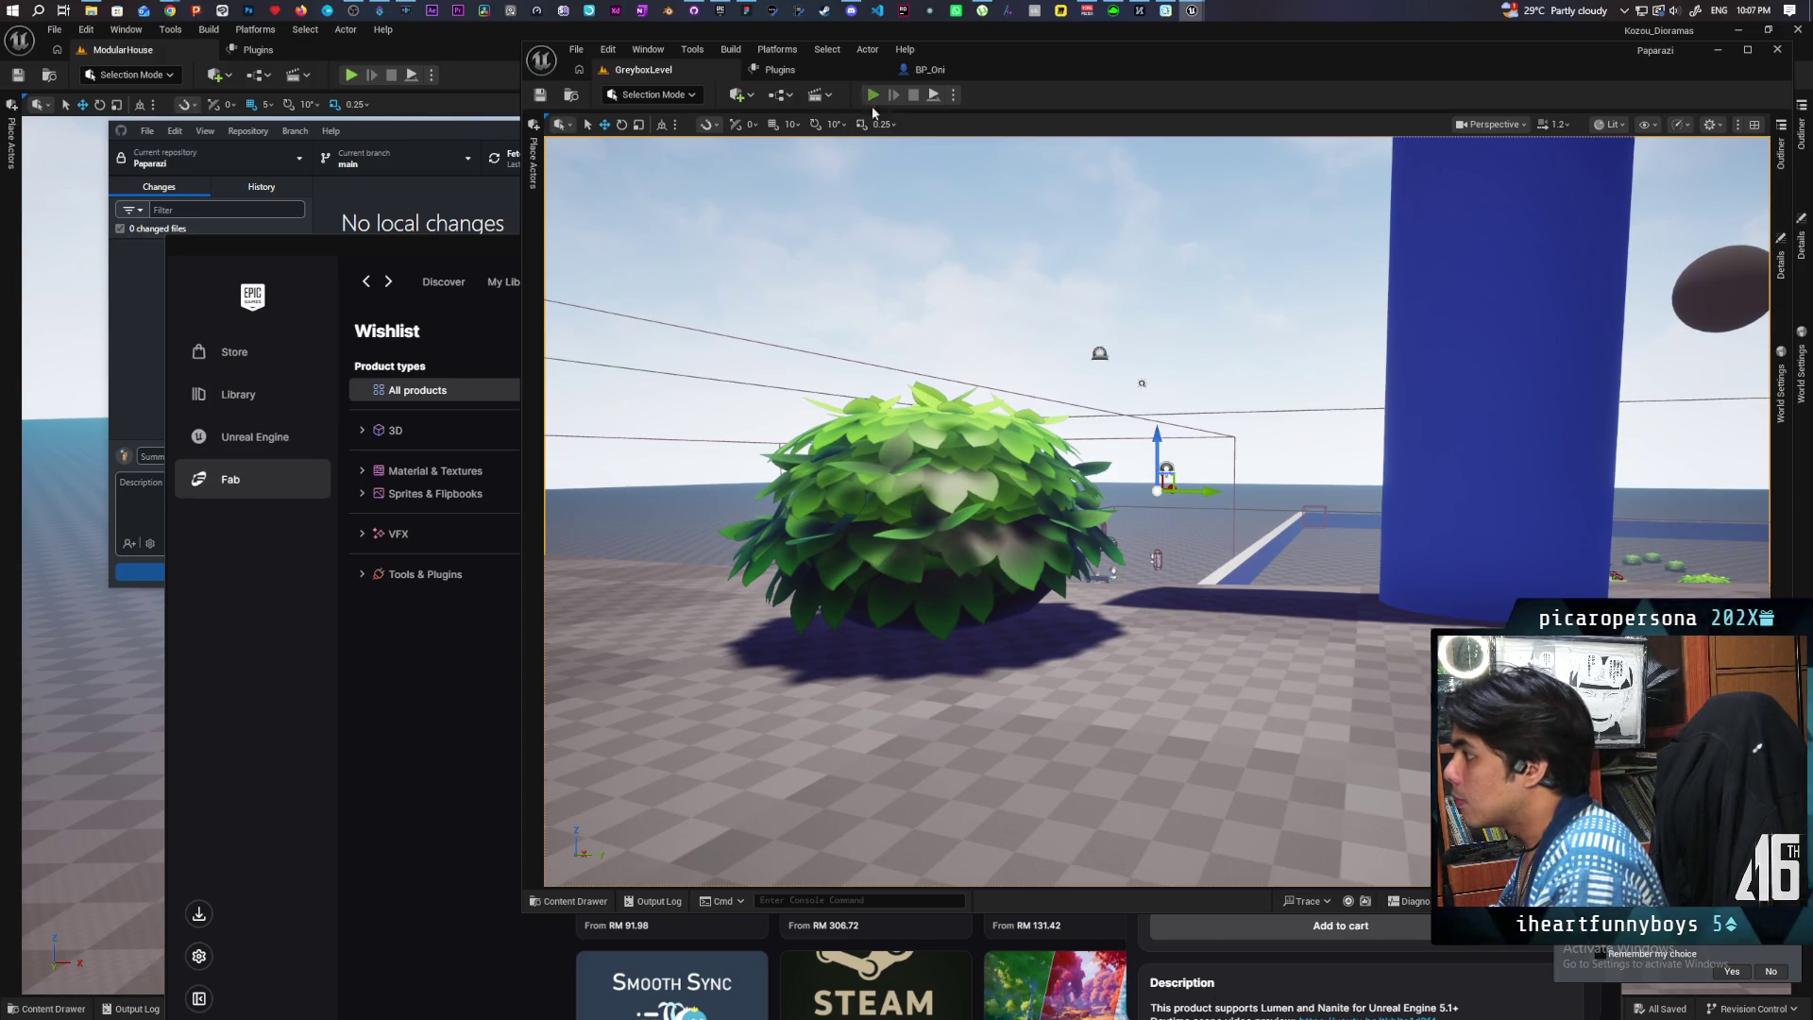
pyautogui.click(872, 96)
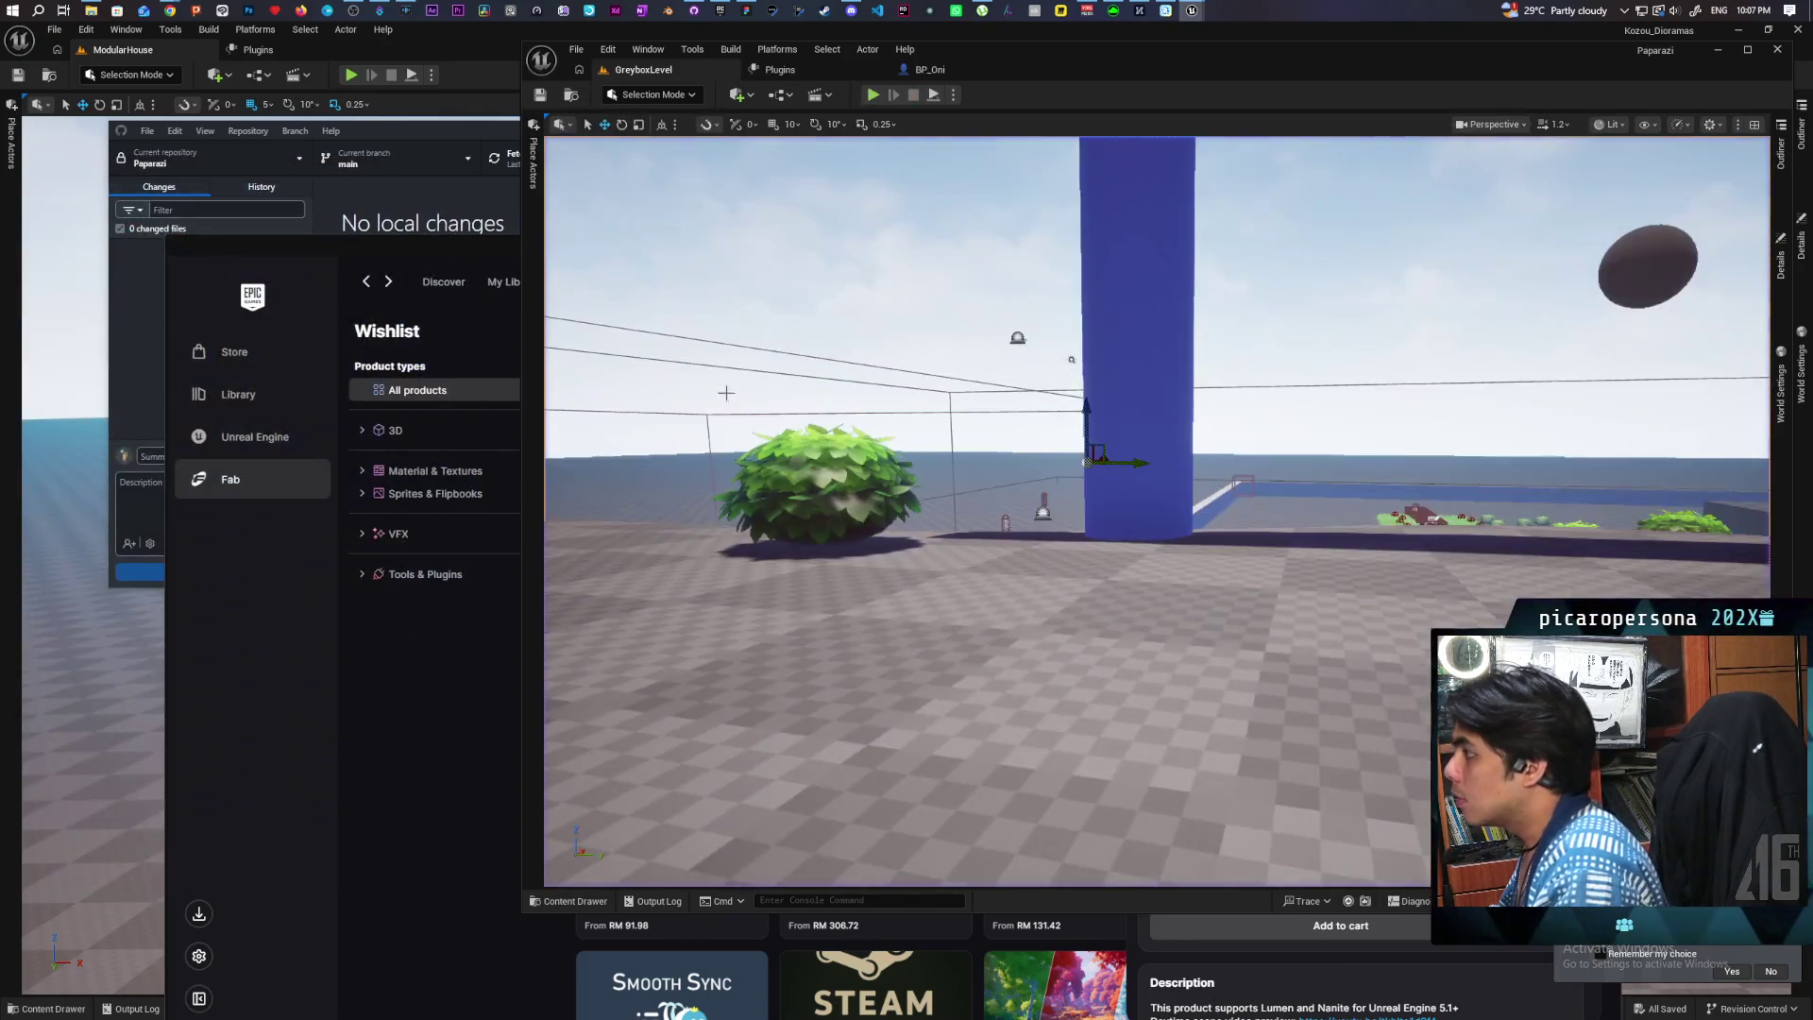
pyautogui.click(919, 72)
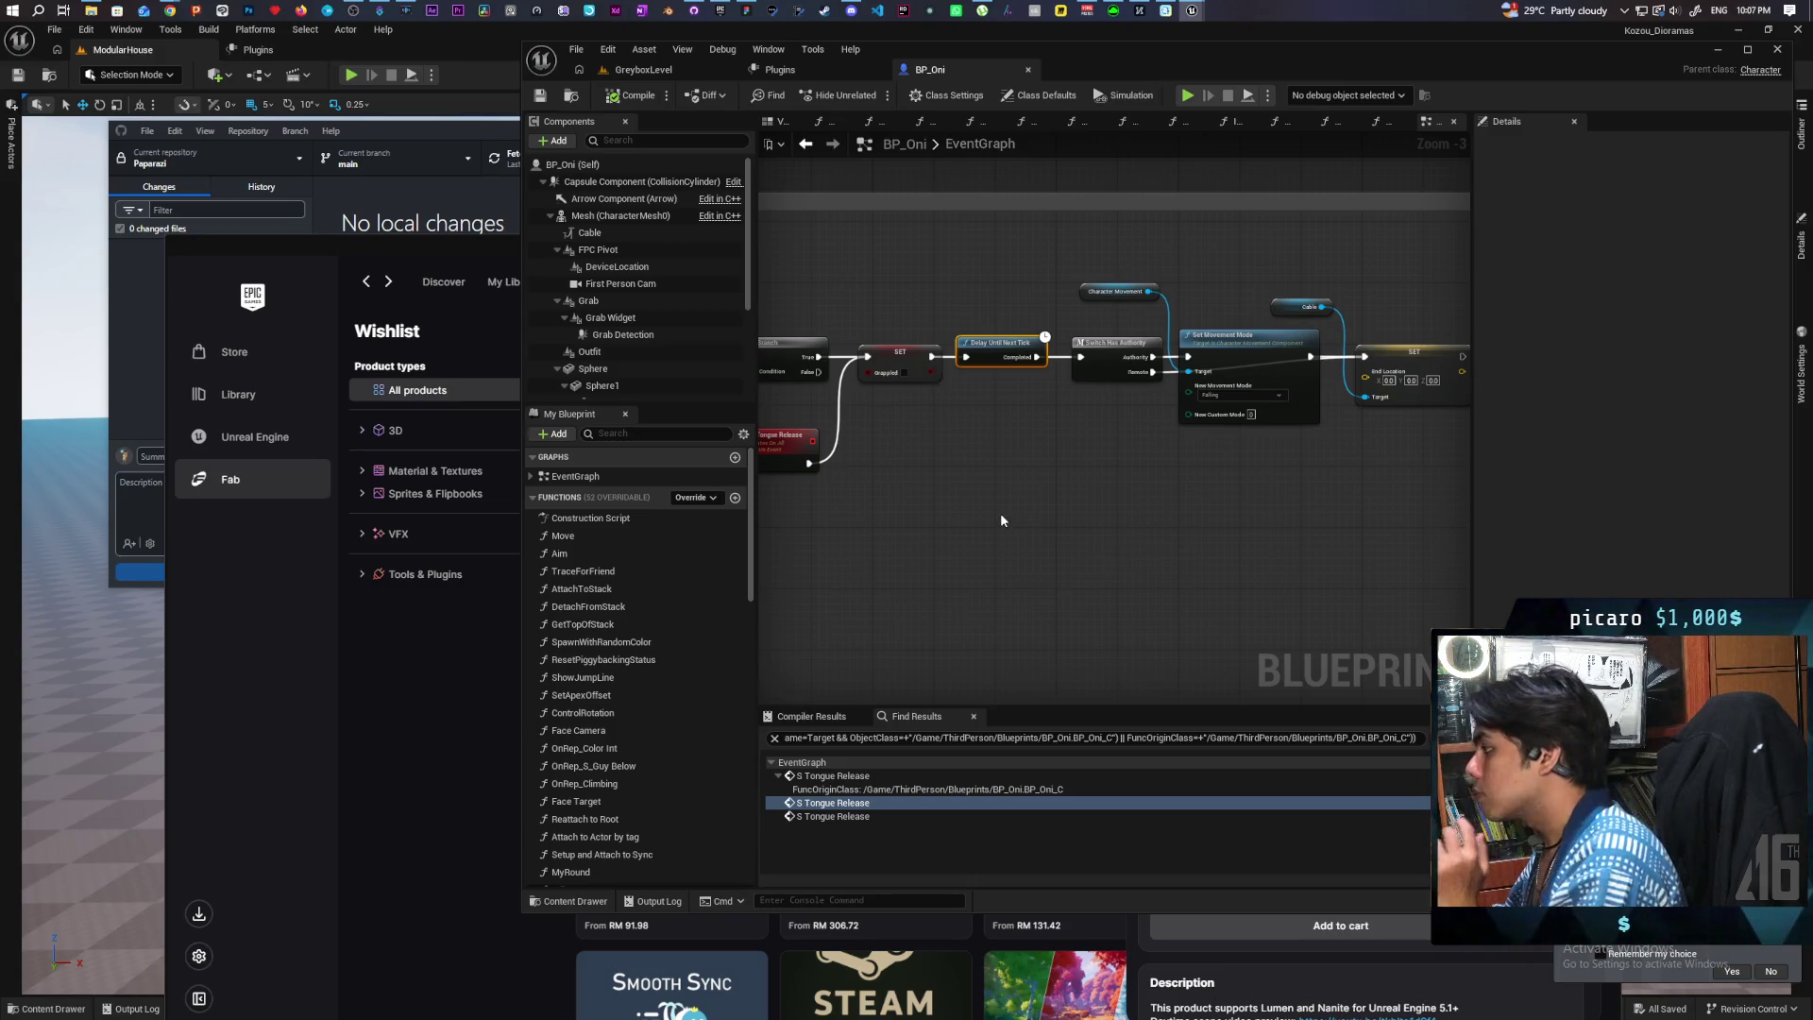
# Step: Wire the Delay's Completed pin into Switch Has Authority and save BP_Oni with Ctrl+S
pyautogui.moveTo(1003, 520); pyautogui.dragTo(873, 583)
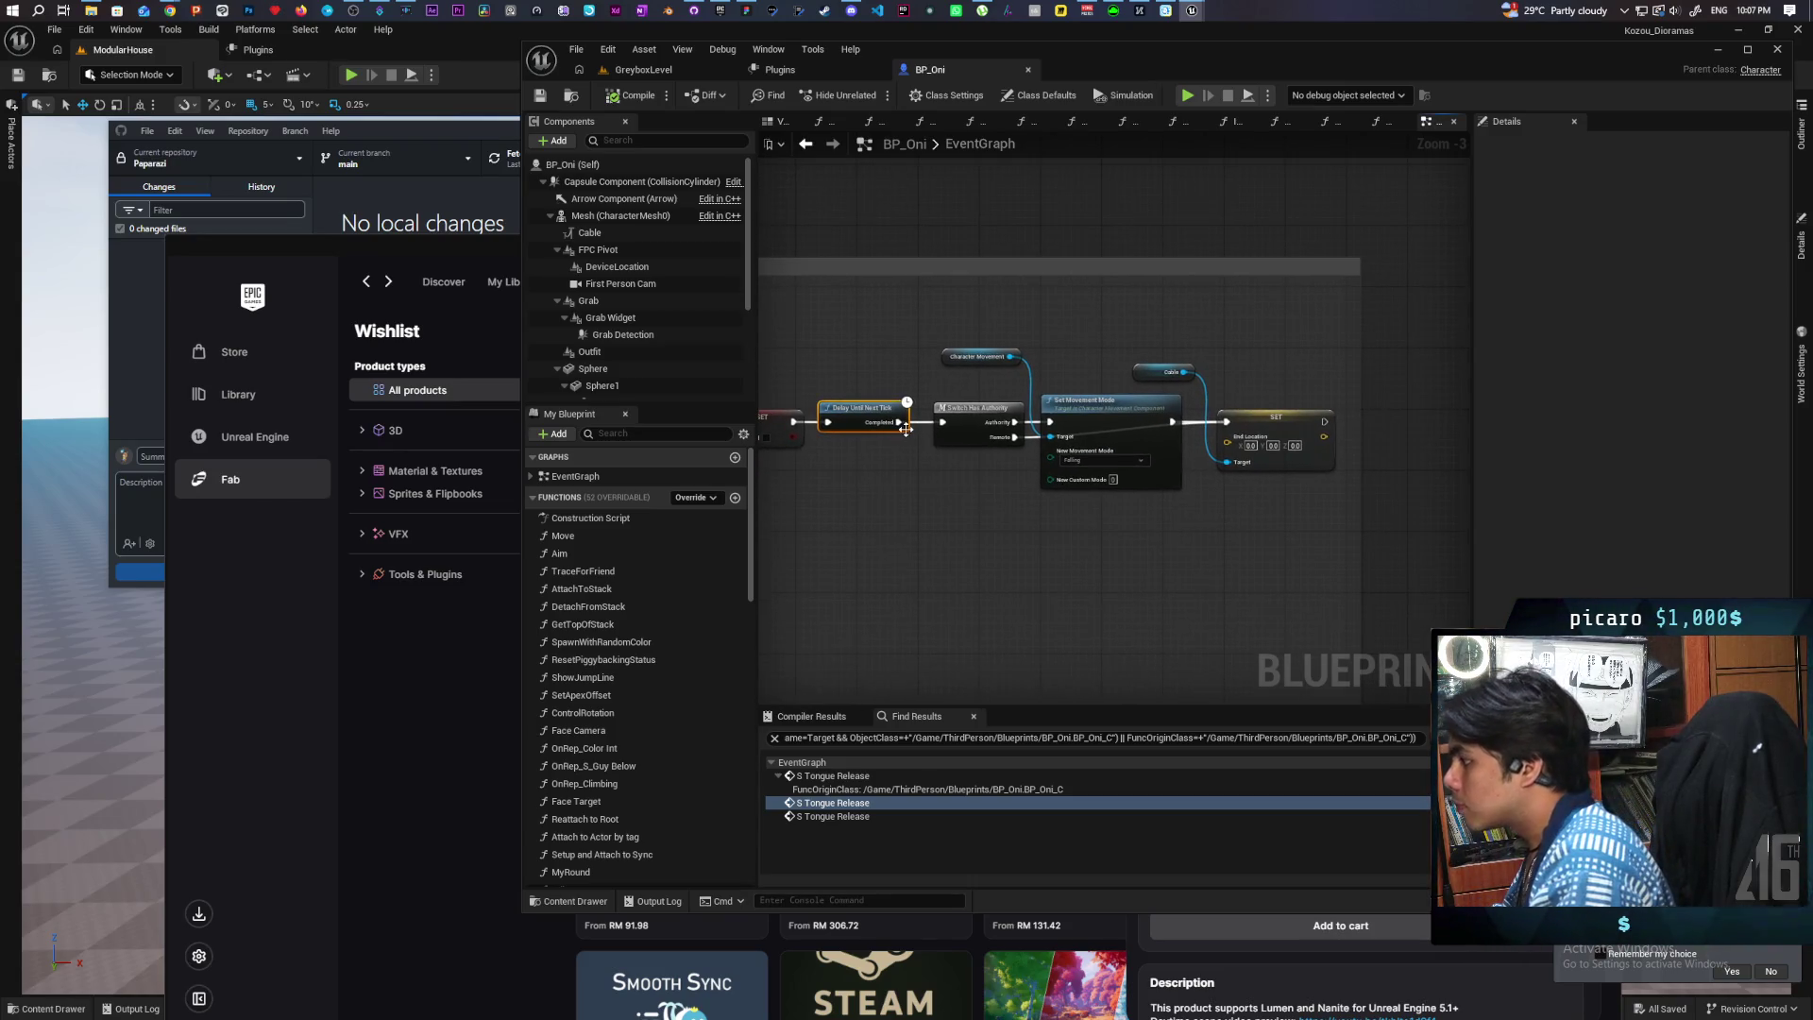
pyautogui.moveTo(891, 422)
pyautogui.mouseDown()
pyautogui.moveTo(1015, 432)
pyautogui.moveTo(965, 480)
pyautogui.mouseUp()
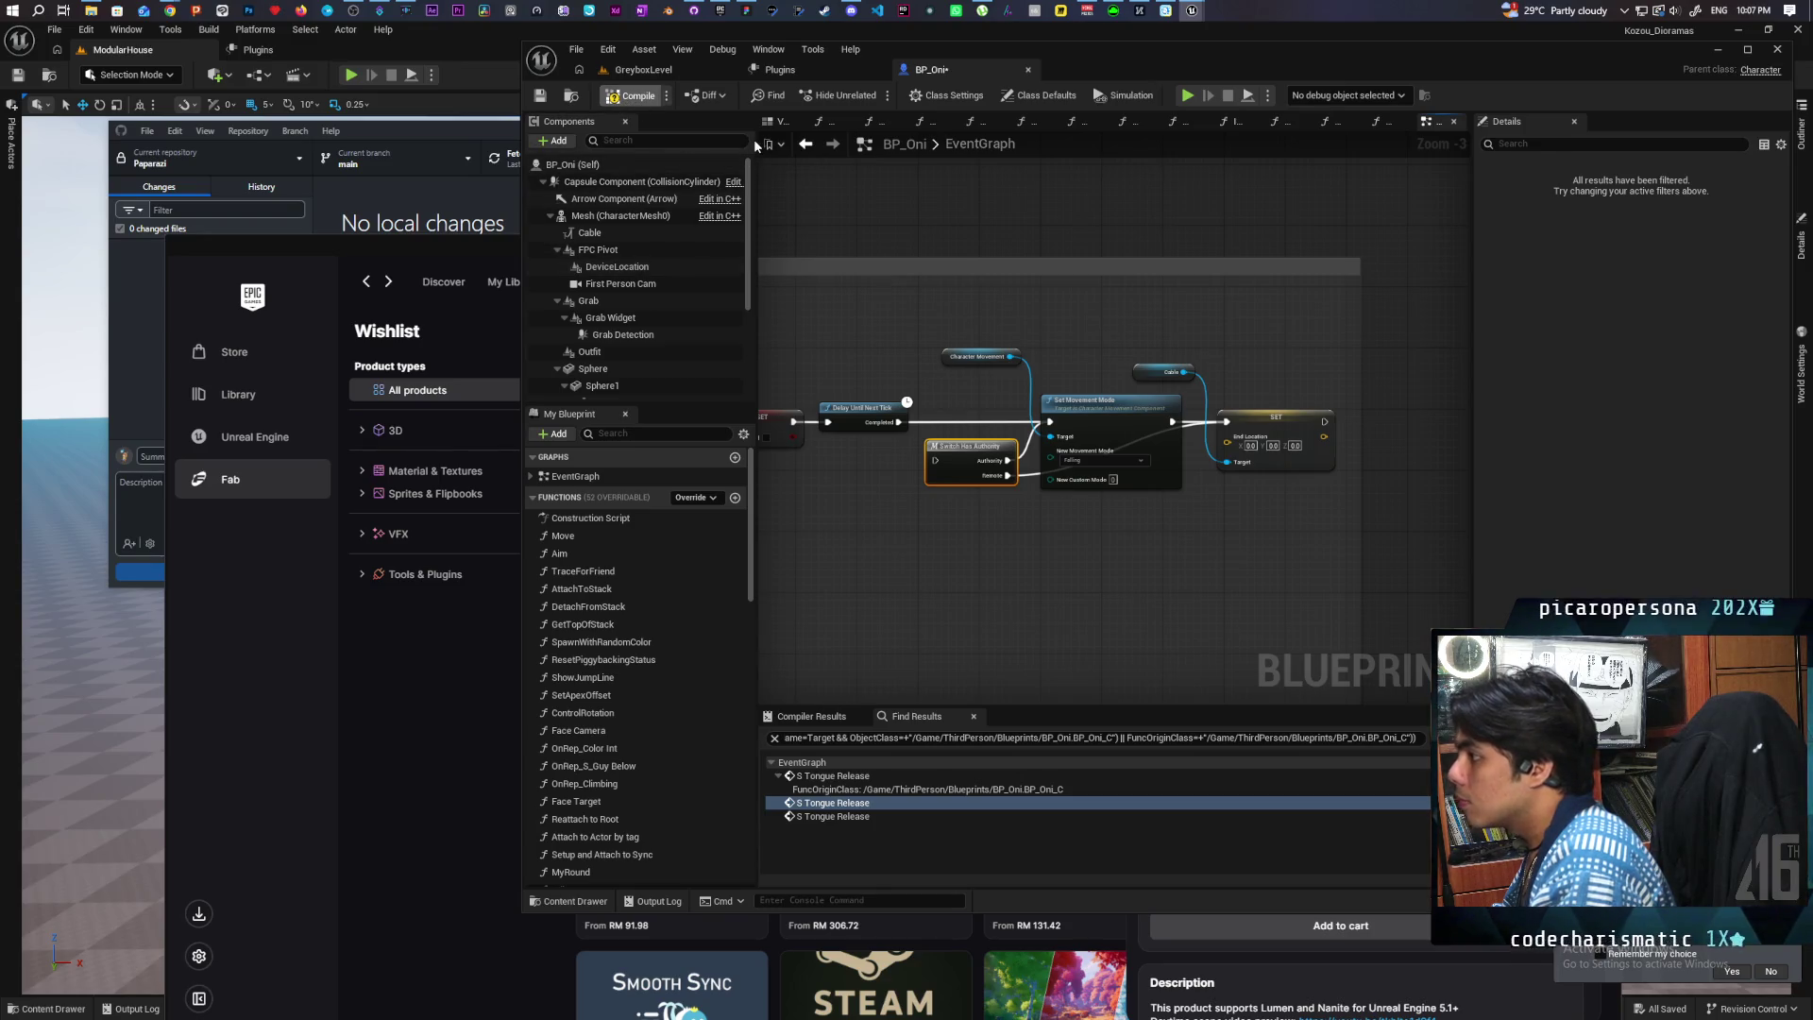
pyautogui.hotkey('ctrl', 's')
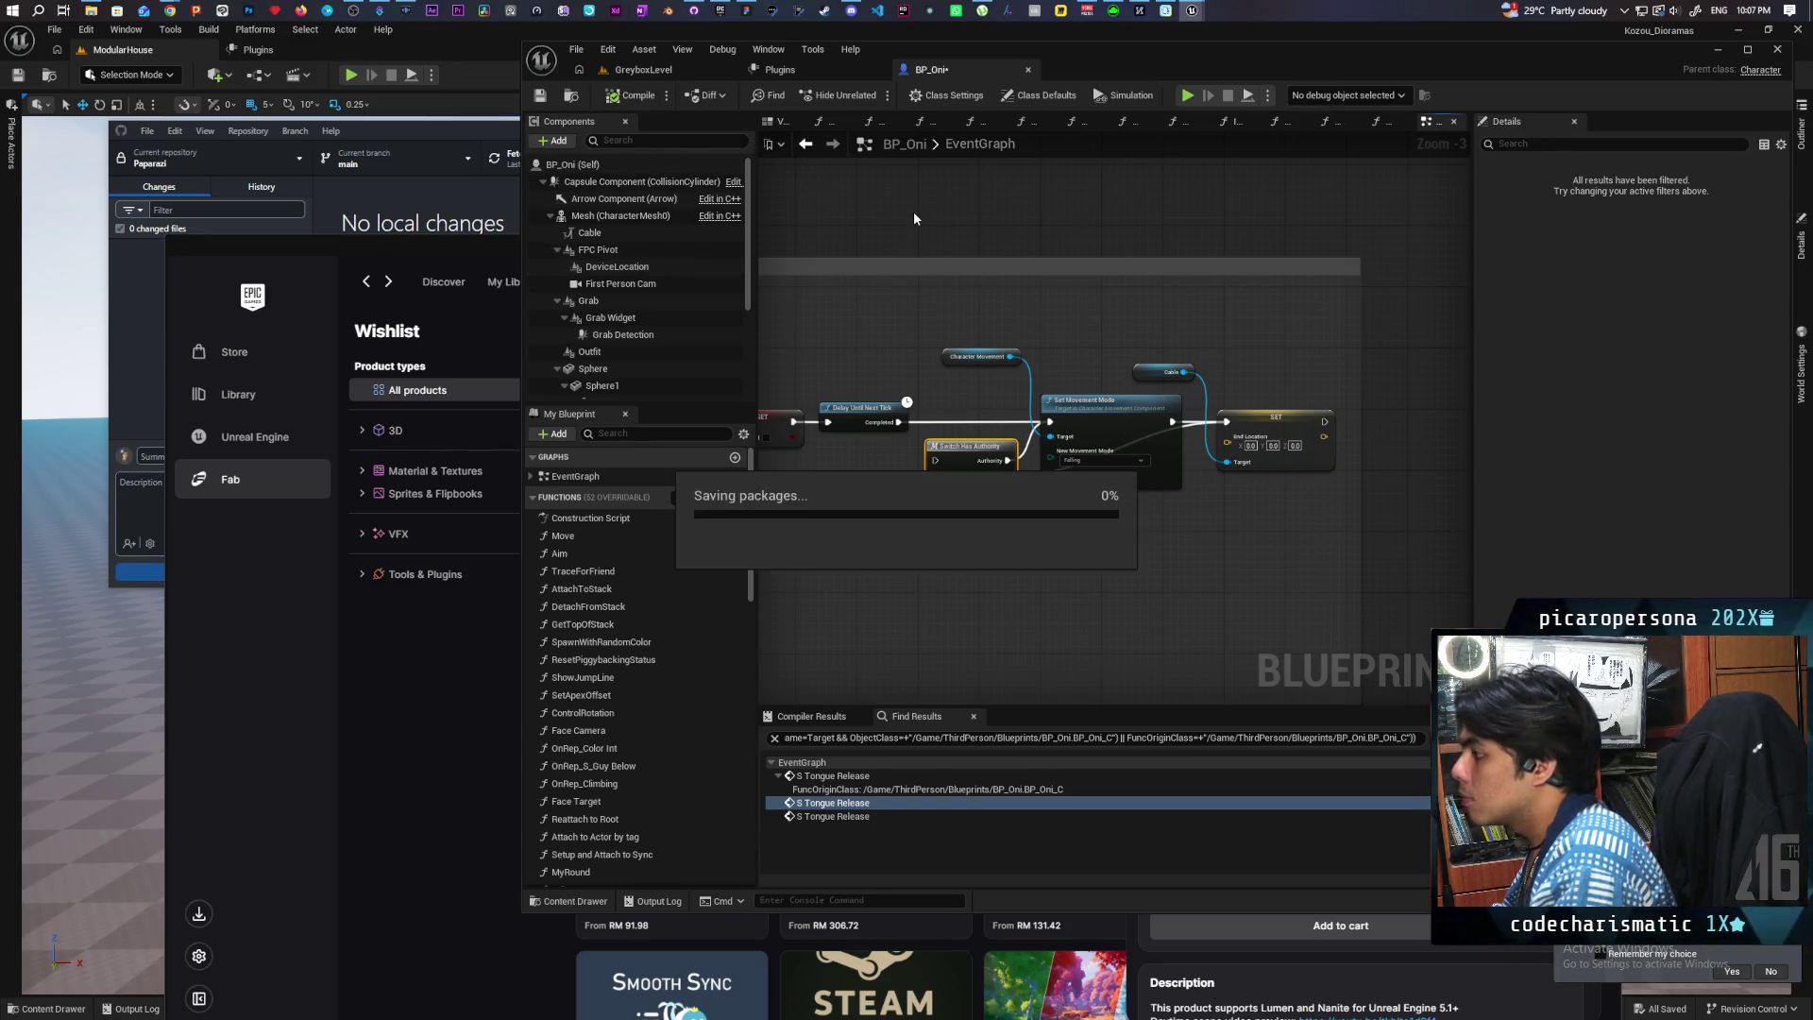
pyautogui.click(666, 74)
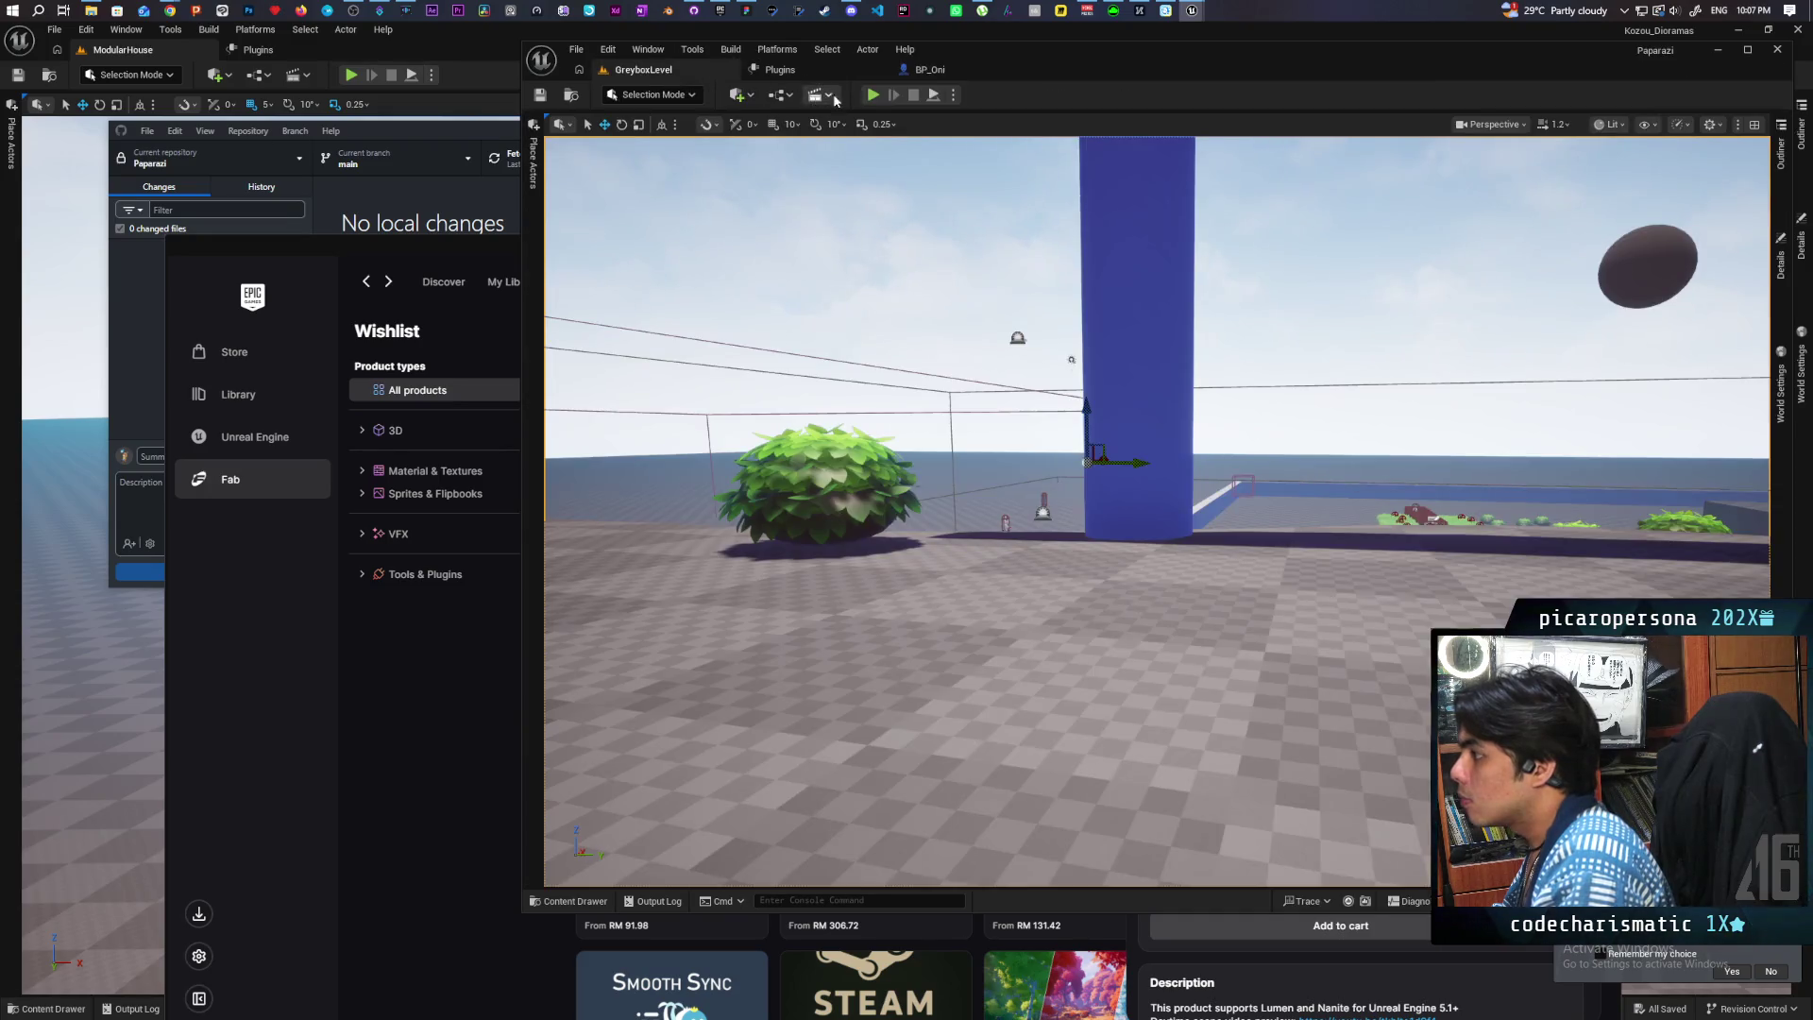
# Step: Play-test with two clients via Alt+P, stop, dismiss the Message Log, and revisit BP_Oni's grapple nodes
pyautogui.hotkey('alt', 'p')
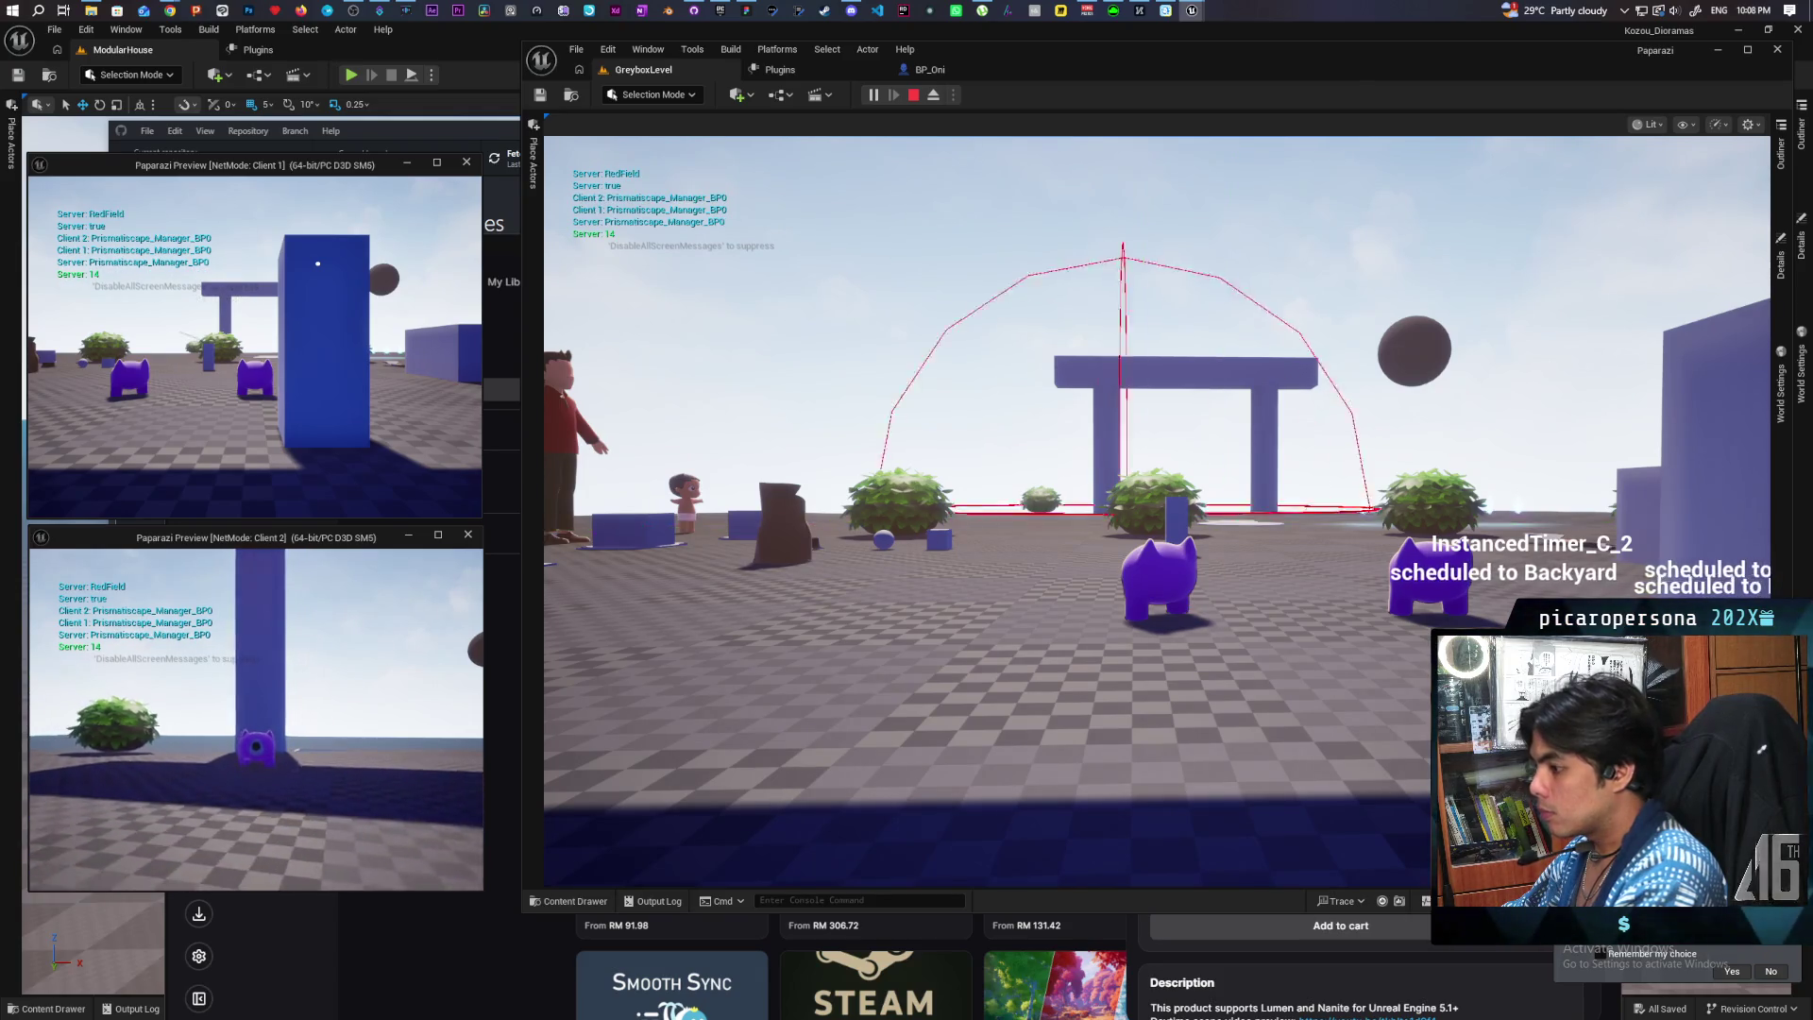
pyautogui.press('Escape')
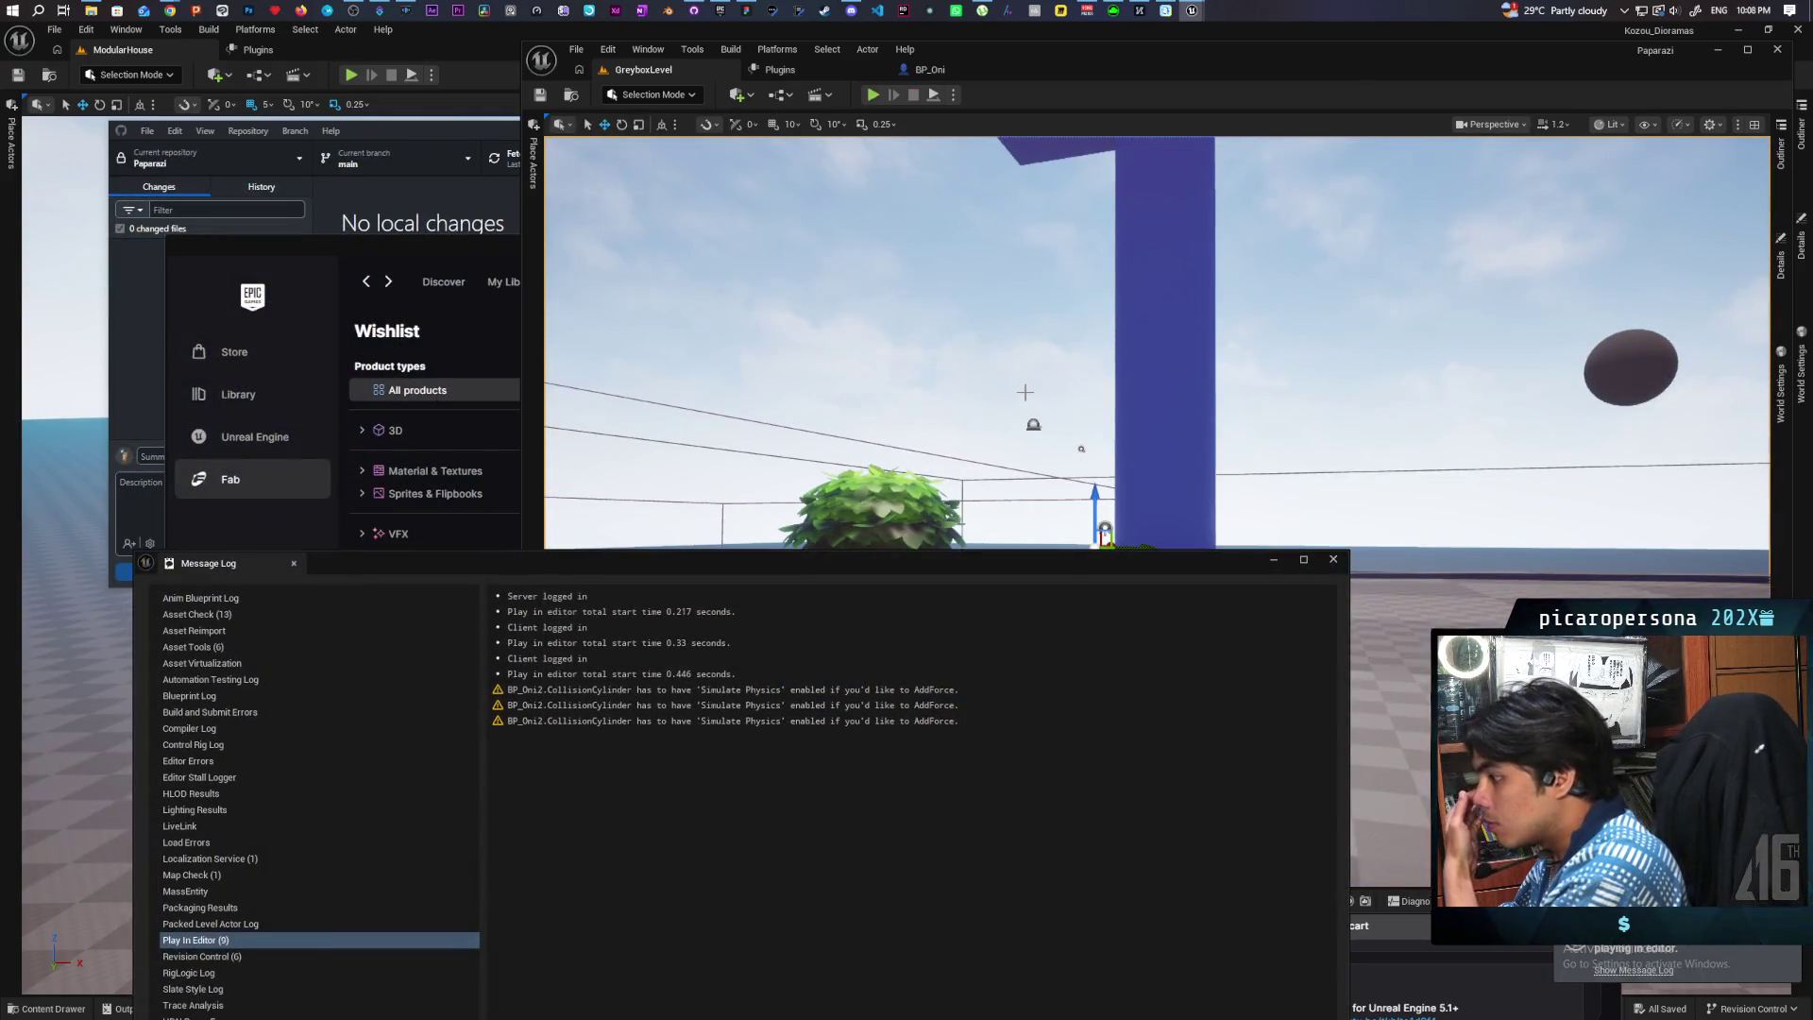
pyautogui.click(1333, 559)
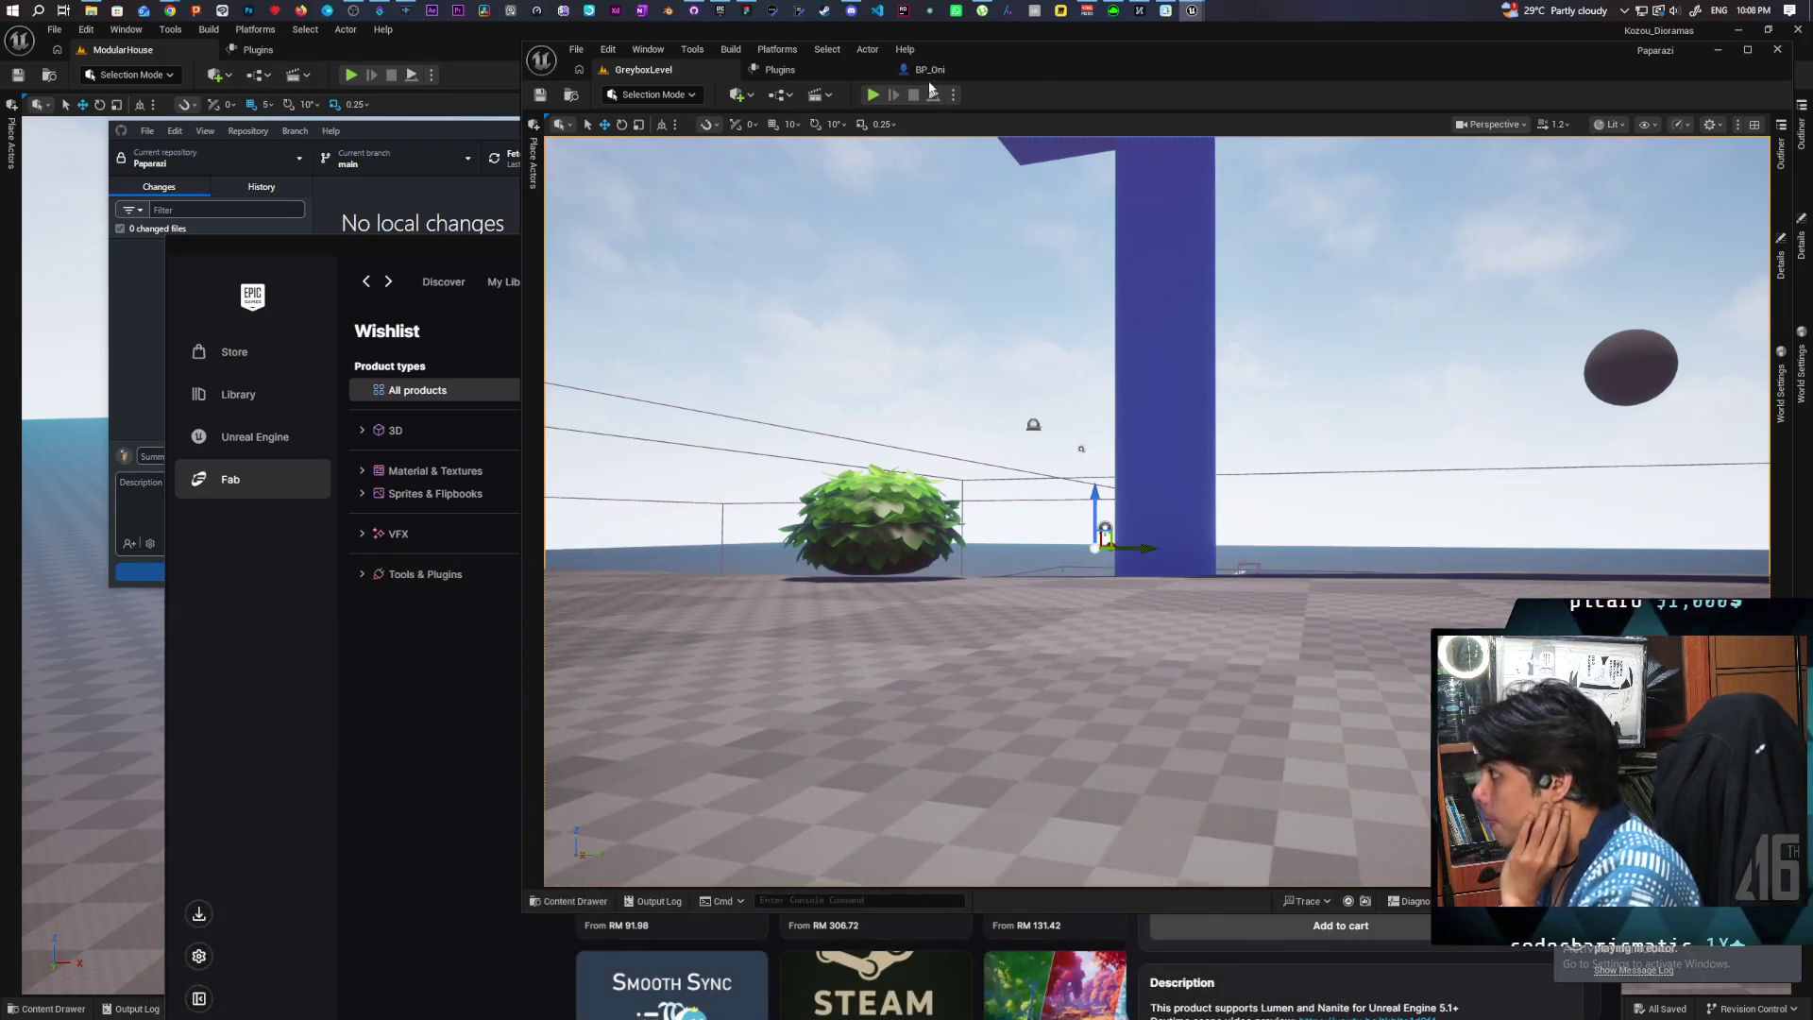
pyautogui.click(934, 72)
pyautogui.scroll(-2, 974, 349)
pyautogui.moveTo(863, 319); pyautogui.dragTo(1173, 348)
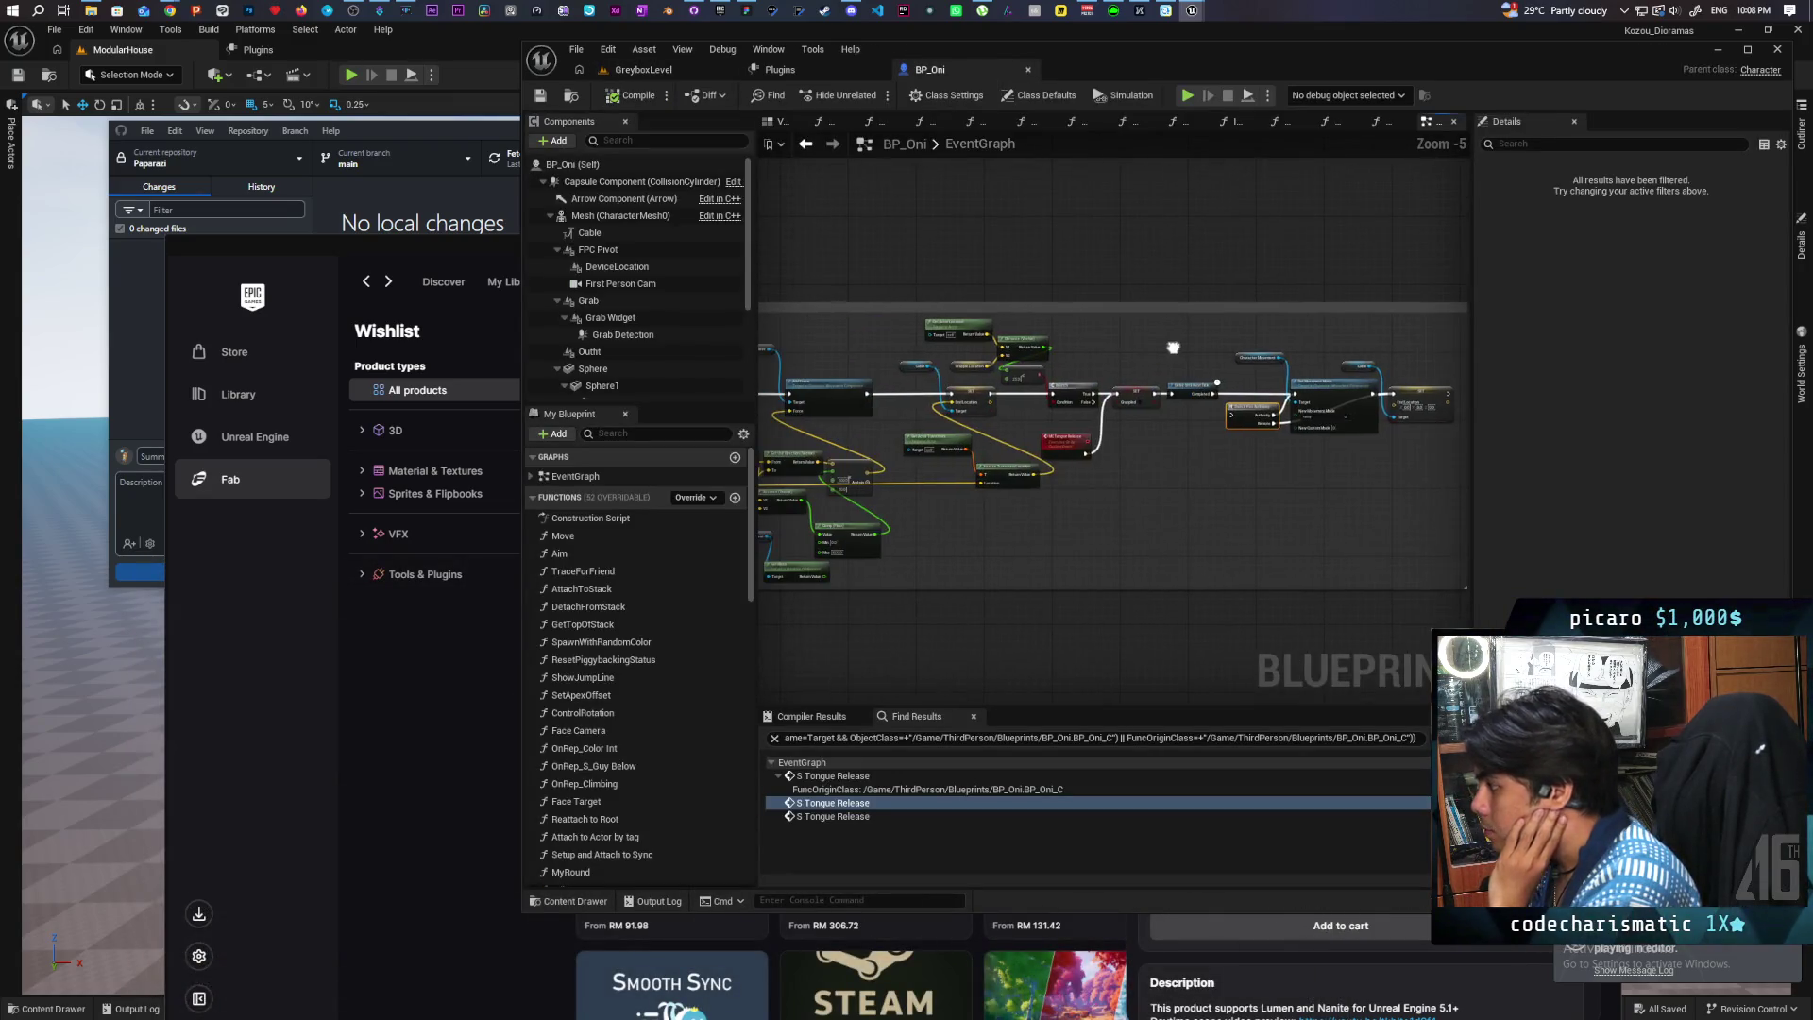
pyautogui.scroll(1, 1180, 440)
pyautogui.moveTo(1148, 451)
pyautogui.mouseDown()
pyautogui.moveTo(1322, 477)
pyautogui.moveTo(1332, 500)
pyautogui.moveTo(1281, 494)
pyautogui.moveTo(1200, 534)
pyautogui.moveTo(1239, 550)
pyautogui.mouseUp()
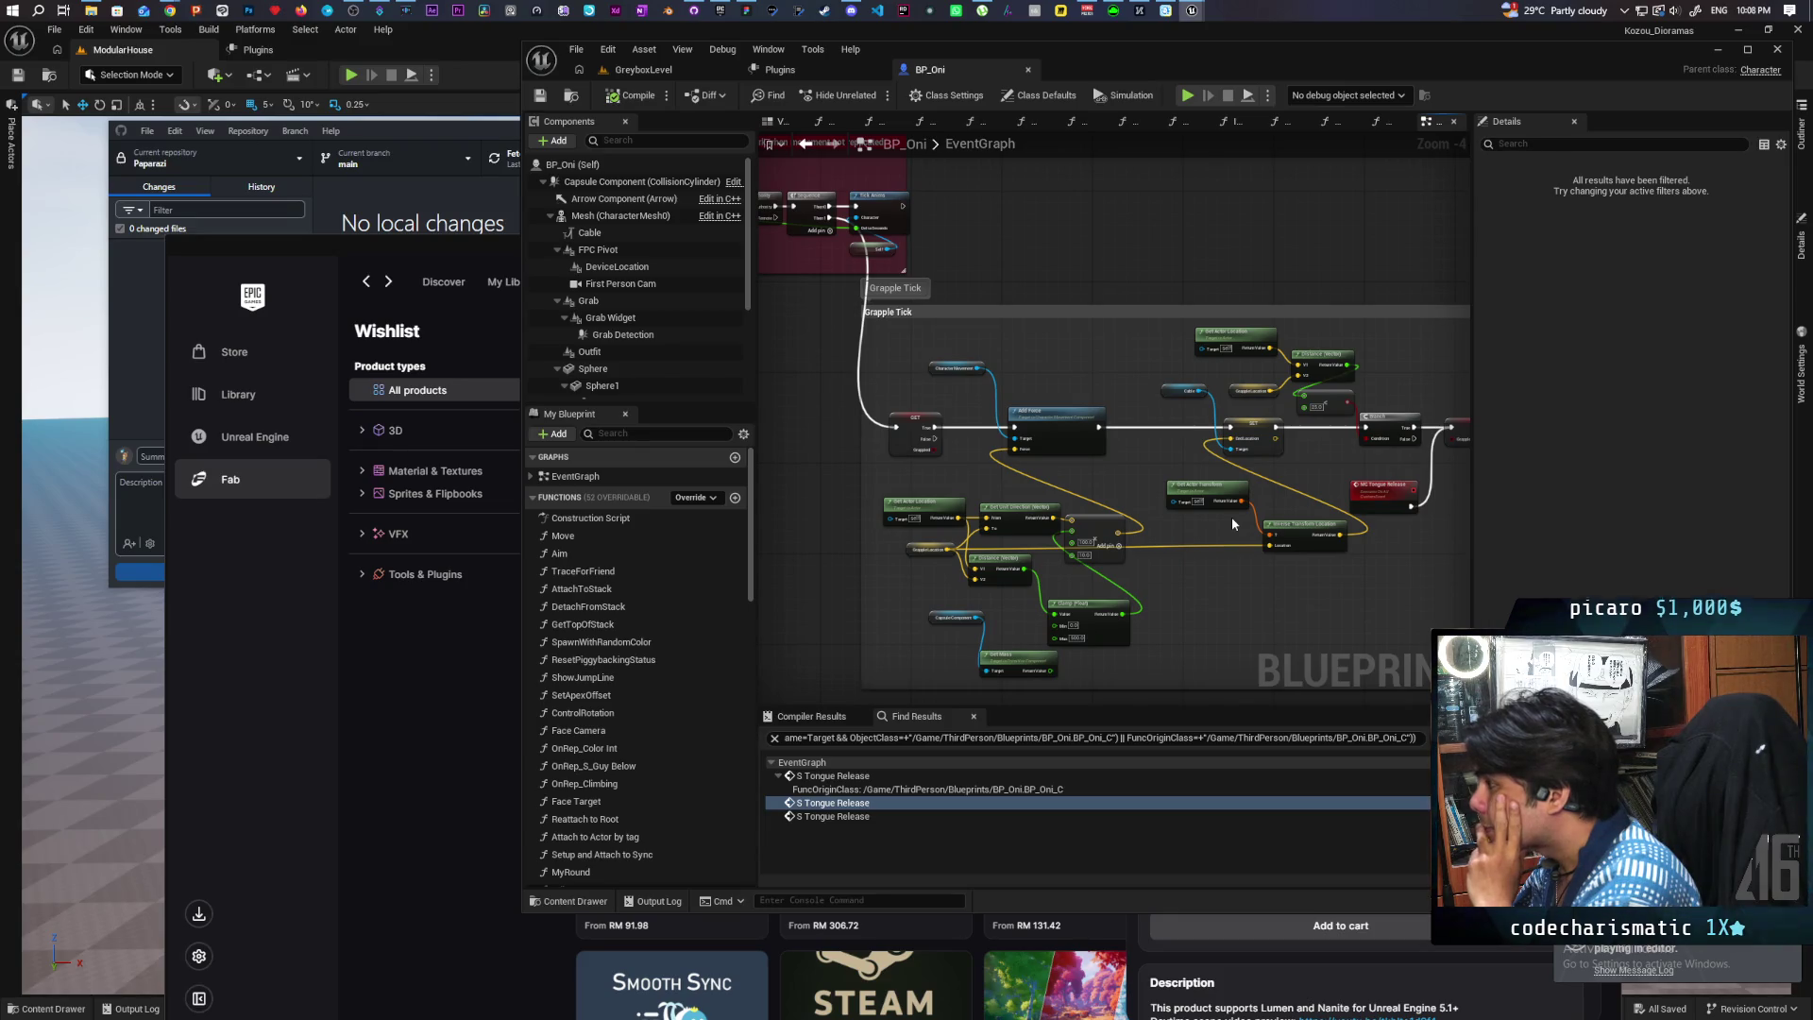
pyautogui.moveTo(1201, 513)
pyautogui.mouseDown()
pyautogui.moveTo(1244, 556)
pyautogui.moveTo(1169, 548)
pyautogui.mouseUp()
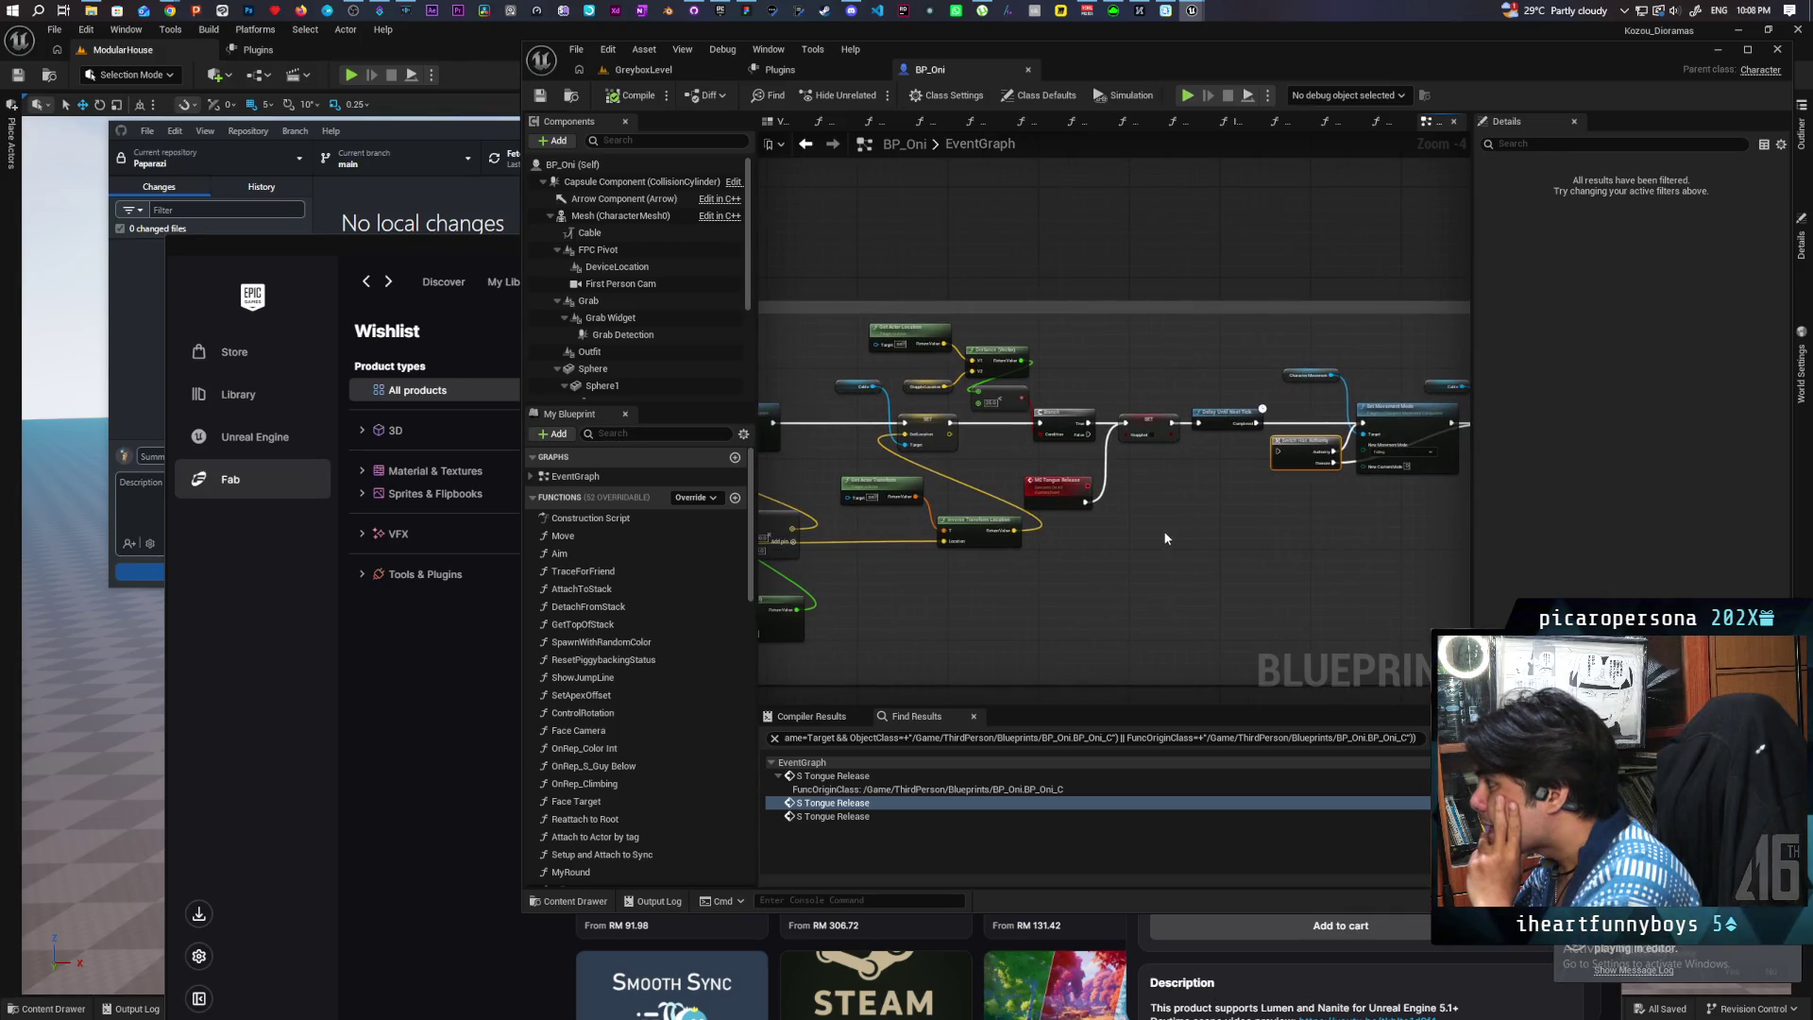
pyautogui.scroll(1, 1161, 520)
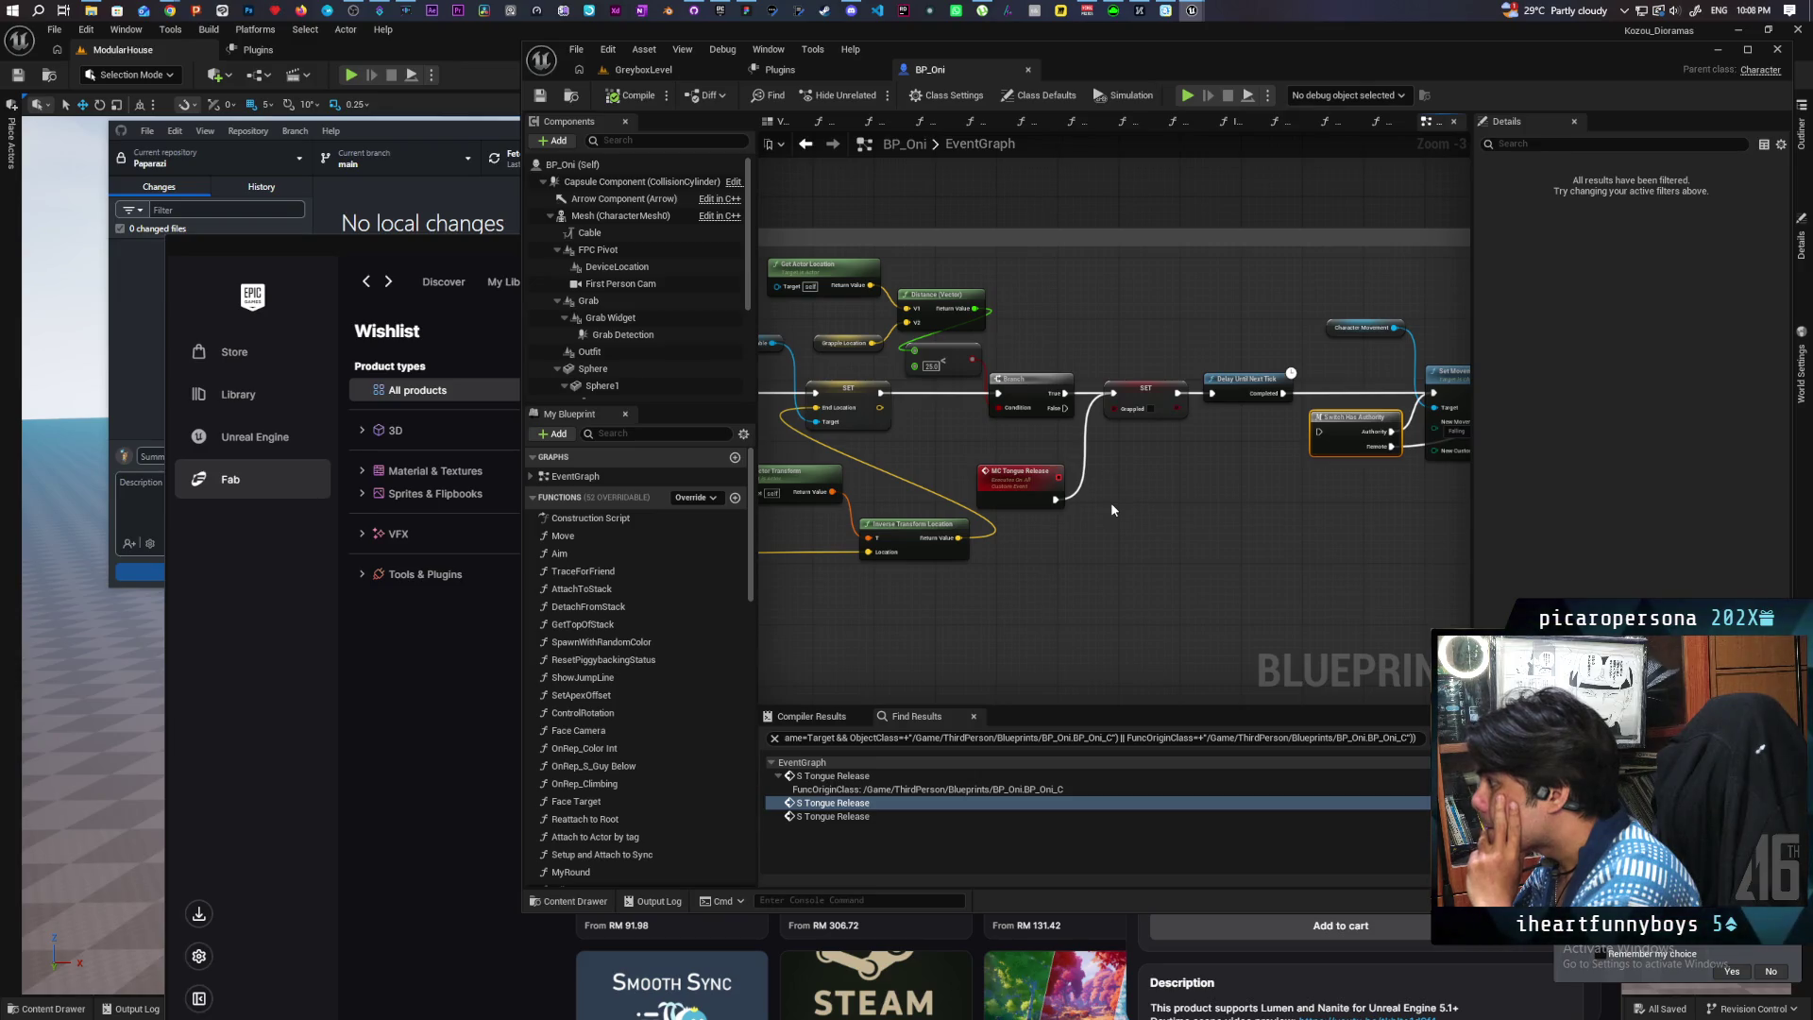
pyautogui.moveTo(1111, 506)
pyautogui.mouseDown()
pyautogui.moveTo(1245, 549)
pyautogui.moveTo(1265, 531)
pyautogui.mouseUp()
pyautogui.click(1186, 505)
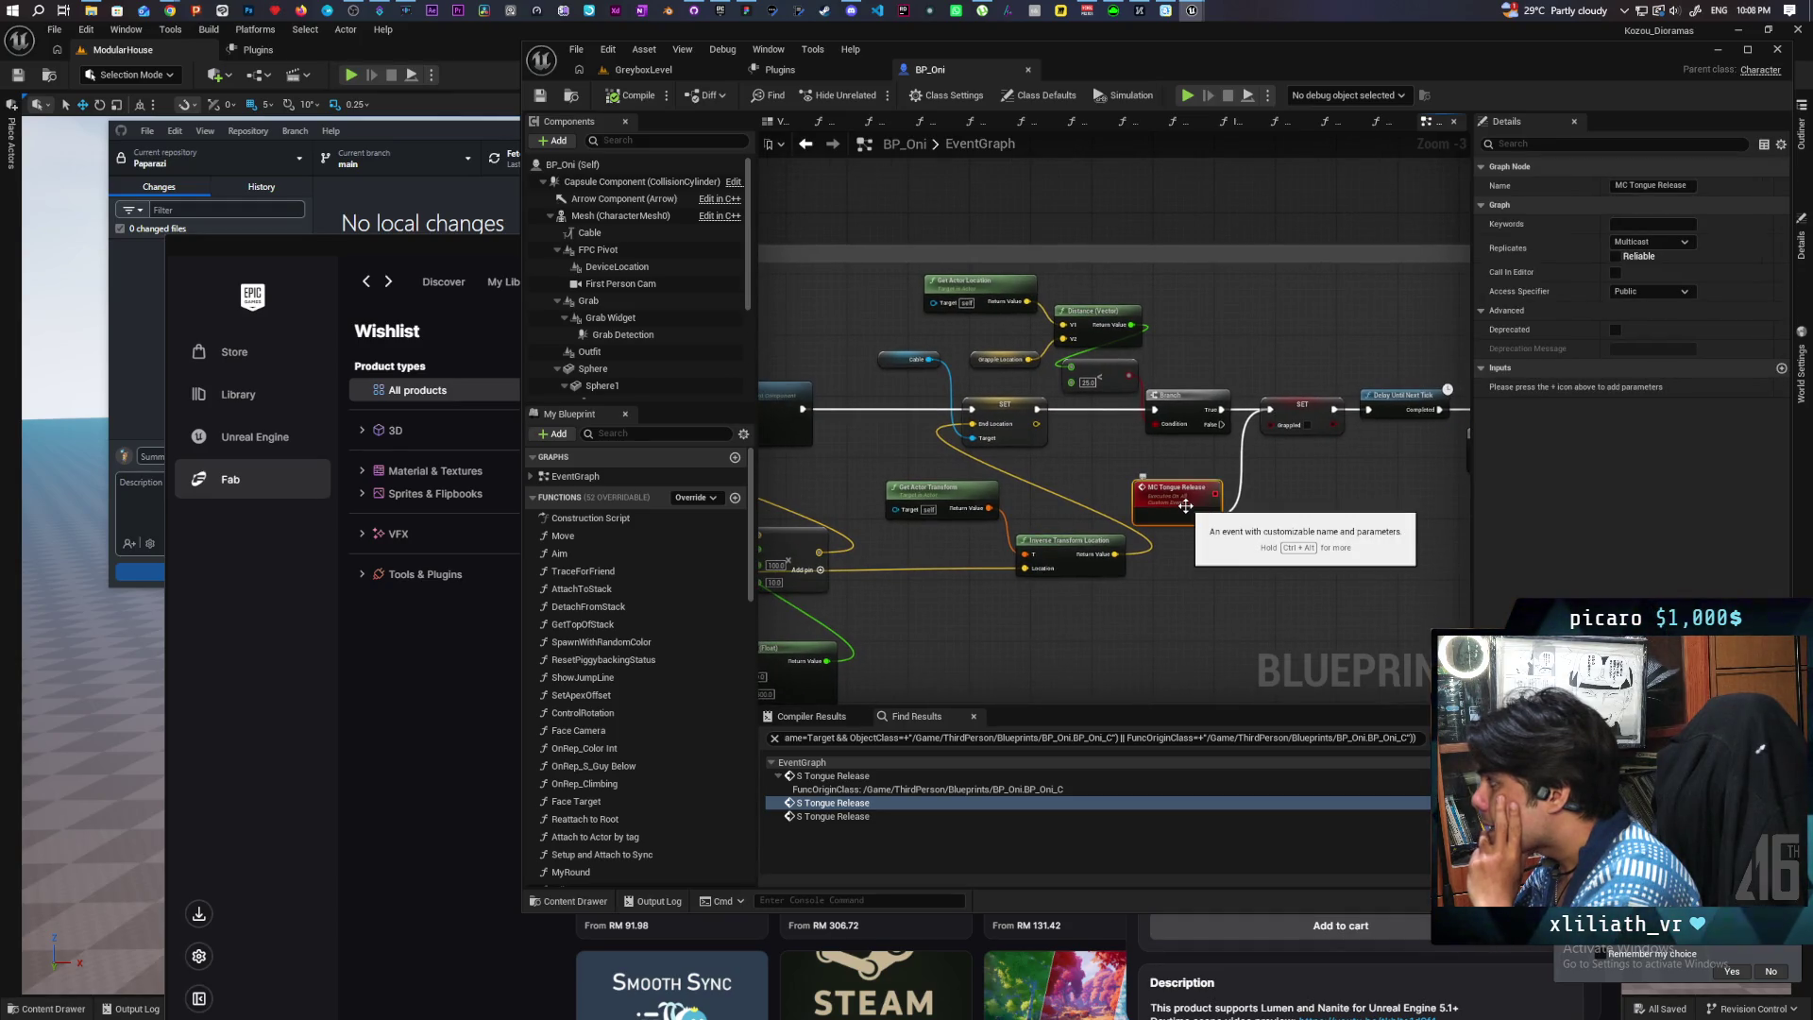
pyautogui.scroll(-2, 1109, 490)
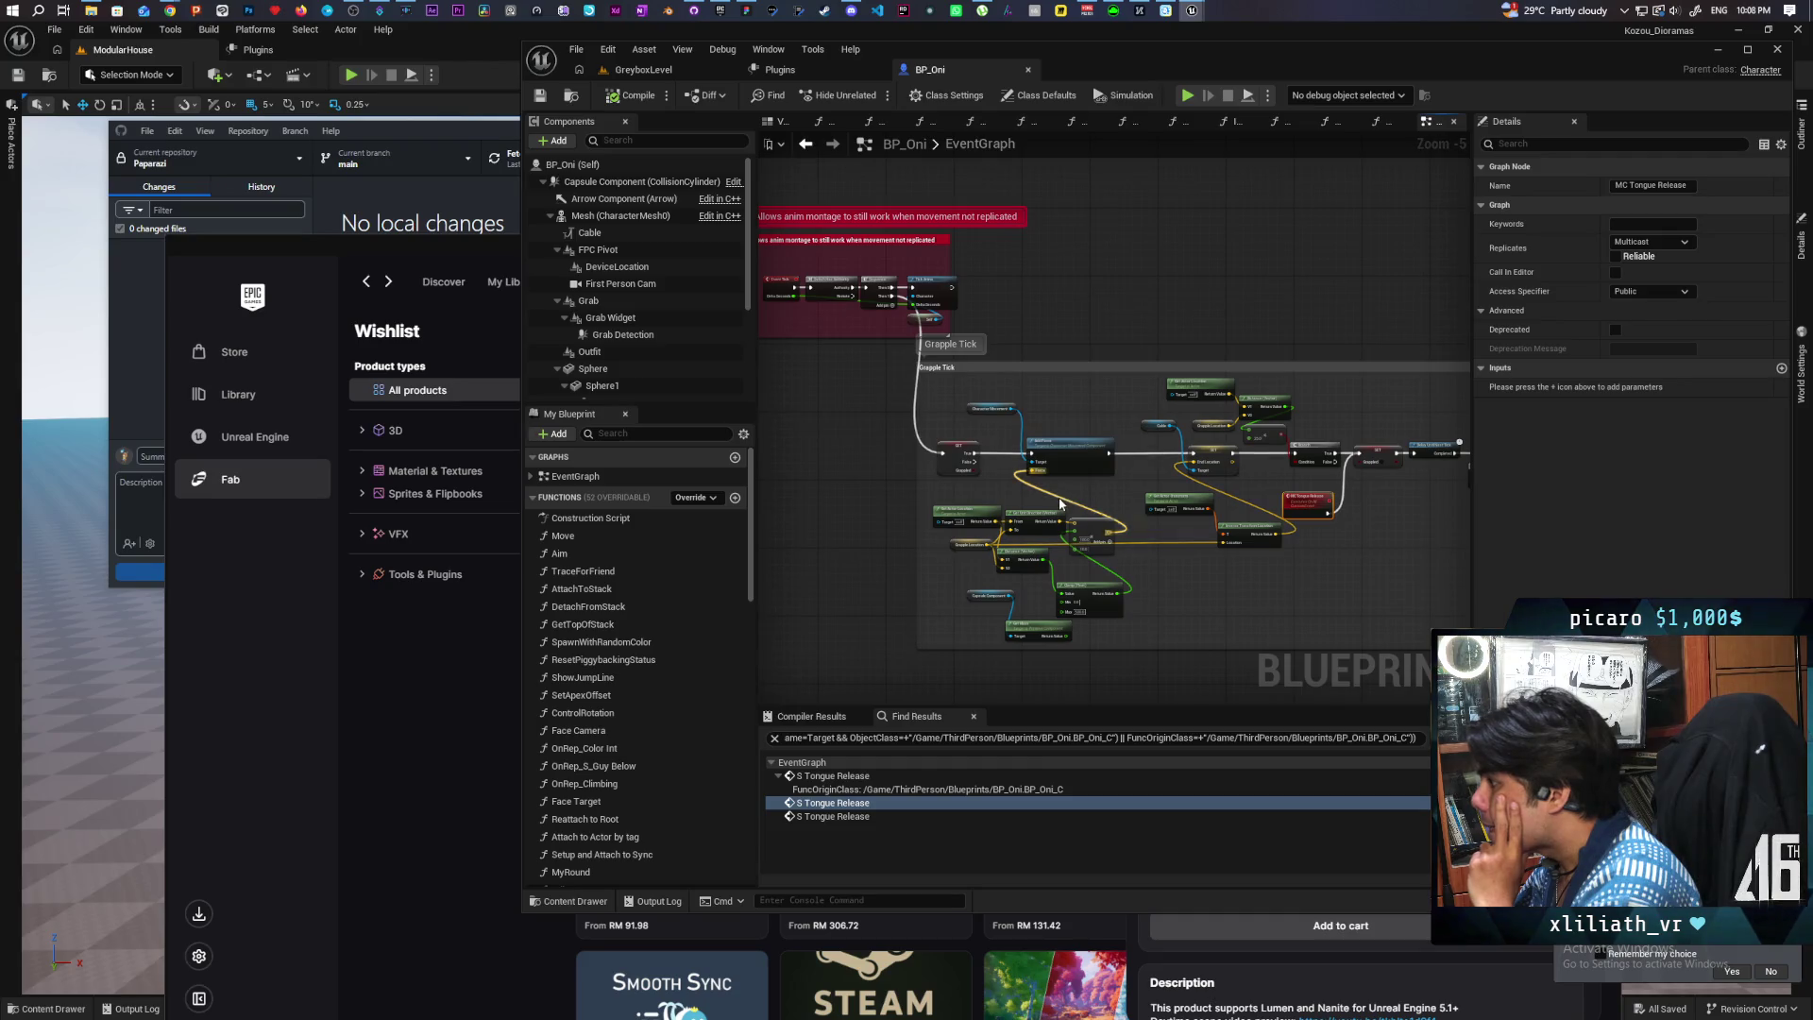
pyautogui.moveTo(1347, 555); pyautogui.dragTo(941, 564)
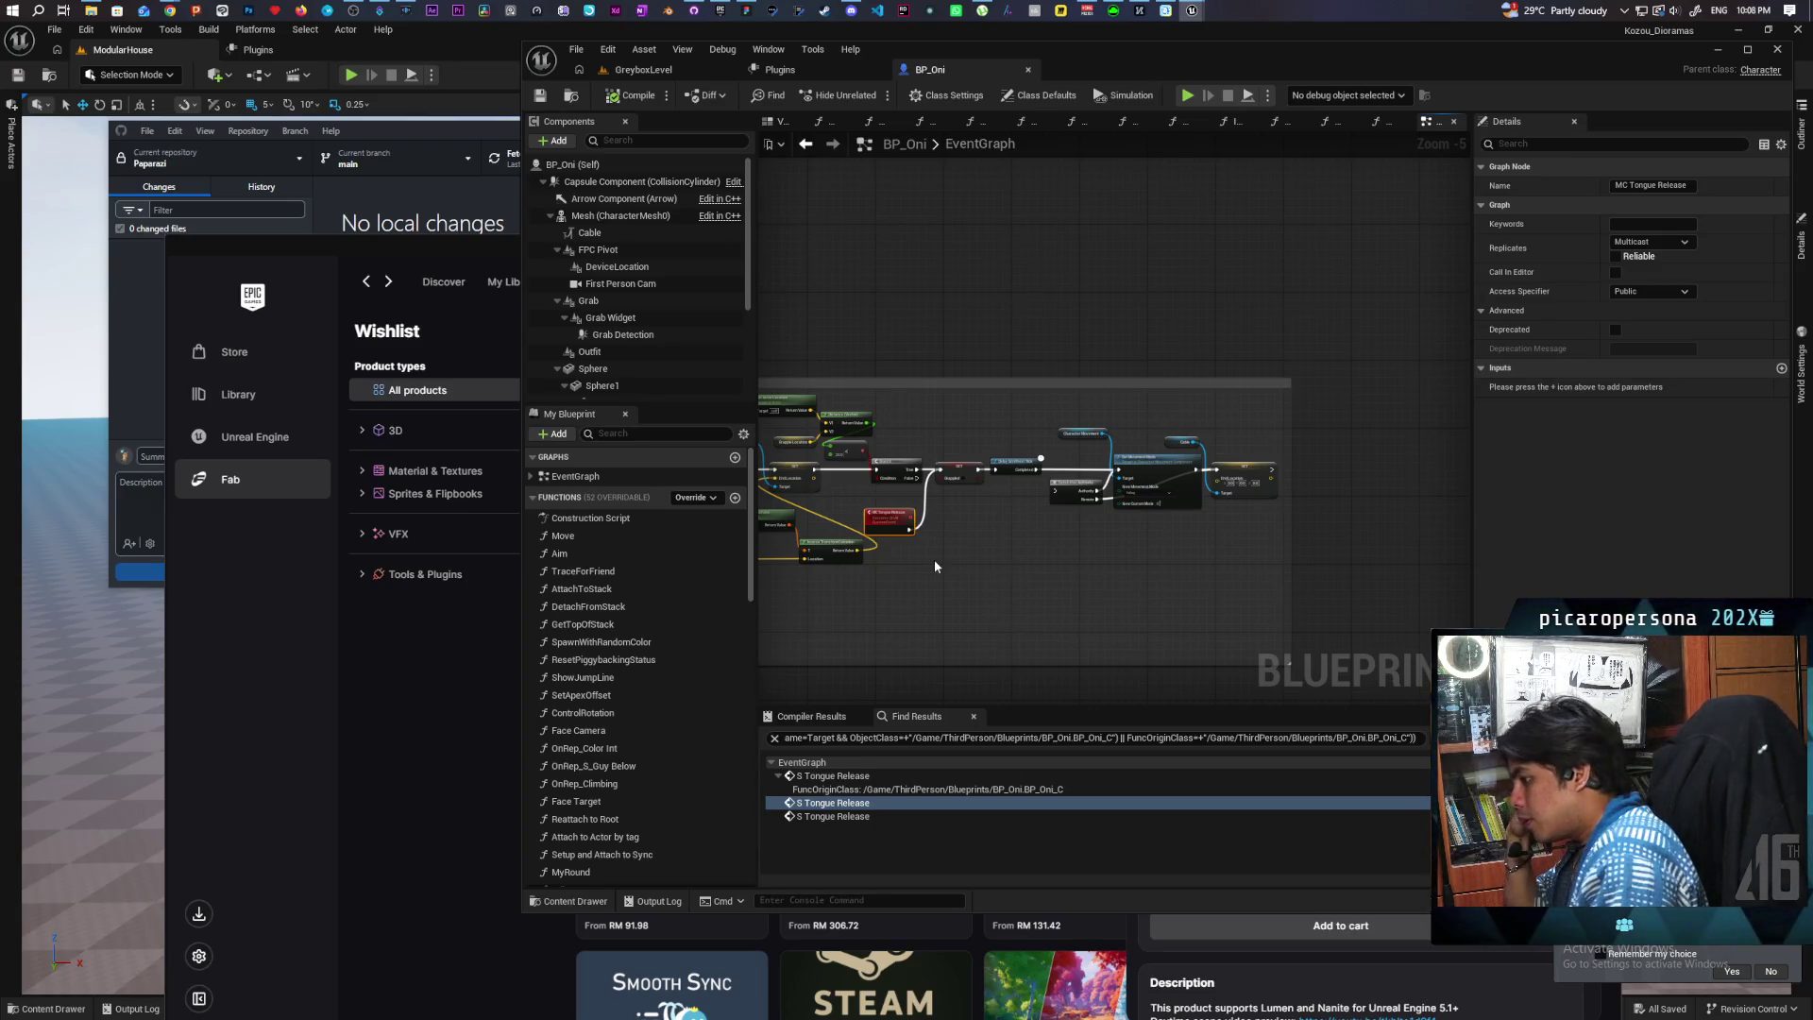
pyautogui.doubleClick(850, 816)
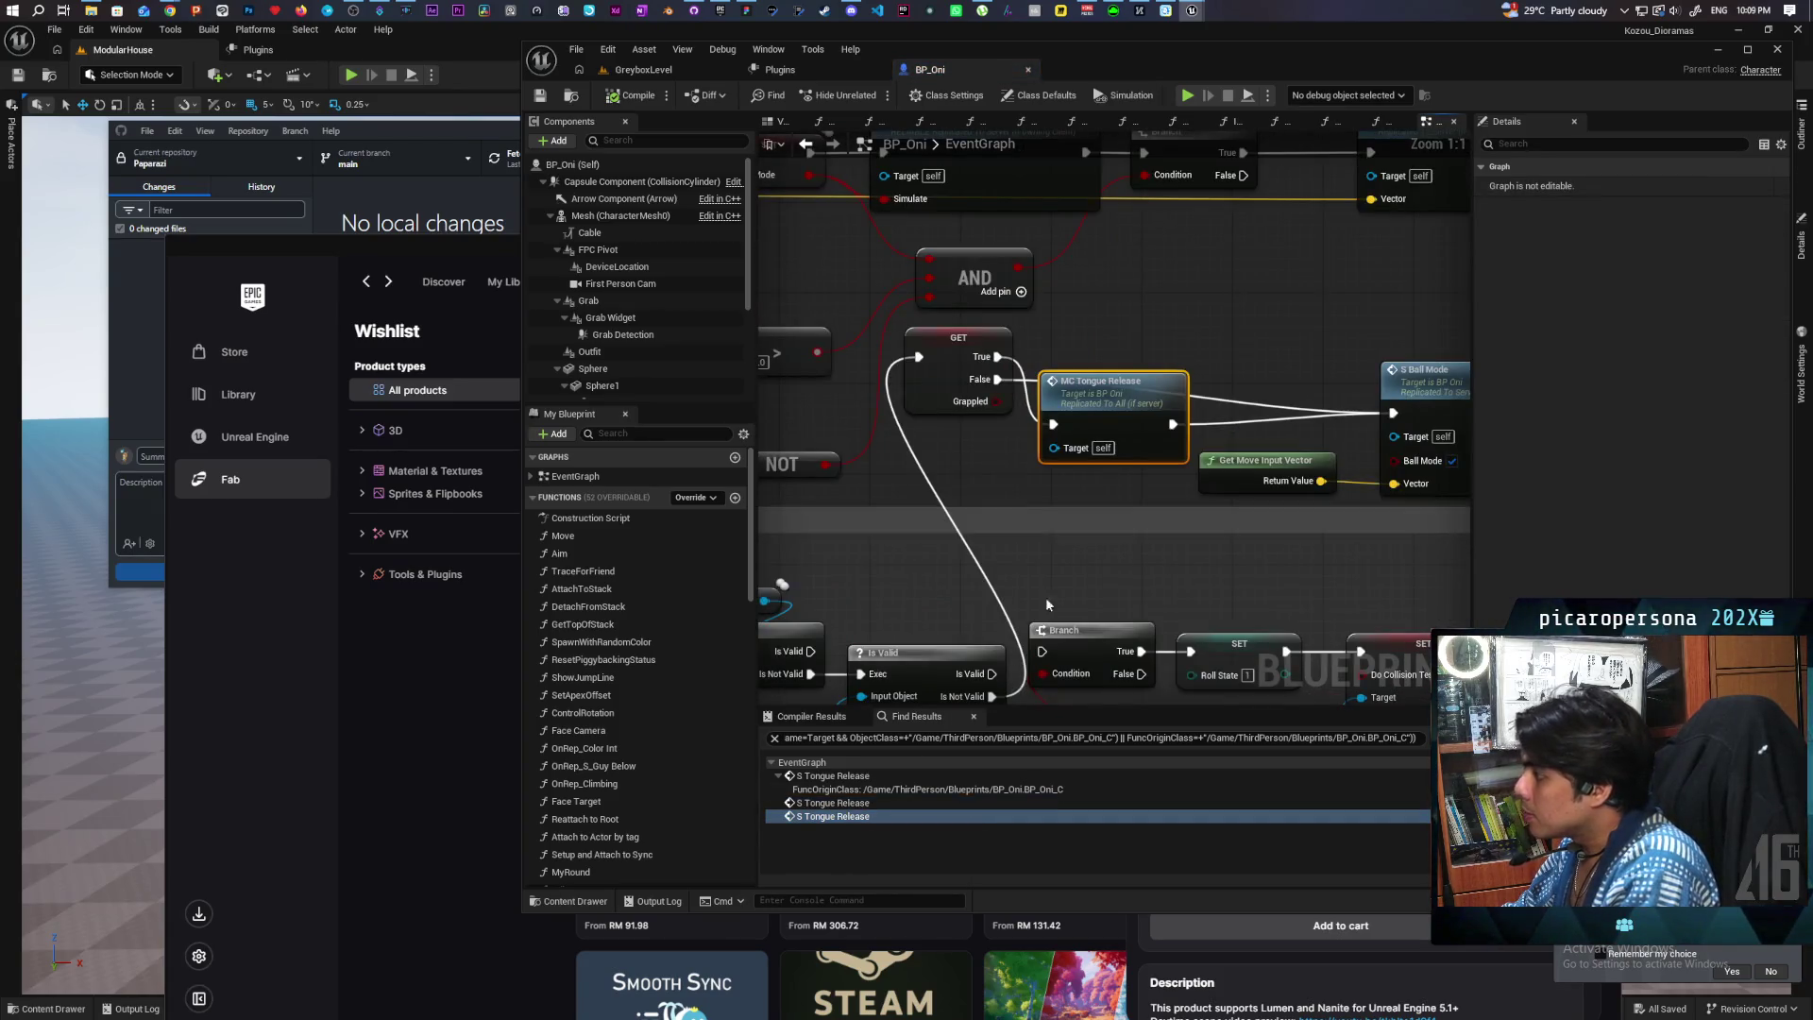
pyautogui.scroll(-3, 1029, 482)
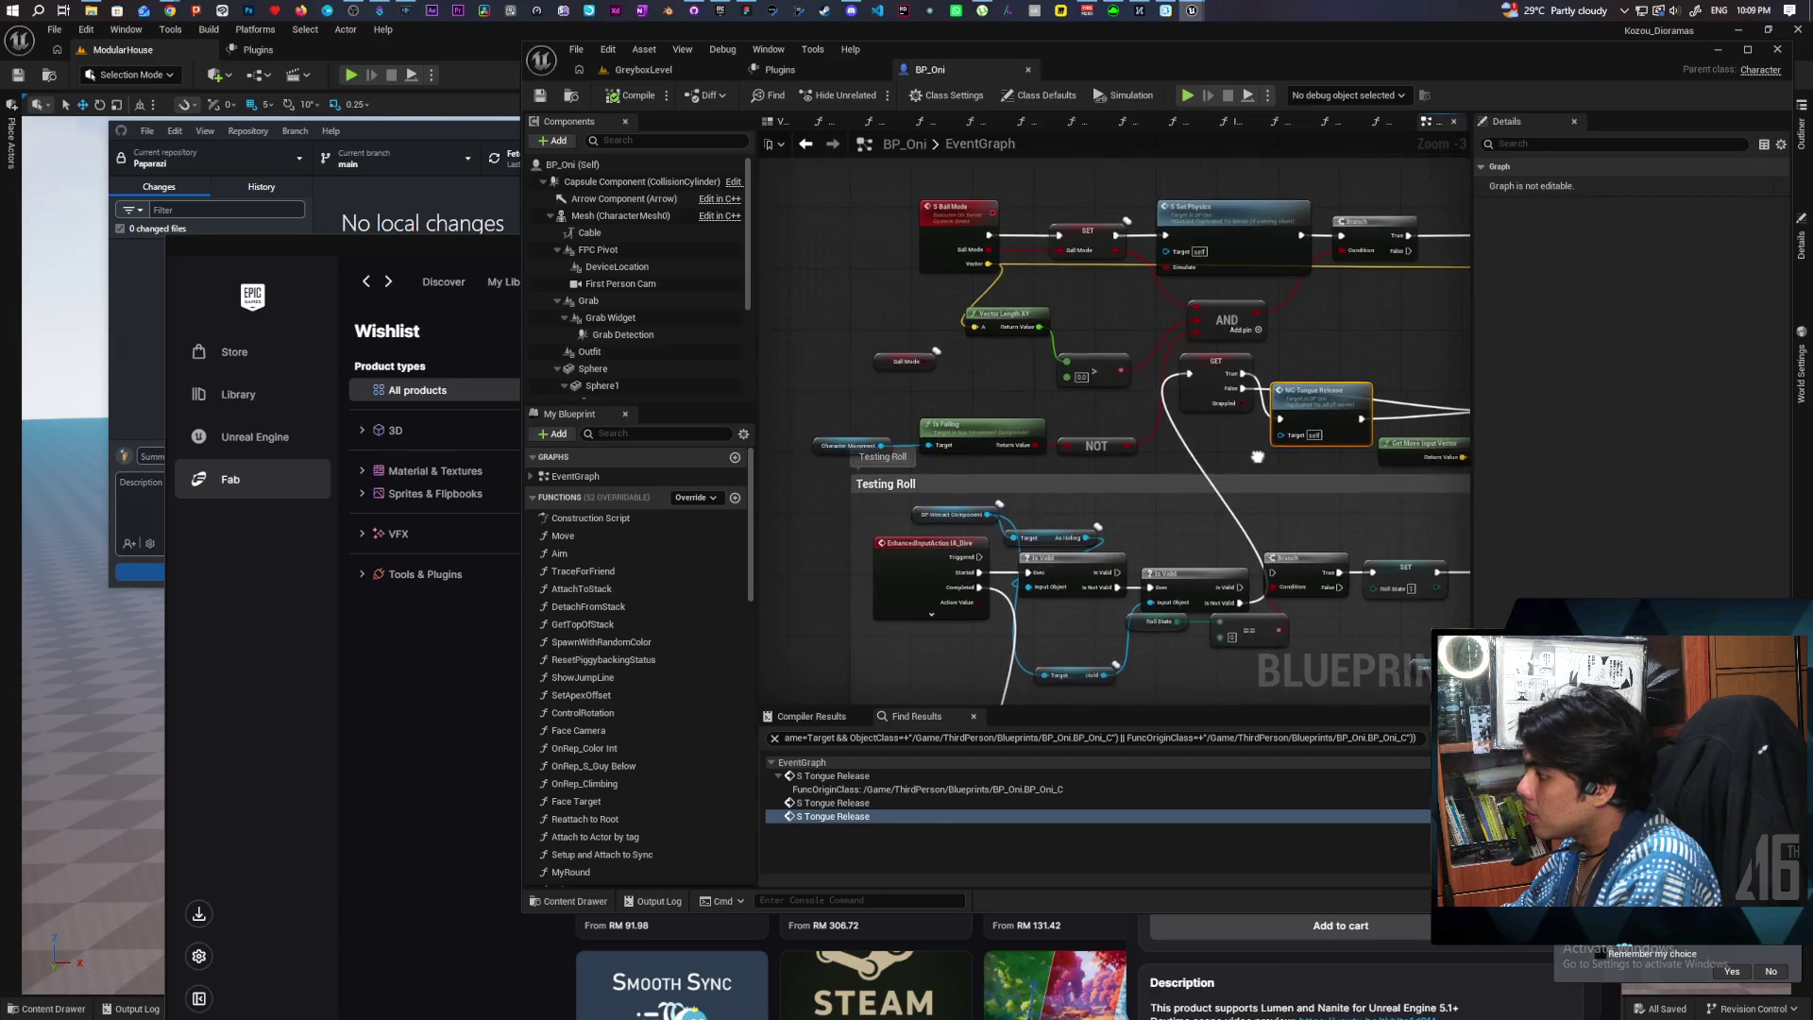
pyautogui.moveTo(1286, 448)
pyautogui.mouseDown()
pyautogui.moveTo(1239, 408)
pyautogui.moveTo(846, 355)
pyautogui.moveTo(772, 365)
pyautogui.mouseUp()
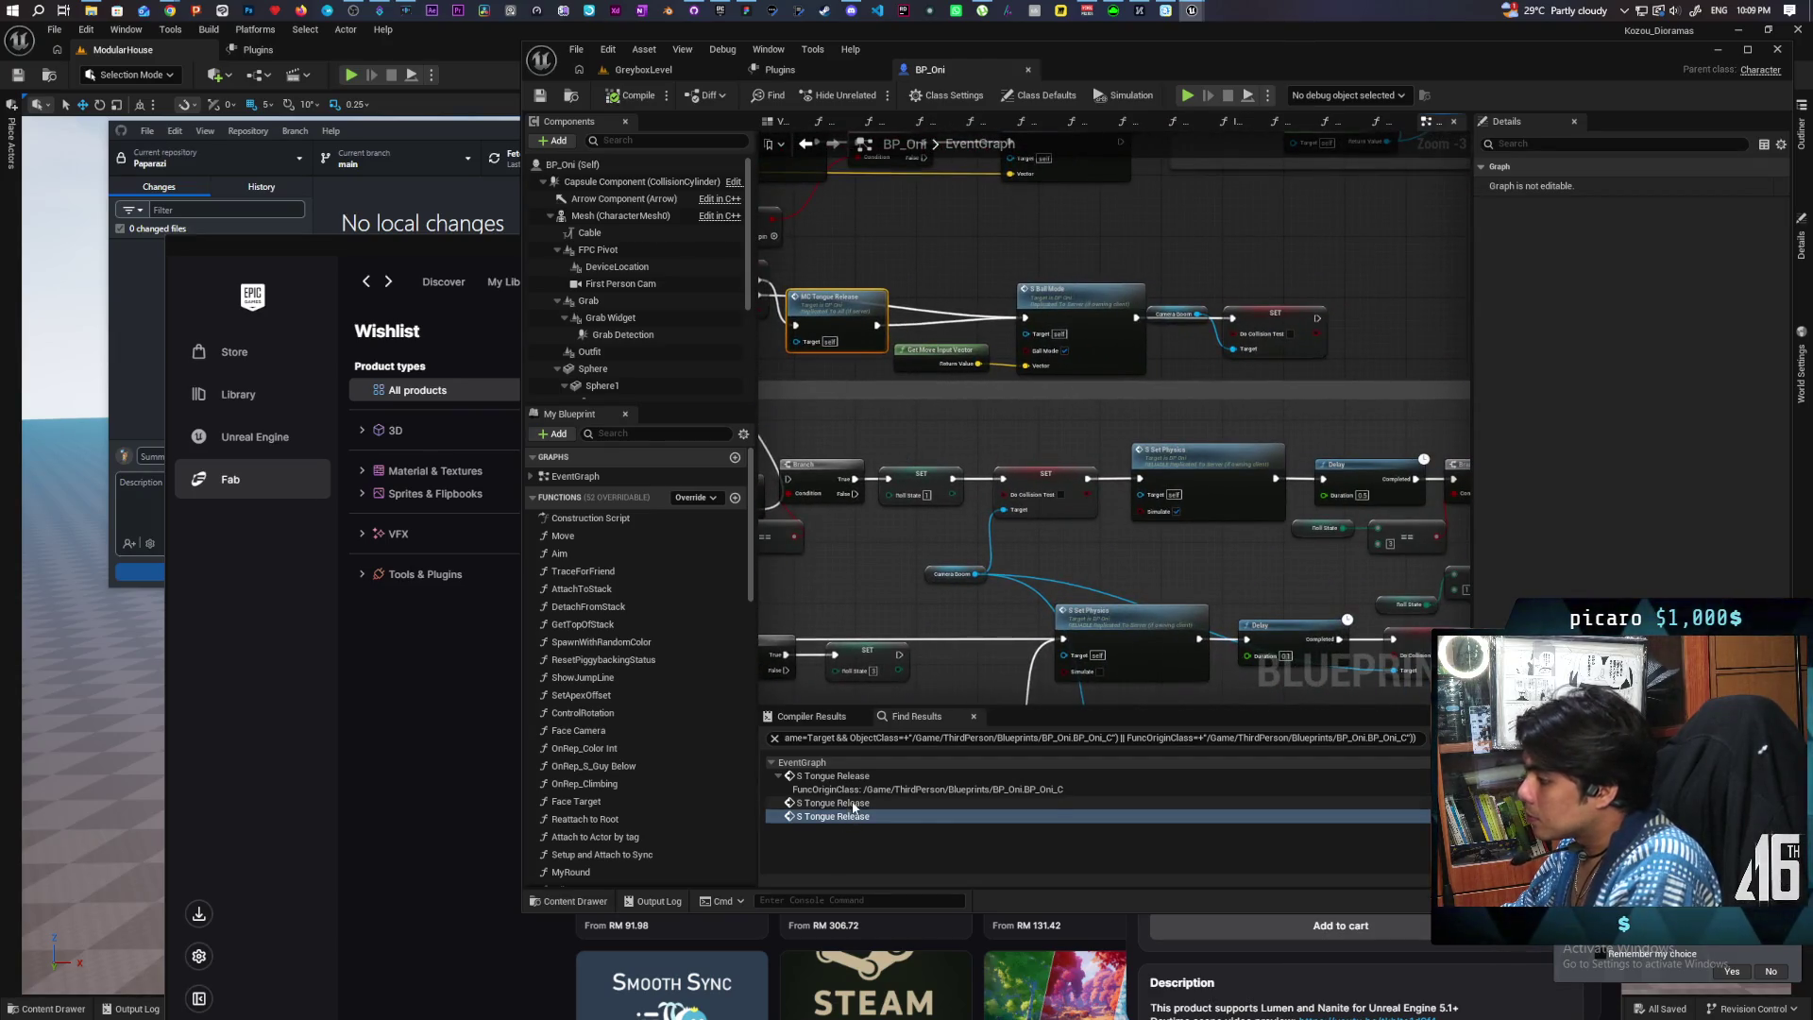
pyautogui.click(821, 802)
pyautogui.moveTo(993, 548); pyautogui.dragTo(1076, 522)
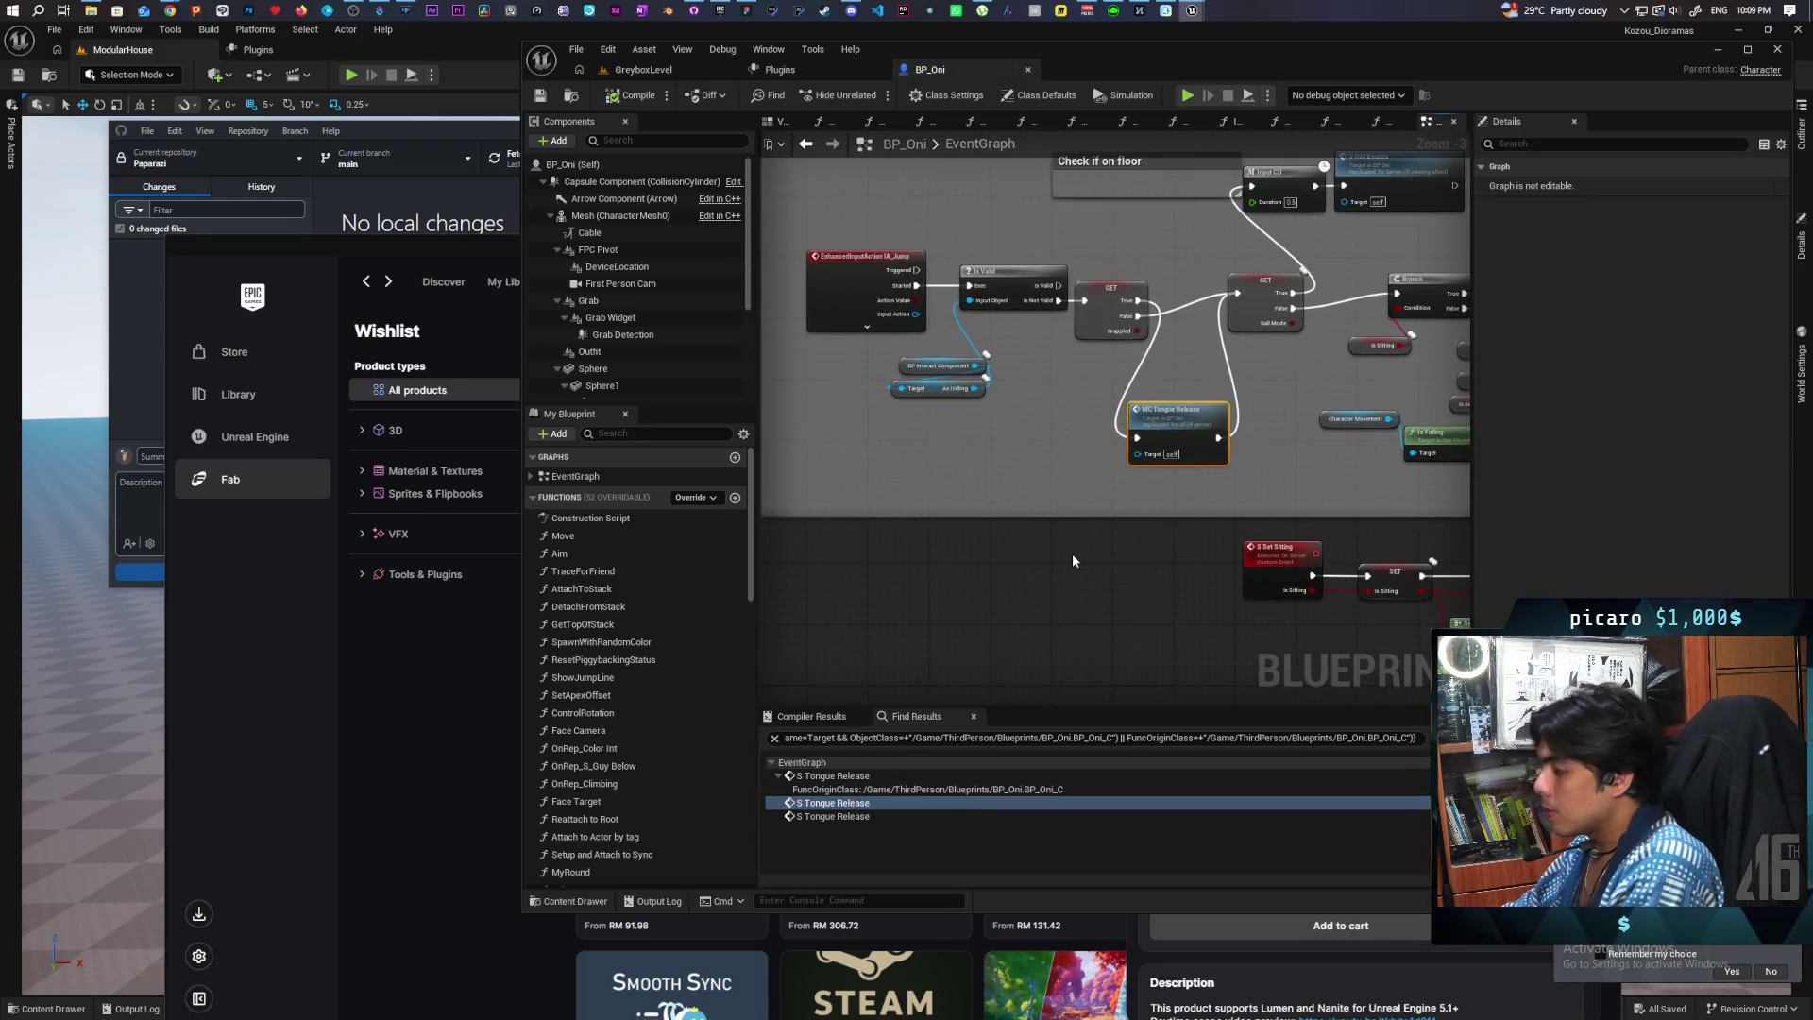
pyautogui.scroll(-8, 1073, 554)
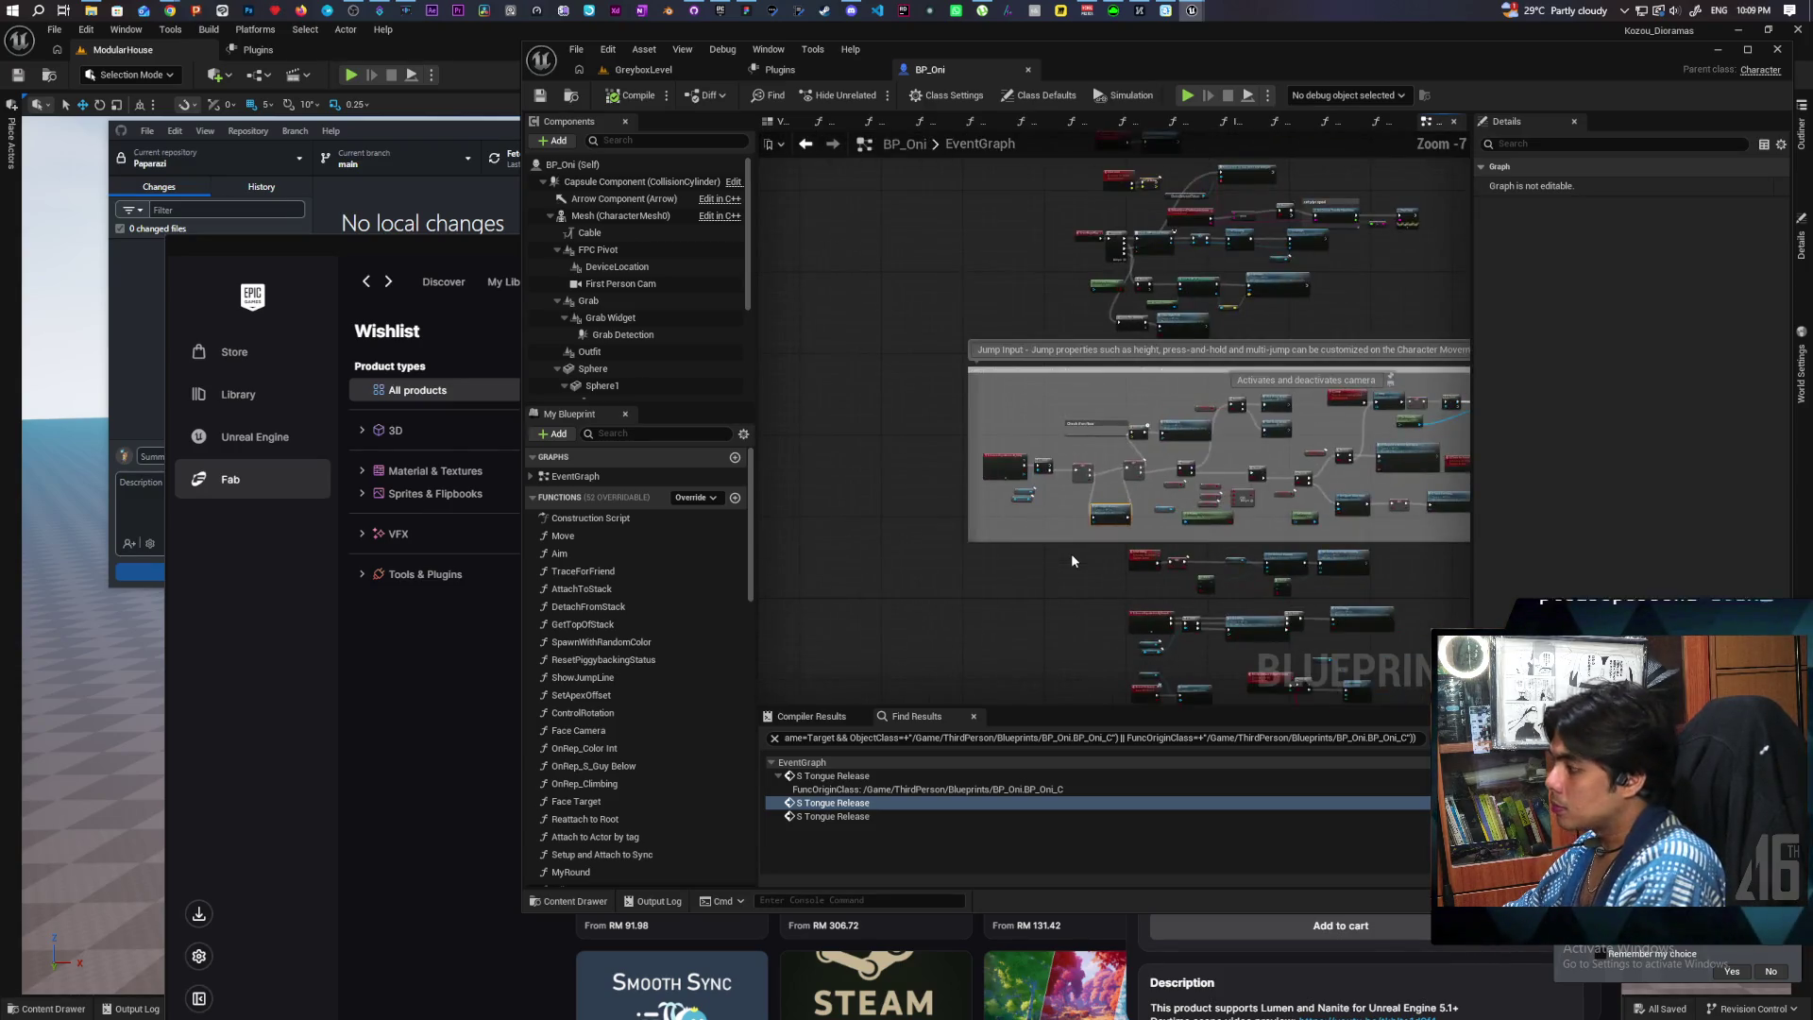
pyautogui.moveTo(833, 467)
pyautogui.mouseDown()
pyautogui.moveTo(1267, 482)
pyautogui.moveTo(1025, 360)
pyautogui.moveTo(919, 347)
pyautogui.moveTo(1078, 438)
pyautogui.moveTo(880, 540)
pyautogui.moveTo(923, 520)
pyautogui.mouseUp()
pyautogui.scroll(8, 1079, 438)
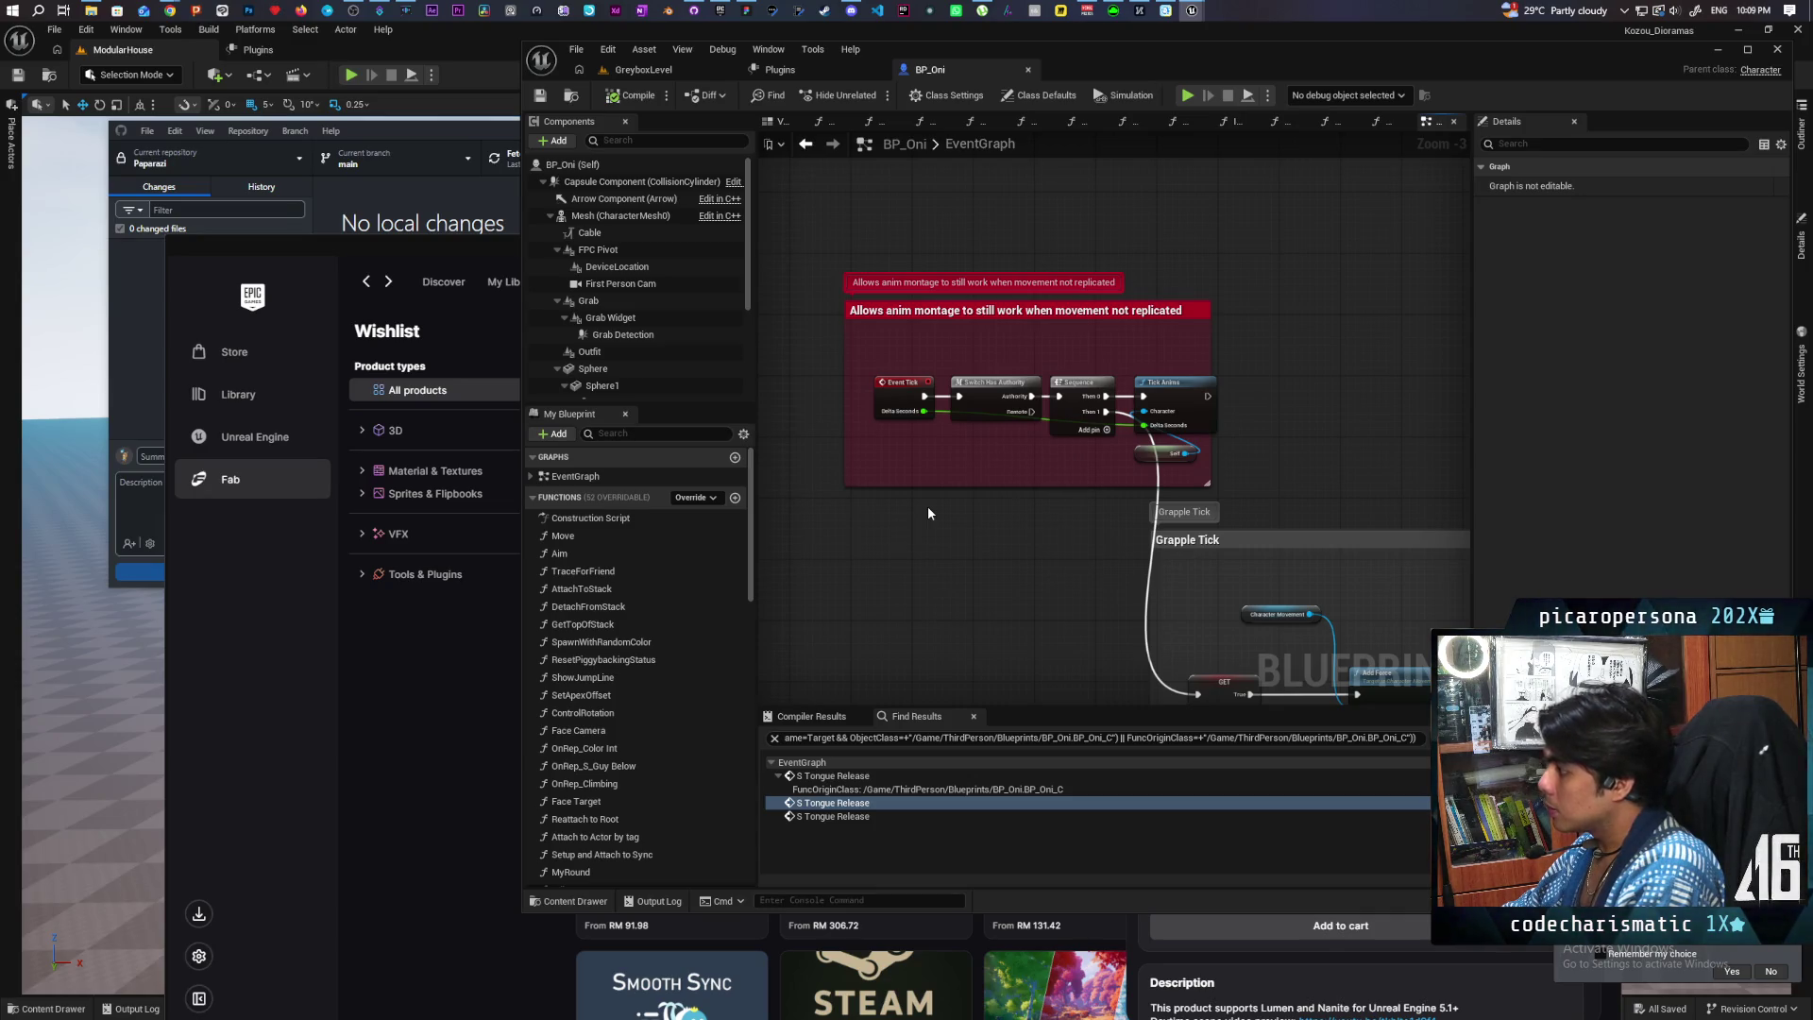
pyautogui.moveTo(948, 540)
pyautogui.mouseDown()
pyautogui.moveTo(914, 434)
pyautogui.moveTo(830, 372)
pyautogui.moveTo(890, 393)
pyautogui.moveTo(802, 376)
pyautogui.moveTo(858, 383)
pyautogui.mouseUp()
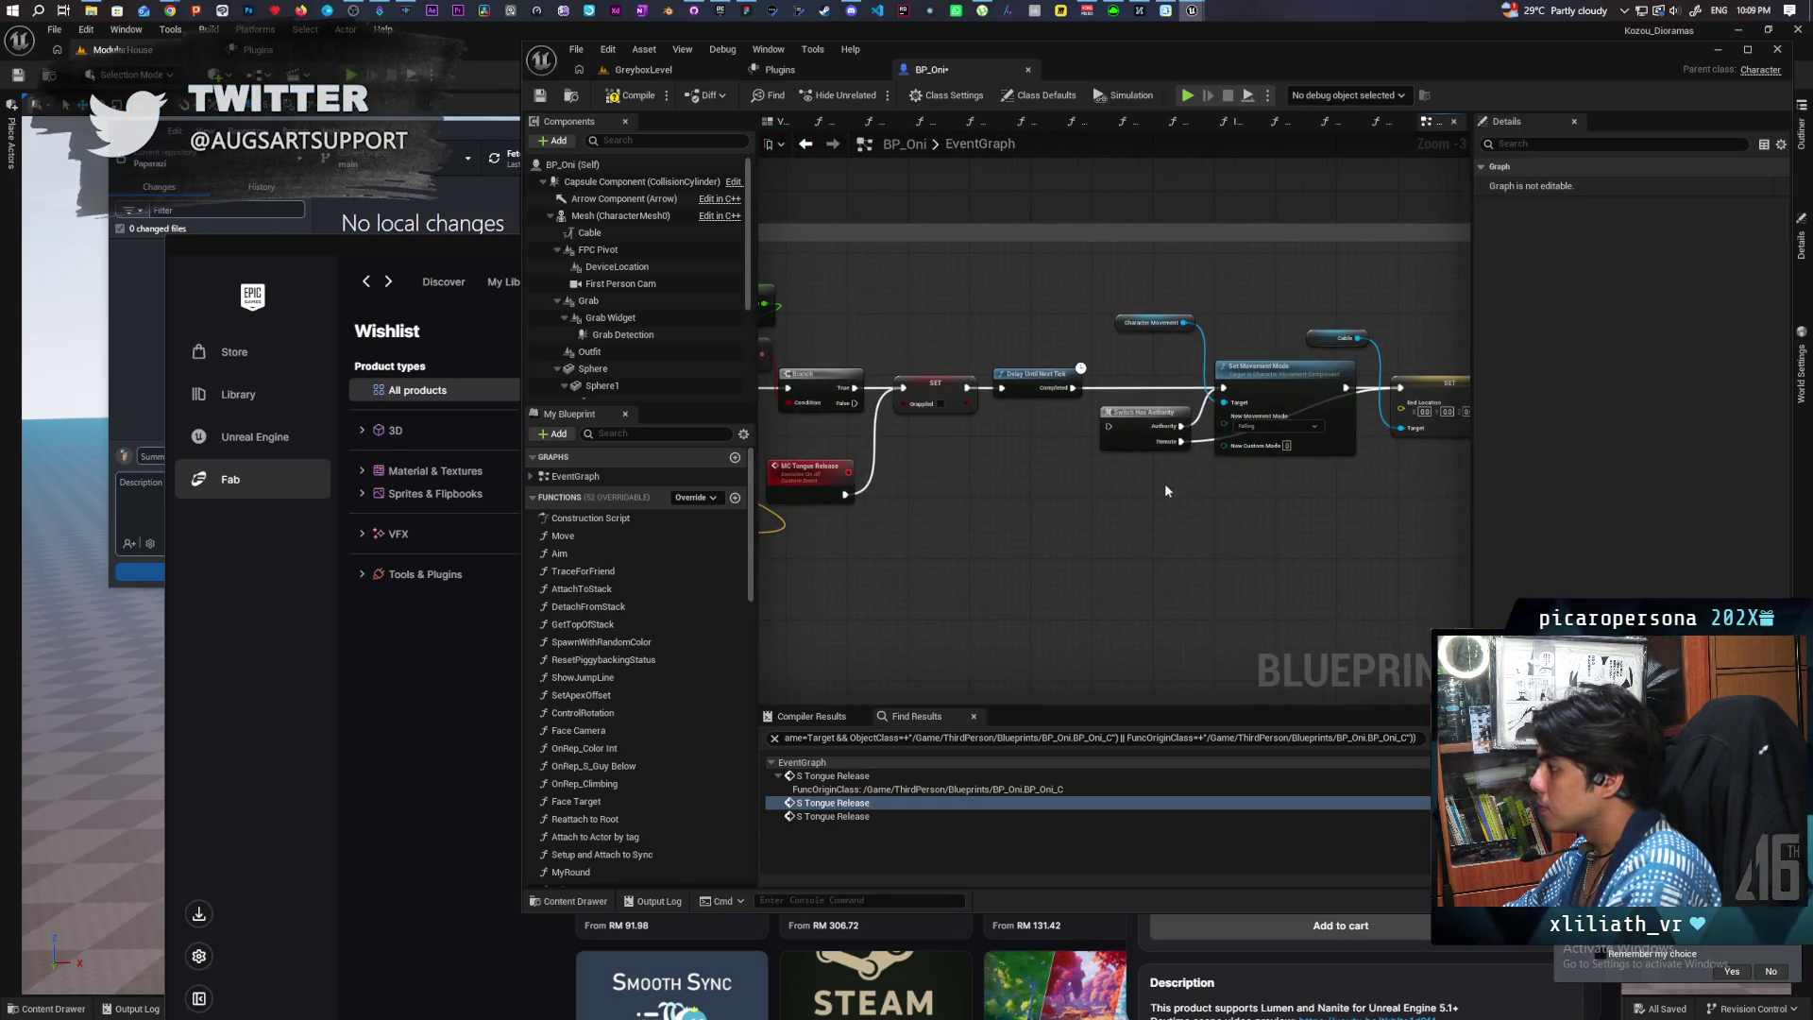
# Step: Delete the Switch Has Authority node and reconnect SET's exec output to Set Movement Mode
pyautogui.click(1148, 433)
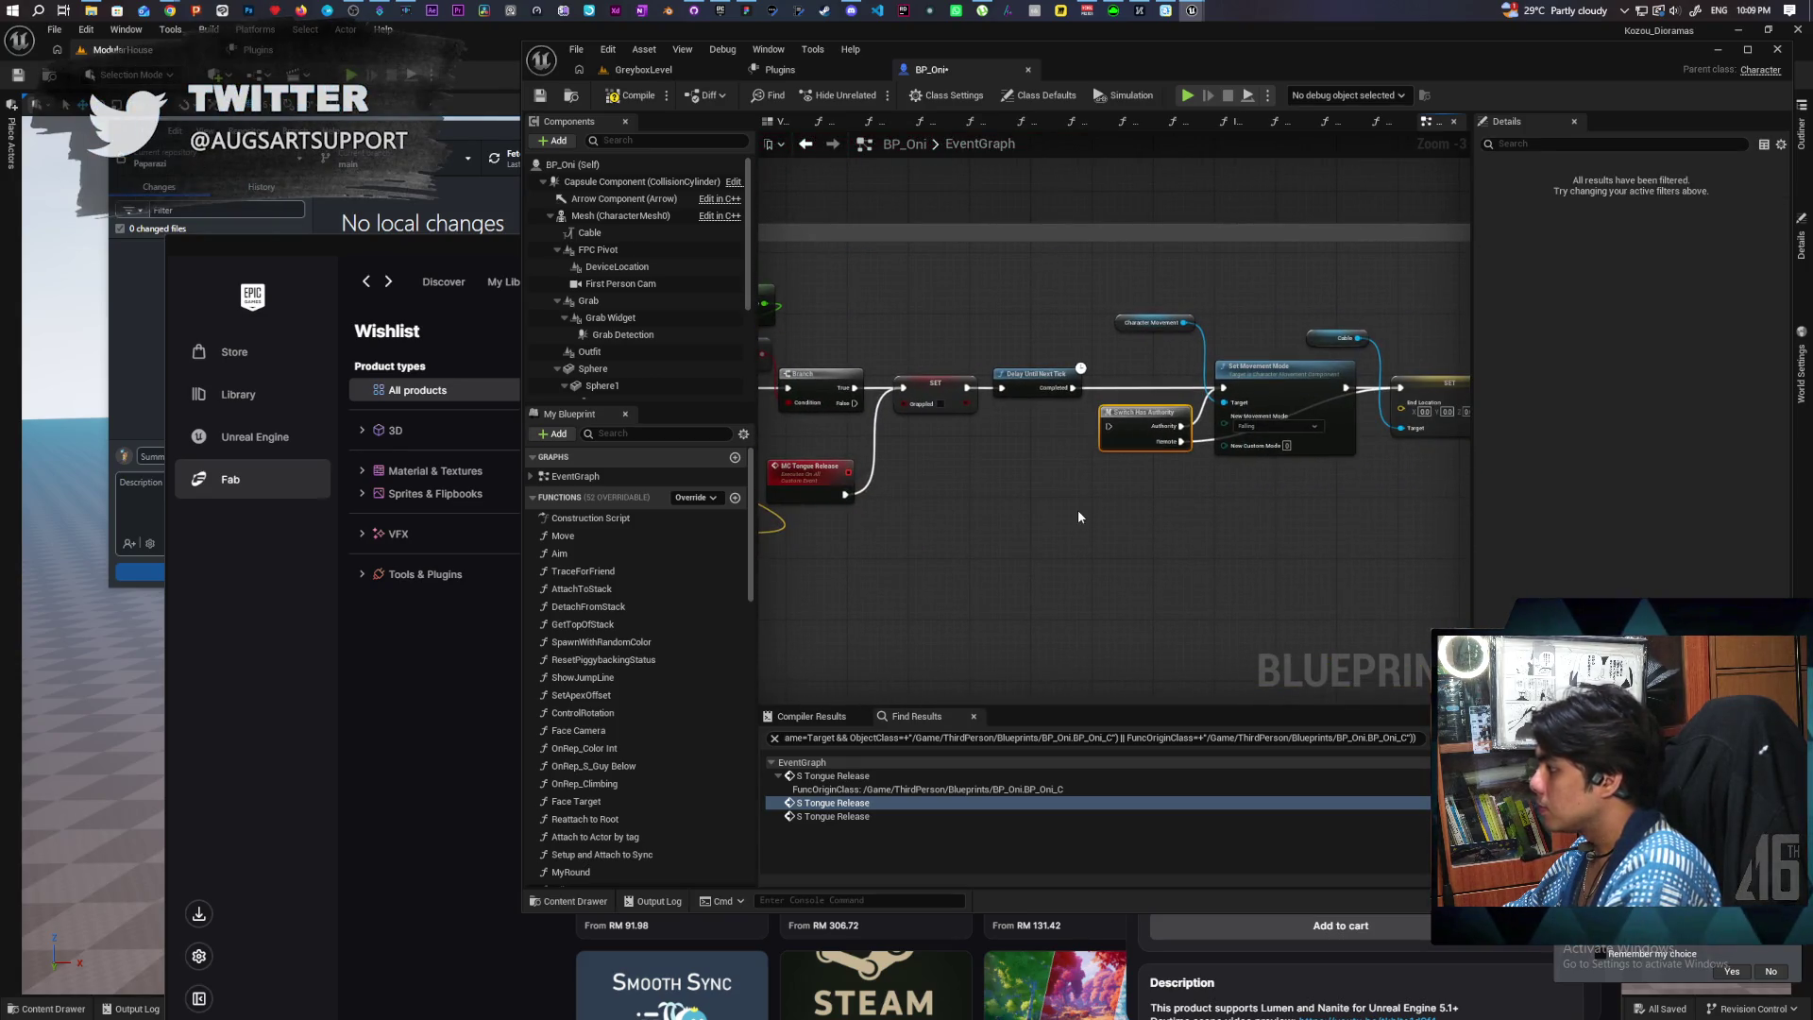
pyautogui.click(1050, 552)
pyautogui.scroll(-5, 1050, 552)
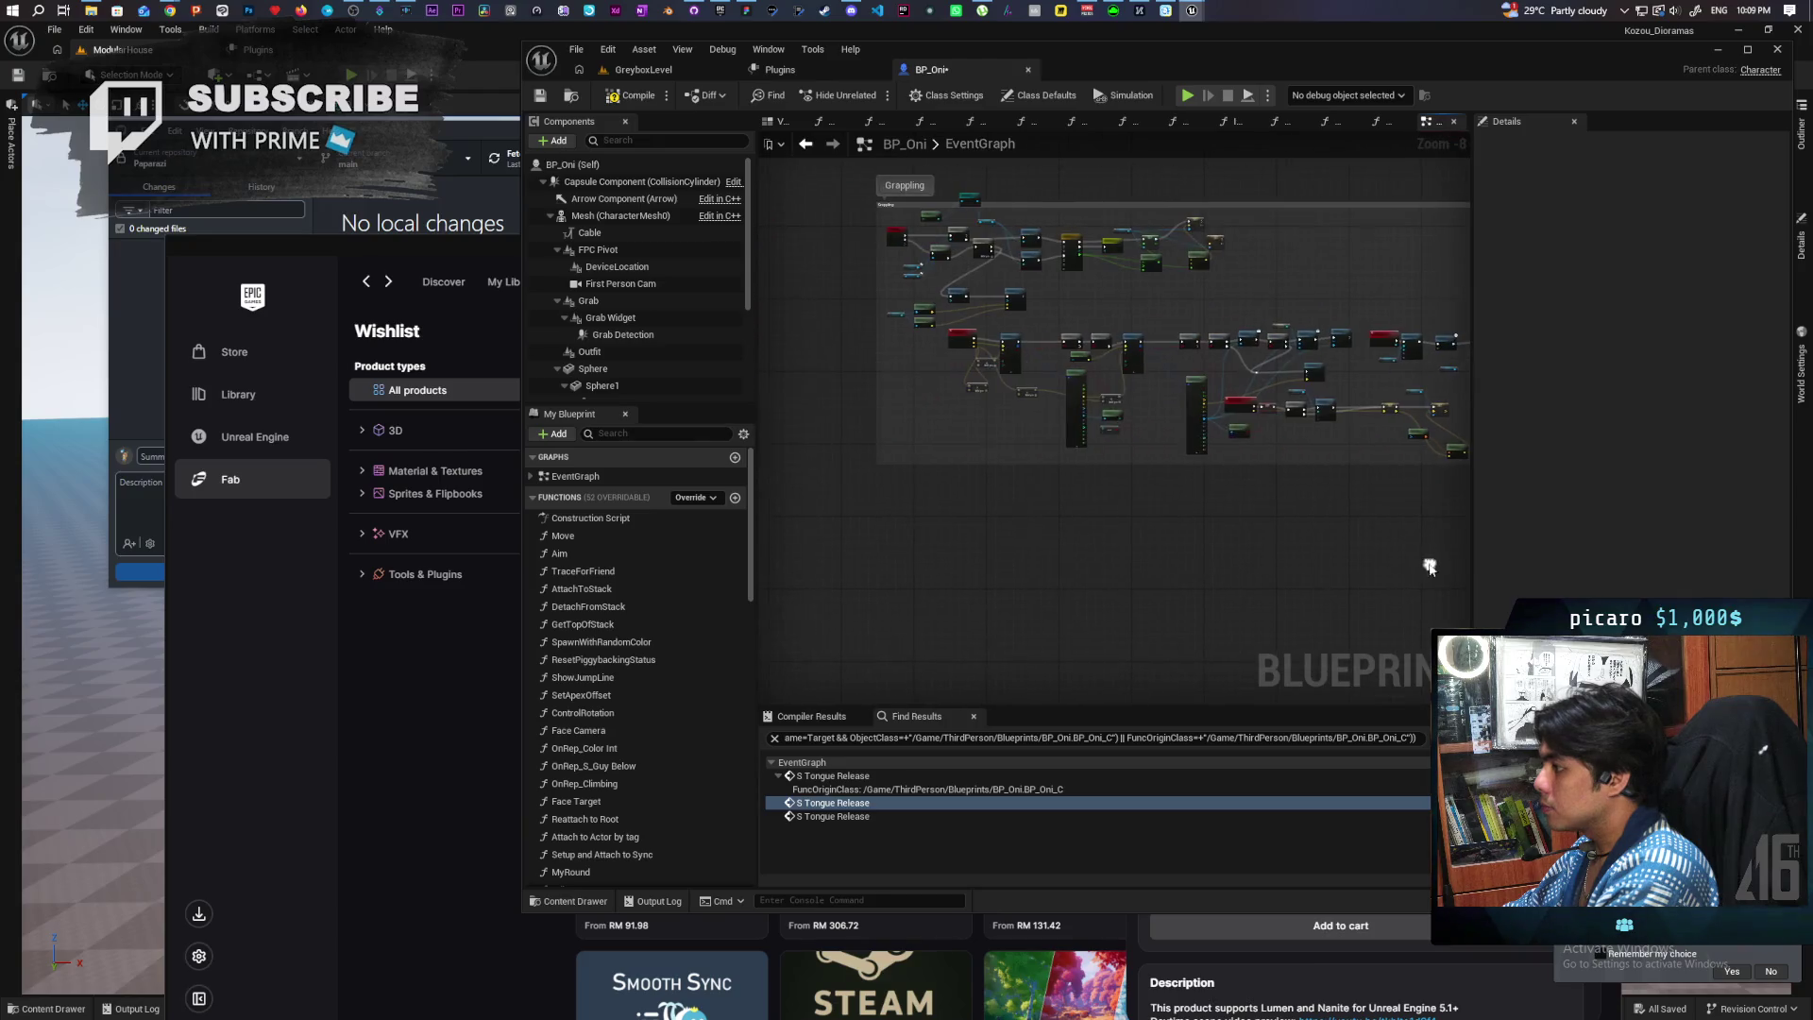
pyautogui.scroll(4, 1007, 457)
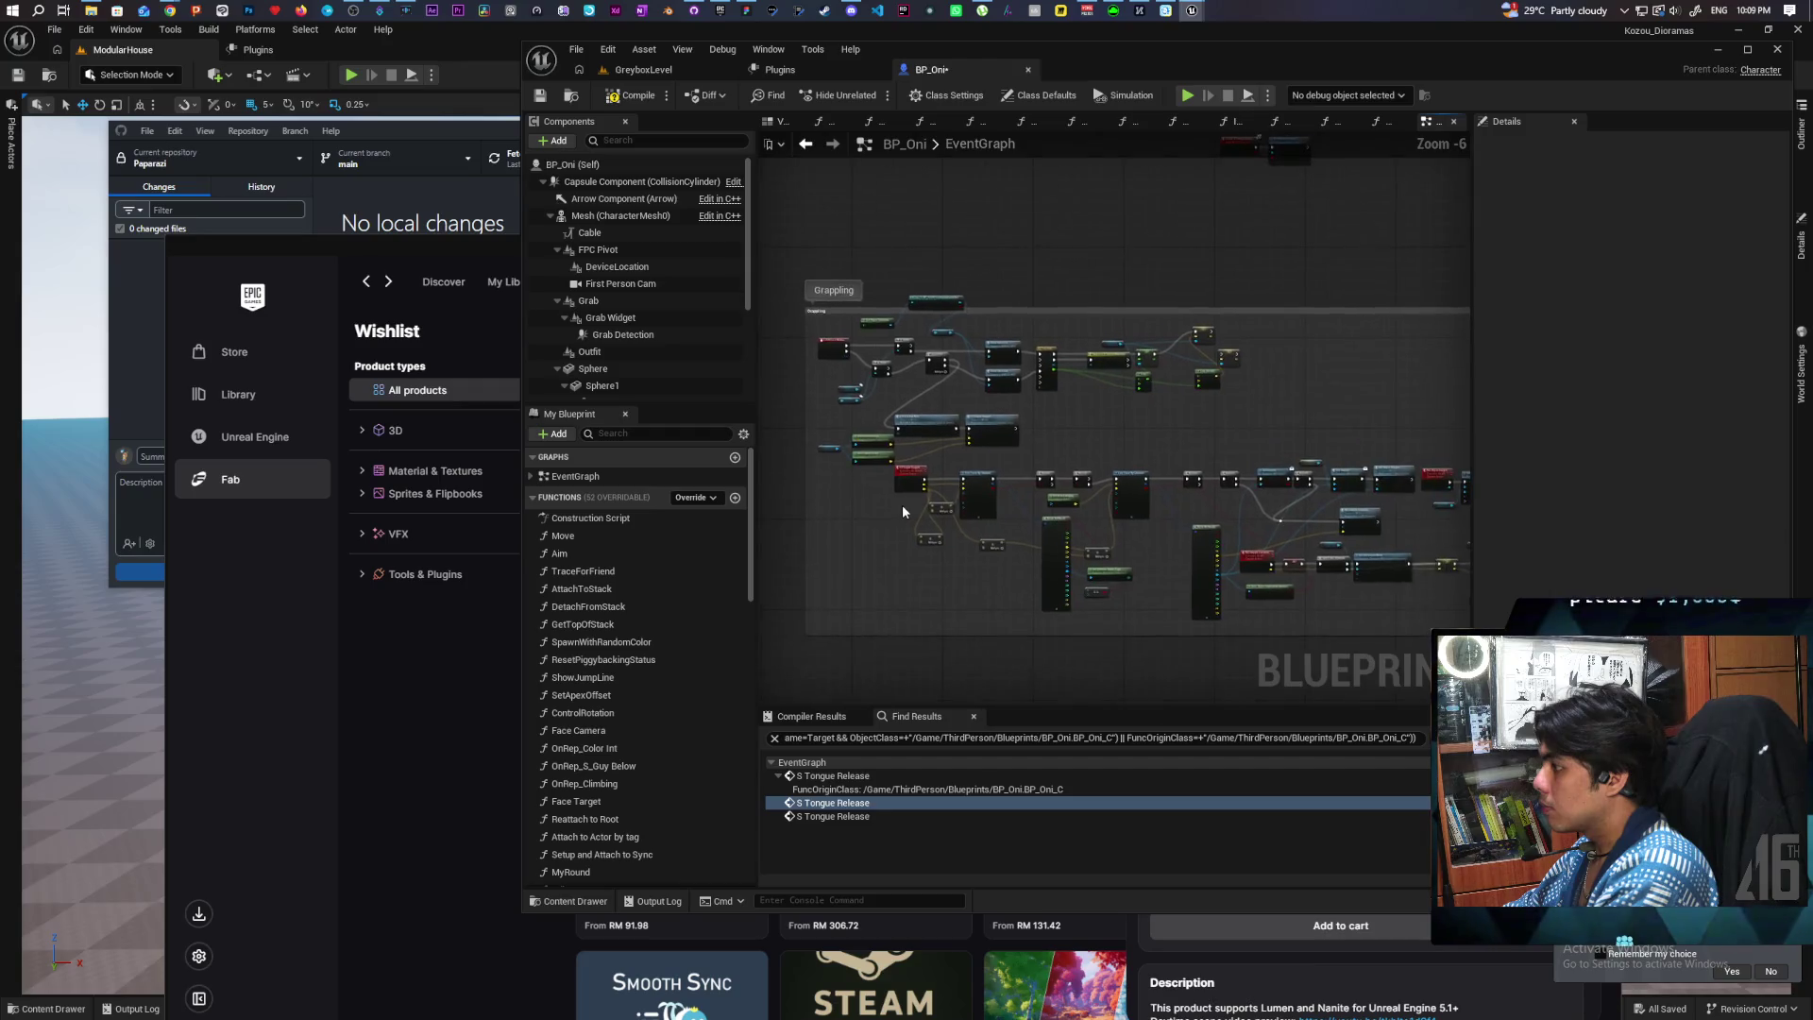
pyautogui.scroll(2, 903, 504)
pyautogui.scroll(-1, 903, 512)
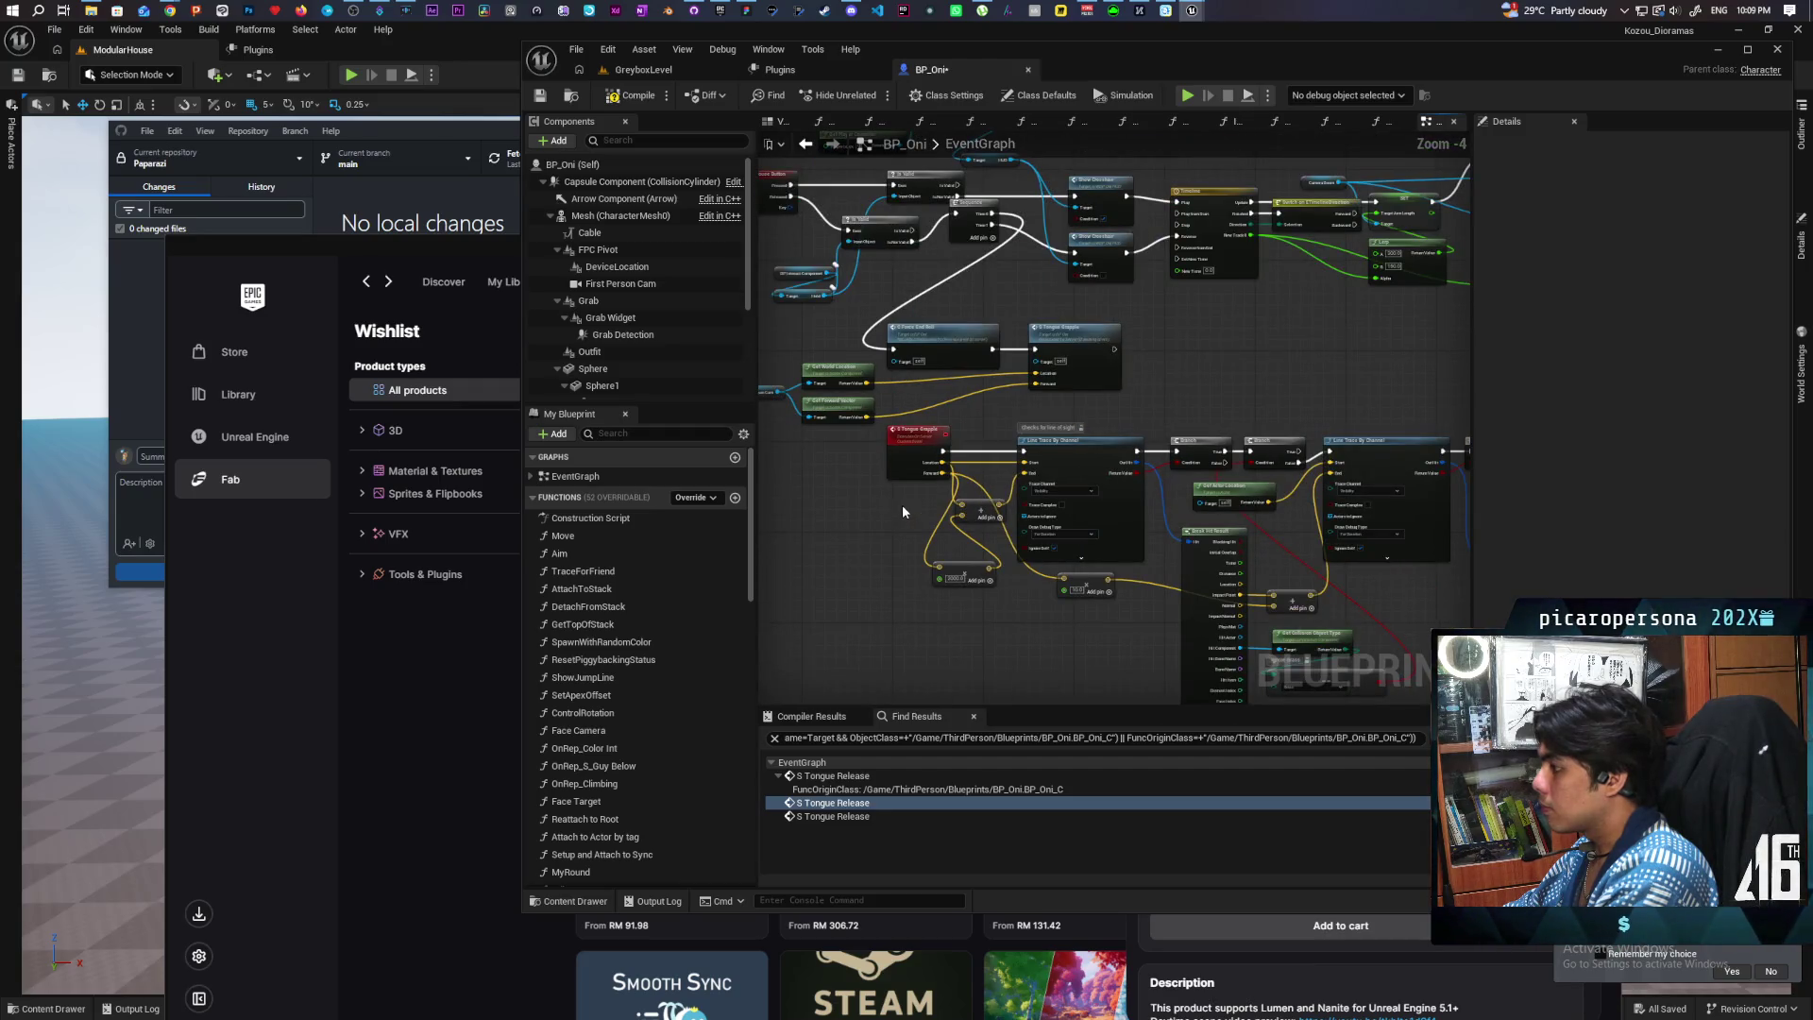
pyautogui.moveTo(903, 511); pyautogui.dragTo(1089, 513)
pyautogui.click(1004, 463)
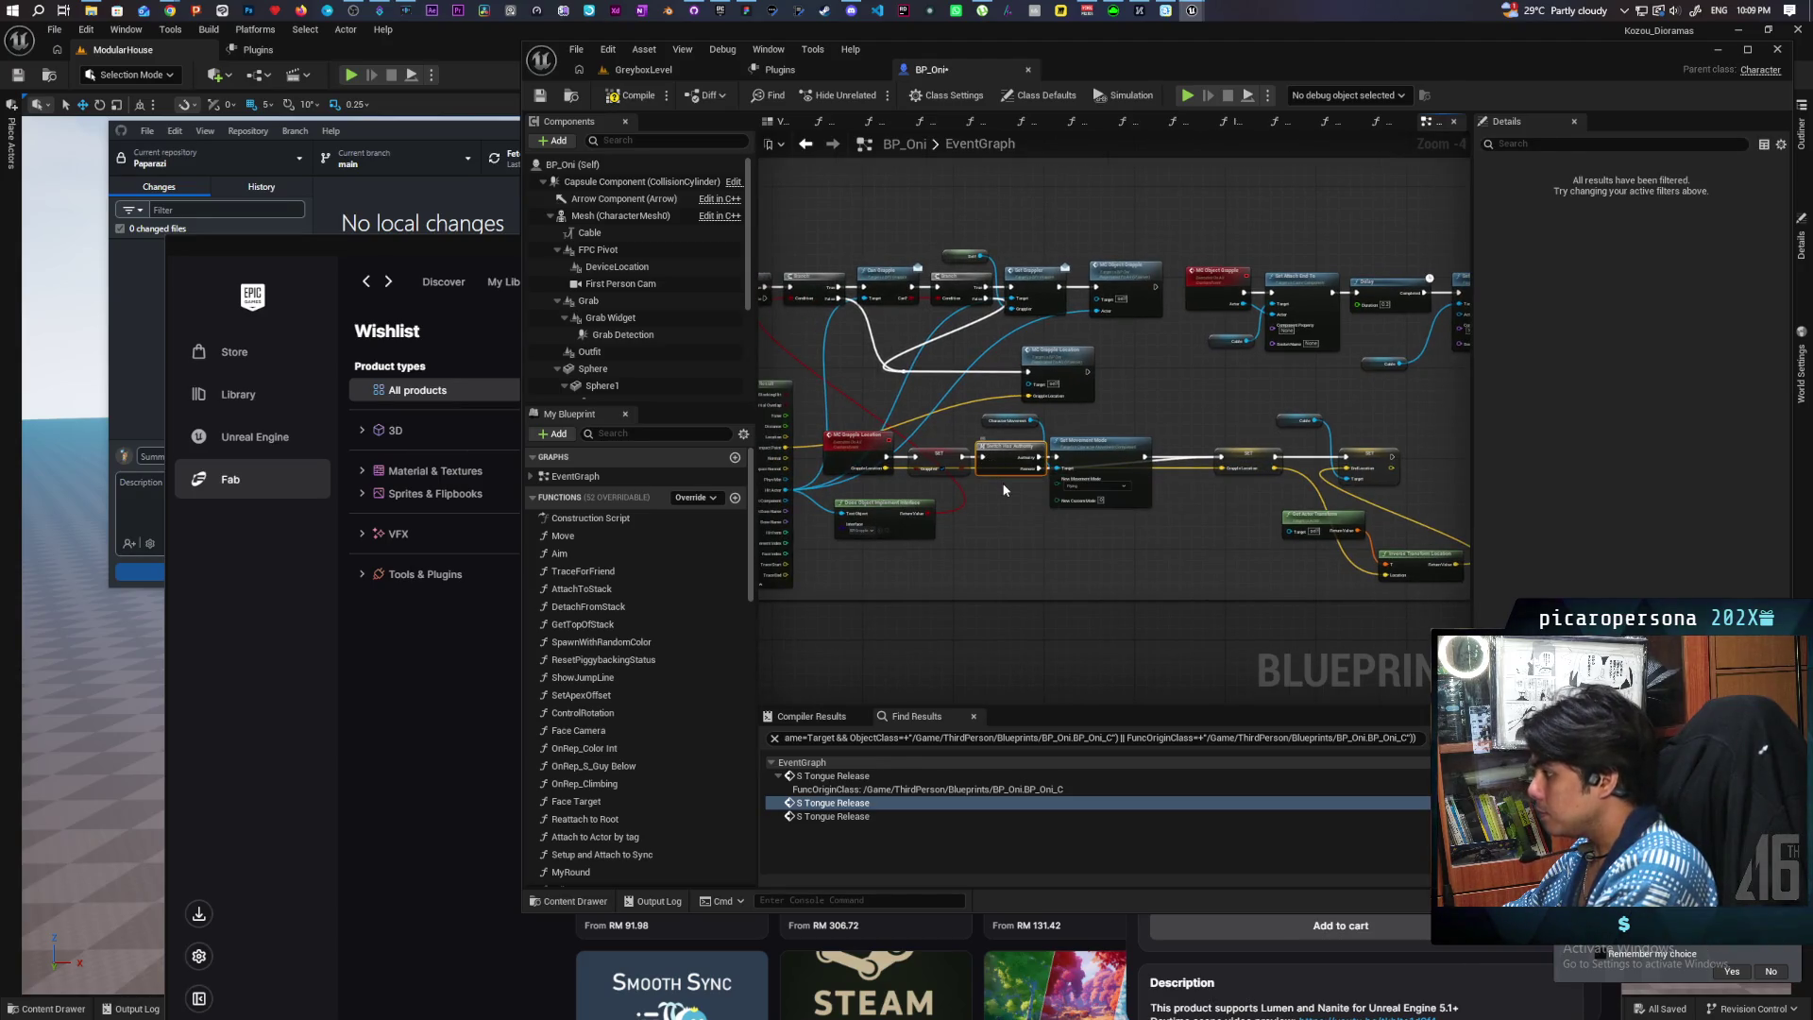
pyautogui.press('Delete')
pyautogui.scroll(2, 997, 476)
pyautogui.moveTo(947, 449); pyautogui.dragTo(1089, 450)
# Step: Insert a Sequence between Event Tick and Switch Has Authority, widen the comment, and save
pyautogui.scroll(-10, 1171, 428)
pyautogui.scroll(9, 1303, 628)
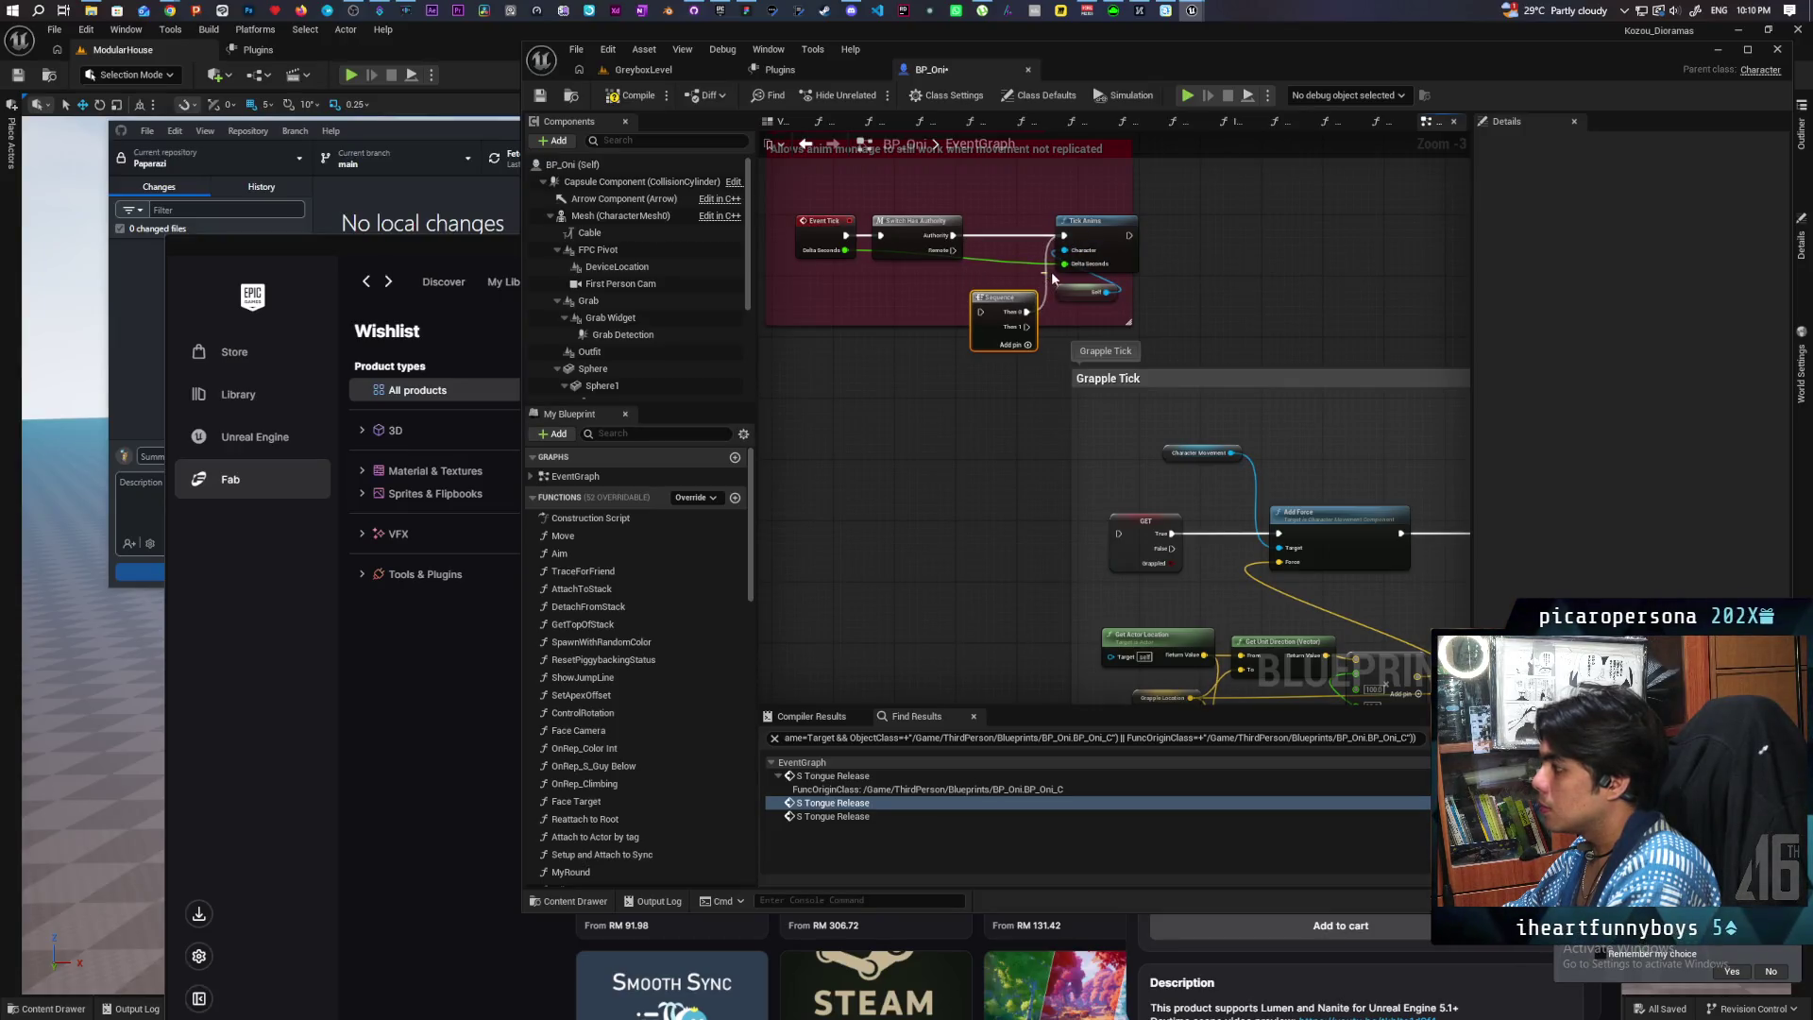
pyautogui.moveTo(923, 236); pyautogui.dragTo(976, 238)
pyautogui.moveTo(986, 330)
pyautogui.mouseDown()
pyautogui.moveTo(871, 235)
pyautogui.moveTo(949, 235)
pyautogui.moveTo(1044, 515)
pyautogui.moveTo(1118, 533)
pyautogui.mouseUp()
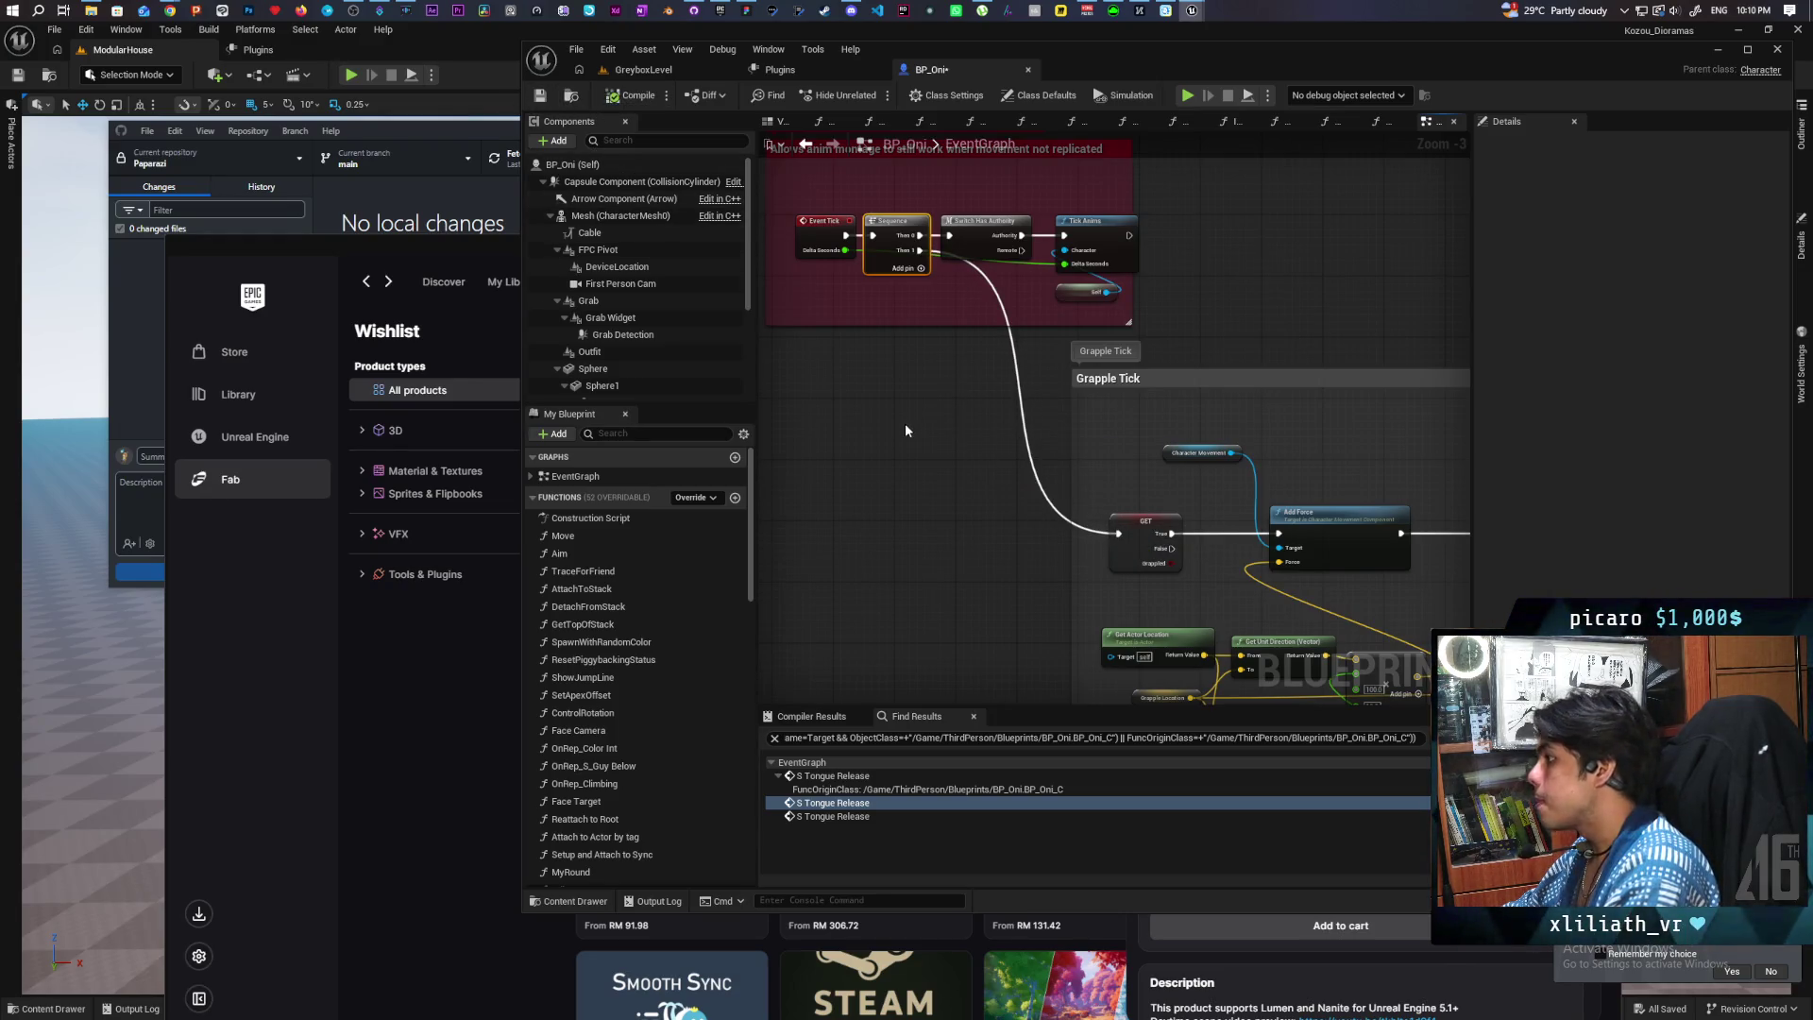
pyautogui.moveTo(1131, 171); pyautogui.dragTo(1182, 172)
pyautogui.hotkey('ctrl', 's')
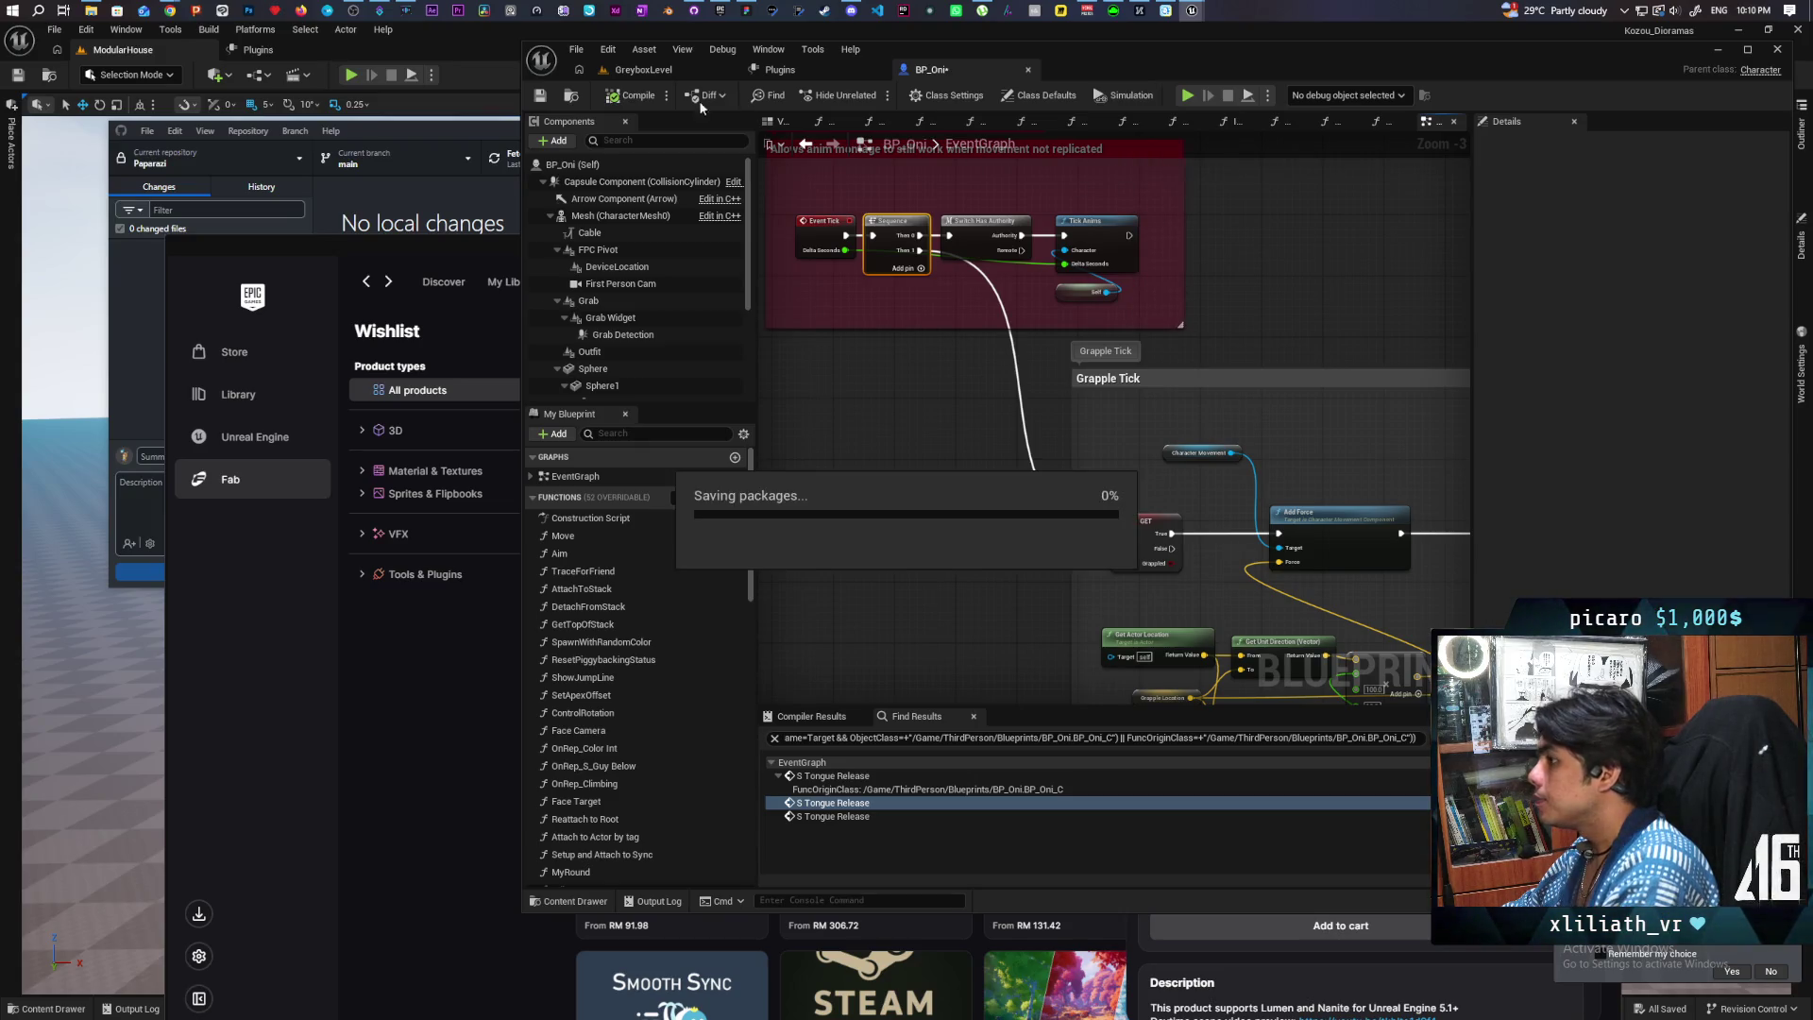
pyautogui.click(661, 71)
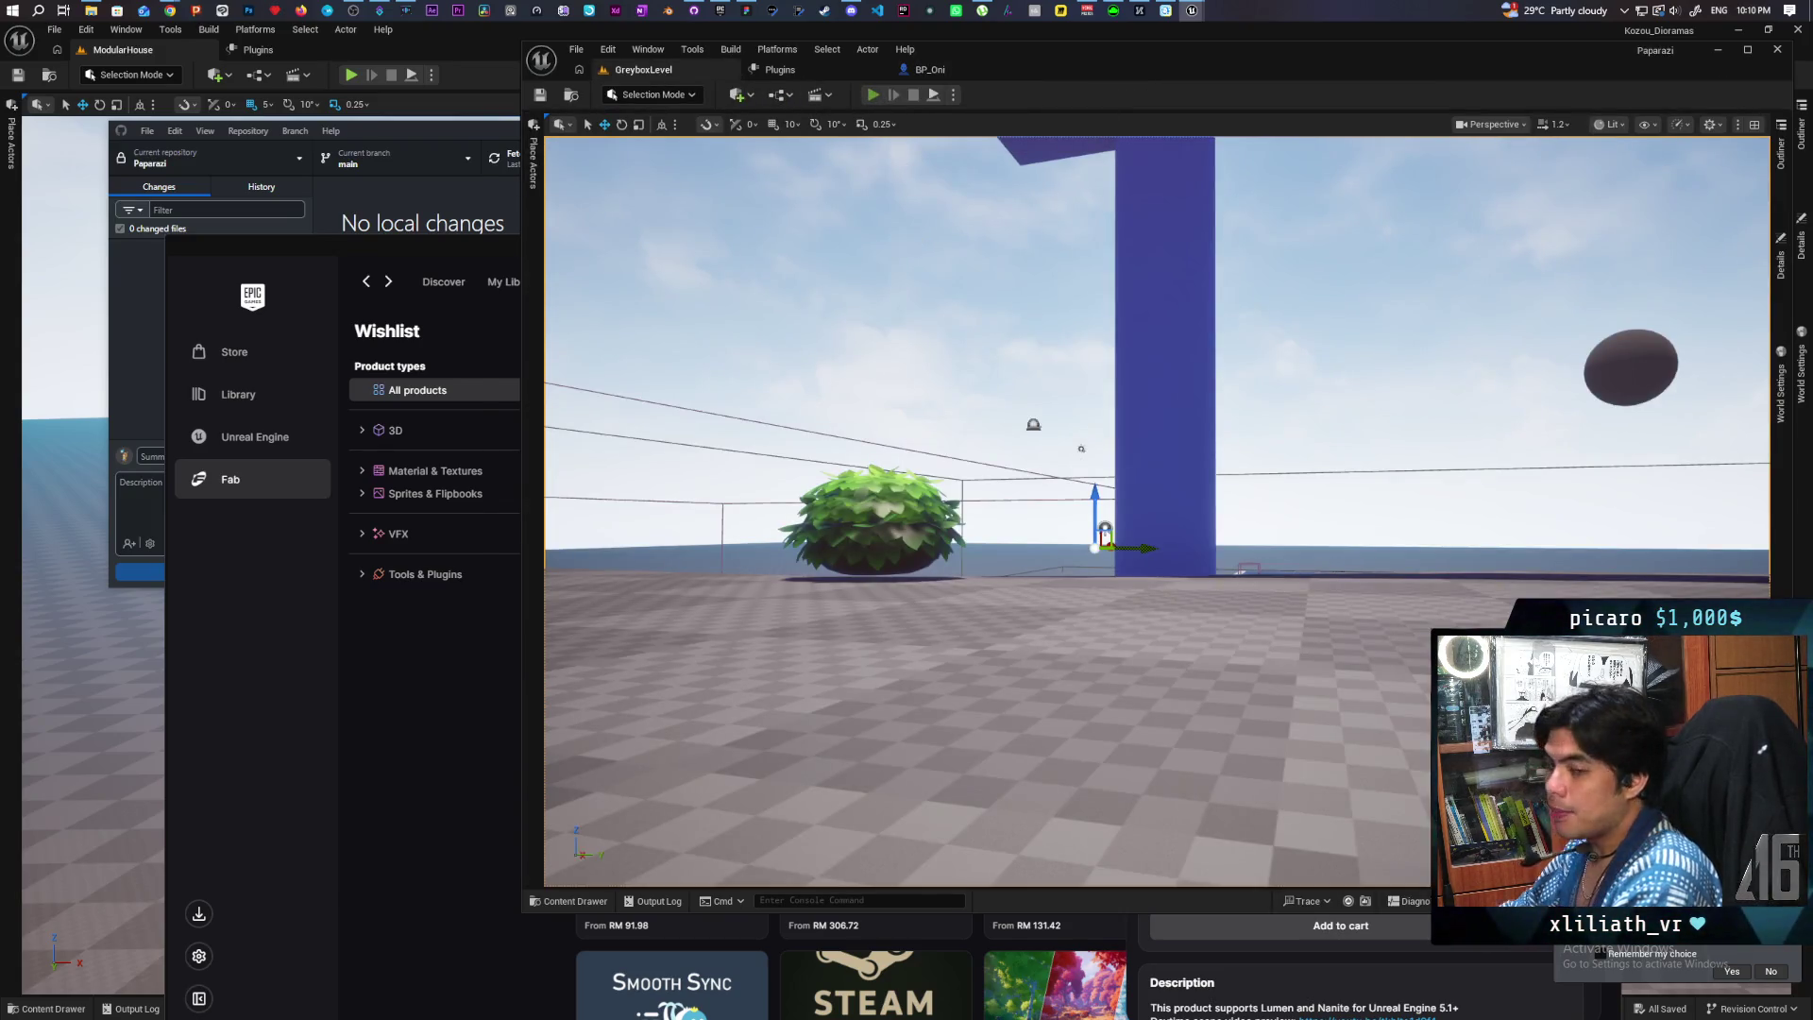
pyautogui.hotkey('alt', 'p')
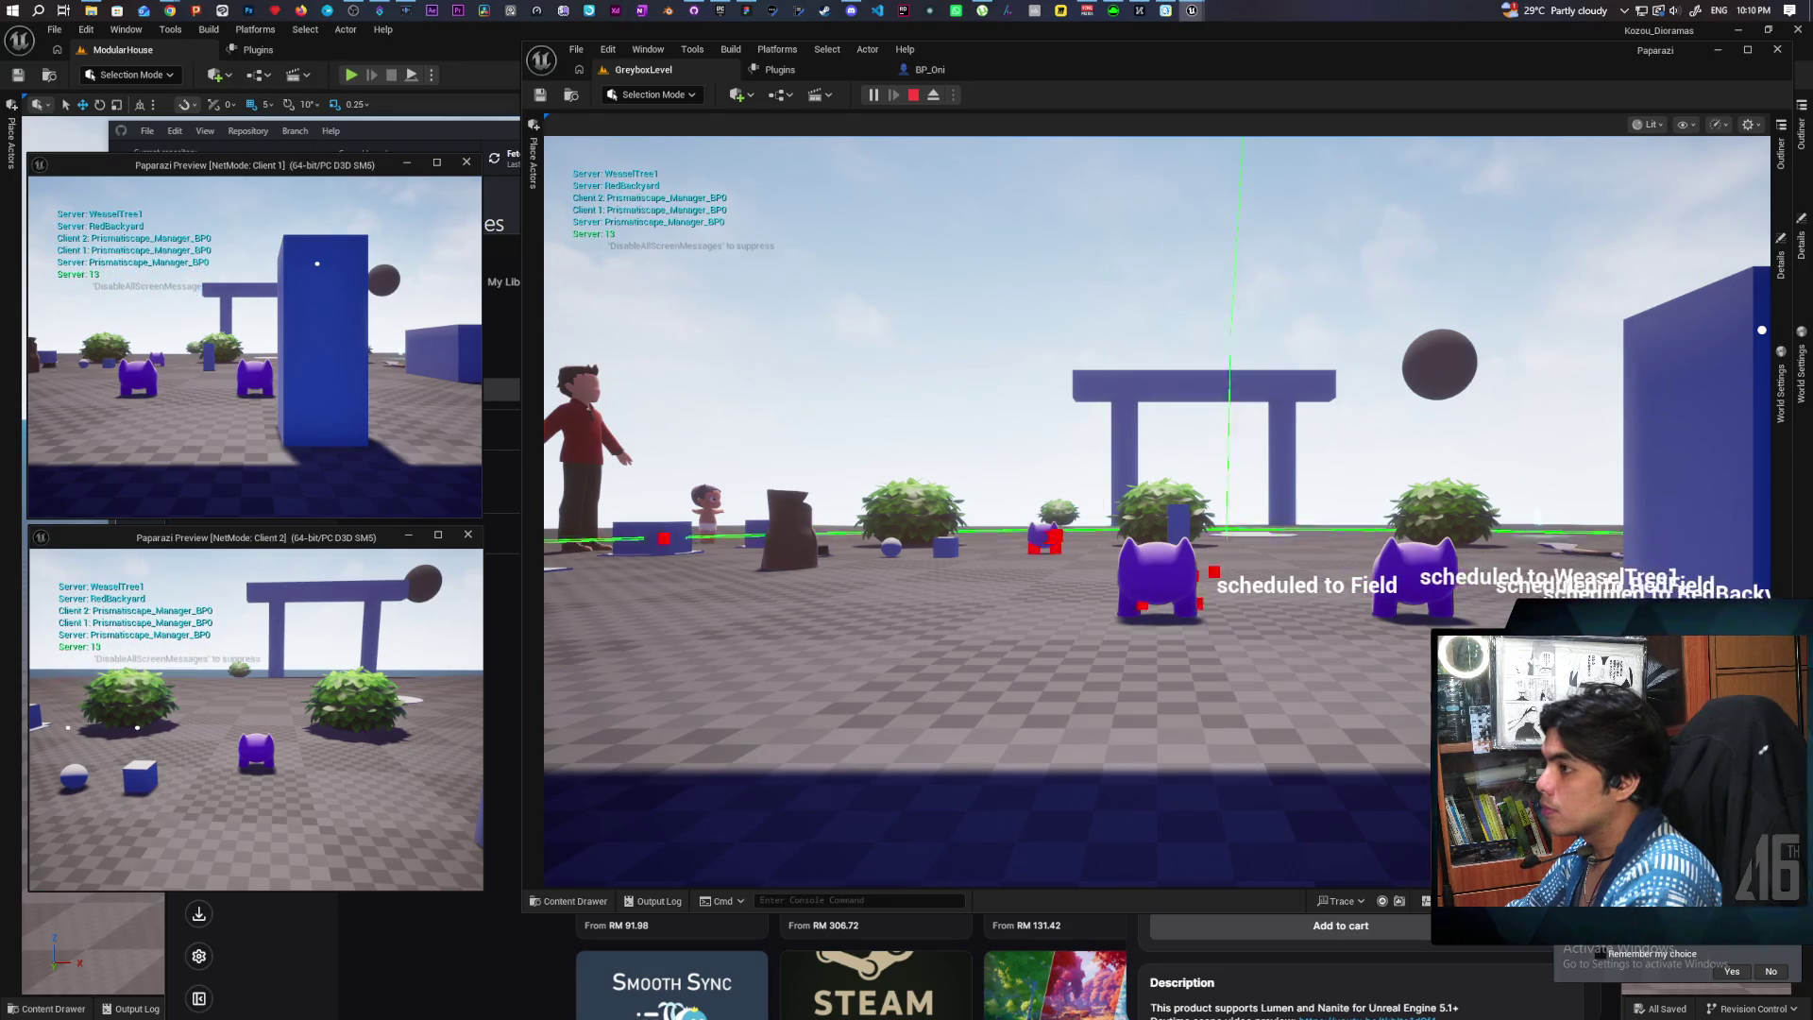
pyautogui.press('Escape')
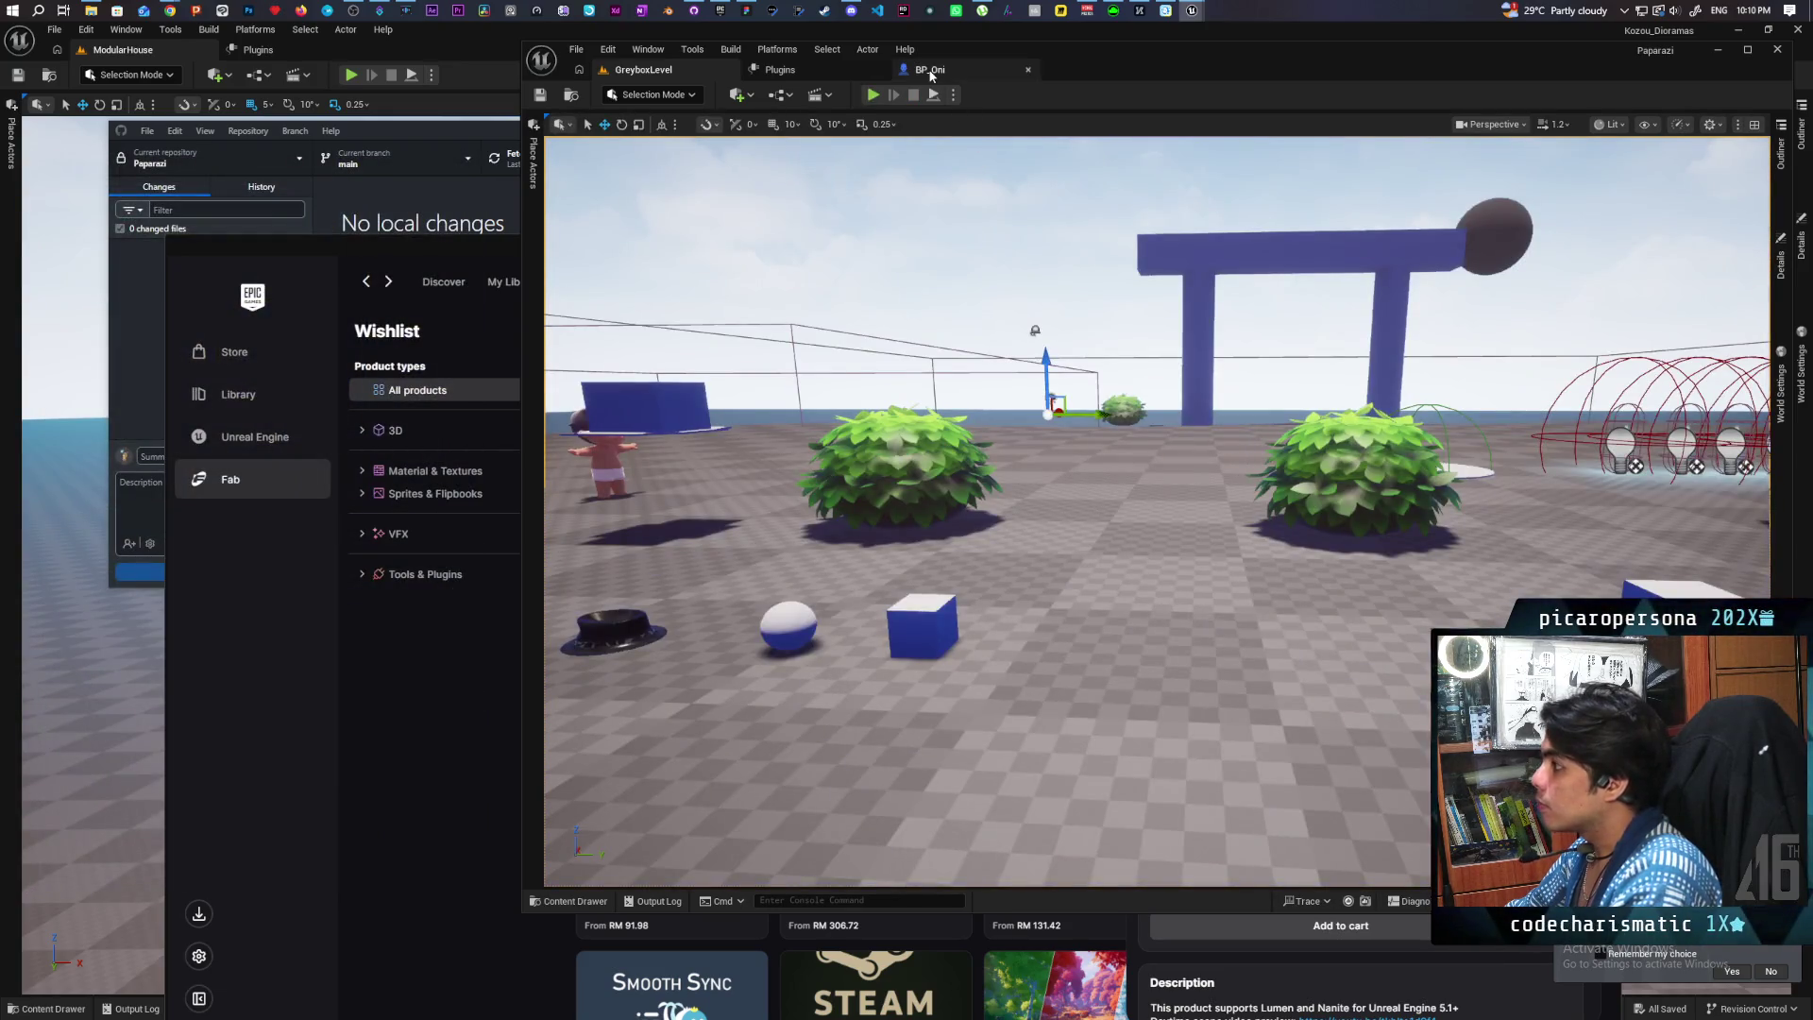
pyautogui.click(930, 72)
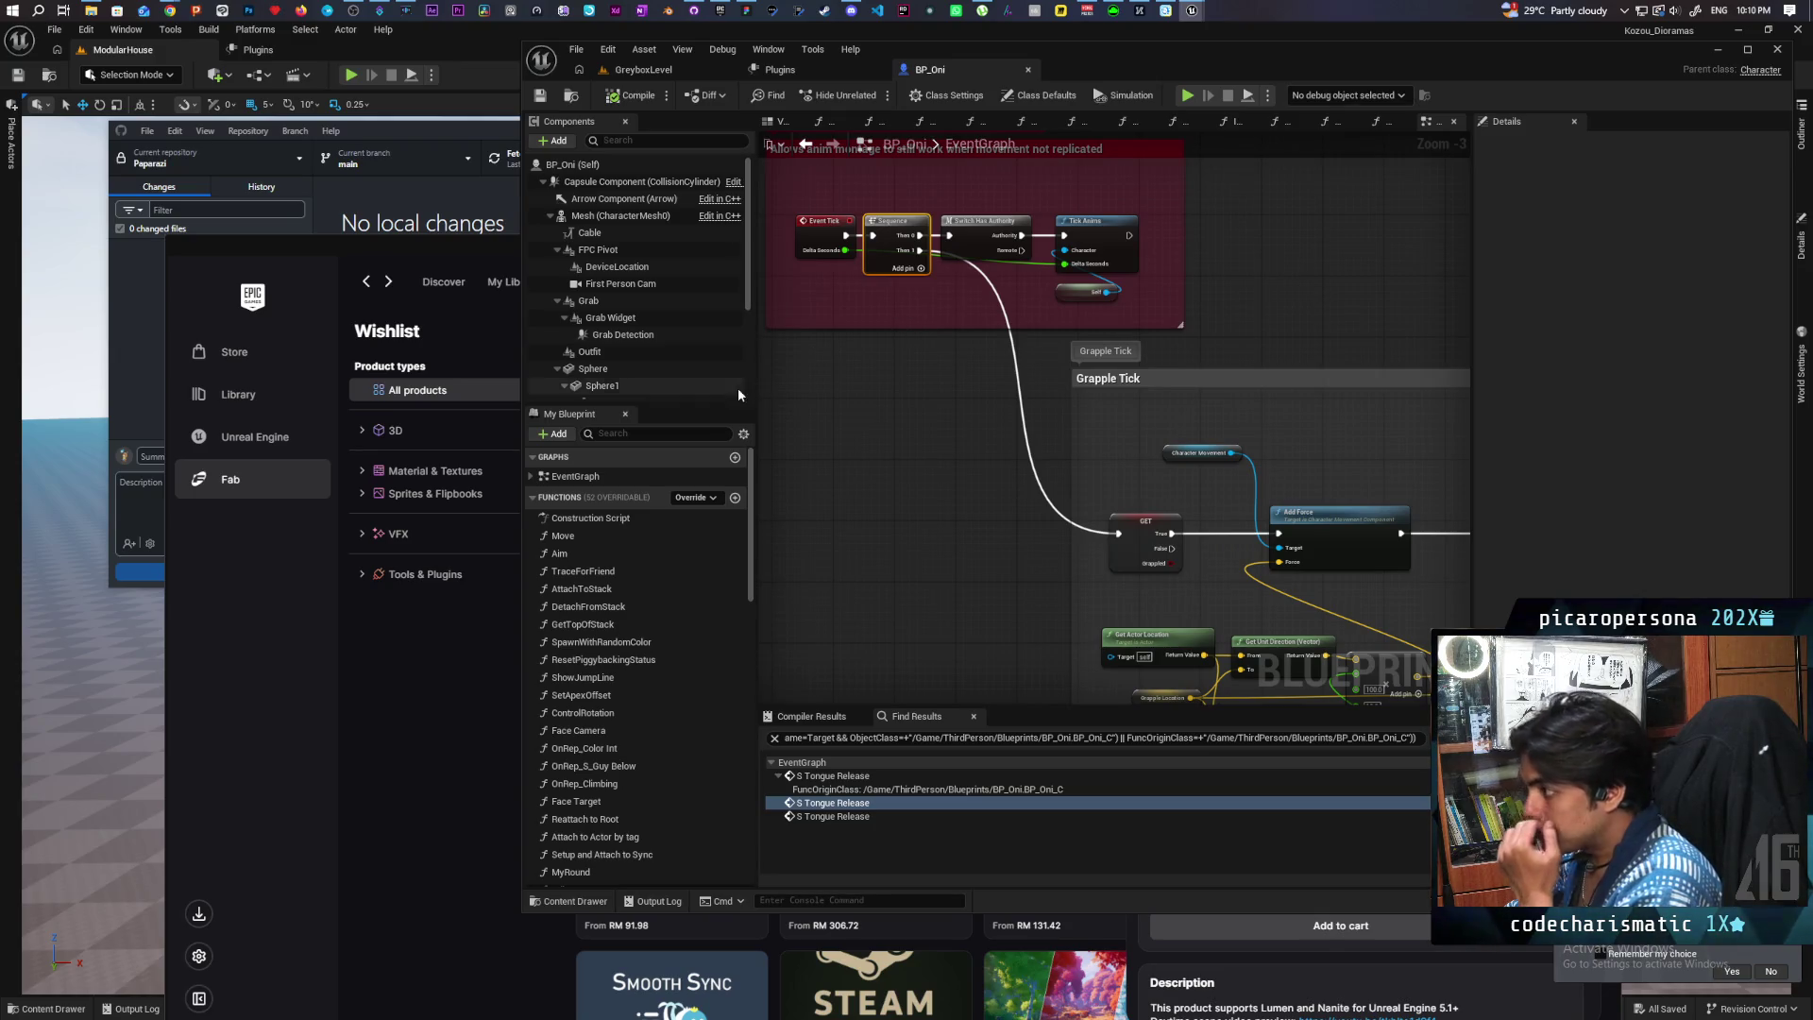
pyautogui.scroll(-6, 1009, 480)
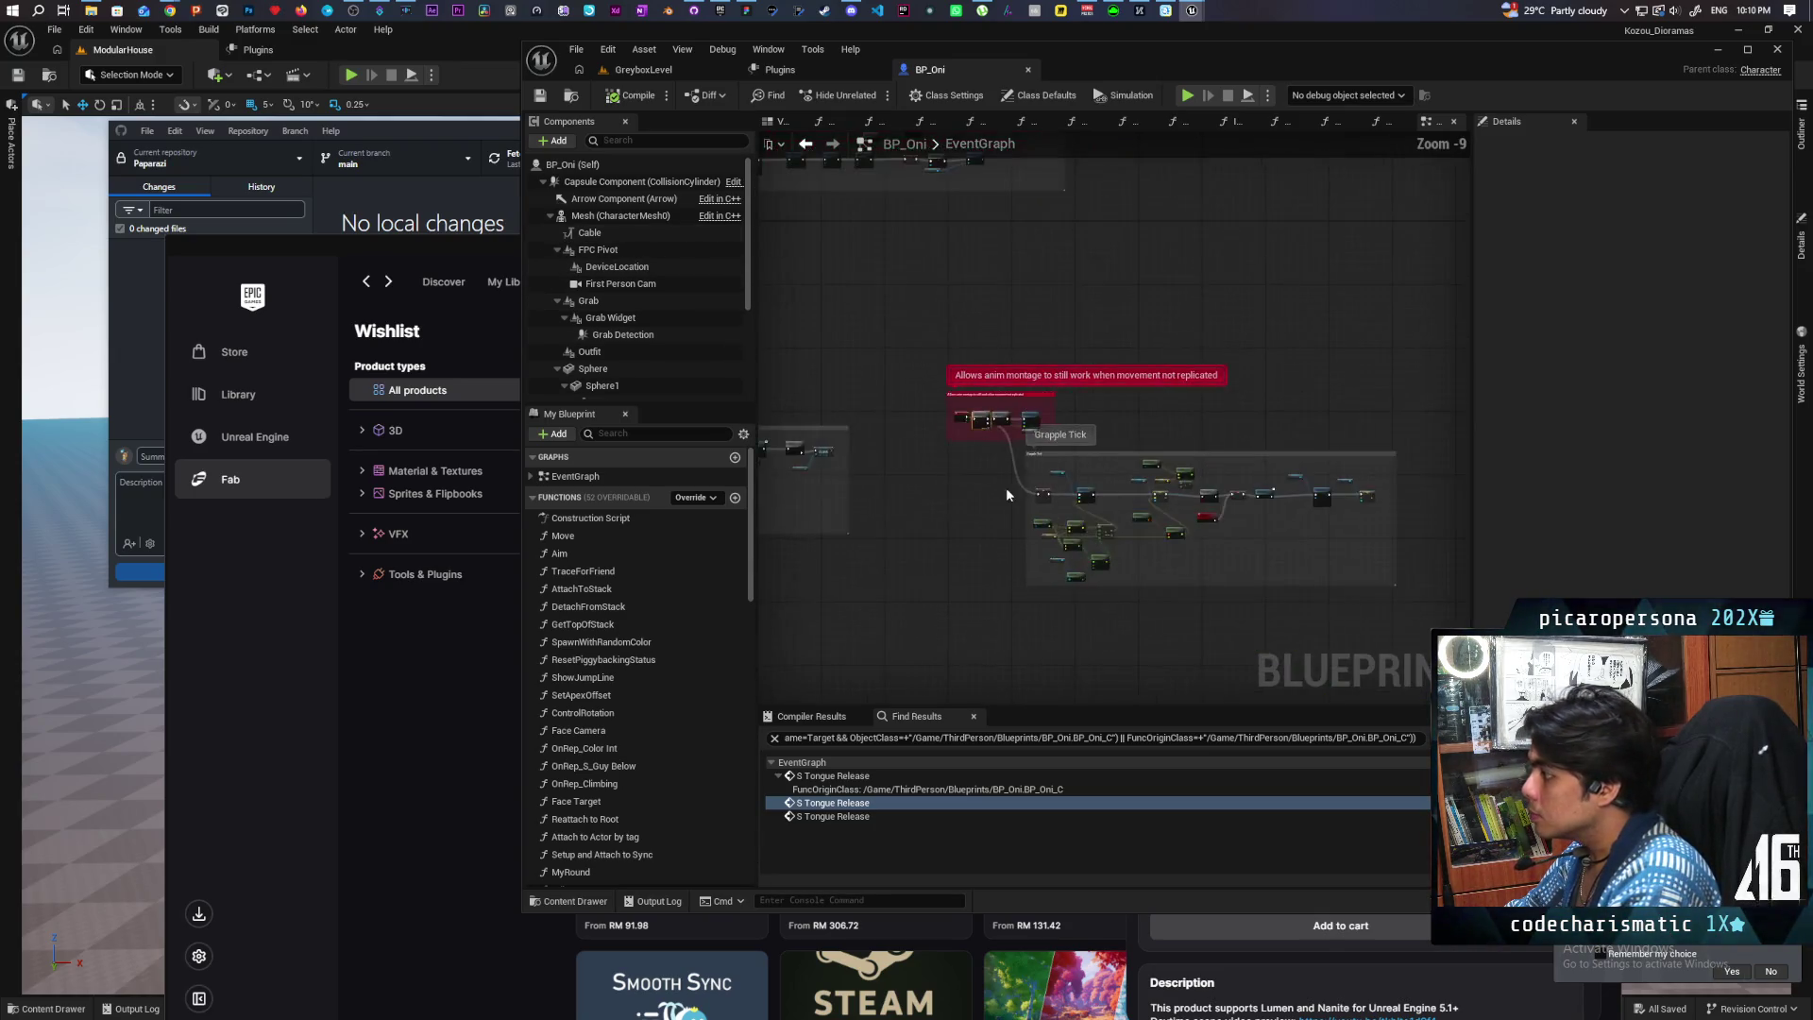
pyautogui.scroll(3, 1006, 487)
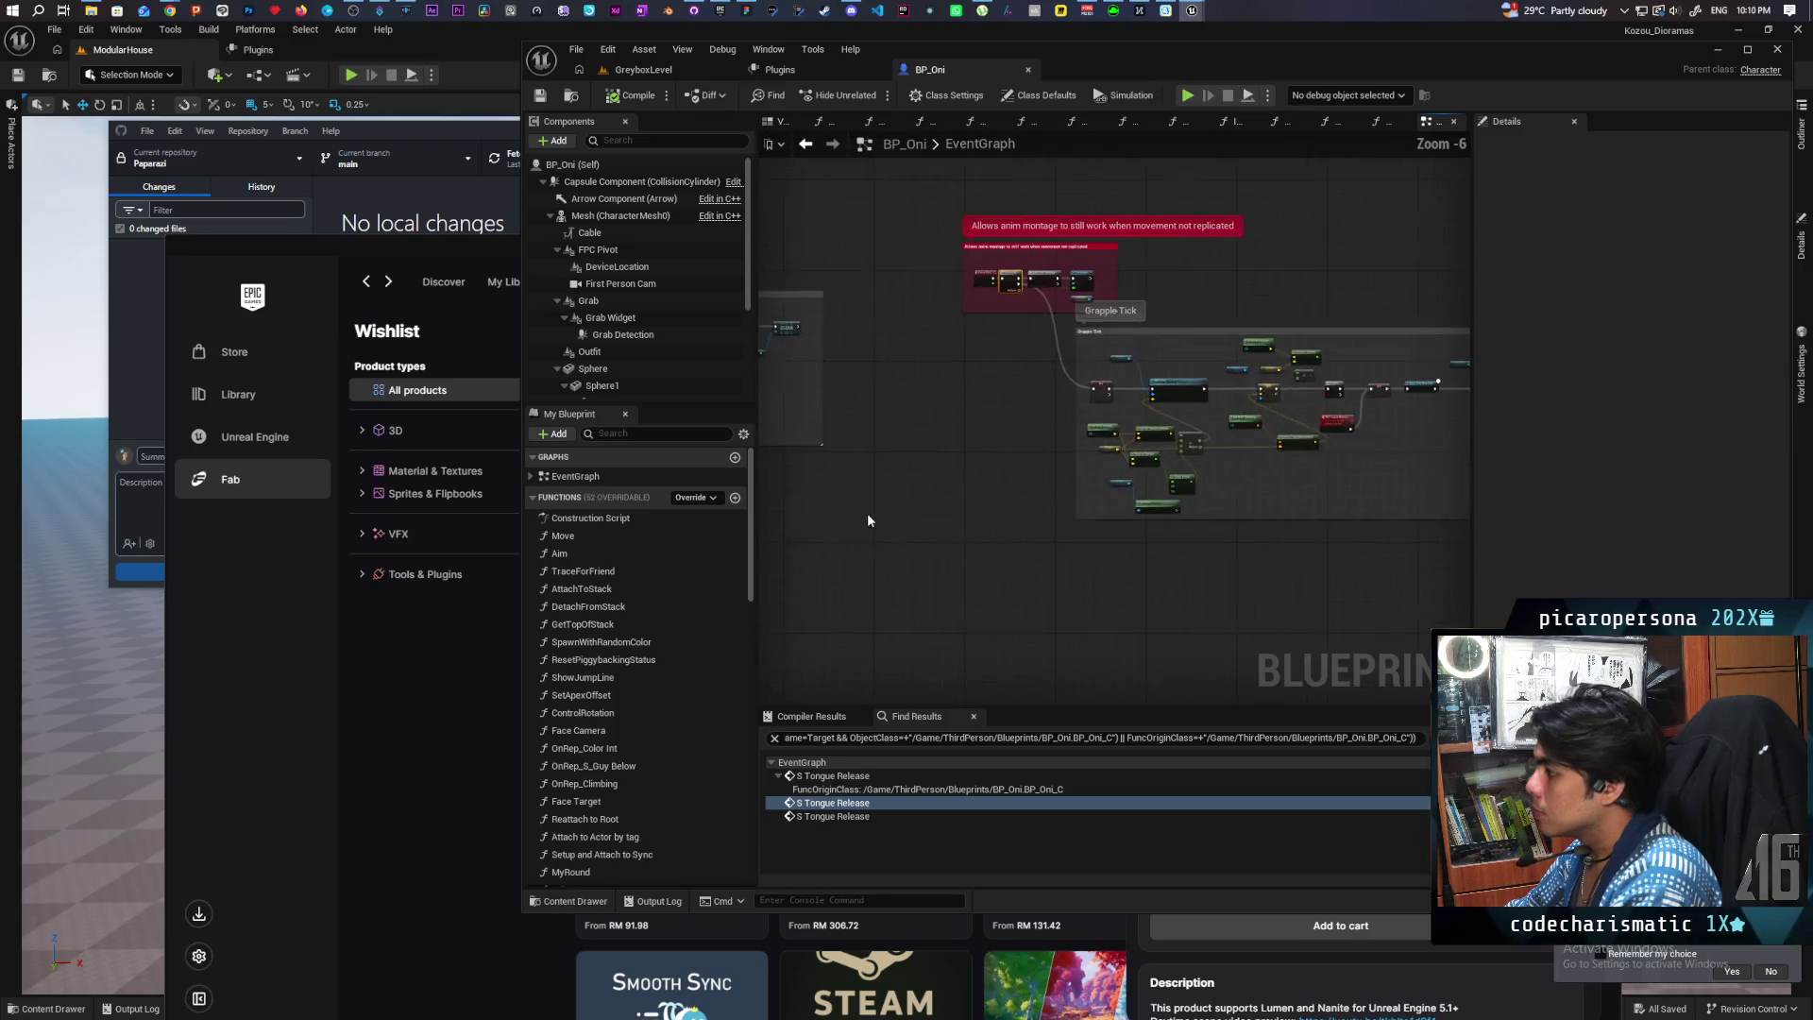
pyautogui.scroll(3, 903, 563)
pyautogui.moveTo(937, 609)
pyautogui.mouseDown()
pyautogui.moveTo(809, 627)
pyautogui.moveTo(607, 584)
pyautogui.moveTo(720, 530)
pyautogui.moveTo(859, 510)
pyautogui.moveTo(787, 583)
pyautogui.moveTo(760, 581)
pyautogui.moveTo(862, 595)
pyautogui.moveTo(899, 658)
pyautogui.moveTo(1052, 611)
pyautogui.moveTo(818, 583)
pyautogui.moveTo(1086, 526)
pyautogui.mouseUp()
pyautogui.scroll(-4, 1038, 534)
pyautogui.scroll(4, 1086, 349)
pyautogui.scroll(-9, 1092, 365)
pyautogui.moveTo(1216, 461)
pyautogui.mouseDown()
pyautogui.moveTo(1068, 505)
pyautogui.moveTo(923, 510)
pyautogui.moveTo(1080, 486)
pyautogui.moveTo(924, 500)
pyautogui.moveTo(1128, 532)
pyautogui.mouseUp()
pyautogui.scroll(9, 1068, 505)
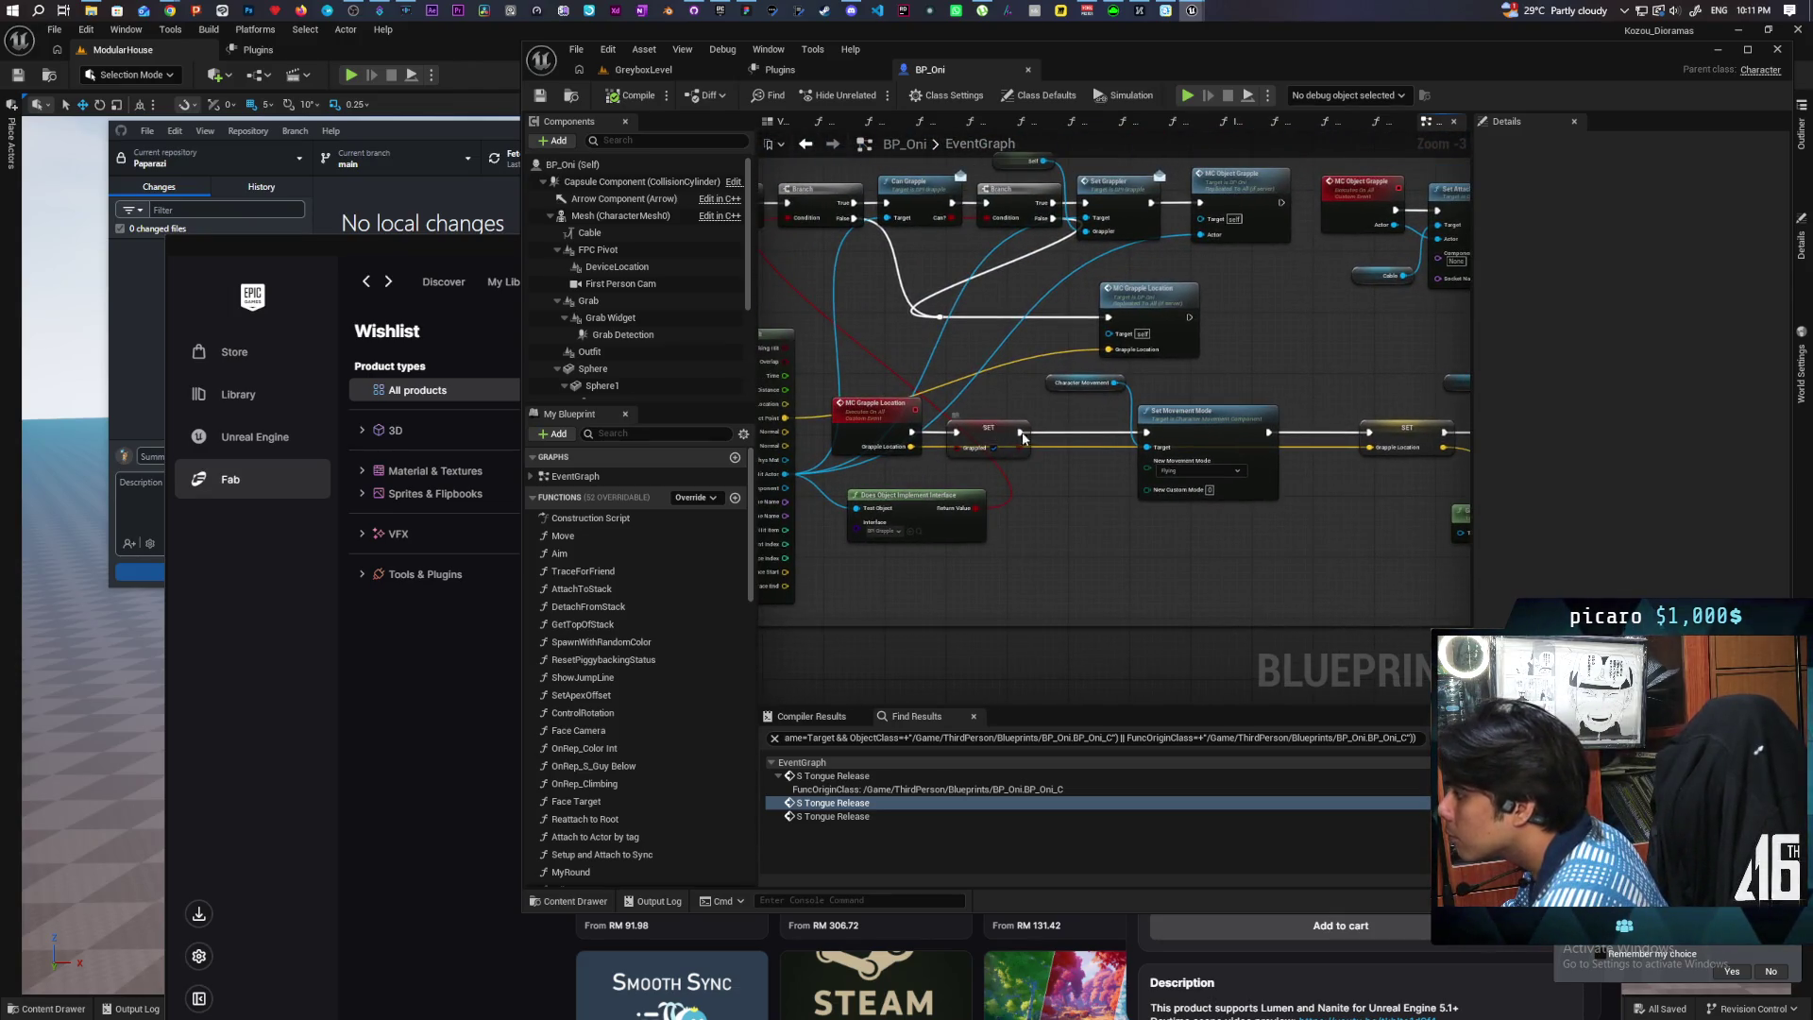
# Step: Drag a Cable reference into the graph and add a Set Visibility node for it
pyautogui.click(1080, 434)
pyautogui.click(1072, 529)
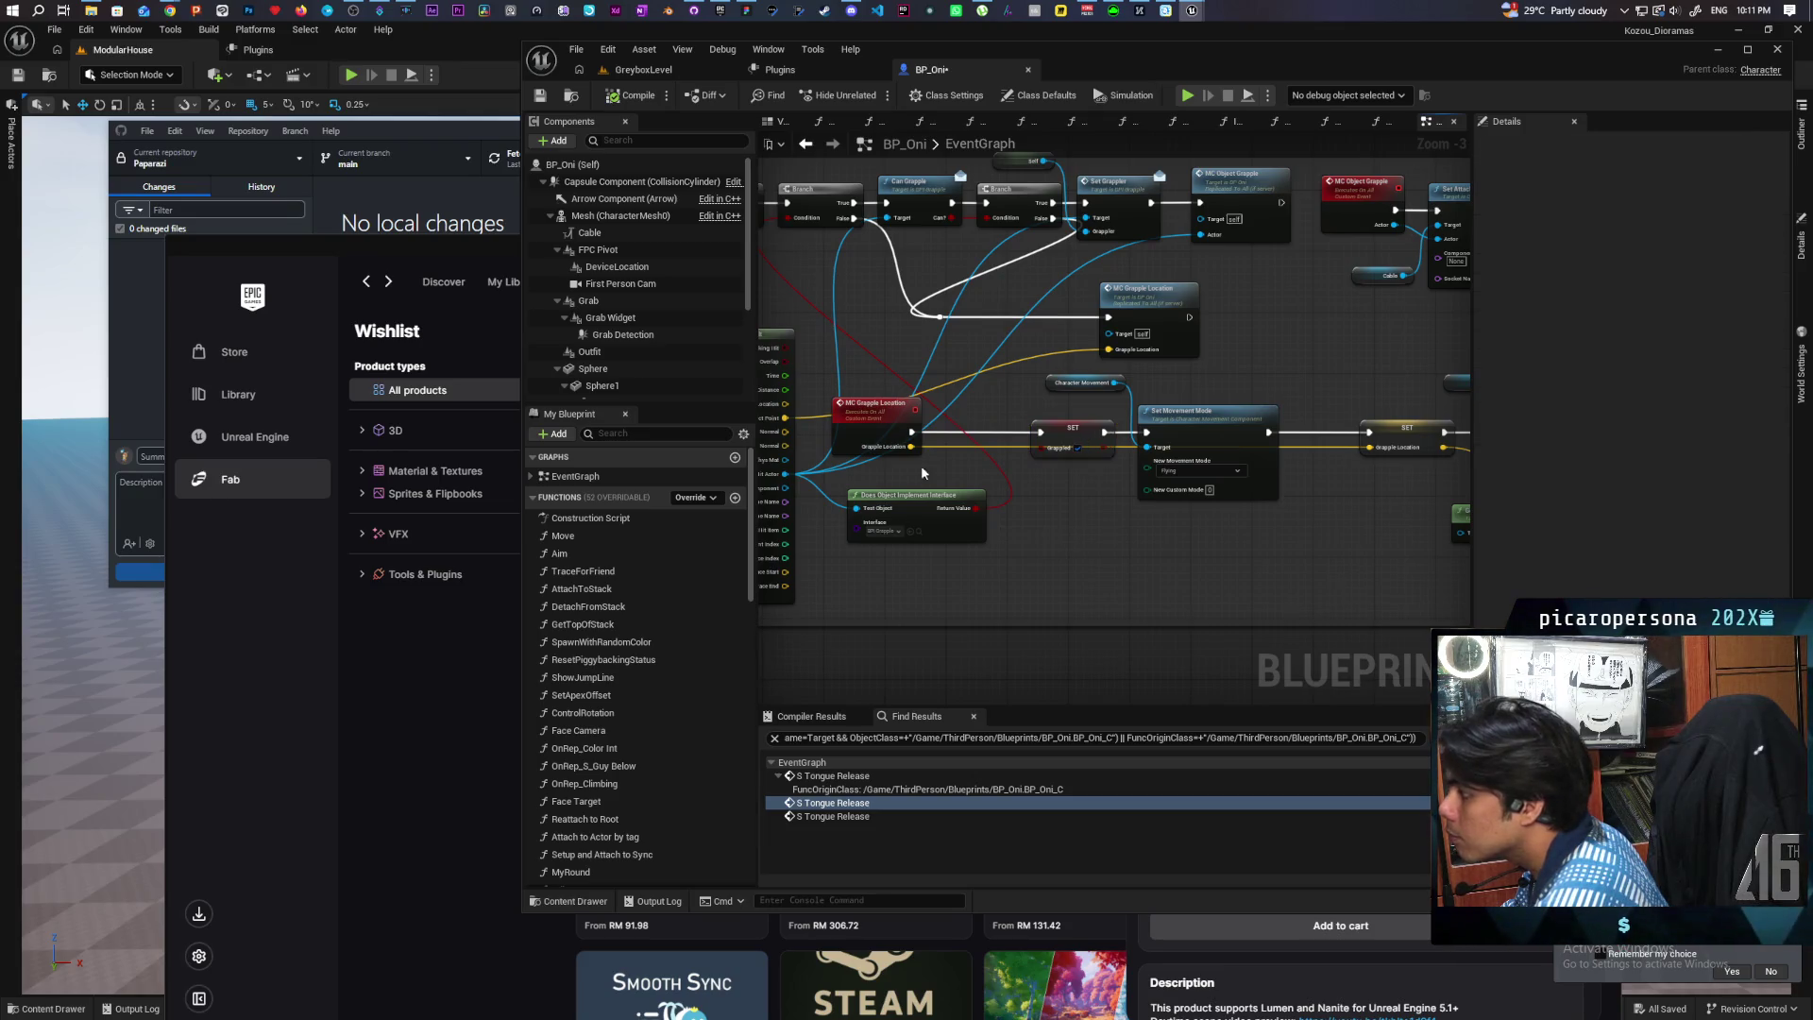
pyautogui.moveTo(602, 234)
pyautogui.mouseDown()
pyautogui.moveTo(1026, 519)
pyautogui.moveTo(987, 573)
pyautogui.moveTo(1072, 590)
pyautogui.moveTo(1061, 557)
pyautogui.mouseUp()
pyautogui.write('end')
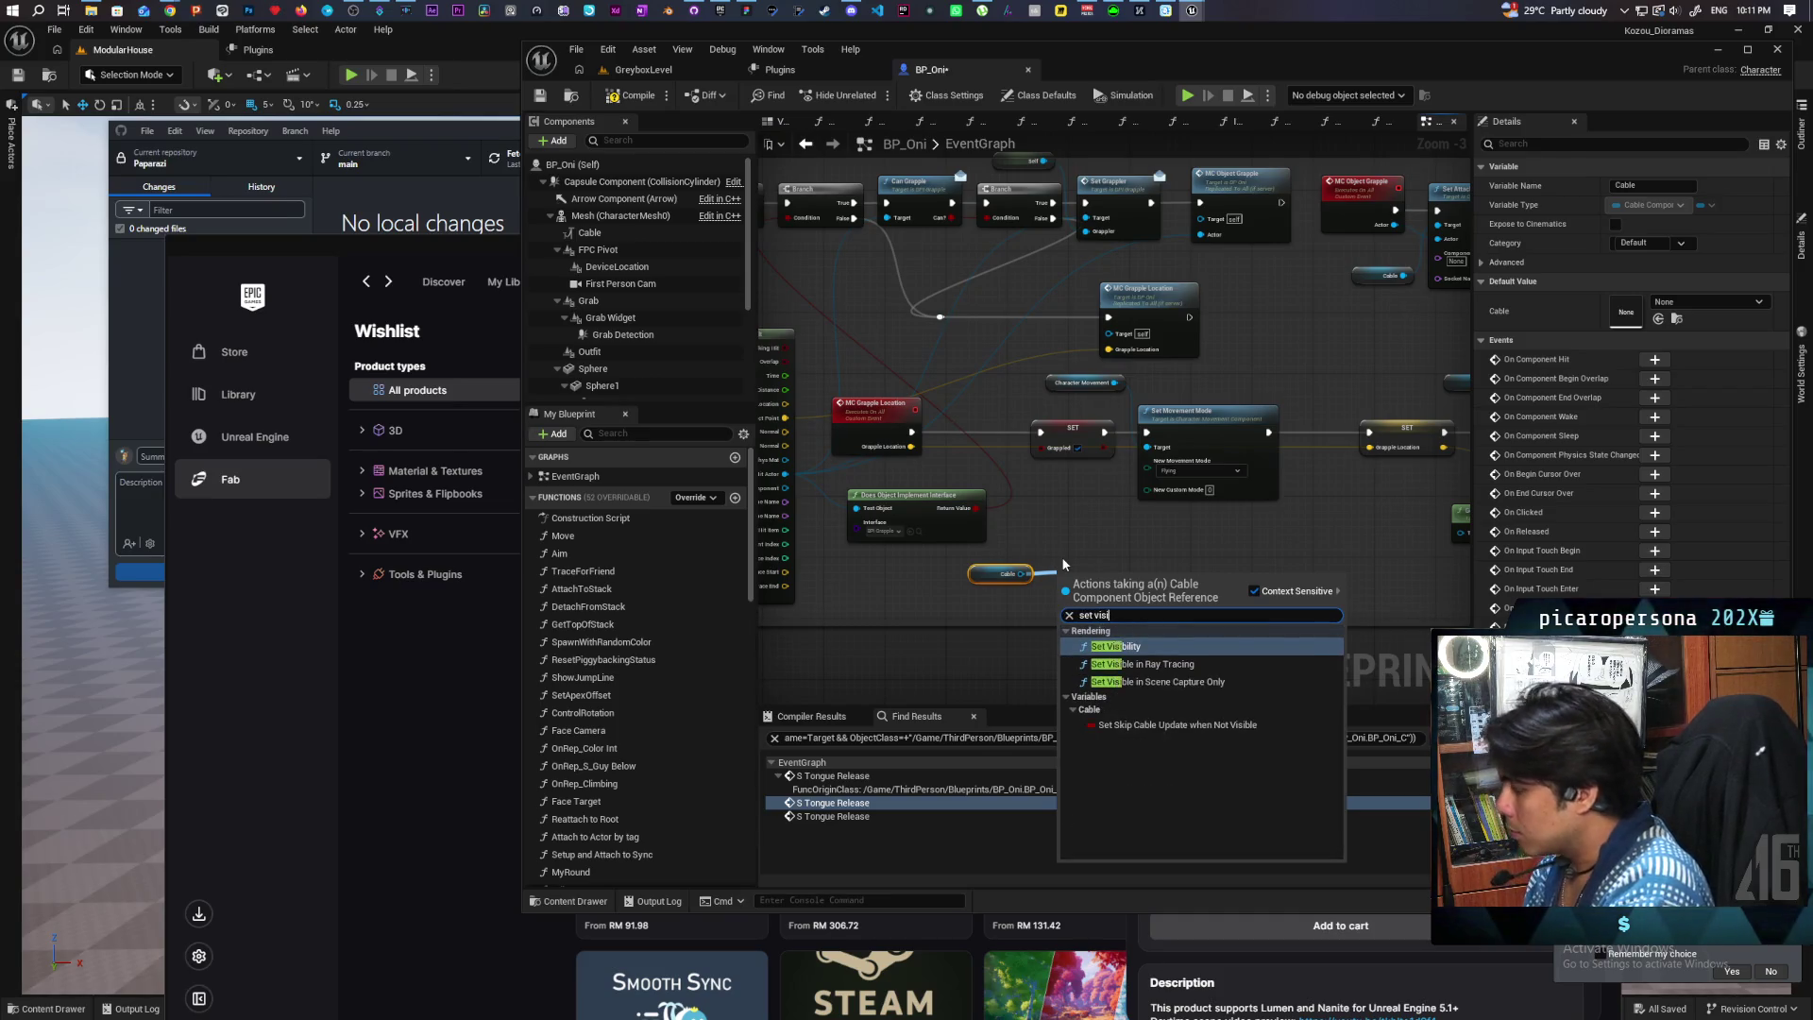
pyautogui.press('Escape')
# Step: Wire Set Visibility between MC Grapple Location and SET Grappled, arranging nodes around it
pyautogui.moveTo(1115, 589)
pyautogui.mouseDown()
pyautogui.moveTo(961, 437)
pyautogui.moveTo(995, 422)
pyautogui.mouseUp()
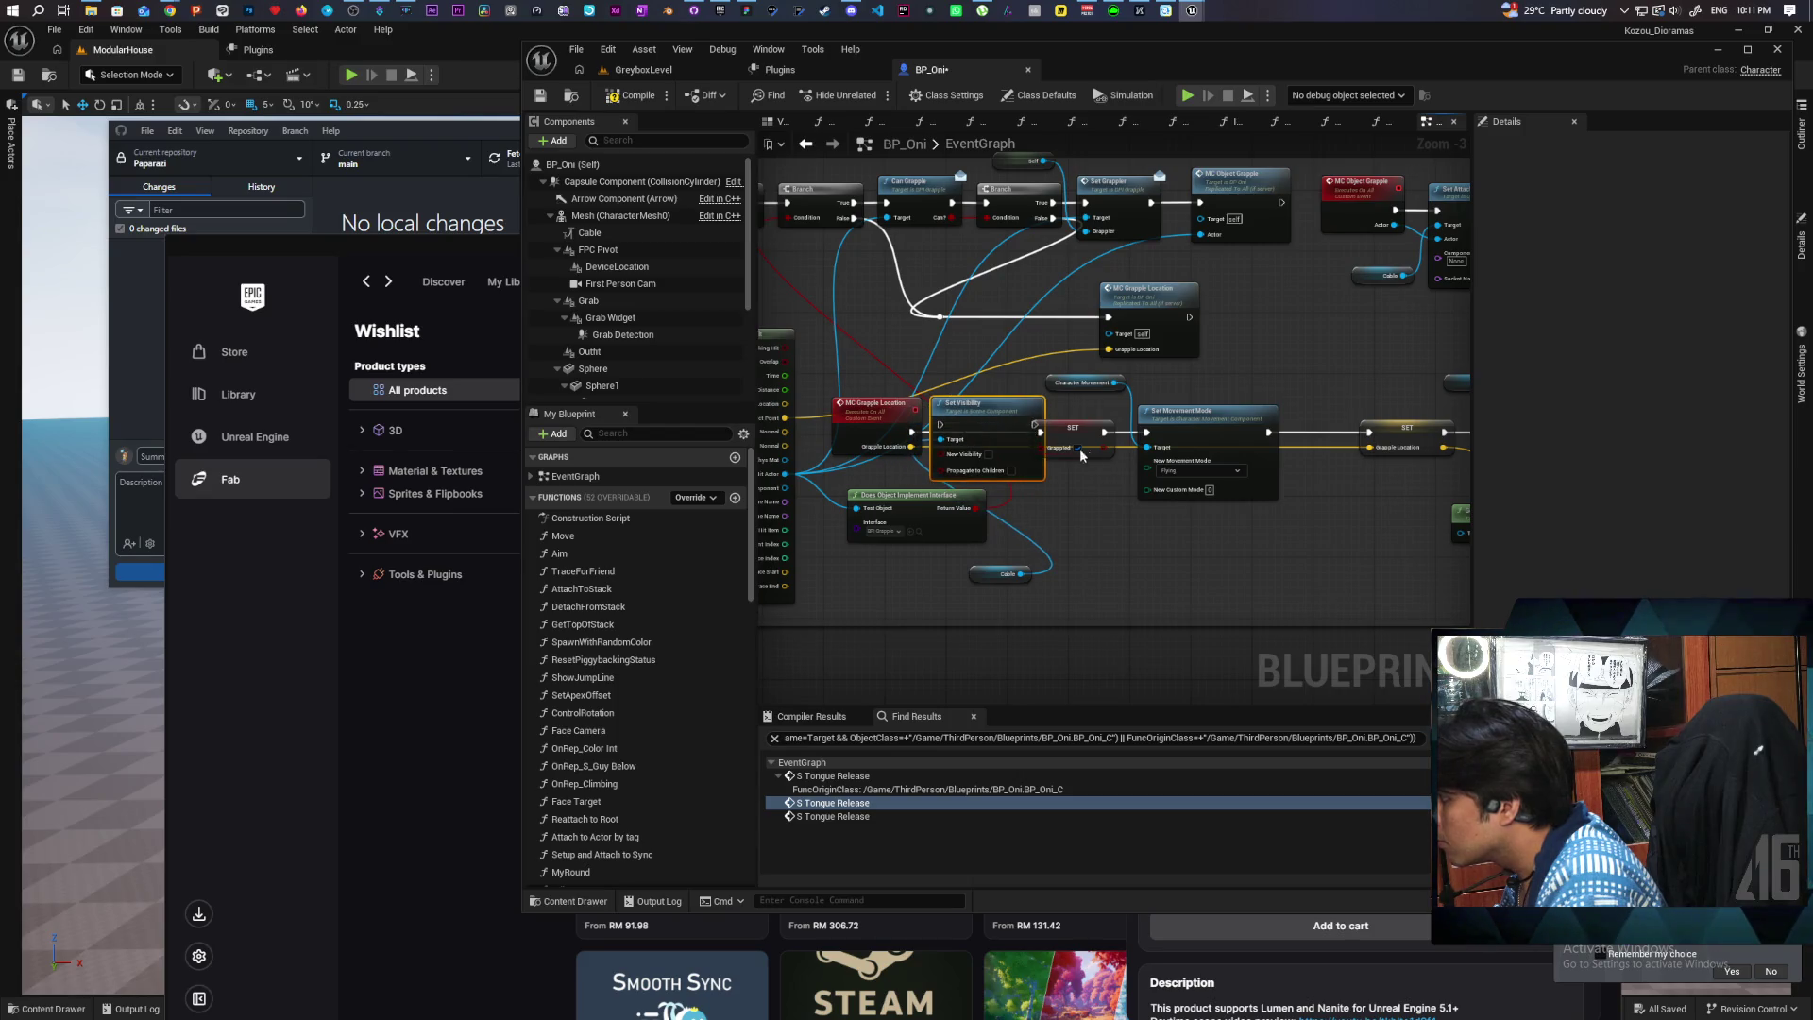
pyautogui.moveTo(1204, 427); pyautogui.dragTo(1274, 421)
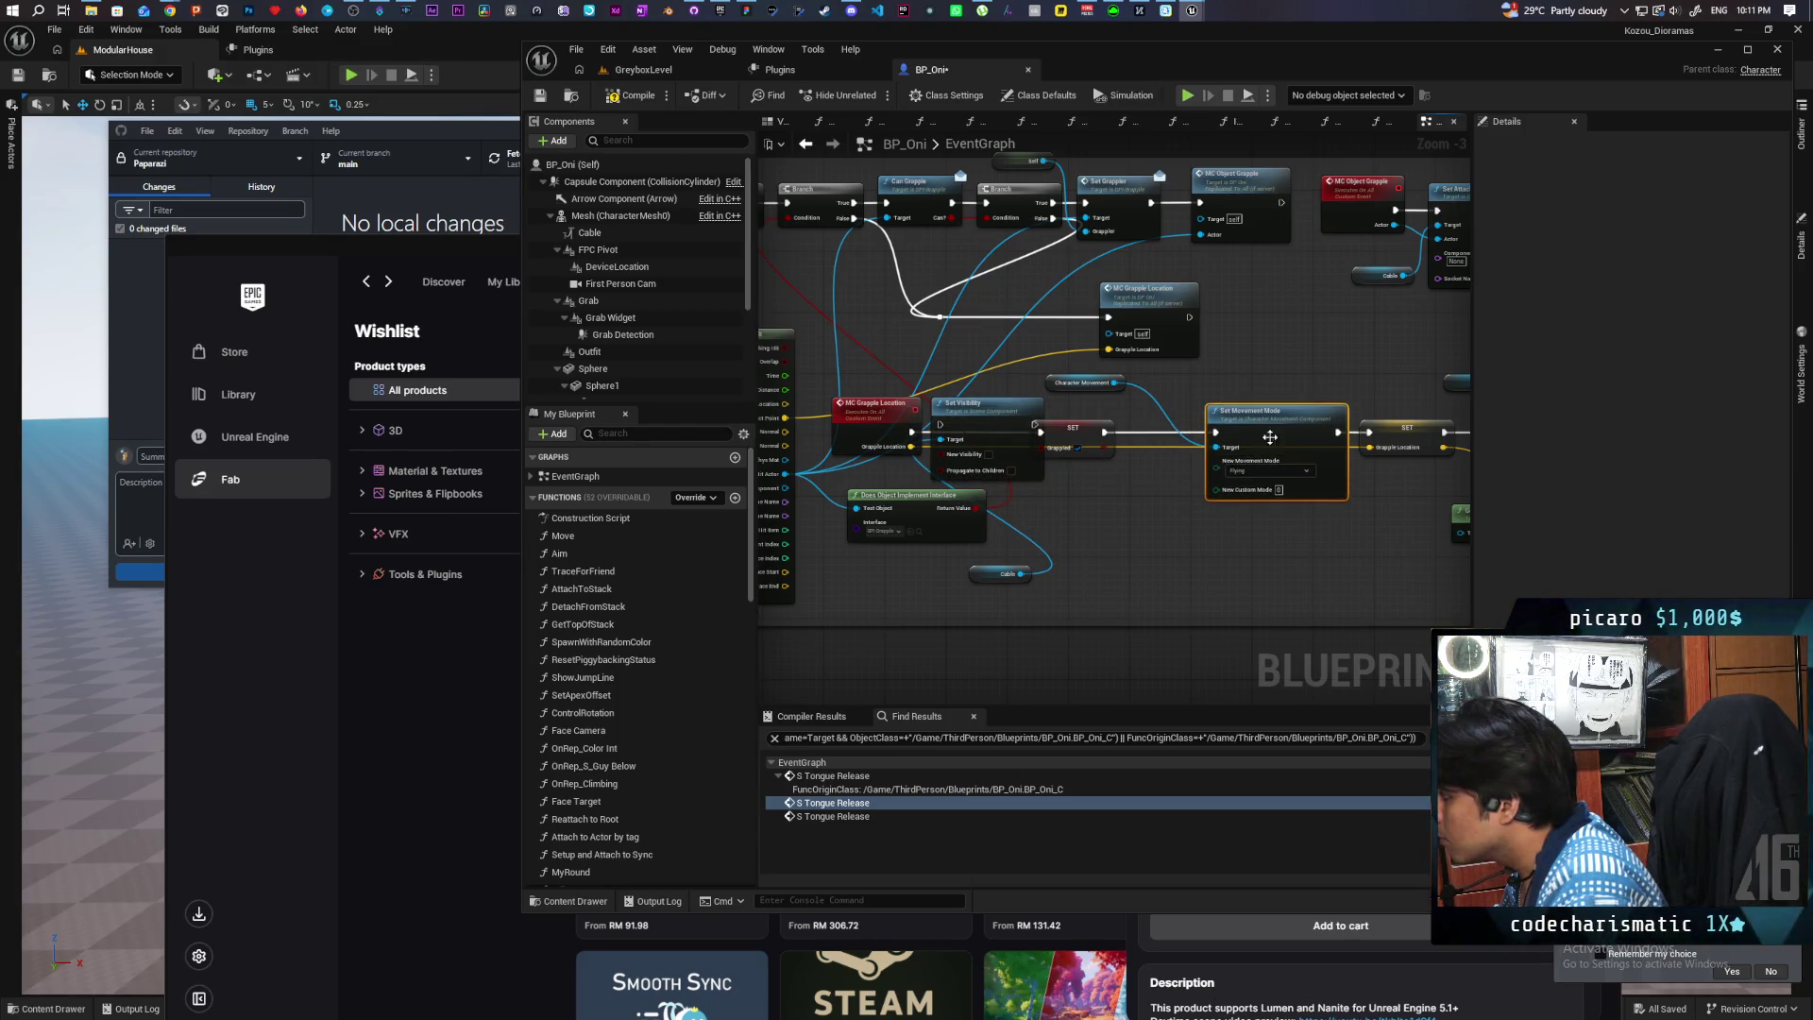
pyautogui.moveTo(1087, 427); pyautogui.dragTo(1125, 427)
pyautogui.moveTo(1005, 417)
pyautogui.mouseDown()
pyautogui.moveTo(1027, 425)
pyautogui.moveTo(963, 439)
pyautogui.moveTo(1101, 432)
pyautogui.mouseUp()
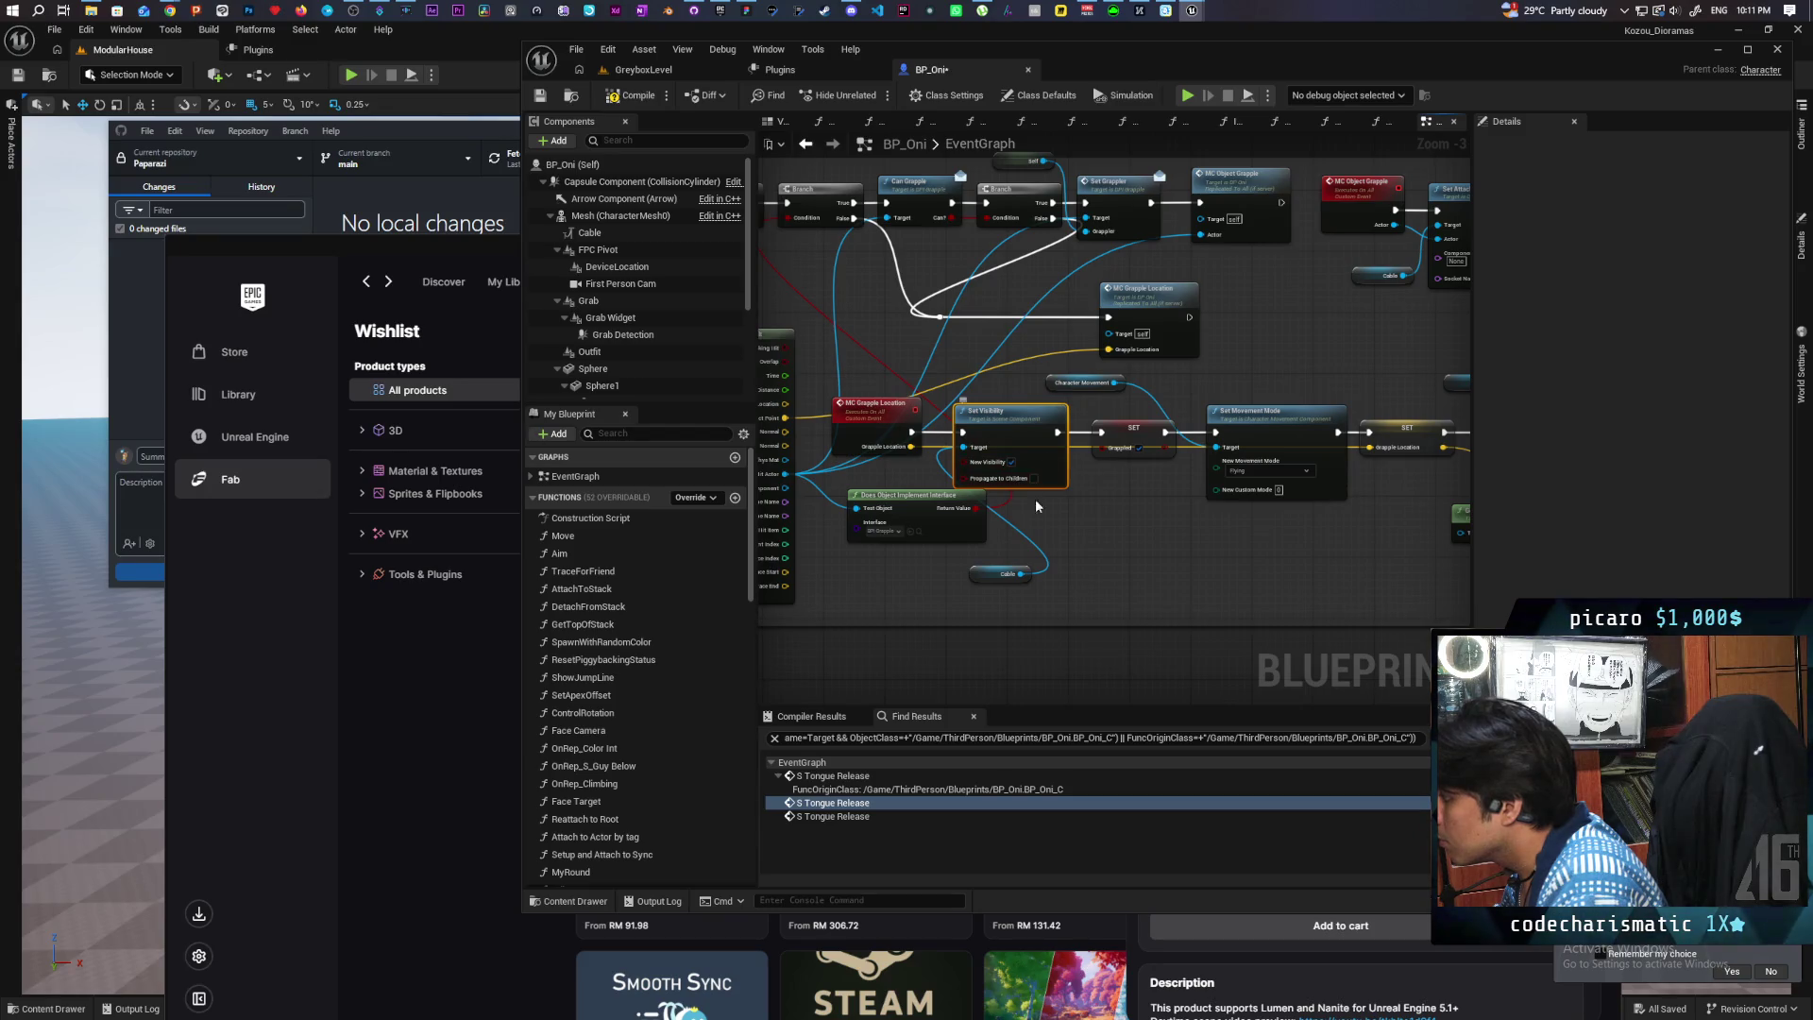
pyautogui.moveTo(986, 582)
pyautogui.mouseDown()
pyautogui.moveTo(1045, 544)
pyautogui.moveTo(1082, 467)
pyautogui.mouseUp()
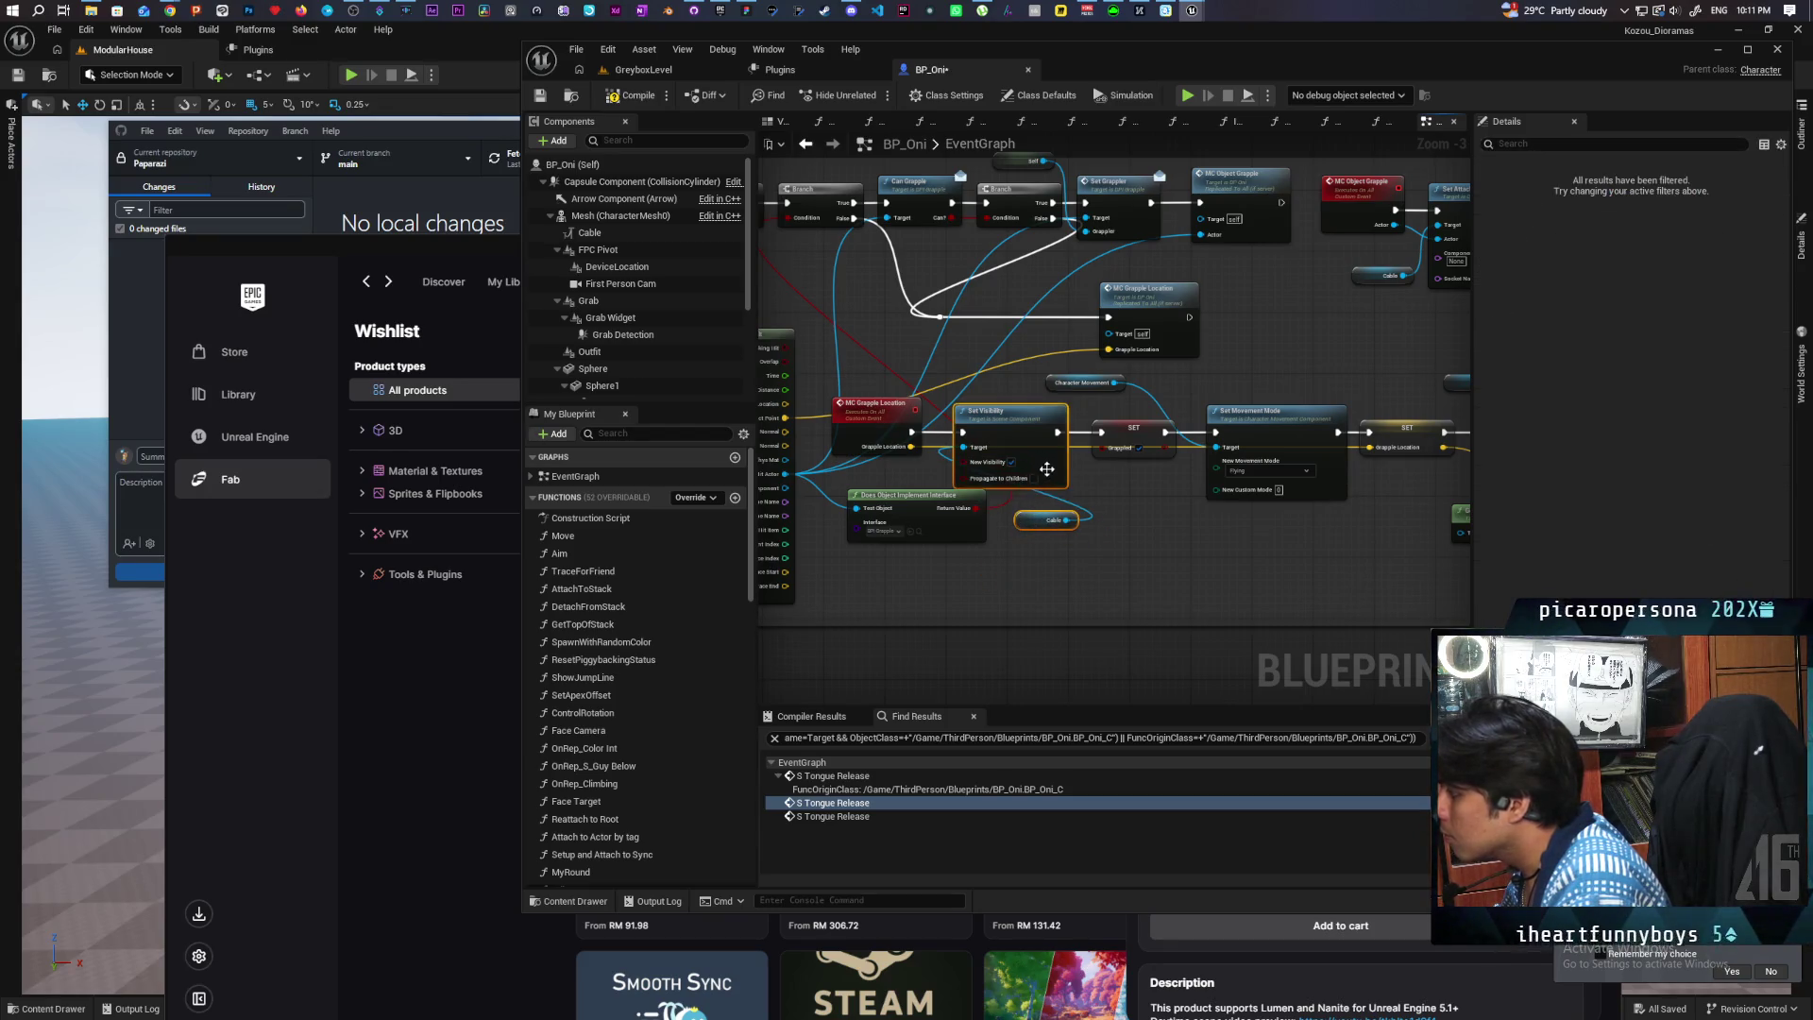
pyautogui.moveTo(1277, 376); pyautogui.dragTo(961, 446)
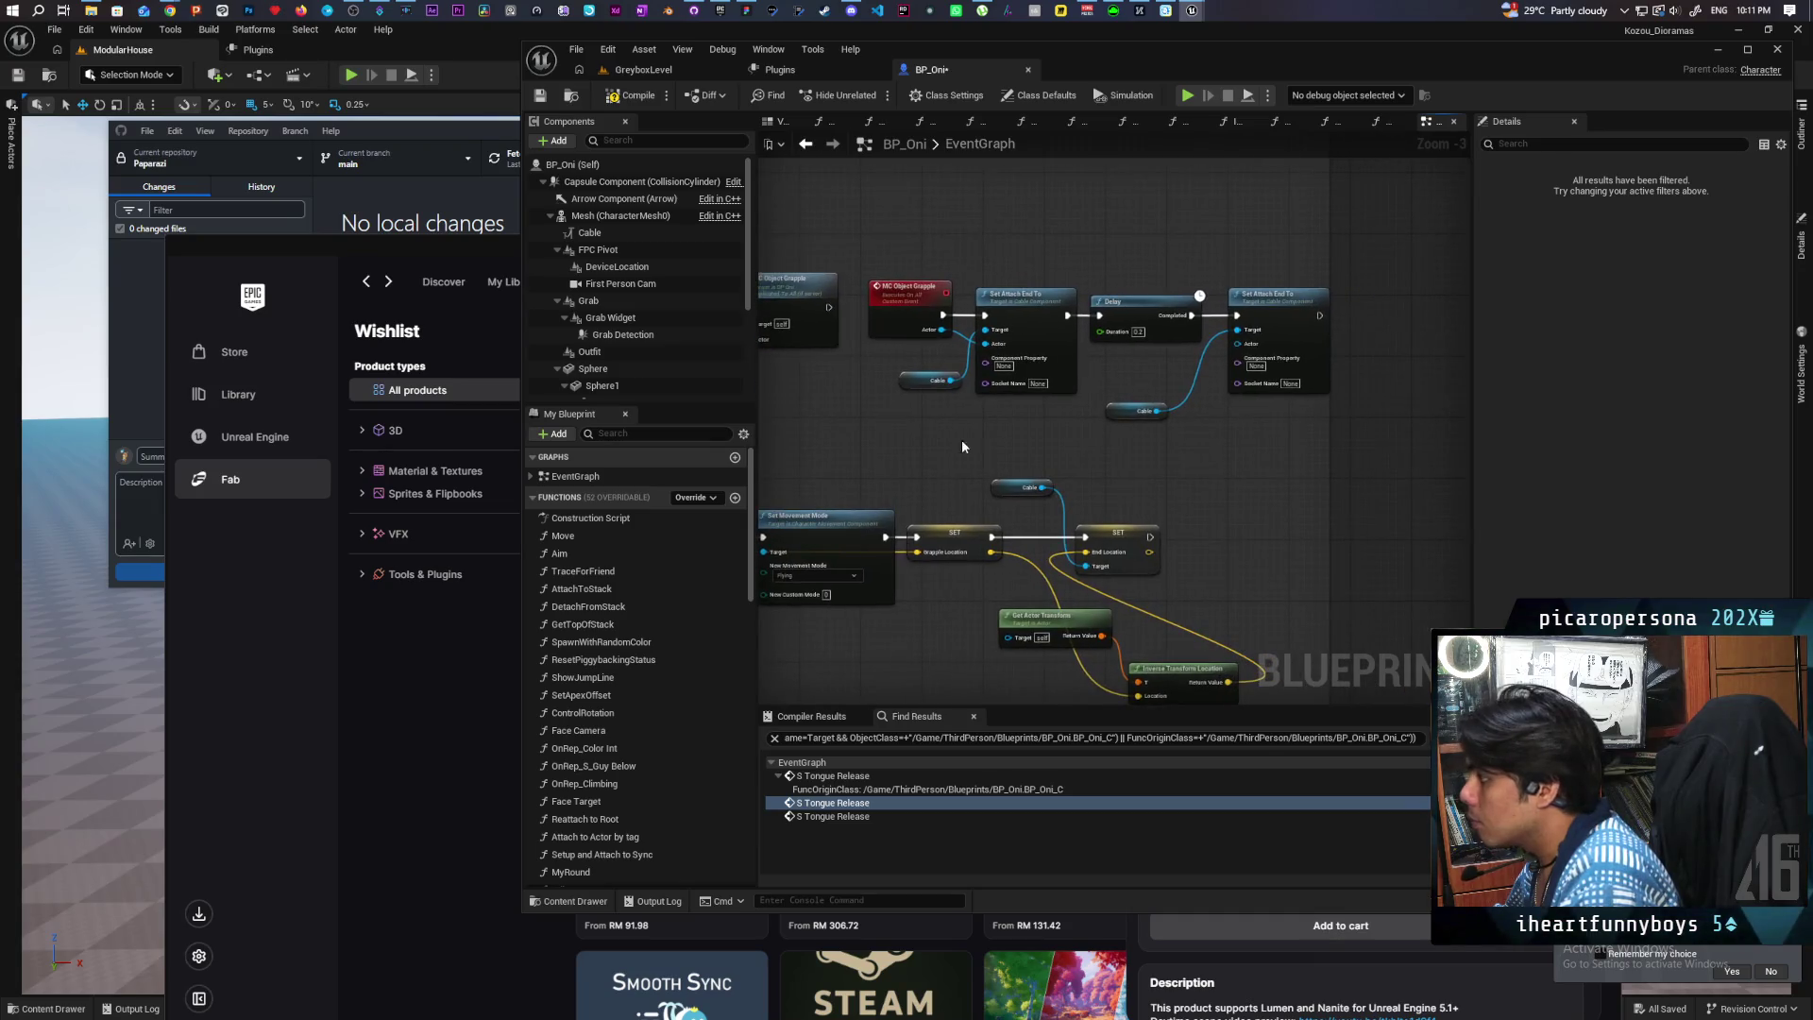
# Step: Make room and paste a Cable Set Visibility pair after MC Object Grapple
pyautogui.moveTo(903, 337); pyautogui.dragTo(874, 321)
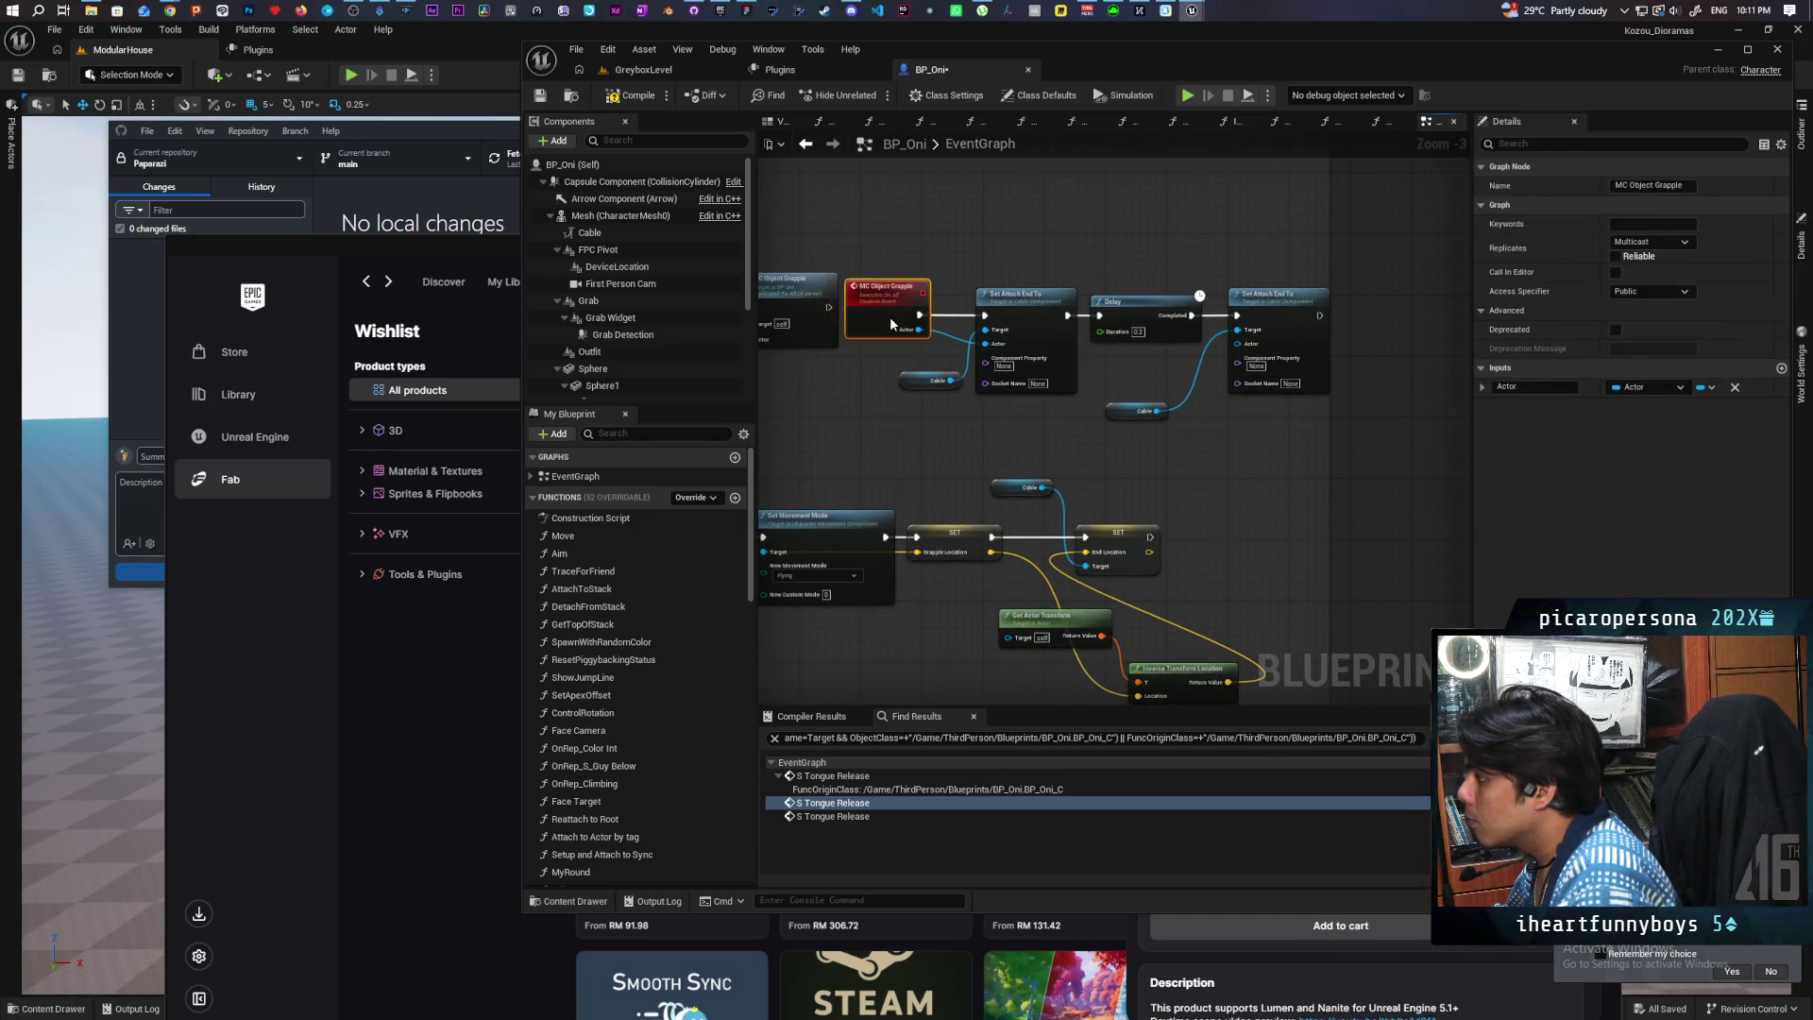
pyautogui.moveTo(956, 275)
pyautogui.mouseDown()
pyautogui.moveTo(1016, 389)
pyautogui.moveTo(1276, 449)
pyautogui.mouseUp()
pyautogui.moveTo(1025, 294); pyautogui.dragTo(1157, 295)
pyautogui.click(892, 399)
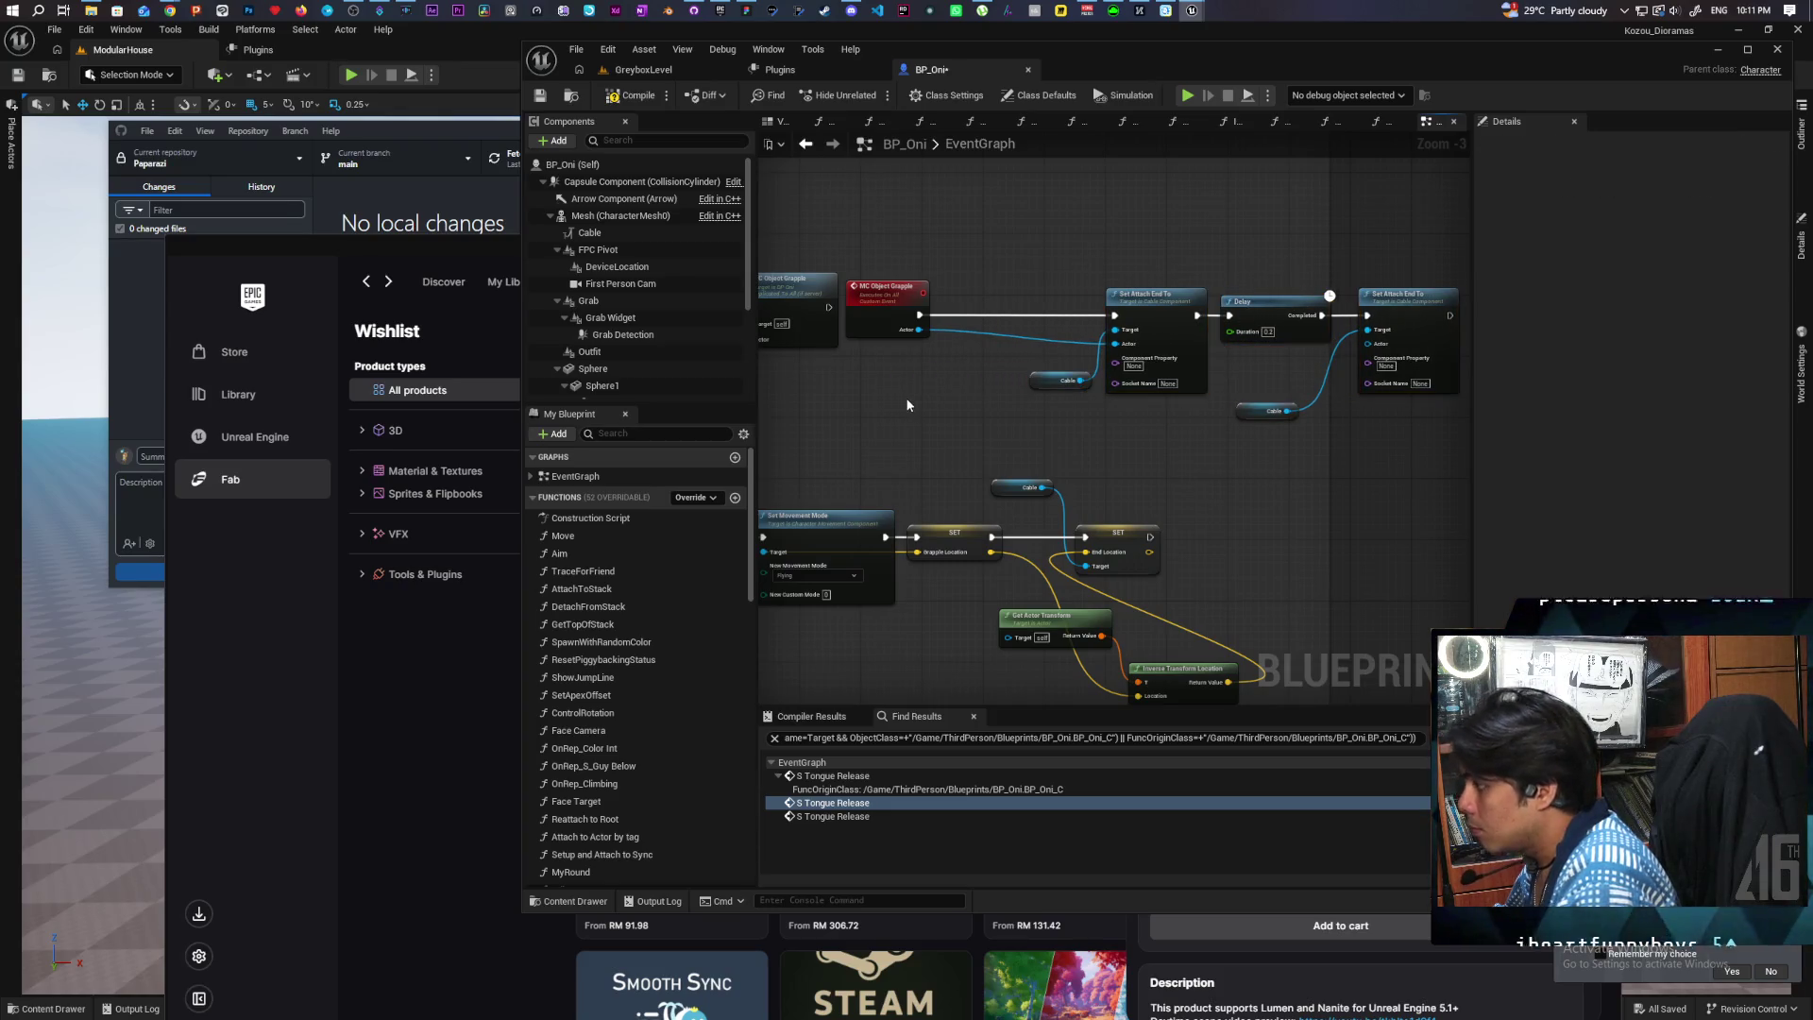
pyautogui.hotkey('ctrl', 'v')
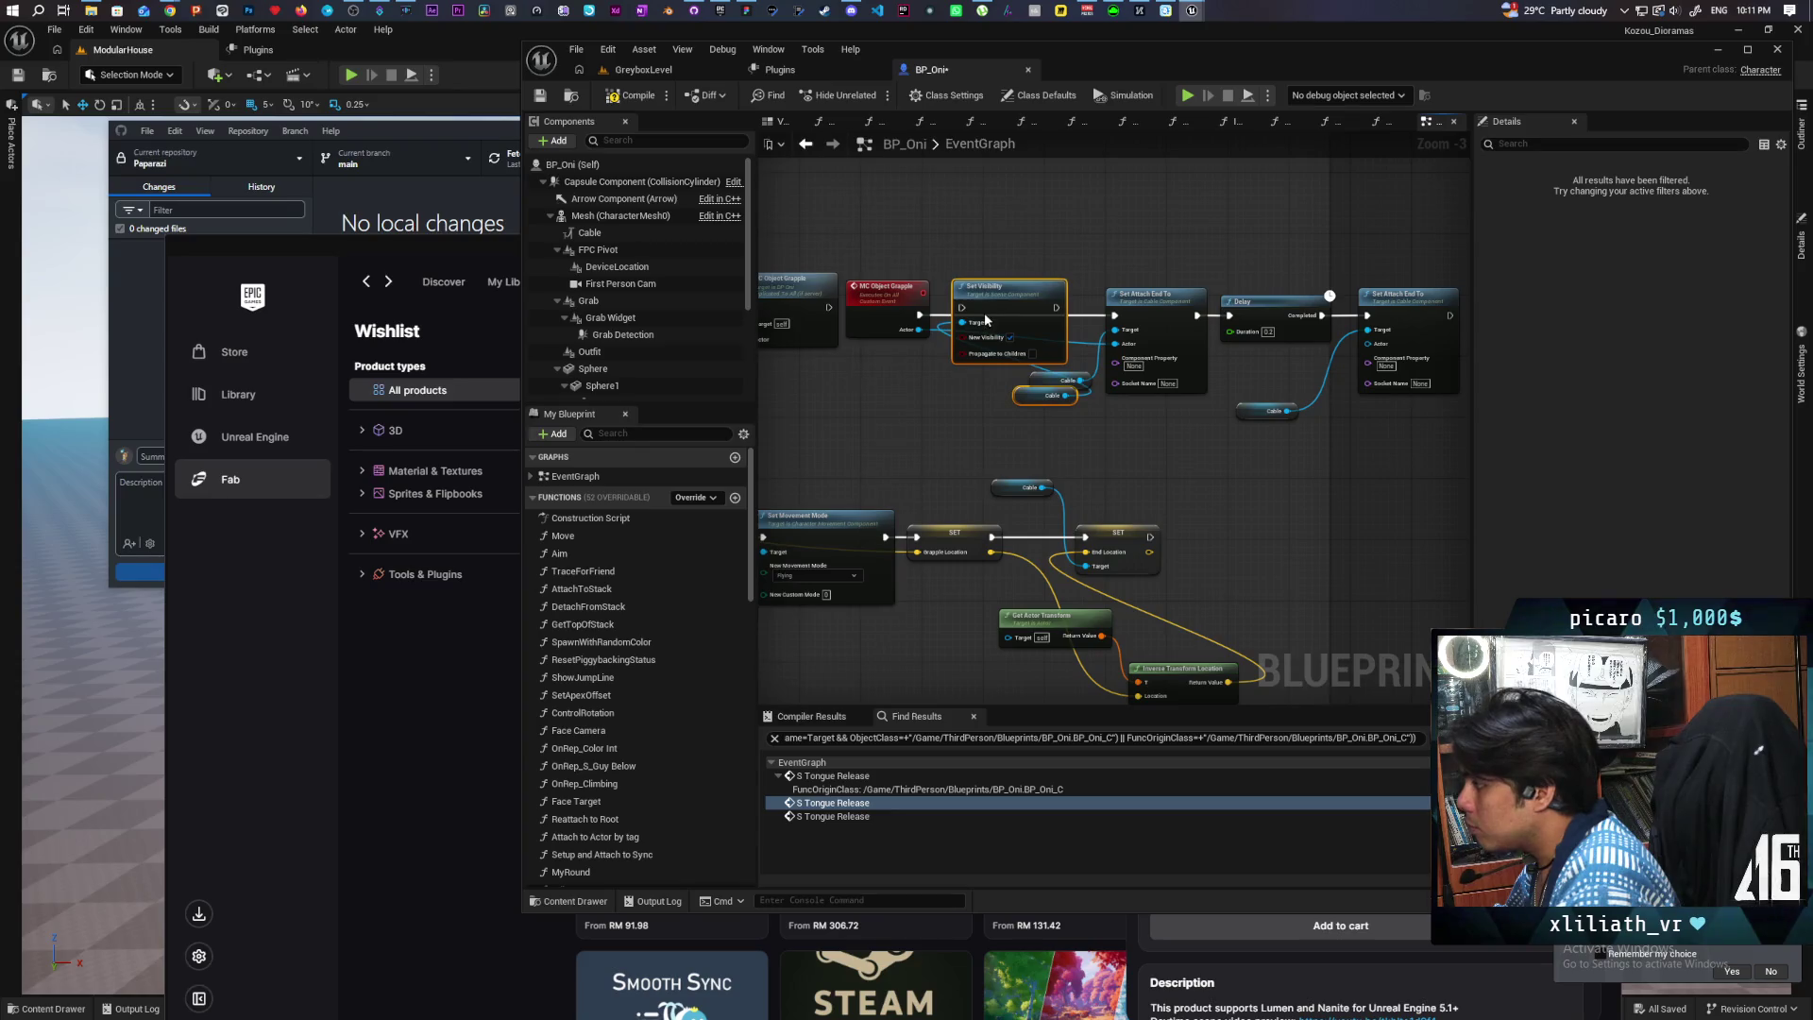
pyautogui.moveTo(981, 322); pyautogui.dragTo(981, 330)
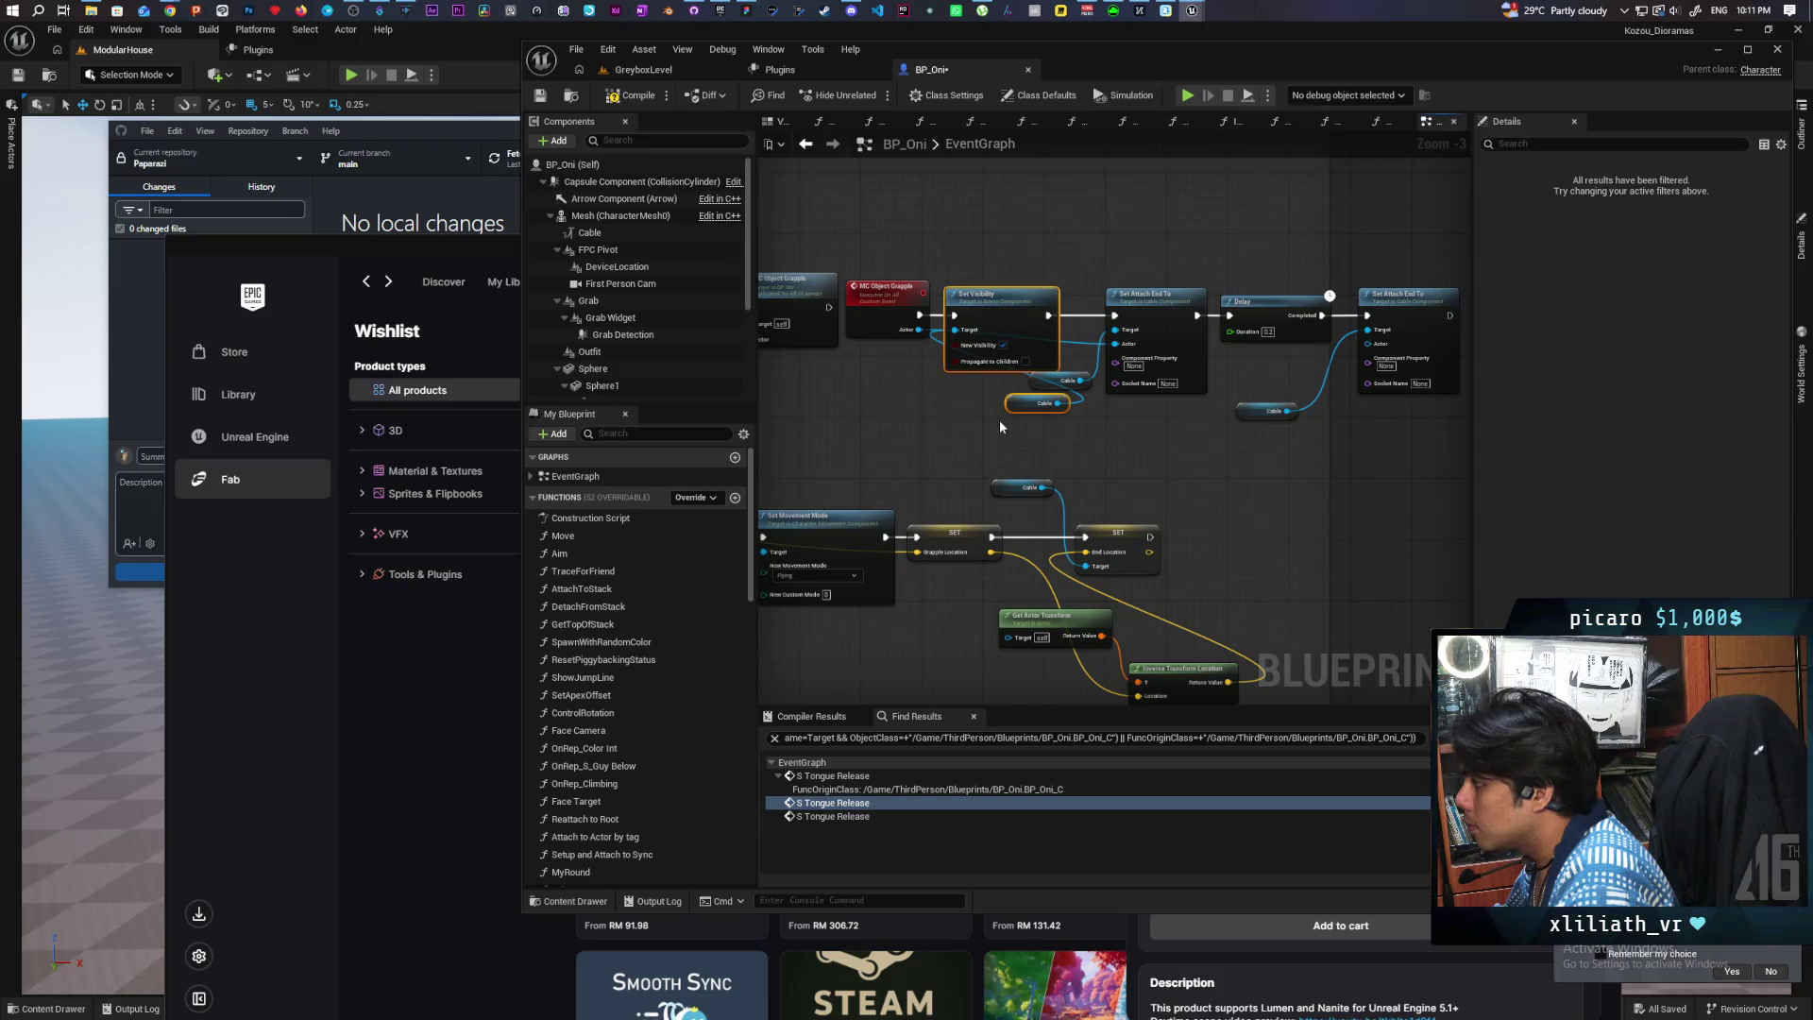
# Step: Paste another Cable Set Visibility pair after the final Set Attach End To
pyautogui.moveTo(1485, 341); pyautogui.dragTo(1136, 348)
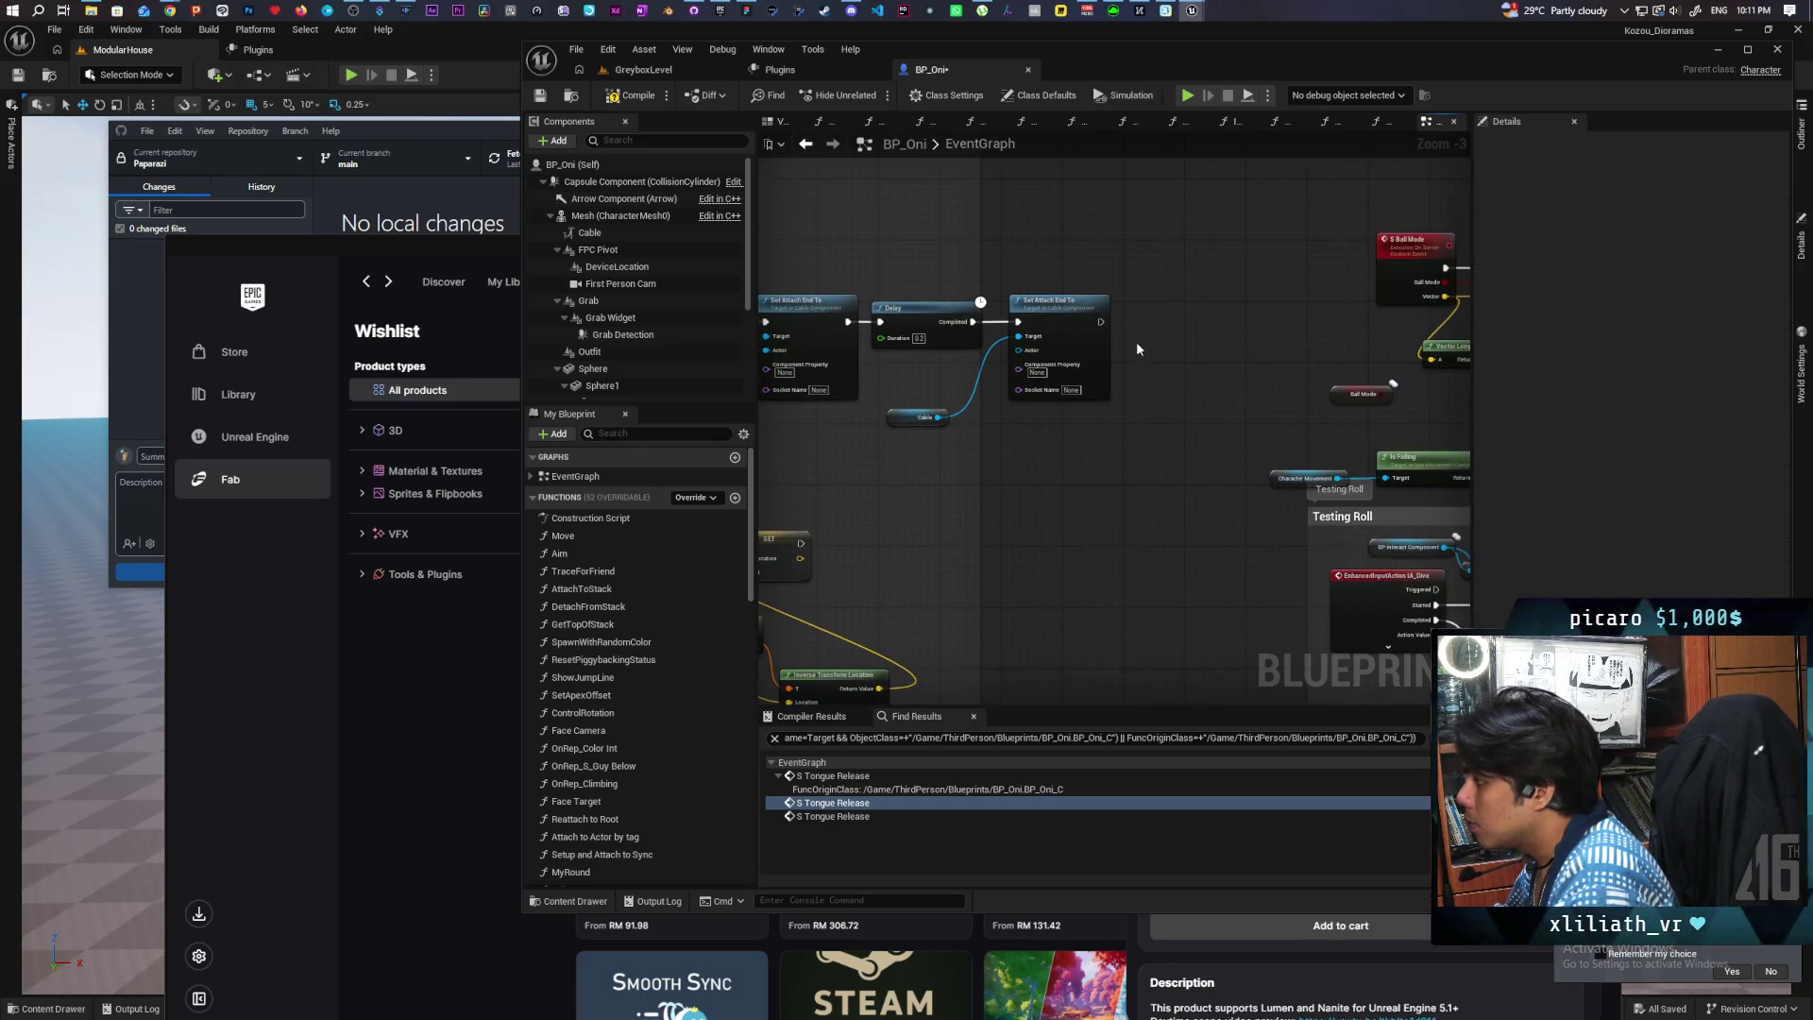
pyautogui.hotkey('ctrl', 'v')
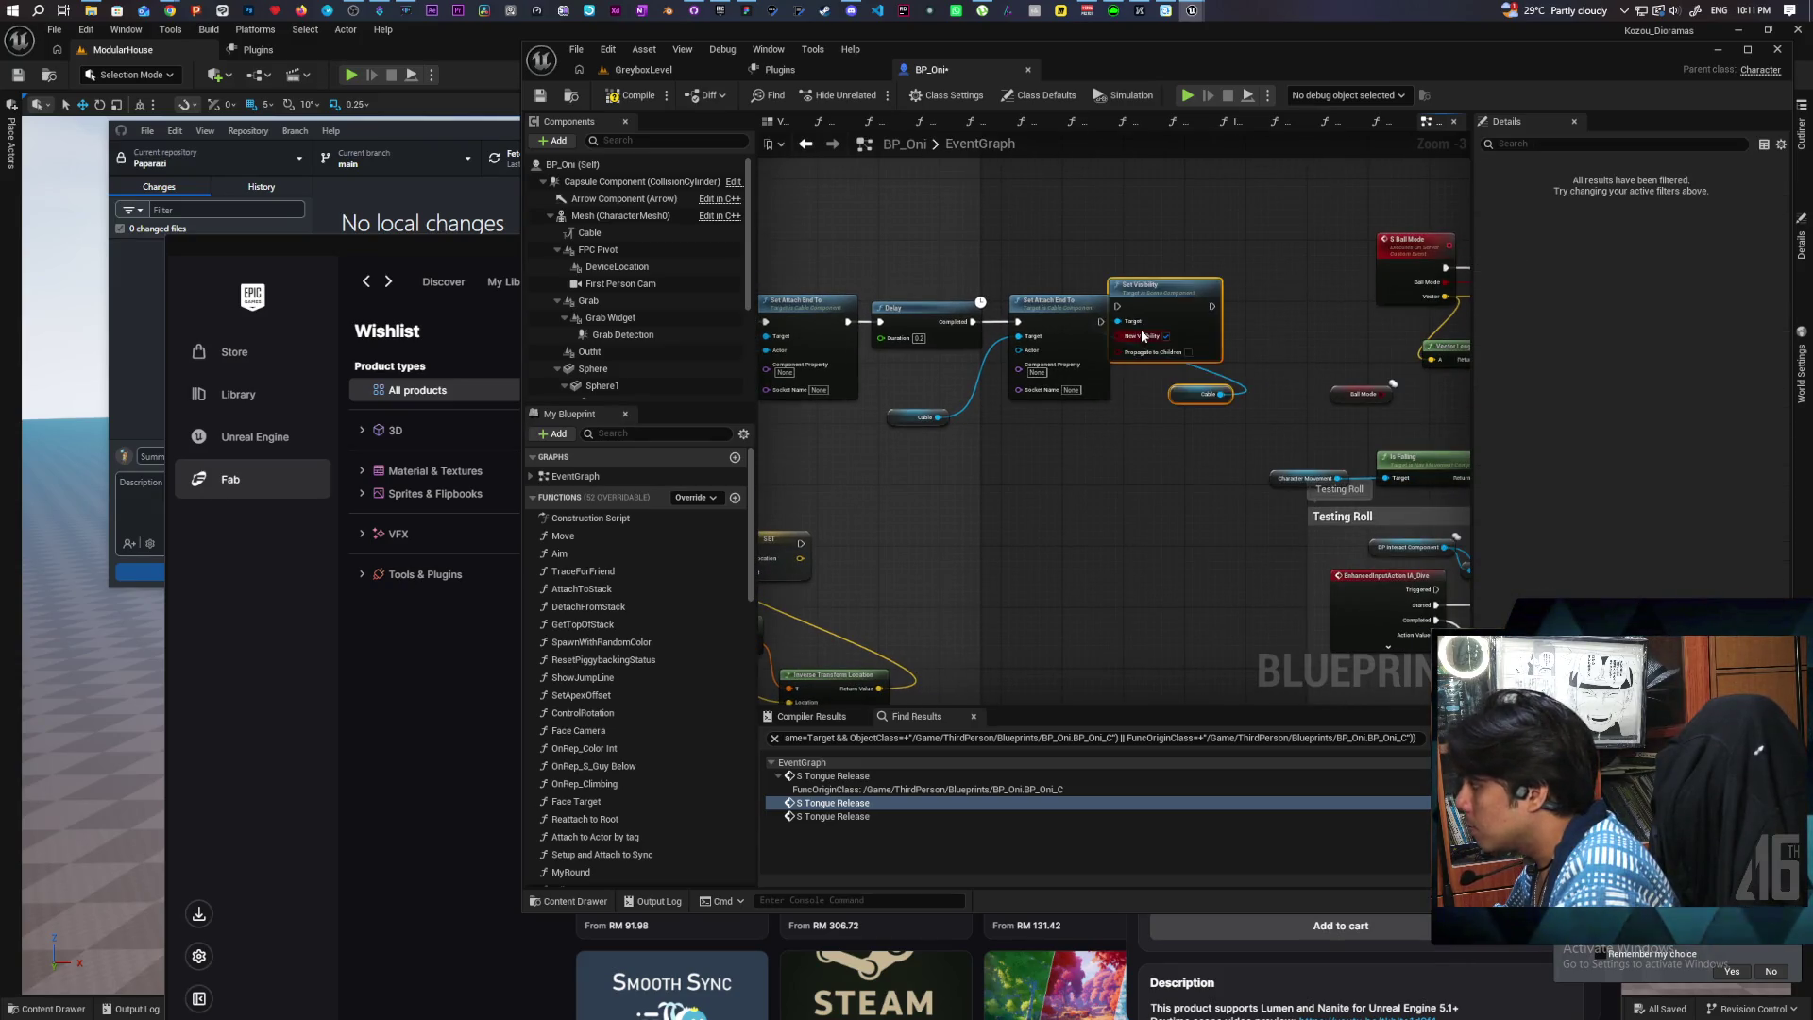
pyautogui.moveTo(1159, 305); pyautogui.dragTo(1150, 326)
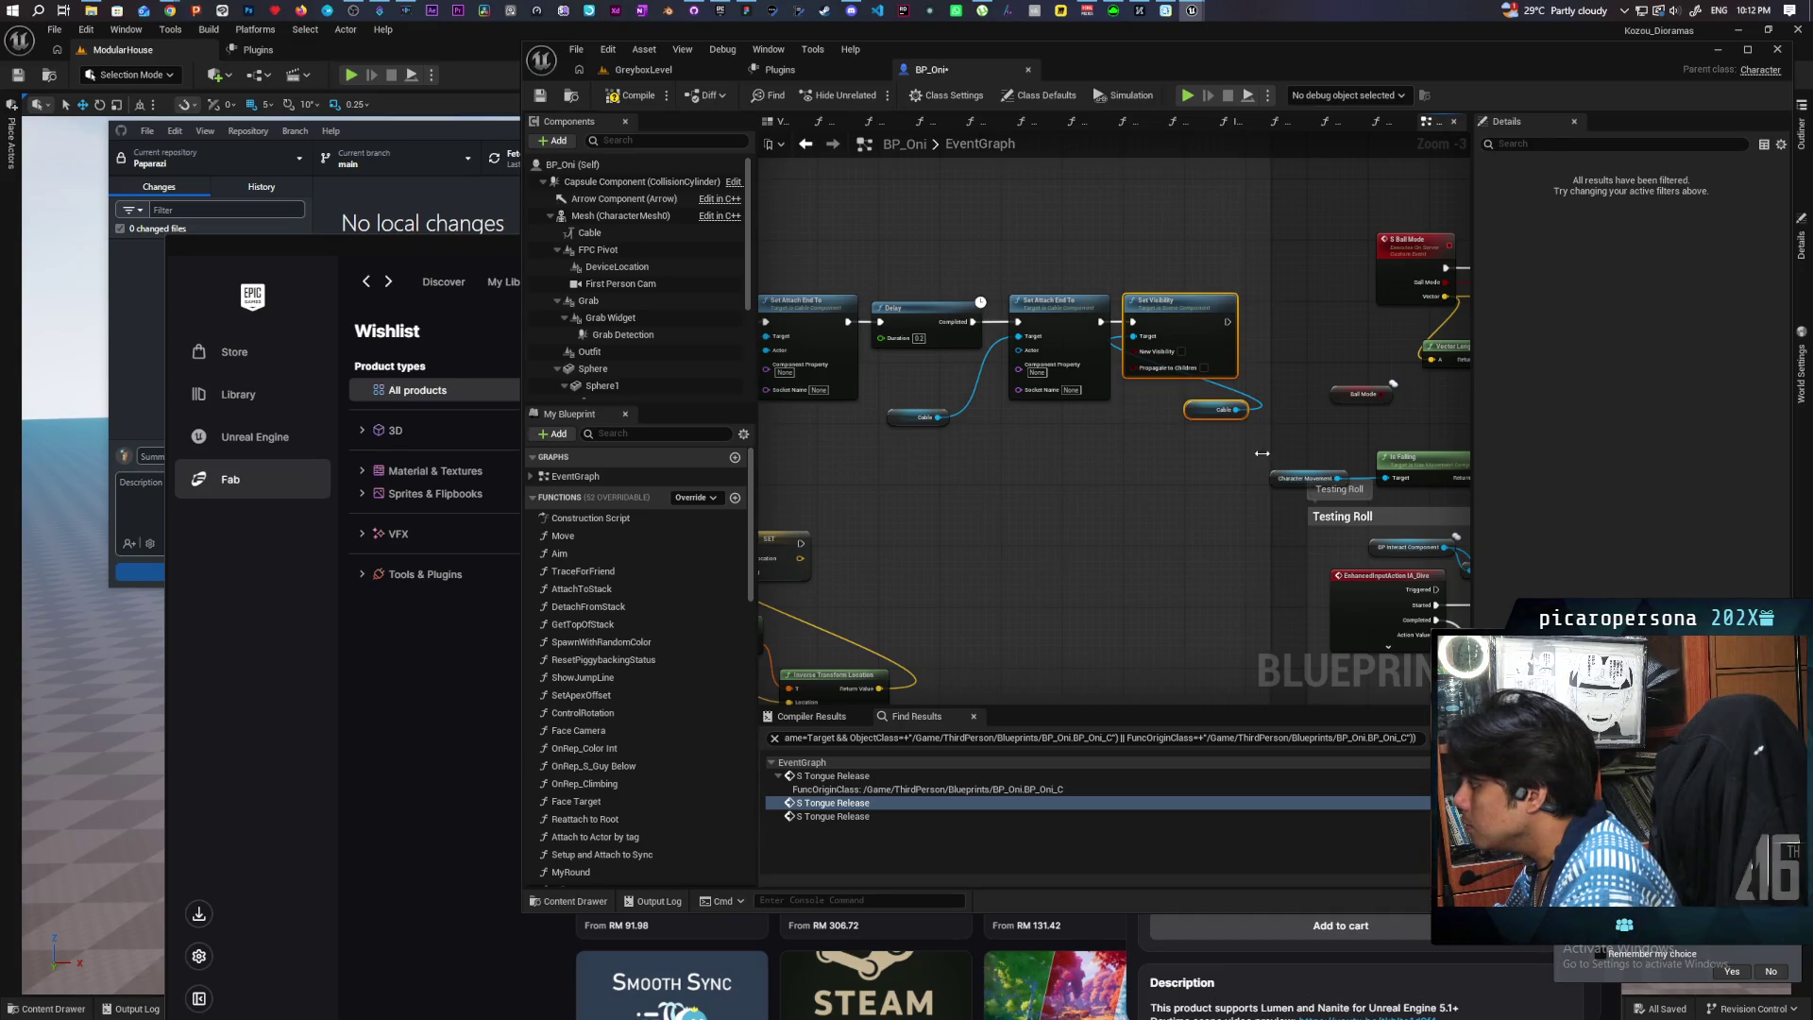
# Step: Move the Testing Roll comment and its nodes further down the Event Graph
pyautogui.scroll(-2, 1175, 475)
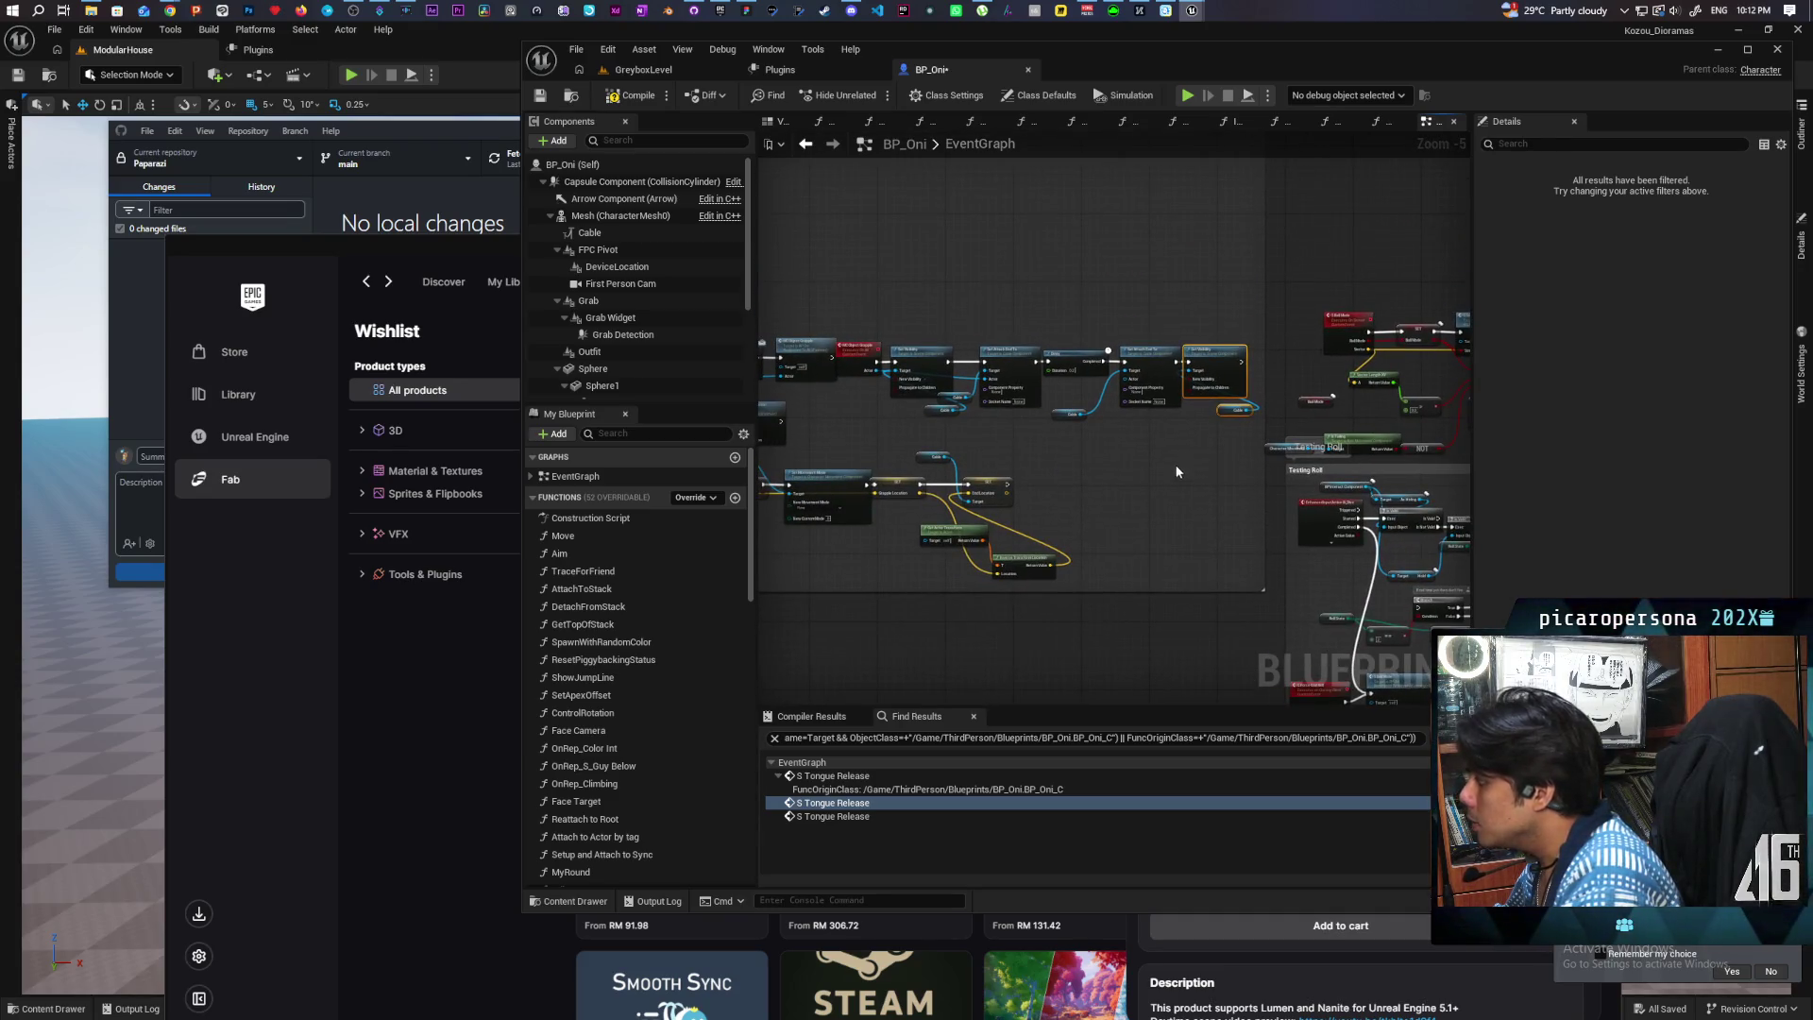
pyautogui.moveTo(1188, 453)
pyautogui.mouseDown()
pyautogui.moveTo(1123, 423)
pyautogui.moveTo(1212, 401)
pyautogui.moveTo(925, 371)
pyautogui.mouseUp()
pyautogui.scroll(3, 1124, 423)
pyautogui.scroll(-1, 1105, 456)
pyautogui.scroll(-2, 1003, 372)
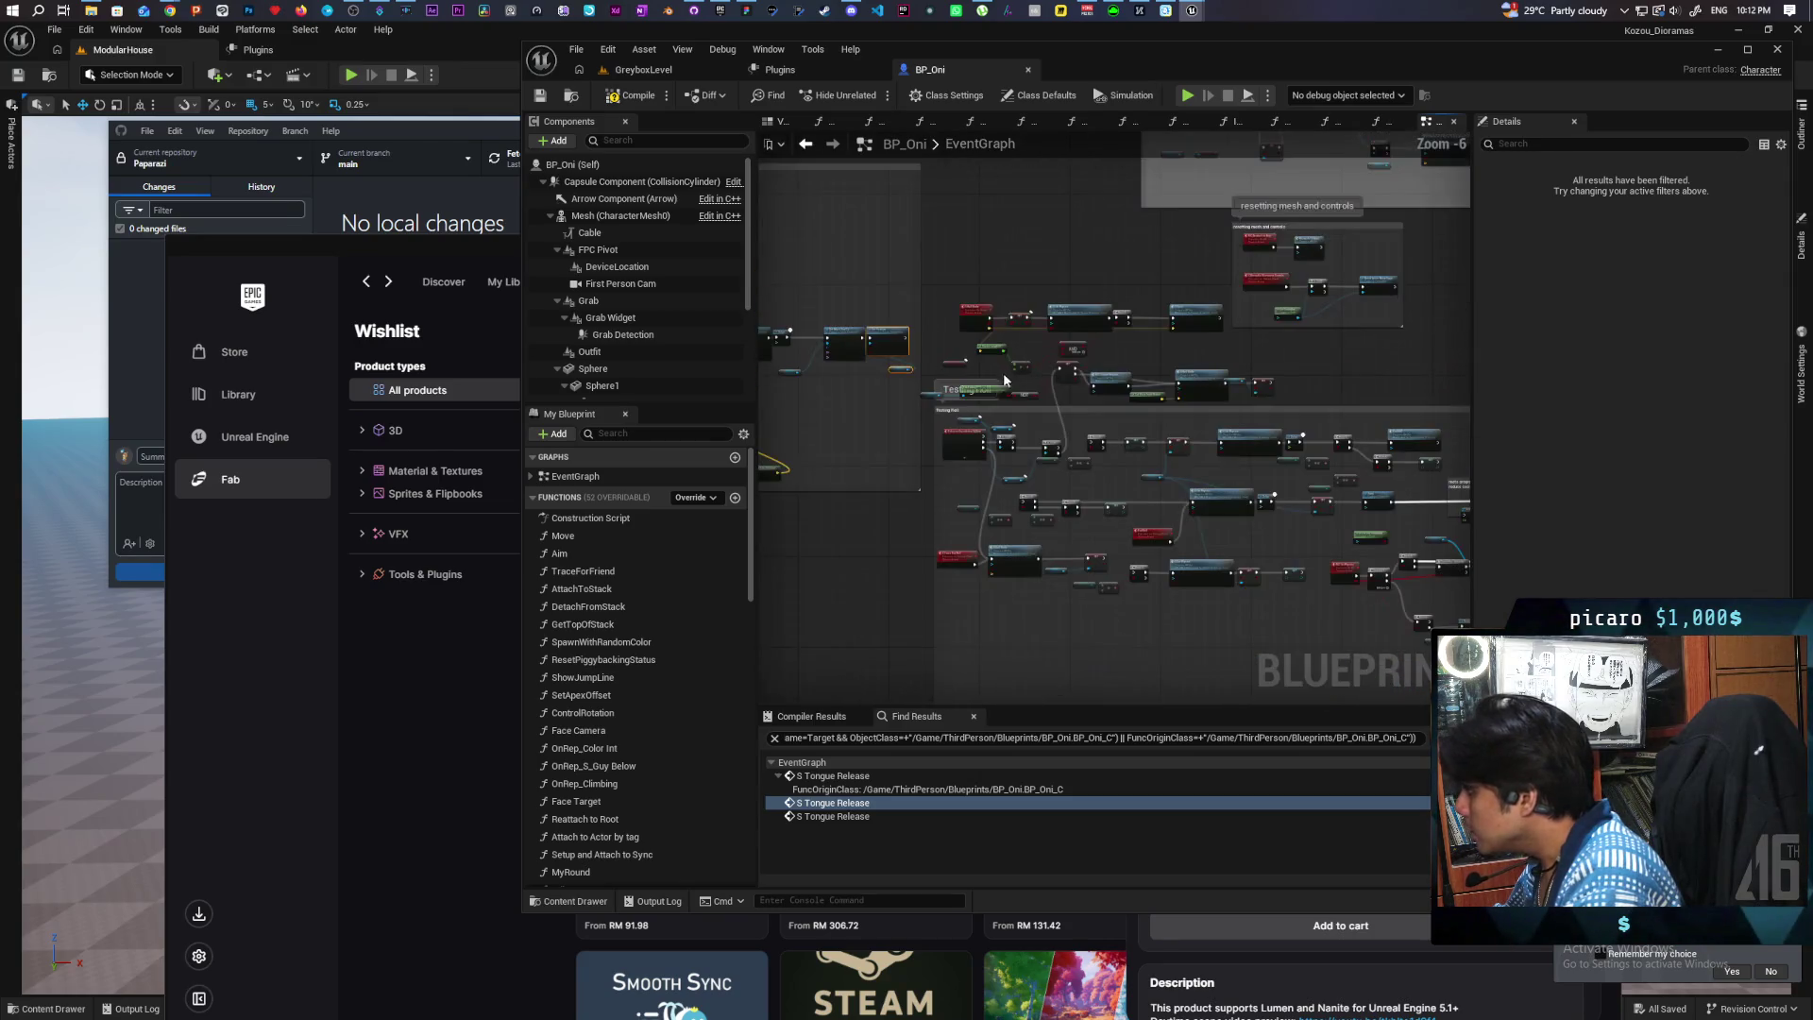
pyautogui.scroll(2, 1018, 382)
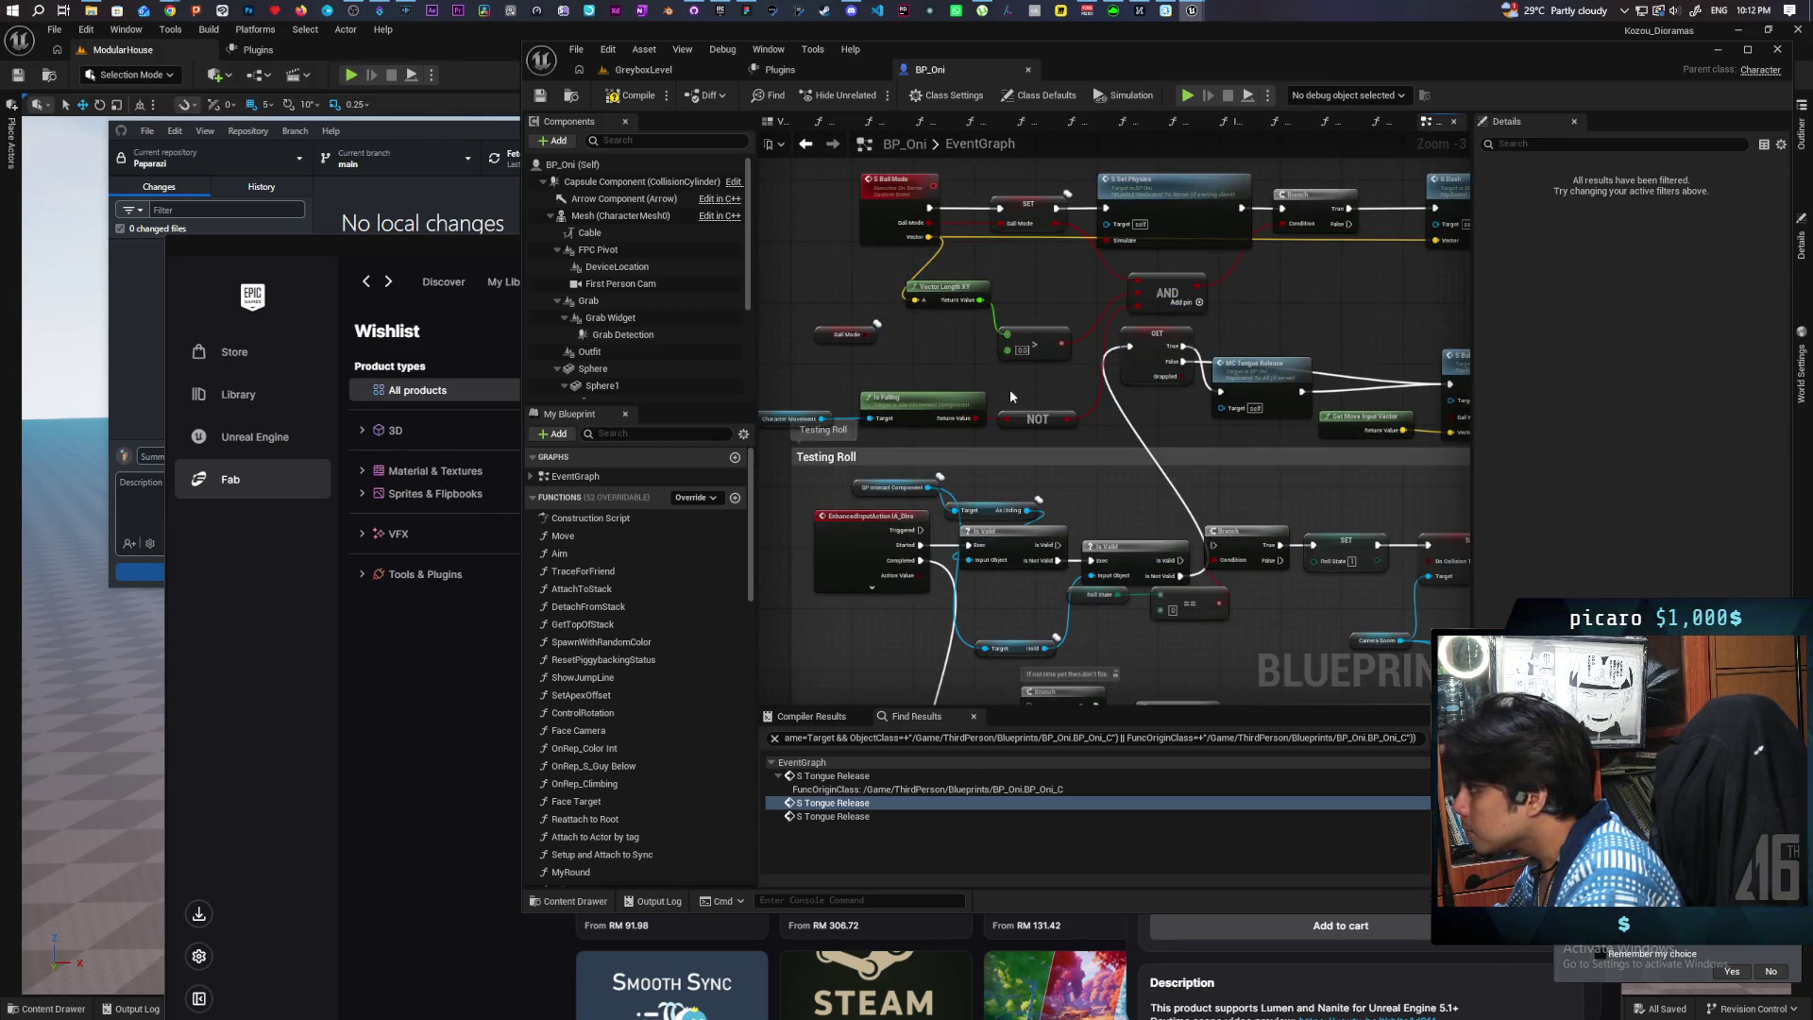
pyautogui.scroll(-2, 1010, 396)
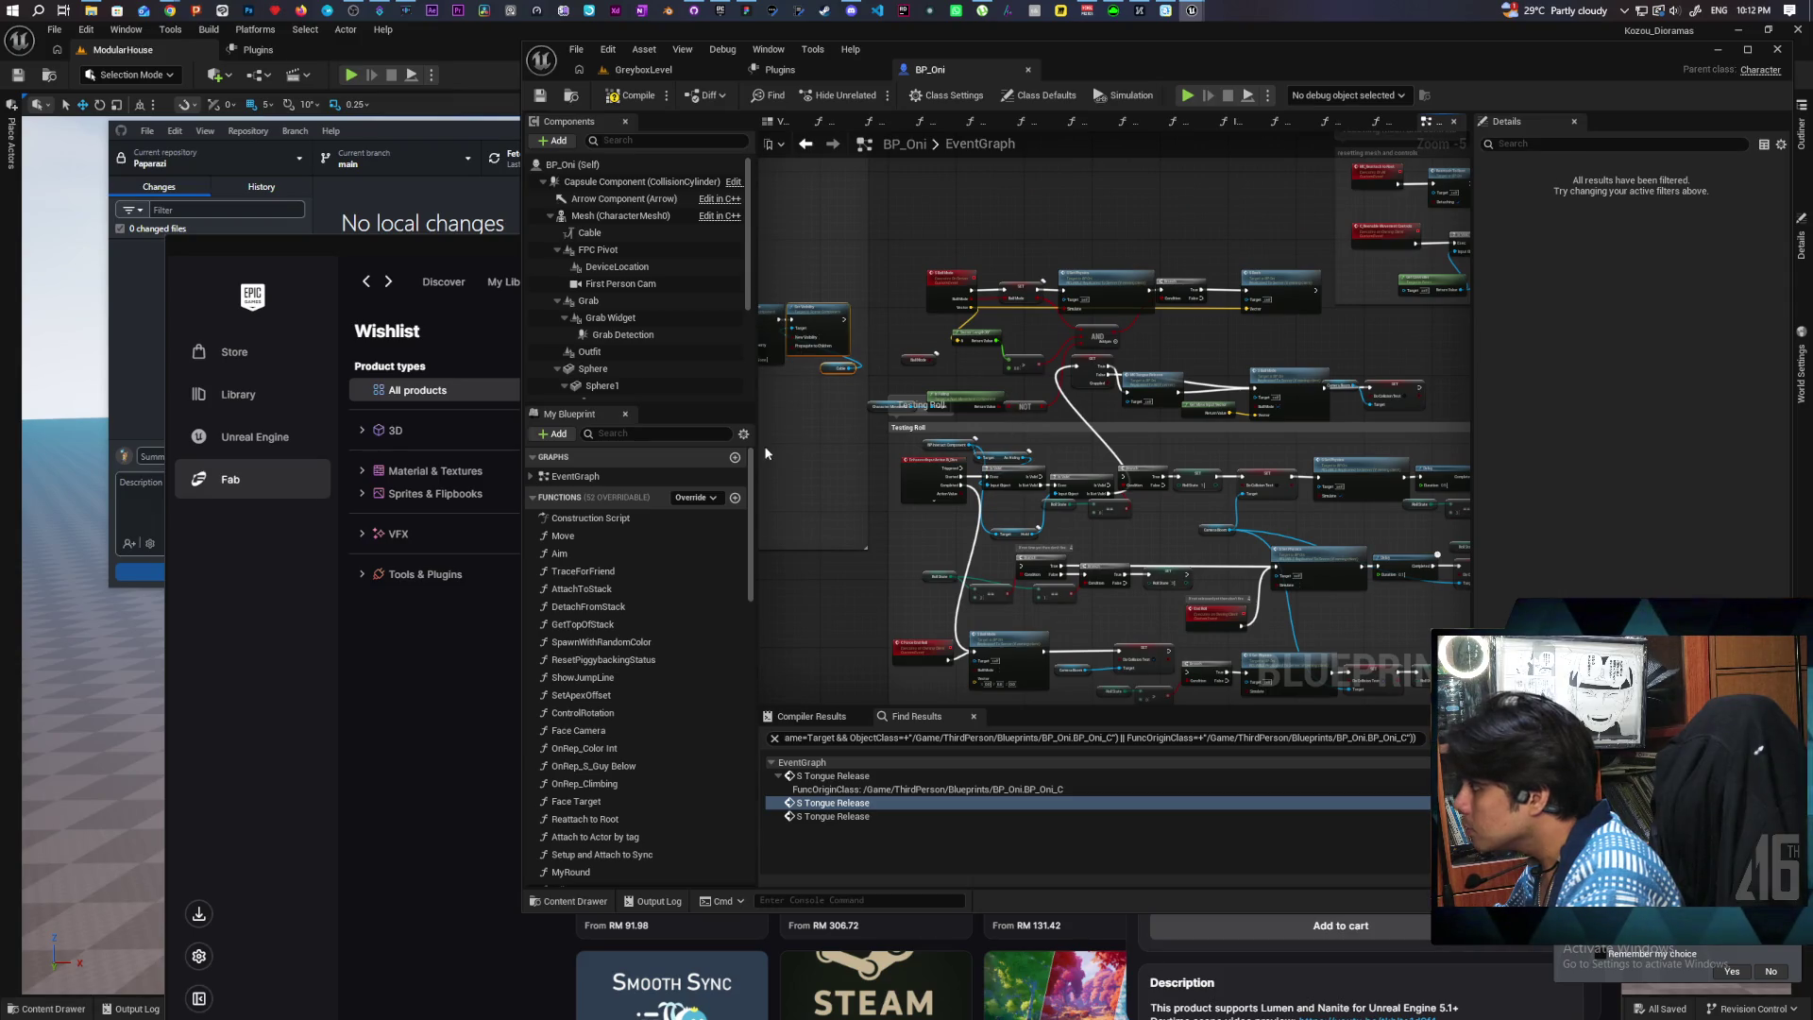
pyautogui.scroll(-3, 1010, 396)
pyautogui.moveTo(1011, 395)
pyautogui.mouseDown()
pyautogui.moveTo(1036, 422)
pyautogui.moveTo(743, 265)
pyautogui.moveTo(767, 308)
pyautogui.moveTo(799, 300)
pyautogui.mouseUp()
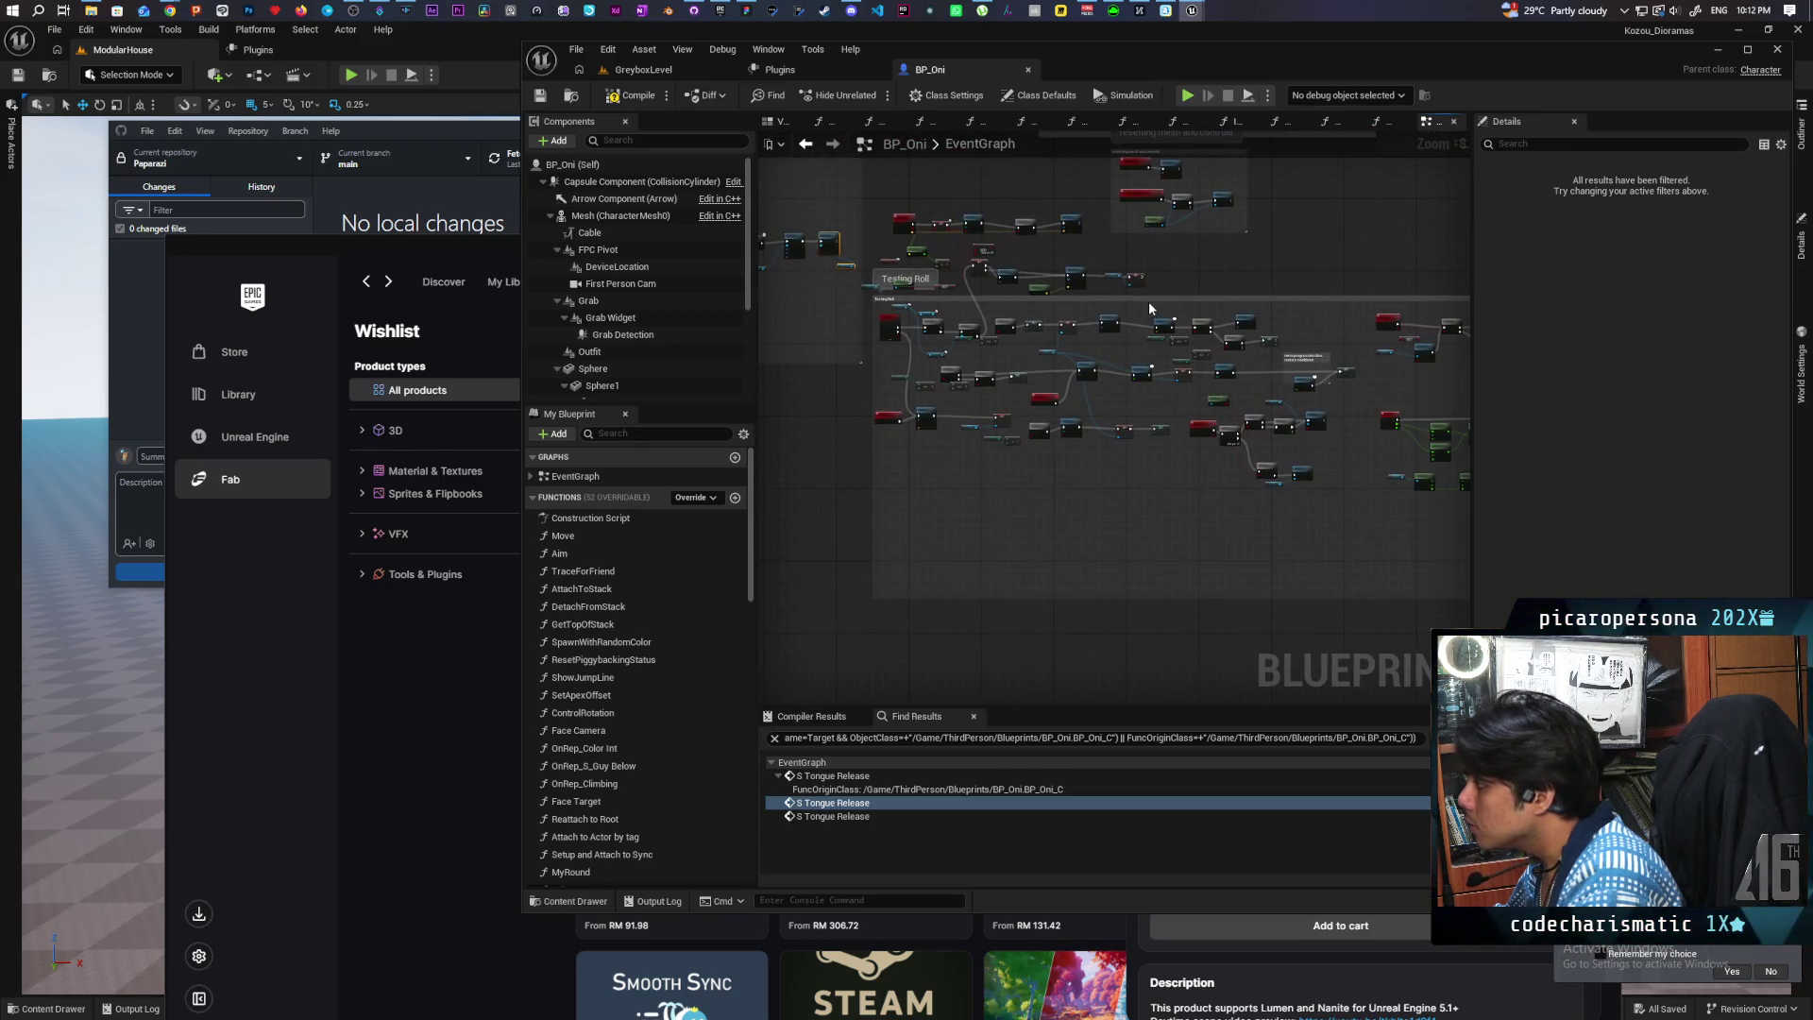
pyautogui.moveTo(1160, 317)
pyautogui.mouseDown()
pyautogui.moveTo(1160, 491)
pyautogui.moveTo(671, 357)
pyautogui.mouseUp()
# Step: Move the loose node cluster into Testing Roll and enlarge the comment to enclose it
pyautogui.moveTo(980, 285); pyautogui.dragTo(1071, 472)
pyautogui.moveTo(974, 272)
pyautogui.mouseDown()
pyautogui.moveTo(1189, 406)
pyautogui.moveTo(1275, 340)
pyautogui.mouseUp()
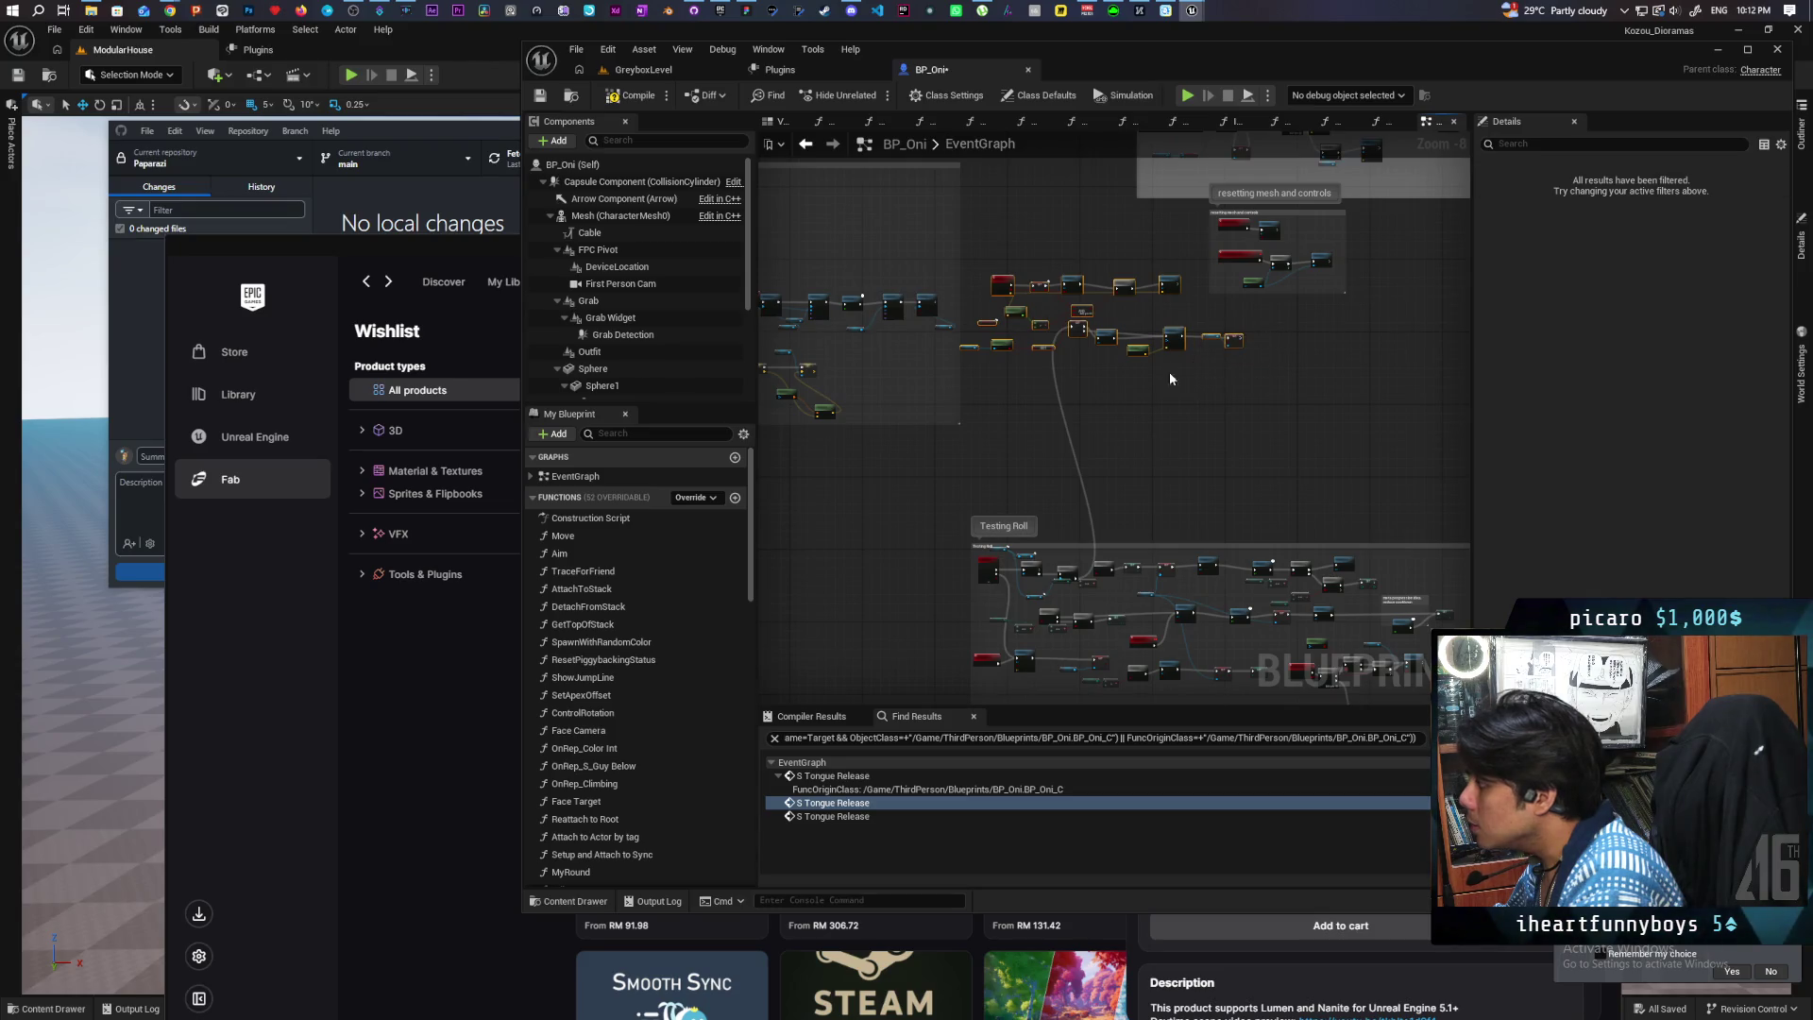
pyautogui.moveTo(1080, 331); pyautogui.dragTo(1104, 498)
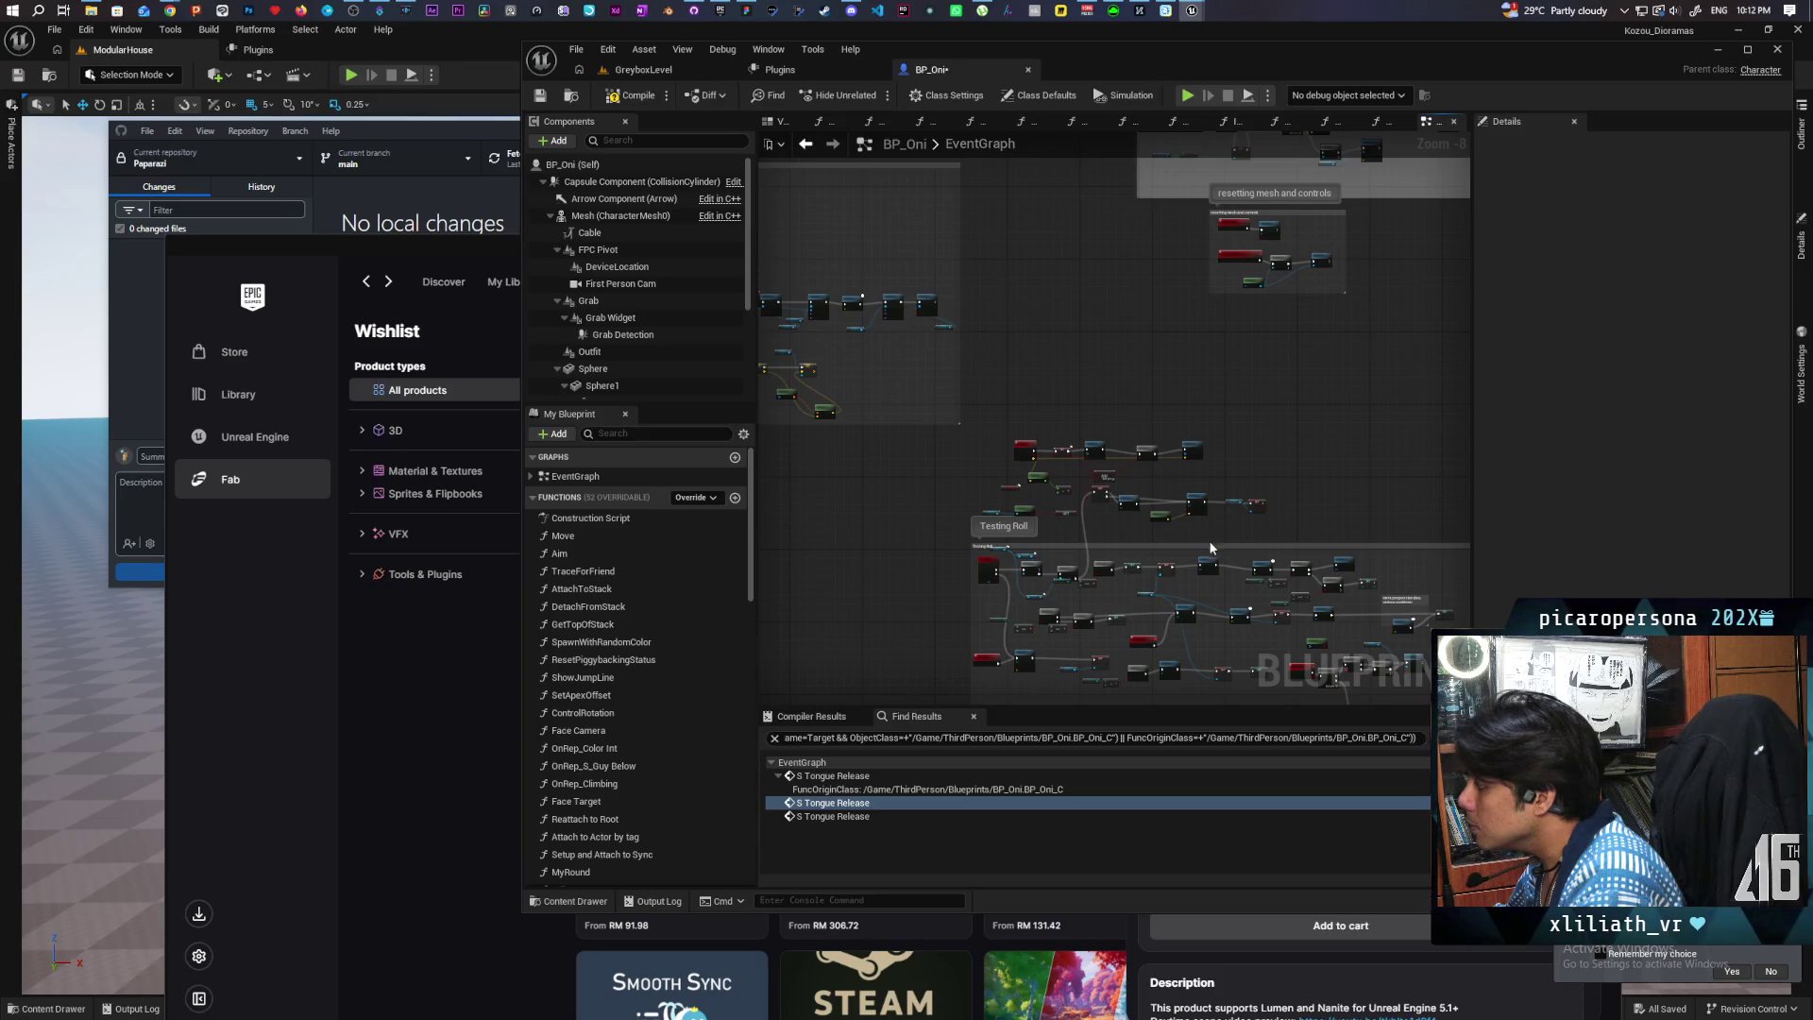
pyautogui.moveTo(1209, 540)
pyautogui.mouseDown()
pyautogui.moveTo(1209, 406)
pyautogui.moveTo(1188, 384)
pyautogui.mouseUp()
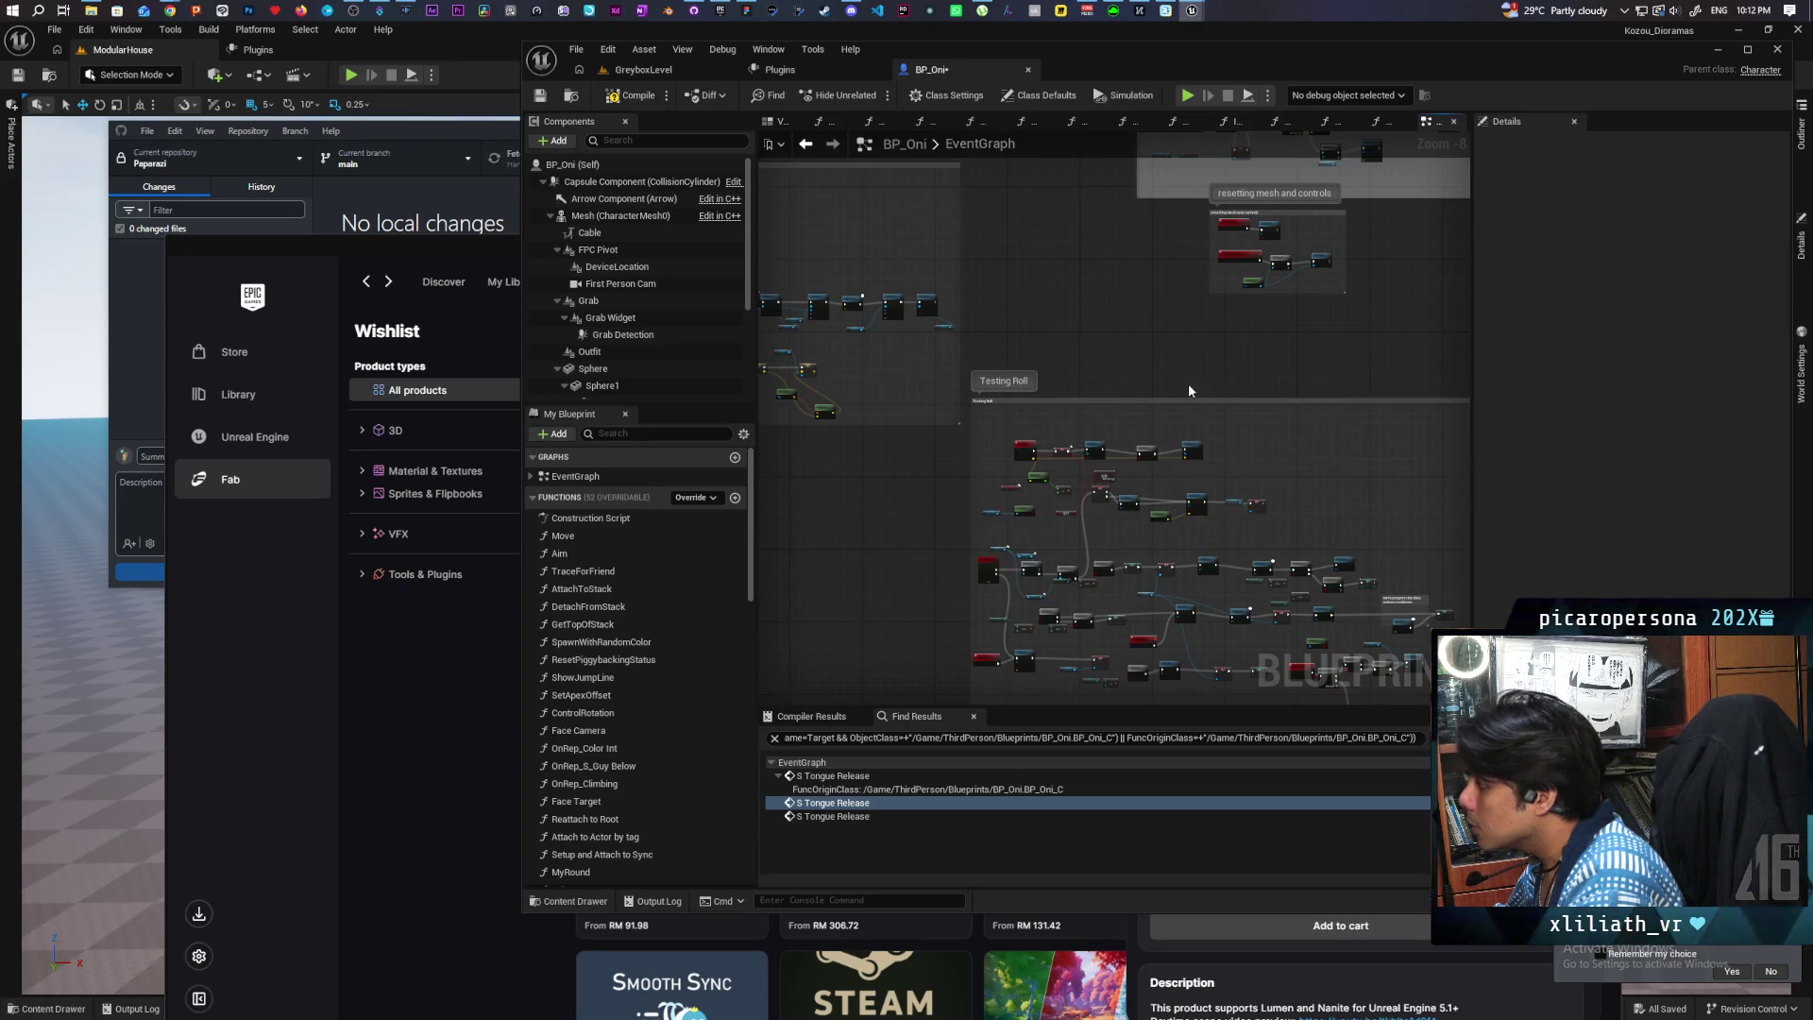
# Step: Select the Set Visibility and Cable nodes, then locate the Branch and MC Tongue Release chain
pyautogui.scroll(5, 1227, 342)
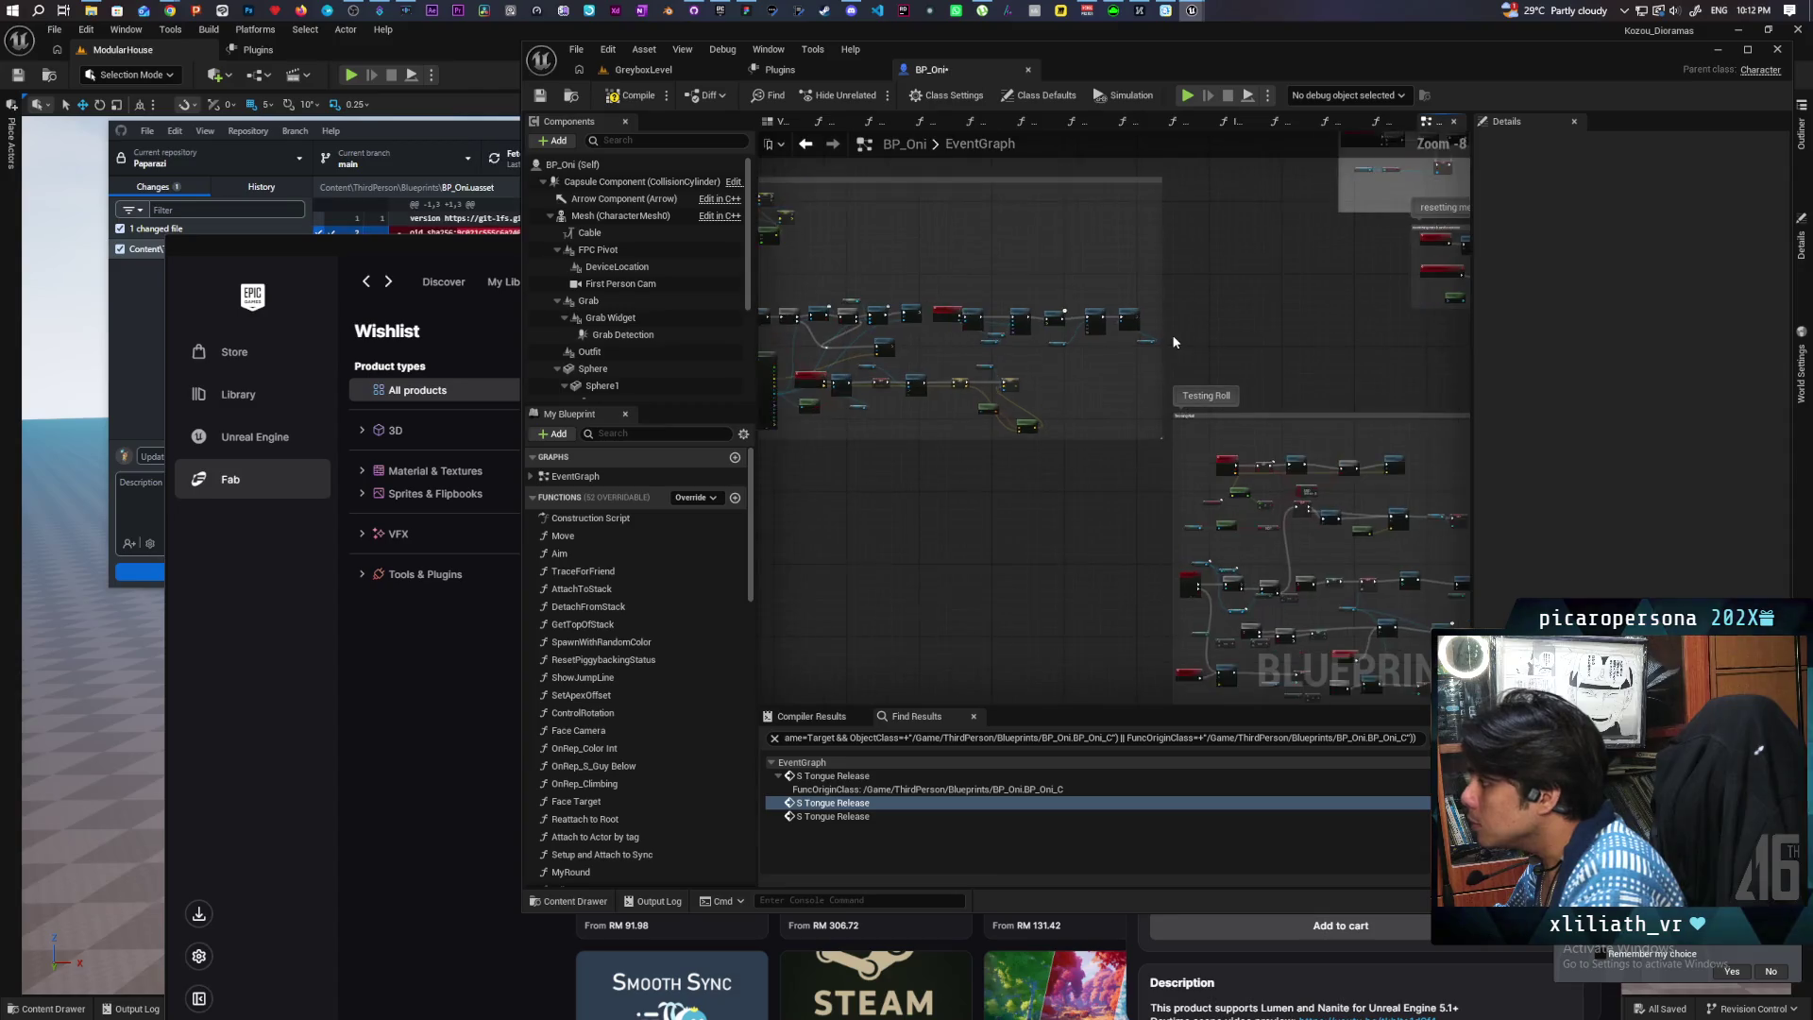
pyautogui.scroll(-1, 1149, 326)
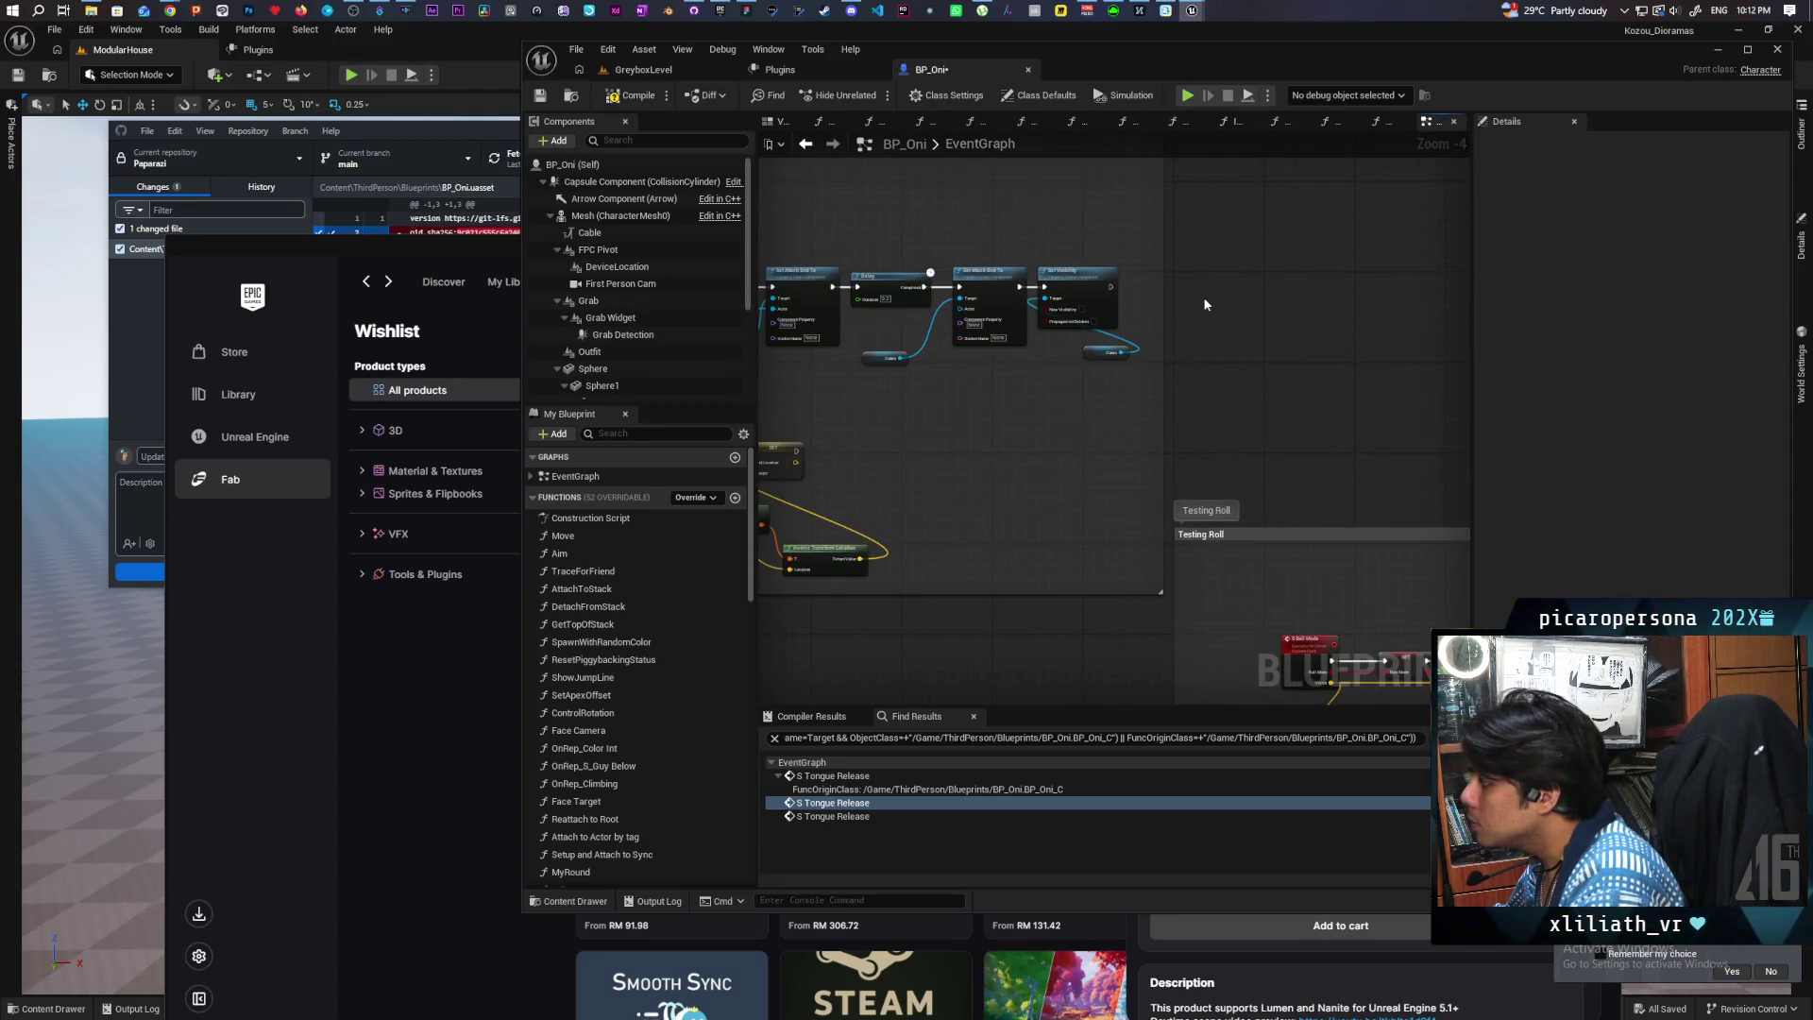
pyautogui.scroll(-3, 1209, 312)
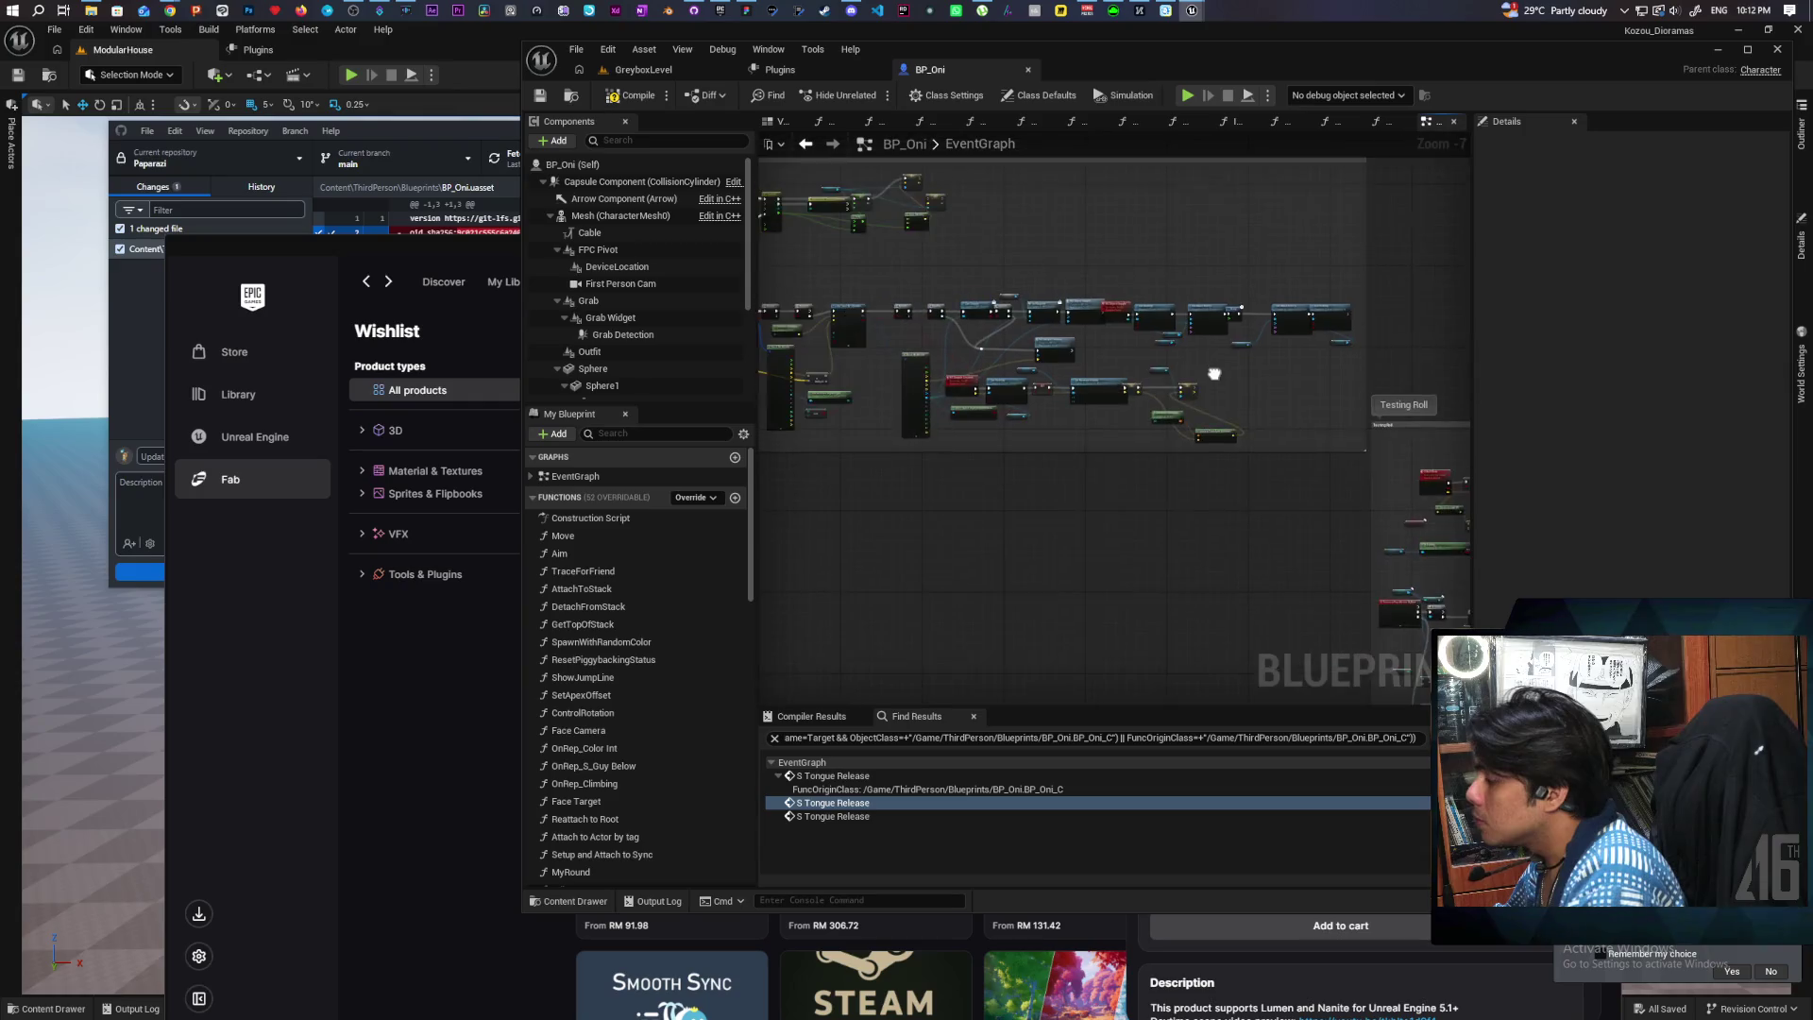
pyautogui.scroll(2, 1199, 373)
pyautogui.scroll(1, 1016, 376)
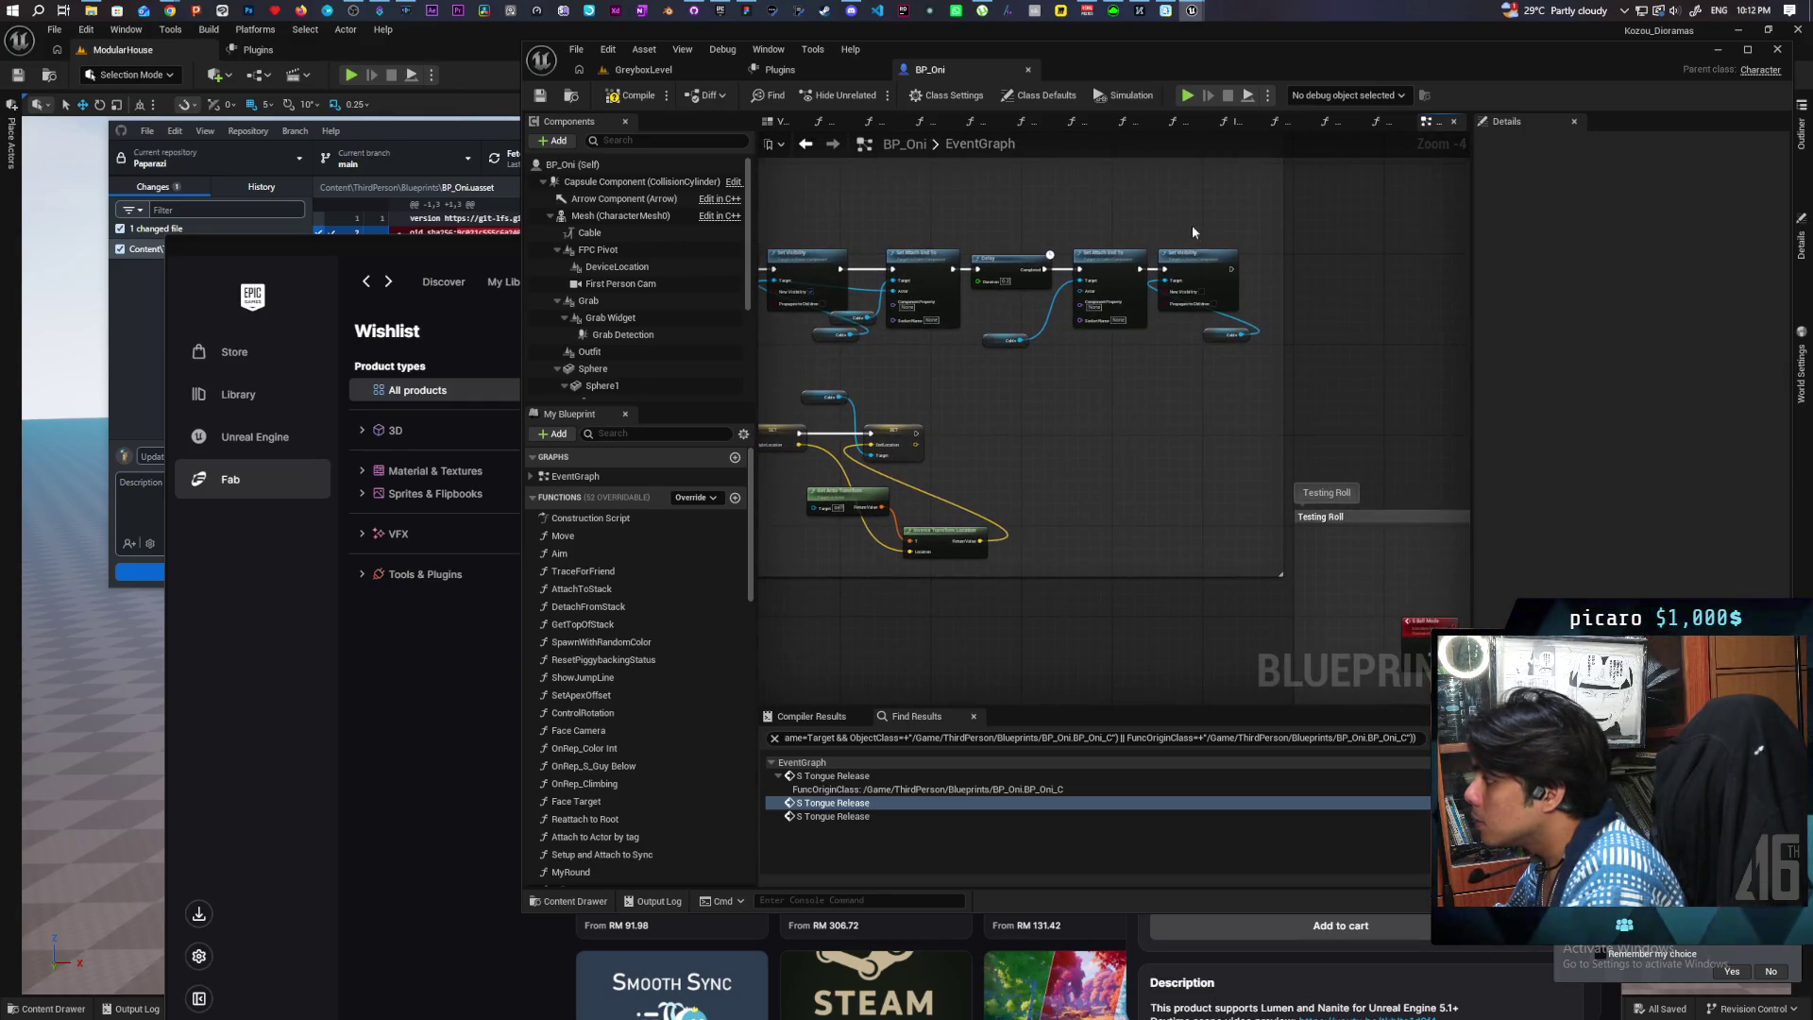
pyautogui.moveTo(1192, 225); pyautogui.dragTo(1224, 385)
pyautogui.scroll(-4, 1221, 378)
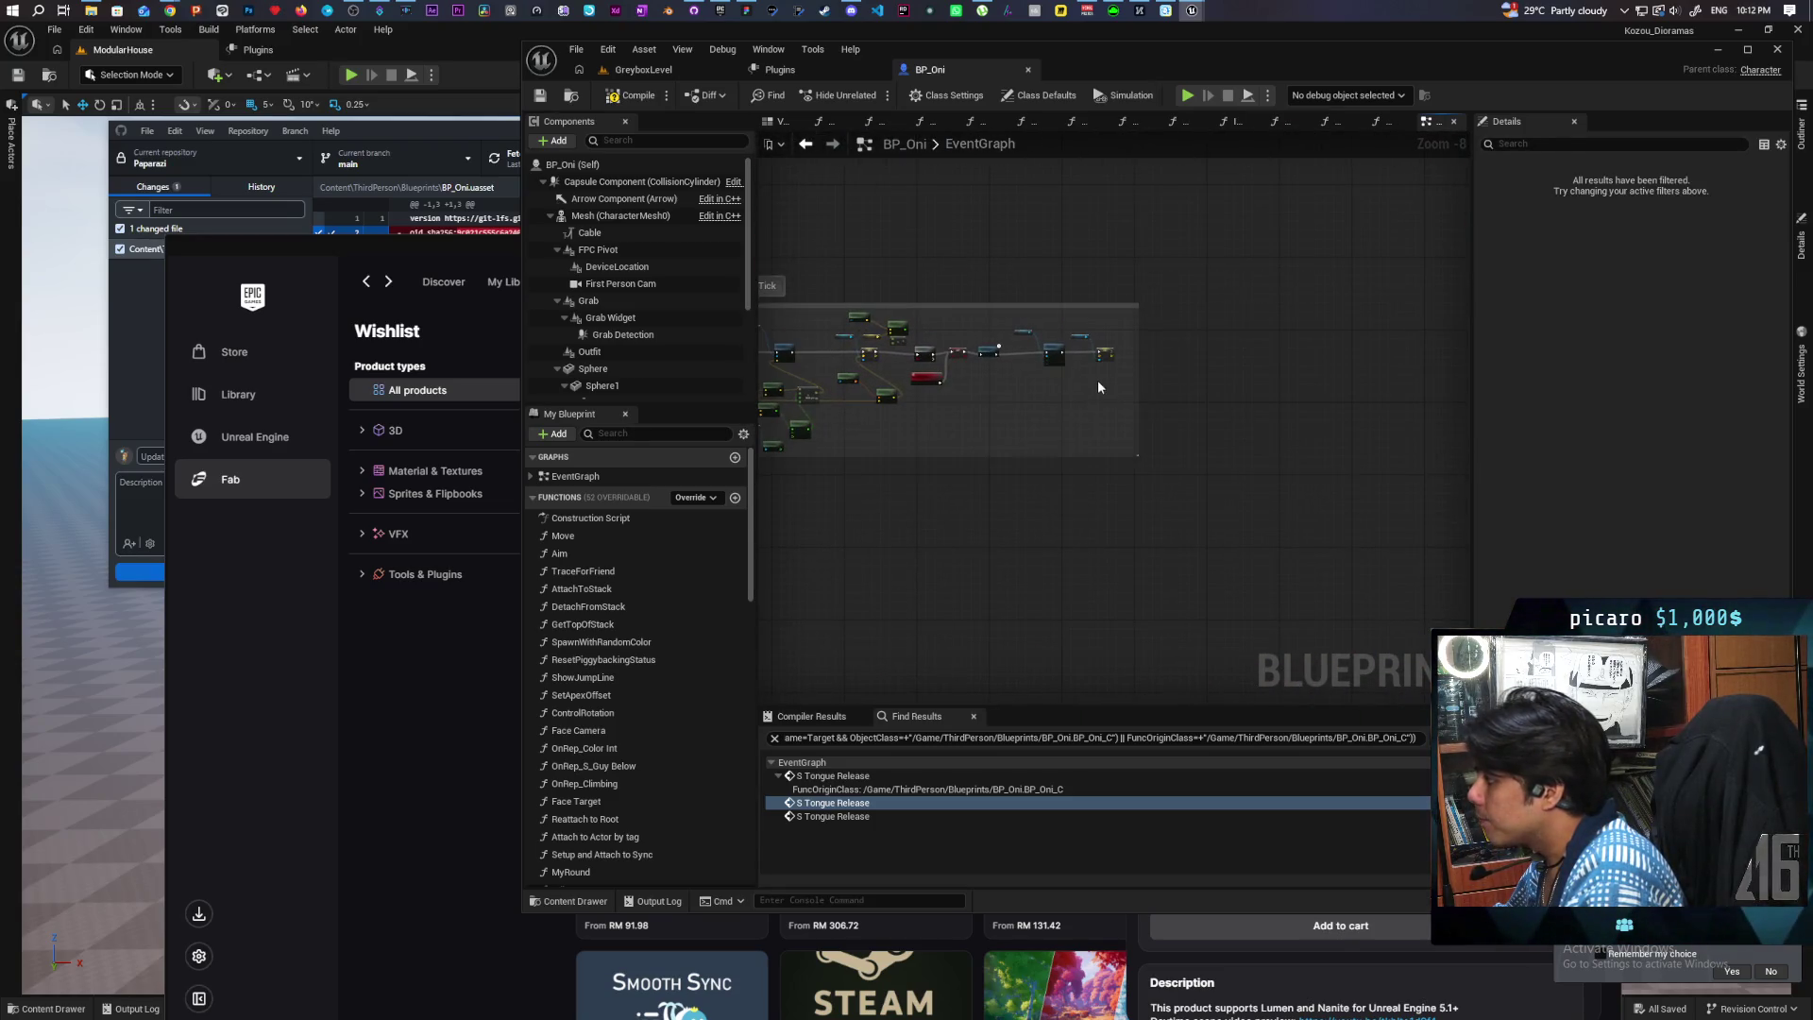
pyautogui.scroll(4, 1097, 379)
pyautogui.moveTo(1134, 401)
pyautogui.mouseDown()
pyautogui.moveTo(1076, 415)
pyautogui.moveTo(1118, 445)
pyautogui.mouseUp()
# Step: Delete the Delay Until Next Tick node and shift the following four nodes left to close the gap
pyautogui.scroll(1, 1043, 416)
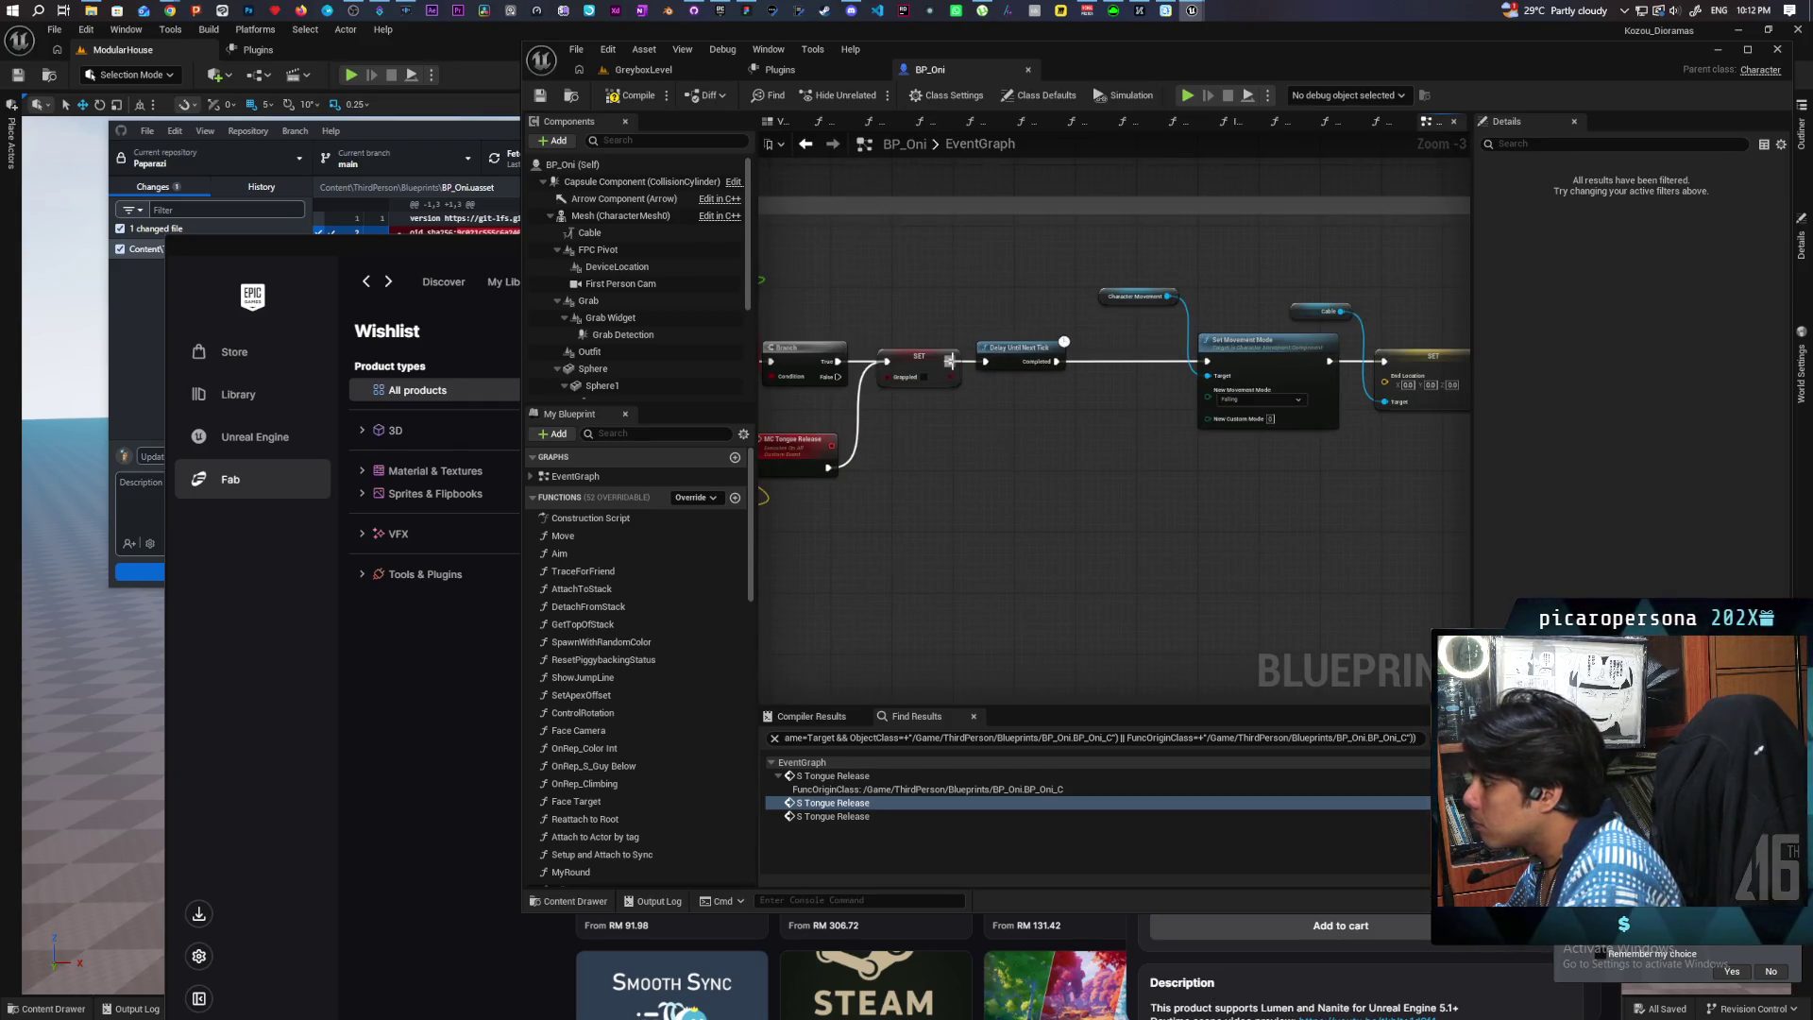
pyautogui.moveTo(948, 360); pyautogui.dragTo(1179, 365)
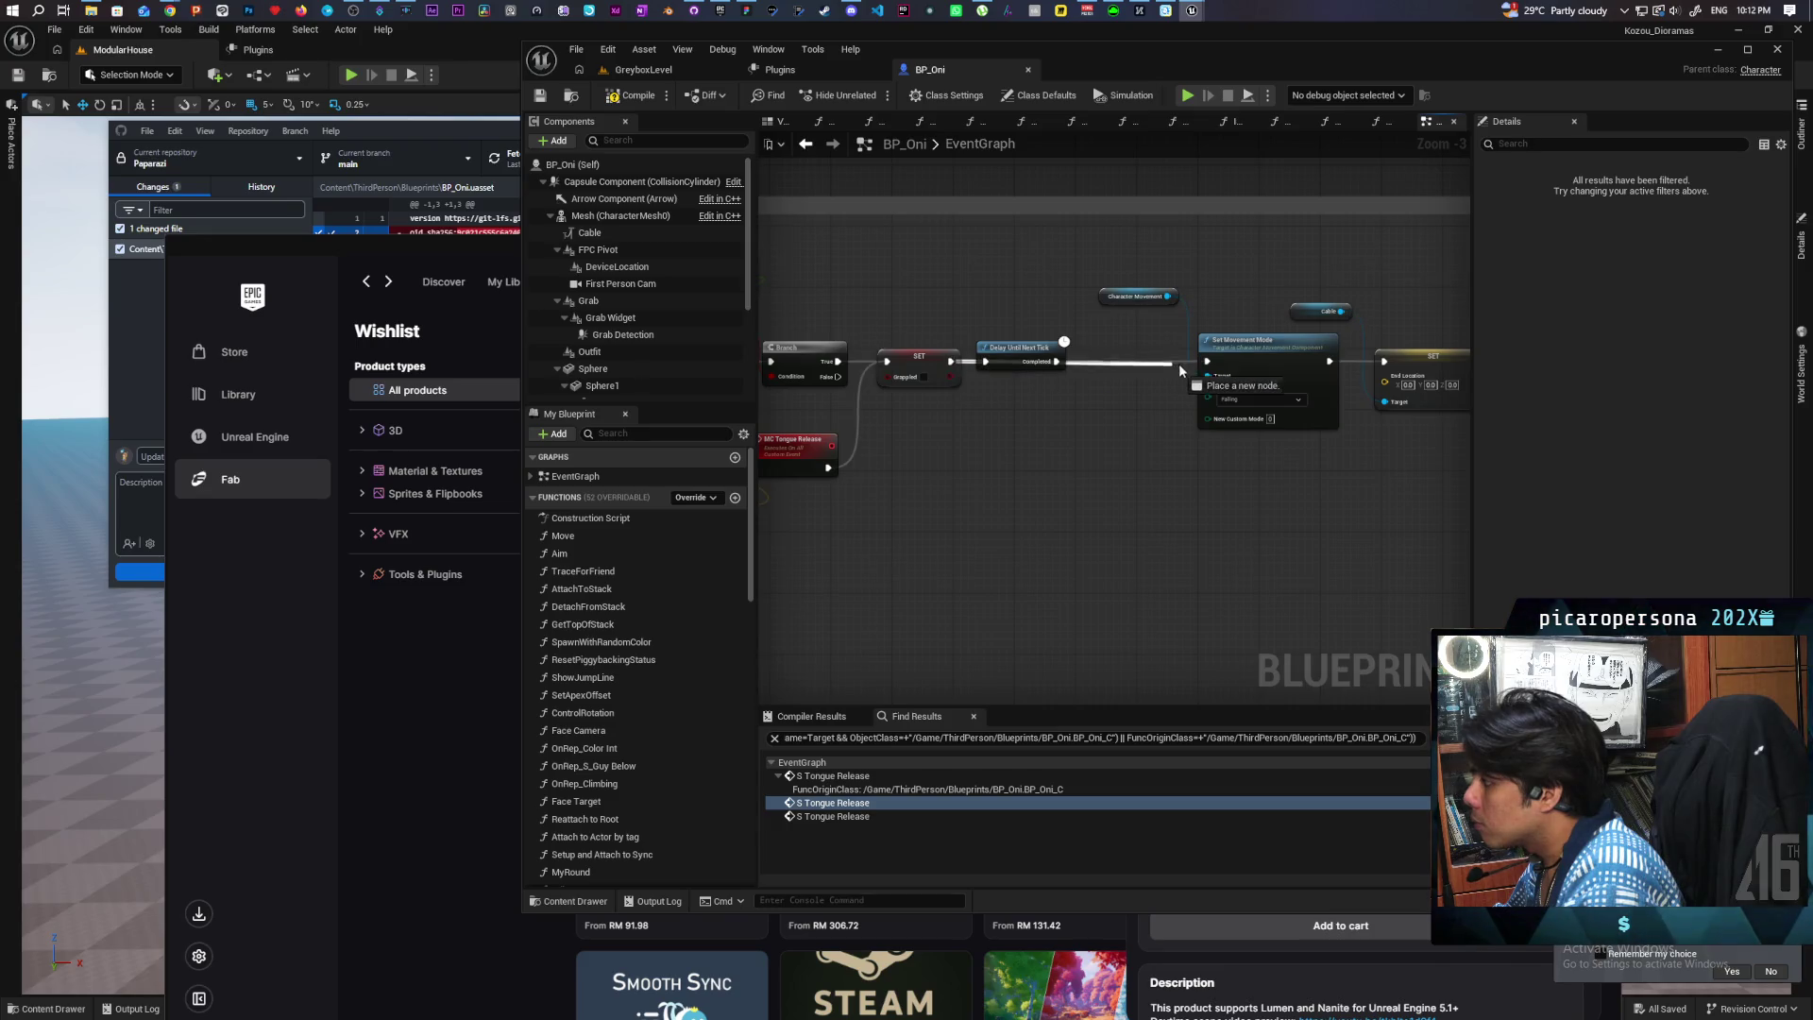
pyautogui.click(1014, 347)
pyautogui.press('Delete')
pyautogui.scroll(-1, 1002, 476)
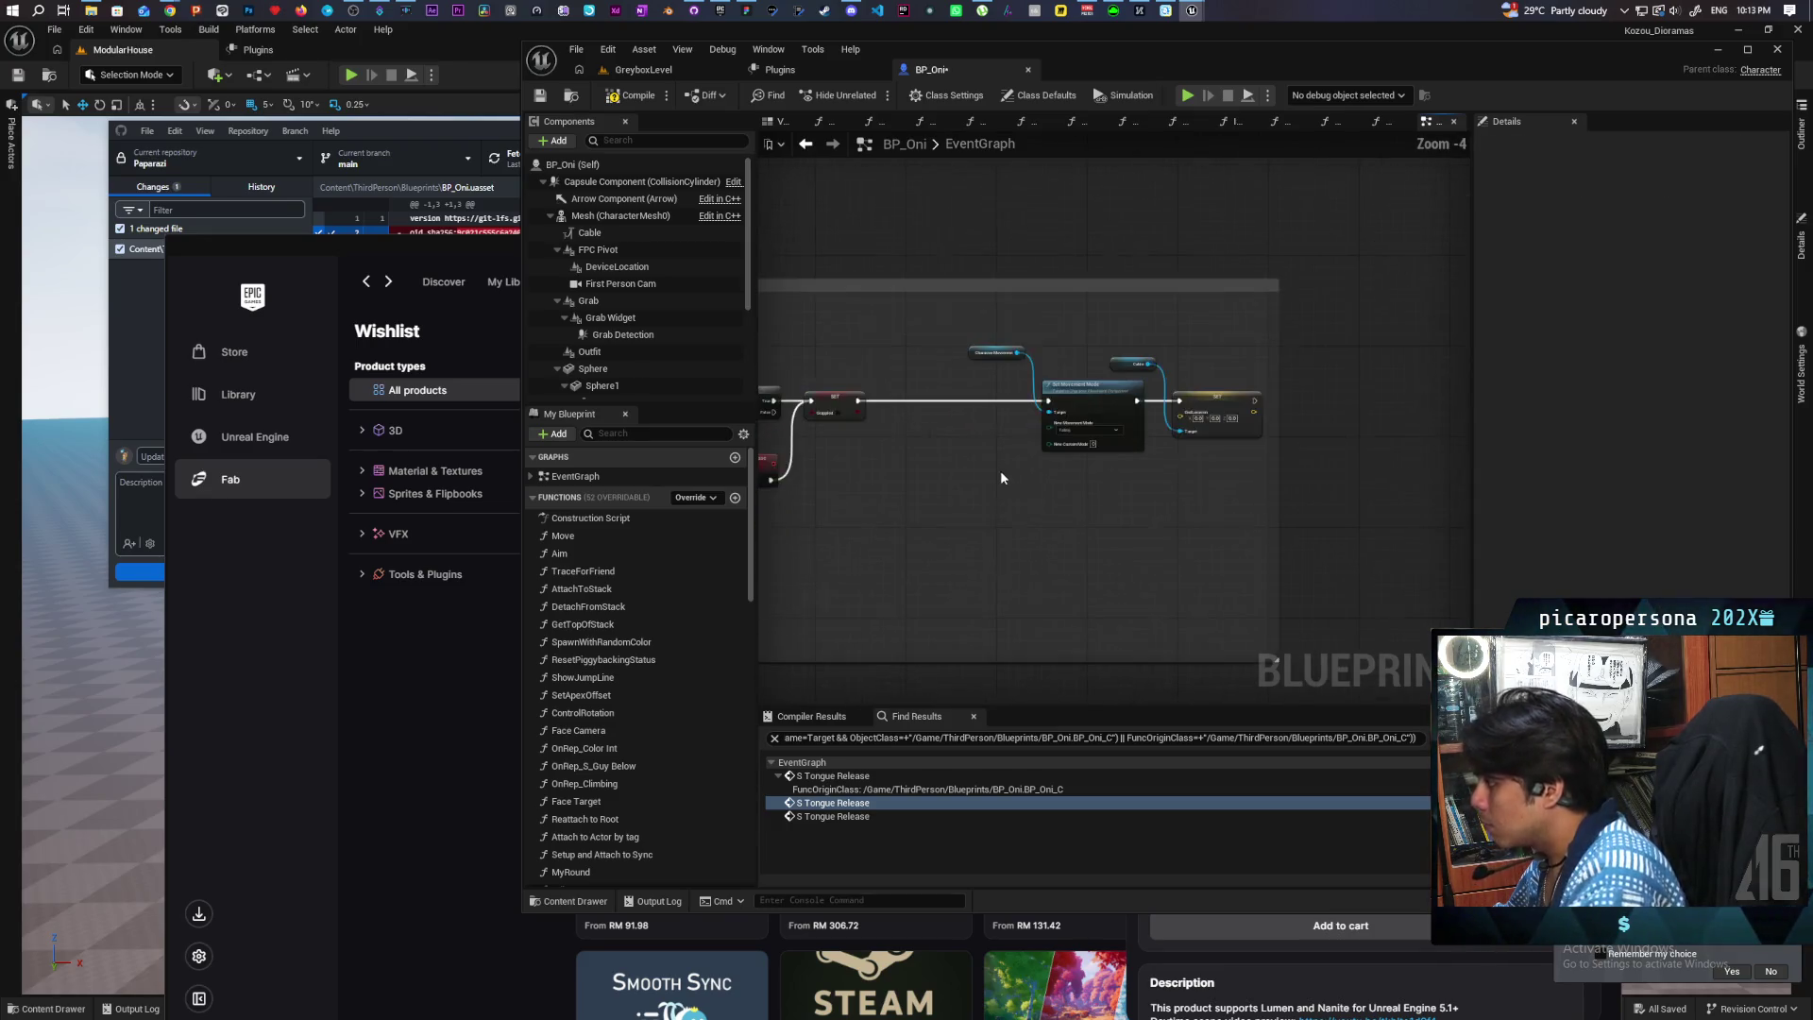
pyautogui.moveTo(1215, 469); pyautogui.dragTo(1215, 469)
pyautogui.moveTo(1086, 401); pyautogui.dragTo(944, 397)
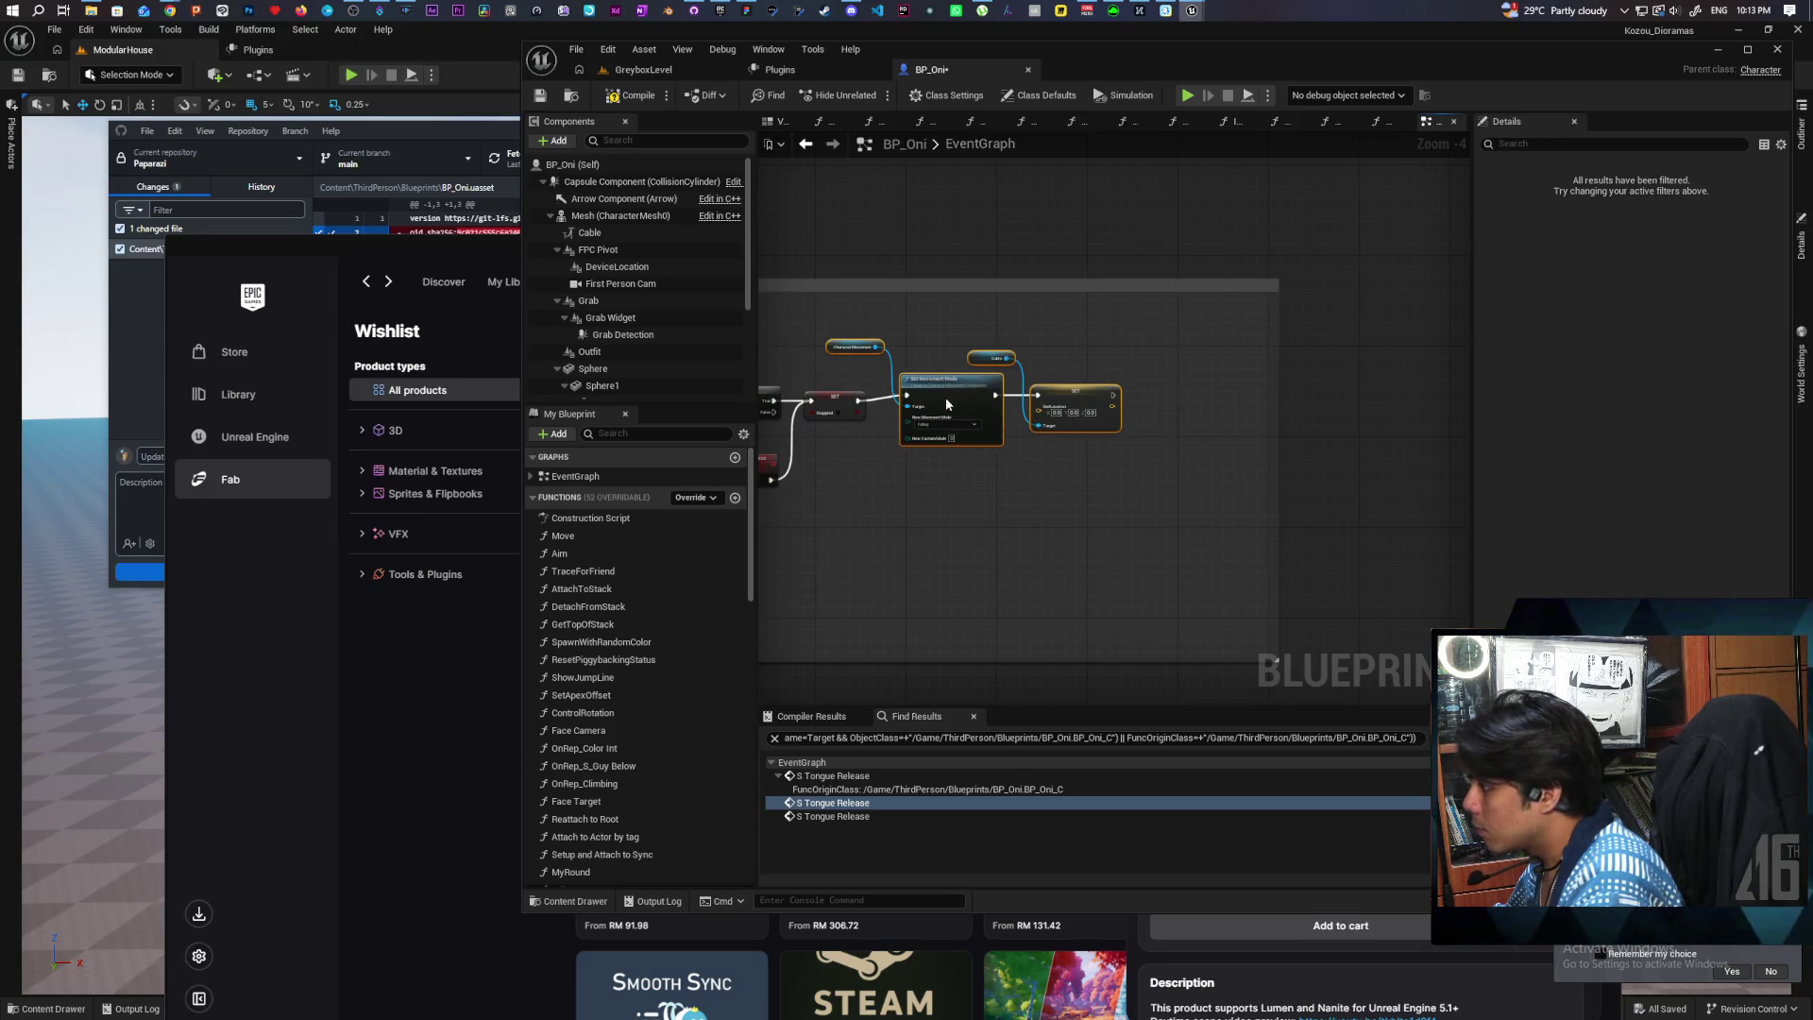
pyautogui.click(1158, 427)
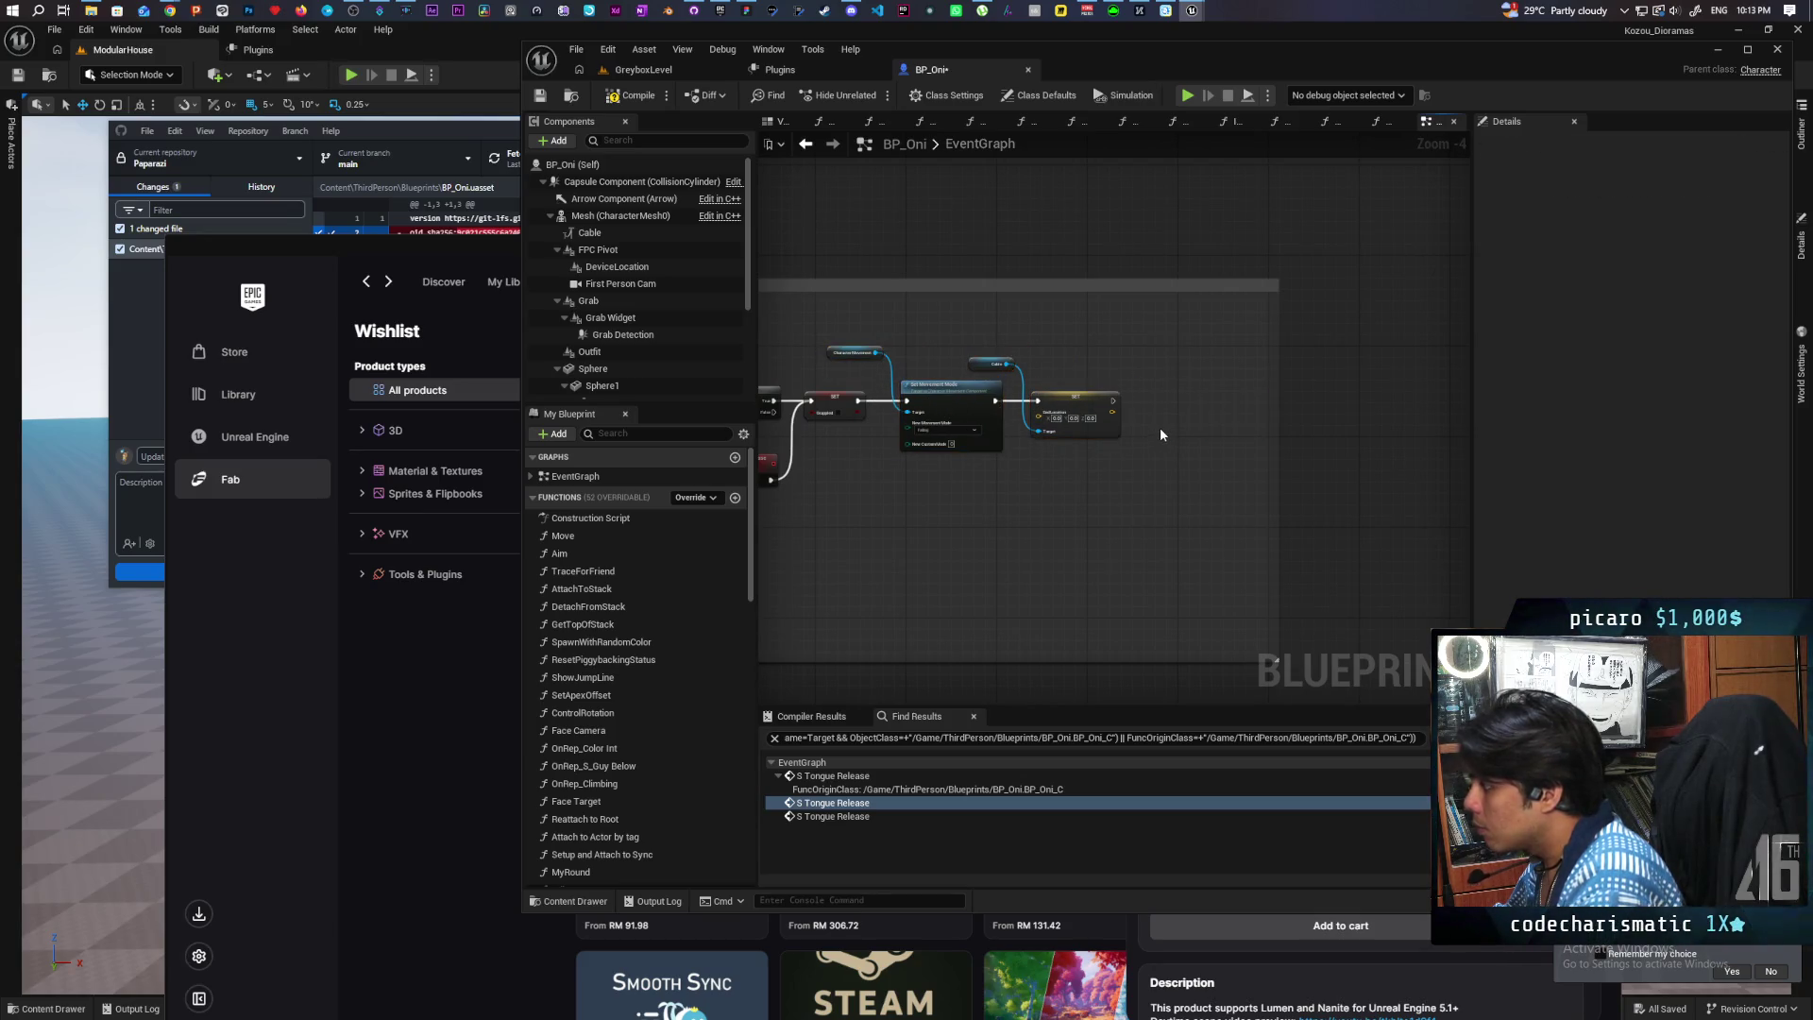
# Step: Paste the Set Visibility and Cable nodes at the end of the tongue release chain
pyautogui.hotkey('ctrl', 'v')
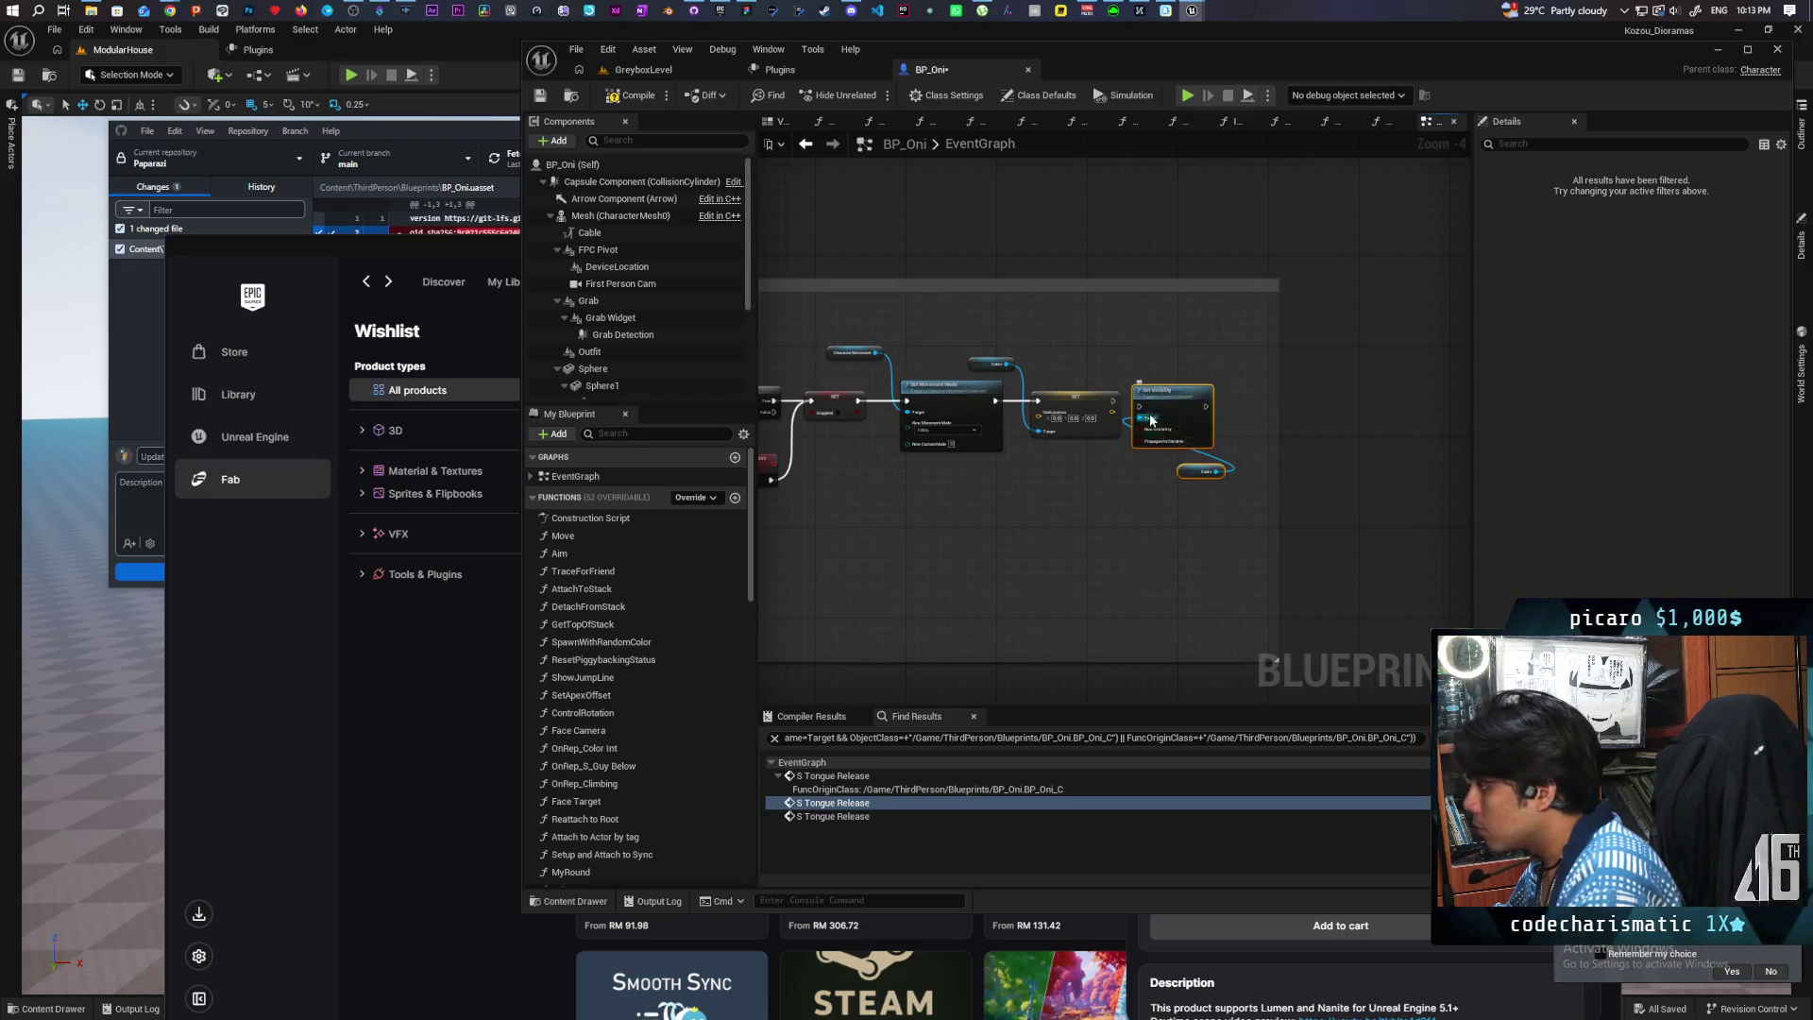
pyautogui.moveTo(1167, 405); pyautogui.dragTo(1177, 399)
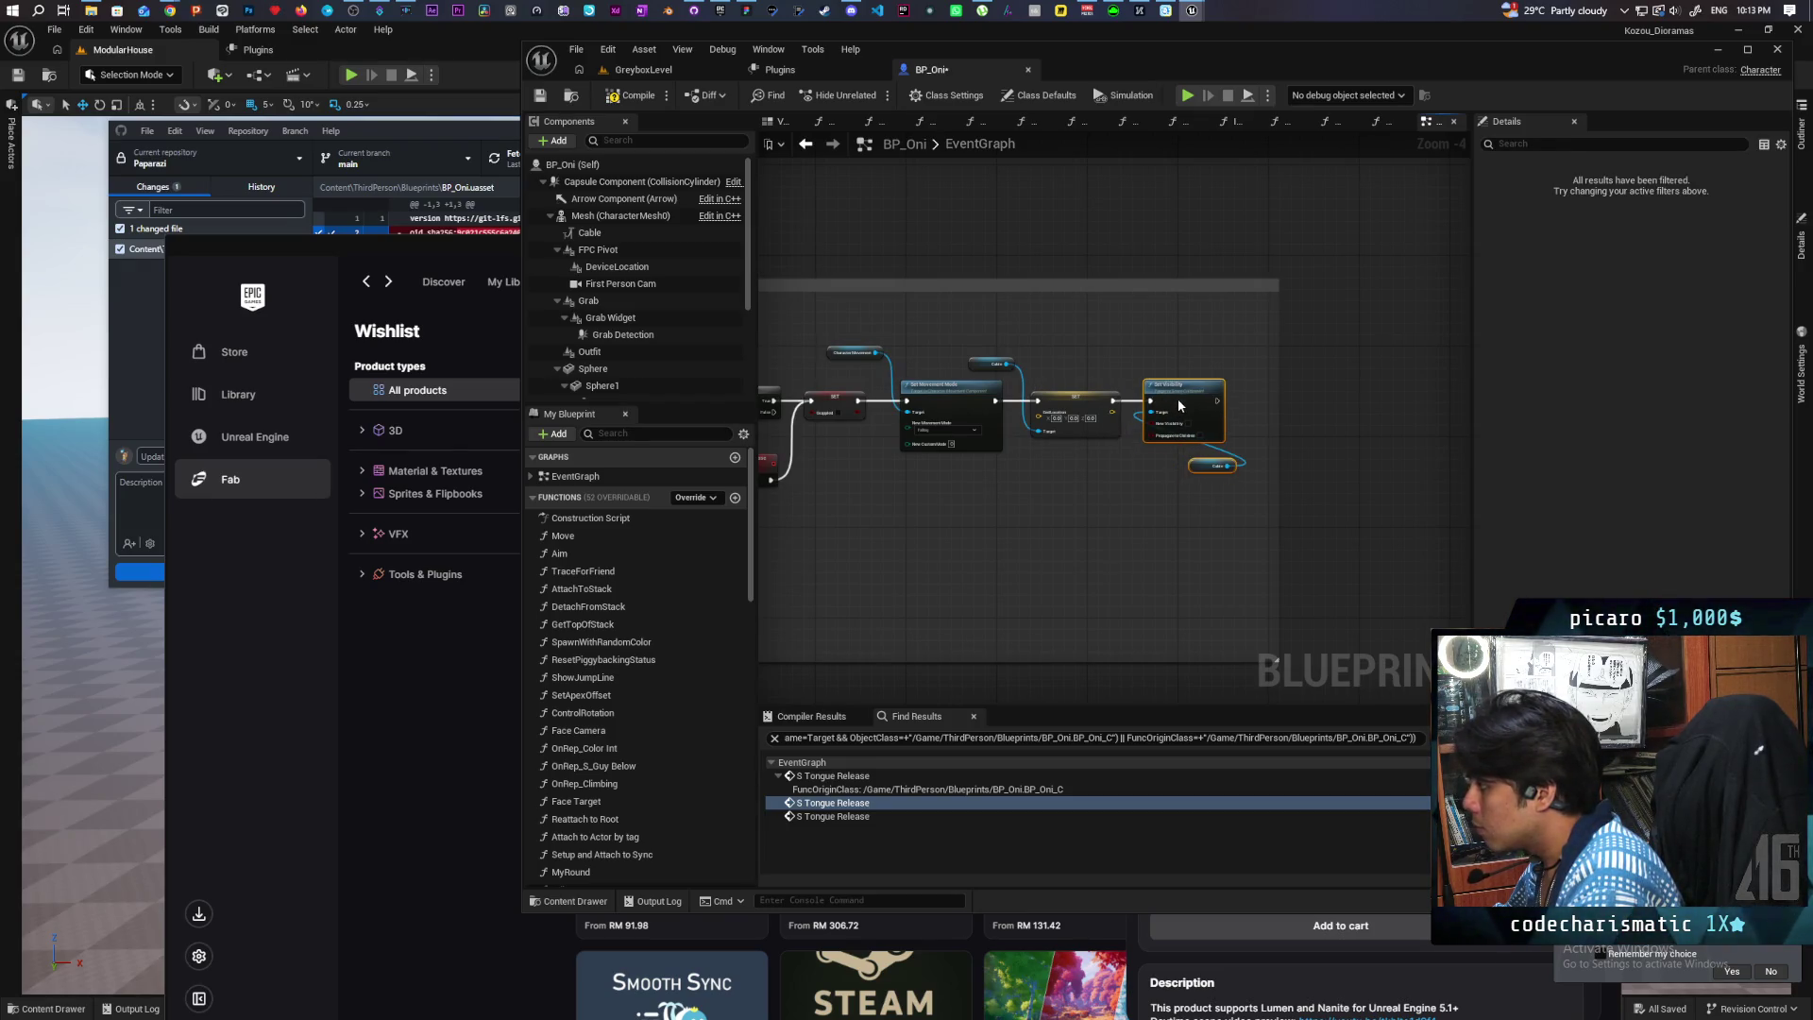
pyautogui.click(590, 232)
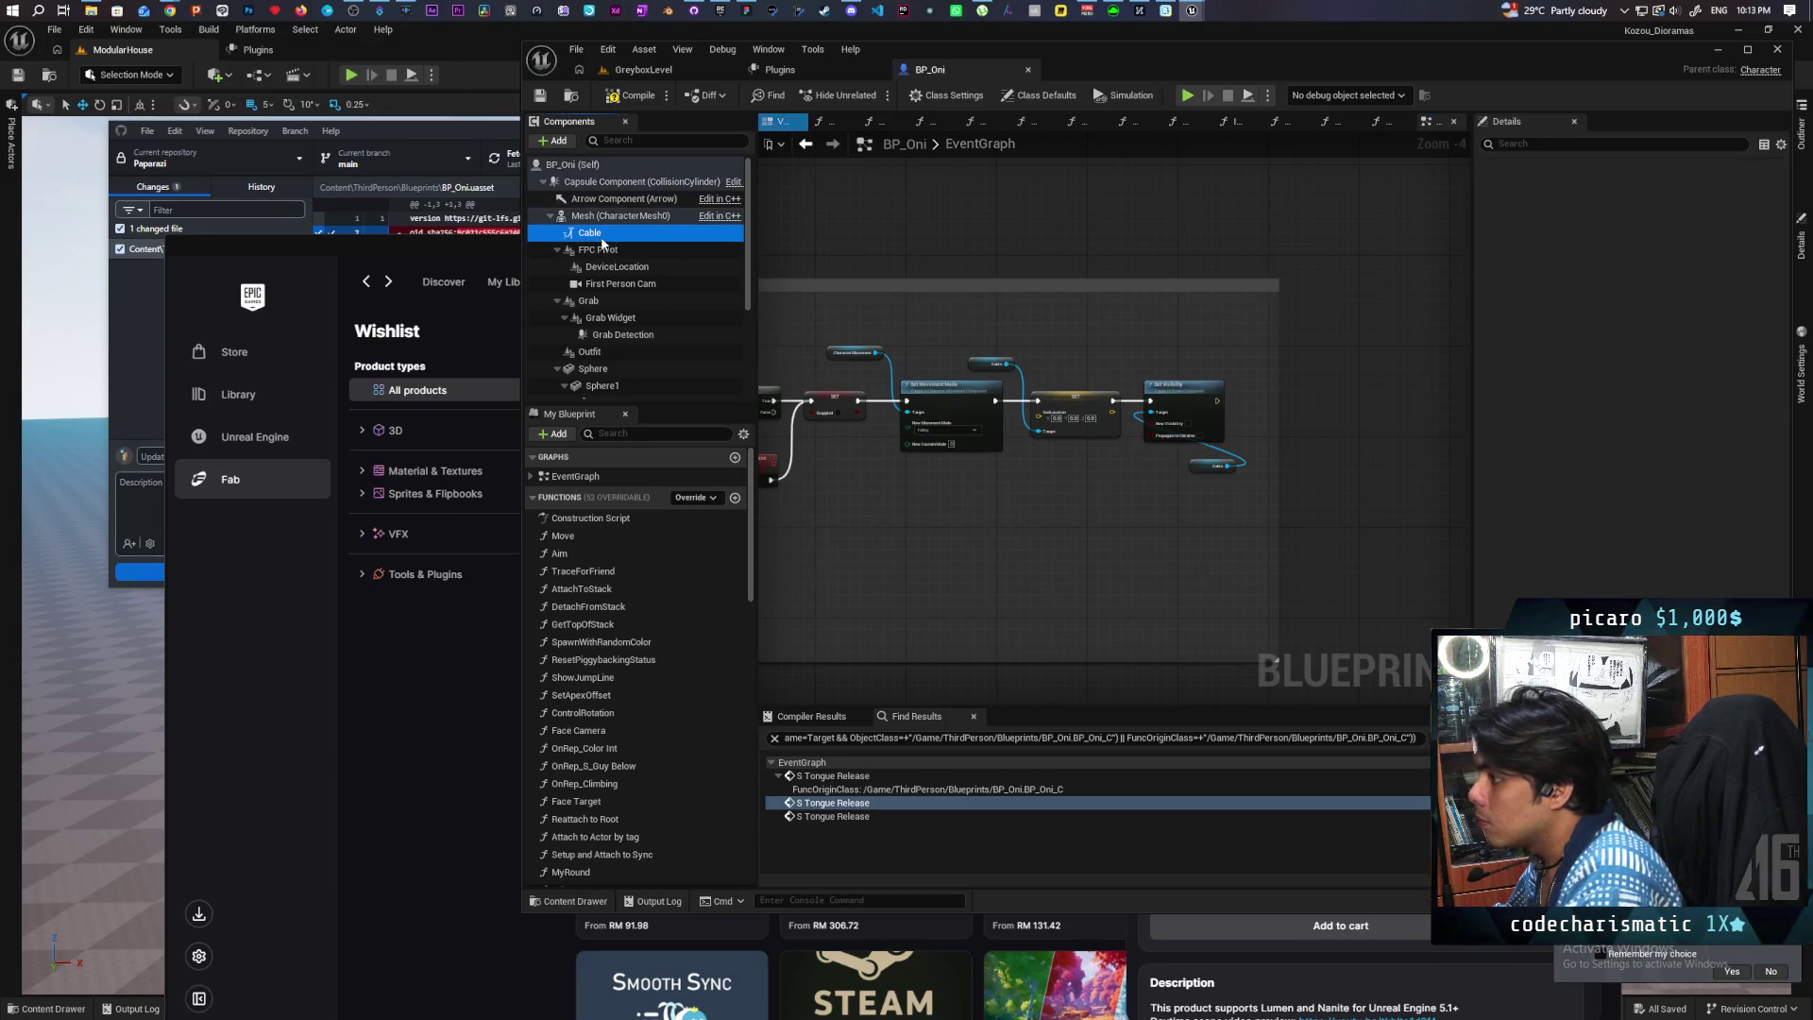
# Step: Turn off the Cable's Visible property, then play-test GreyboxLevel with two multiplayer clients
pyautogui.click(1530, 145)
pyautogui.write('visi')
pyautogui.click(1616, 243)
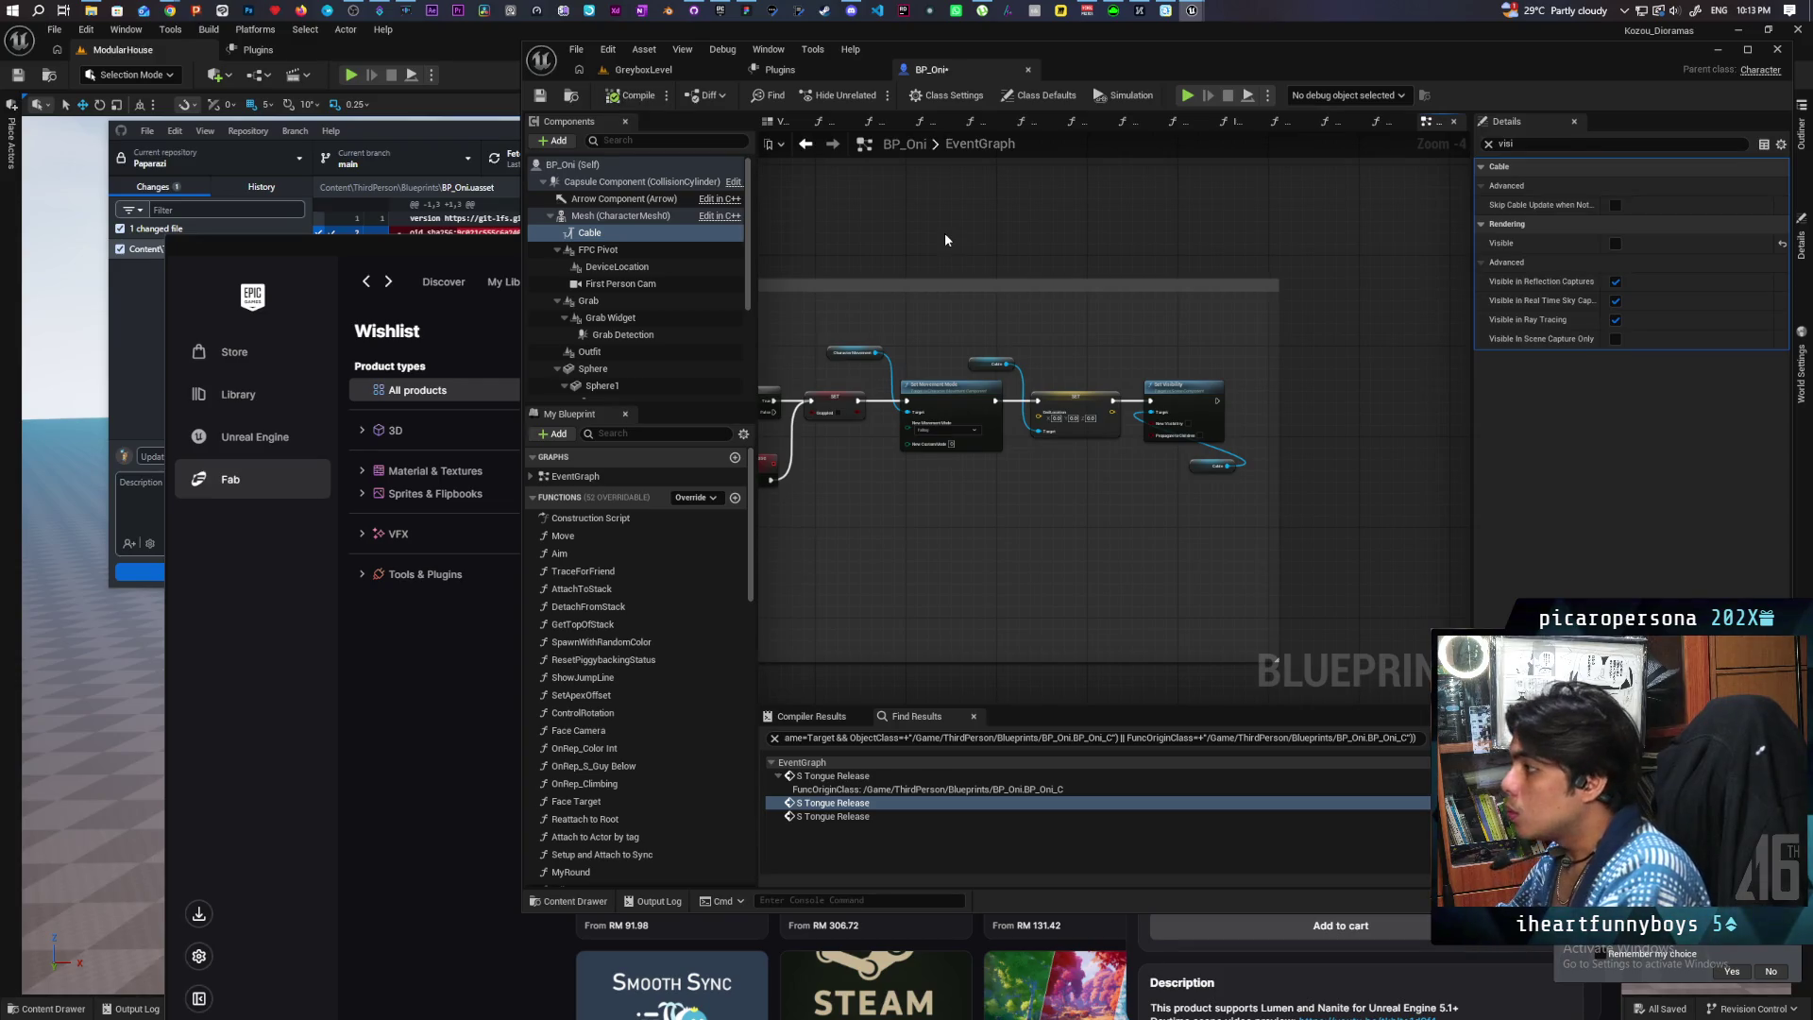
pyautogui.click(643, 69)
pyautogui.click(872, 95)
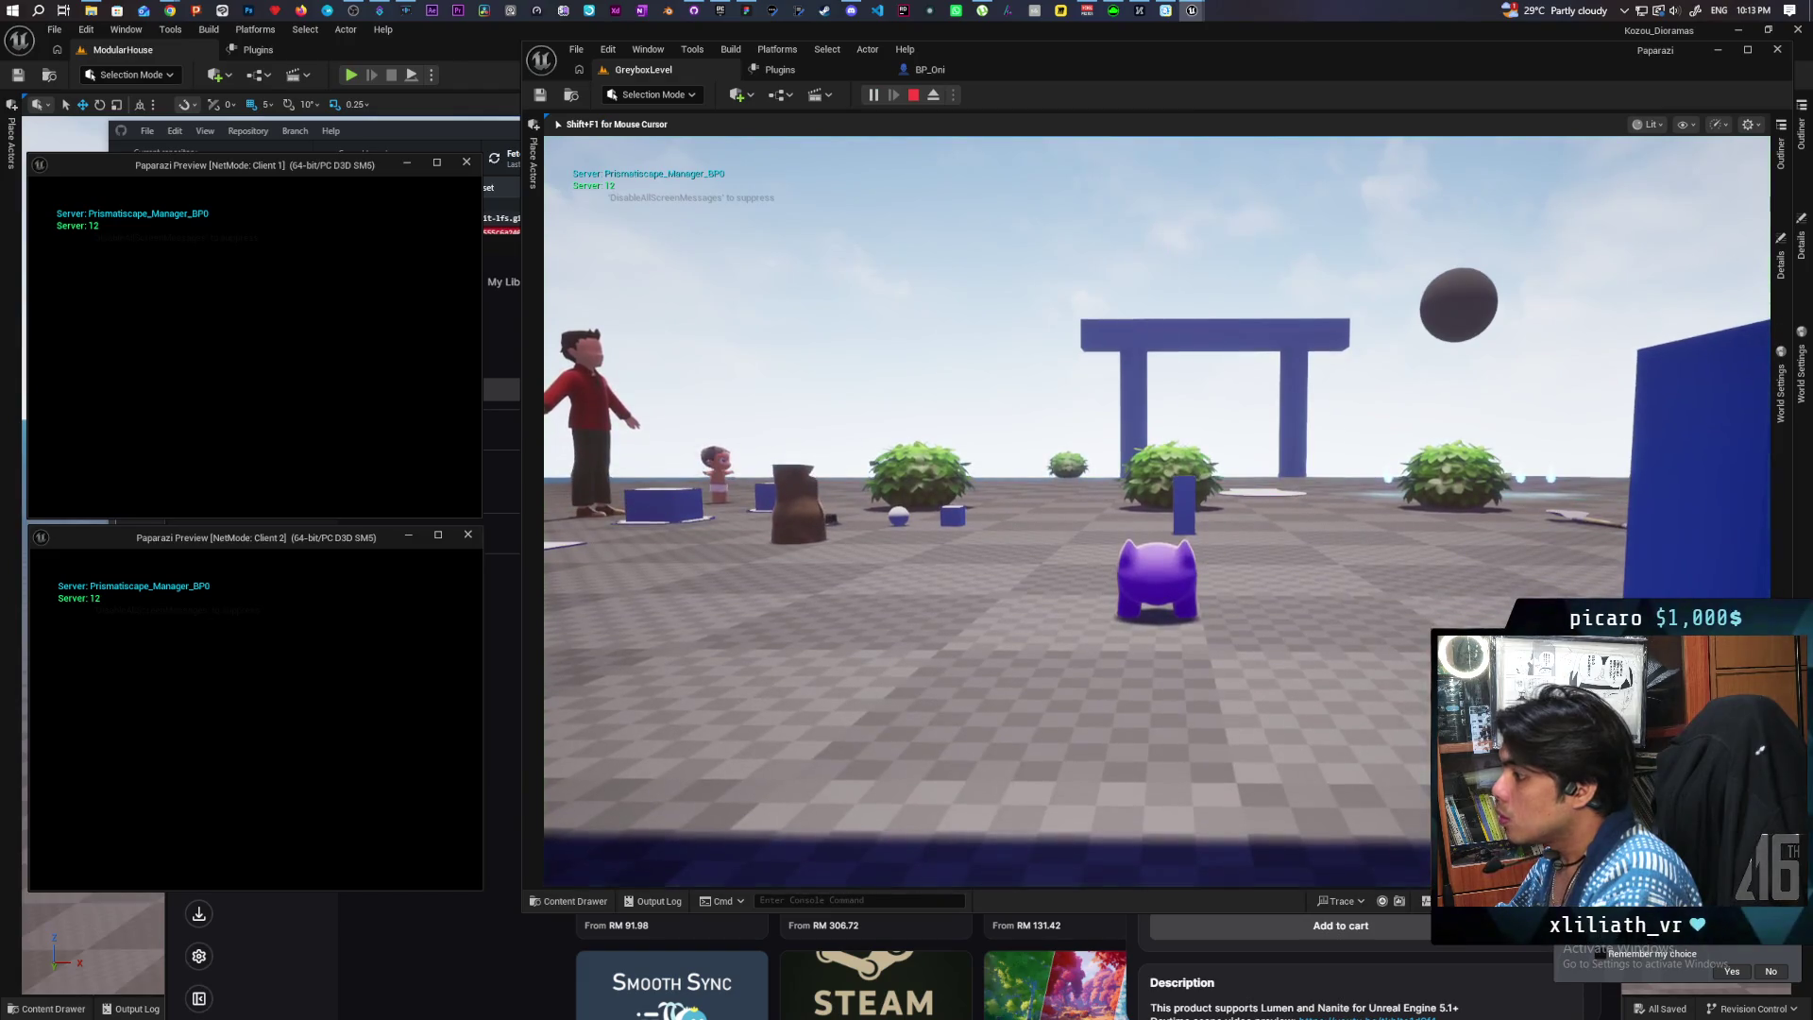
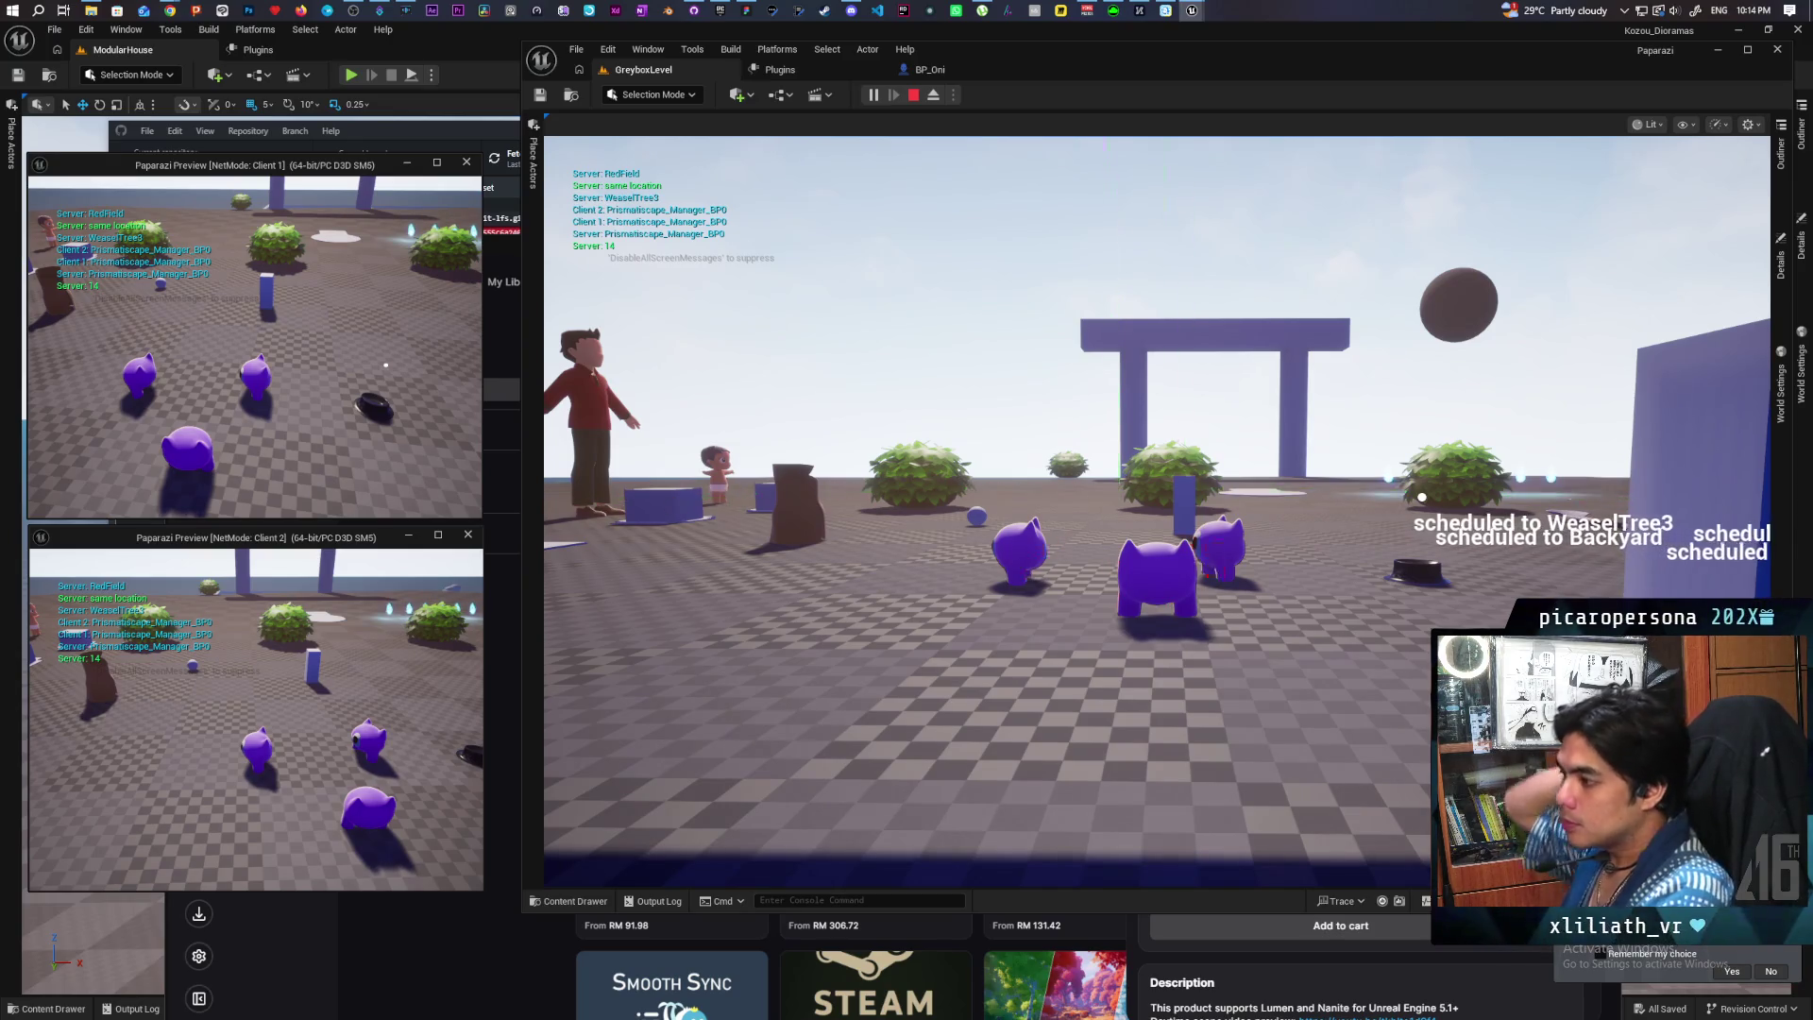
# Step: Stop the server-plus-two-clients play test and close the Message Log in GreyboxLevel
pyautogui.press('Escape')
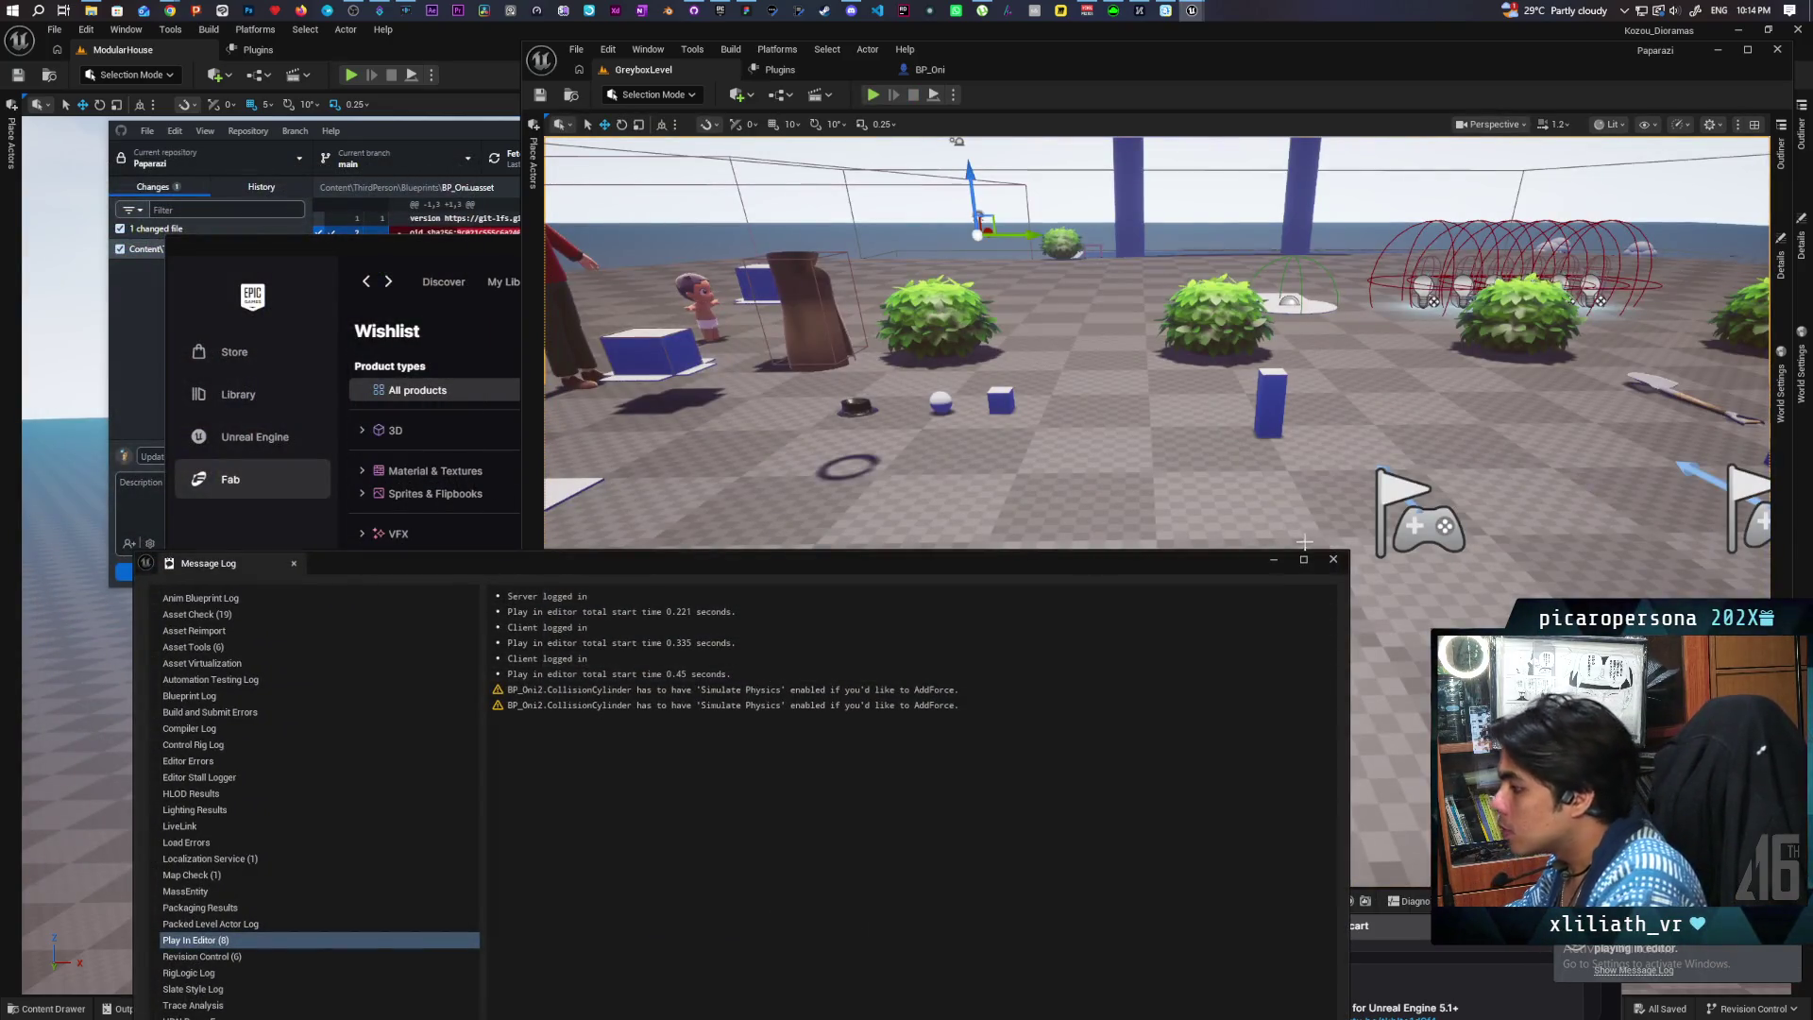
pyautogui.click(1333, 560)
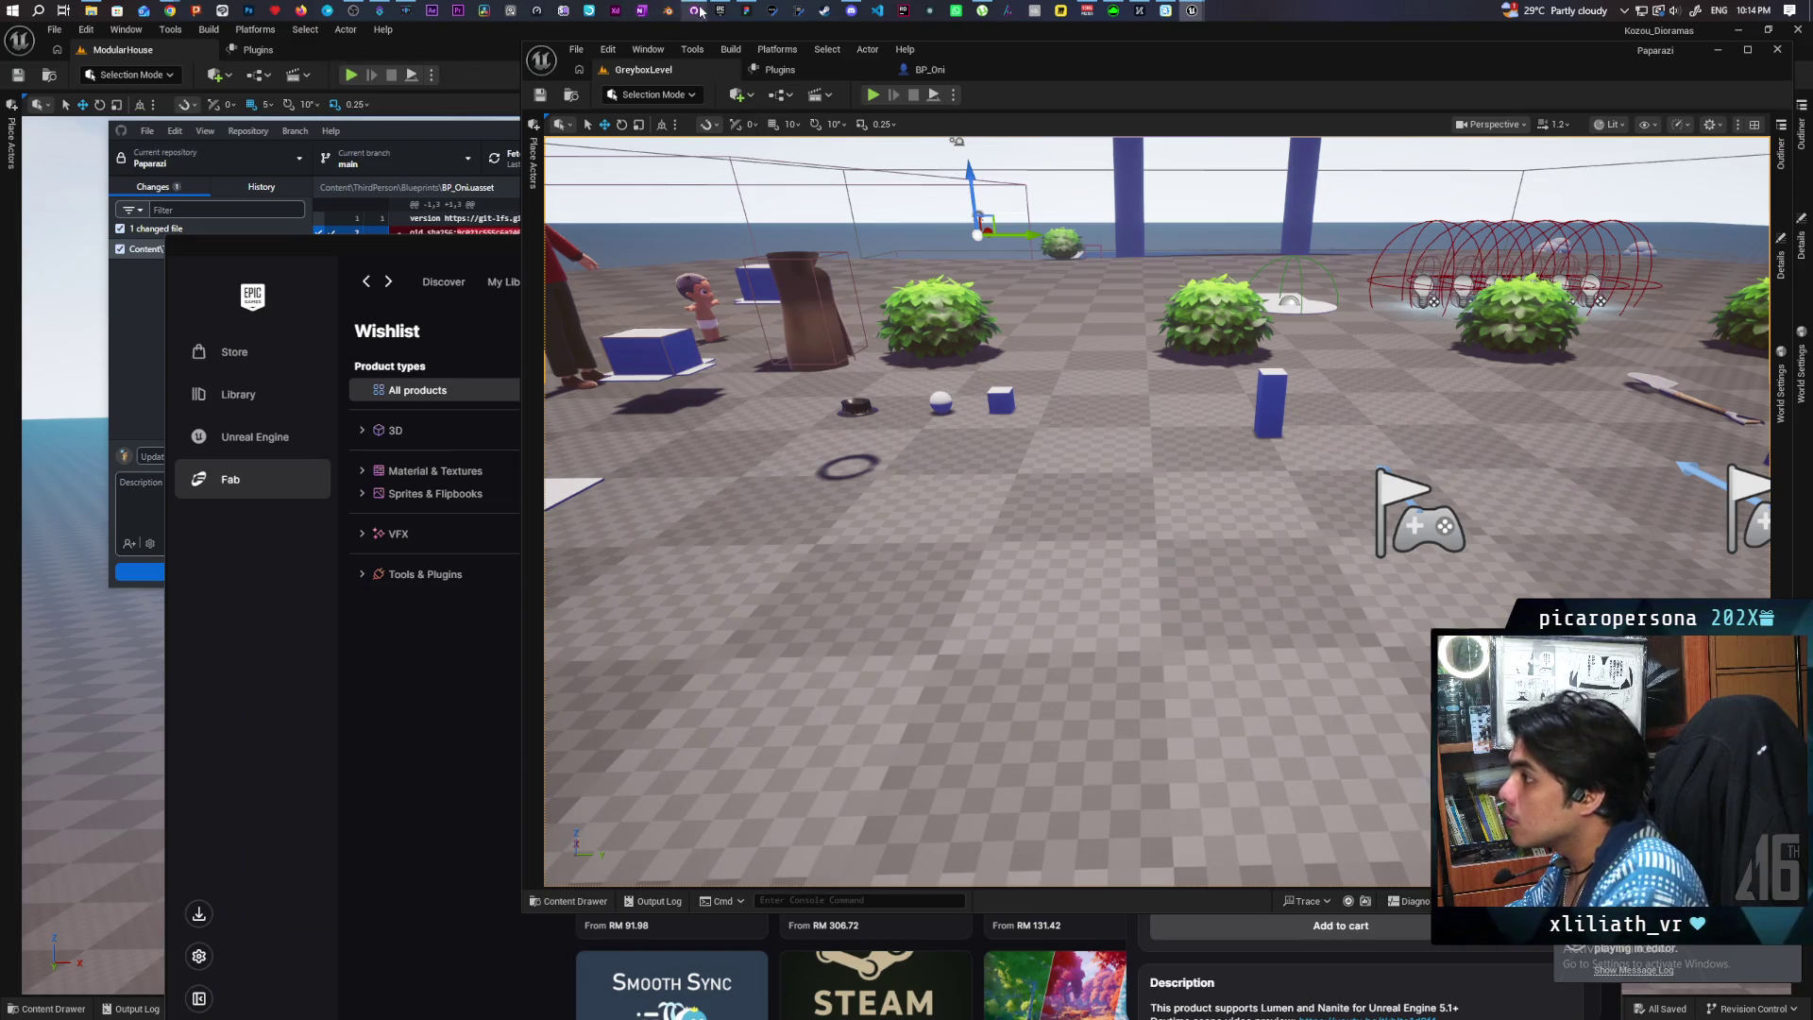
# Step: Commit the BP_Oni.uasset change to main as 'made tongue grapple multiplayer' and push to origin
pyautogui.click(699, 9)
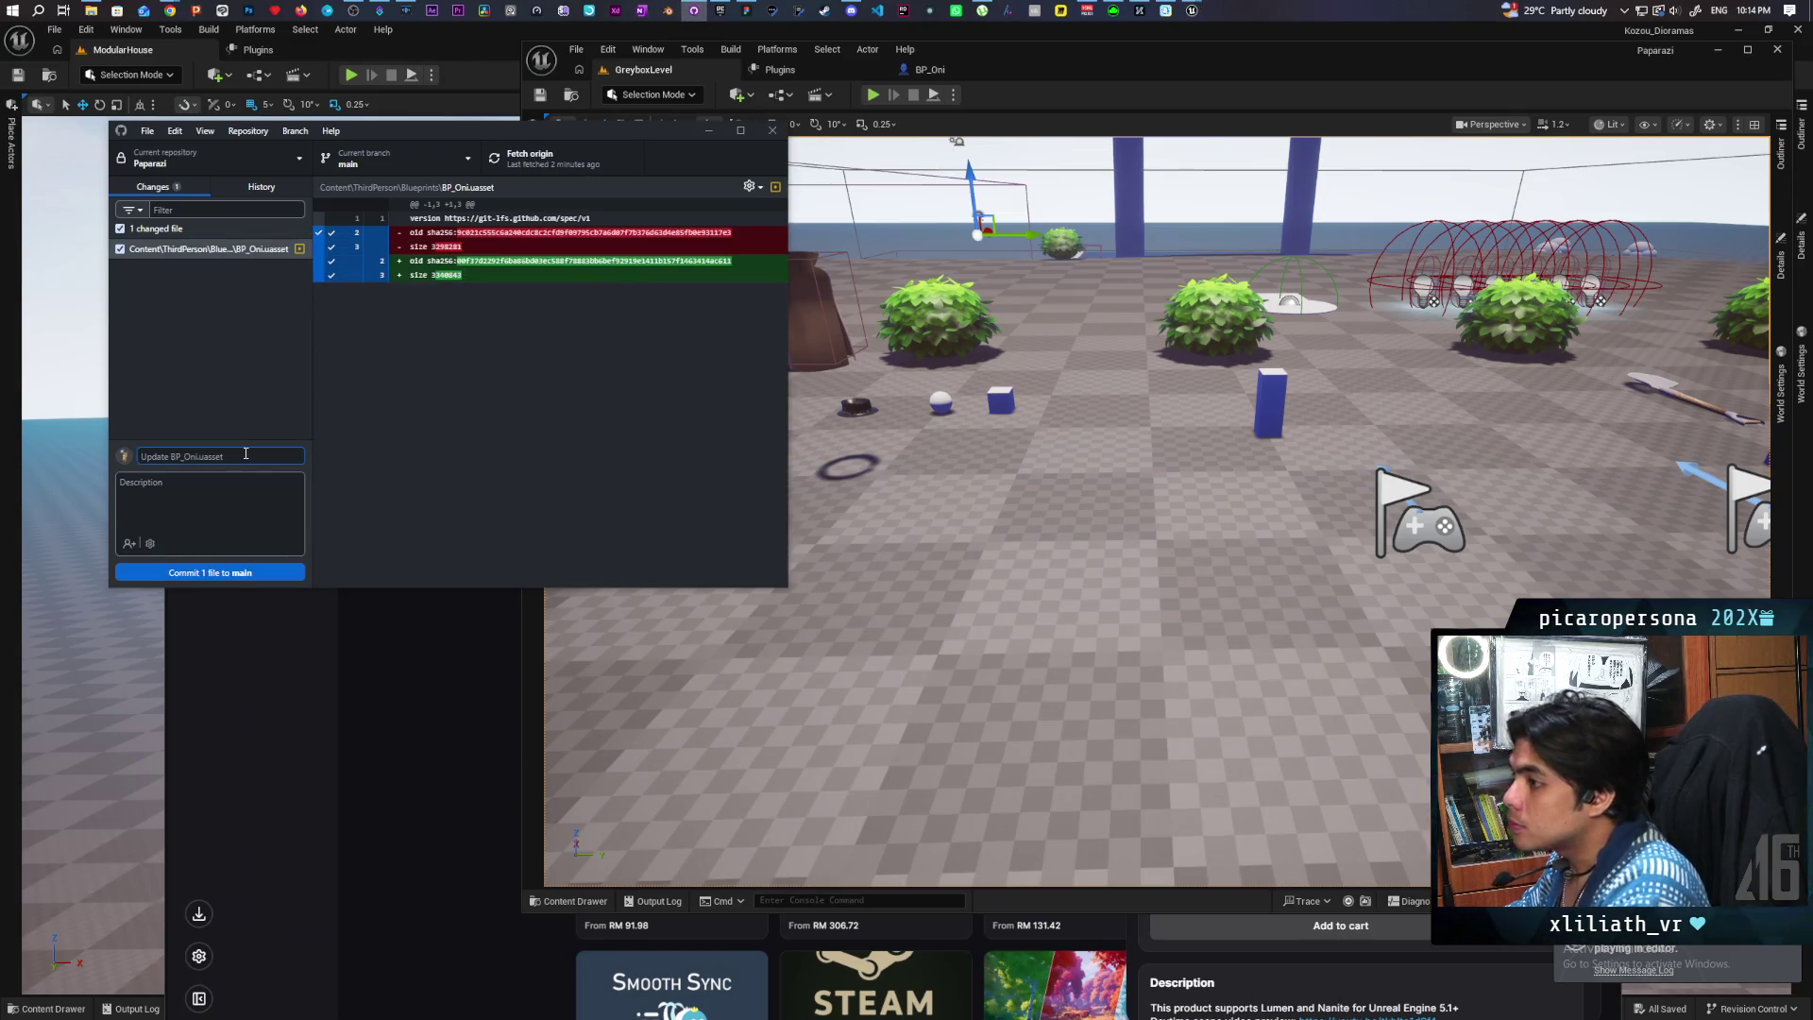
pyautogui.write('made tong')
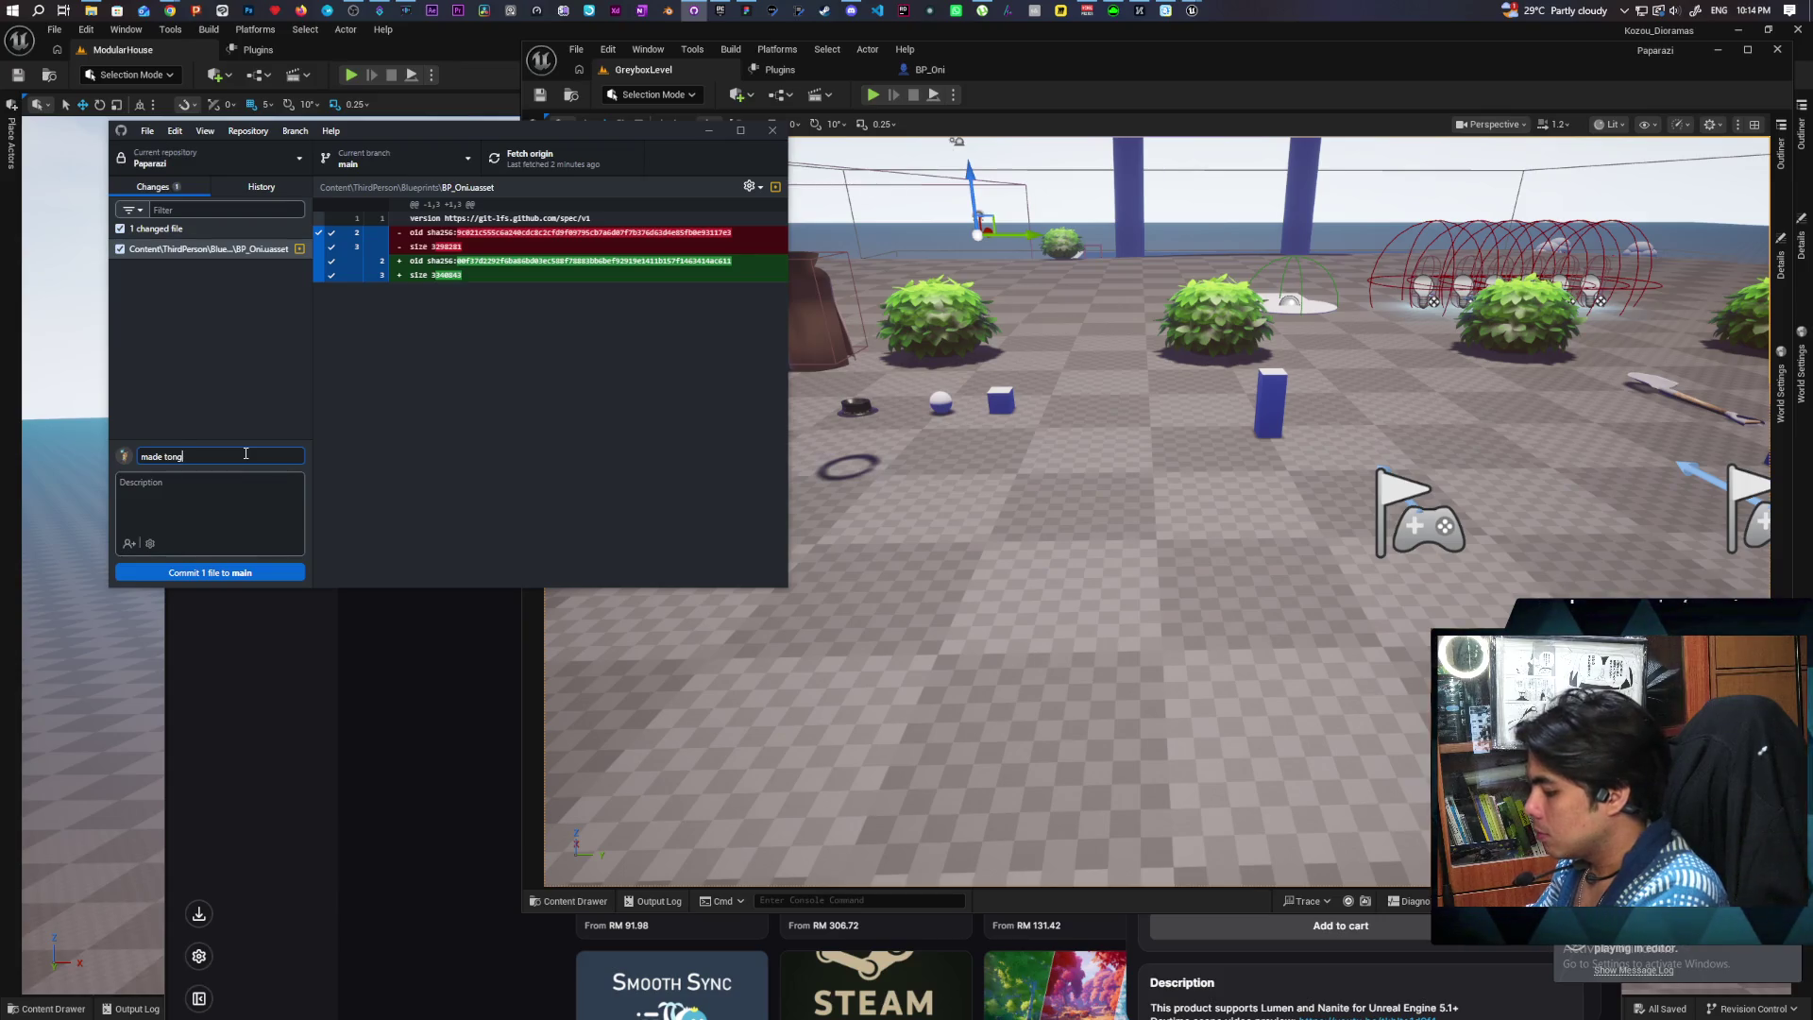
pyautogui.write('ue grapple multiplayer')
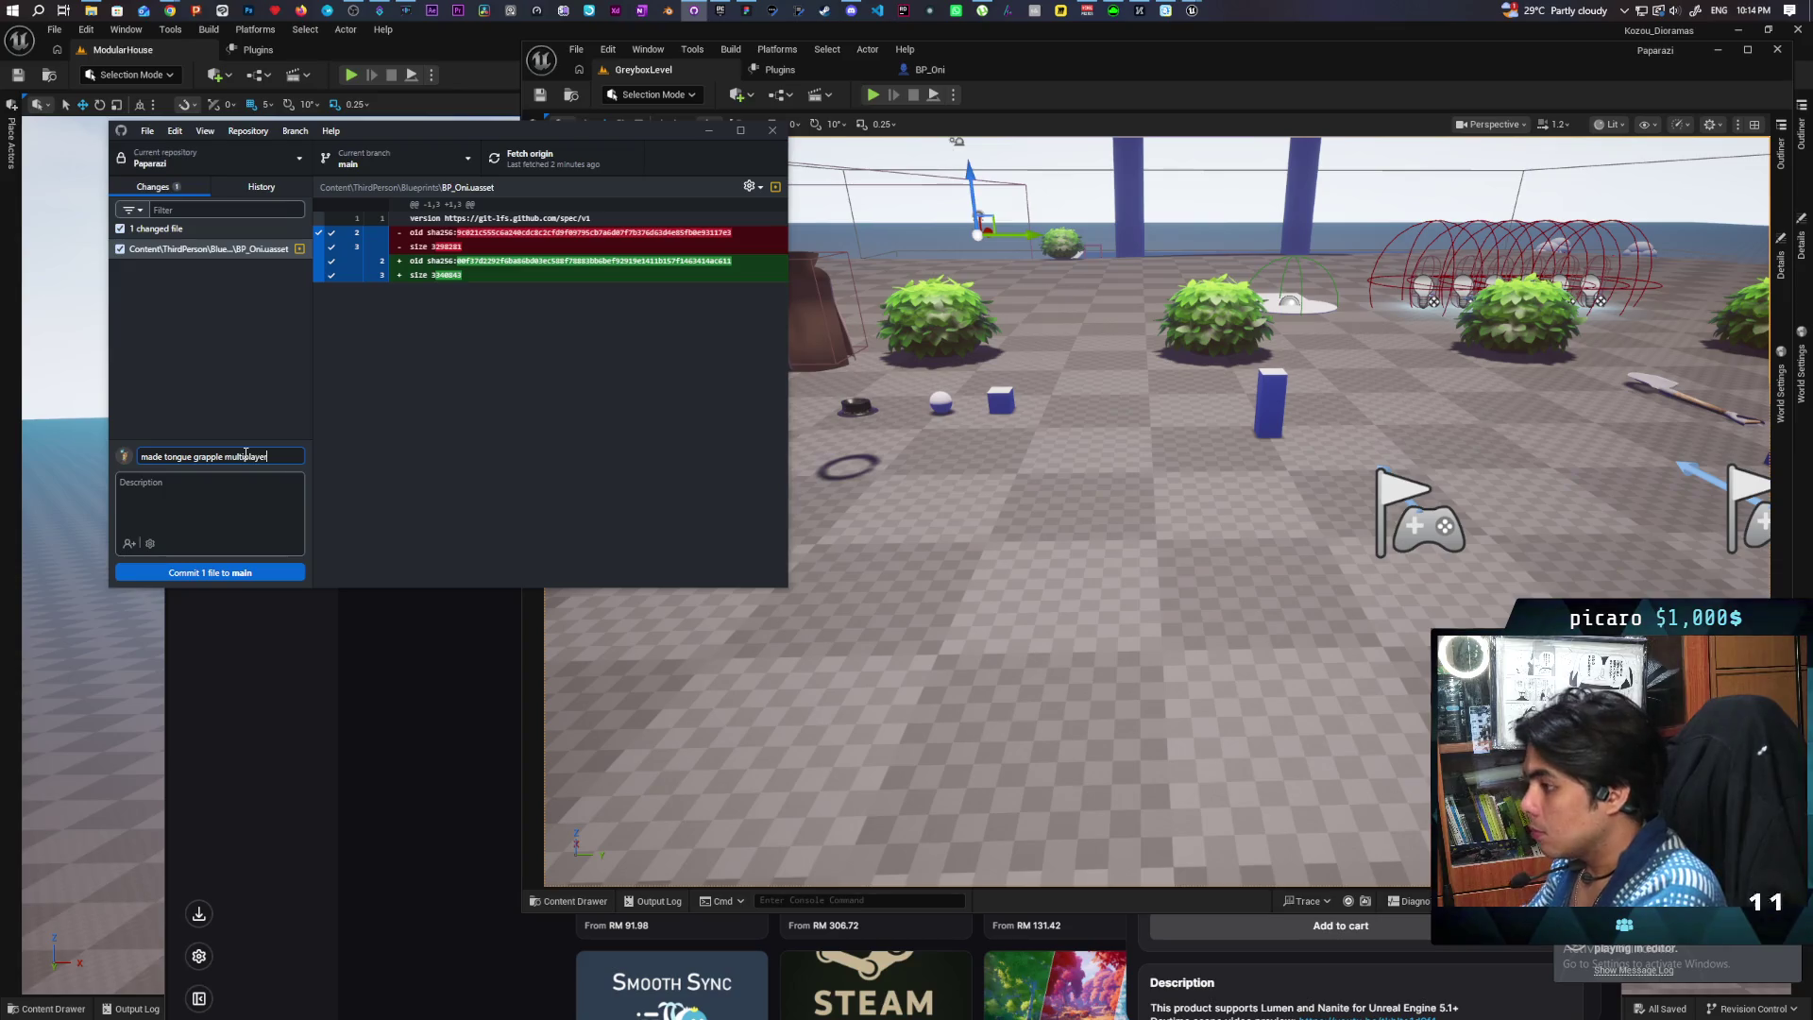
pyautogui.click(243, 575)
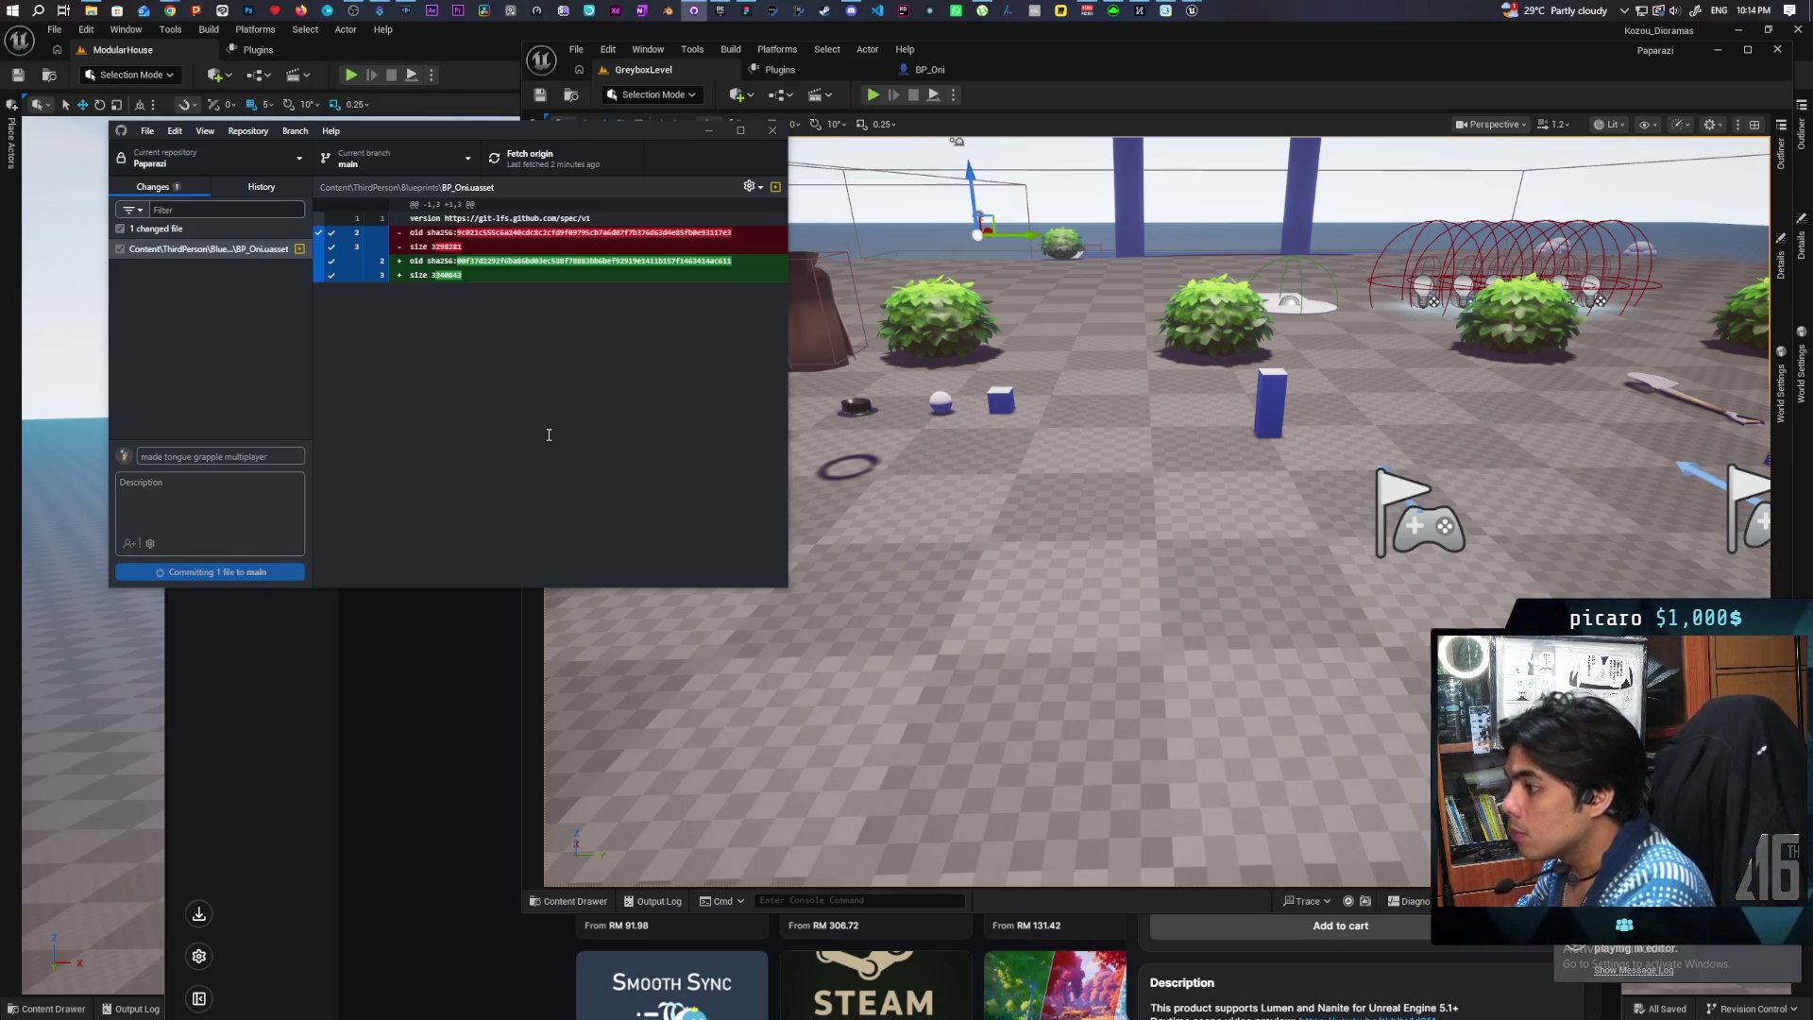
pyautogui.click(552, 161)
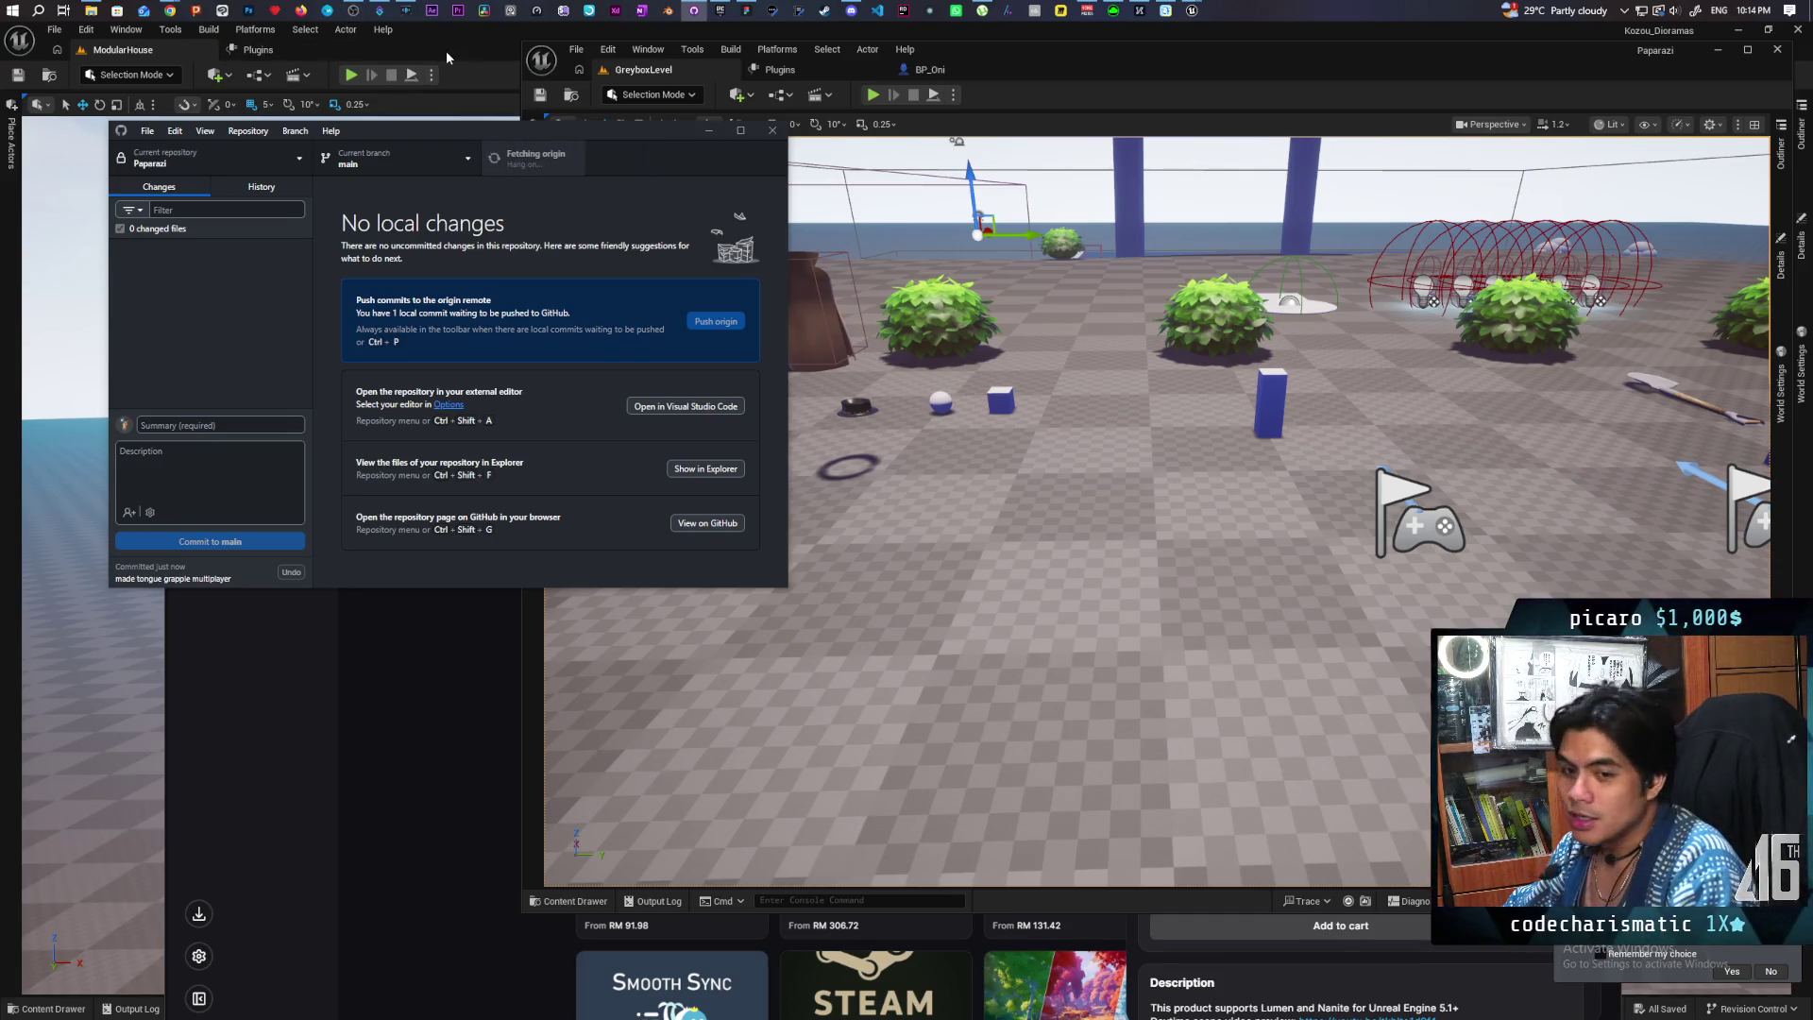
pyautogui.moveTo(180, 12)
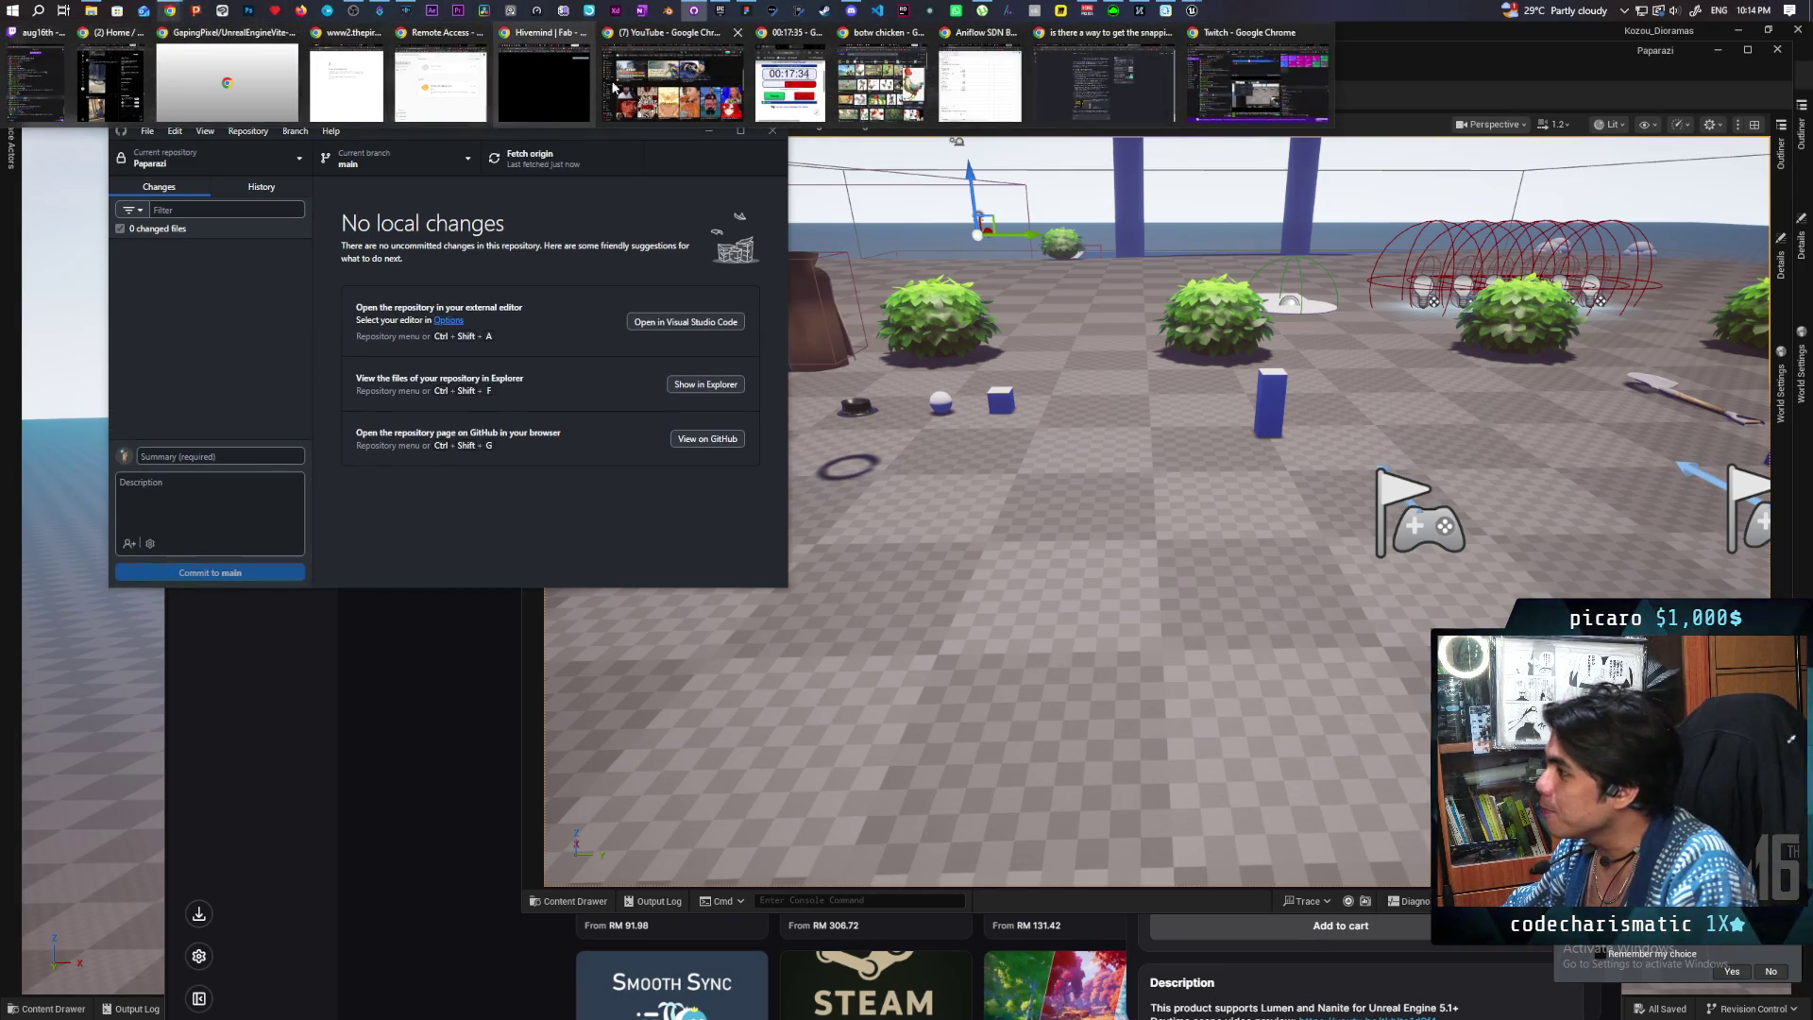
# Step: Bring the Chrome YouTube window forward and browse the home feed's recommended videos
pyautogui.click(672, 85)
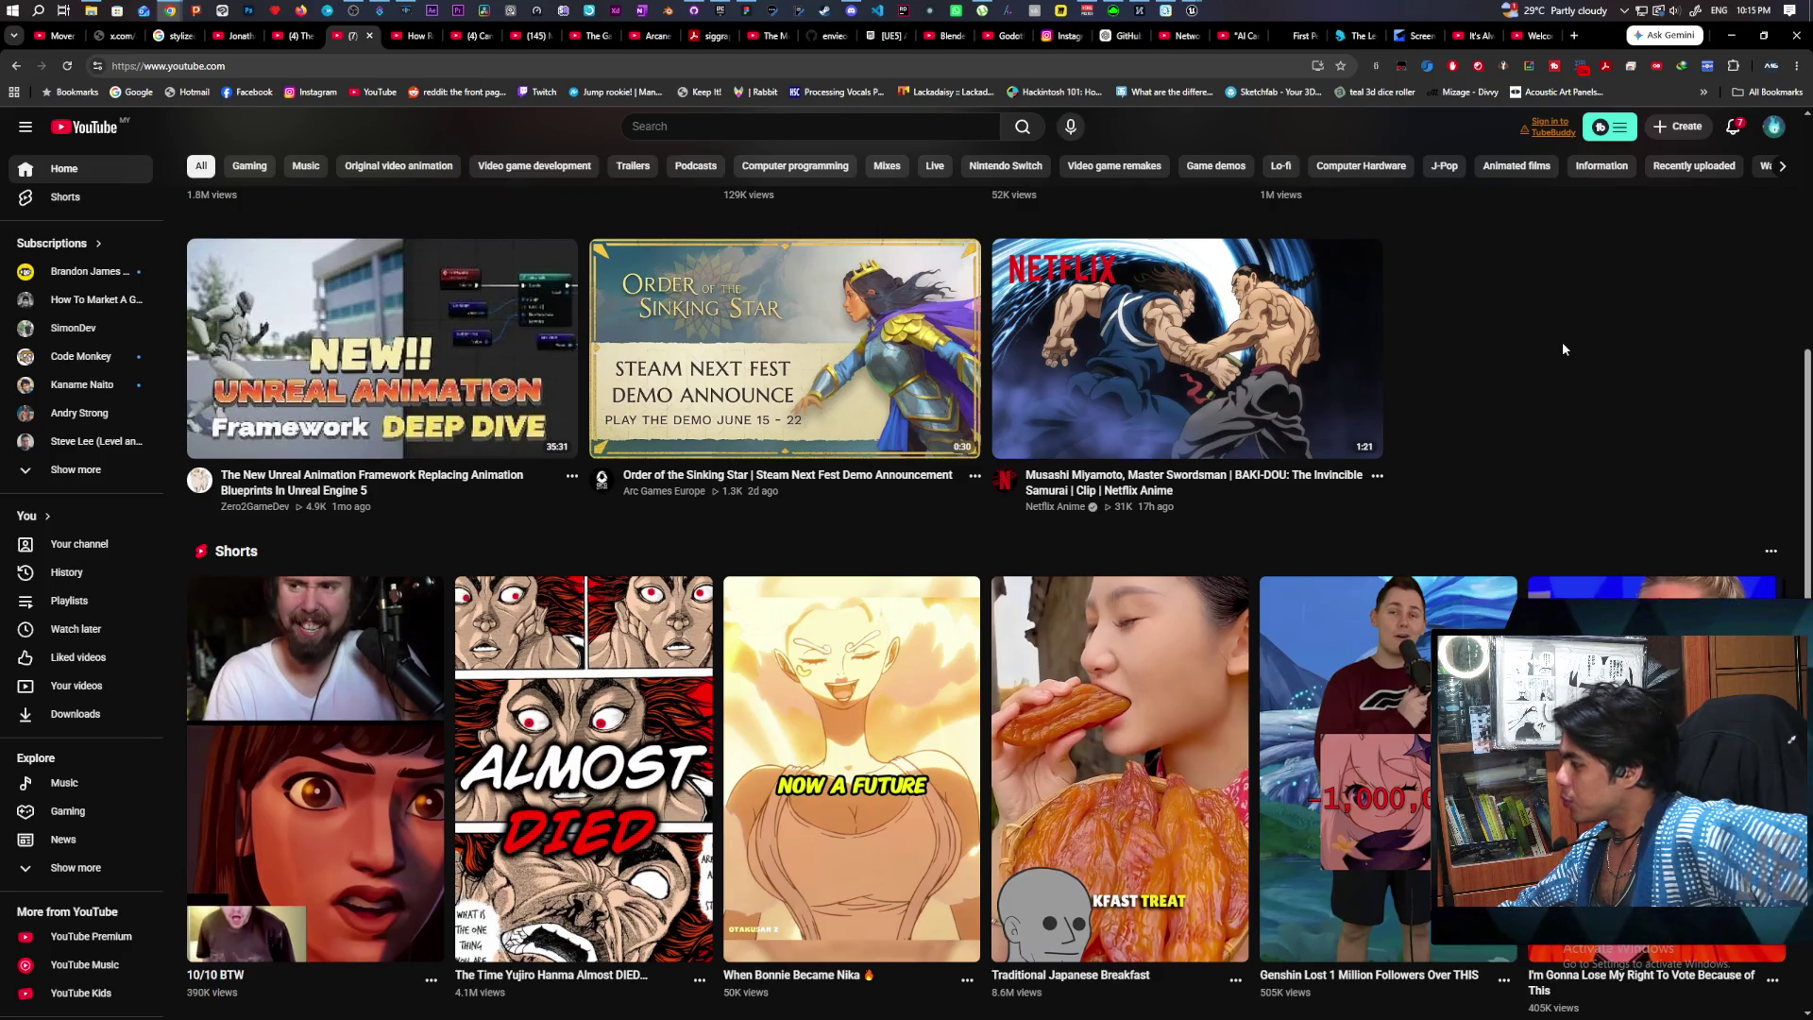
pyautogui.scroll(-2, 1531, 355)
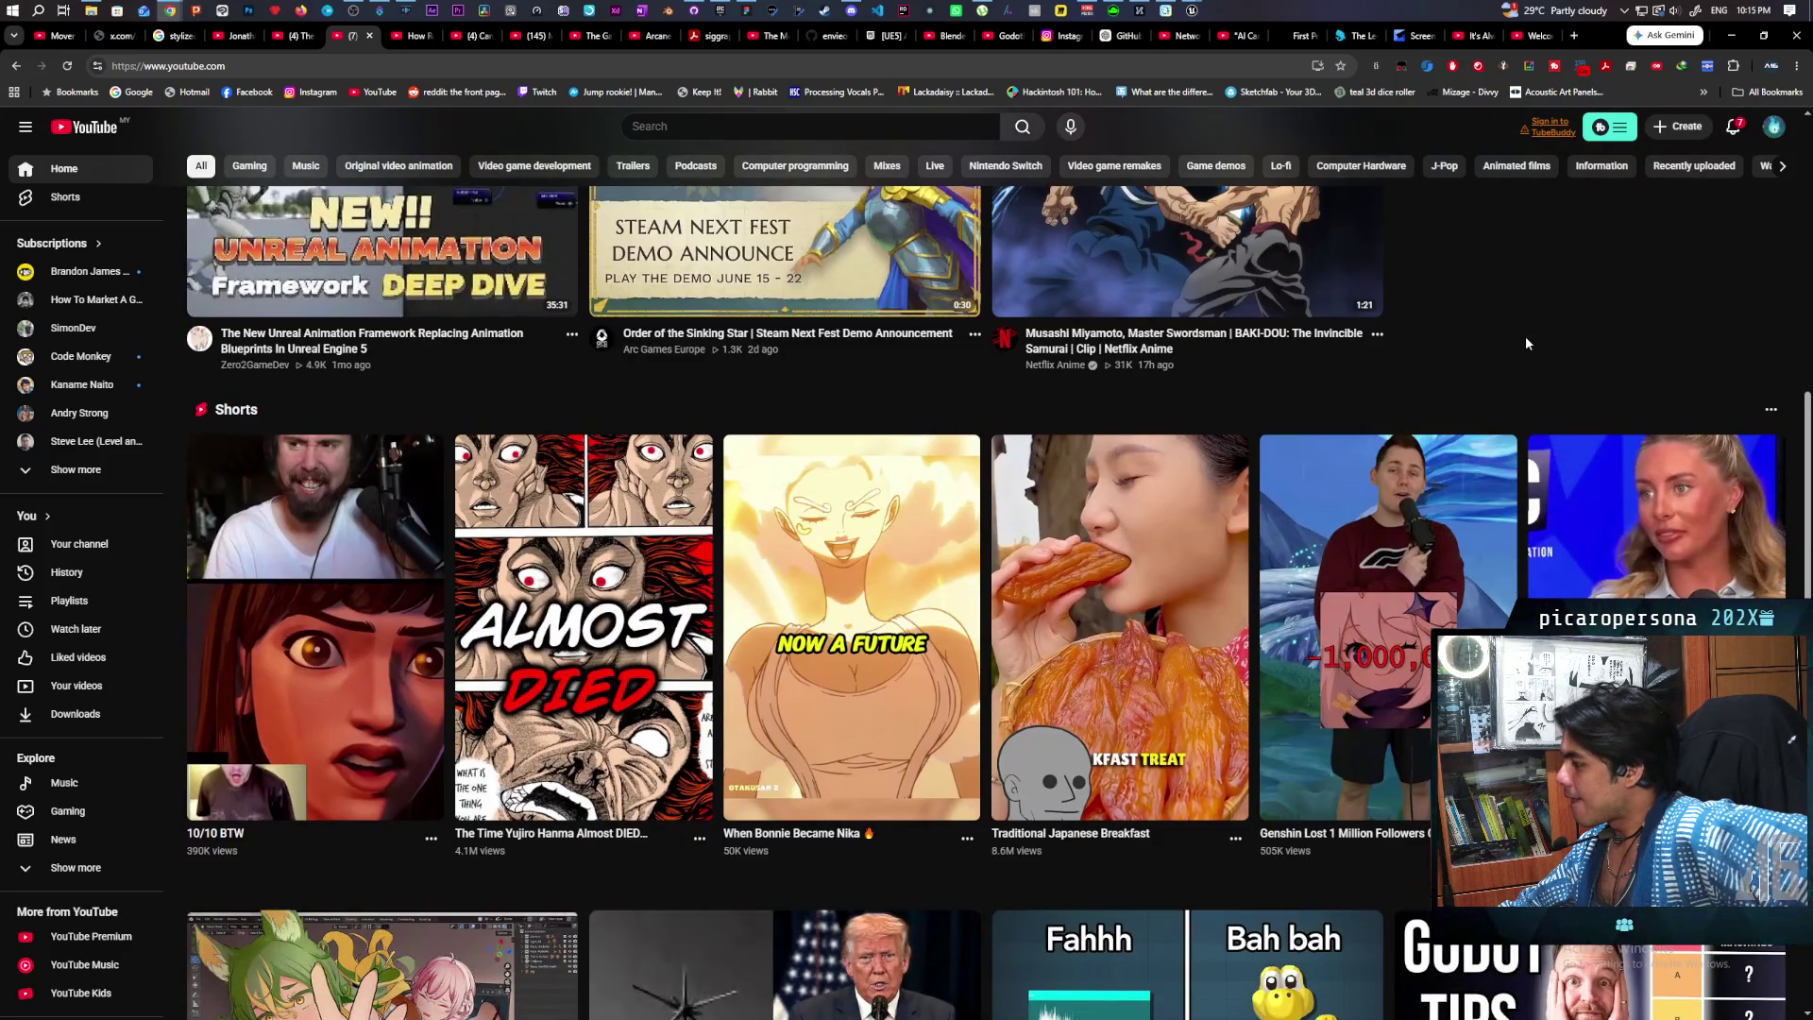
pyautogui.scroll(2, 1526, 337)
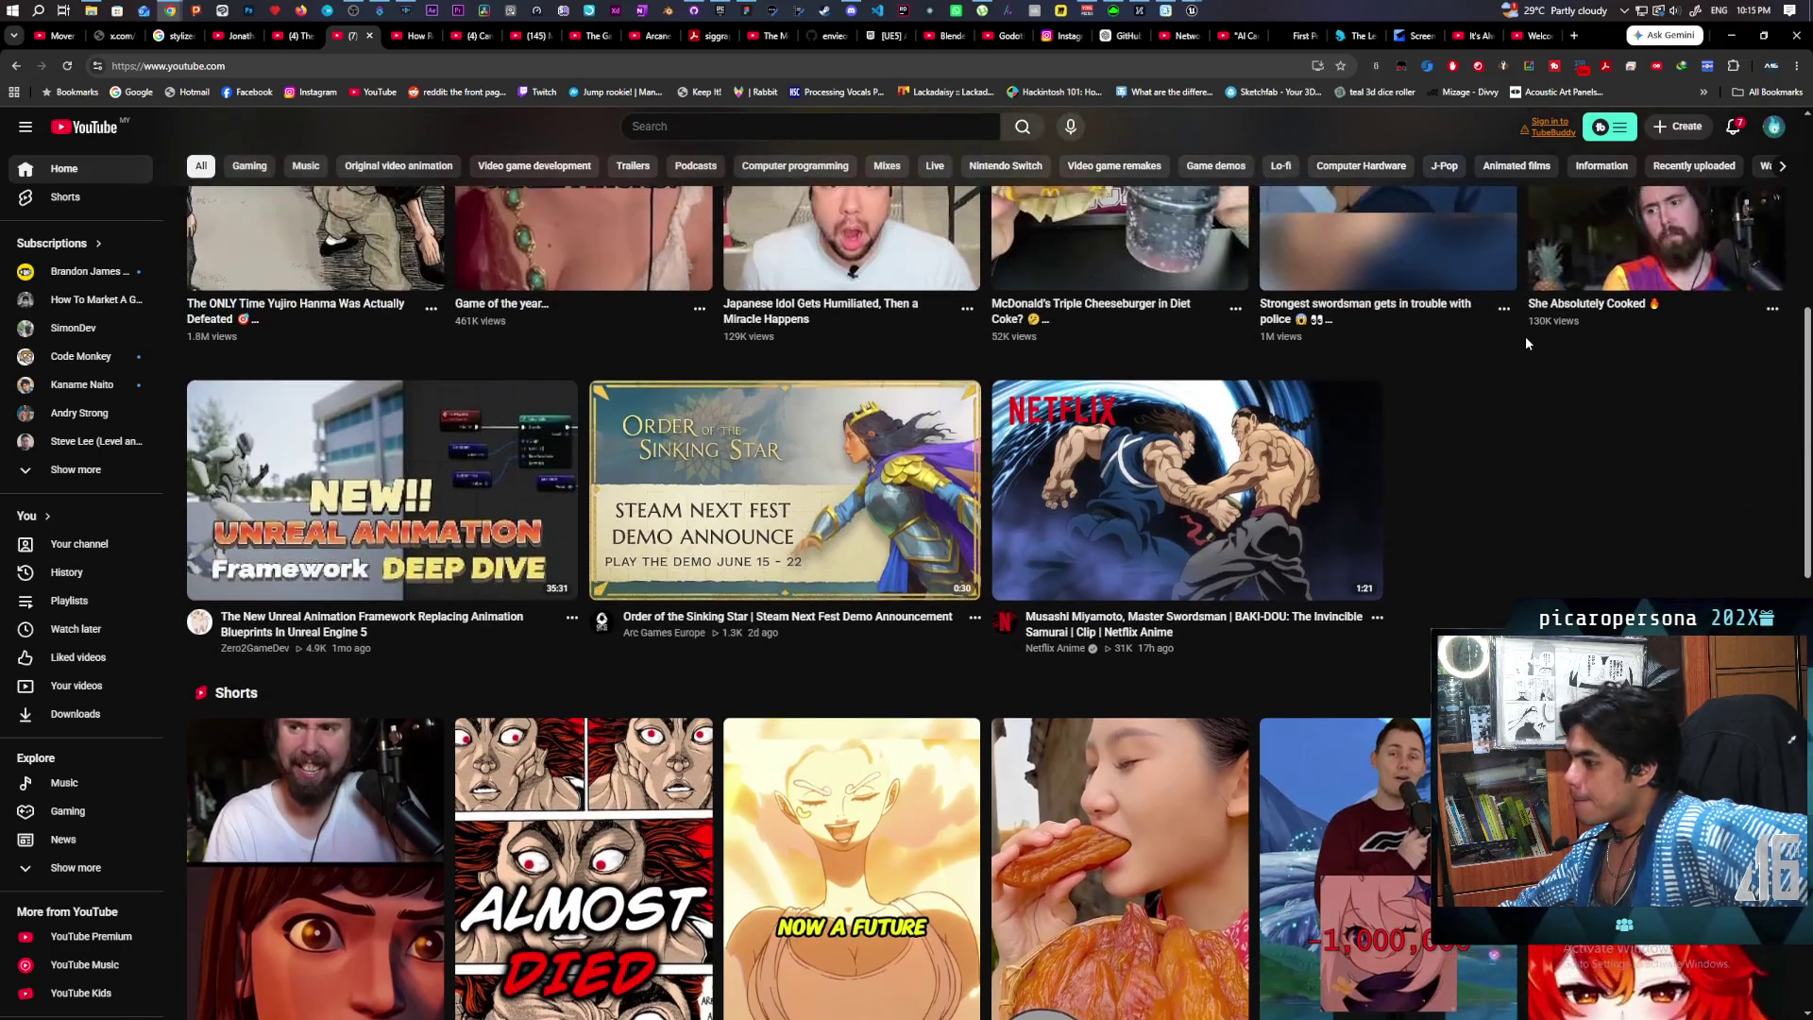
pyautogui.scroll(-1, 1526, 336)
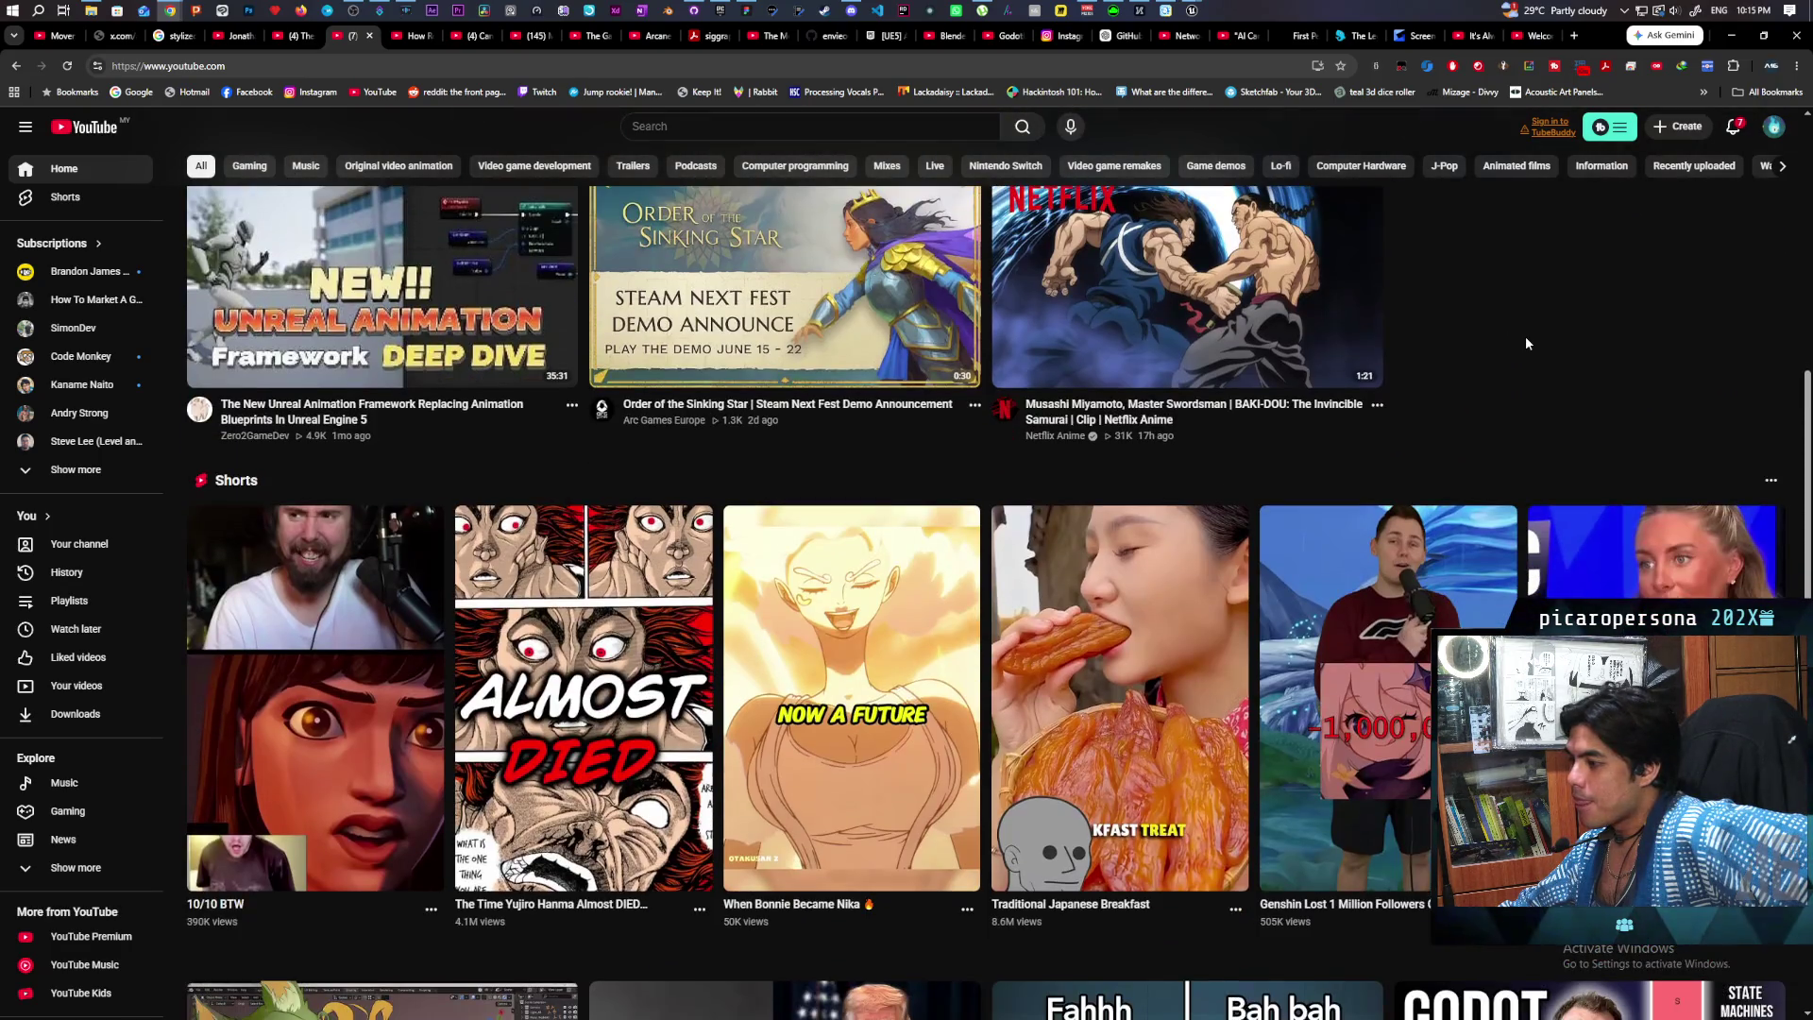
pyautogui.scroll(2, 1523, 338)
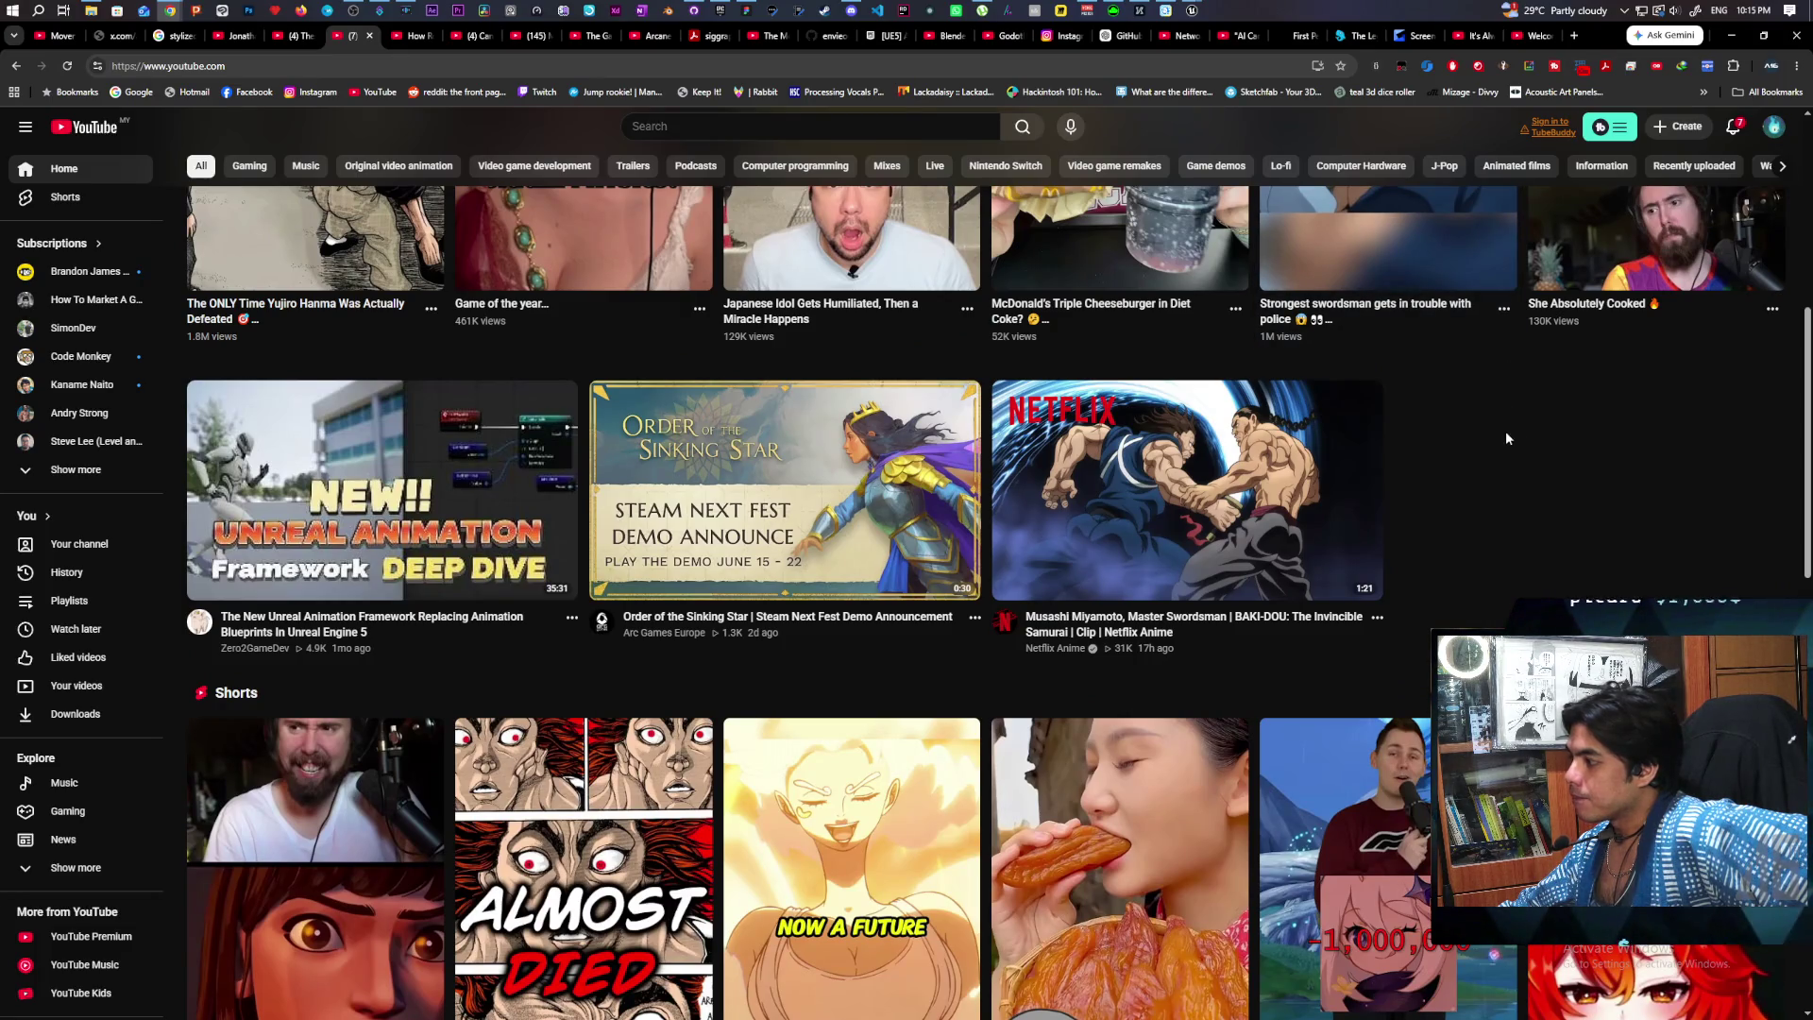
pyautogui.scroll(1, 1515, 475)
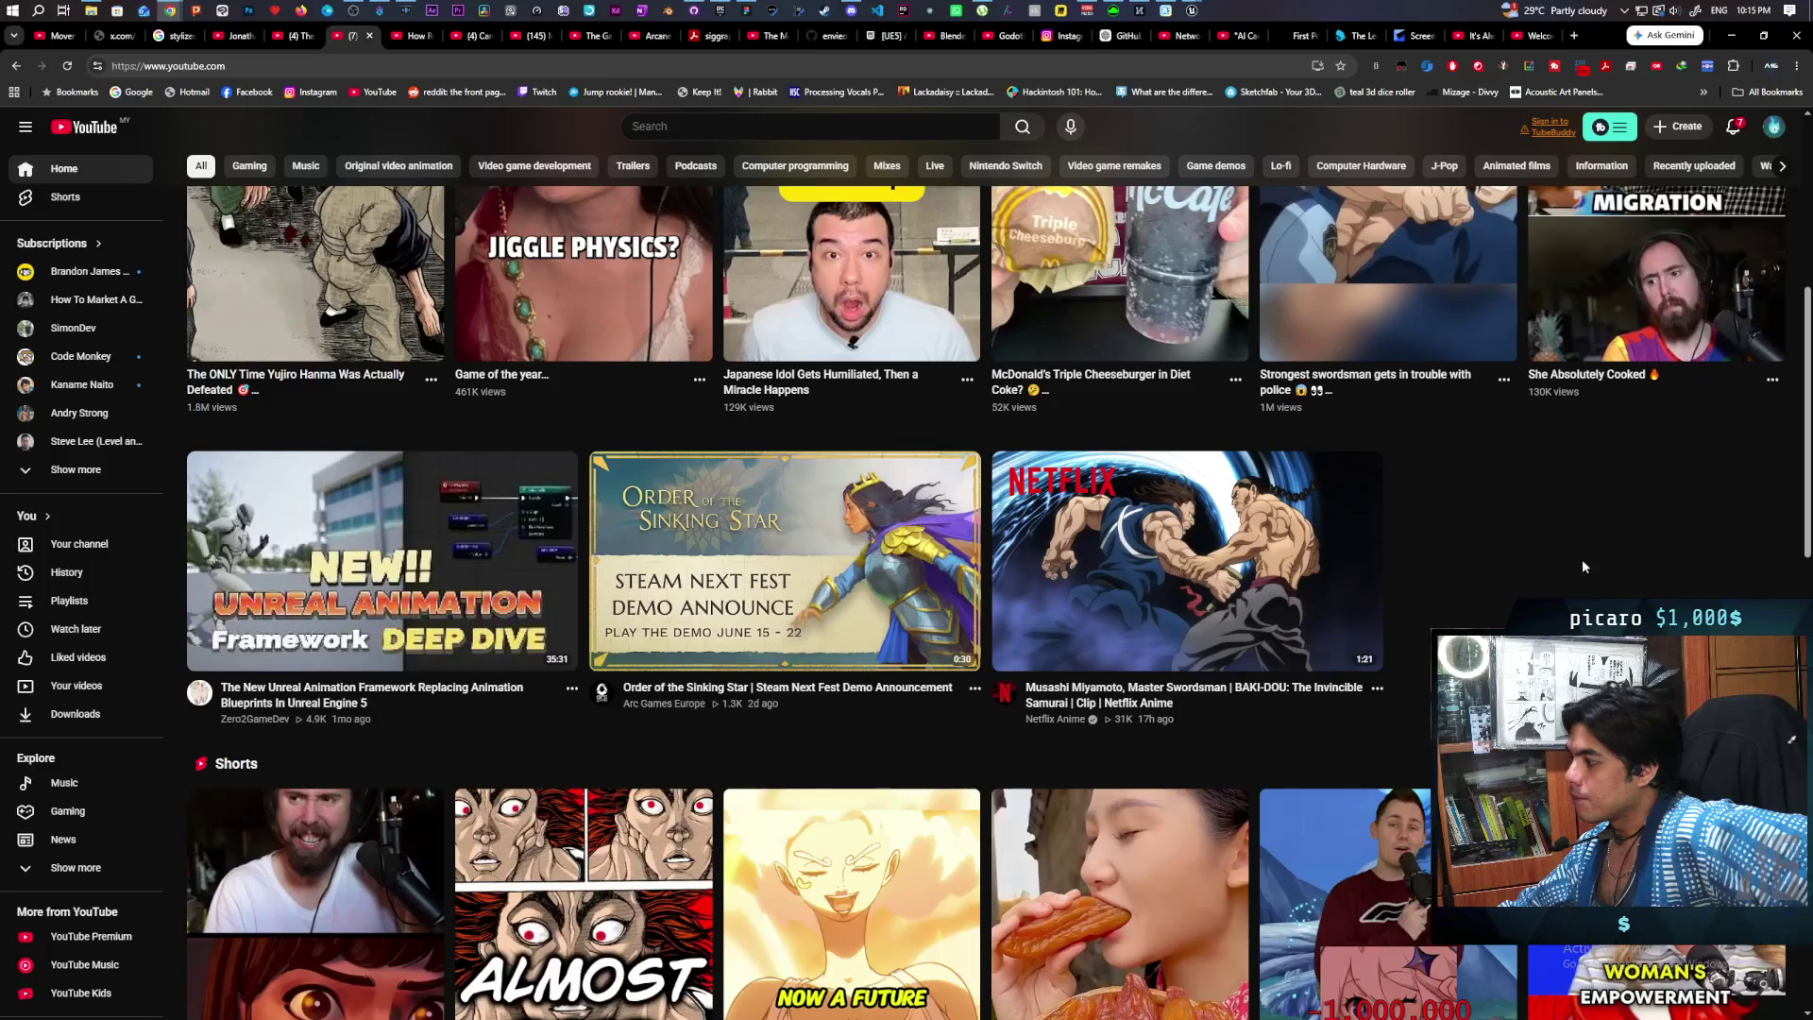
pyautogui.scroll(2, 1548, 571)
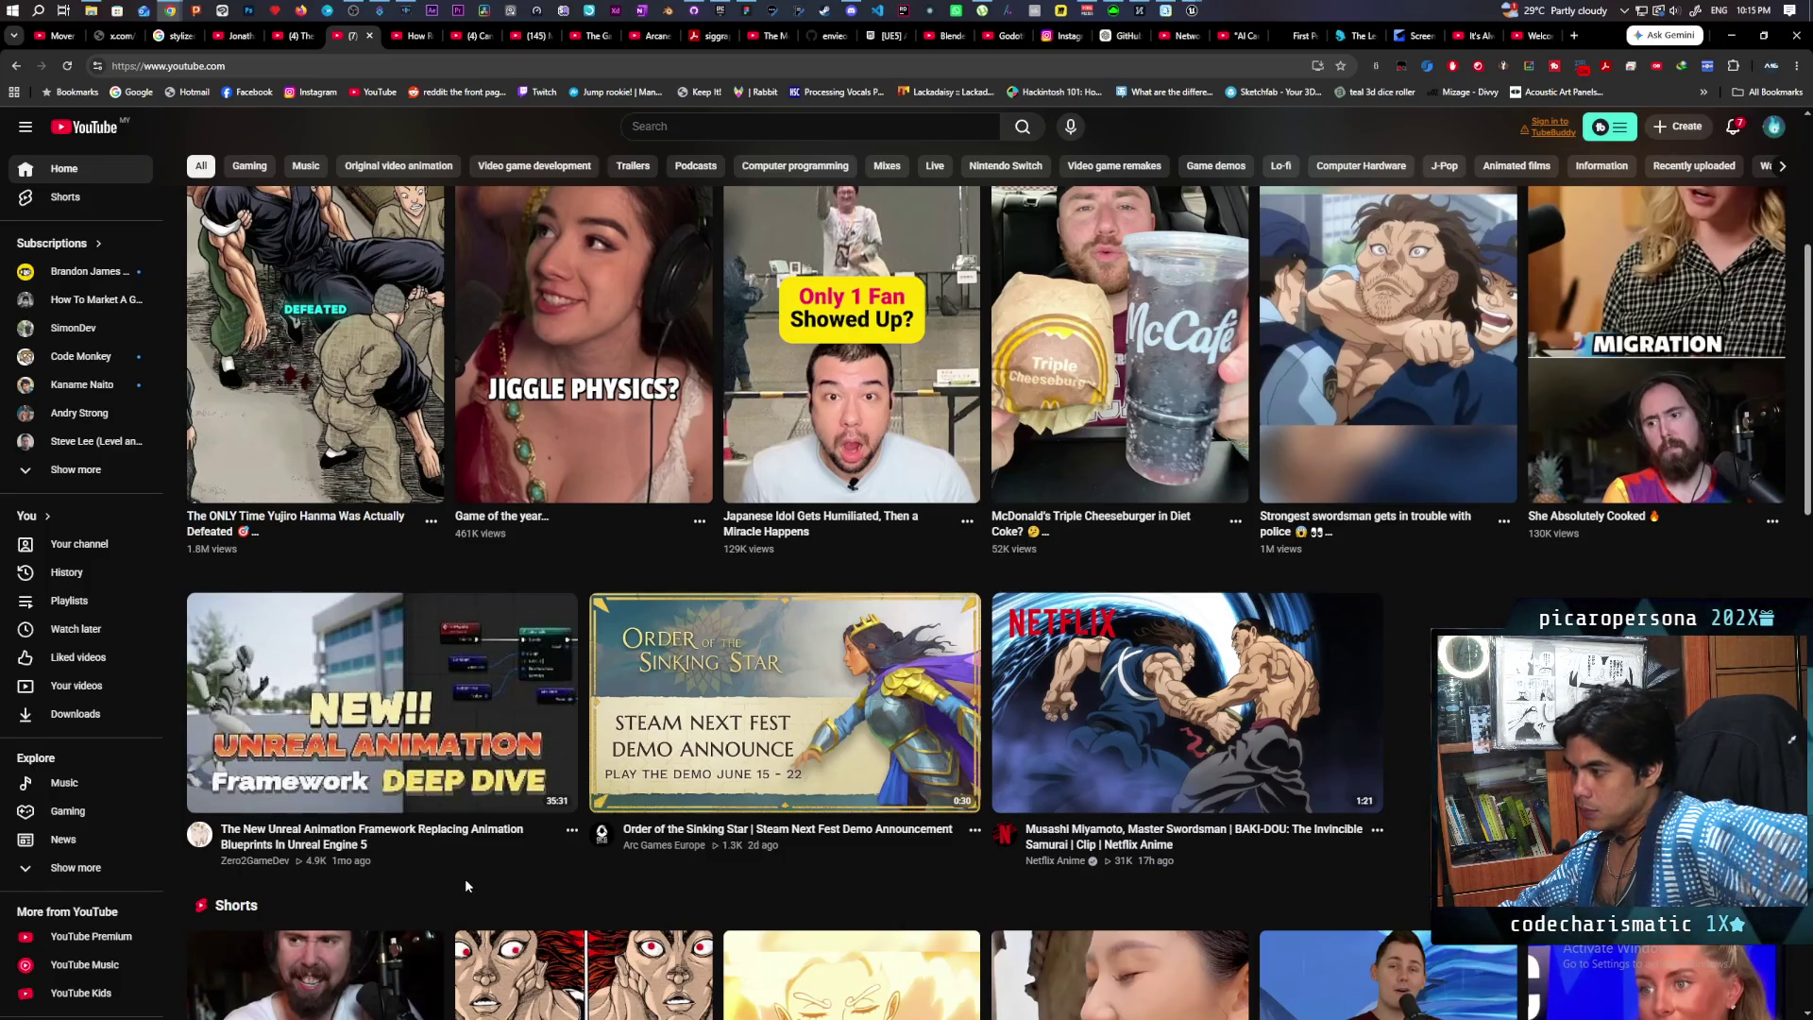
# Step: Copy the Unreal Animation Framework video's share link from its card menu, then switch to Discord
pyautogui.click(569, 831)
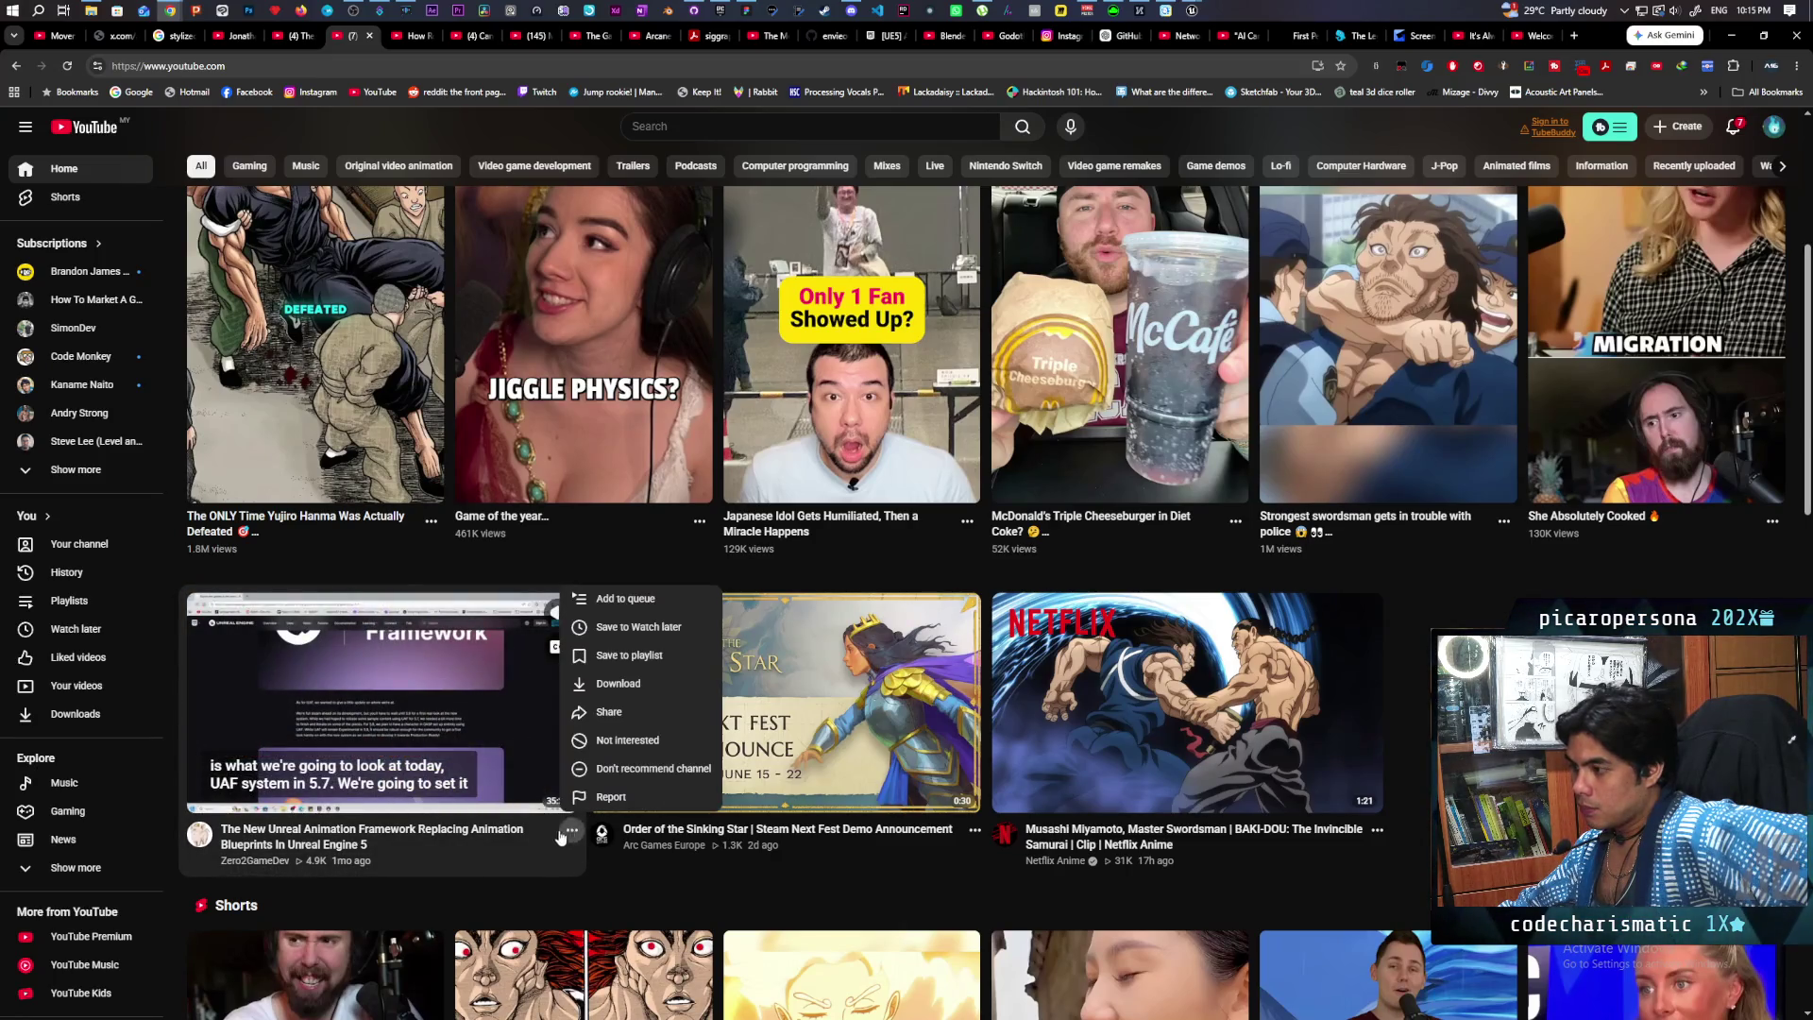
pyautogui.click(609, 712)
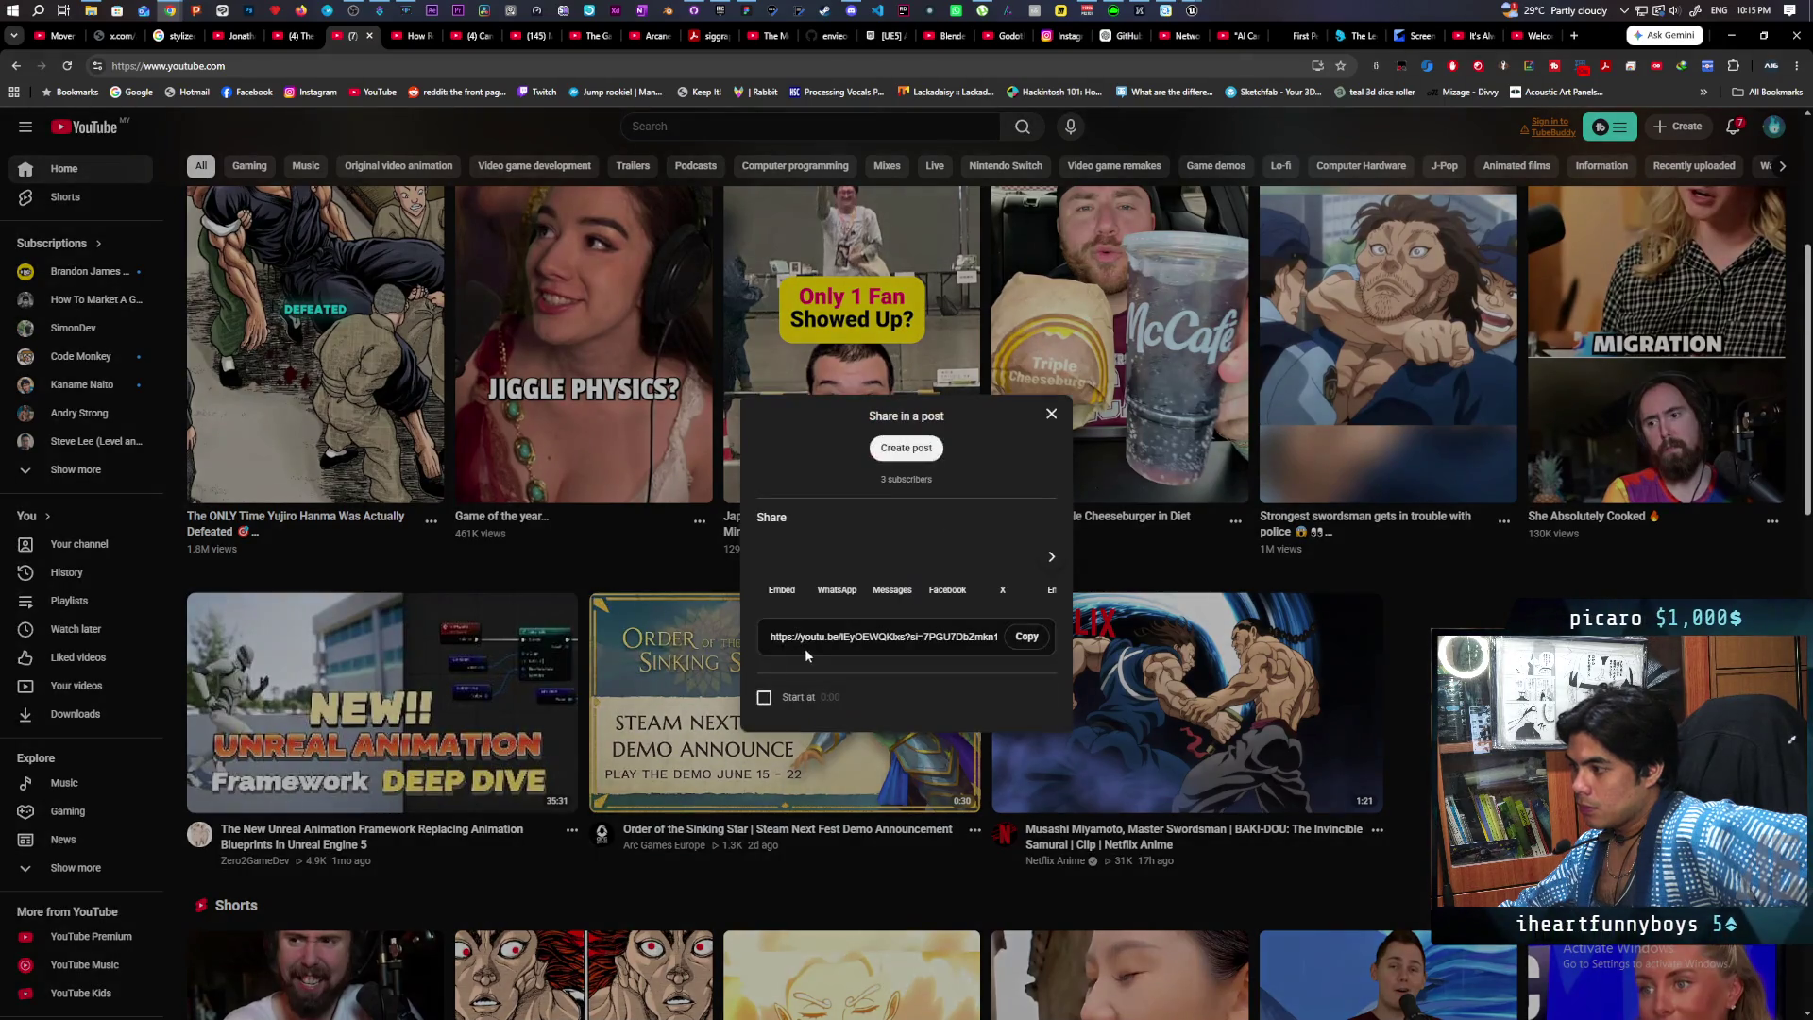
pyautogui.click(1028, 636)
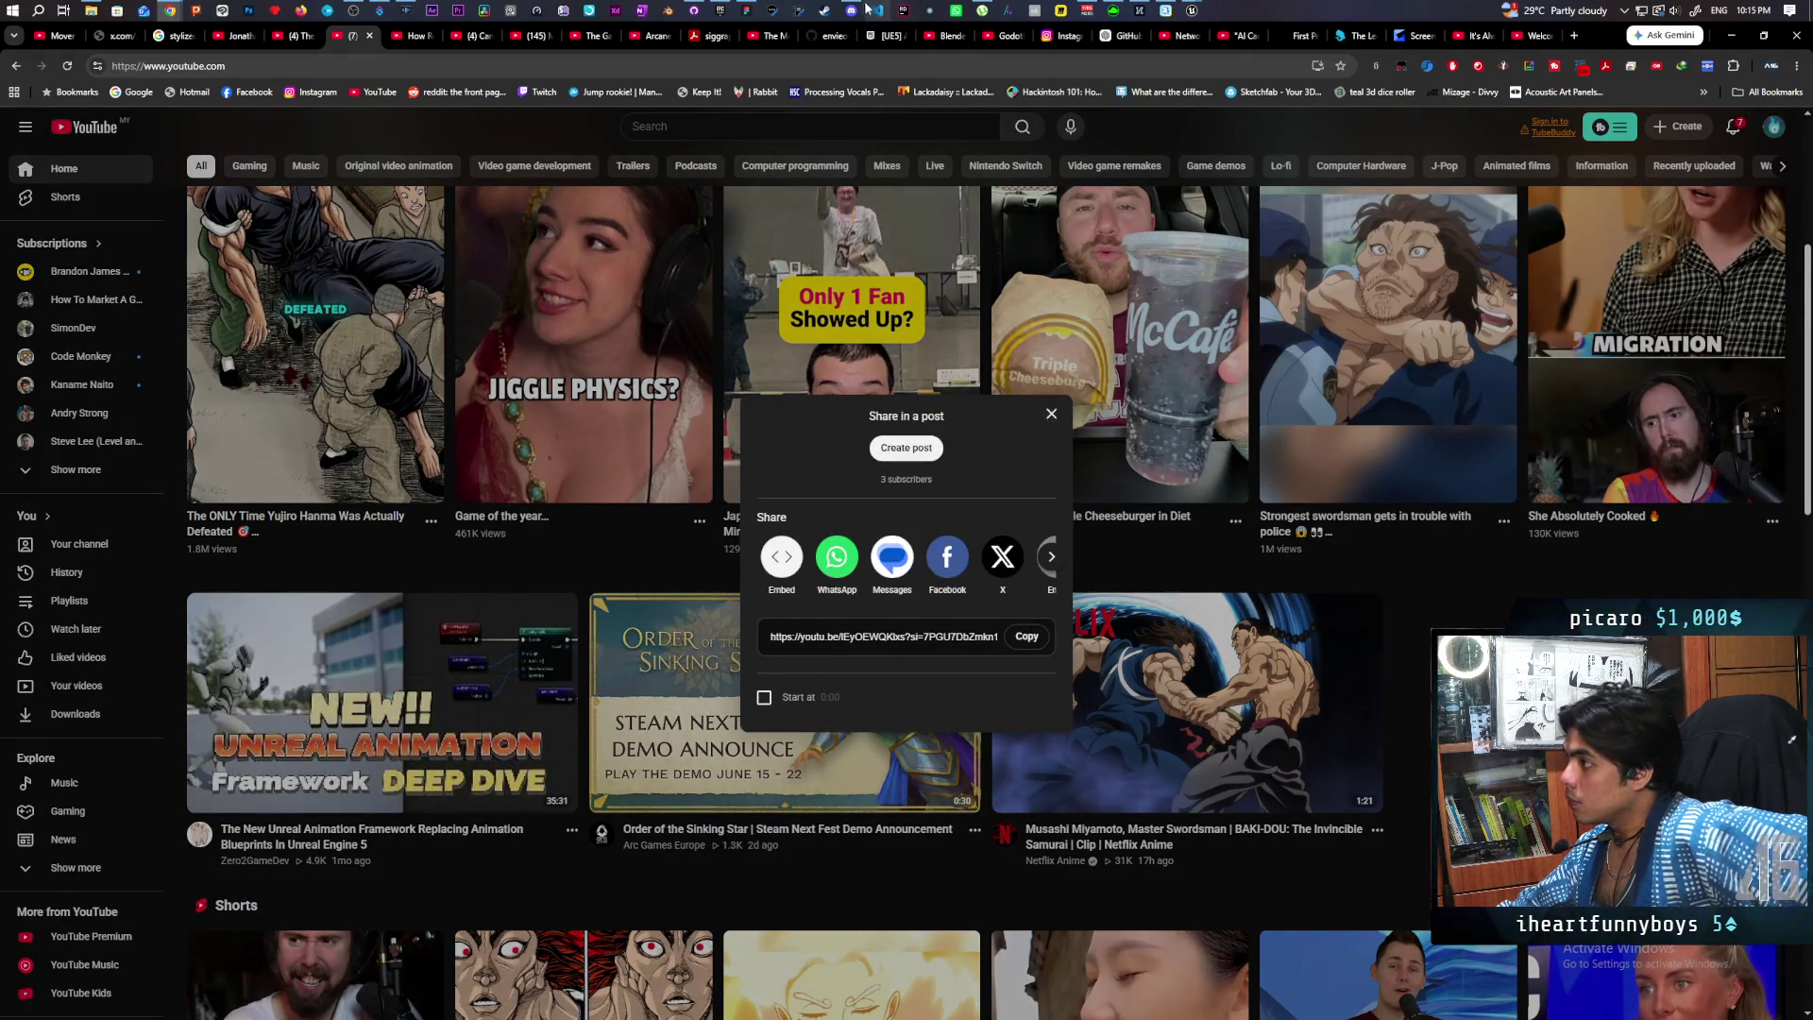
pyautogui.click(1051, 414)
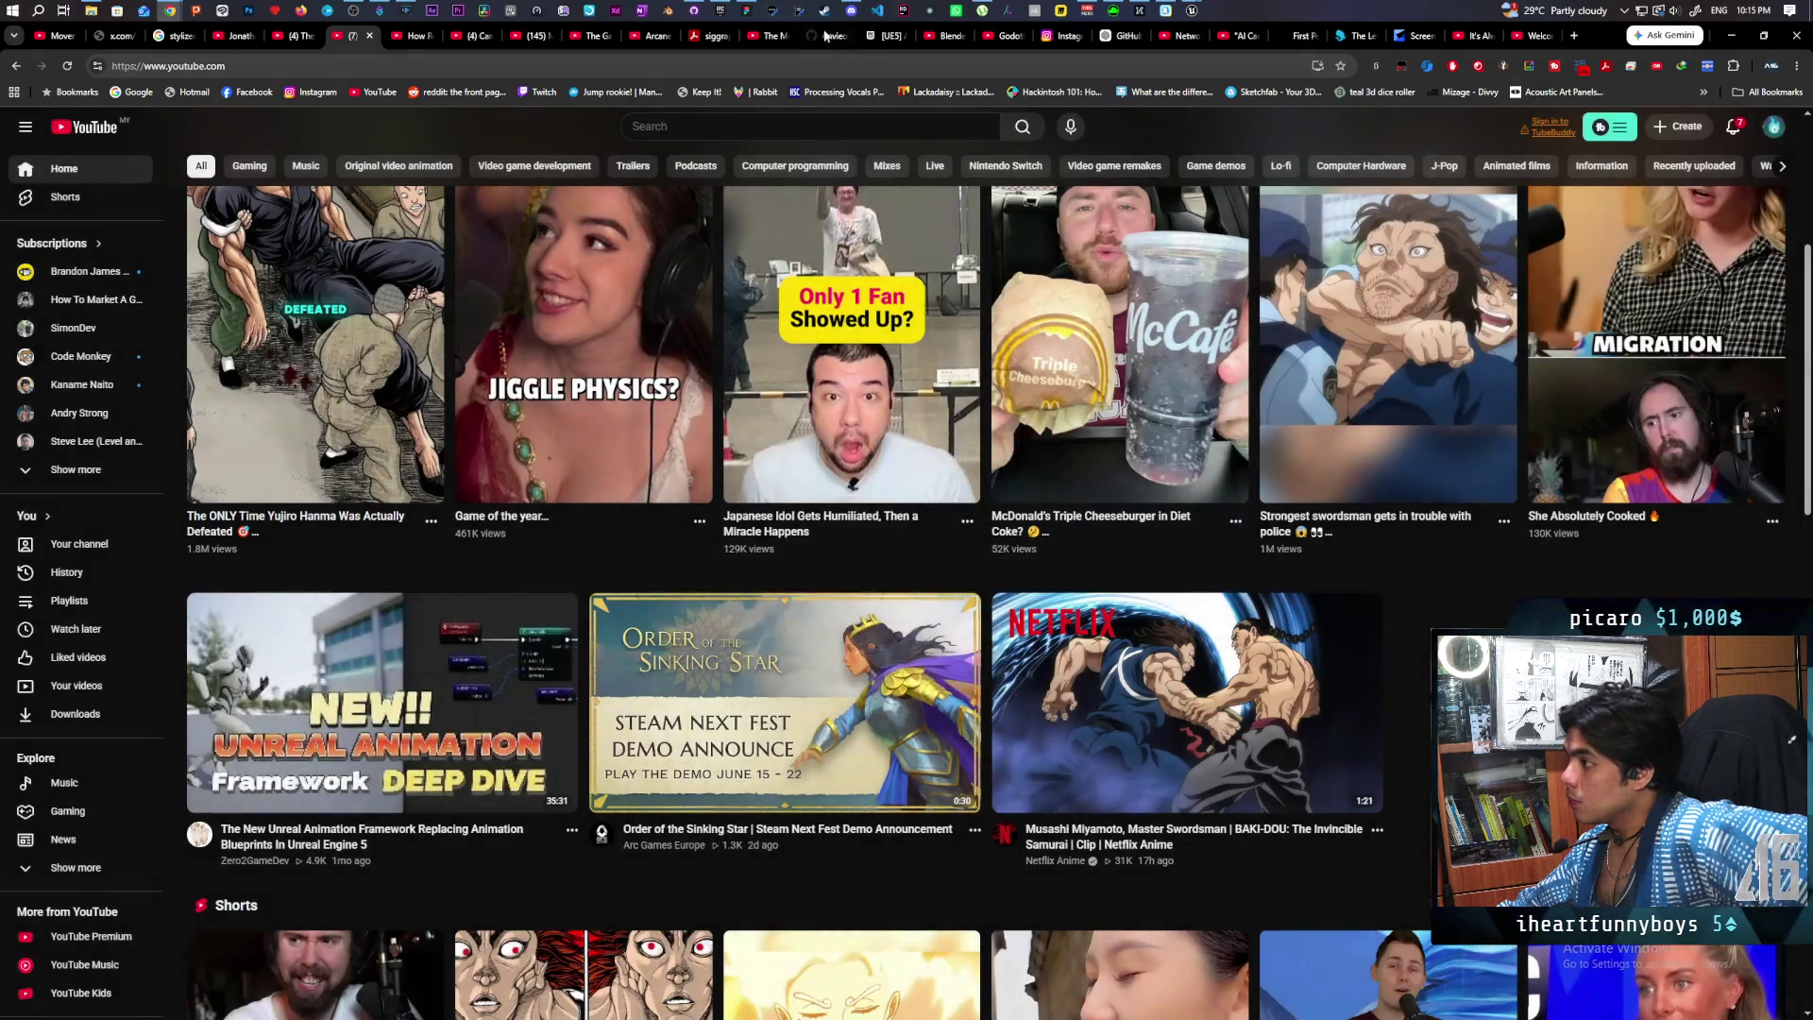
pyautogui.click(849, 12)
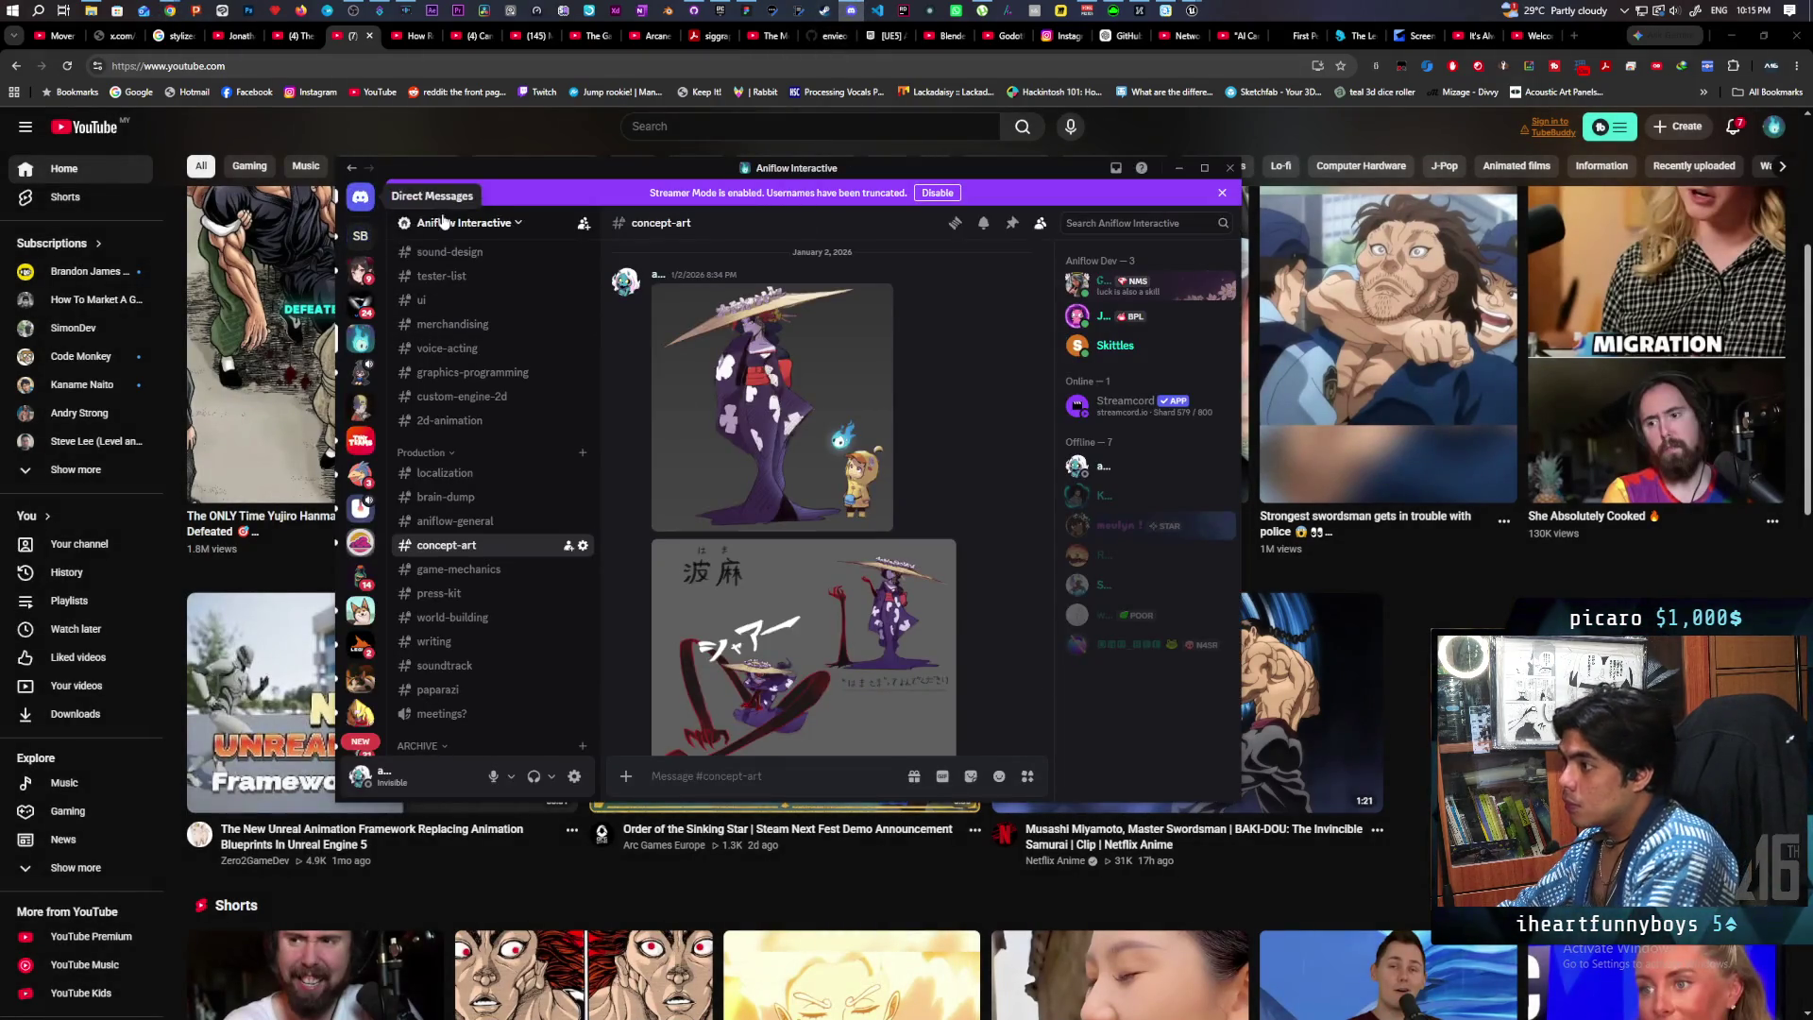
# Step: Paste and send the copied video link in a Discord direct message, then return to YouTube
pyautogui.click(360, 195)
pyautogui.click(435, 409)
pyautogui.hotkey('ctrl', 'v')
pyautogui.press('Return')
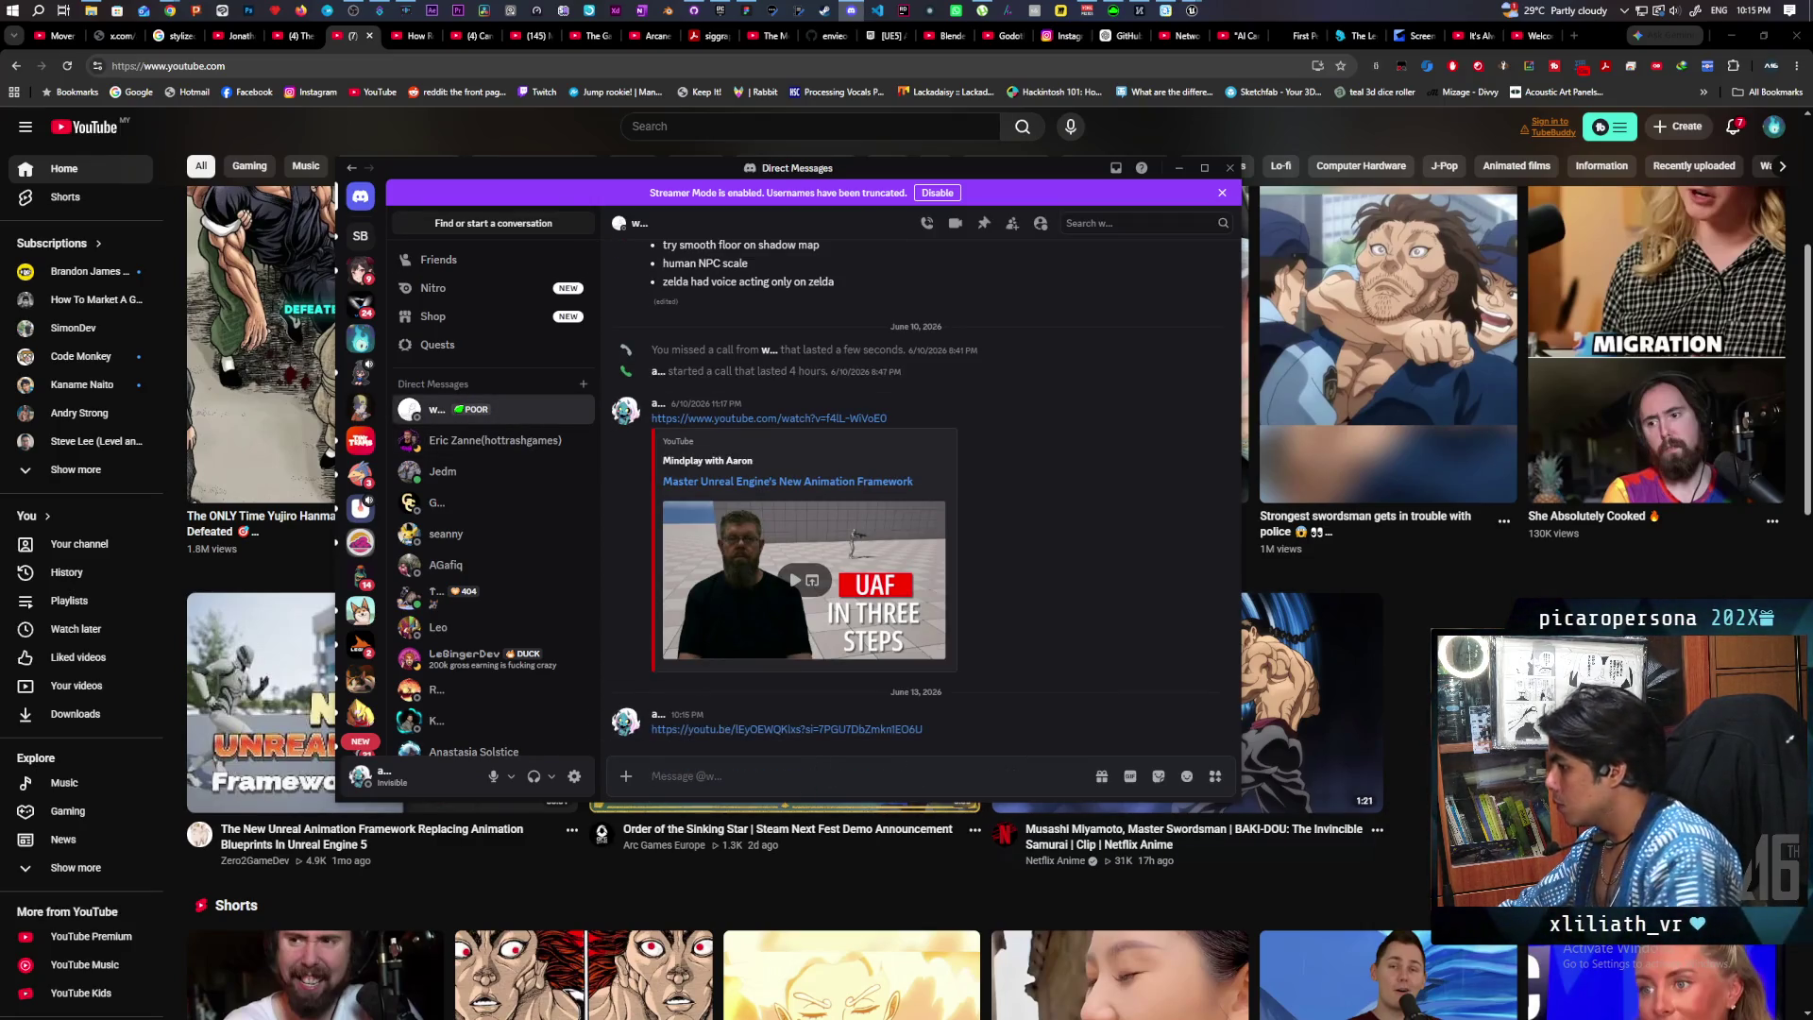
pyautogui.hotkey('alt', 'Tab')
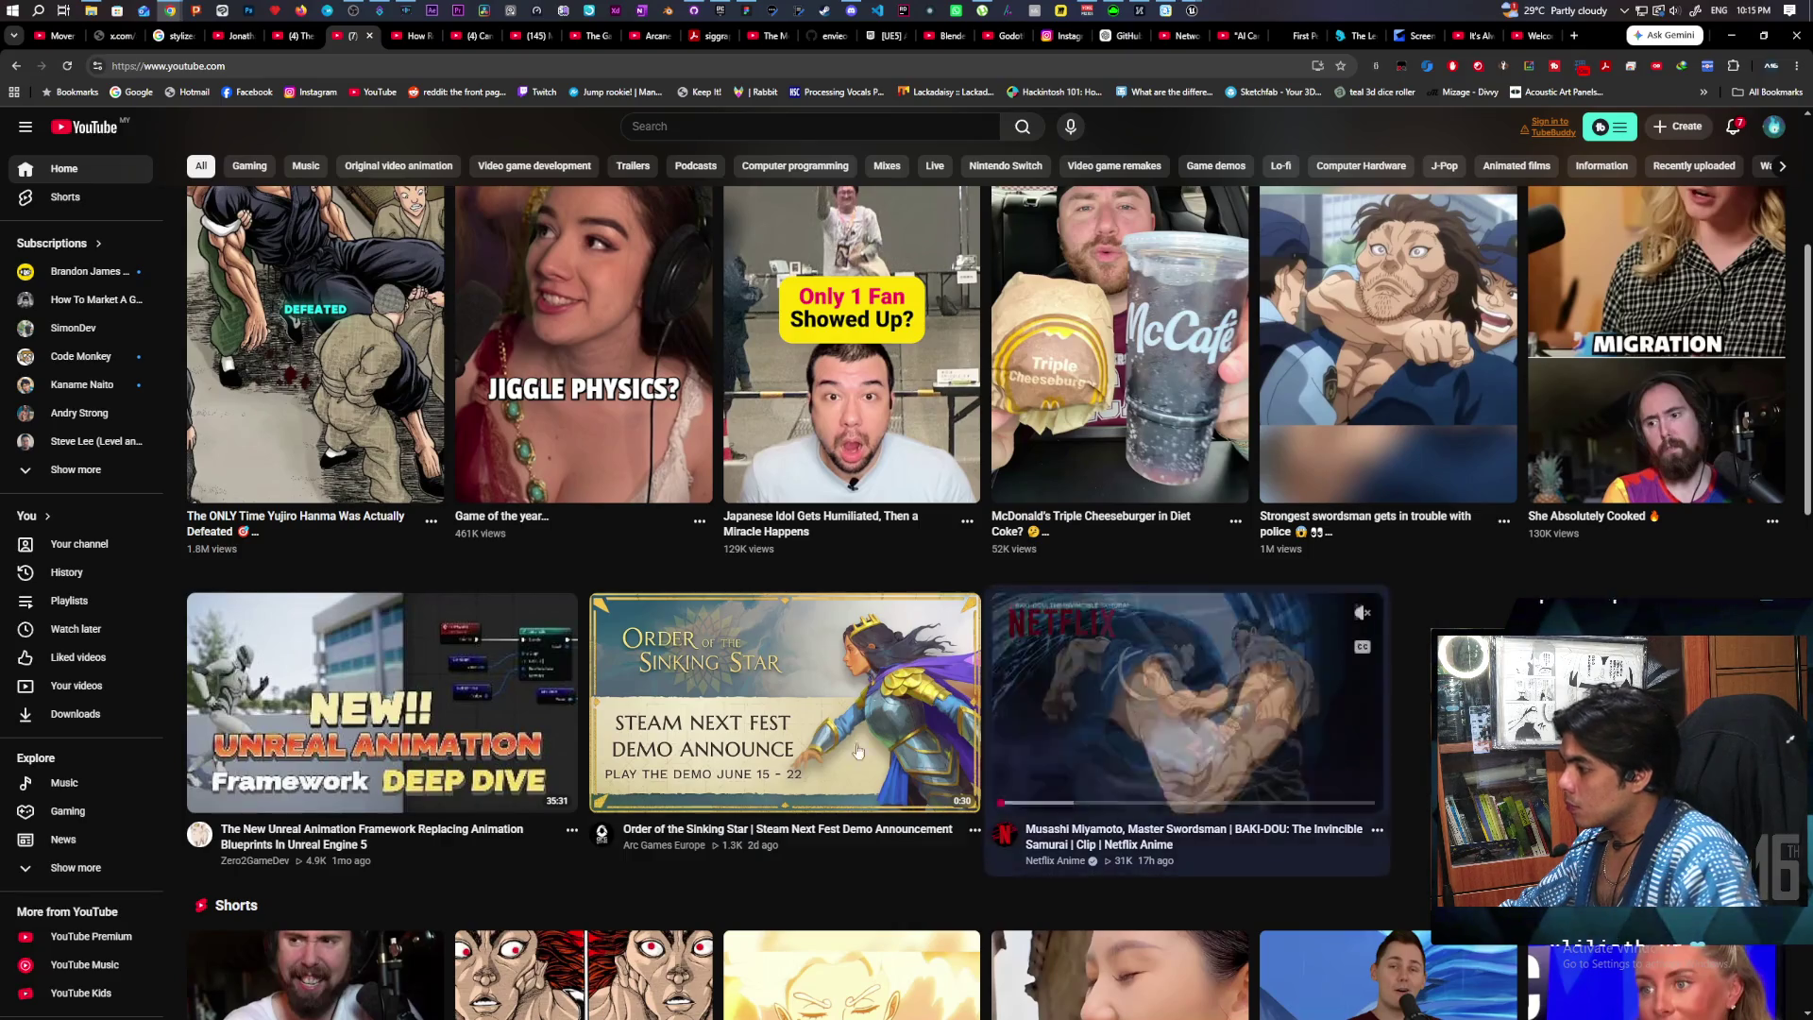
# Step: Watch the 0:30 Order of the Sinking Star Steam Next Fest Demo Announcement, then view its description
pyautogui.click(778, 701)
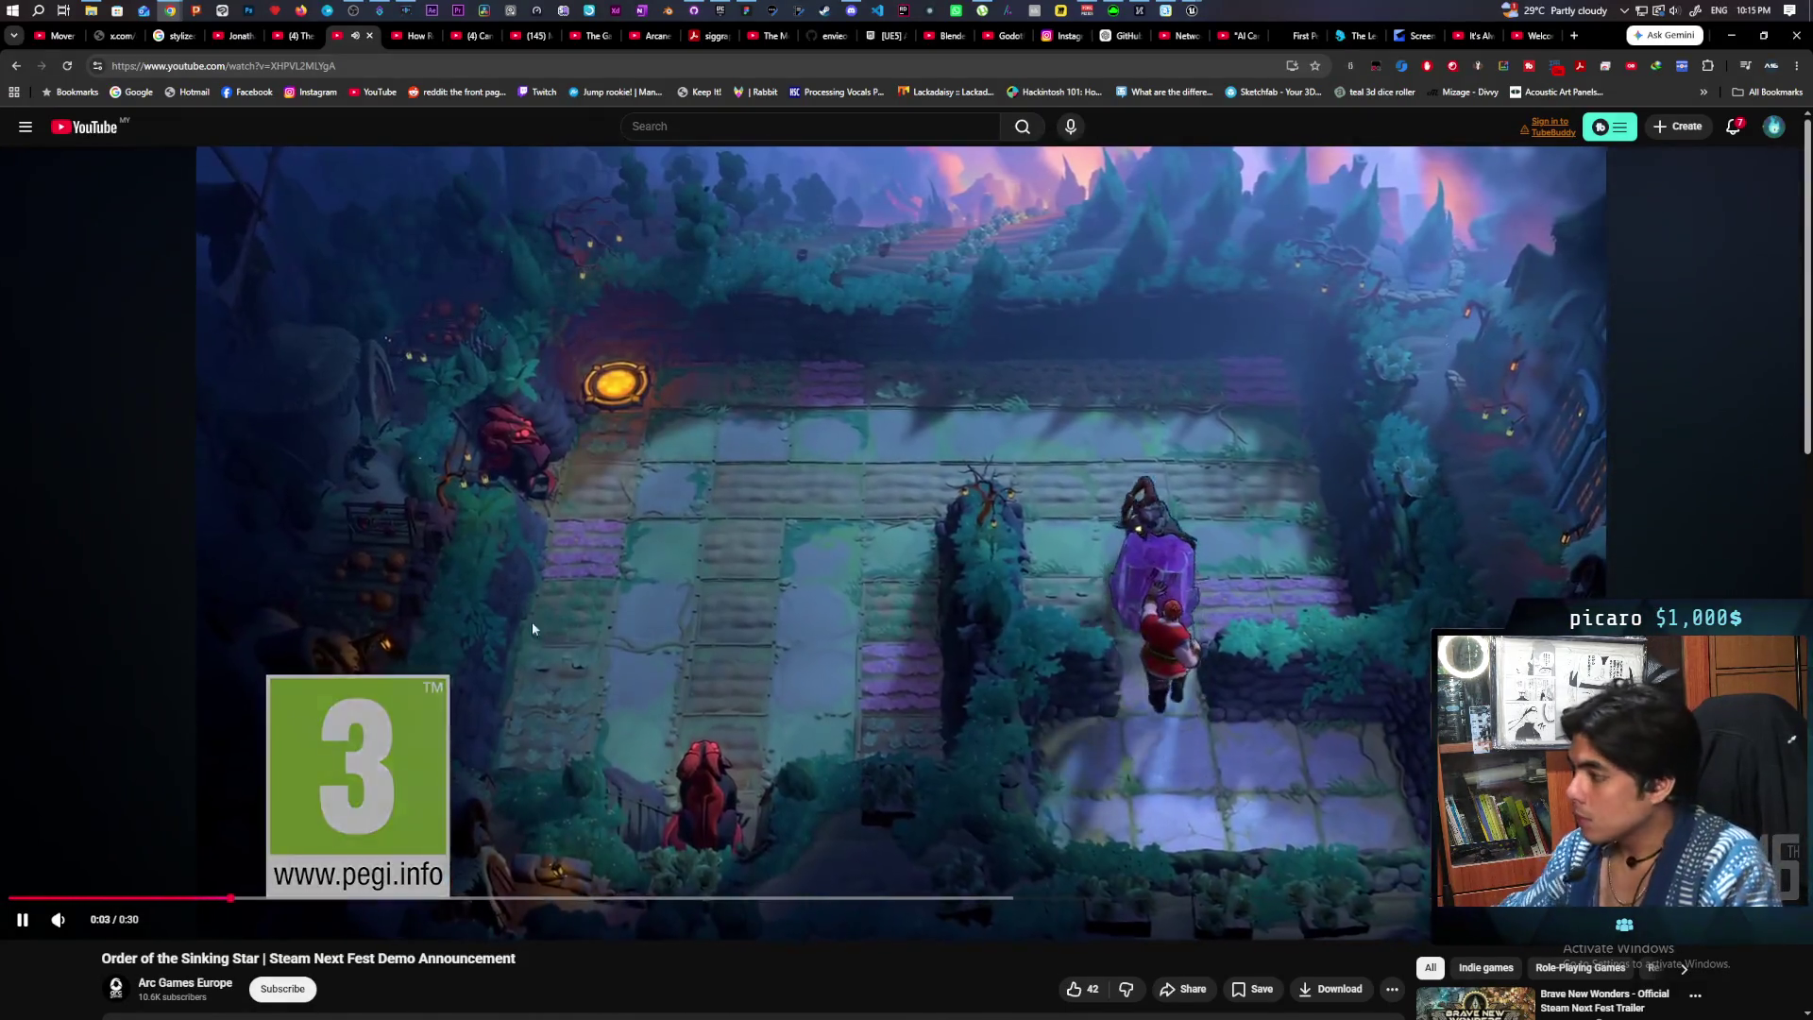
pyautogui.moveTo(57, 920)
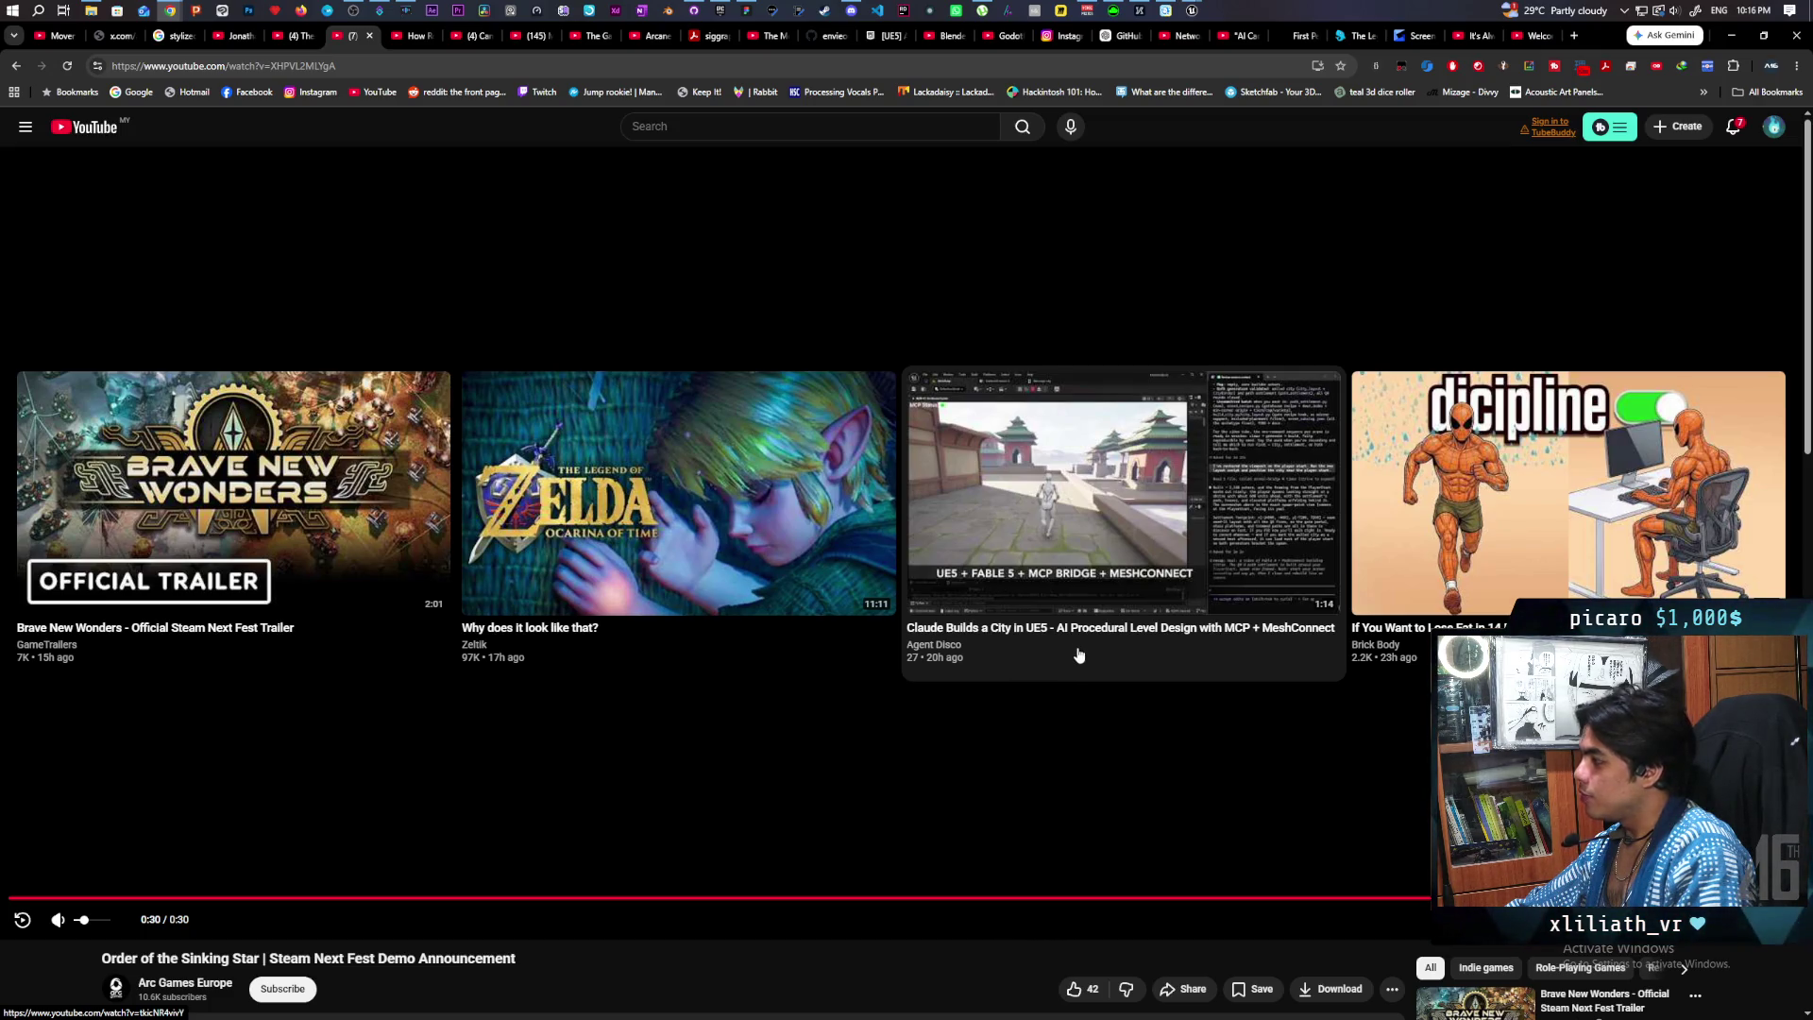
pyautogui.scroll(-4, 1054, 661)
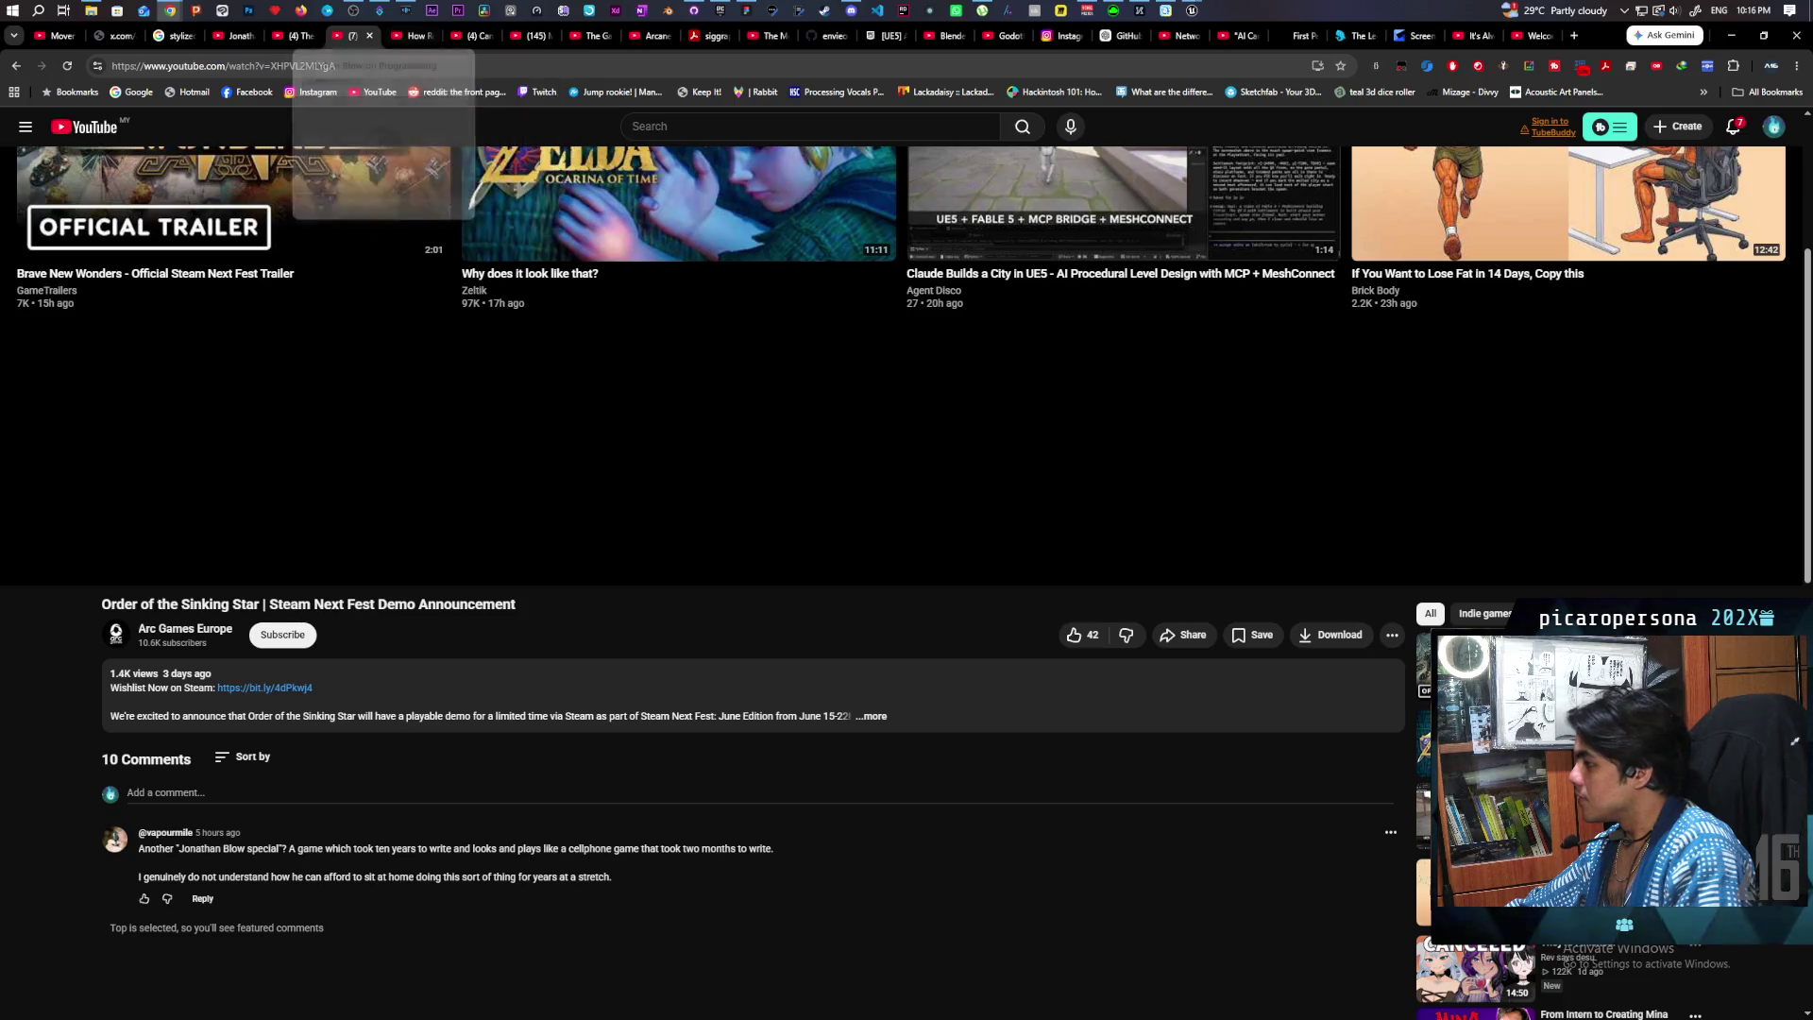
# Step: Play 'the history of iconic sounds', the top video in the Watch later playlist
pyautogui.click(21, 129)
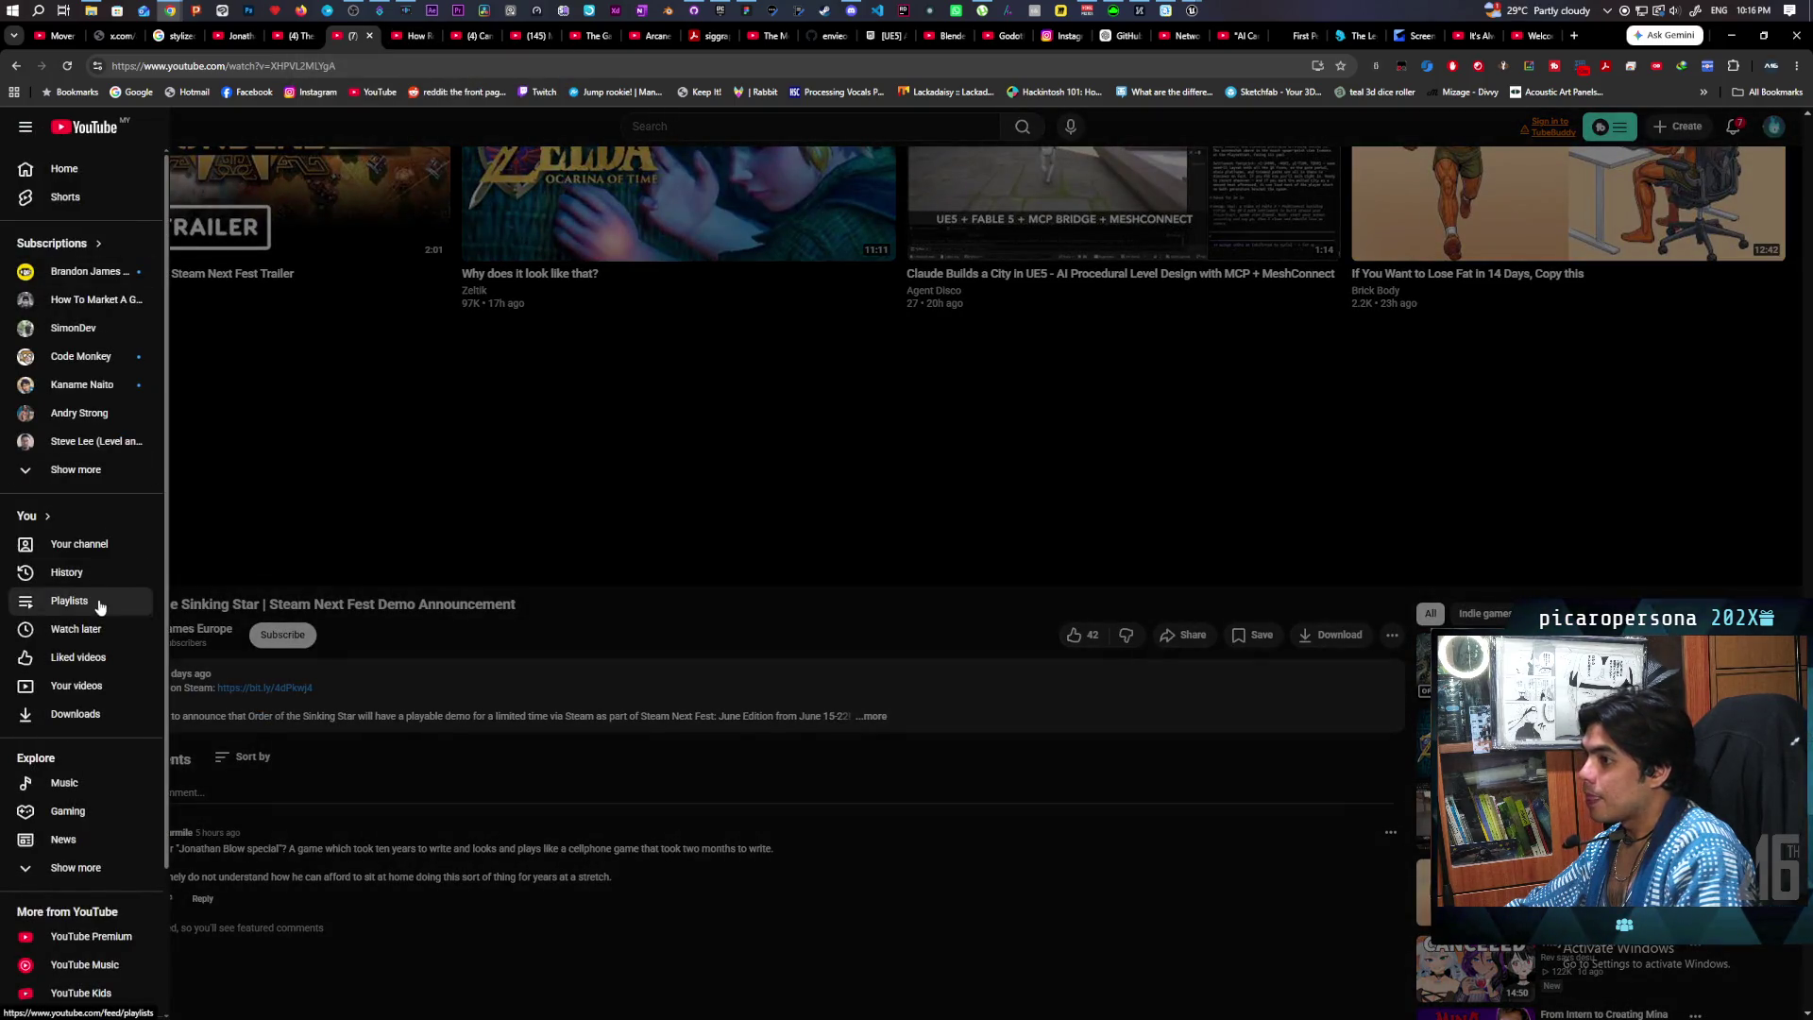
pyautogui.click(76, 629)
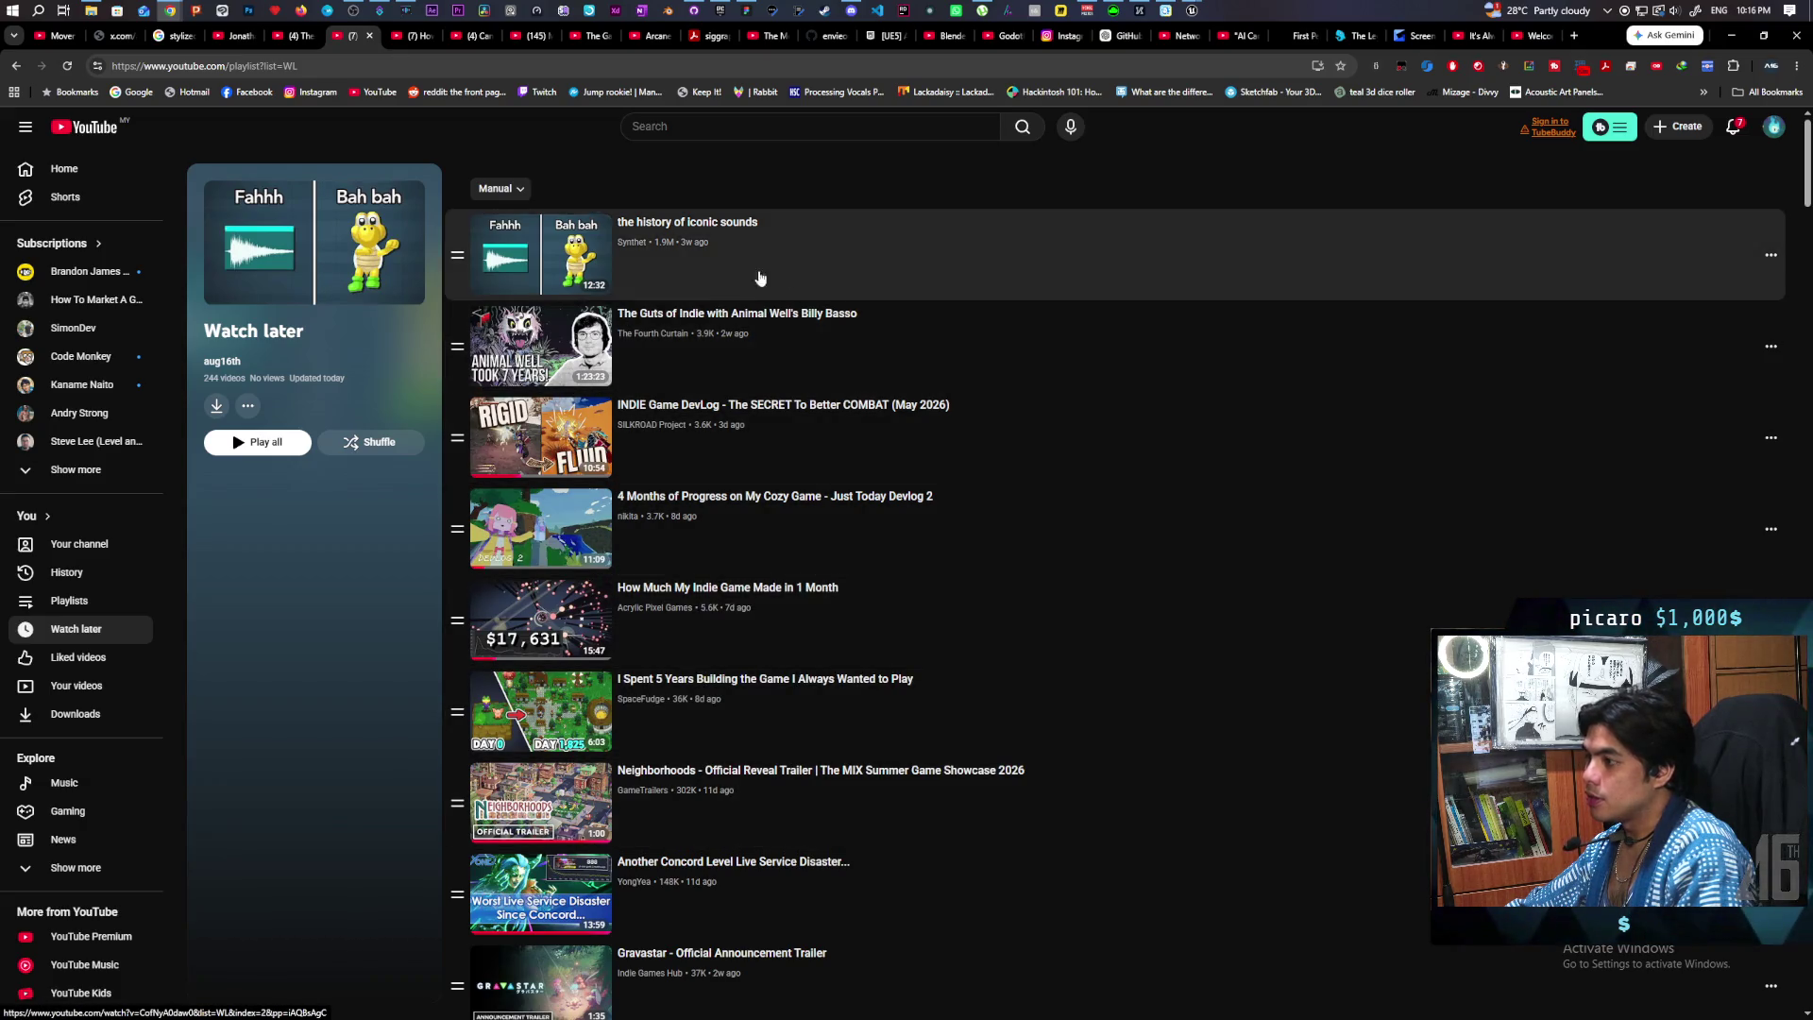
pyautogui.click(522, 220)
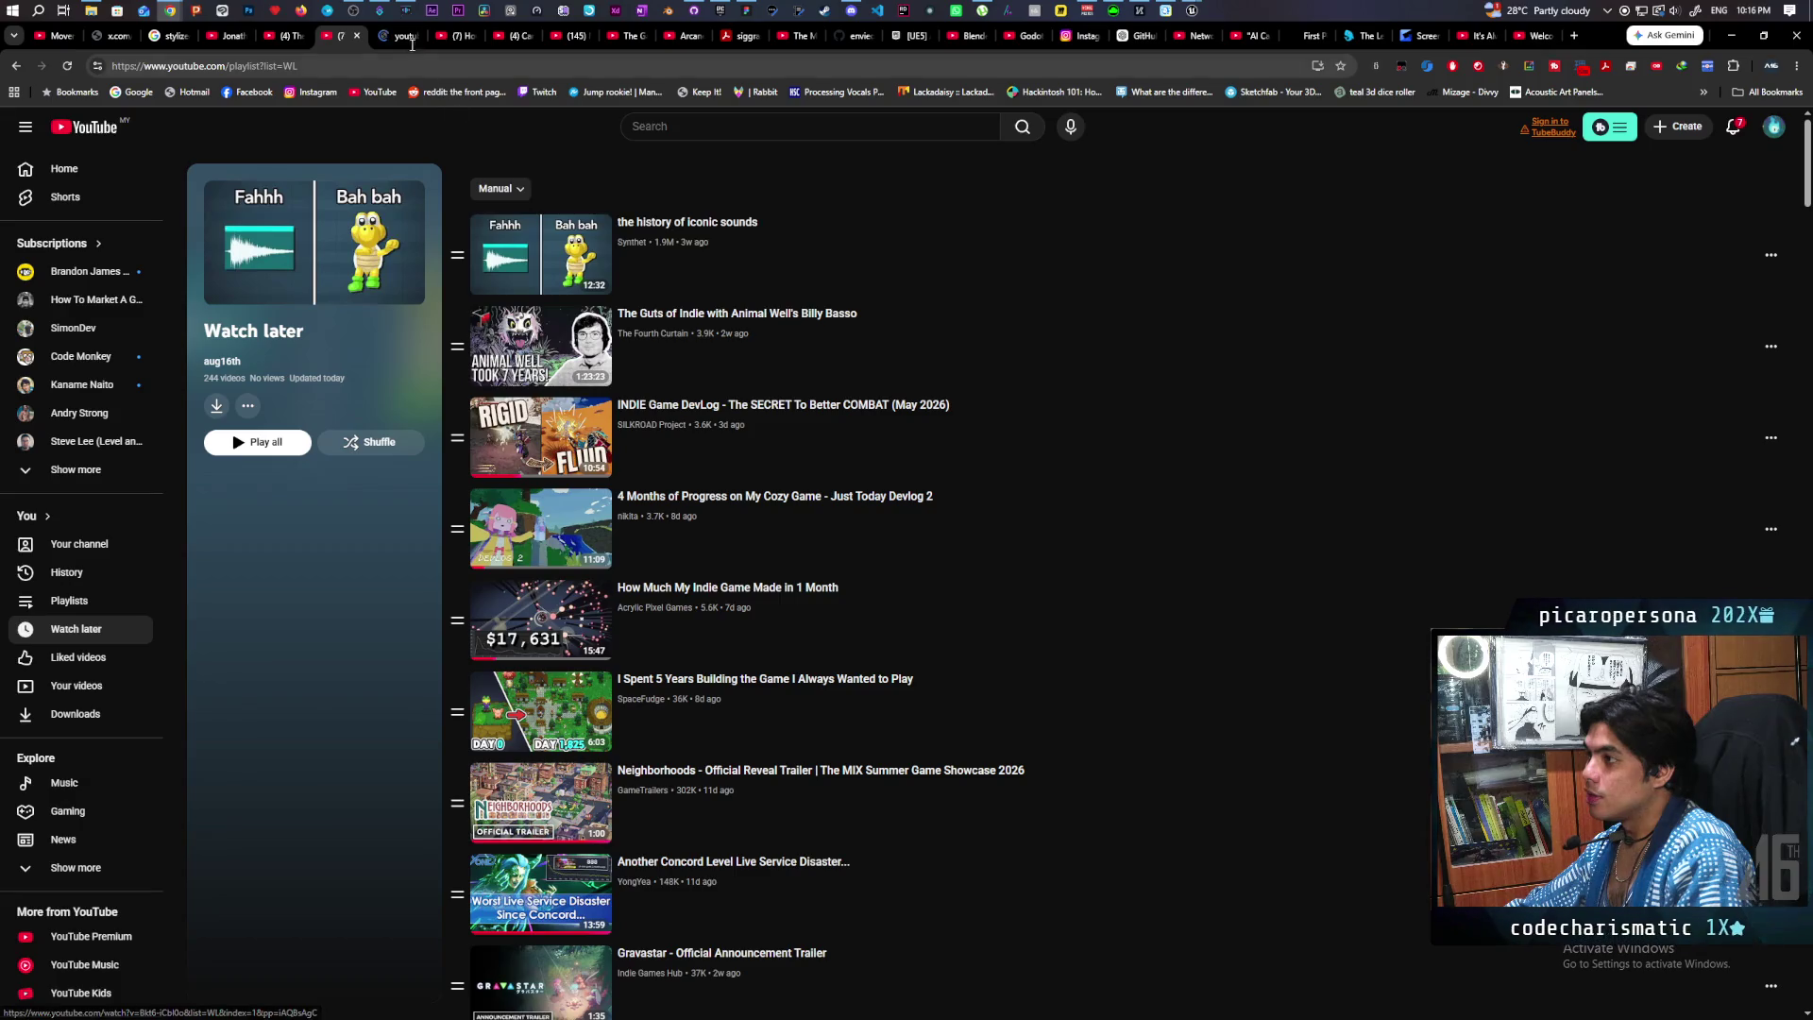